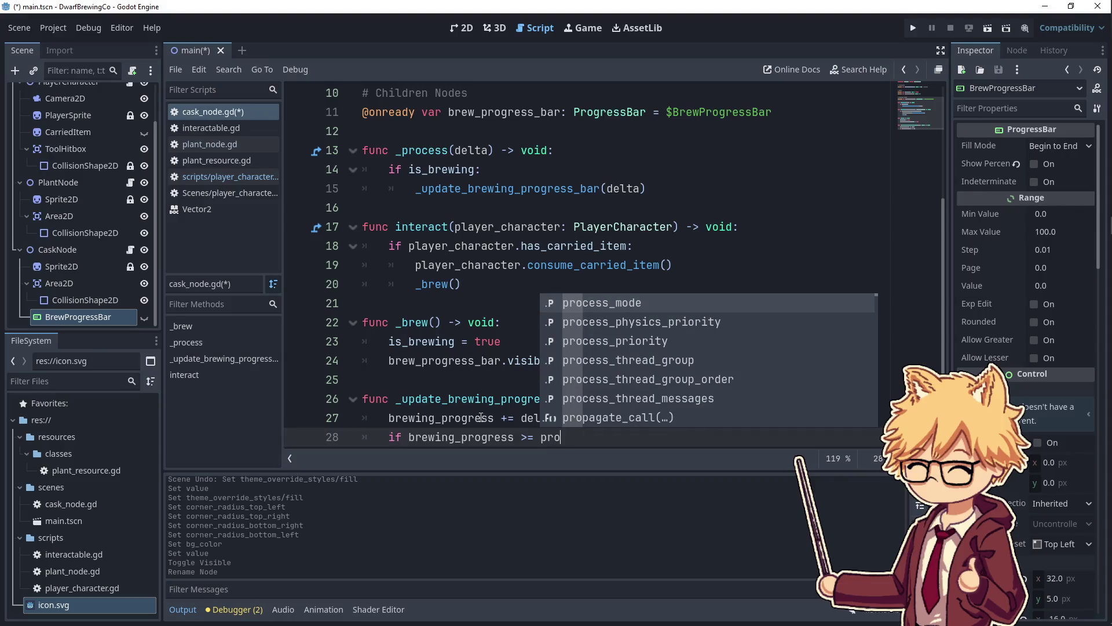
Step: Add 'if brewing_progress >= brew_progress_bar.max_value:' calling _finish_brewing() in the brewing update
{"action": "type", "text": "rogress"}
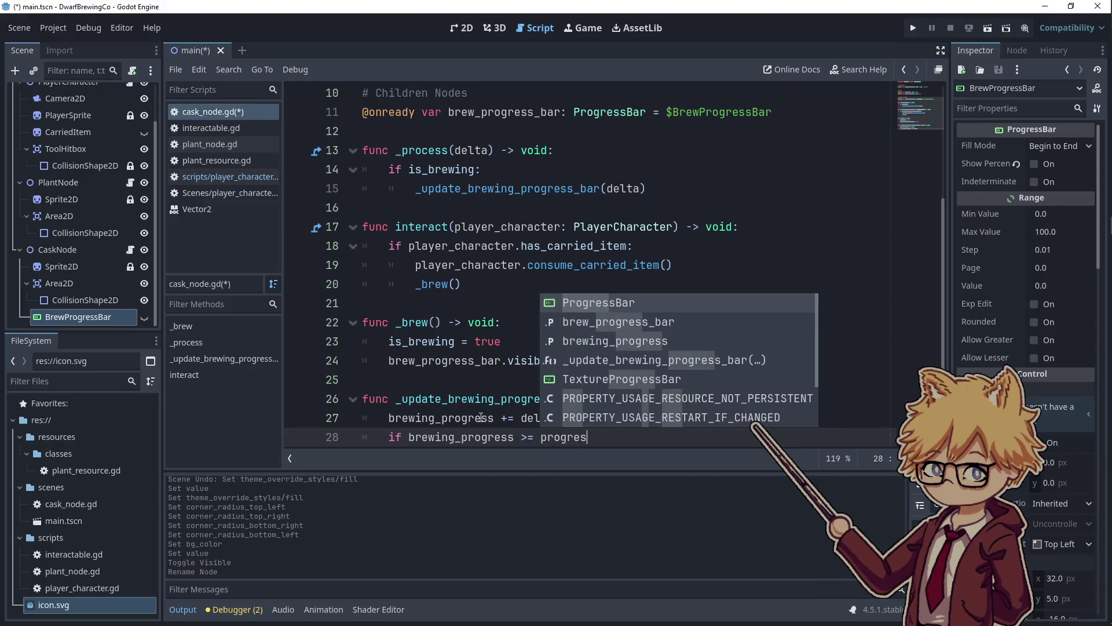
{"action": "key", "text": "BackSpace"}
{"action": "key", "text": "BackSpace"}
{"action": "key", "text": "BackSpace"}
{"action": "type", "text": "Progress"}
{"action": "key", "text": "BackSpace"}
{"action": "key", "text": "BackSpace"}
{"action": "key", "text": "BackSpace"}
{"action": "key", "text": "BackSpace"}
{"action": "type", "text": "brew"}
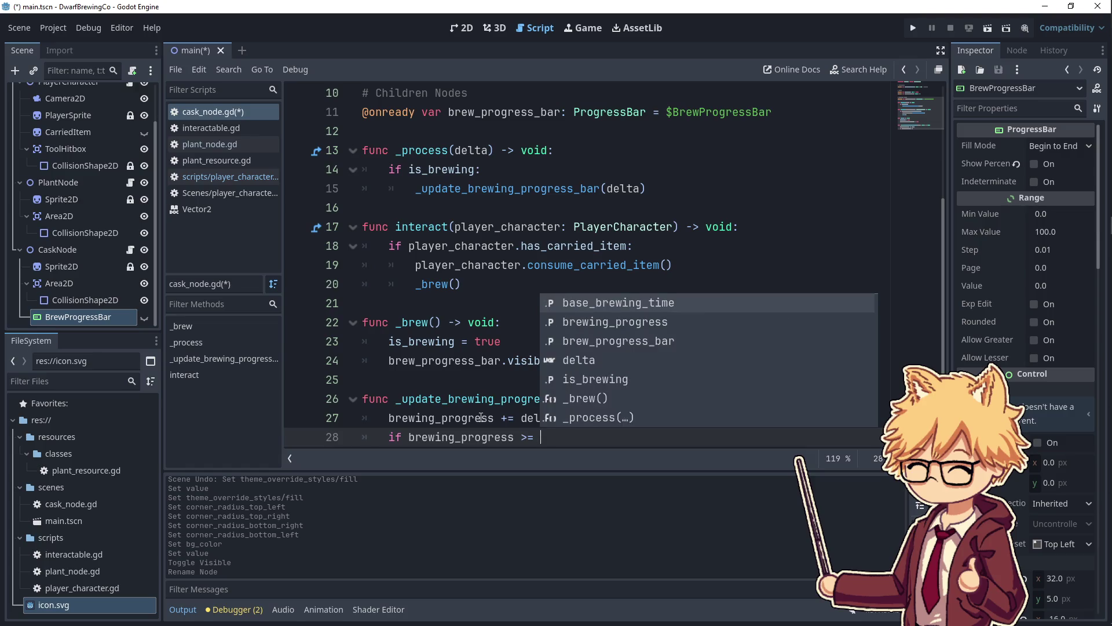
{"action": "key", "text": "Down"}
{"action": "key", "text": "Return"}
{"action": "type", "text": ".max"}
{"action": "key", "text": "Return"}
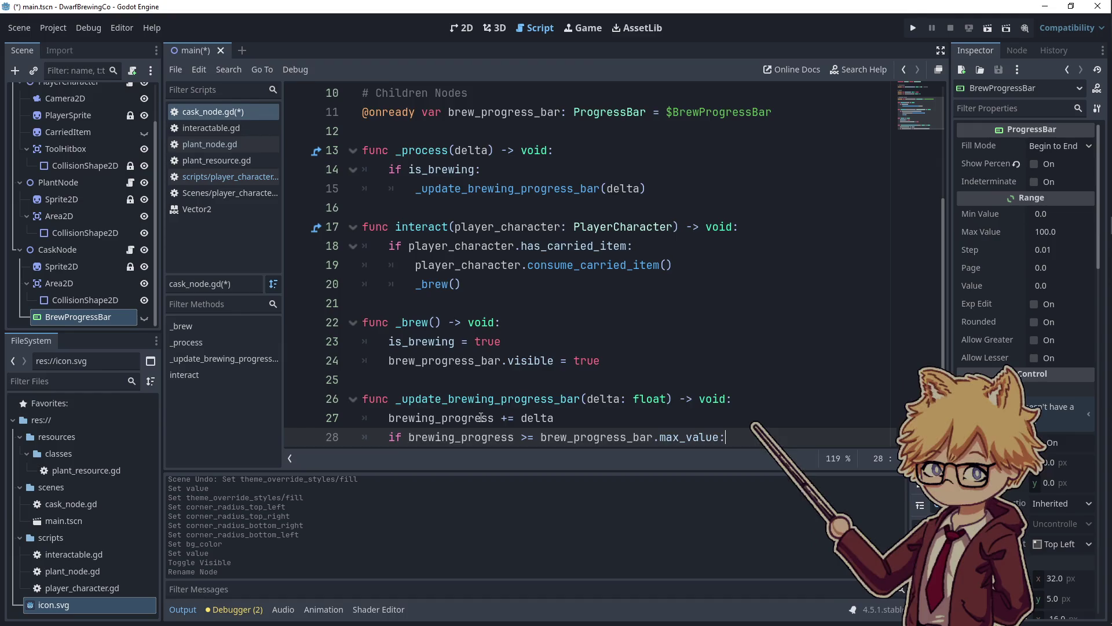
{"action": "type", "text": ":"}
{"action": "key", "text": "Return"}
{"action": "type", "text": "_finish_brewing()"}
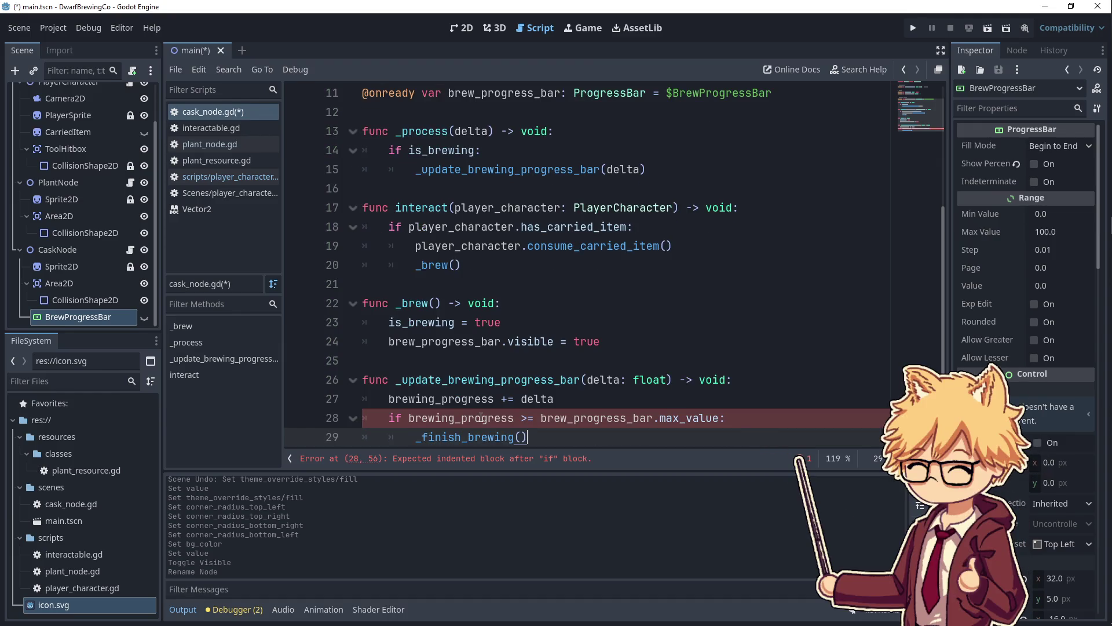
{"action": "key", "text": "Return"}
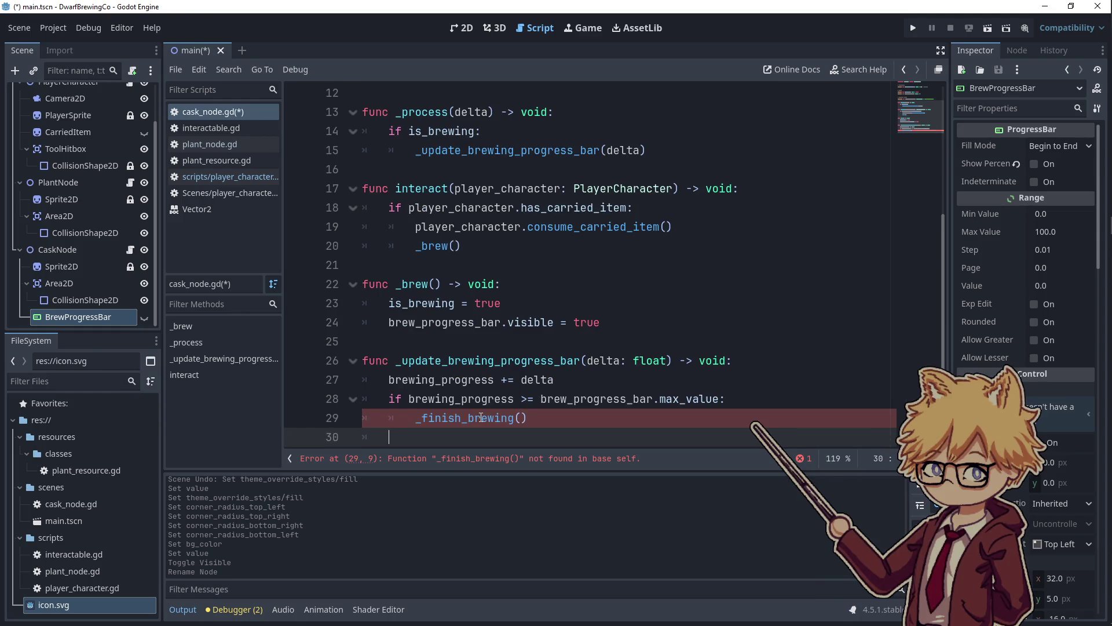
Step: Add a top-level 'func _finish_brewing():' stub with a pass body
{"action": "left_click", "coordinate": [568, 381]}
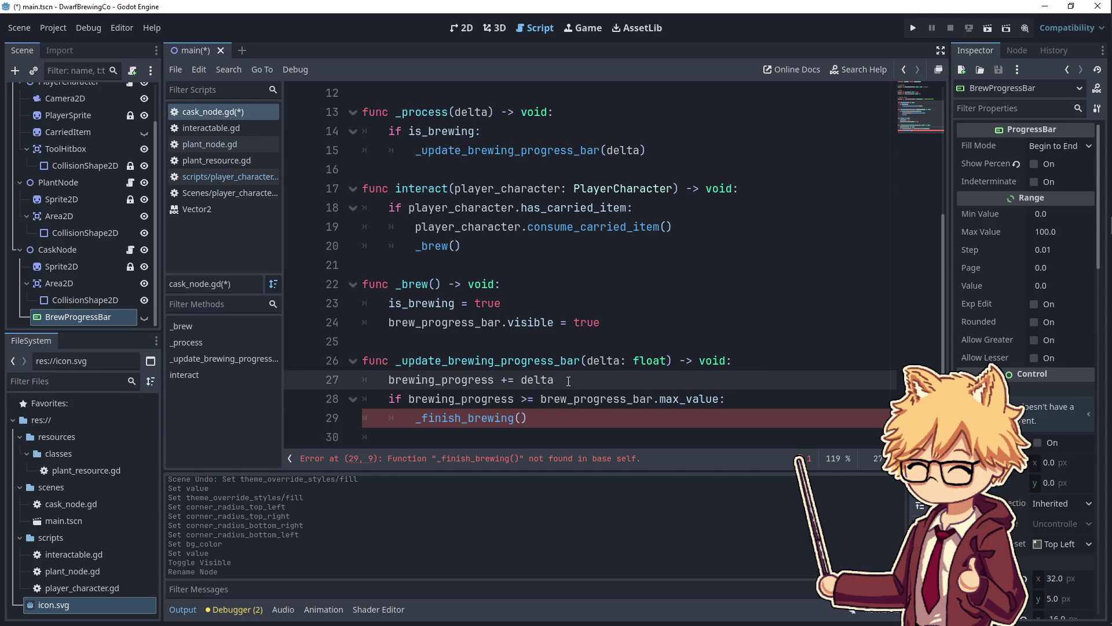
{"action": "left_click", "coordinate": [733, 398]}
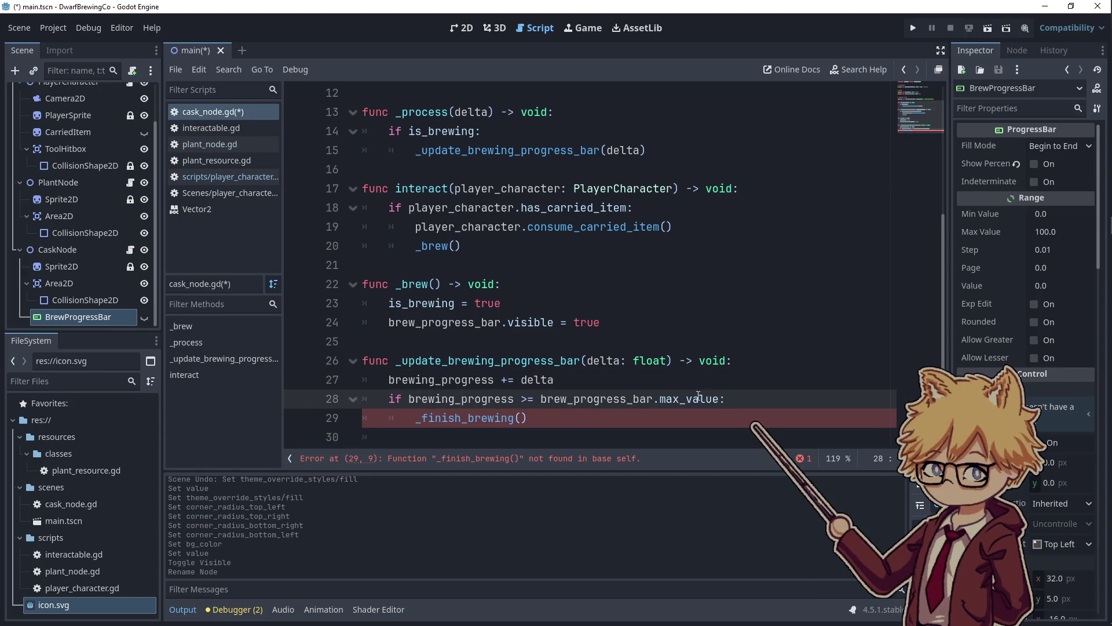
{"action": "double_click", "coordinate": [470, 418]}
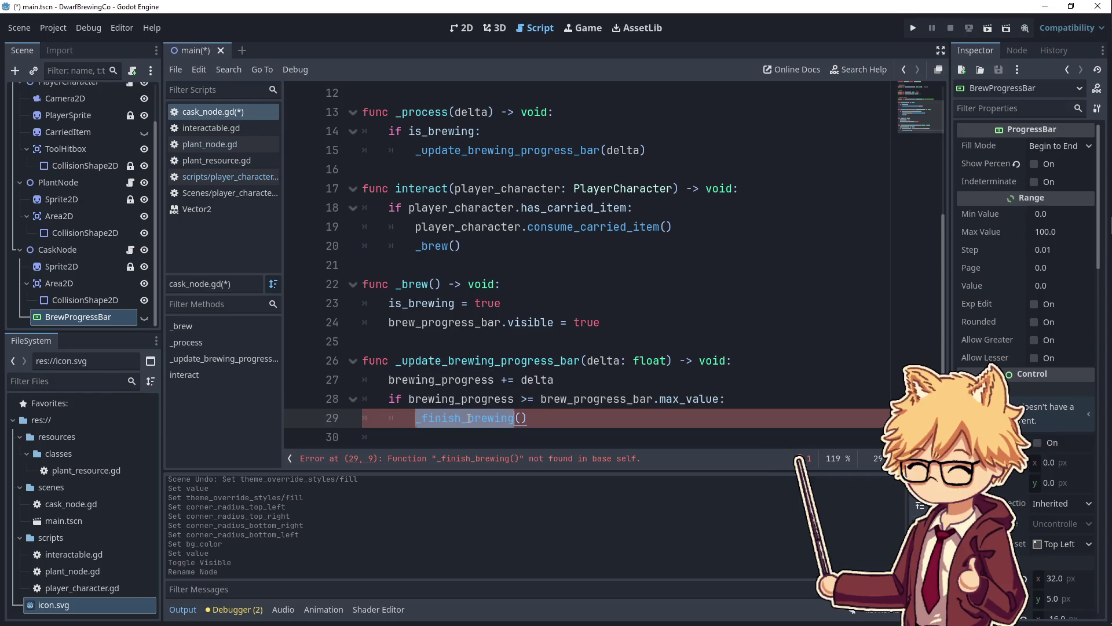
{"action": "left_click", "coordinate": [439, 438]}
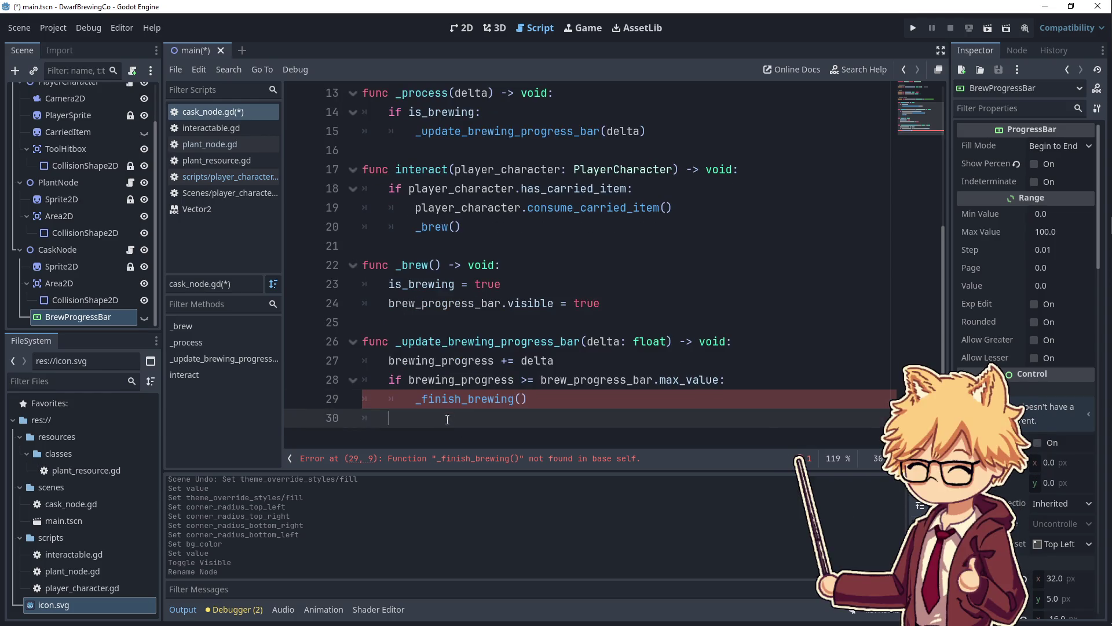
{"action": "key", "text": "BackSpace"}
{"action": "key", "text": "Return"}
{"action": "type", "text": "func _finish_brewing():"}
{"action": "key", "text": "Return"}
{"action": "type", "text": "pass"}
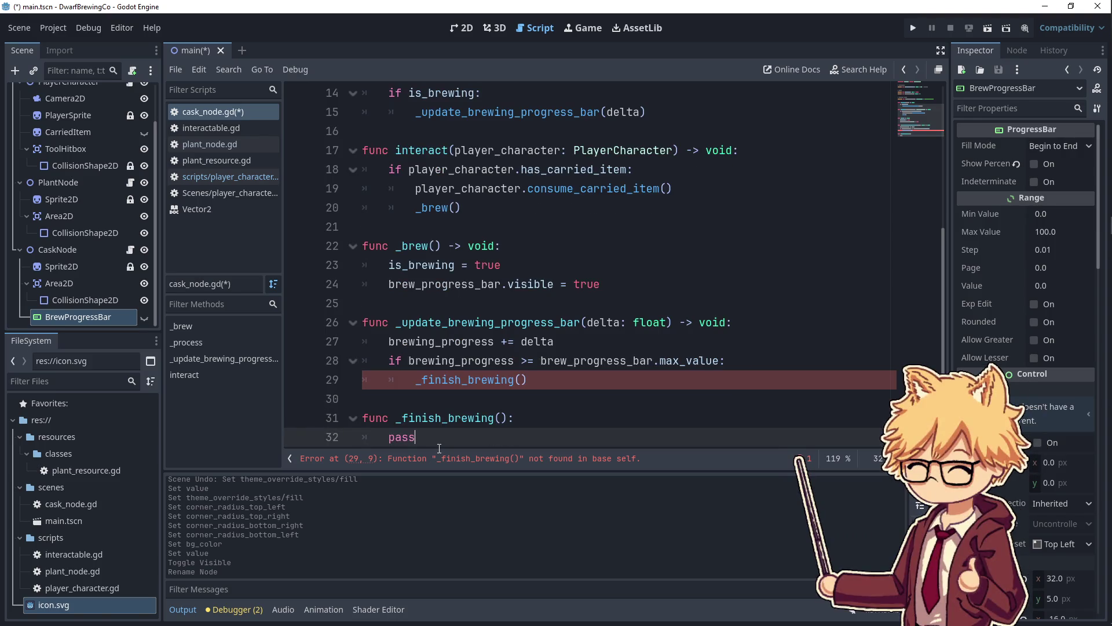
{"action": "left_click_drag", "start_coordinate": [528, 379], "coordinate": [283, 370]}
Step: Comment out the max_value check and its _finish_brewing call
{"action": "key", "text": "ctrl+k"}
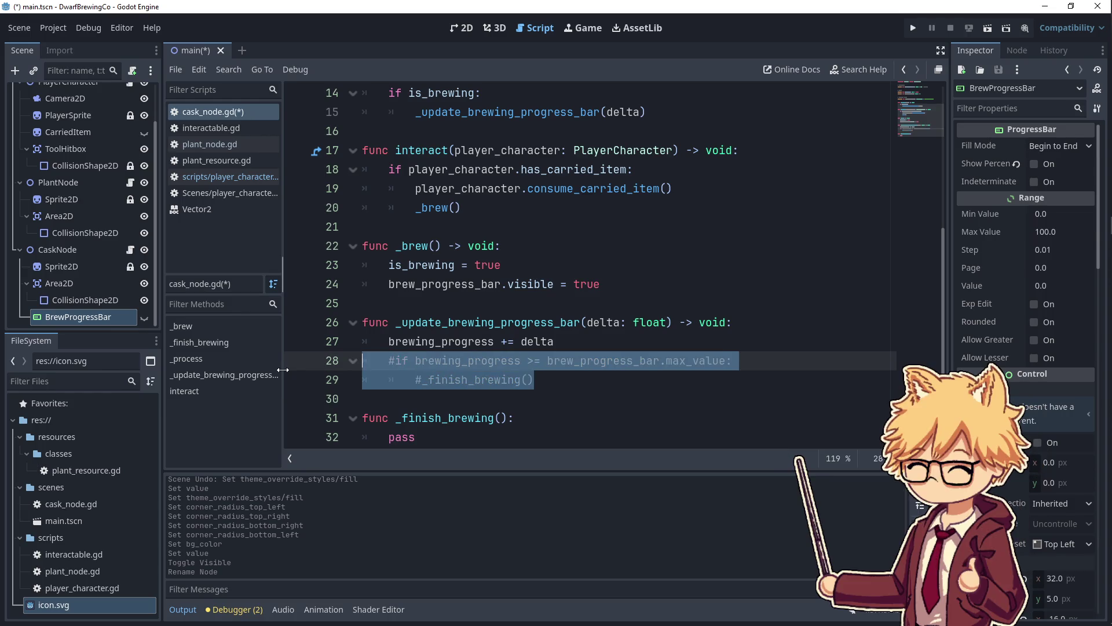
{"action": "left_click", "coordinate": [571, 339]}
{"action": "key", "text": "Return"}
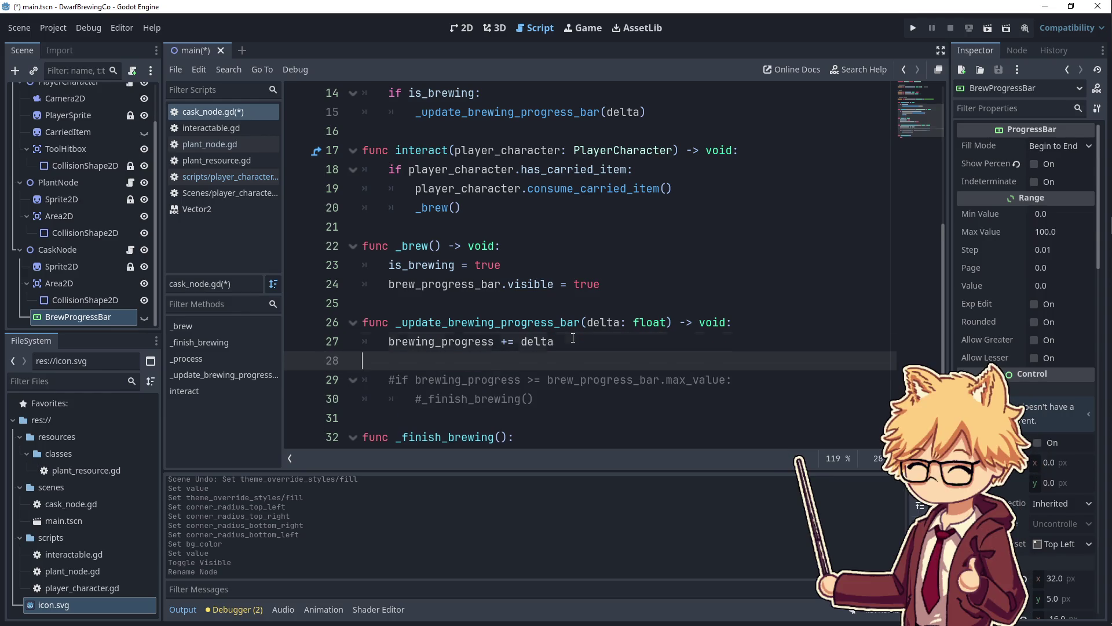
{"action": "key", "text": "BackSpace"}
Step: Add 'brew_progress_bar.value = brewing_progress' on a new line and save the script
{"action": "left_click", "coordinate": [566, 379]}
{"action": "key", "text": "Return"}
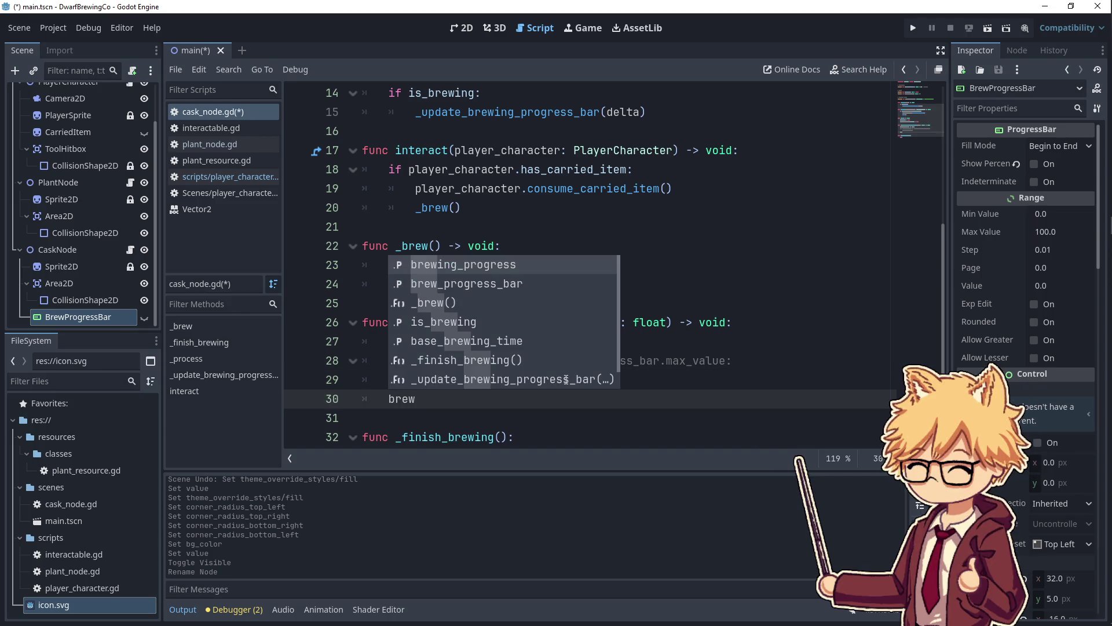
{"action": "key", "text": "Down"}
{"action": "key", "text": "Return"}
{"action": "type", "text": ".value = "}
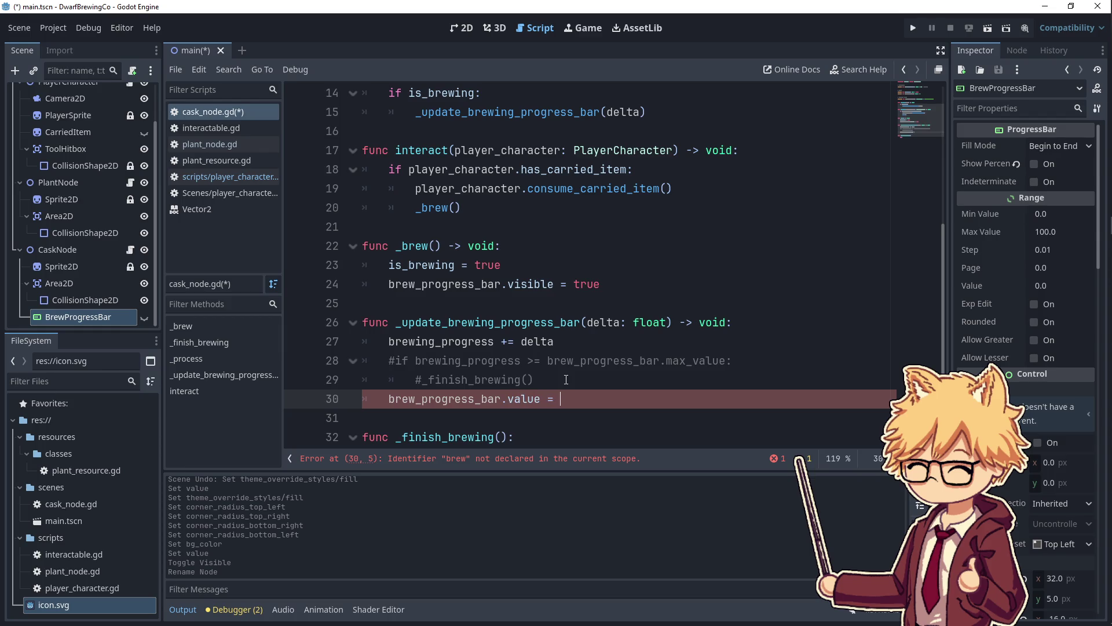
{"action": "type", "text": "brew"}
{"action": "key", "text": "Return"}
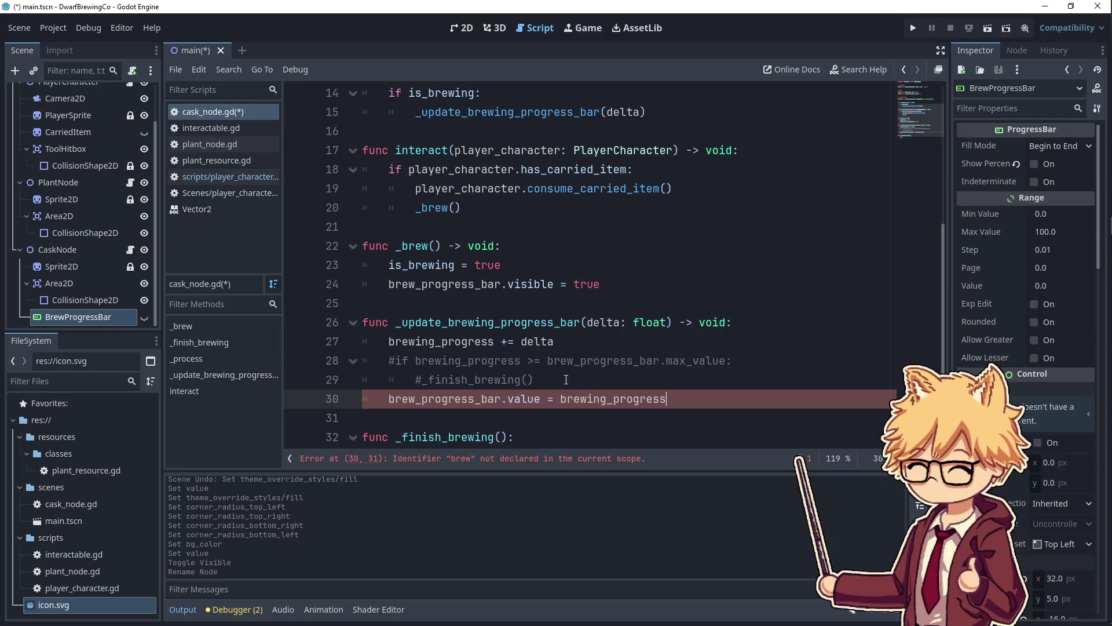
{"action": "left_click", "coordinate": [611, 346]}
{"action": "key", "text": "ctrl+s"}
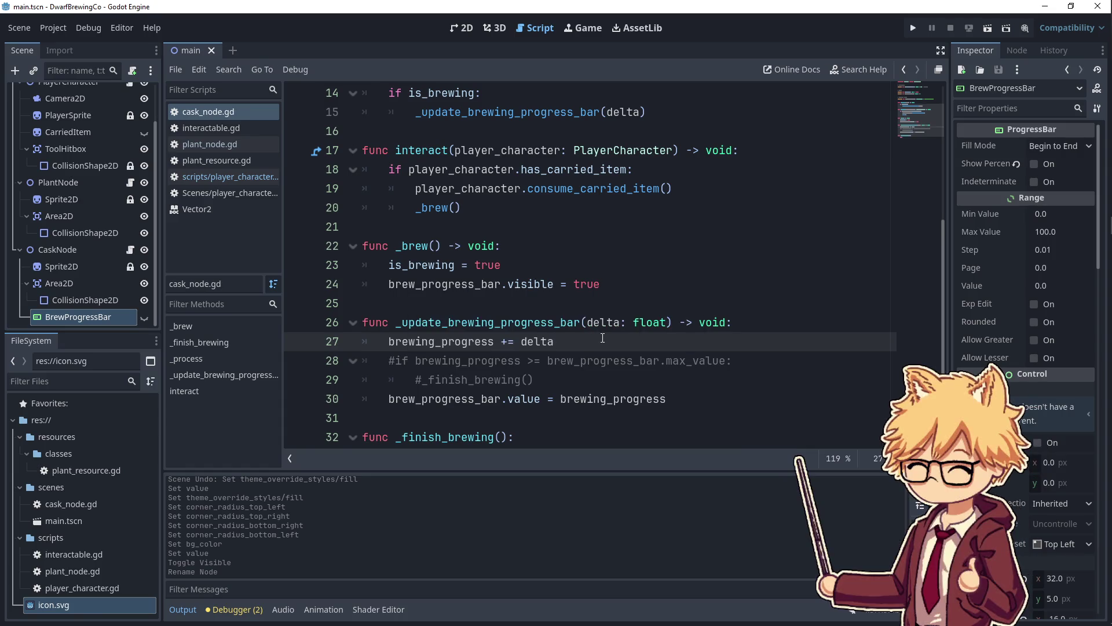
Step: Divide the delta increment on line 27 by base_brewing_time and save
{"action": "scroll", "coordinate": [582, 344], "scroll_direction": "up", "scroll_amount": 5}
{"action": "double_click", "coordinate": [516, 150]}
{"action": "key", "text": "ctrl+c"}
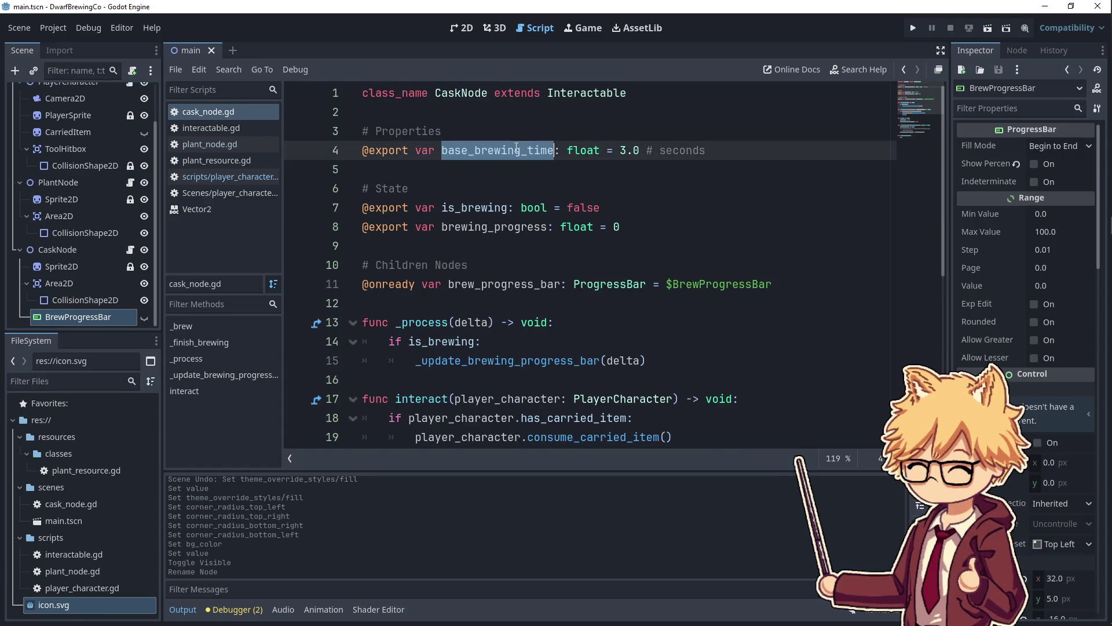
{"action": "scroll", "coordinate": [545, 220], "scroll_direction": "down", "scroll_amount": 5}
{"action": "left_click", "coordinate": [576, 283]}
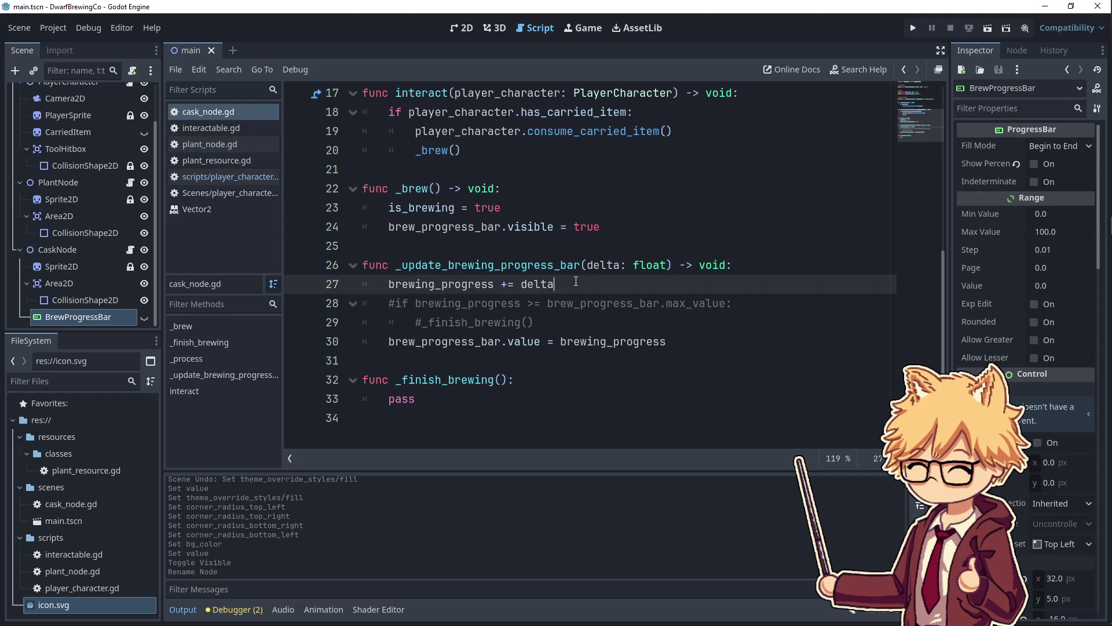
{"action": "key", "text": "ctrl+v"}
{"action": "left_click", "coordinate": [566, 299]}
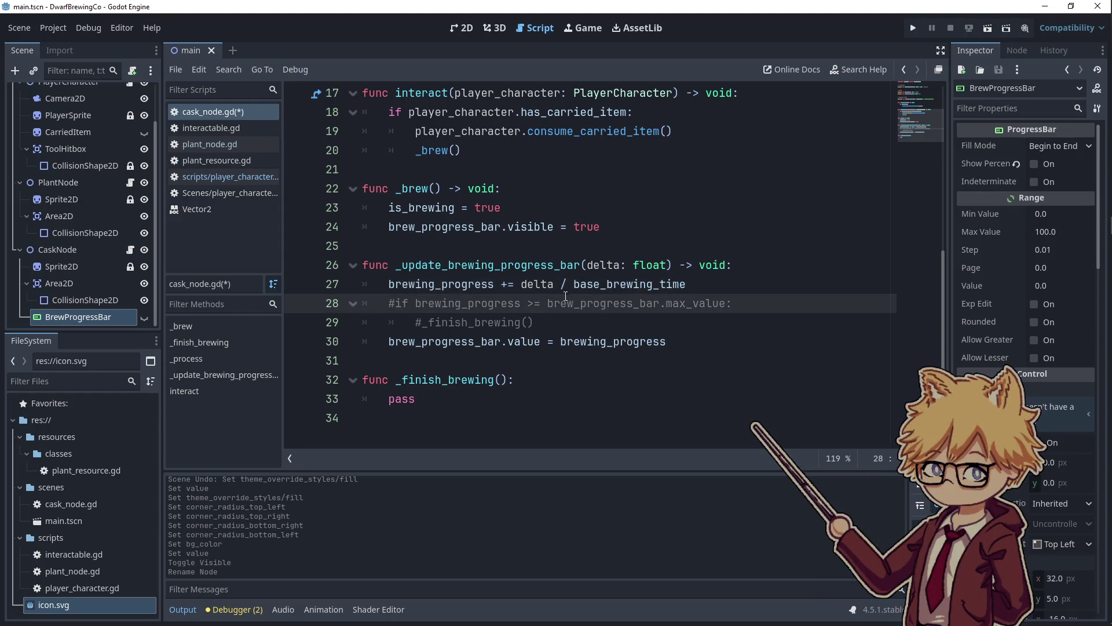
{"action": "left_click", "coordinate": [577, 324]}
{"action": "key", "text": "ctrl+s"}
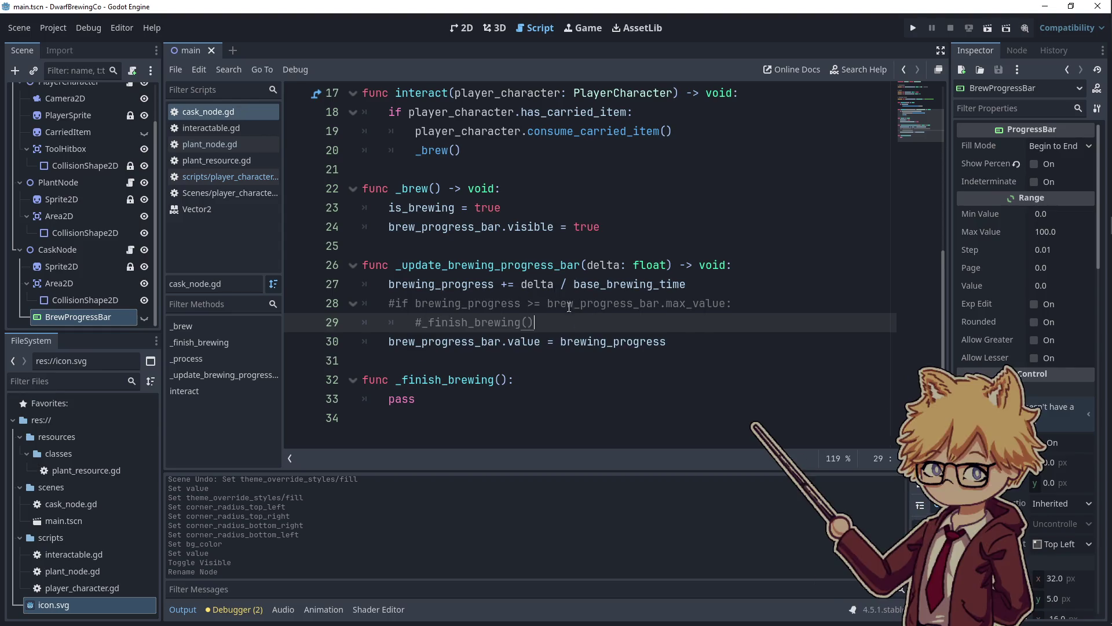
Step: Run the game to test the brewing progress
{"action": "double_click", "coordinate": [616, 282]}
{"action": "left_click", "coordinate": [574, 323]}
{"action": "double_click", "coordinate": [537, 284]}
{"action": "left_click", "coordinate": [574, 322]}
{"action": "left_click", "coordinate": [913, 28]}
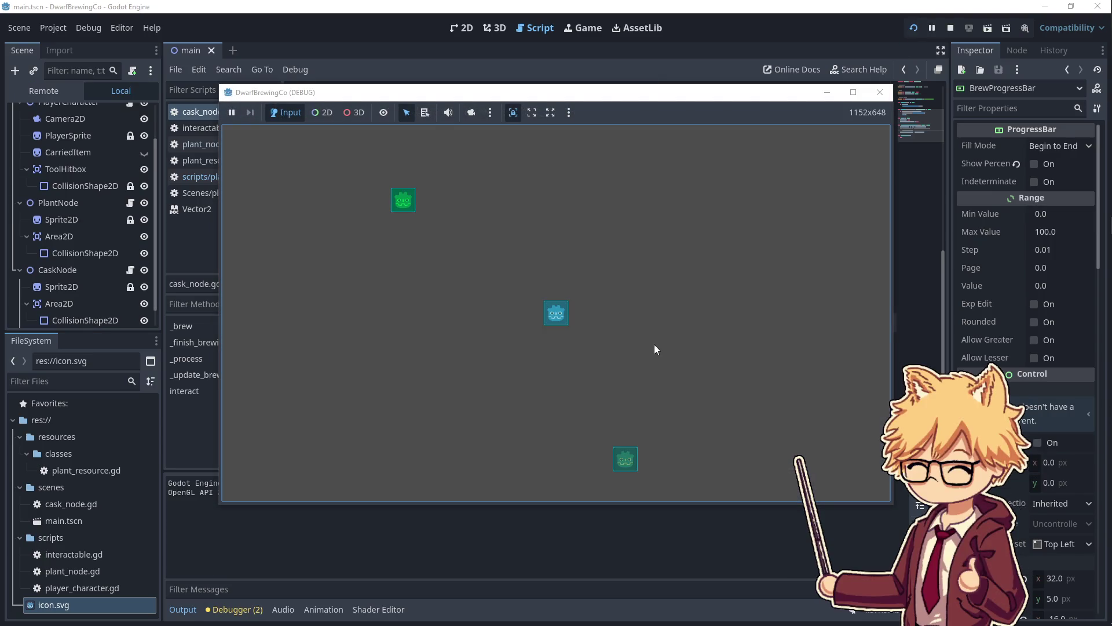
Step: Walk the player around the running game with the arrow keys, then stop it
{"action": "key", "text": "Up"}
{"action": "key", "text": "Left"}
{"action": "key", "text": "Down"}
{"action": "key", "text": "Right"}
{"action": "key", "text": "Right"}
{"action": "key", "text": "Down"}
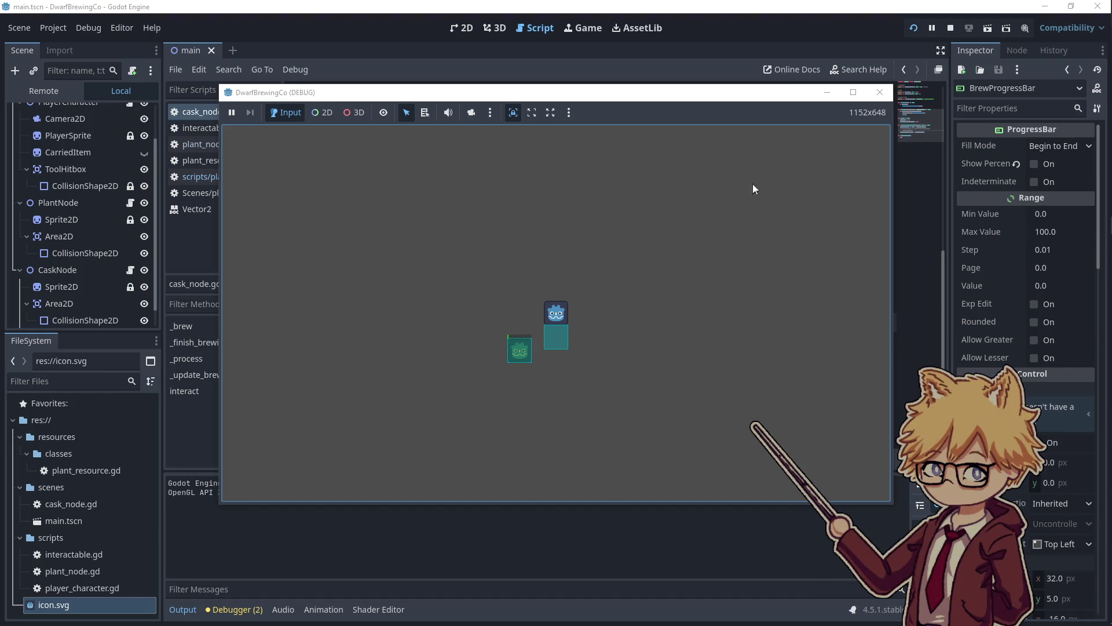
{"action": "left_click", "coordinate": [879, 93]}
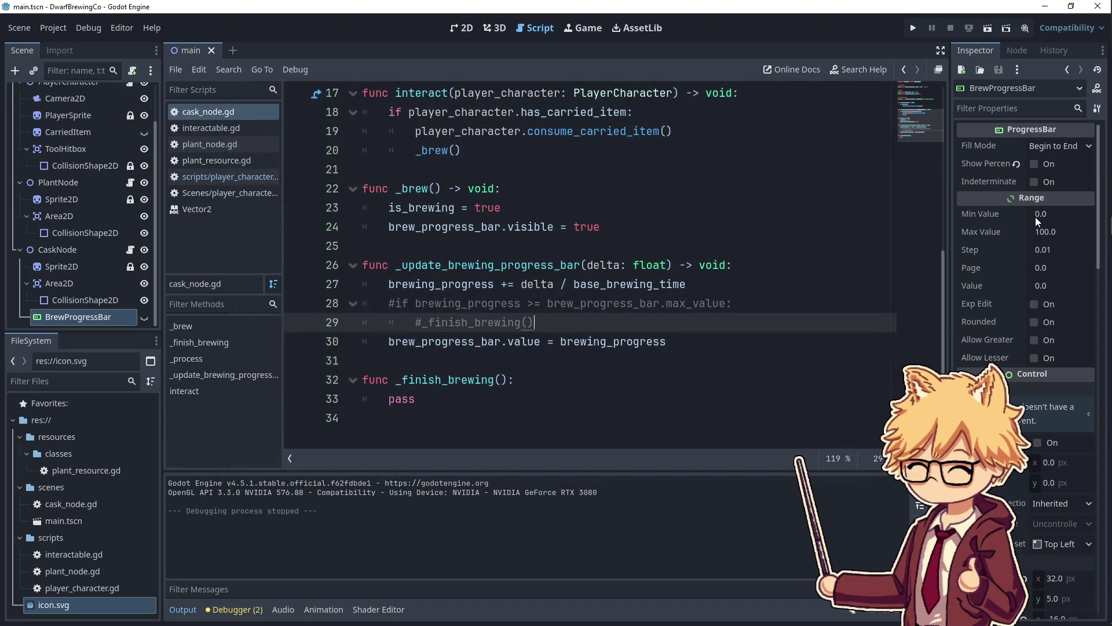
Step: Try progress bar Max Value 1 and Step 0.001, then revert to 100 and 0.01
{"action": "left_click", "coordinate": [1041, 232]}
{"action": "type", "text": "1"}
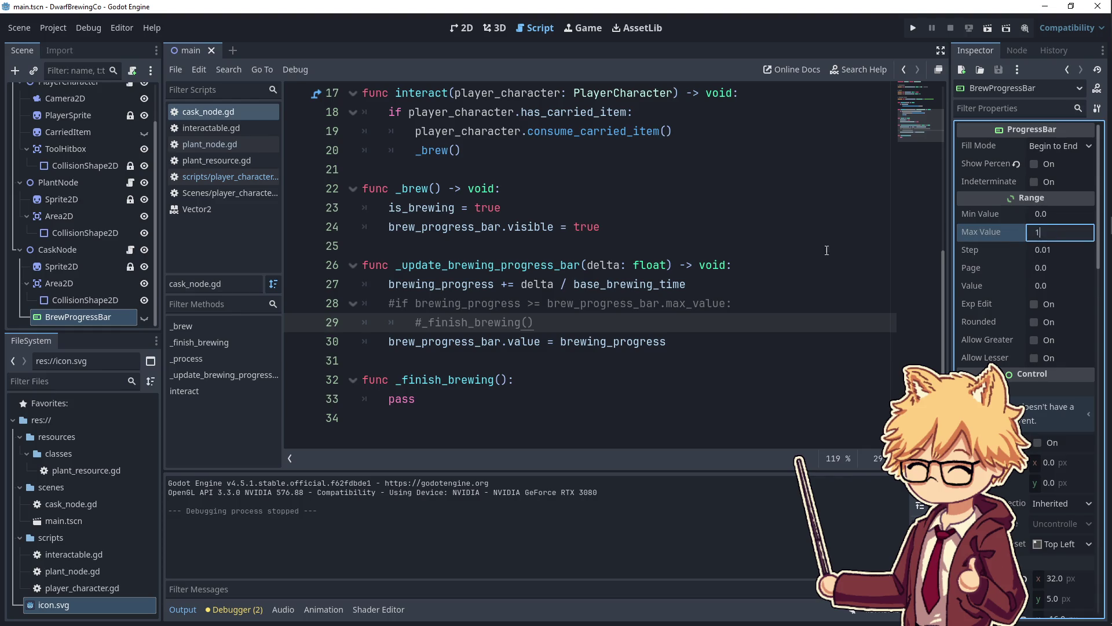
{"action": "key", "text": "Return"}
{"action": "left_click", "coordinate": [1049, 253]}
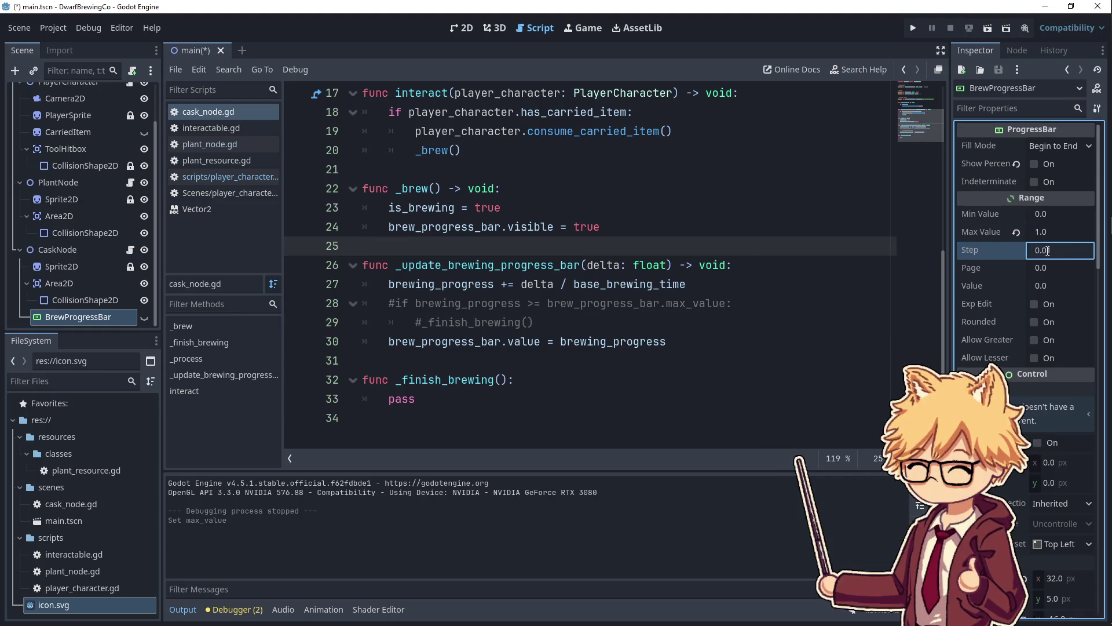
{"action": "type", "text": "01"}
{"action": "left_click", "coordinate": [725, 191]}
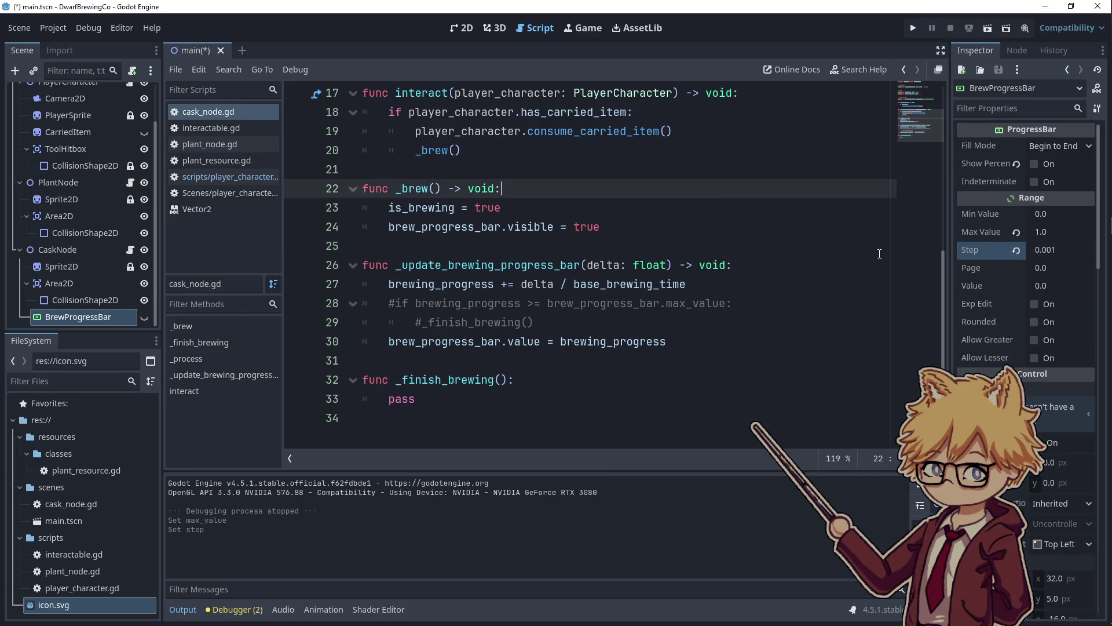
{"action": "left_click", "coordinate": [1045, 231]}
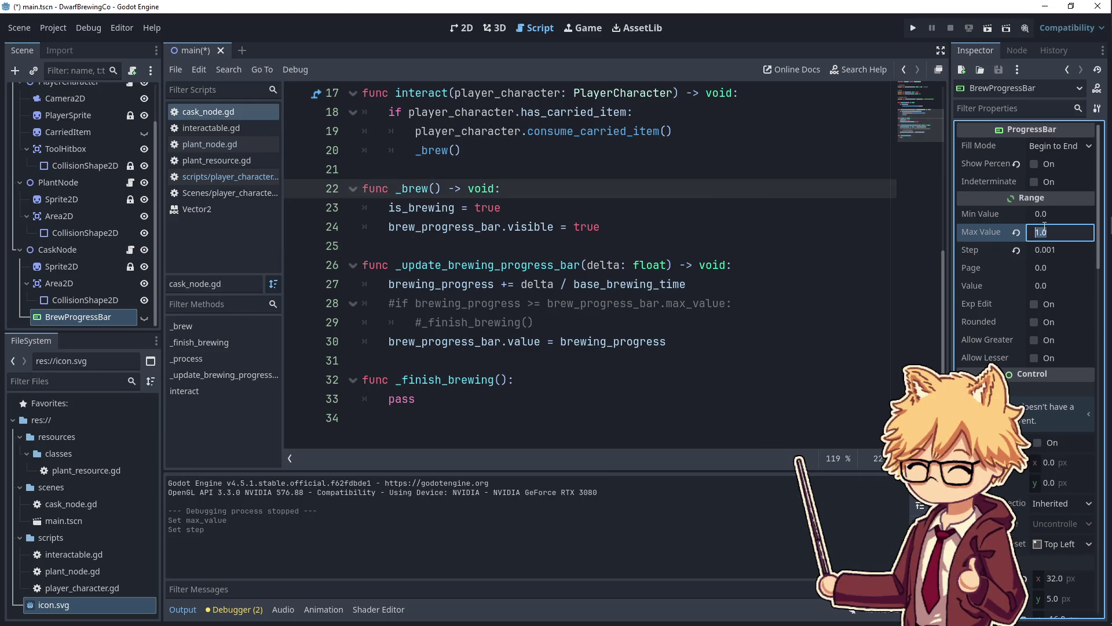
{"action": "type", "text": "100"}
{"action": "key", "text": "Tab"}
{"action": "type", "text": "0.01"}
{"action": "key", "text": "Tab"}
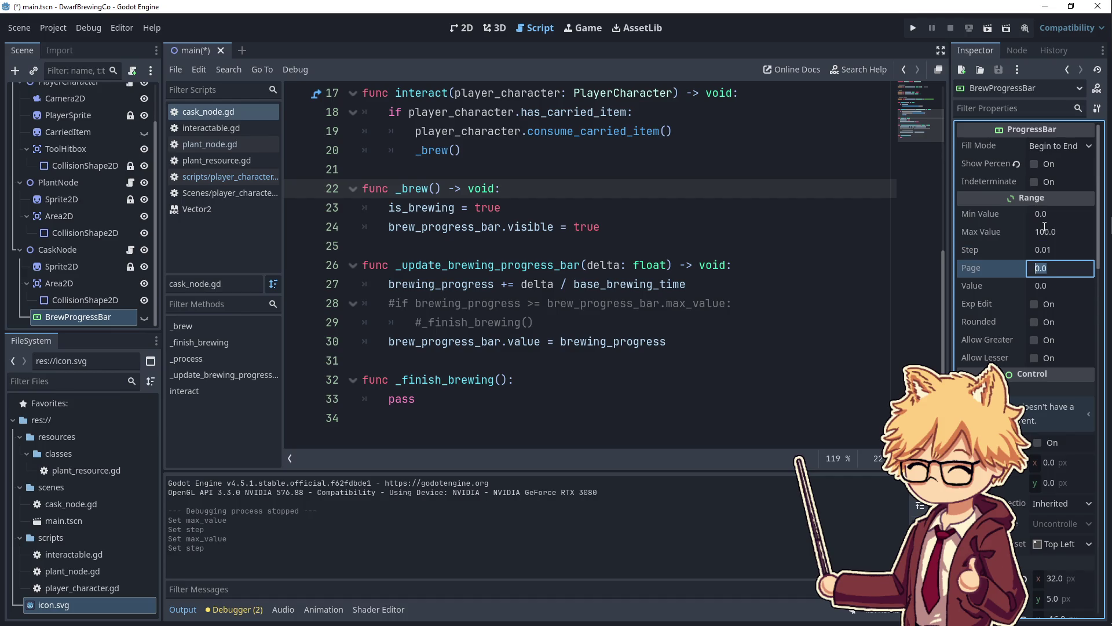
Step: Scale line 27's progress by 100, save, and test delivering a harvested crop to the cask
{"action": "left_click", "coordinate": [694, 286]}
{"action": "key", "text": "ctrl+s"}
{"action": "left_click", "coordinate": [913, 26]}
{"action": "key", "text": "Left"}
{"action": "key", "text": "Up"}
{"action": "key", "text": "e"}
{"action": "key", "text": "Right"}
{"action": "key", "text": "Down"}
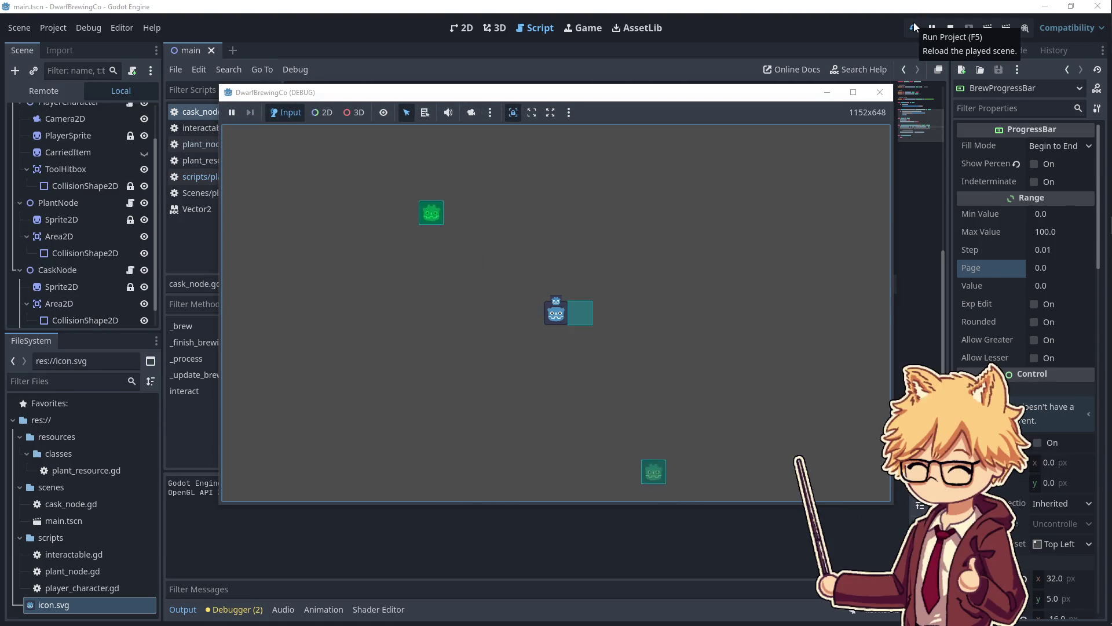
{"action": "key", "text": "Right"}
{"action": "key", "text": "Down"}
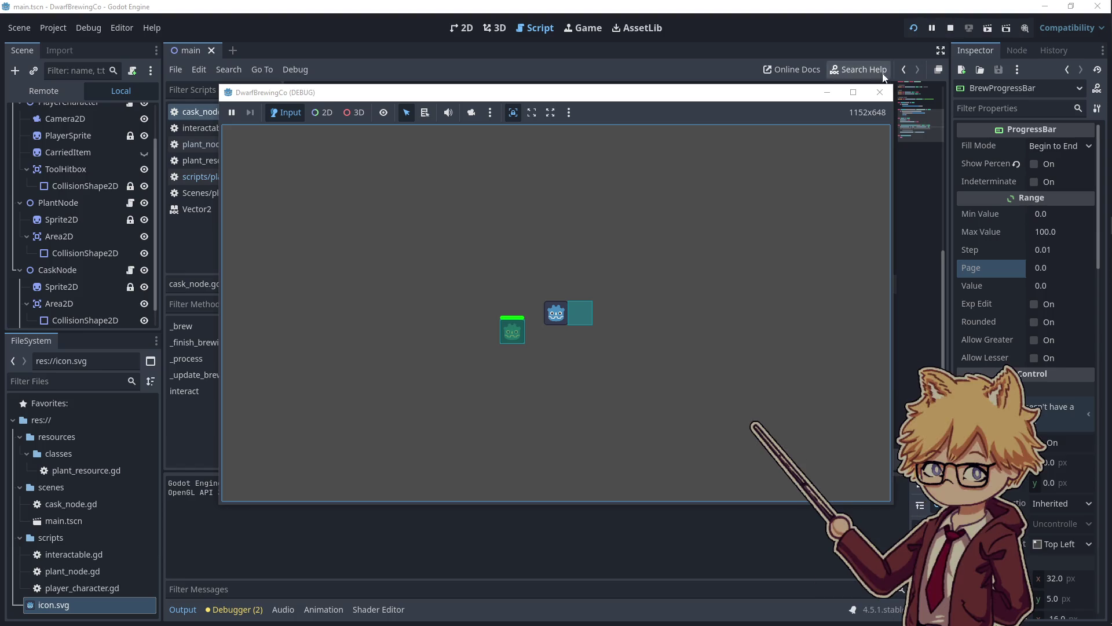
{"action": "left_click", "coordinate": [880, 92]}
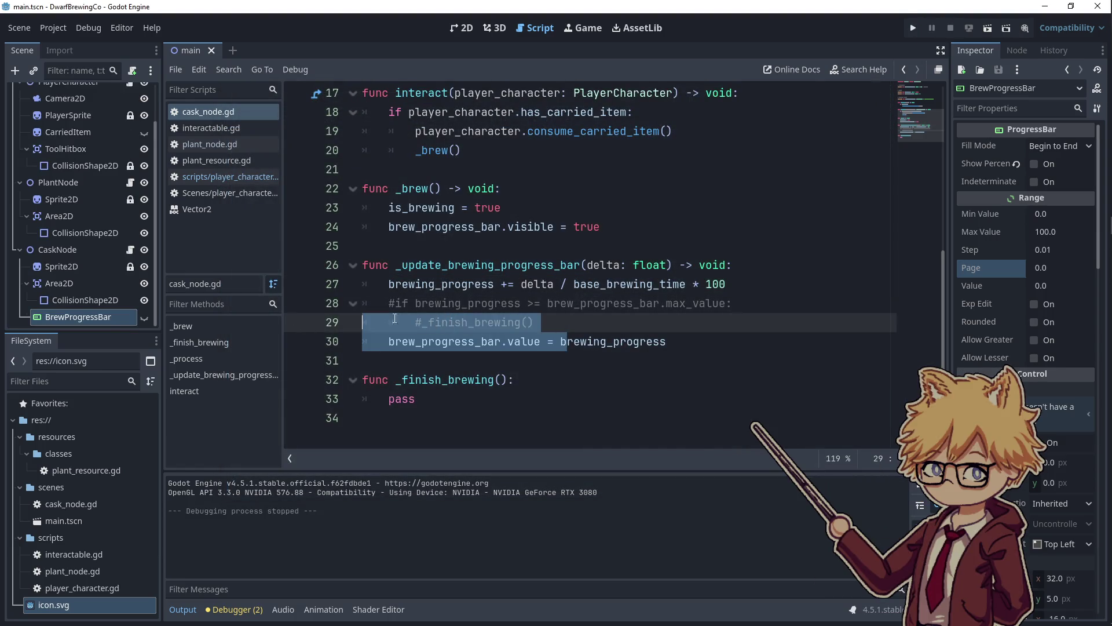
Step: Uncomment the max_value check that calls _finish_brewing
{"action": "left_click_drag", "start_coordinate": [534, 322], "coordinate": [311, 309]}
{"action": "key", "text": "ctrl+k"}
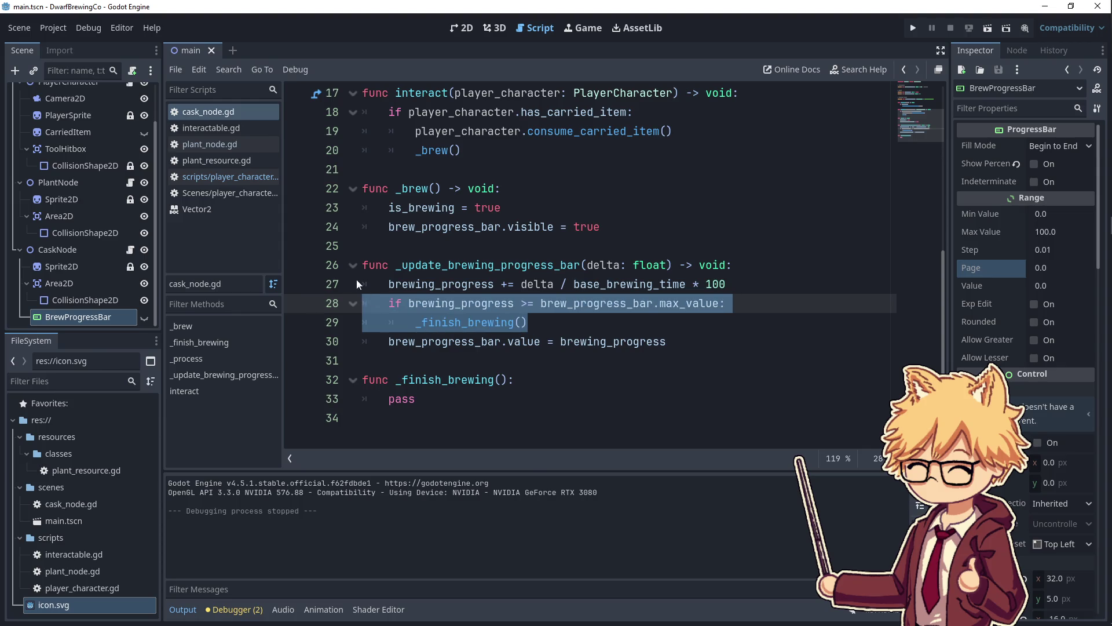
{"action": "left_click", "coordinate": [575, 323]}
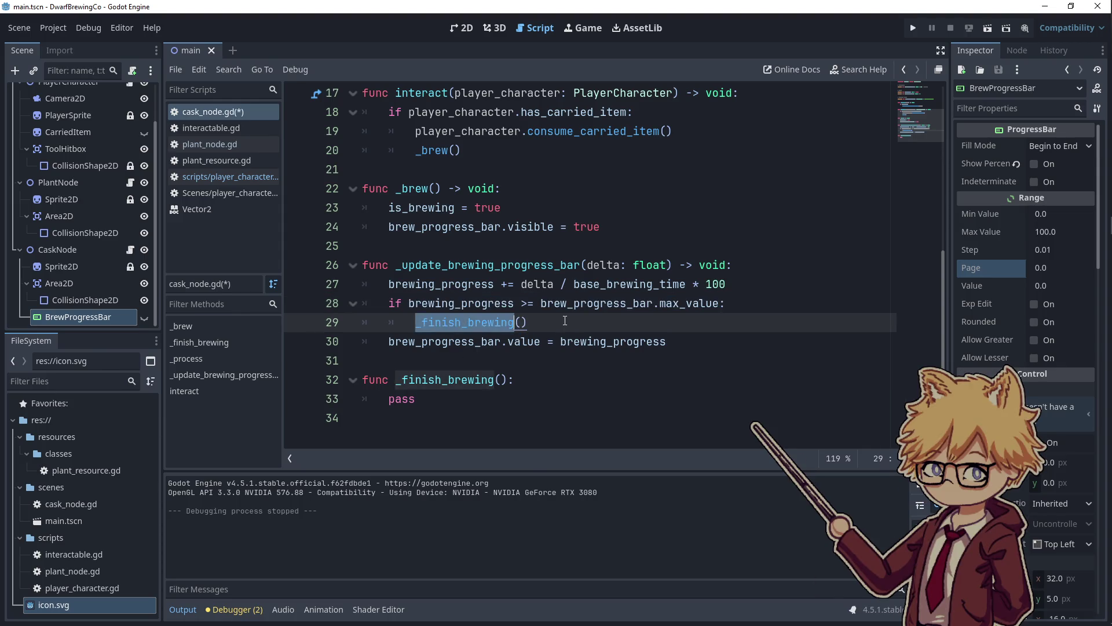
{"action": "key", "text": "Return"}
{"action": "key", "text": "BackSpace"}
{"action": "type", "text": "else"}
{"action": "key", "text": "BackSpace"}
{"action": "key", "text": "BackSpace"}
{"action": "key", "text": "BackSpace"}
{"action": "type", "text": "lse:"}
{"action": "key", "text": "BackSpace"}
{"action": "key", "text": "BackSpace"}
{"action": "key", "text": "BackSpace"}
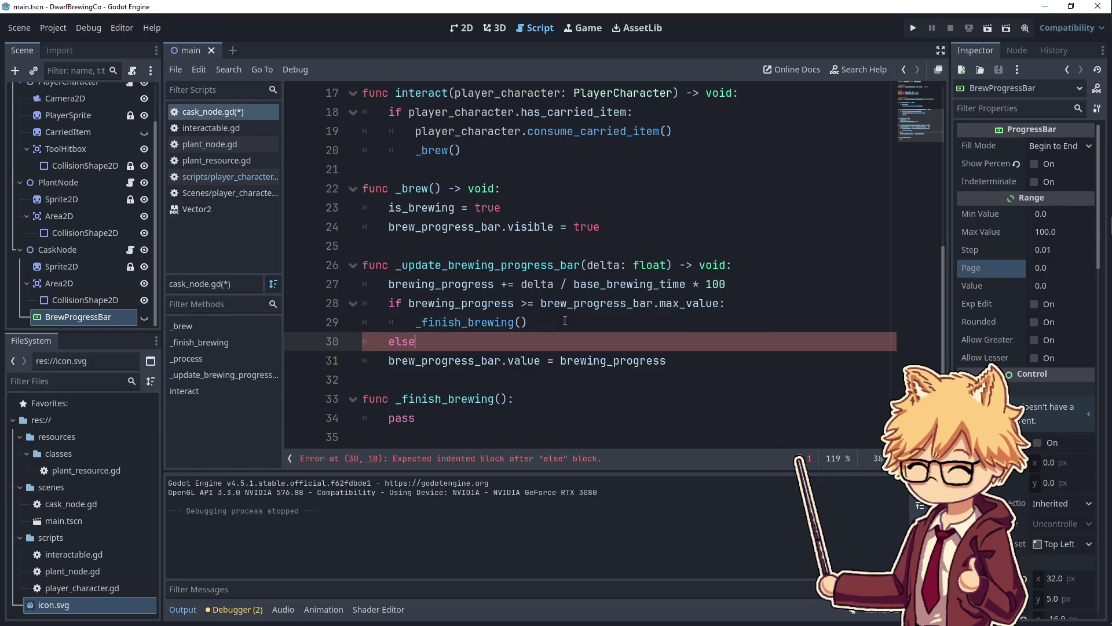
Step: Move the progress bar value update line above the if check
{"action": "left_click_drag", "start_coordinate": [667, 341], "coordinate": [388, 341]}
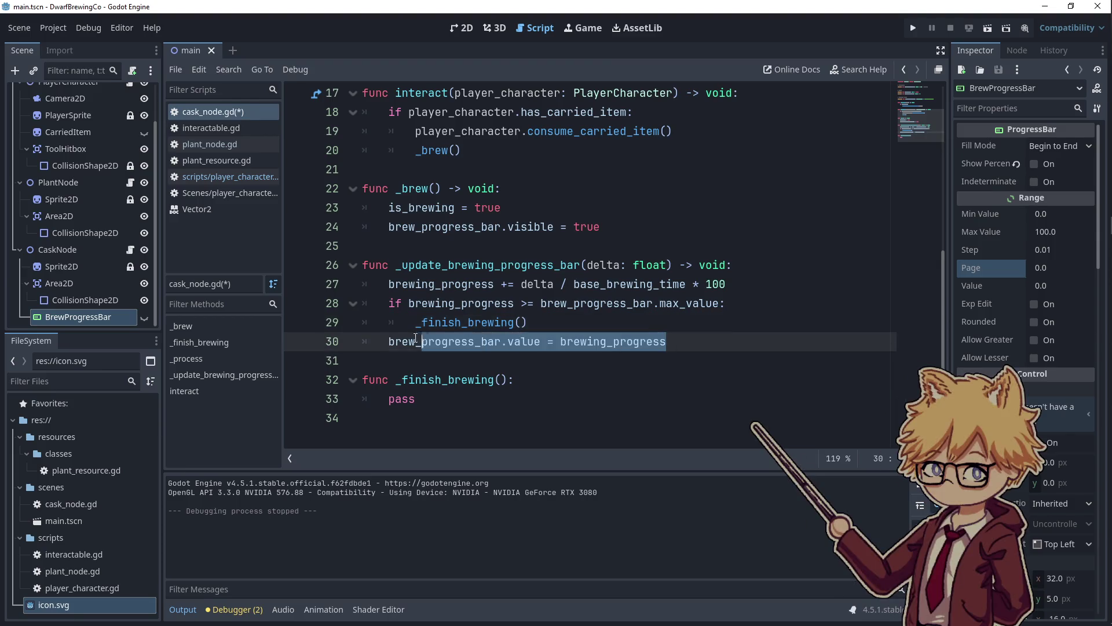
{"action": "key", "text": "ctrl+x"}
{"action": "left_click", "coordinate": [762, 284]}
{"action": "key", "text": "Return"}
{"action": "key", "text": "ctrl+v"}
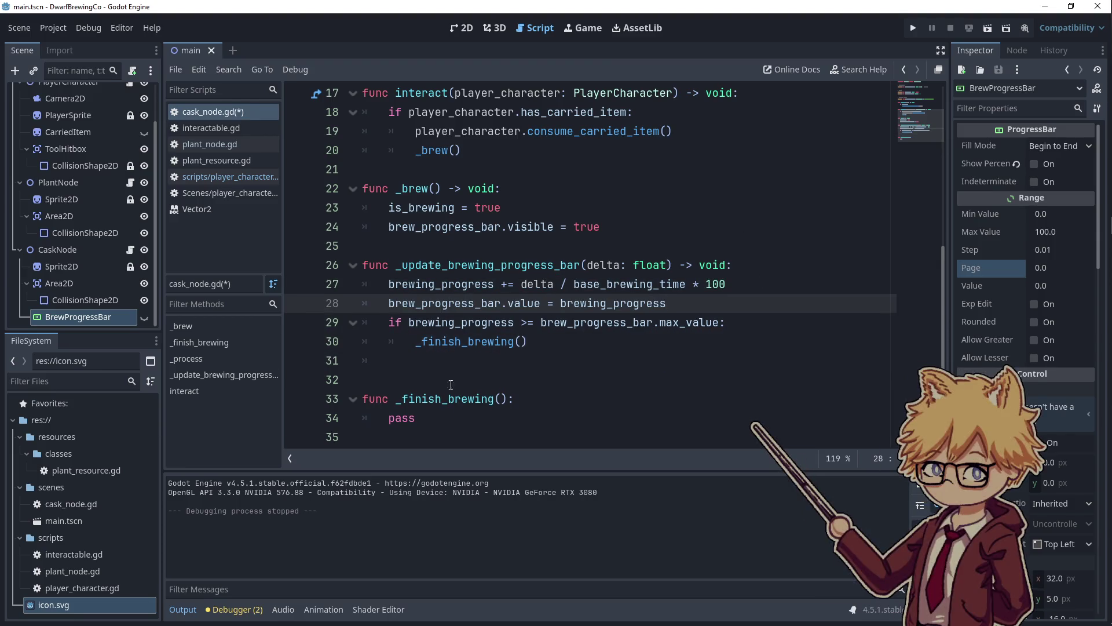
Step: Replace pass in _finish_brewing with 'is_brewing = false'
{"action": "left_click", "coordinate": [396, 418]}
{"action": "double_click", "coordinate": [400, 419]}
{"action": "type", "text": "is_brew"}
{"action": "key", "text": "Return"}
{"action": "type", "text": "= false"}
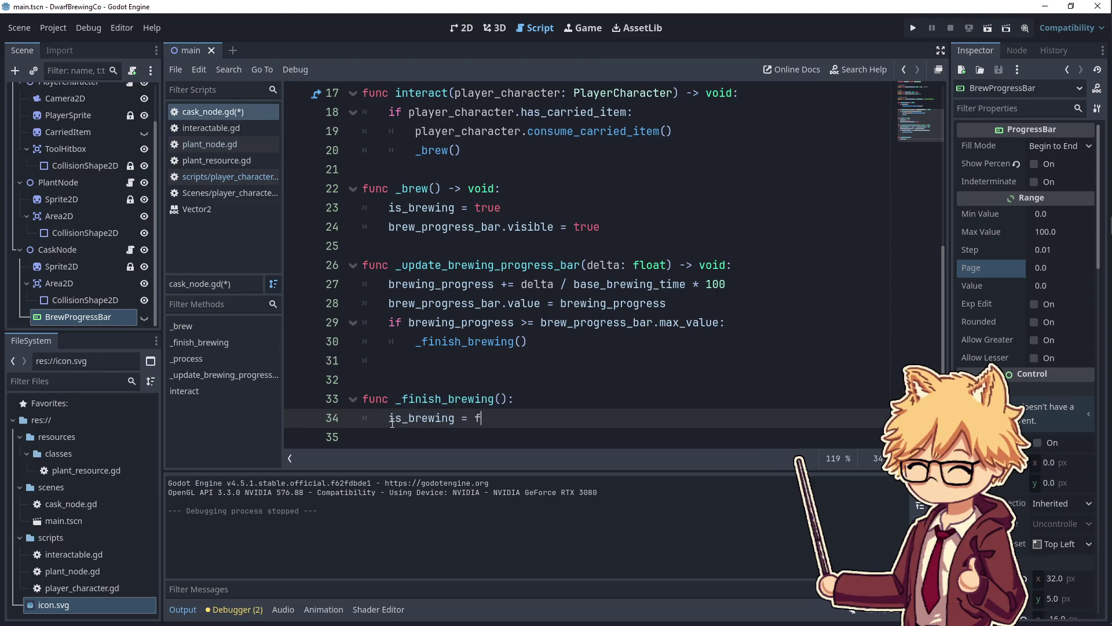
{"action": "left_click", "coordinate": [502, 371]}
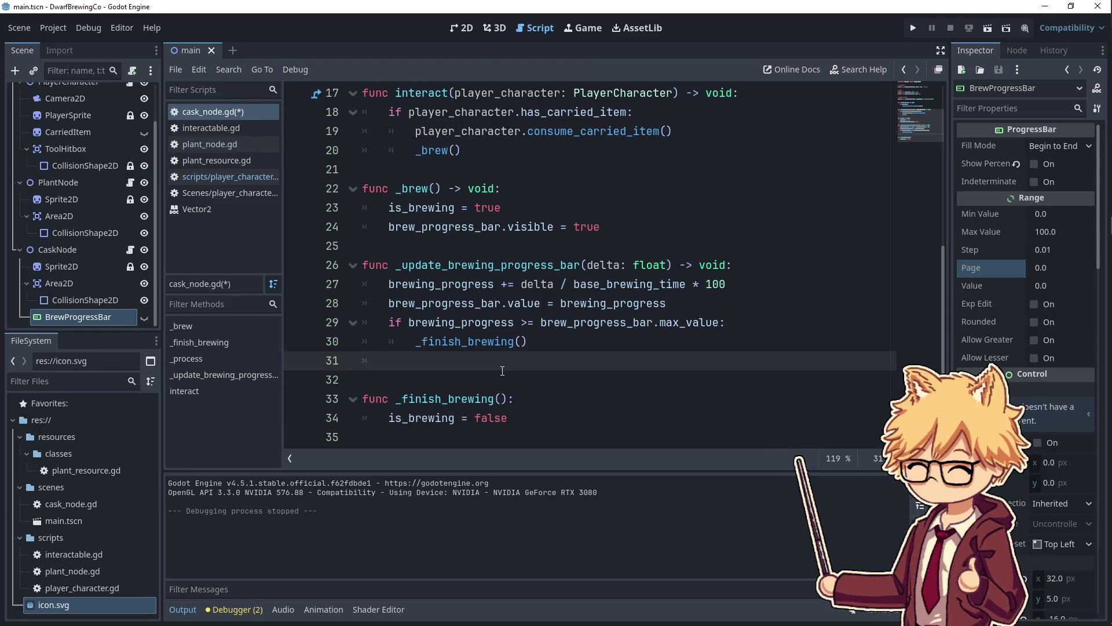
{"action": "key", "text": "BackSpace"}
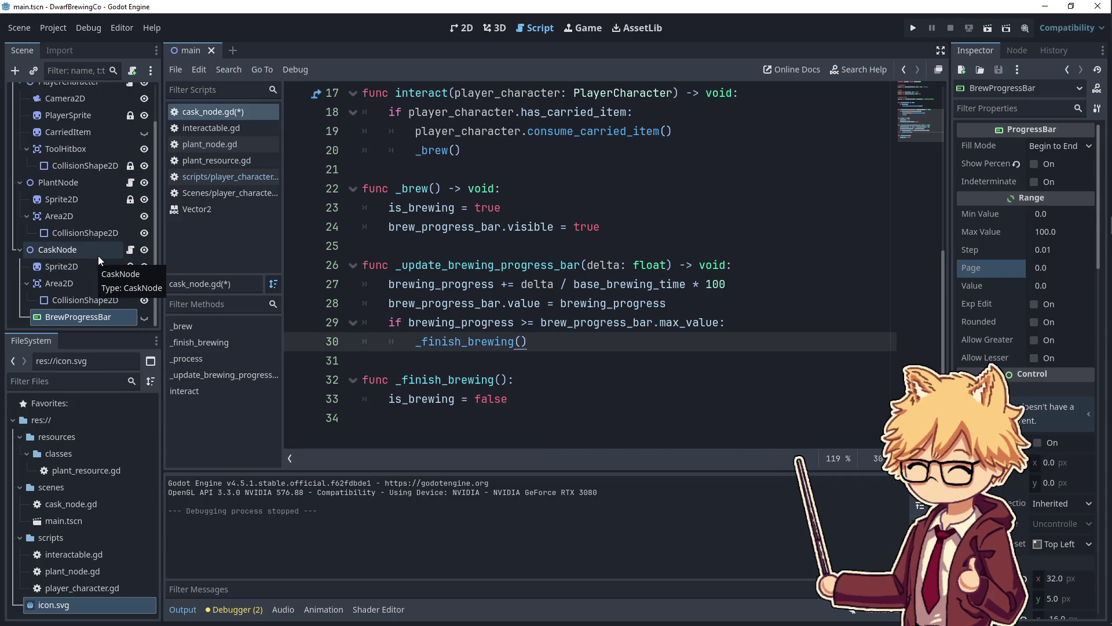
{"action": "scroll", "coordinate": [511, 296], "scroll_direction": "up", "scroll_amount": 5}
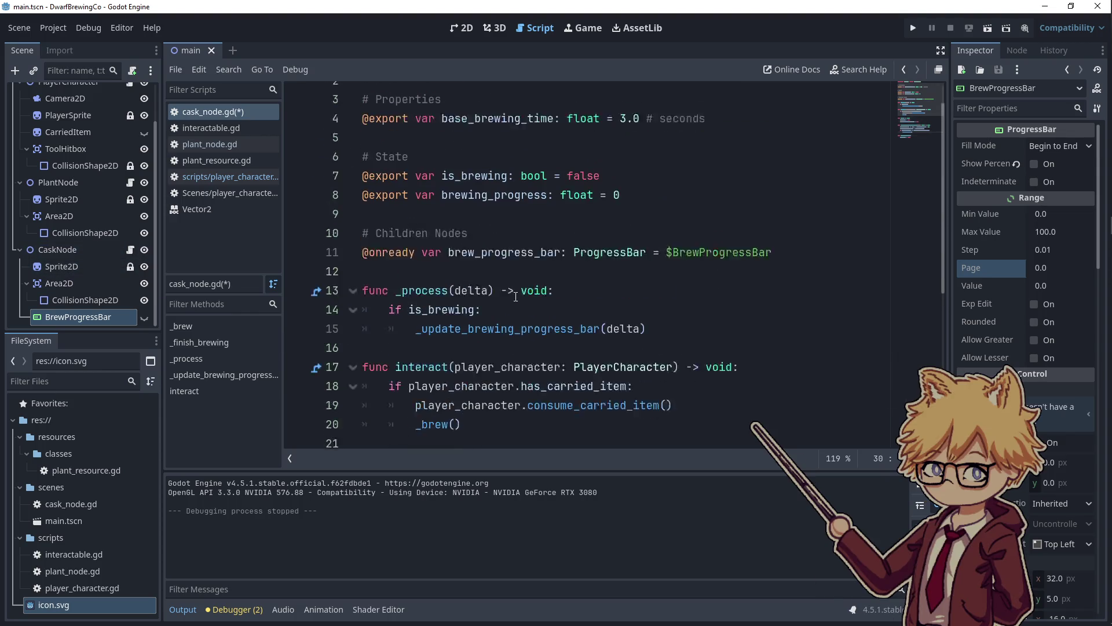
Step: Add a Sprite2D child node to CaskNode
{"action": "scroll", "coordinate": [511, 296], "scroll_direction": "down", "scroll_amount": 5}
{"action": "left_click", "coordinate": [67, 255]}
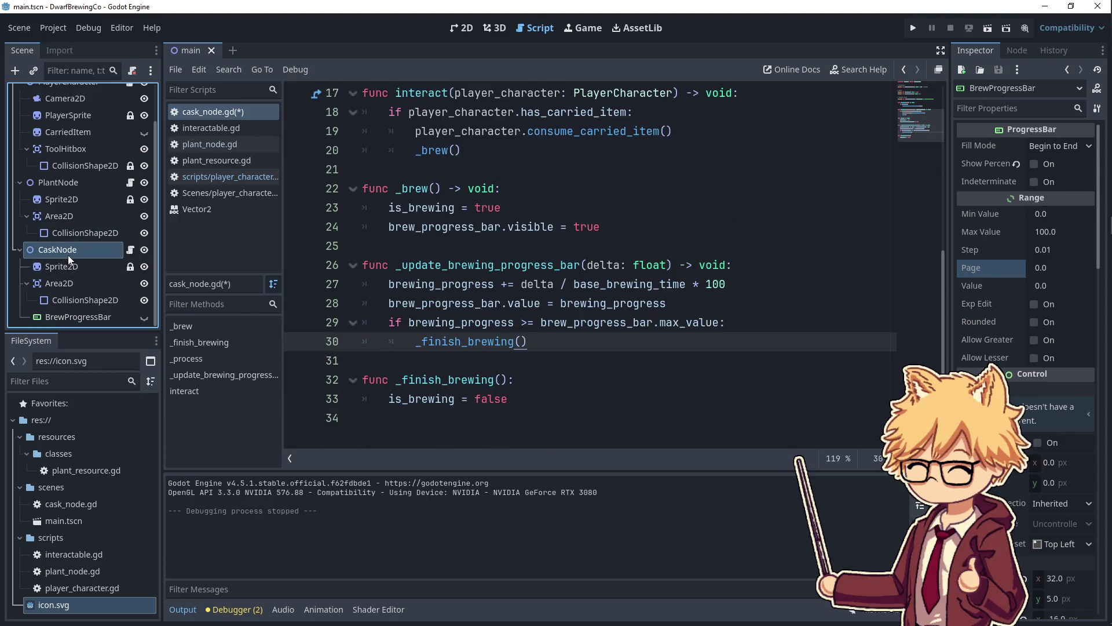
{"action": "right_click", "coordinate": [68, 255]}
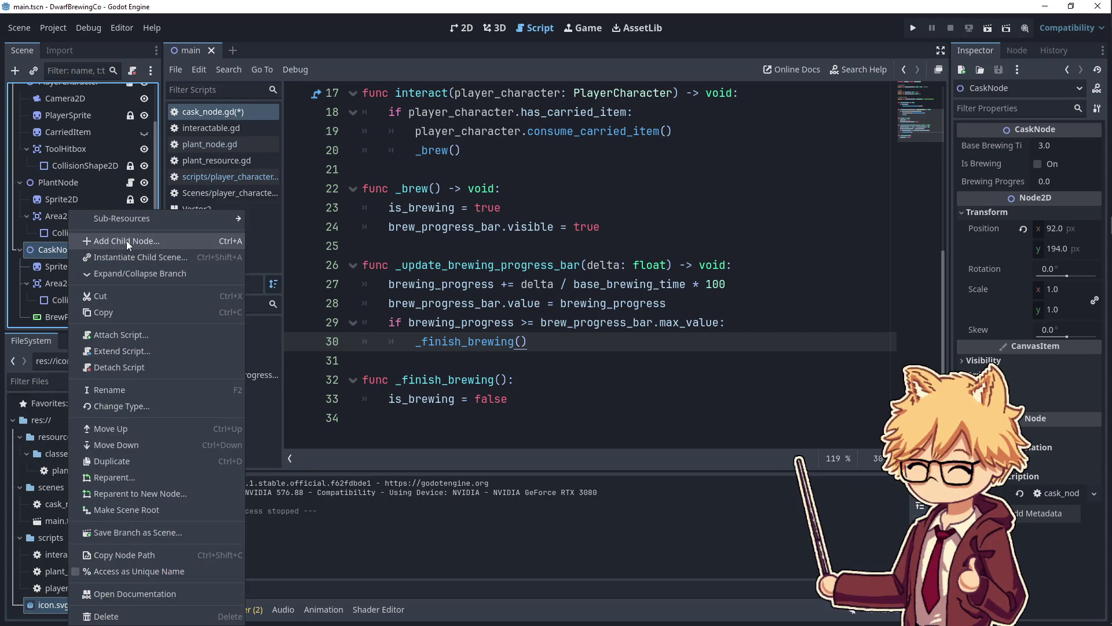
{"action": "left_click", "coordinate": [44, 255]}
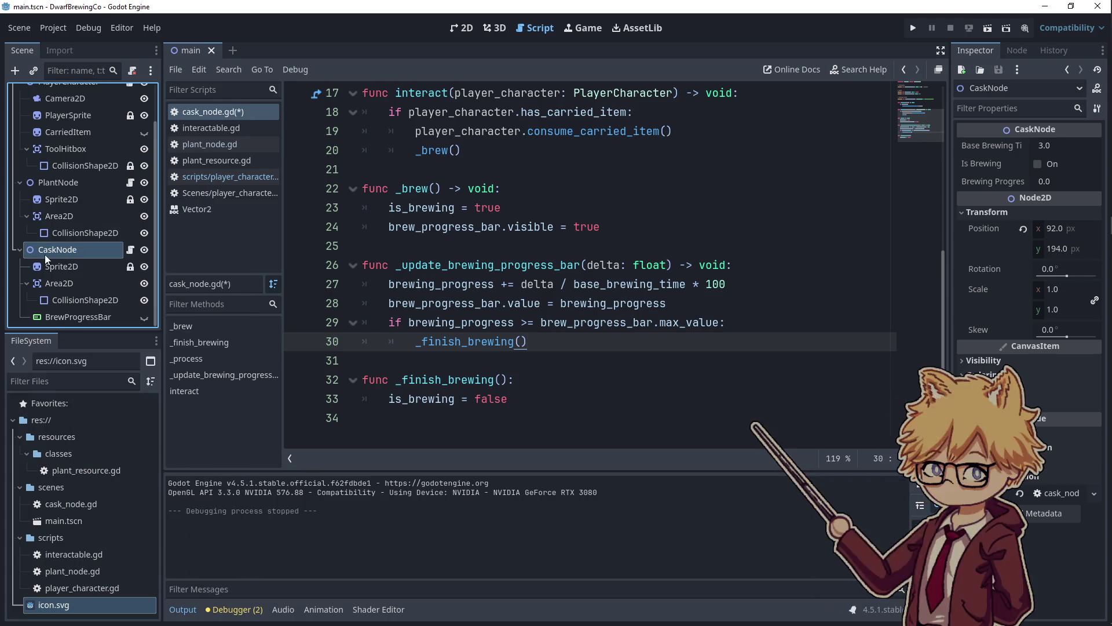
{"action": "right_click", "coordinate": [74, 250]}
{"action": "left_click", "coordinate": [121, 235]}
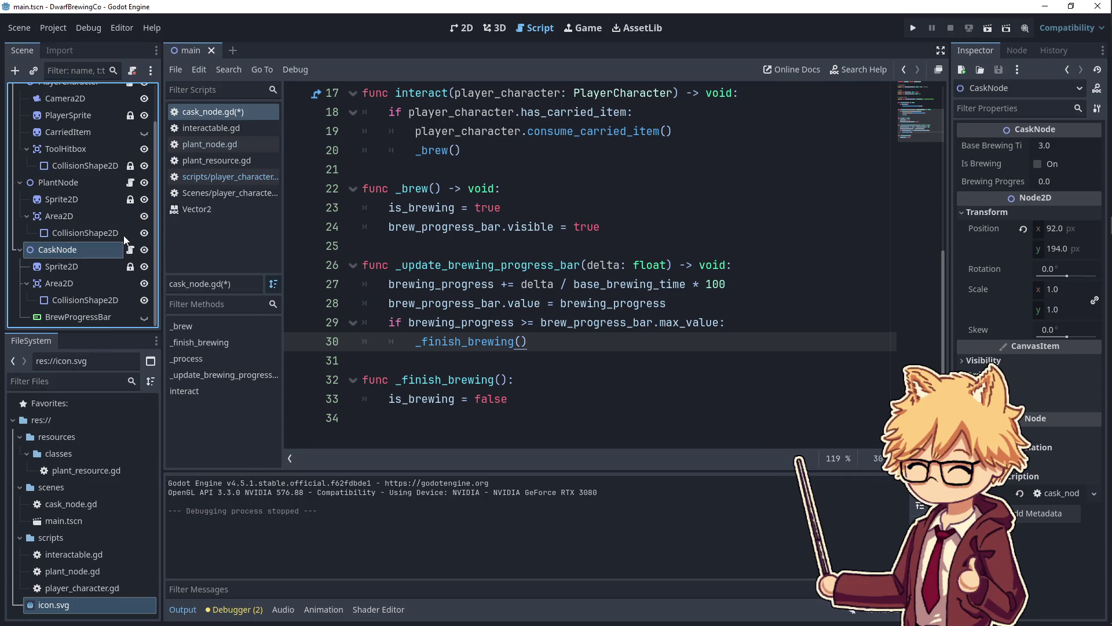
{"action": "type", "text": "sprite2d"}
{"action": "key", "text": "Return"}
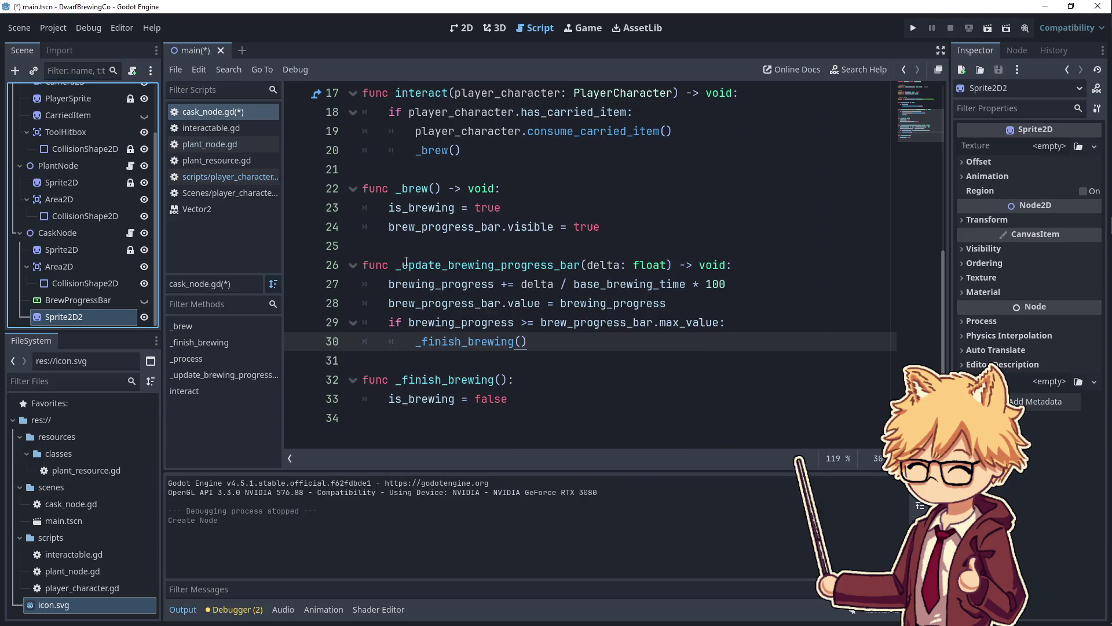
Step: Rename the new sprite FinishedItemSprite and move it above Area2D
{"action": "double_click", "coordinate": [81, 317]}
{"action": "type", "text": "FinishedItemSprite"}
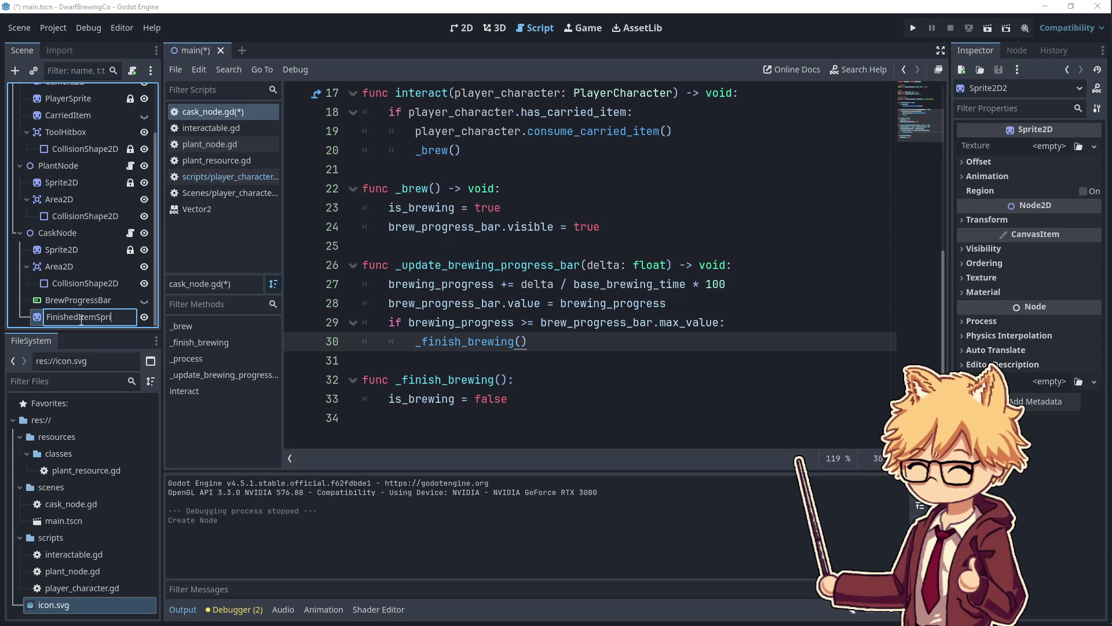
{"action": "key", "text": "Return"}
{"action": "left_click_drag", "start_coordinate": [82, 323], "coordinate": [78, 267]}
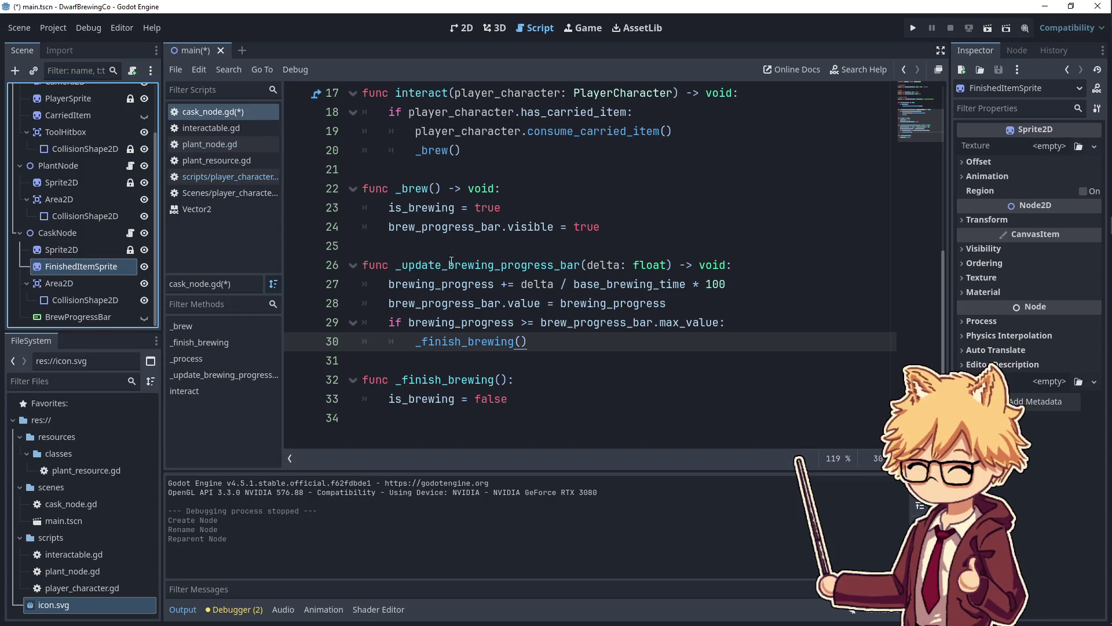
{"action": "scroll", "coordinate": [532, 261], "scroll_direction": "up", "scroll_amount": 5}
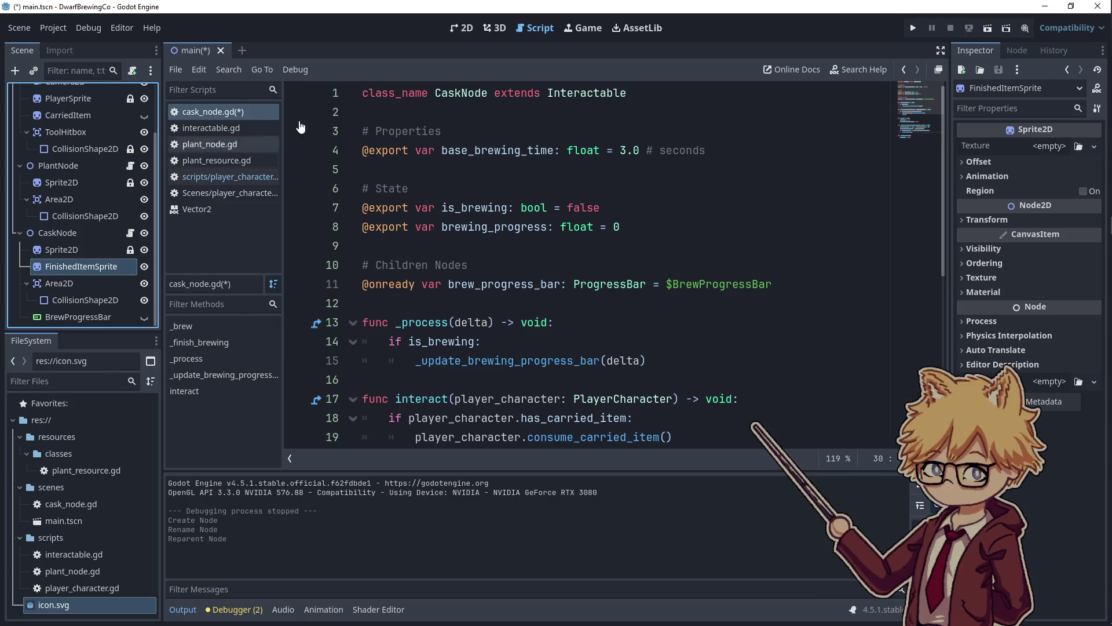
Step: Assign icon.svg as FinishedItemSprite's texture
{"action": "left_click", "coordinate": [462, 28]}
{"action": "left_click", "coordinate": [61, 249]}
{"action": "left_click", "coordinate": [81, 266]}
{"action": "left_click_drag", "start_coordinate": [53, 605], "coordinate": [81, 266]}
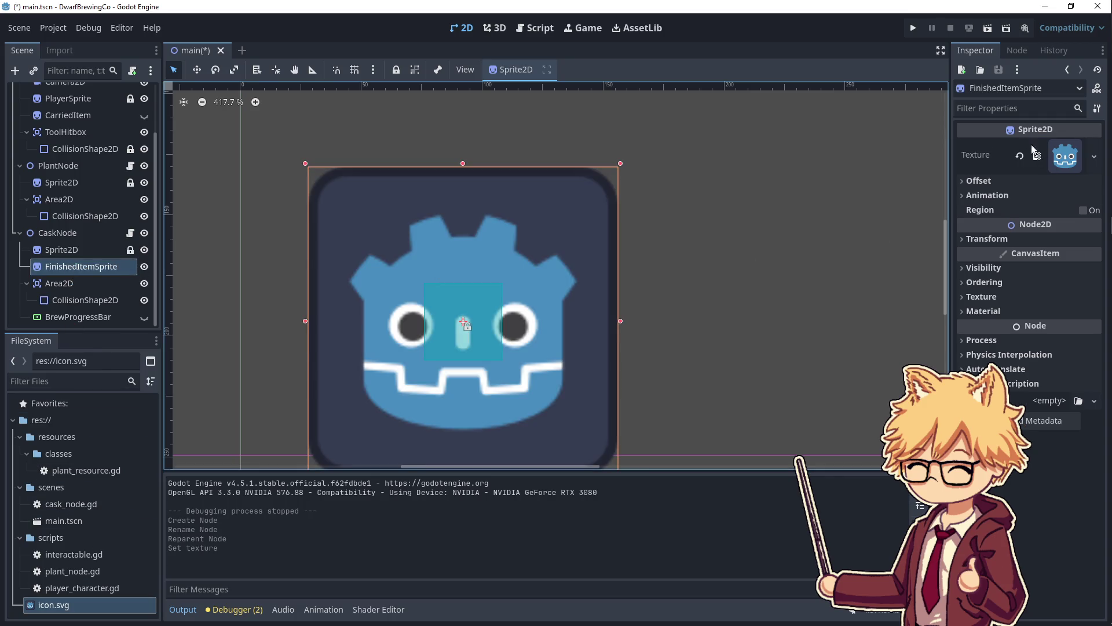
Step: Set FinishedItemSprite's scale to 0.125
{"action": "type", "text": "sca"}
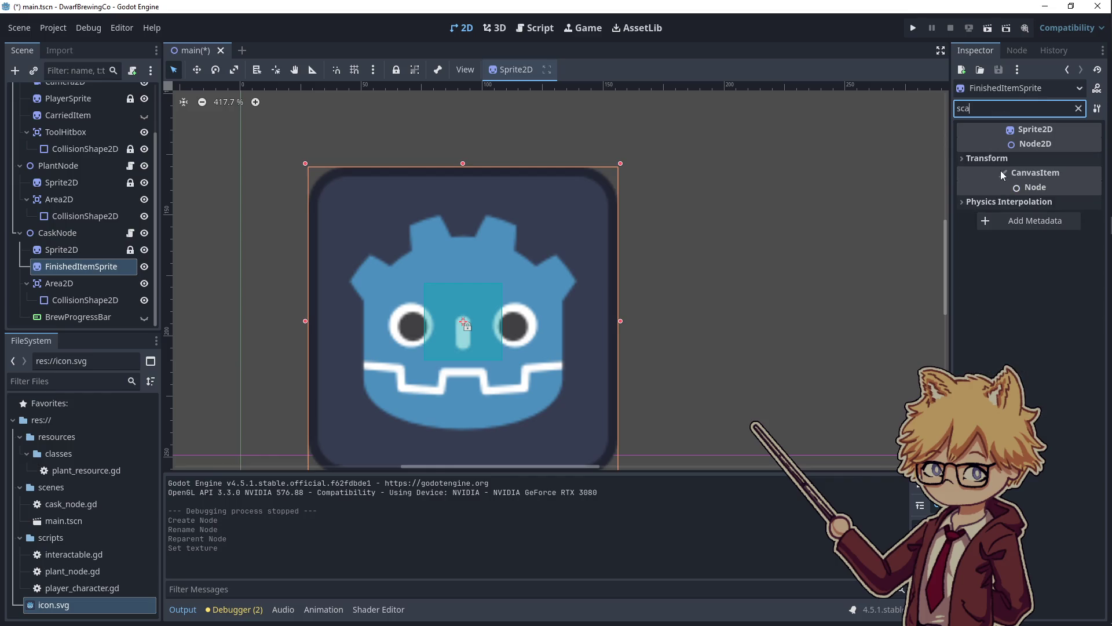
{"action": "left_click", "coordinate": [994, 158]}
{"action": "left_click", "coordinate": [1072, 175]}
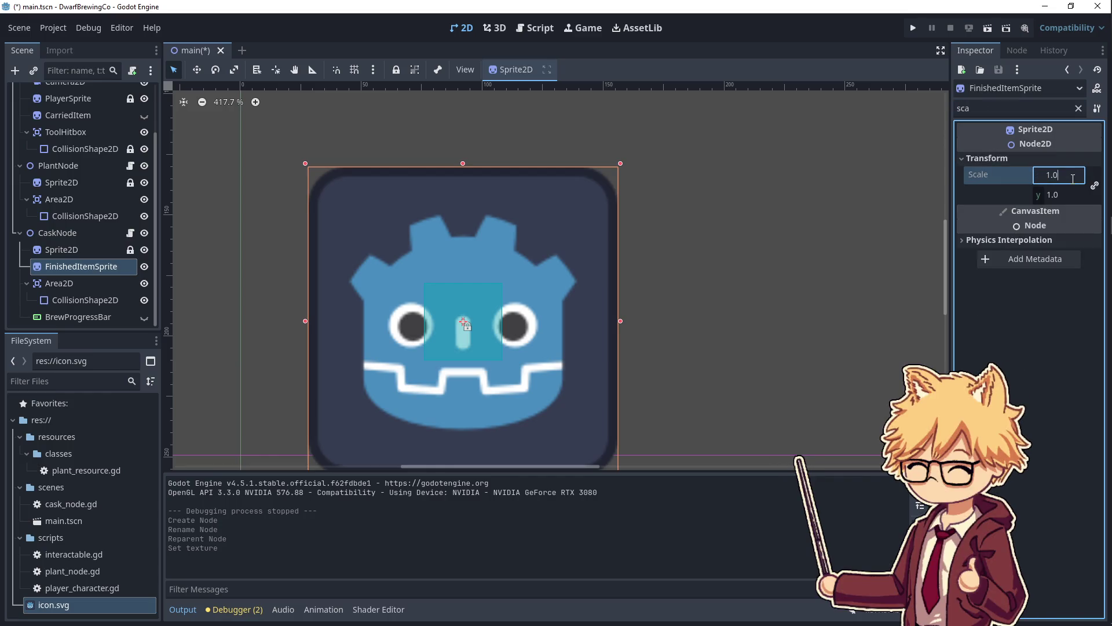
{"action": "key", "text": "Tab"}
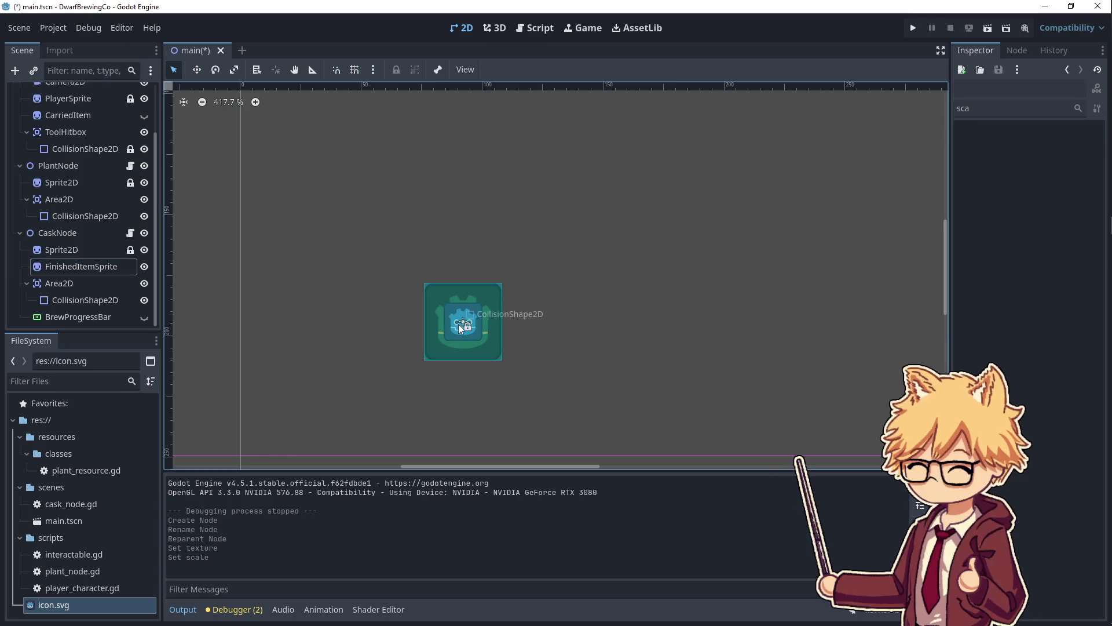
{"action": "left_click", "coordinate": [458, 325]}
{"action": "left_click", "coordinate": [81, 251]}
{"action": "left_click", "coordinate": [97, 271]}
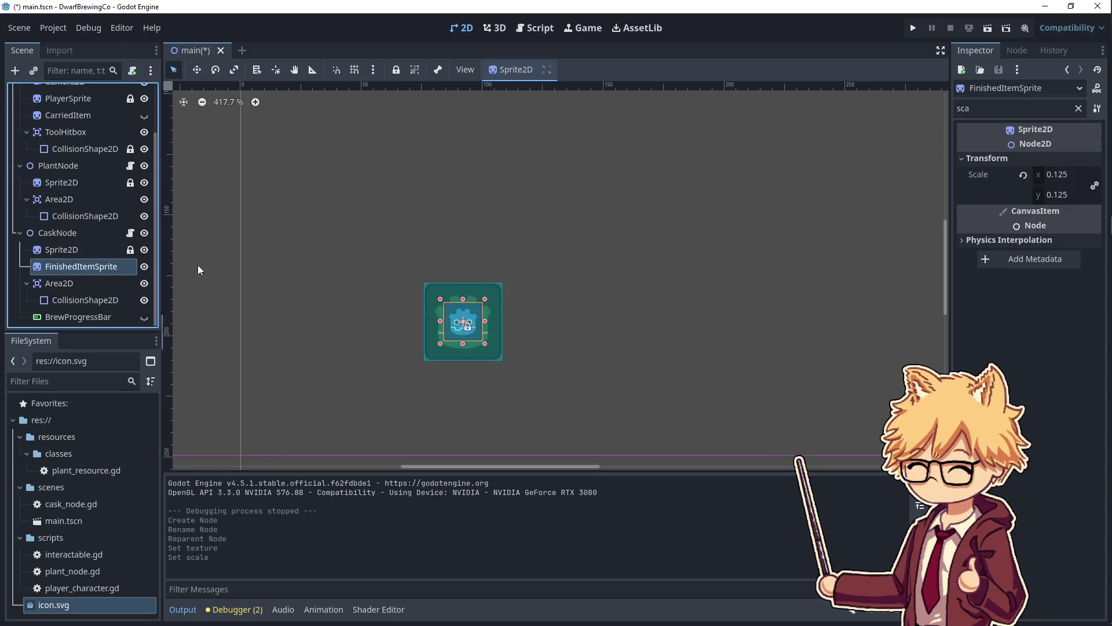
{"action": "left_click", "coordinate": [1079, 109]}
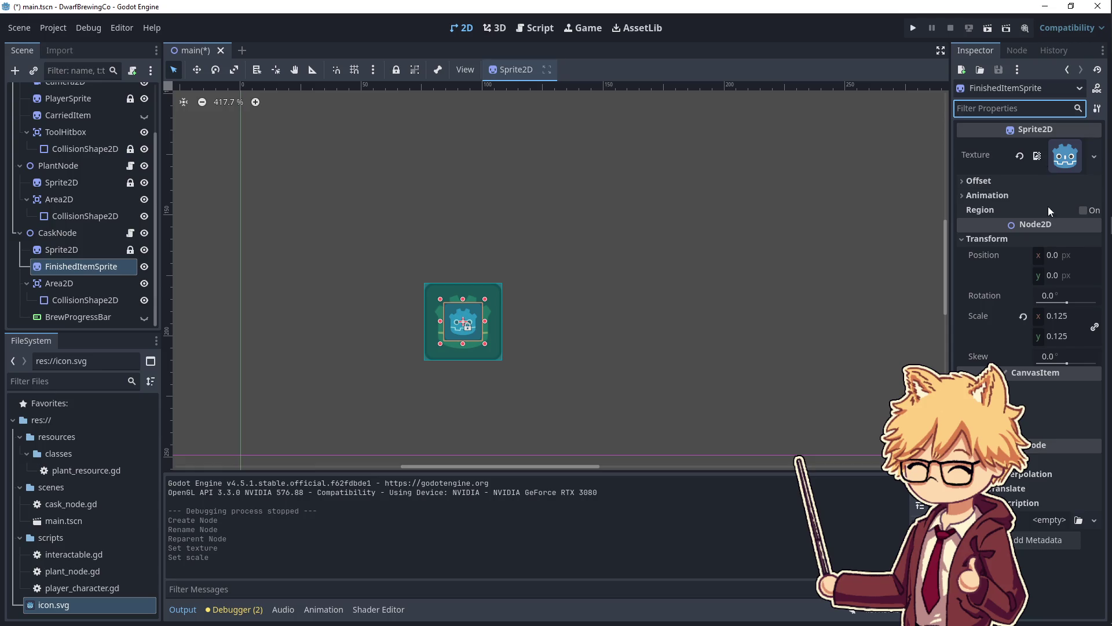
Step: Set FinishedItemSprite's position y to -16 and hide it in the scene
{"action": "left_click", "coordinate": [1052, 276]}
{"action": "type", "text": "-16"}
{"action": "key", "text": "Tab"}
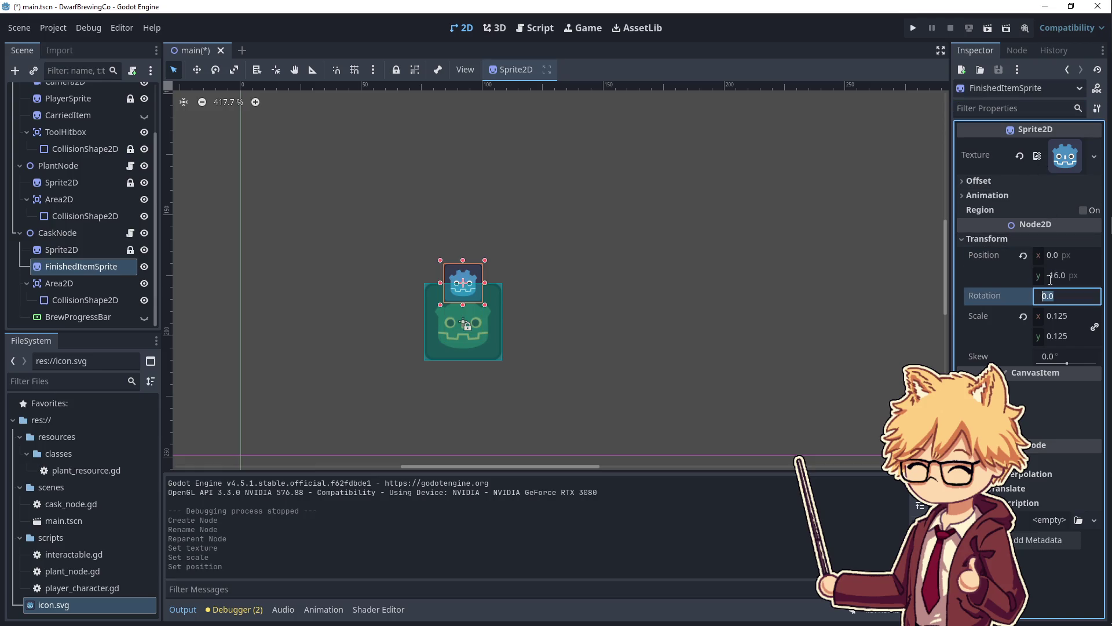
{"action": "left_click", "coordinate": [575, 328]}
{"action": "left_click", "coordinate": [471, 277]}
{"action": "left_click", "coordinate": [602, 337]}
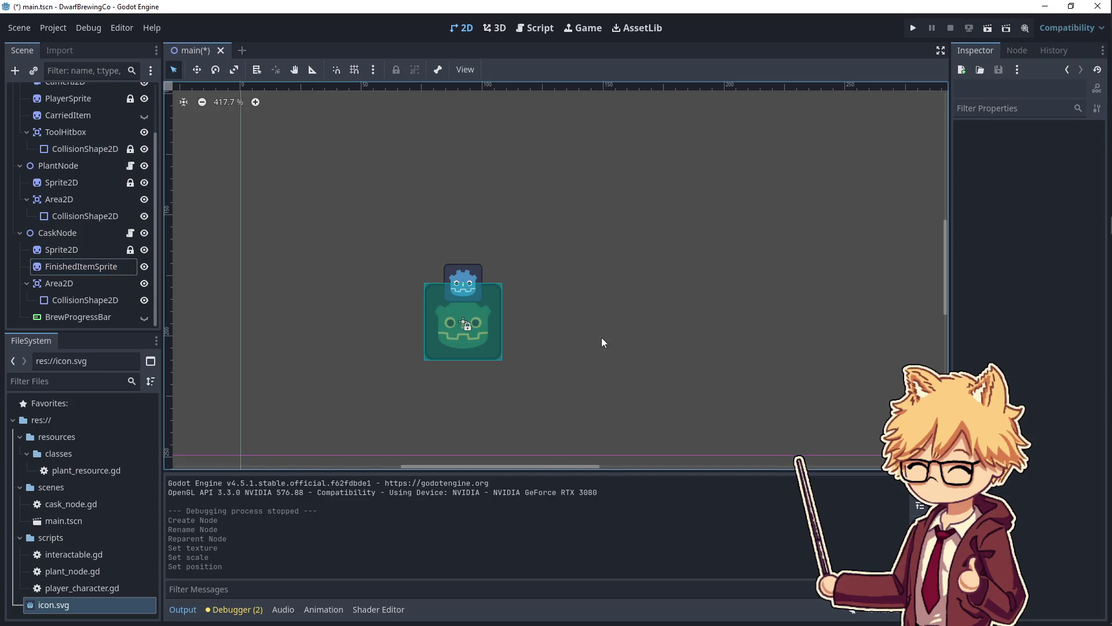
{"action": "left_click", "coordinate": [144, 267]}
{"action": "left_click", "coordinate": [130, 233]}
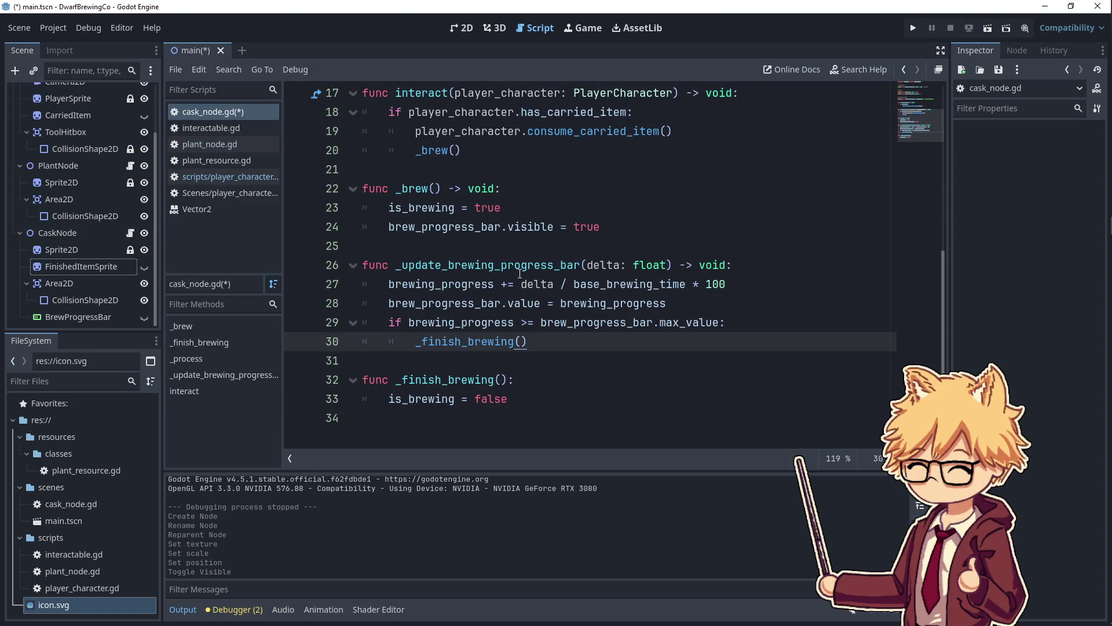
Step: Add 'brew_progress_bar.visible = false' at the end of _finish_brewing
{"action": "left_click", "coordinate": [540, 396]}
{"action": "key", "text": "Return"}
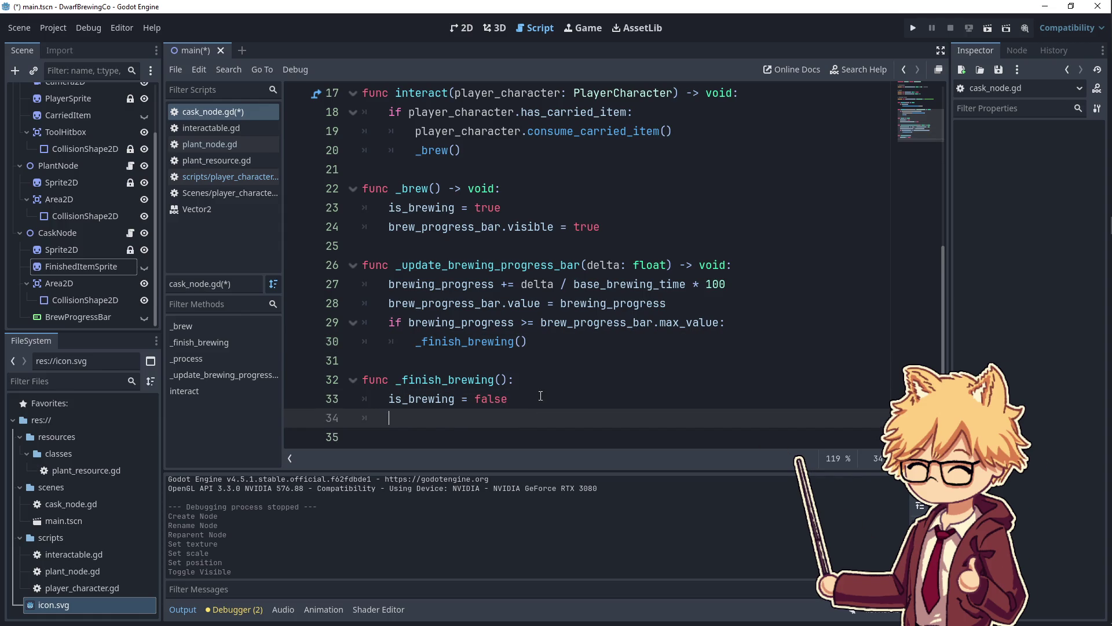
{"action": "key", "text": "Down"}
{"action": "key", "text": "Return"}
{"action": "type", "text": ".visible = "}
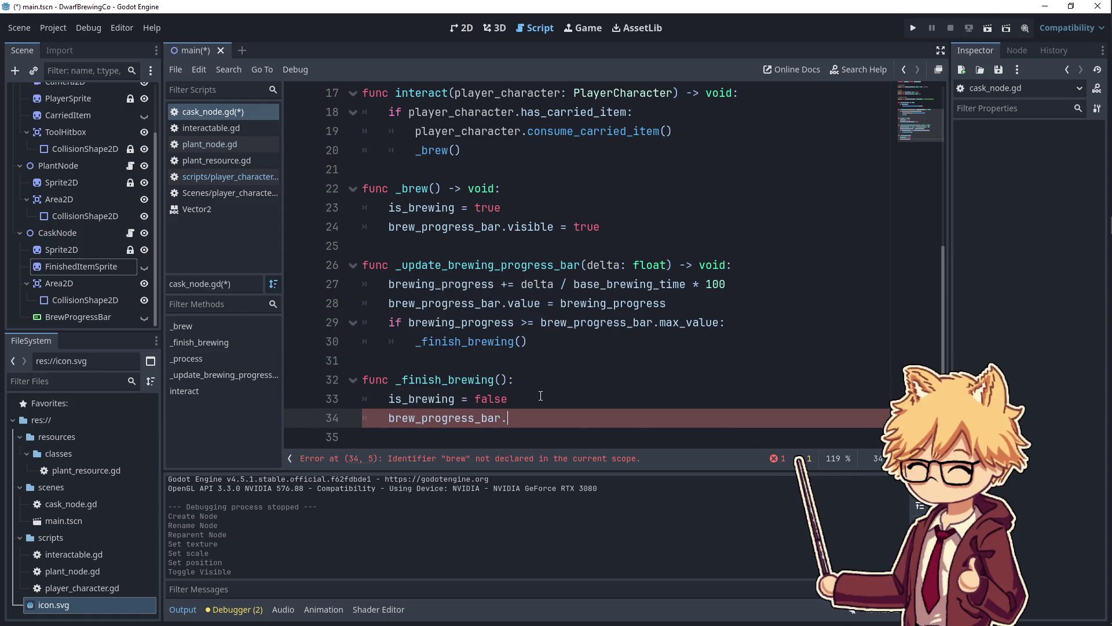
{"action": "type", "text": "false"}
{"action": "scroll", "coordinate": [516, 353], "scroll_direction": "down", "scroll_amount": 1}
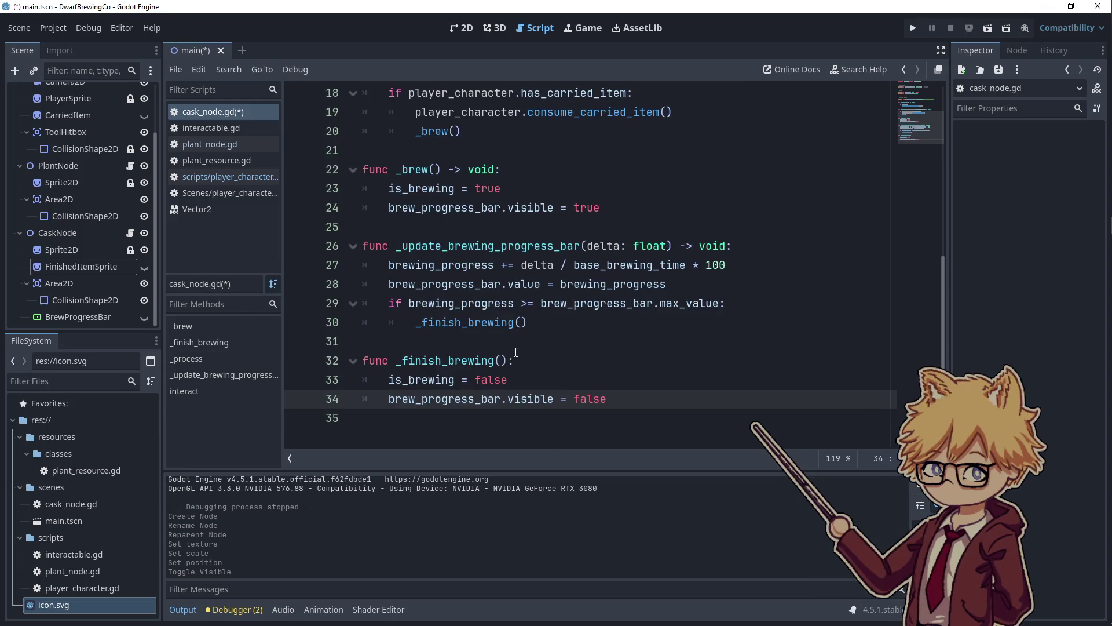
{"action": "key", "text": "Return"}
{"action": "type", "text": "i"}
{"action": "key", "text": "BackSpace"}
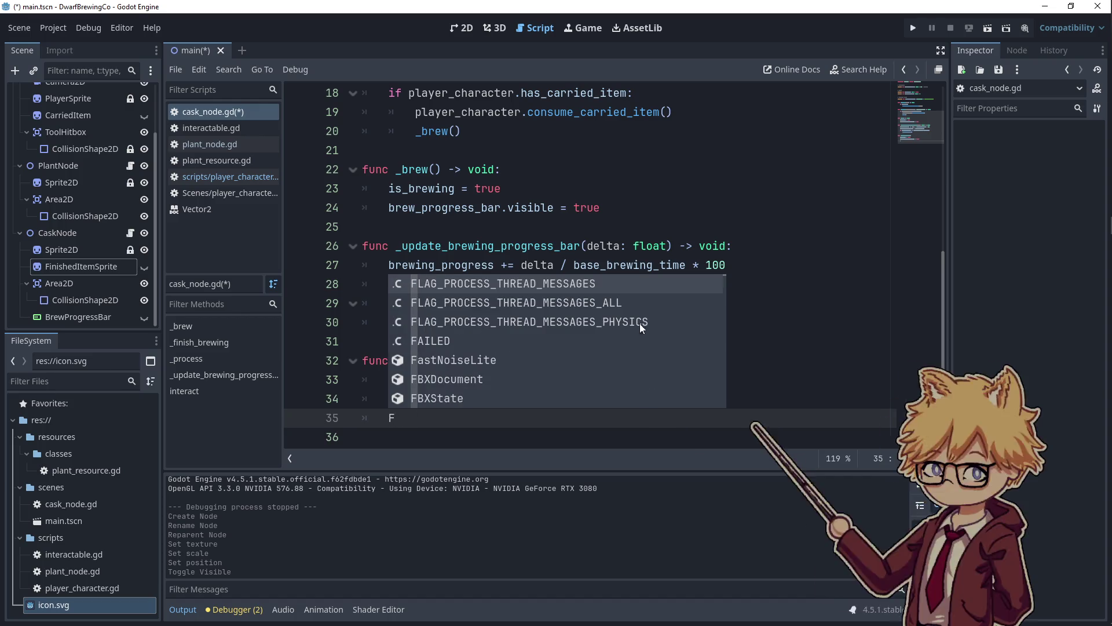
{"action": "scroll", "coordinate": [558, 257], "scroll_direction": "up", "scroll_amount": 6}
{"action": "left_click_drag", "start_coordinate": [75, 266], "coordinate": [405, 301]}
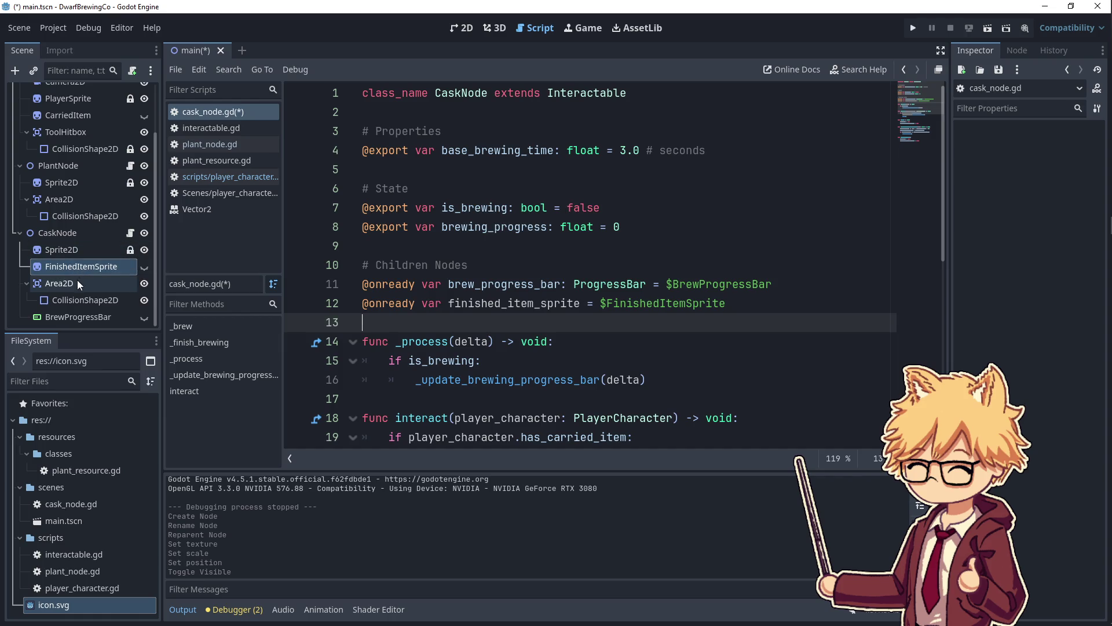
{"action": "double_click", "coordinate": [557, 297]}
{"action": "key", "text": "Right"}
{"action": "type", "text": ": Sprite"}
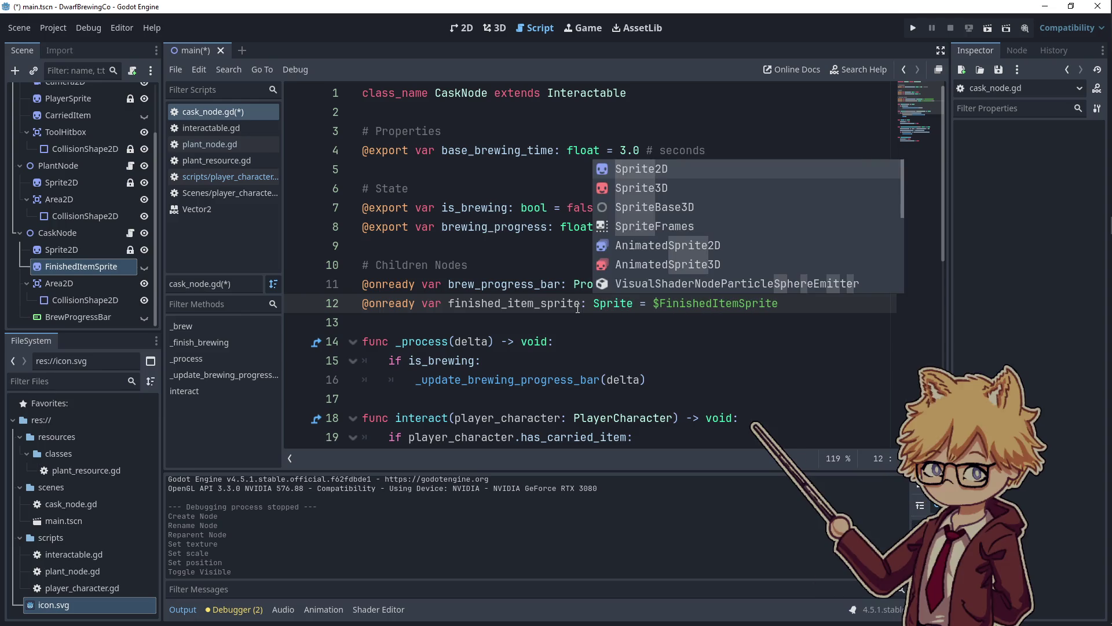
{"action": "key", "text": "Return"}
Step: Make _finish_brewing end with 'finished_item_sprite.visible = true'
{"action": "double_click", "coordinate": [513, 303]}
{"action": "key", "text": "ctrl+c"}
{"action": "scroll", "coordinate": [521, 380], "scroll_direction": "down", "scroll_amount": 5}
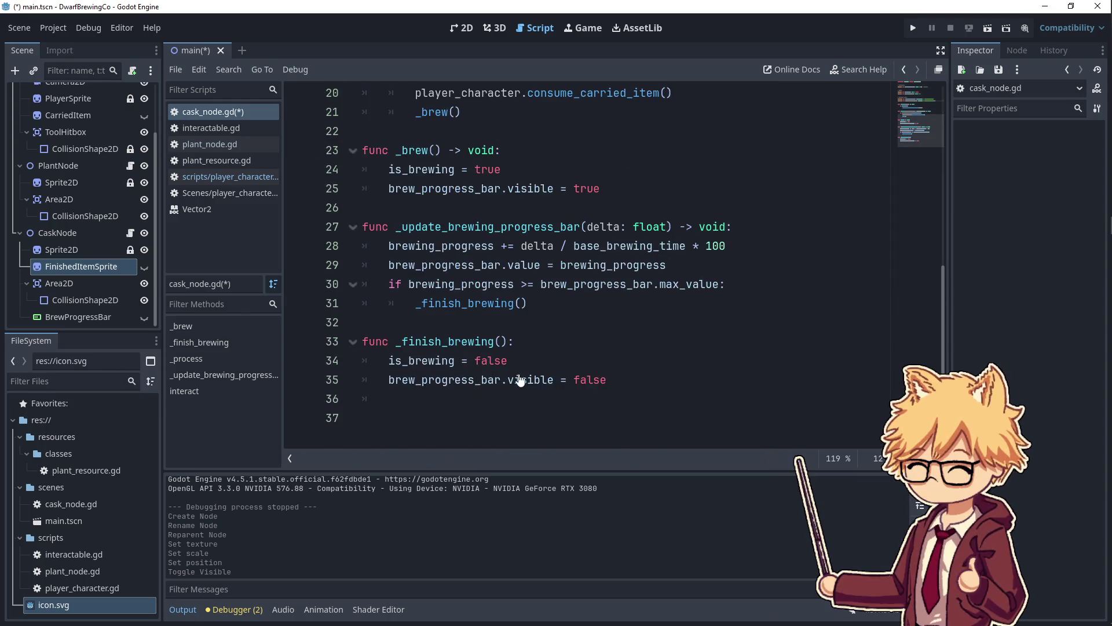
{"action": "left_click", "coordinate": [451, 399]}
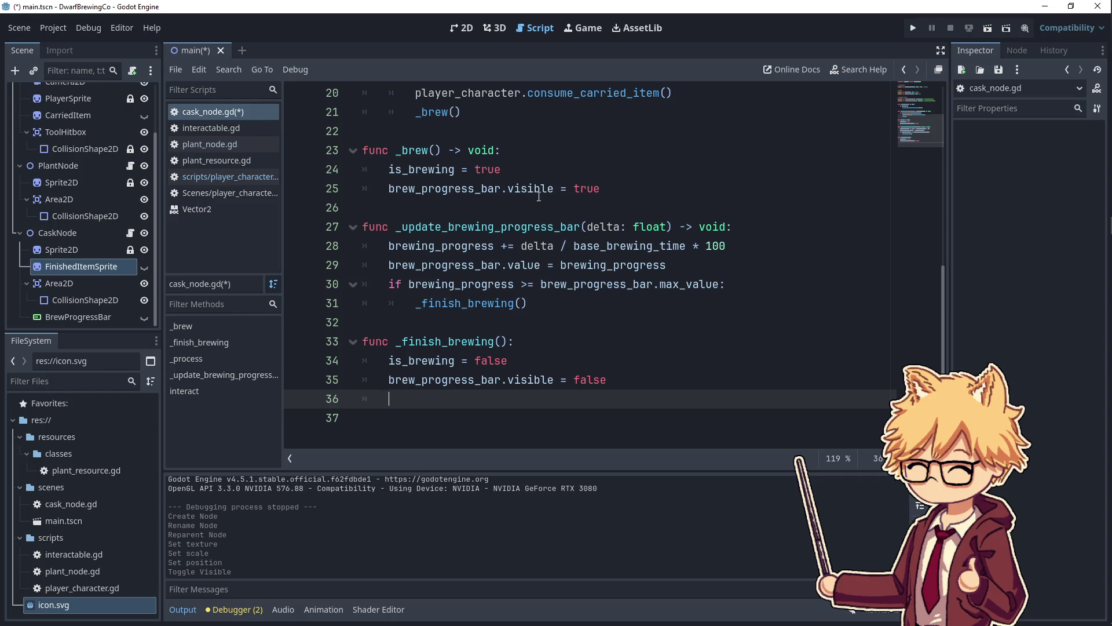
{"action": "key", "text": "ctrl+v"}
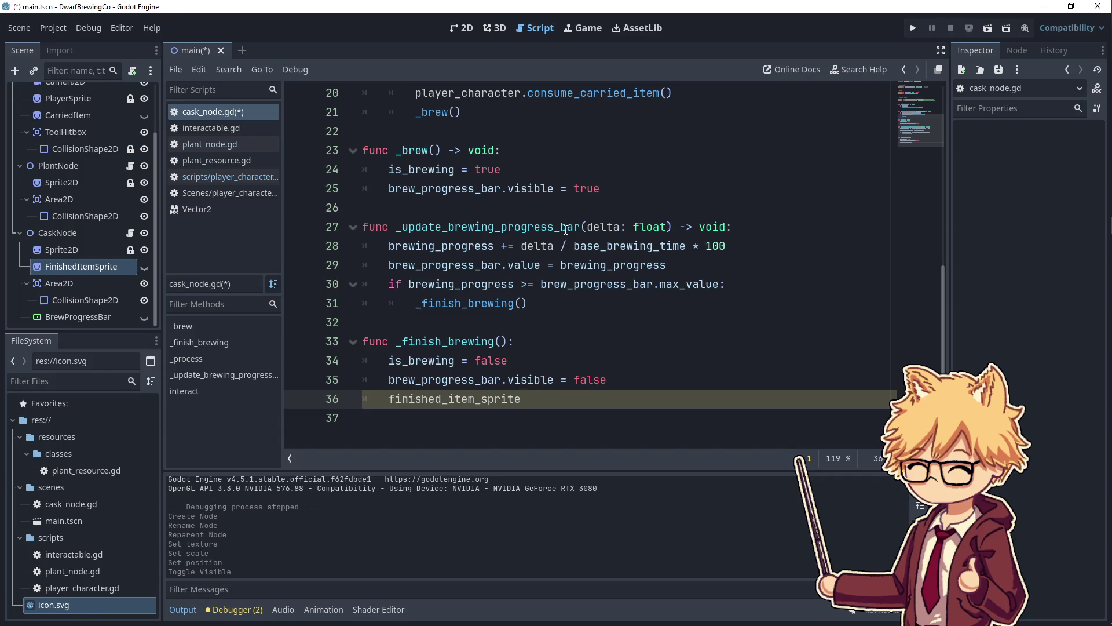
{"action": "type", "text": ".visible = true"}
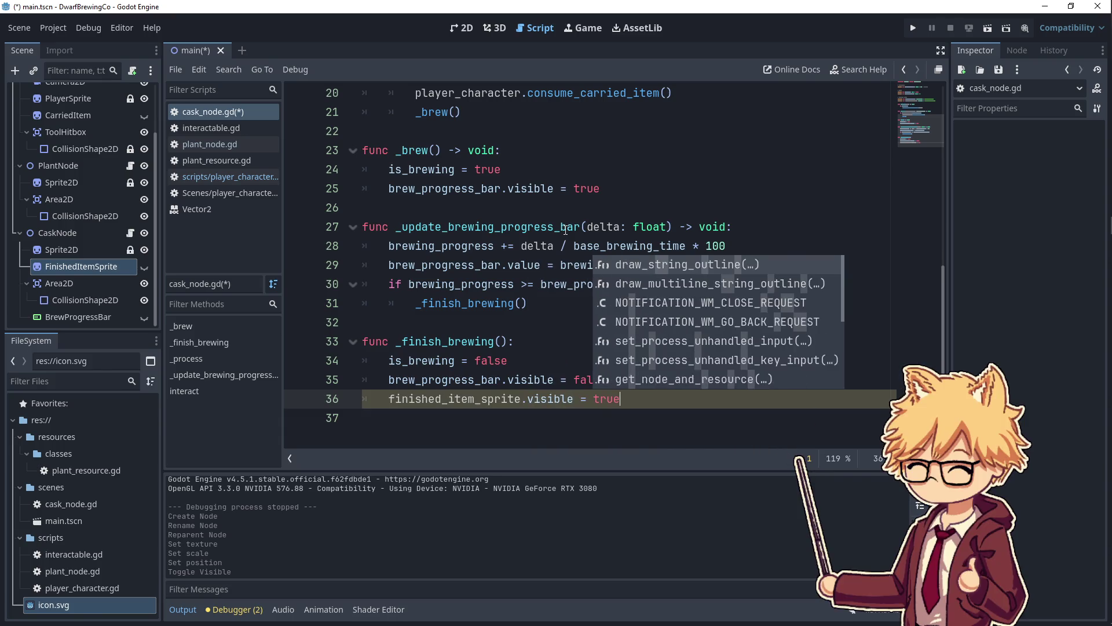
{"action": "key", "text": "Escape"}
{"action": "key", "text": "Up"}
{"action": "key", "text": "Up"}
{"action": "scroll", "coordinate": [545, 231], "scroll_direction": "up", "scroll_amount": 6}
{"action": "left_click", "coordinate": [631, 208]}
{"action": "key", "text": "Return"}
{"action": "type", "text": "@epoxr"}
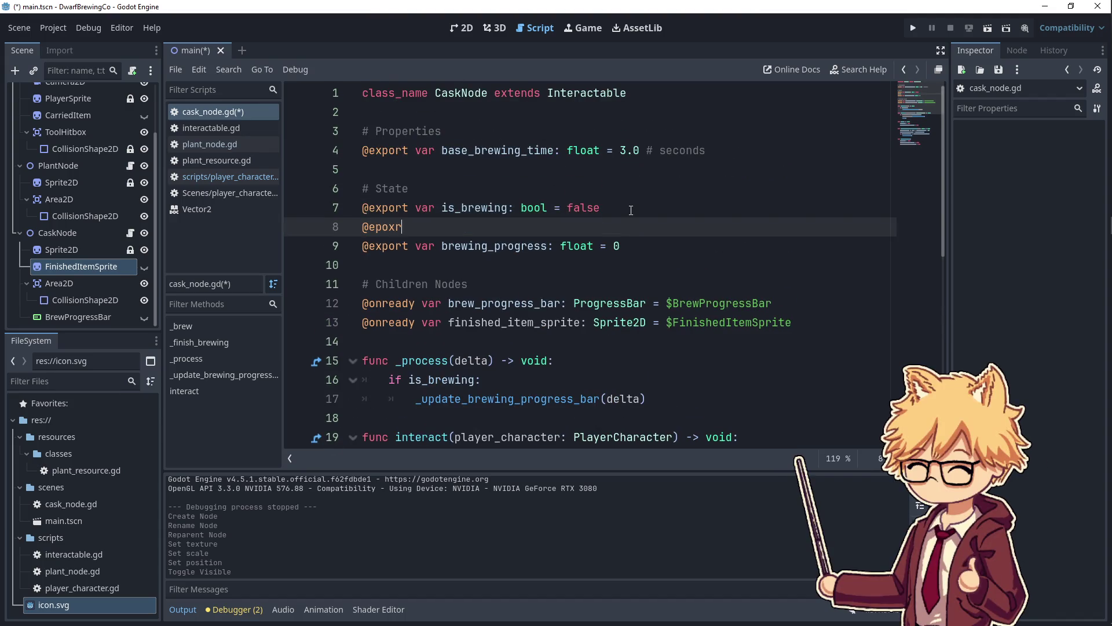
{"action": "key", "text": "BackSpace"}
{"action": "key", "text": "BackSpace"}
{"action": "key", "text": "BackSpace"}
{"action": "type", "text": "xport"}
{"action": "type", "text": "has_finished_item: bo"}
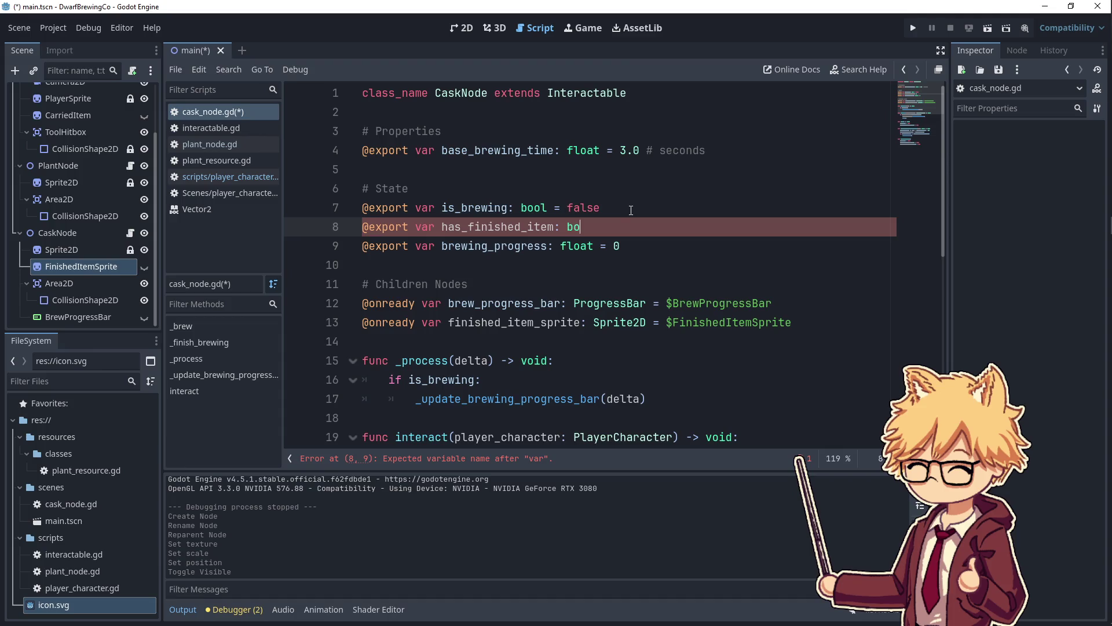
Step: Set has_finished_item to true in _finish_brewing and save the script
{"action": "double_click", "coordinate": [498, 227]}
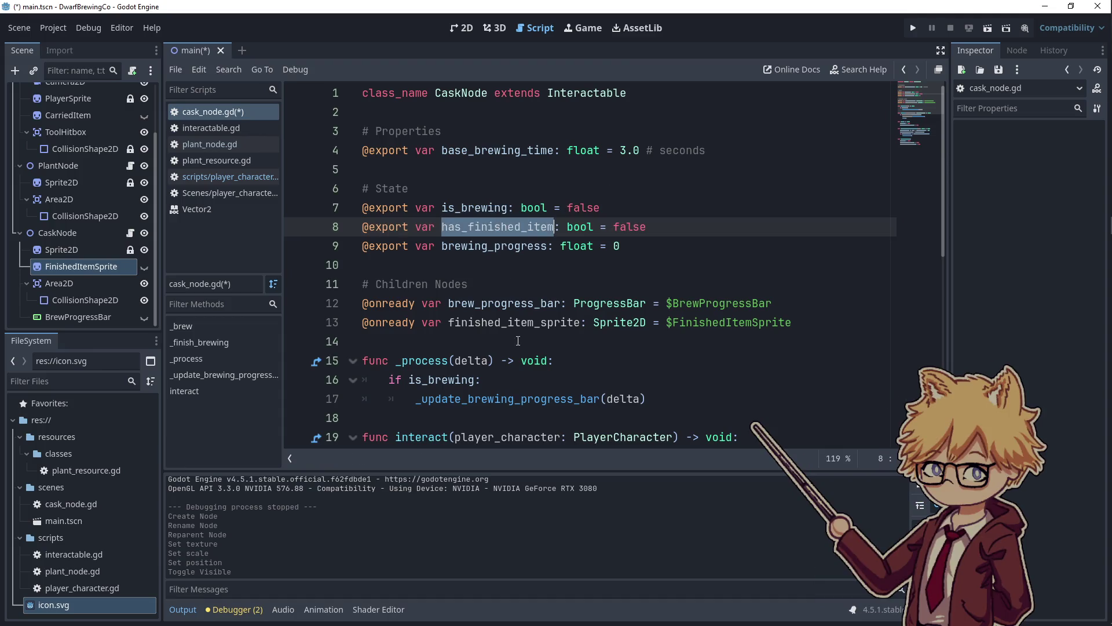
{"action": "scroll", "coordinate": [505, 360], "scroll_direction": "down", "scroll_amount": 7}
{"action": "left_click", "coordinate": [654, 399]}
{"action": "key", "text": "Return"}
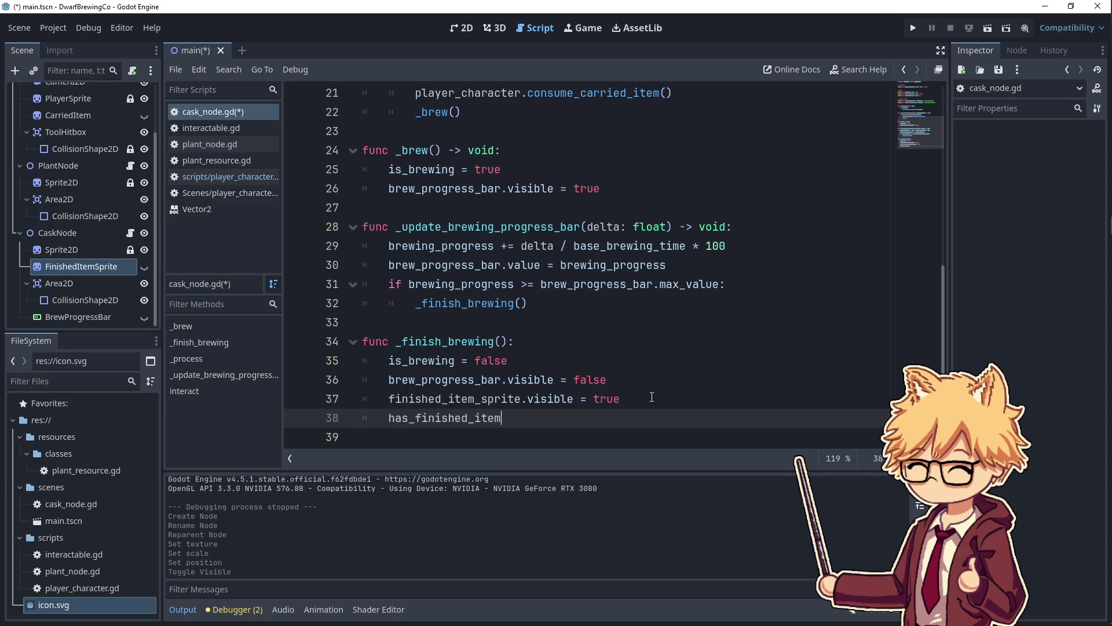
{"action": "left_click", "coordinate": [562, 360]}
{"action": "key", "text": "ctrl+s"}
Step: Review interact's has_carried_item check, consume_carried_item call and _brew call
{"action": "scroll", "coordinate": [543, 335], "scroll_direction": "up", "scroll_amount": 2}
{"action": "scroll", "coordinate": [543, 335], "scroll_direction": "up", "scroll_amount": 4}
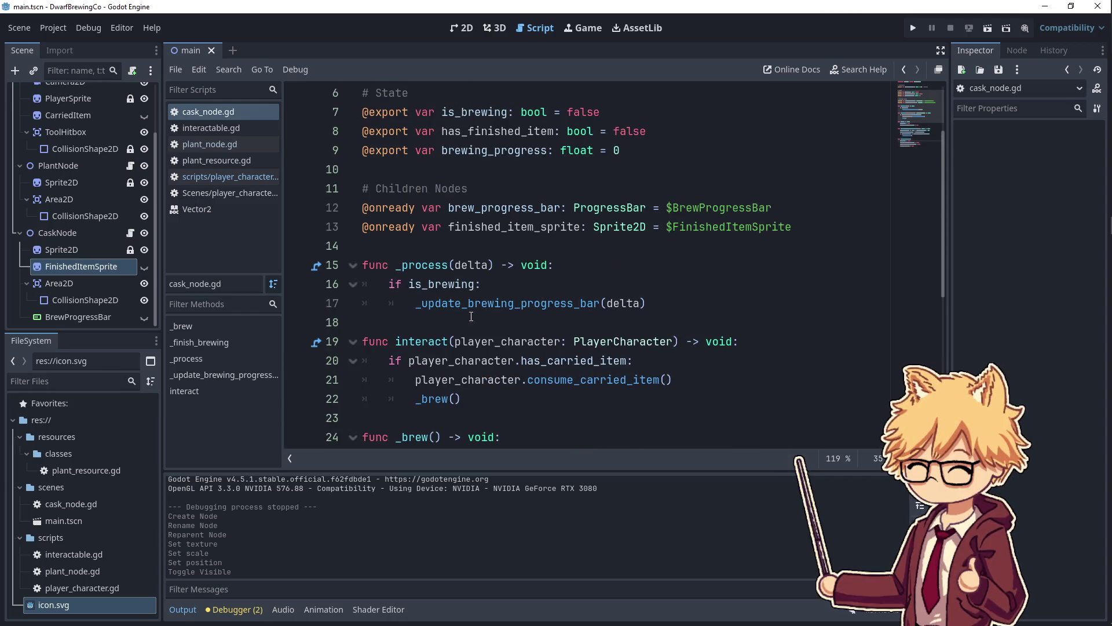
{"action": "scroll", "coordinate": [460, 299], "scroll_direction": "down", "scroll_amount": 3}
{"action": "left_click", "coordinate": [529, 246]}
{"action": "double_click", "coordinate": [529, 245]}
{"action": "left_click", "coordinate": [468, 265]}
{"action": "double_click", "coordinate": [591, 264]}
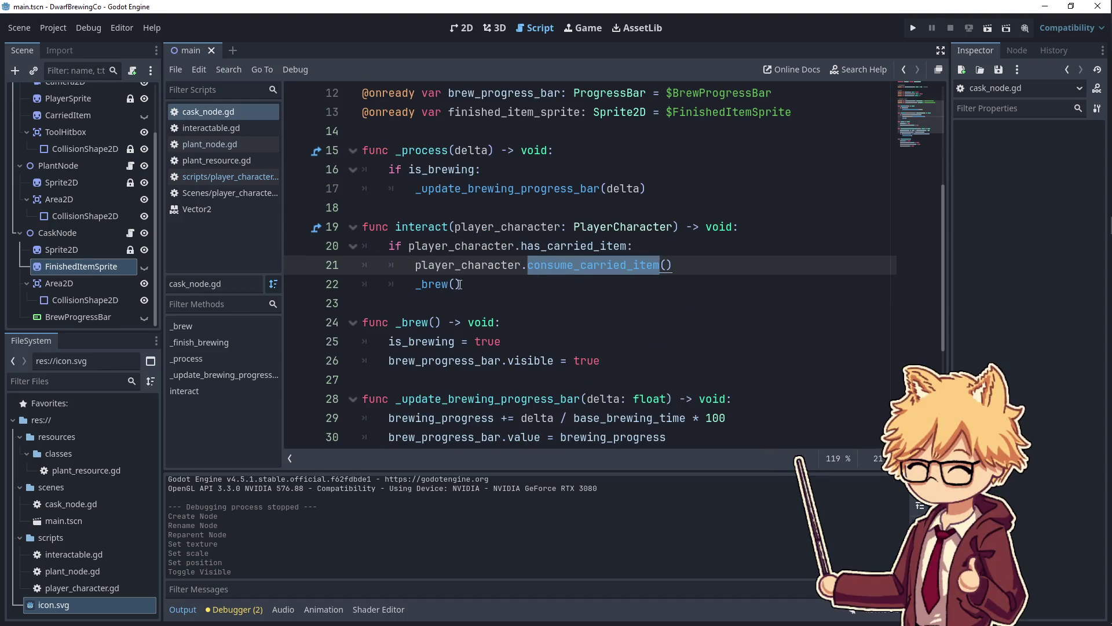
{"action": "double_click", "coordinate": [435, 283]}
Step: Start interact with 'if has_finished_item: player_character.add_to_inventory()'
{"action": "left_click", "coordinate": [762, 227]}
{"action": "key", "text": "Return"}
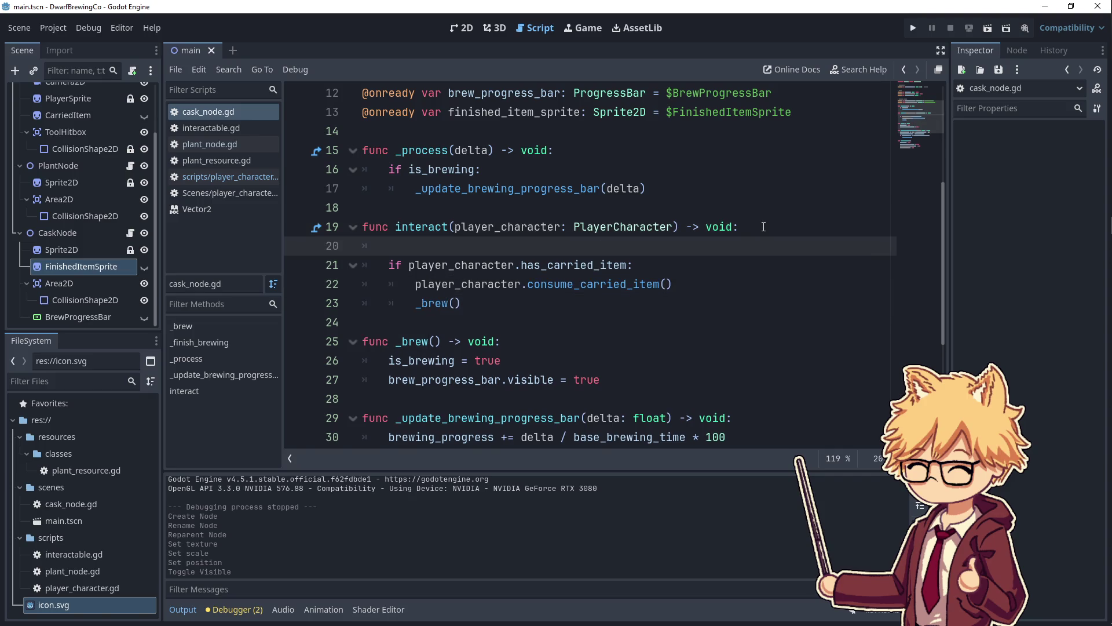
{"action": "type", "text": "if is_"}
{"action": "type", "text": "brew"}
{"action": "key", "text": "BackSpace"}
{"action": "key", "text": "BackSpace"}
{"action": "key", "text": "BackSpace"}
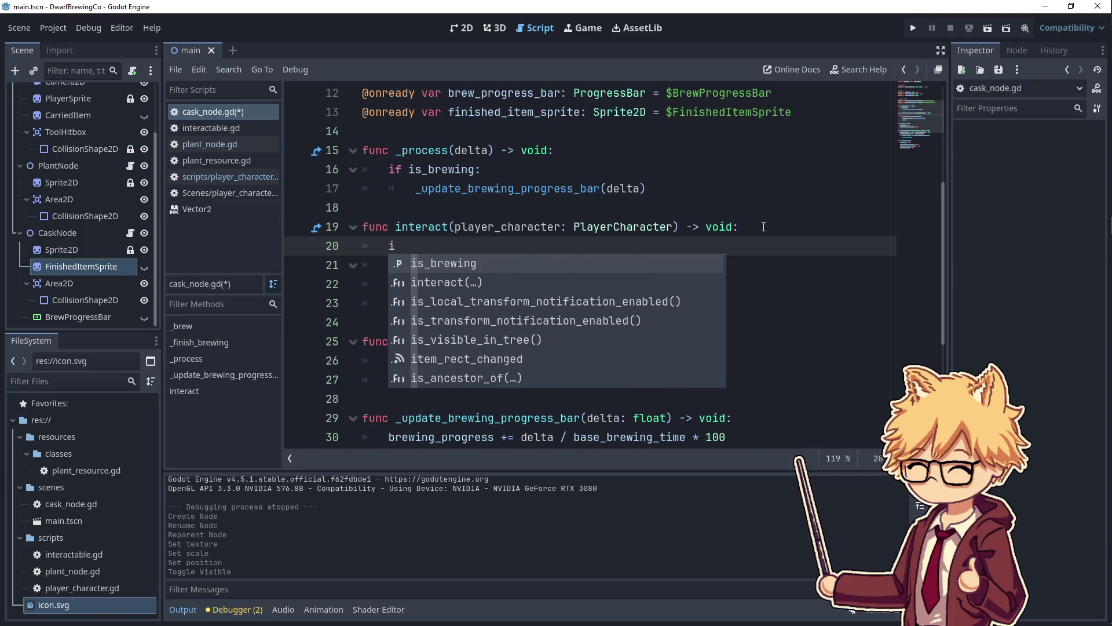
{"action": "type", "text": "has"}
{"action": "key", "text": "Return"}
{"action": "type", "text": ":"}
{"action": "key", "text": "Return"}
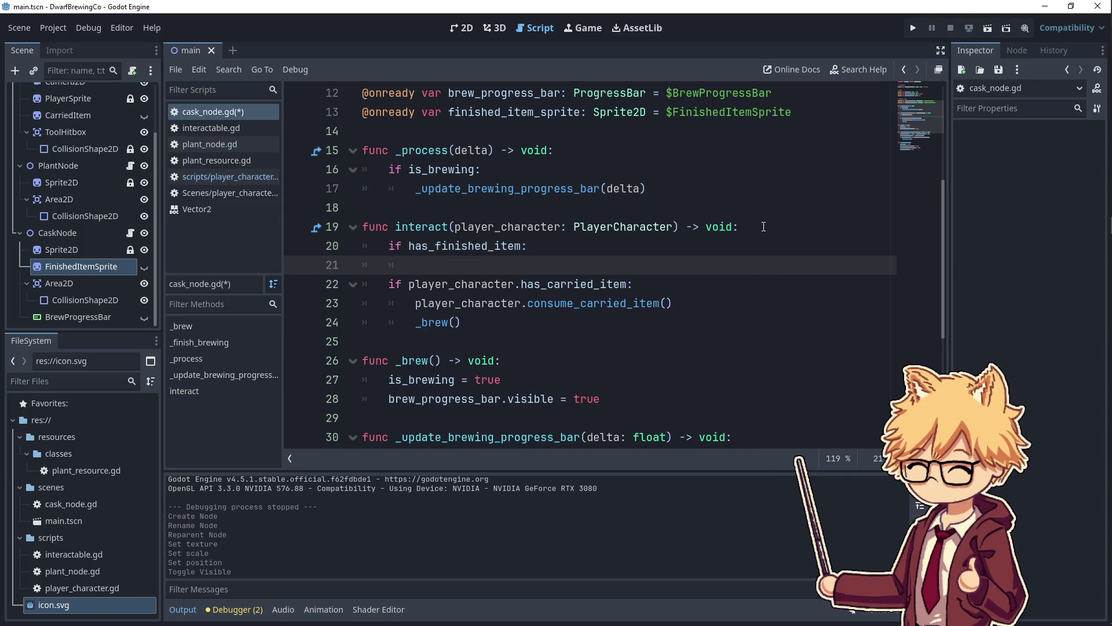
{"action": "type", "text": "player"}
{"action": "key", "text": "Return"}
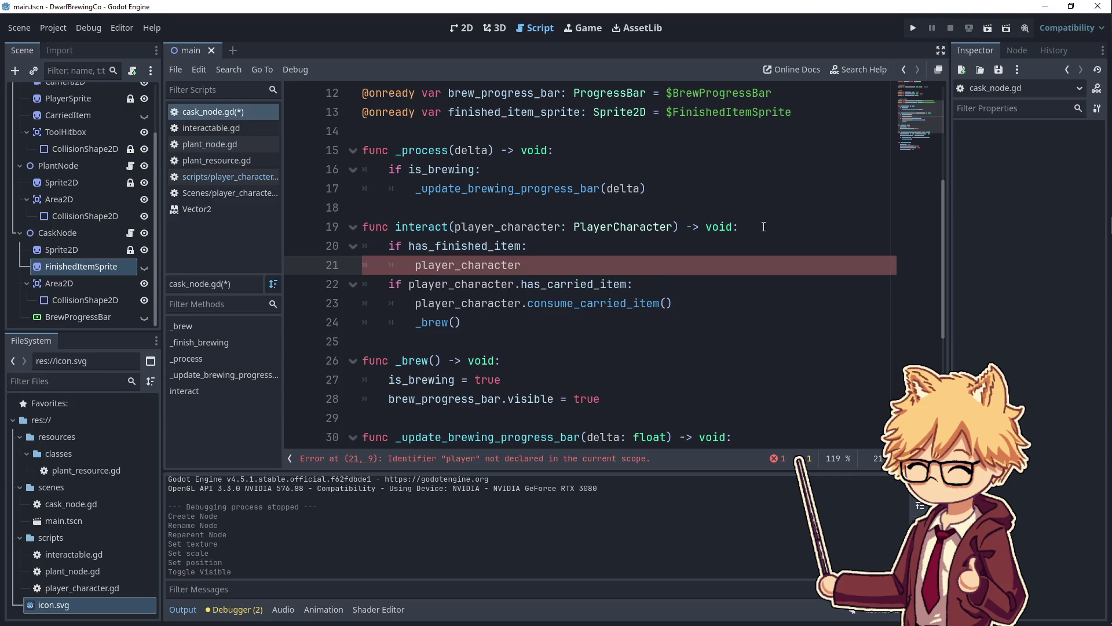
{"action": "type", "text": "."}
{"action": "key", "text": "Return"}
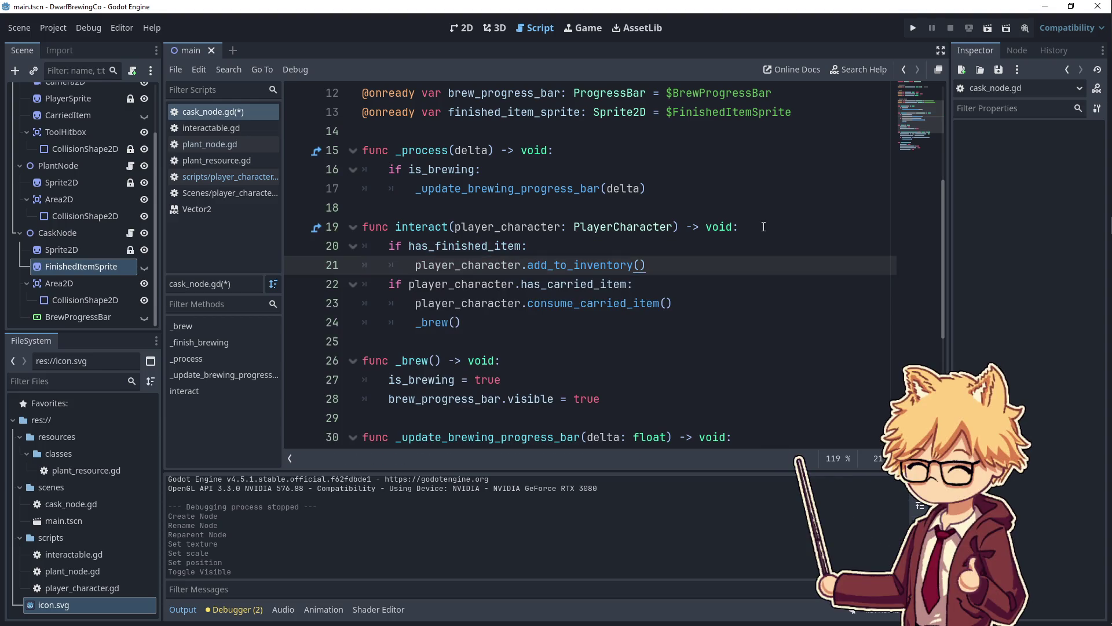
{"action": "key", "text": "Return"}
{"action": "key", "text": "BackSpace"}
Step: Add an 'elif not is_brewing:' branch and indent the carried-item brew block under it
{"action": "type", "text": "else if not"}
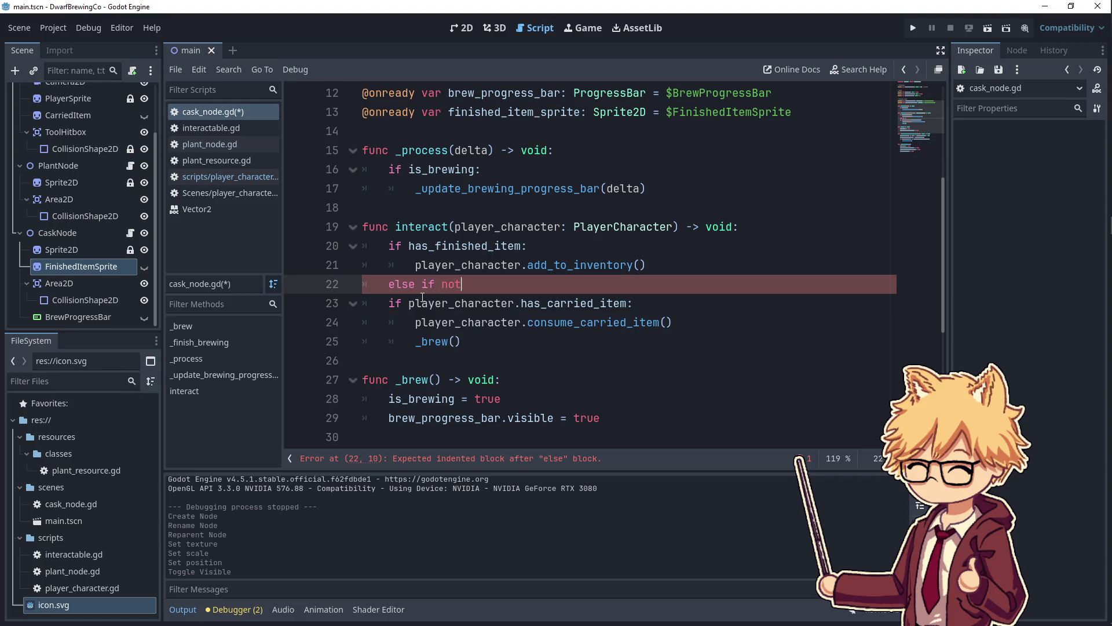
{"action": "type", "text": " MissingNode"}
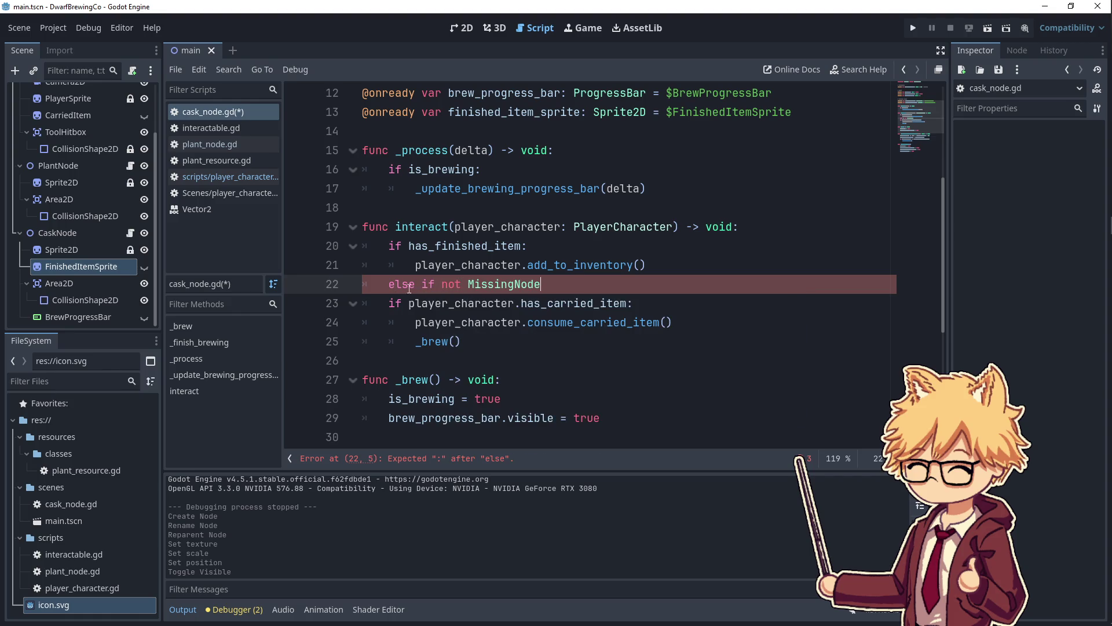
{"action": "key", "text": "BackSpace"}
{"action": "double_click", "coordinate": [473, 284]}
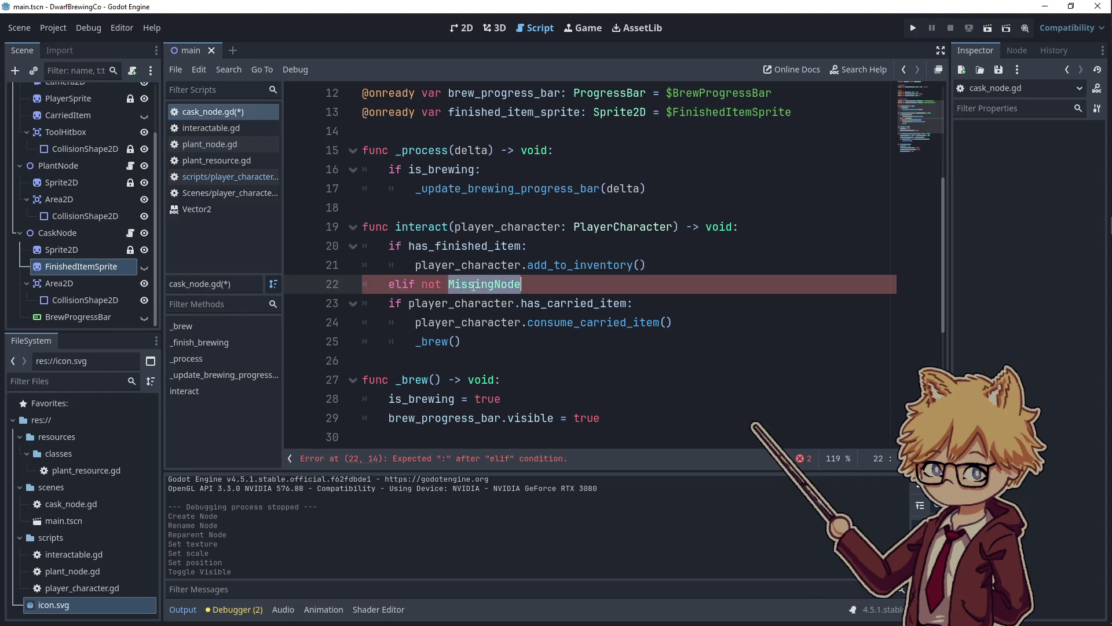
{"action": "type", "text": "is_bre"}
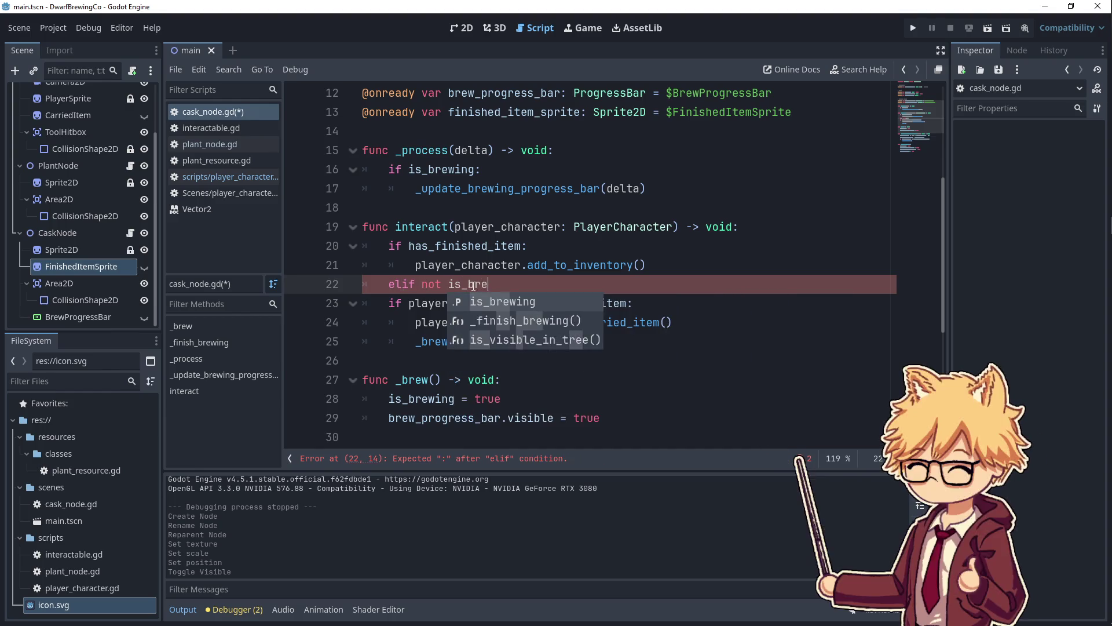
{"action": "key", "text": "Return"}
{"action": "type", "text": ":"}
{"action": "left_click_drag", "start_coordinate": [463, 342], "coordinate": [311, 305]}
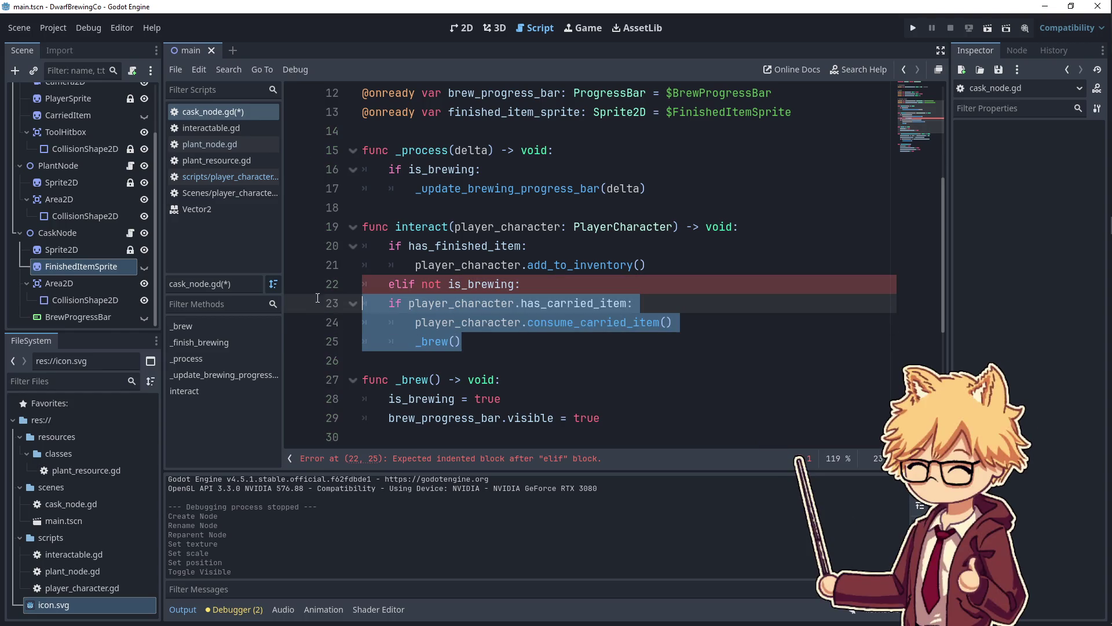
{"action": "key", "text": "Tab"}
Step: Review the new has_finished_item and elif branches, then save cask_node.gd
{"action": "double_click", "coordinate": [444, 245]}
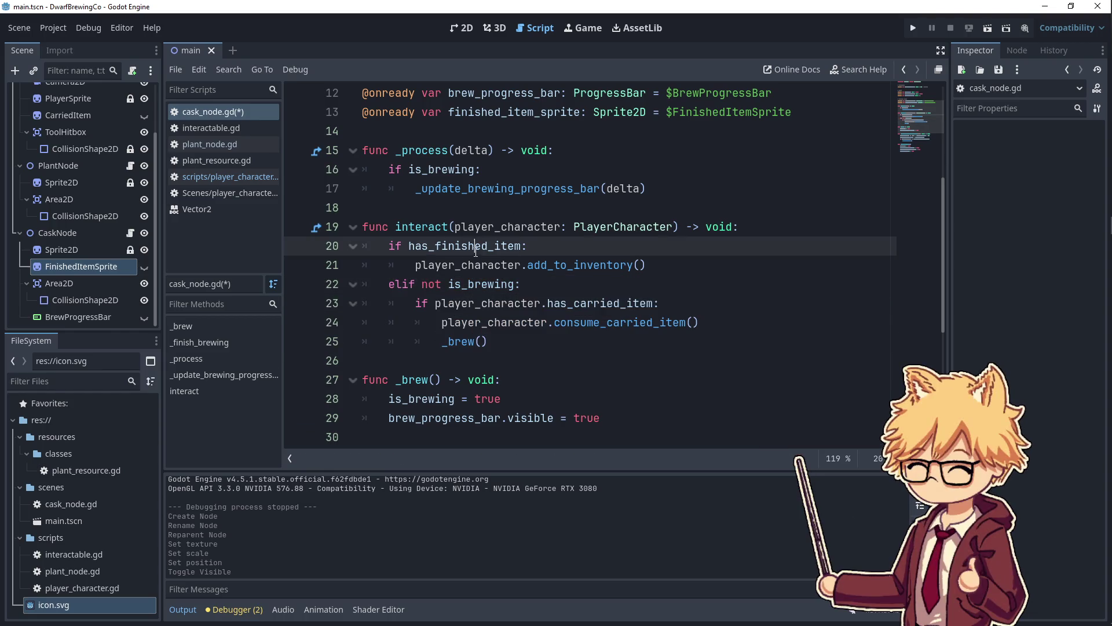
{"action": "double_click", "coordinate": [562, 266]}
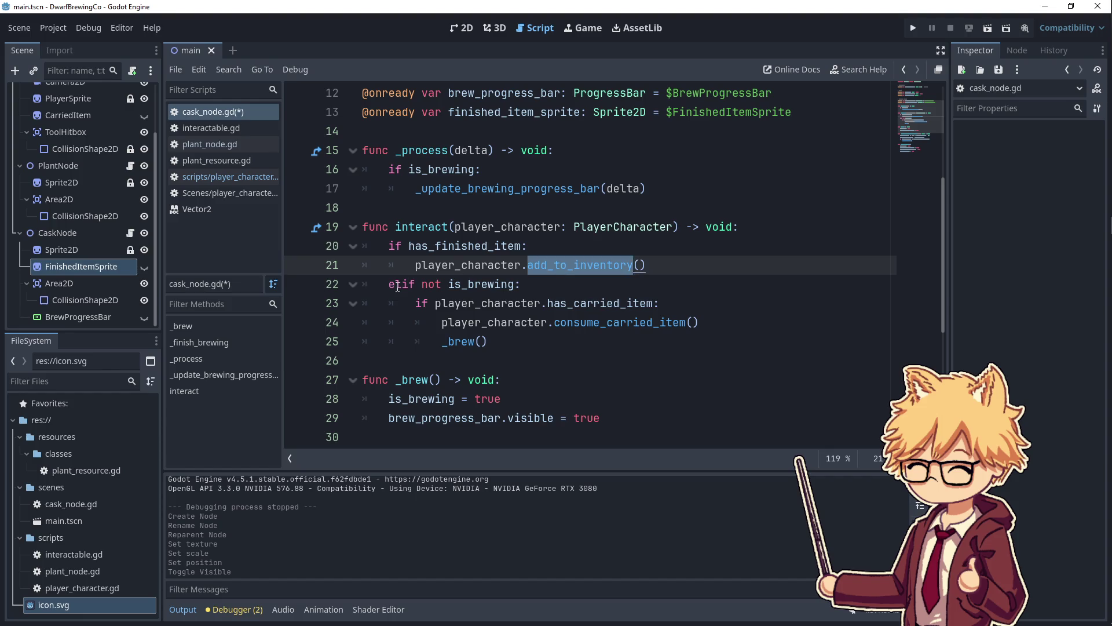
{"action": "double_click", "coordinate": [402, 285]}
{"action": "double_click", "coordinate": [471, 284]}
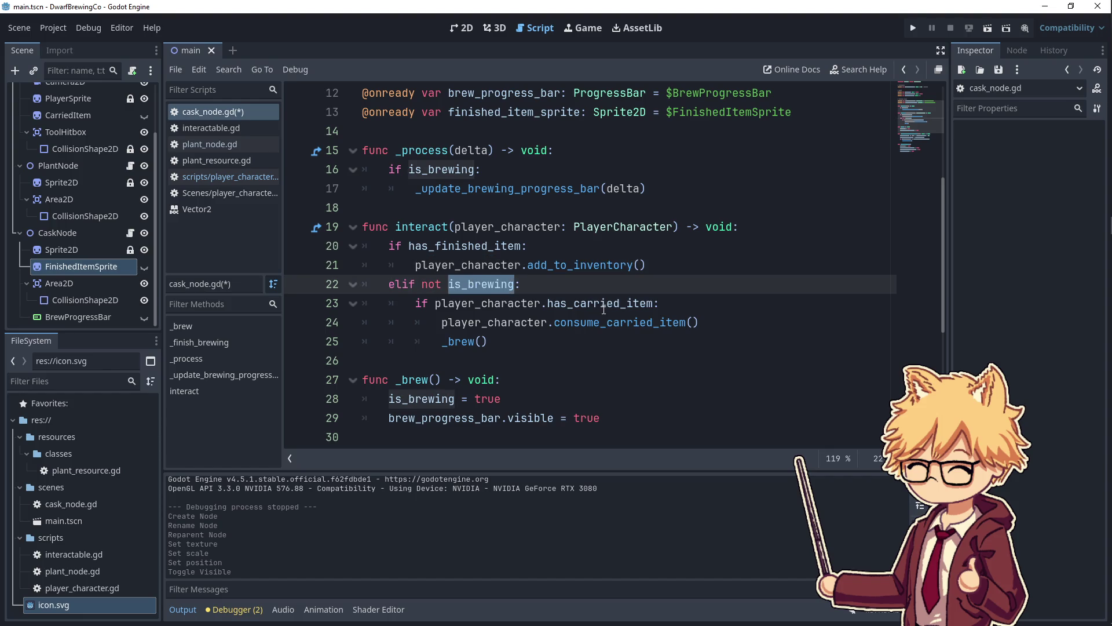
{"action": "double_click", "coordinate": [595, 304]}
{"action": "double_click", "coordinate": [579, 322]}
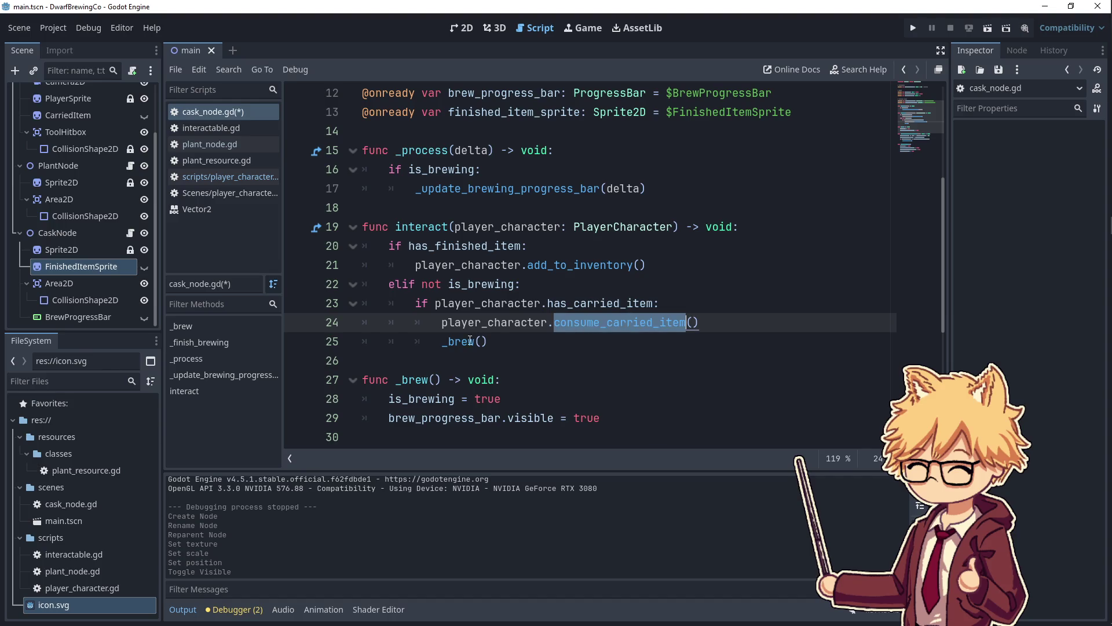
{"action": "left_click", "coordinate": [585, 341]}
{"action": "key", "text": "ctrl+s"}
Step: Run the project and walk the player up to and around the cask to test it
{"action": "left_click", "coordinate": [913, 29]}
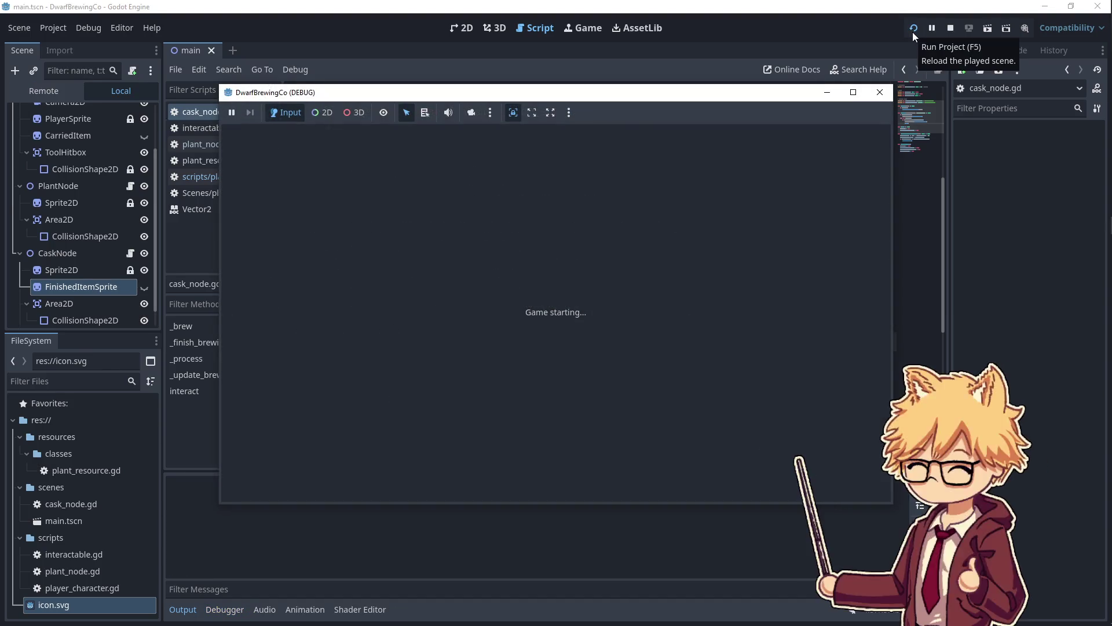
{"action": "key", "text": "Left"}
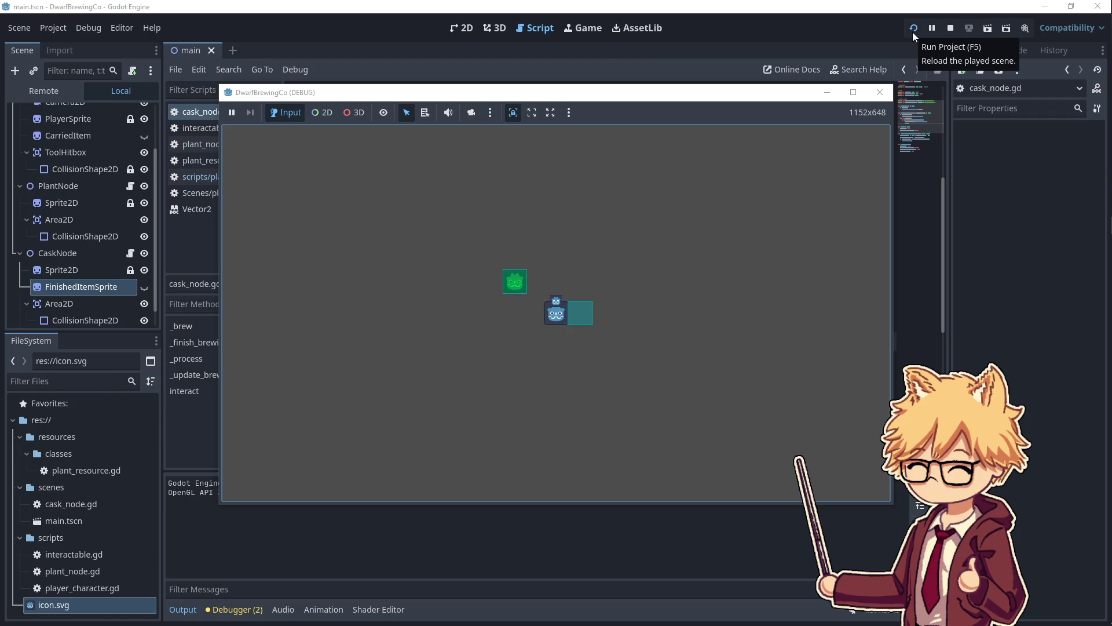
{"action": "key", "text": "Down"}
{"action": "key", "text": "Right"}
{"action": "key", "text": "Down"}
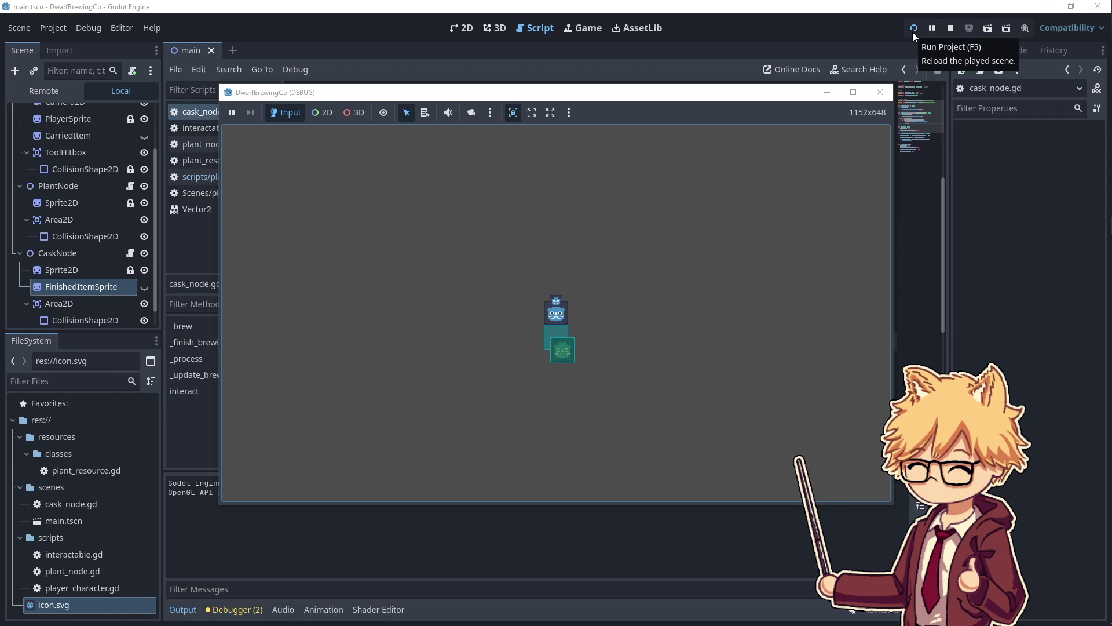
{"action": "key", "text": "Down"}
{"action": "key", "text": "Up"}
{"action": "key", "text": "Left"}
{"action": "key", "text": "Right"}
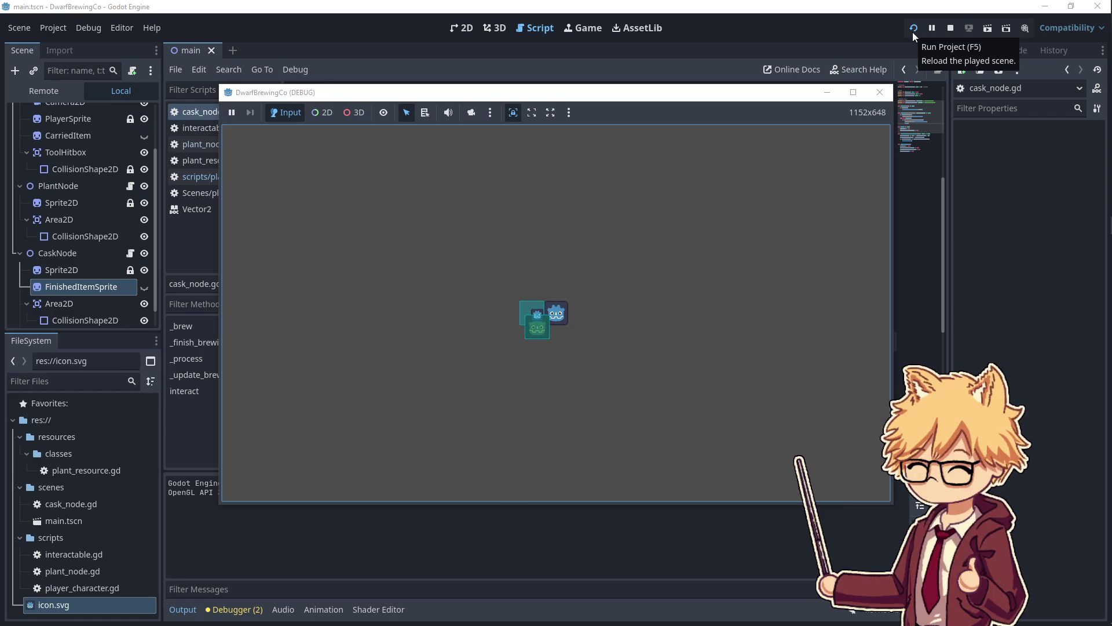
{"action": "key", "text": "Down"}
{"action": "key", "text": "Left"}
{"action": "key", "text": "Left"}
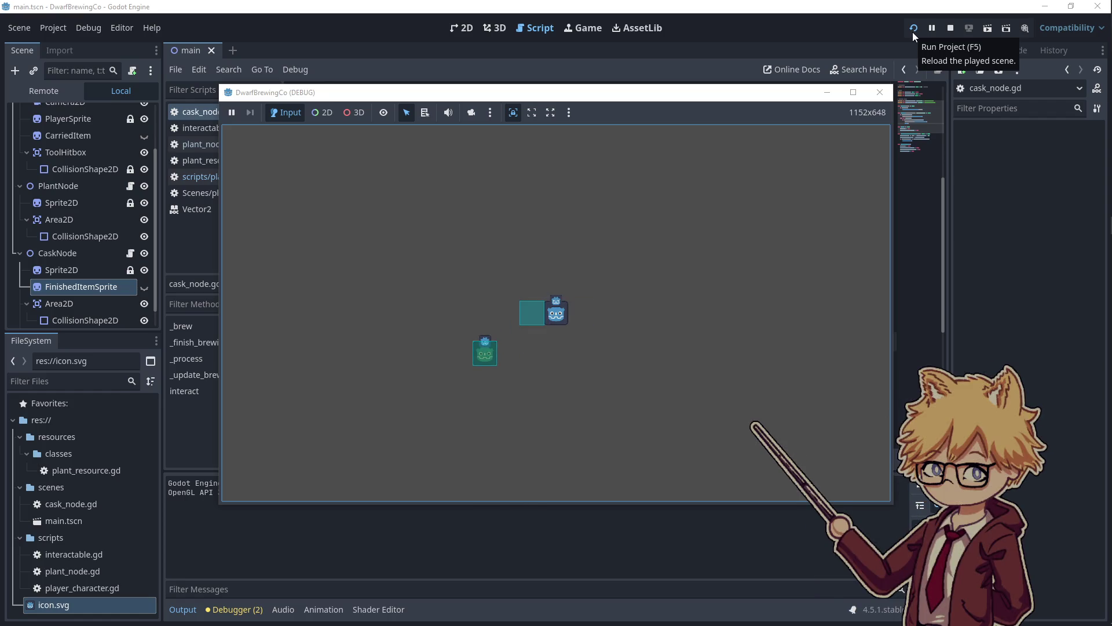
{"action": "key", "text": "Down"}
{"action": "key", "text": "Right"}
{"action": "key", "text": "Right"}
{"action": "key", "text": "Down"}
{"action": "key", "text": "Up"}
{"action": "key", "text": "Left"}
{"action": "key", "text": "Up"}
{"action": "key", "text": "Left"}
{"action": "key", "text": "Up"}
{"action": "key", "text": "Down"}
{"action": "key", "text": "Left"}
{"action": "key", "text": "Right"}
{"action": "key", "text": "Up"}
{"action": "key", "text": "Down"}
{"action": "key", "text": "Down"}
{"action": "key", "text": "Right"}
{"action": "key", "text": "Up"}
{"action": "key", "text": "Left"}
{"action": "key", "text": "Up"}
{"action": "key", "text": "Left"}
{"action": "key", "text": "Right"}
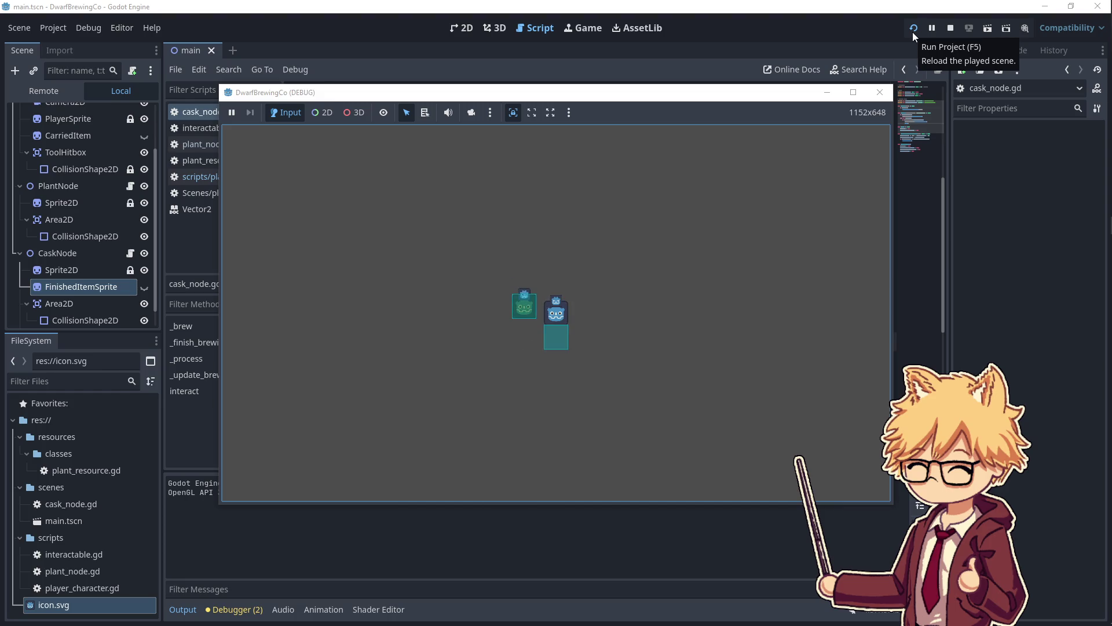
{"action": "left_click", "coordinate": [854, 92]}
Step: Close the running game, select the Main root node and return to the 2D canvas
{"action": "double_click", "coordinate": [875, 12]}
{"action": "left_click", "coordinate": [873, 92]}
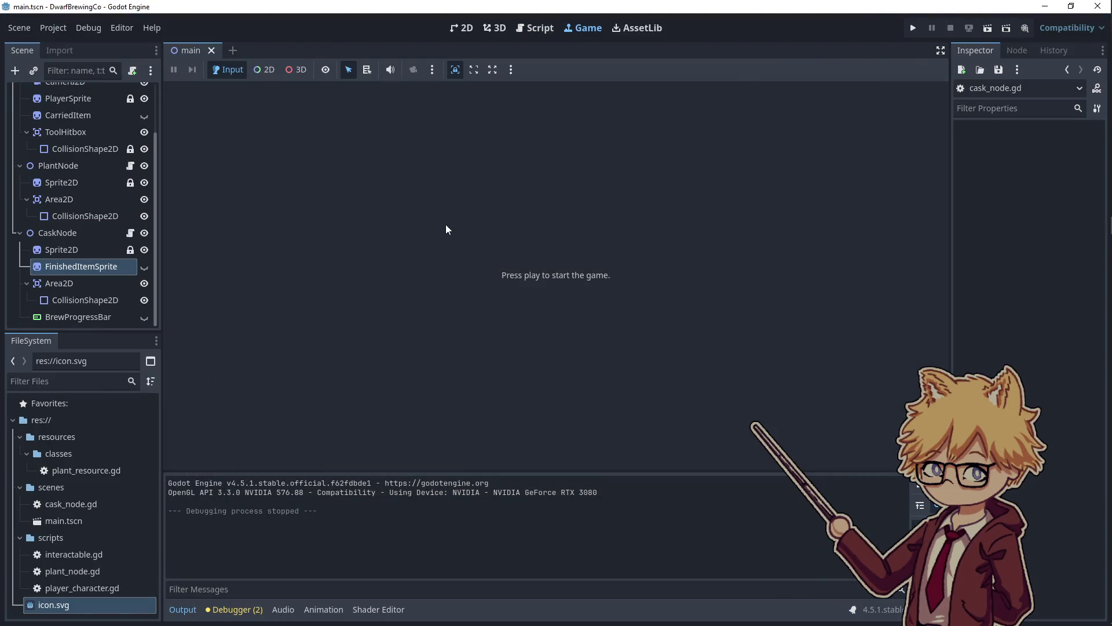
{"action": "scroll", "coordinate": [116, 127], "scroll_direction": "up", "scroll_amount": 3}
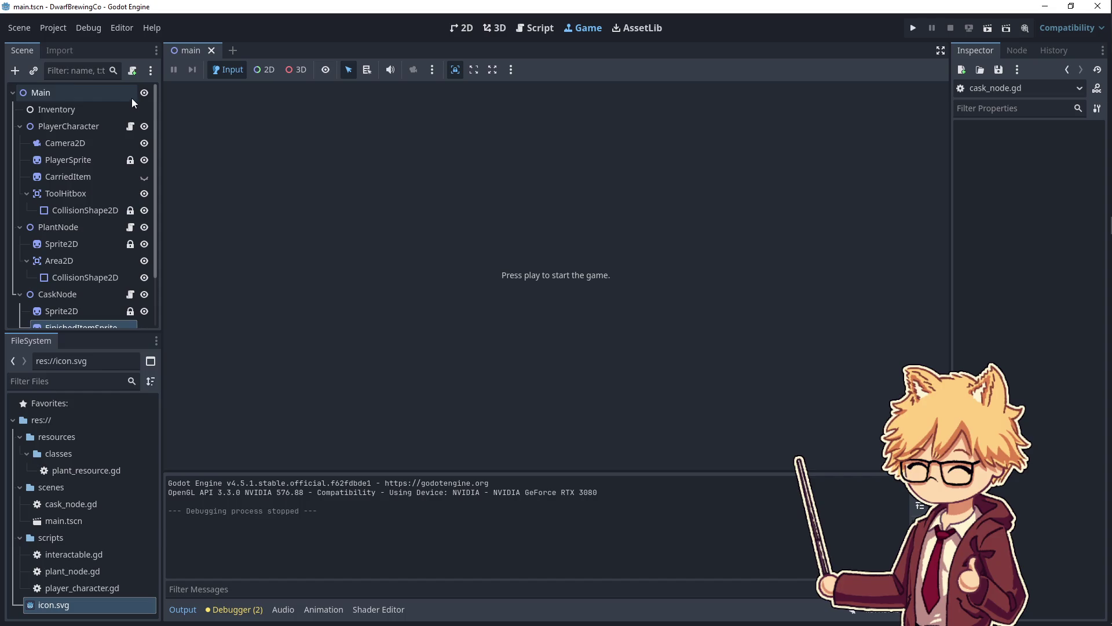
{"action": "left_click", "coordinate": [93, 92]}
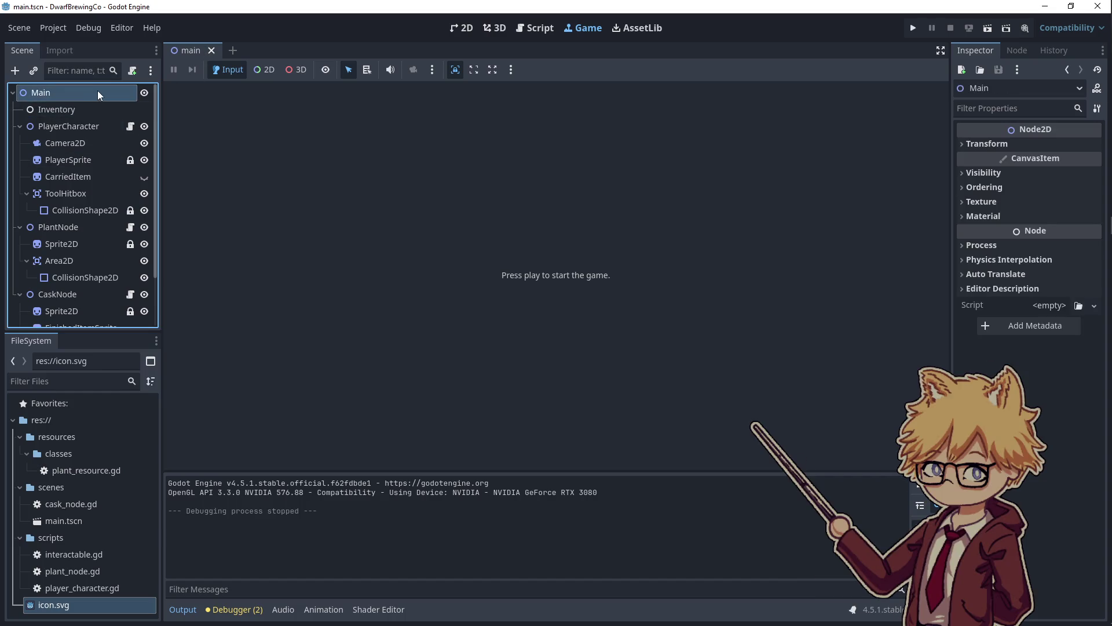
{"action": "left_click", "coordinate": [459, 26]}
{"action": "scroll", "coordinate": [526, 273], "scroll_direction": "down", "scroll_amount": 3}
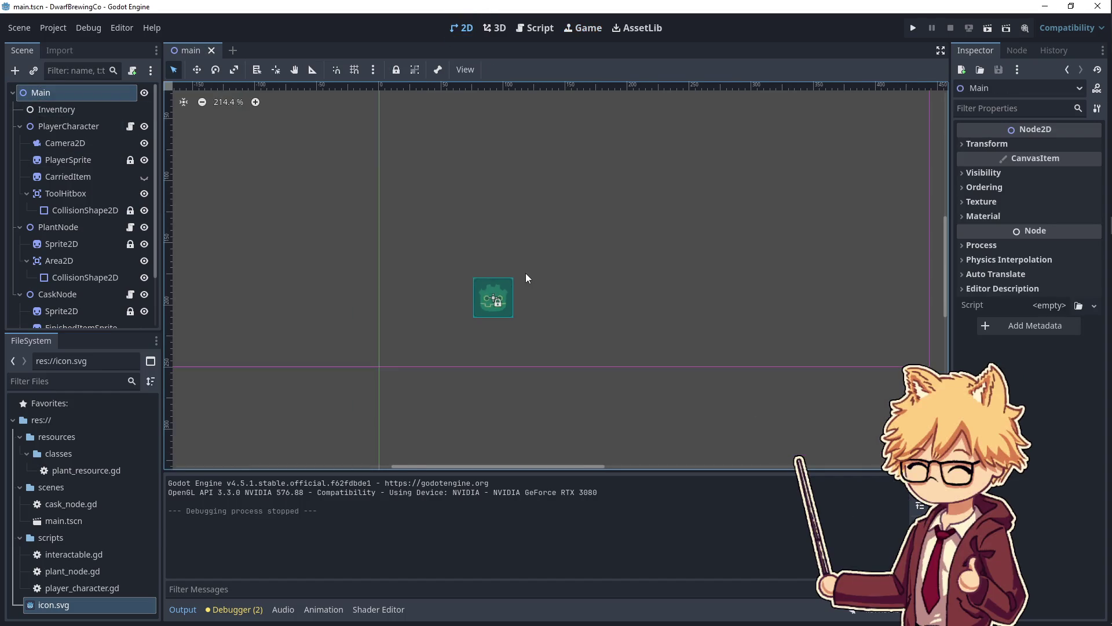
{"action": "scroll", "coordinate": [569, 266], "scroll_direction": "up", "scroll_amount": 2}
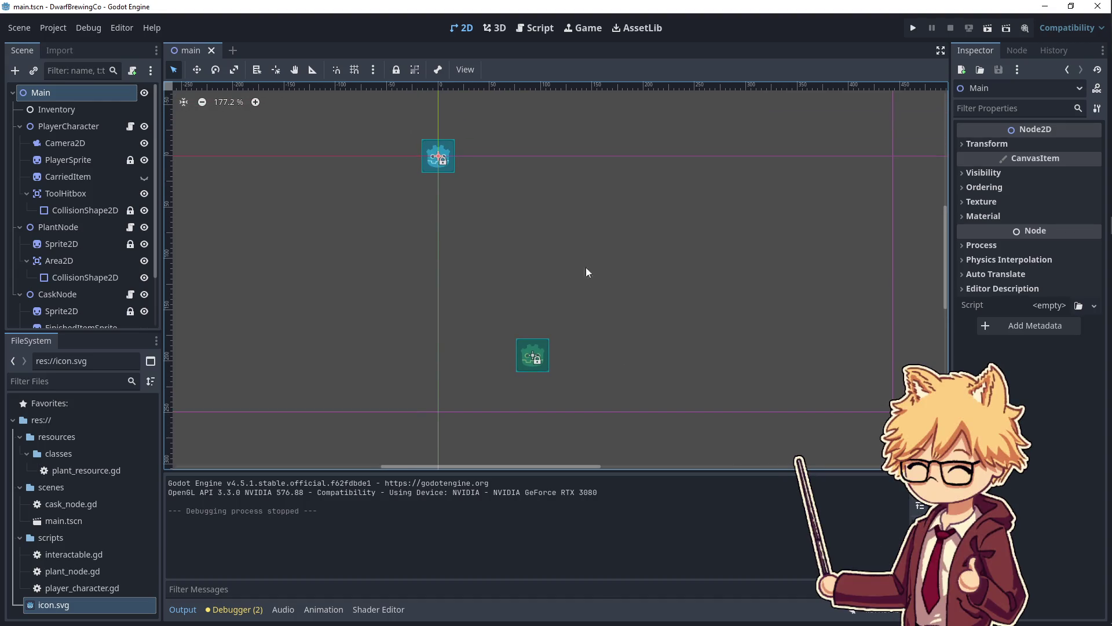
{"action": "mouse_move", "coordinate": [1093, 171]}
{"action": "left_click", "coordinate": [544, 274]}
{"action": "left_click", "coordinate": [912, 28]}
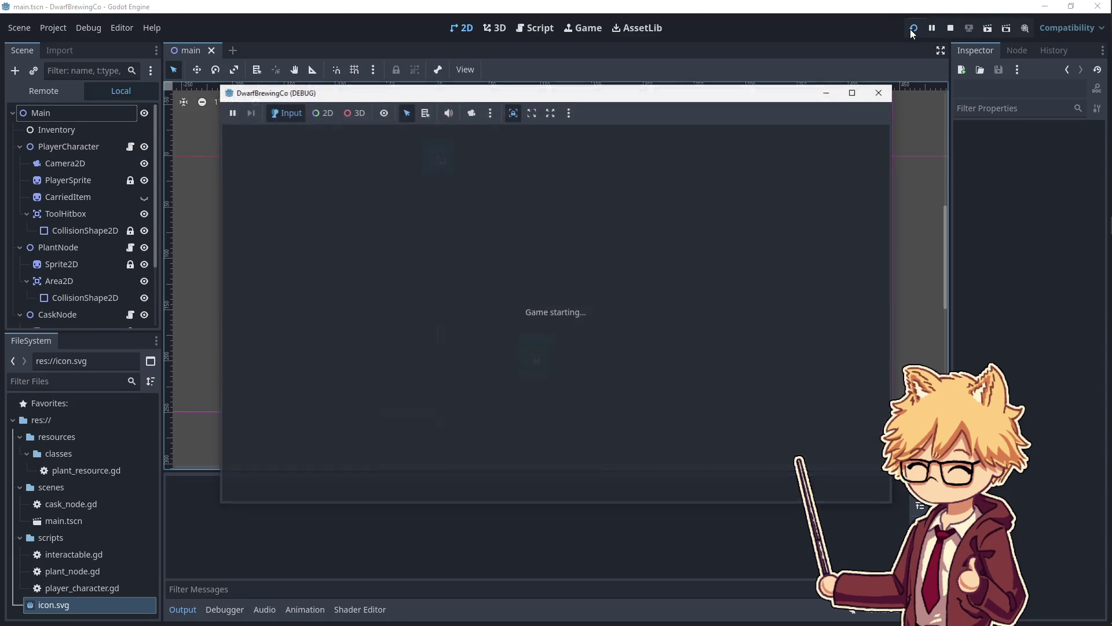
{"action": "key", "text": "Up"}
{"action": "key", "text": "Left"}
{"action": "key", "text": "Down"}
{"action": "key", "text": "Right"}
{"action": "key", "text": "Right"}
{"action": "key", "text": "Down"}
{"action": "key", "text": "Right"}
{"action": "key", "text": "Up"}
{"action": "key", "text": "Down"}
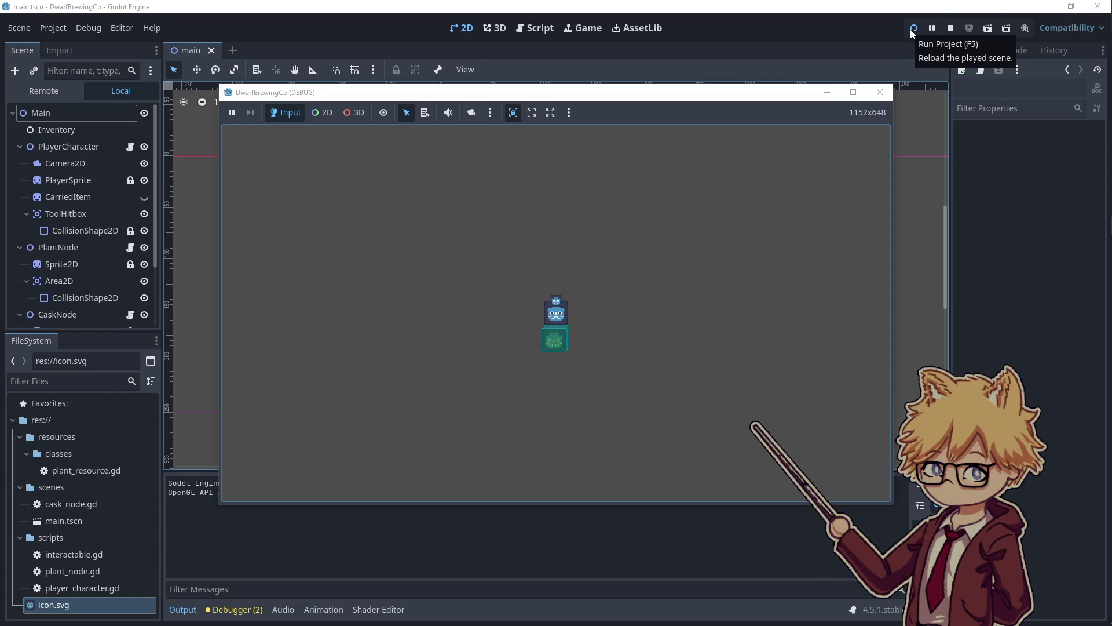
{"action": "key", "text": "Up"}
{"action": "key", "text": "Right"}
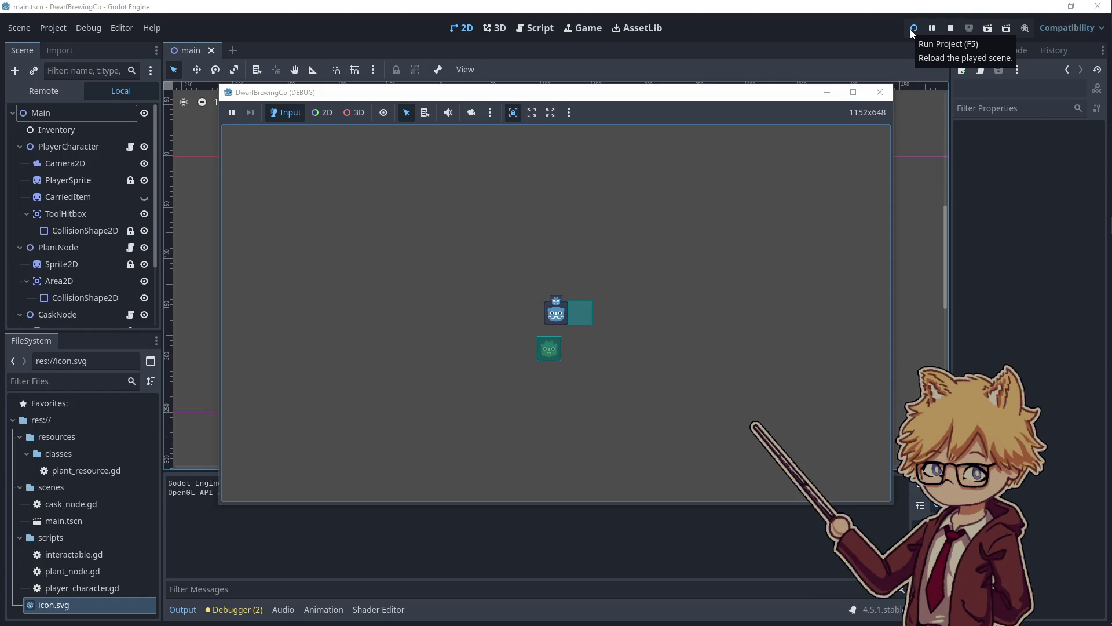
{"action": "key", "text": "Left"}
{"action": "key", "text": "Right"}
{"action": "key", "text": "Right"}
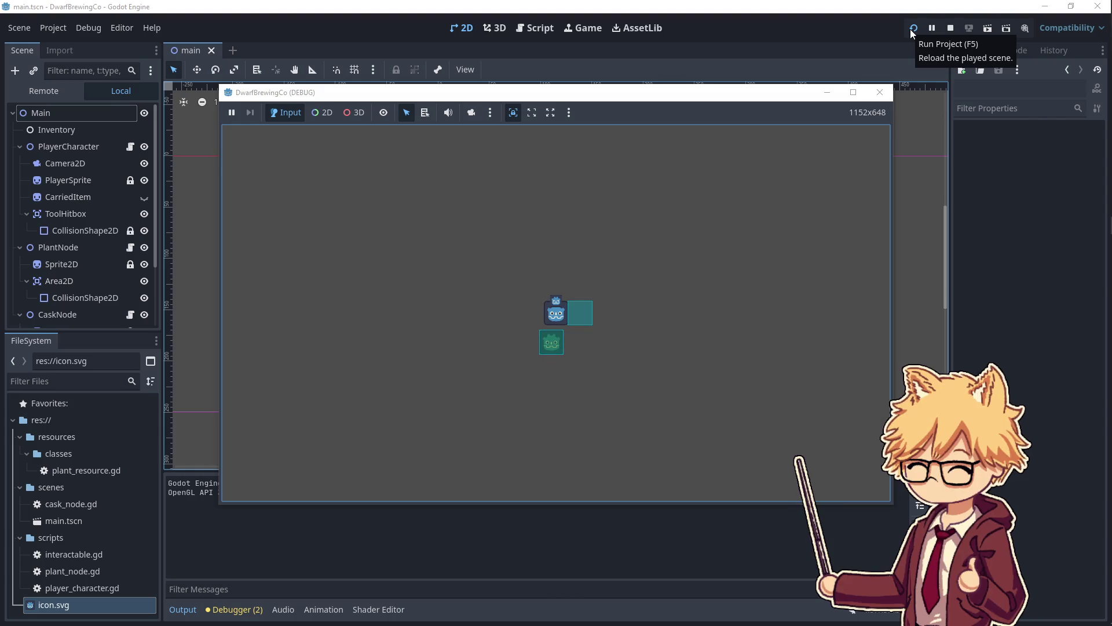
{"action": "key", "text": "Right"}
{"action": "key", "text": "Left"}
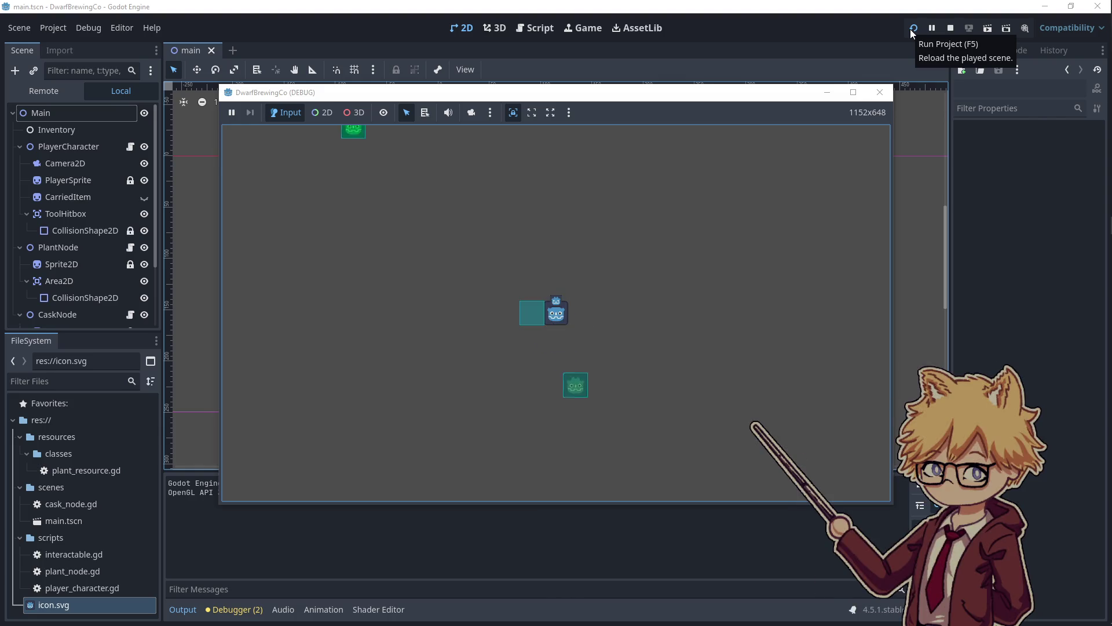
{"action": "key", "text": "Up"}
{"action": "key", "text": "Down"}
{"action": "key", "text": "Right"}
{"action": "key", "text": "Down"}
{"action": "key", "text": "Up"}
{"action": "key", "text": "Right"}
{"action": "key", "text": "Down"}
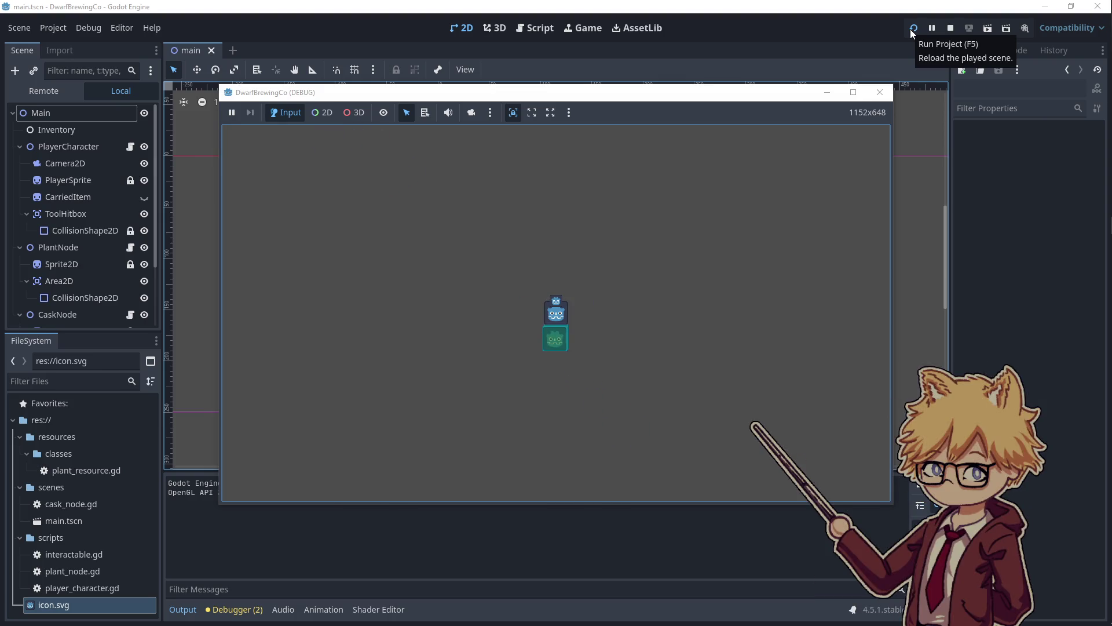
{"action": "key", "text": "Right"}
{"action": "key", "text": "Left"}
{"action": "key", "text": "Down"}
{"action": "key", "text": "Left"}
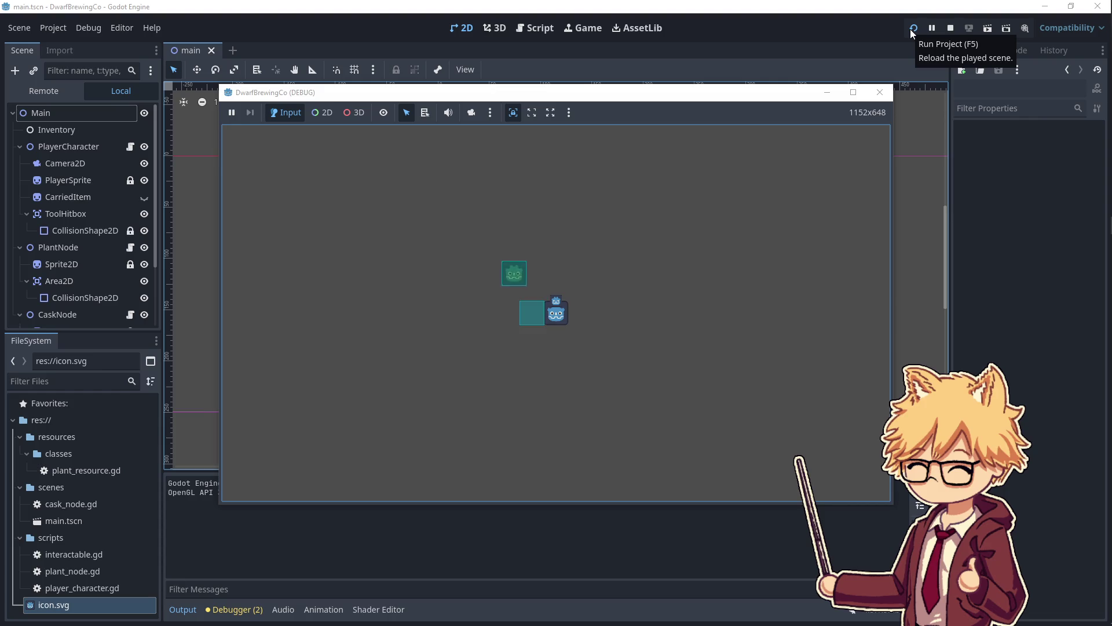
{"action": "key", "text": "Down"}
{"action": "key", "text": "Up"}
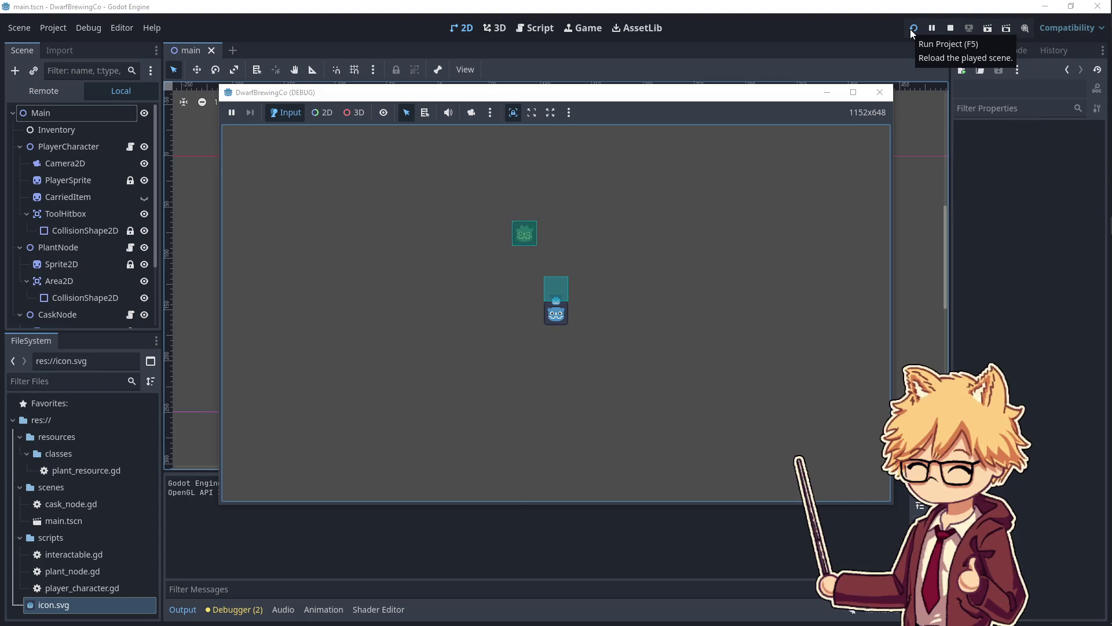
{"action": "key", "text": "Left"}
{"action": "key", "text": "Up"}
{"action": "key", "text": "Down"}
{"action": "key", "text": "Up"}
{"action": "key", "text": "Up"}
{"action": "key", "text": "Left"}
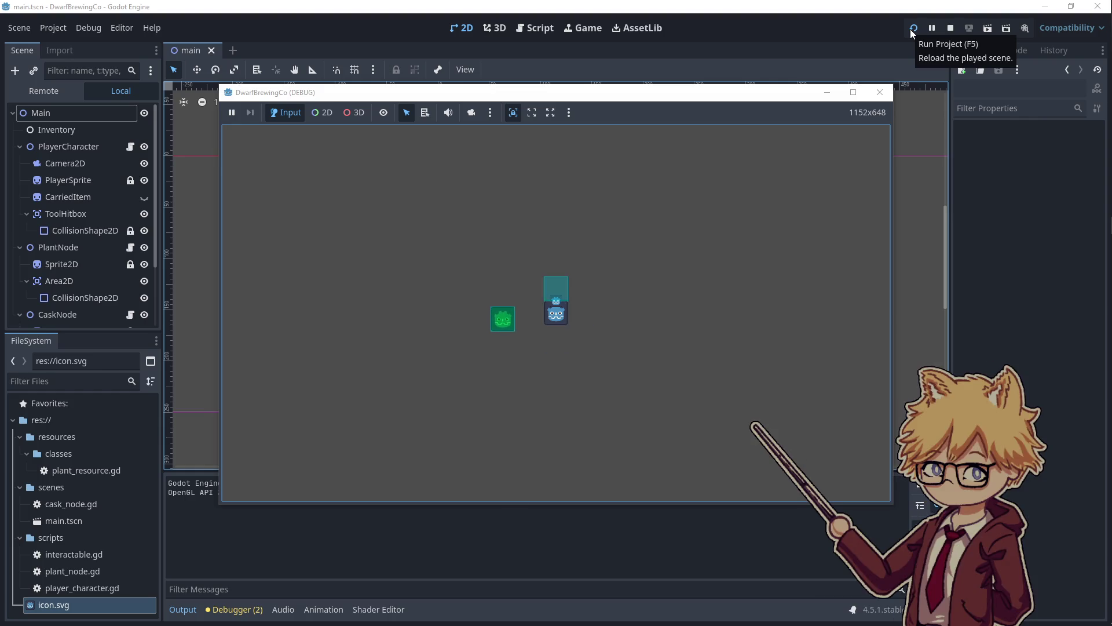
{"action": "key", "text": "Left"}
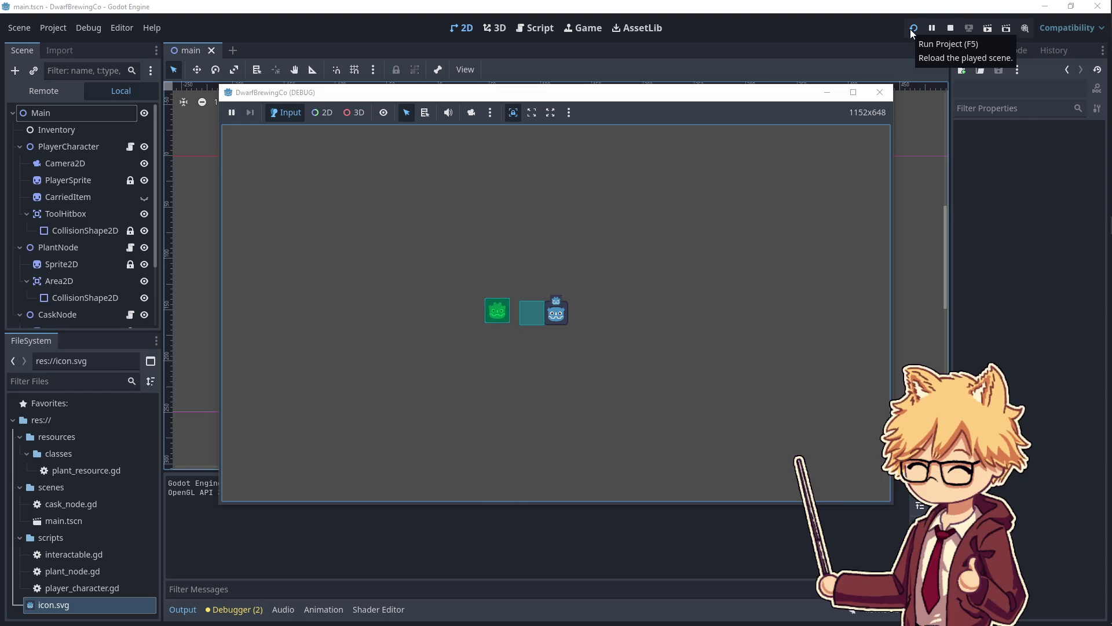
{"action": "key", "text": "Up"}
{"action": "key", "text": "Right"}
{"action": "key", "text": "Down"}
{"action": "key", "text": "Left"}
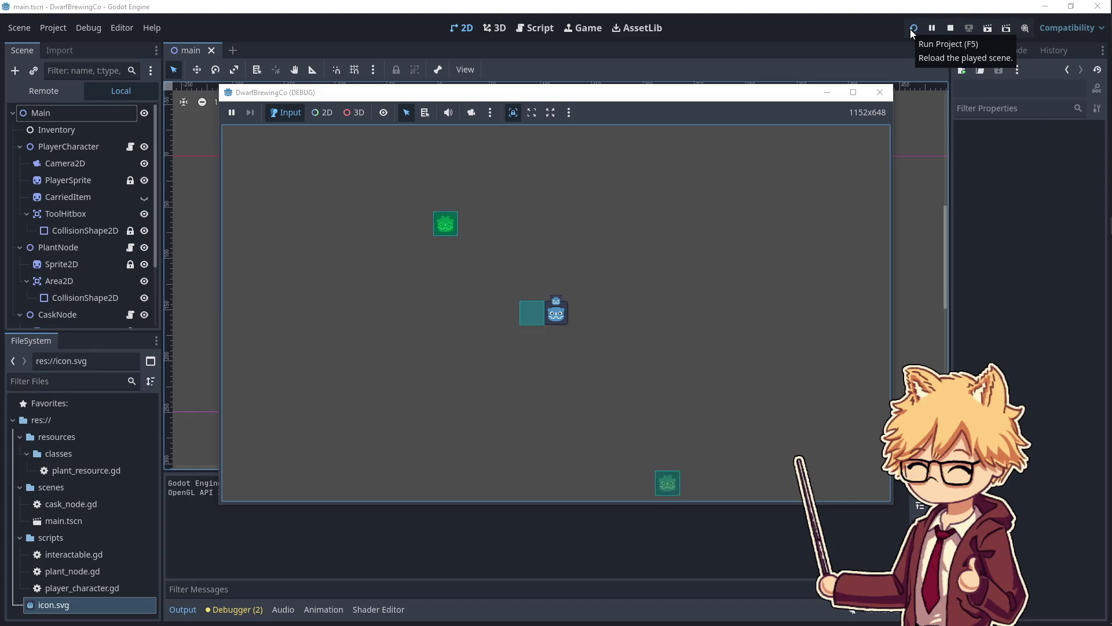
{"action": "key", "text": "Up"}
{"action": "key", "text": "Left"}
{"action": "key", "text": "Down"}
{"action": "key", "text": "Right"}
{"action": "key", "text": "Down"}
{"action": "key", "text": "Up"}
{"action": "key", "text": "Left"}
{"action": "key", "text": "Down"}
{"action": "key", "text": "Down"}
{"action": "key", "text": "Right"}
{"action": "key", "text": "Left"}
{"action": "key", "text": "Up"}
{"action": "key", "text": "Right"}
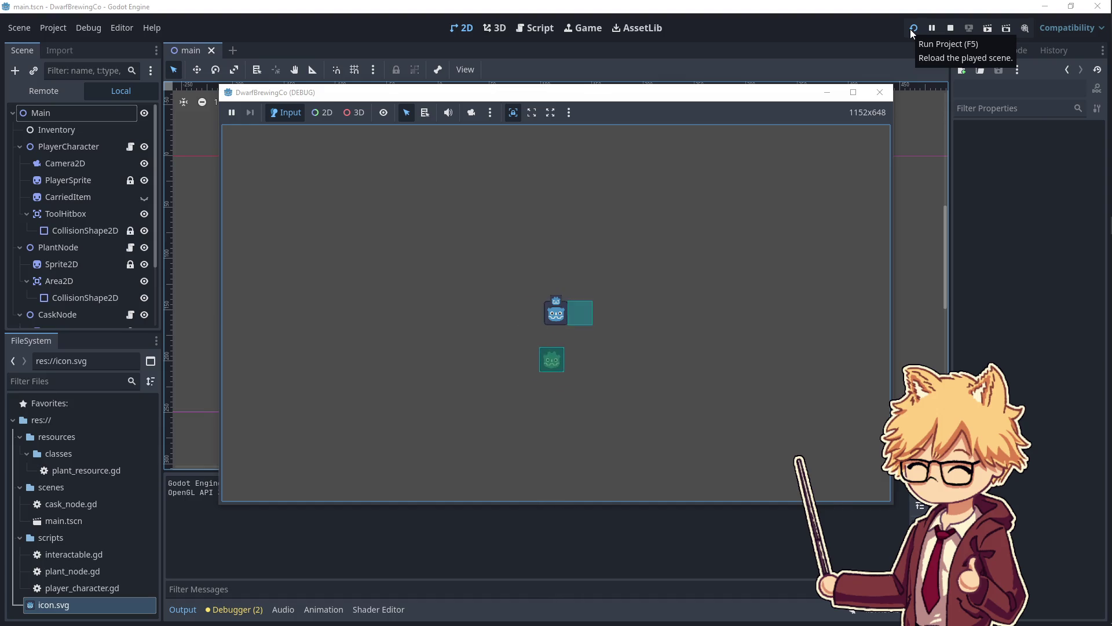
{"action": "key", "text": "Up"}
{"action": "key", "text": "Left"}
{"action": "key", "text": "Down"}
{"action": "key", "text": "Right"}
{"action": "key", "text": "Up"}
{"action": "key", "text": "Right"}
{"action": "key", "text": "Down"}
{"action": "key", "text": "Left"}
{"action": "key", "text": "Down"}
{"action": "key", "text": "Right"}
{"action": "key", "text": "Up"}
{"action": "key", "text": "Left"}
{"action": "key", "text": "Down"}
{"action": "key", "text": "Up"}
{"action": "left_click", "coordinate": [880, 93]}
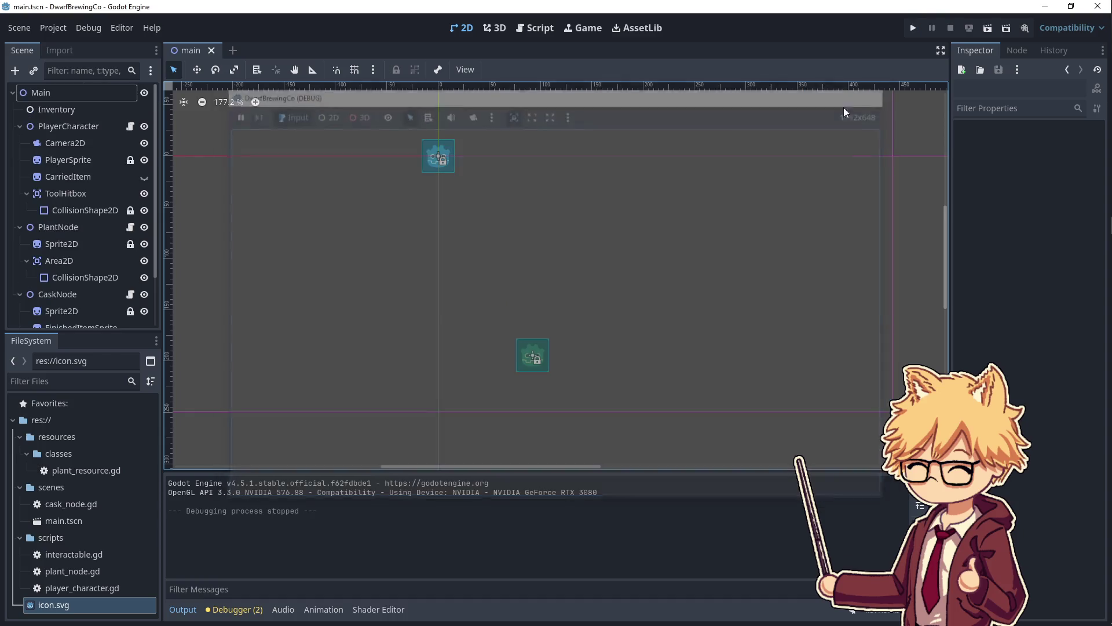
Step: Open CaskNode's cask_node.gd script and locate the add_to_inventory call on line 21
{"action": "scroll", "coordinate": [72, 276], "scroll_direction": "down", "scroll_amount": 3}
{"action": "left_click", "coordinate": [130, 233]}
{"action": "scroll", "coordinate": [554, 249], "scroll_direction": "up", "scroll_amount": 3}
{"action": "scroll", "coordinate": [553, 249], "scroll_direction": "down", "scroll_amount": 1}
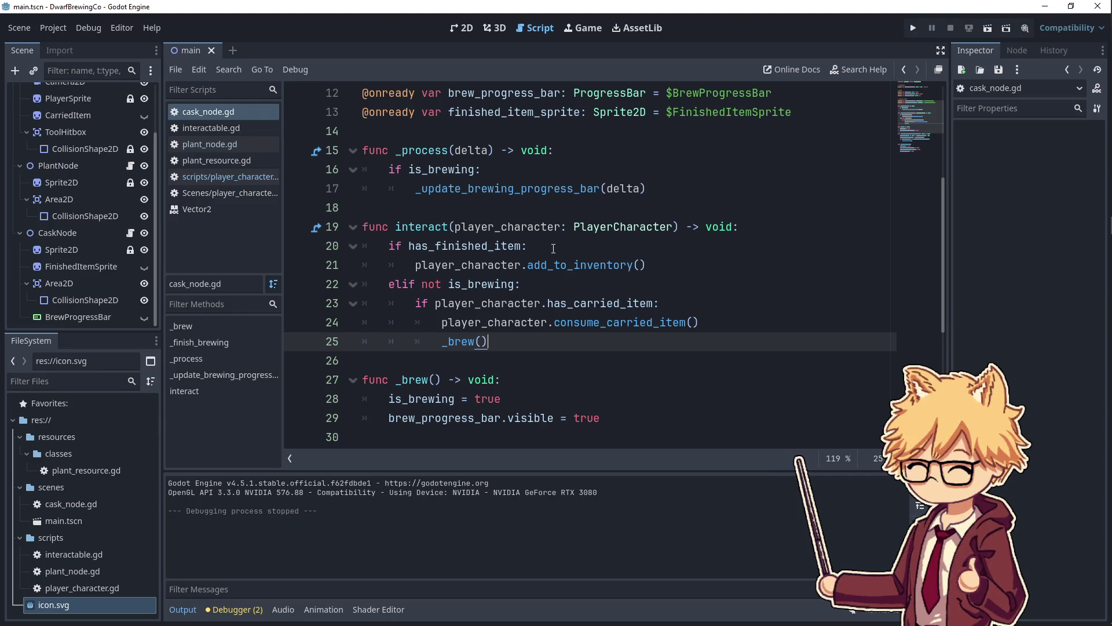
{"action": "scroll", "coordinate": [553, 249], "scroll_direction": "down", "scroll_amount": 4}
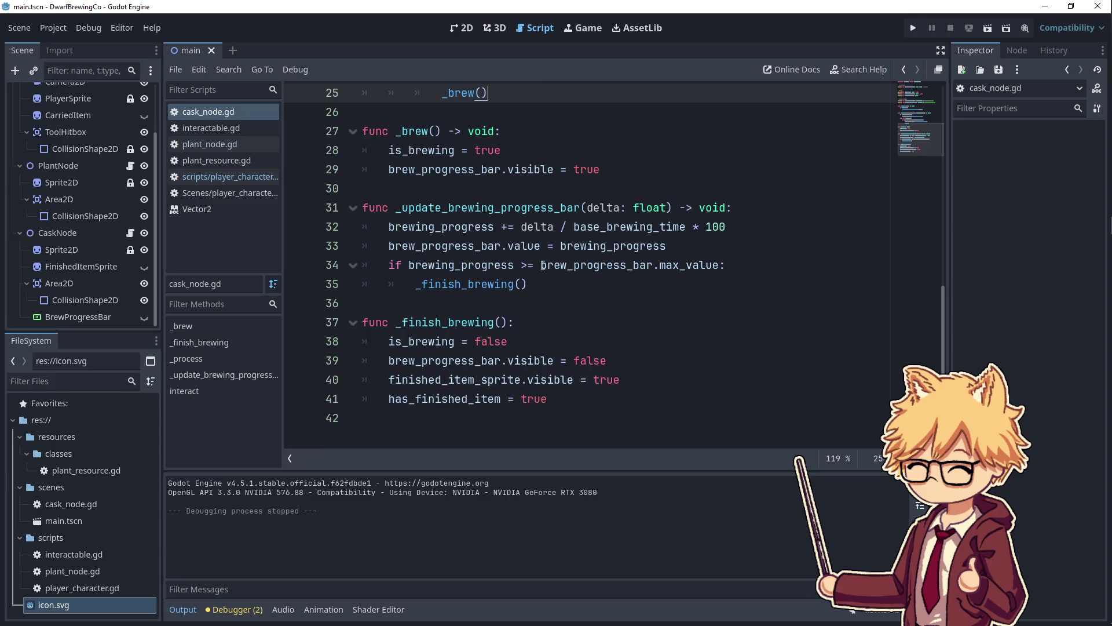
{"action": "scroll", "coordinate": [553, 248], "scroll_direction": "up", "scroll_amount": 3}
{"action": "double_click", "coordinate": [557, 188]}
{"action": "scroll", "coordinate": [558, 188], "scroll_direction": "down", "scroll_amount": 3}
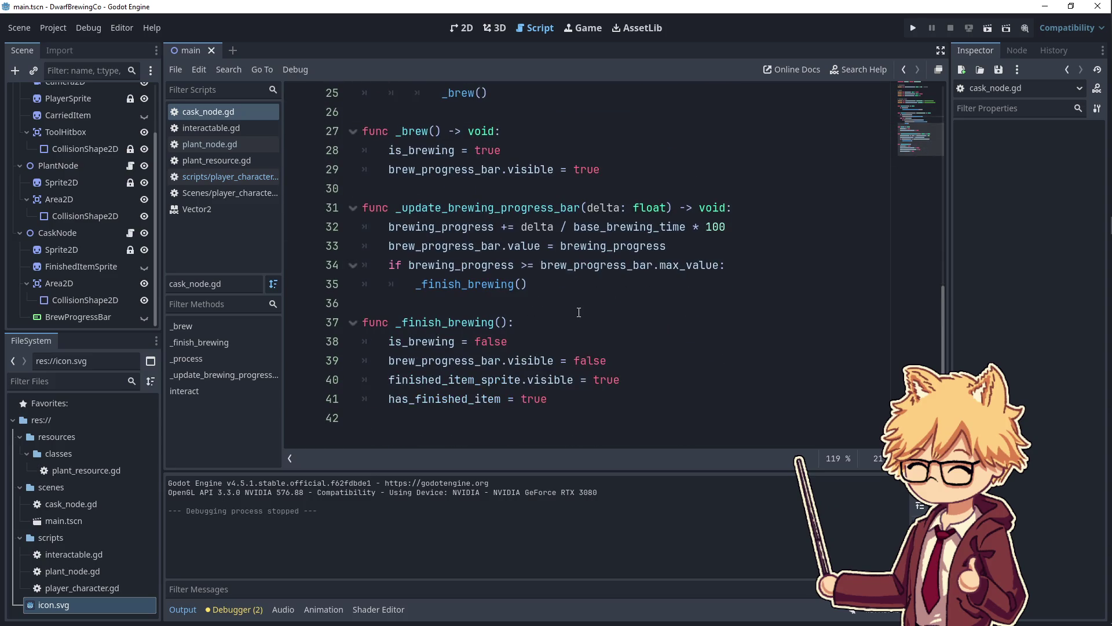
Step: Change finished_item_sprite.visible on line 40 from true to false
{"action": "double_click", "coordinate": [465, 378]}
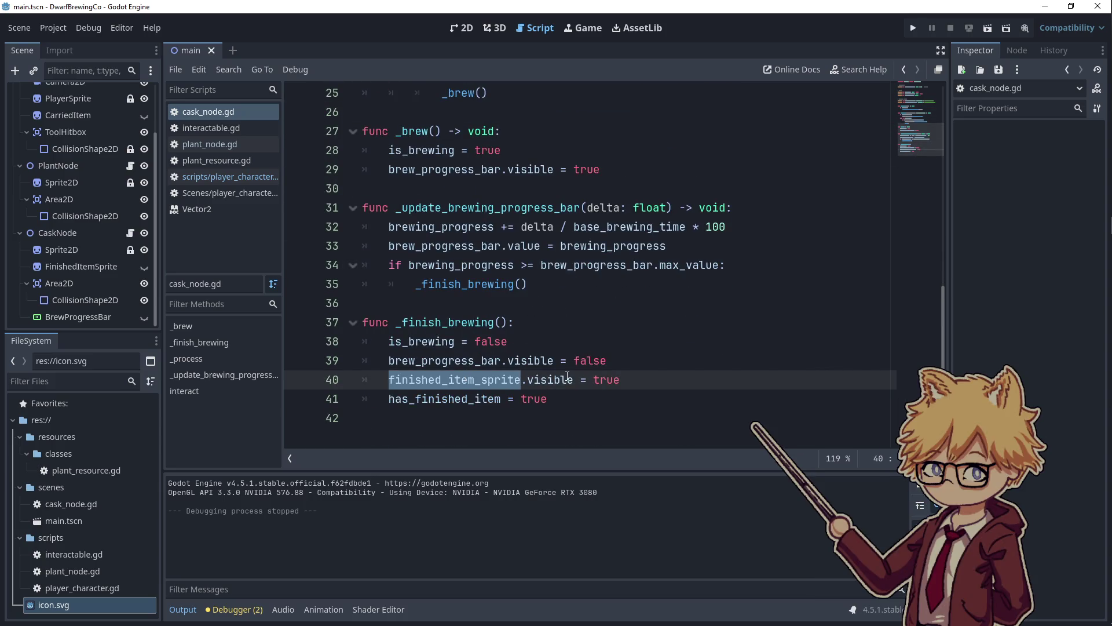
{"action": "double_click", "coordinate": [606, 380]}
{"action": "type", "text": "false"}
{"action": "scroll", "coordinate": [556, 360], "scroll_direction": "up", "scroll_amount": 6}
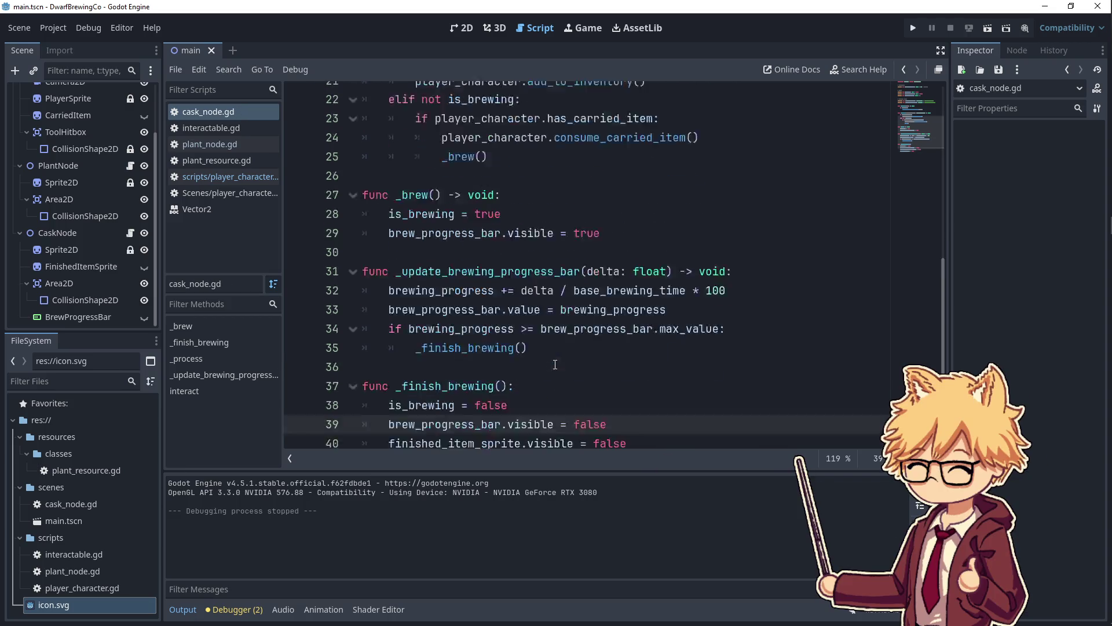
{"action": "scroll", "coordinate": [668, 270], "scroll_direction": "down", "scroll_amount": 2}
Step: Begin a new line under 'if has_finished_item:' typing '_pickup_fini'
{"action": "double_click", "coordinate": [591, 251]}
{"action": "left_click", "coordinate": [564, 228]}
{"action": "key", "text": "Return"}
{"action": "type", "text": "_"}
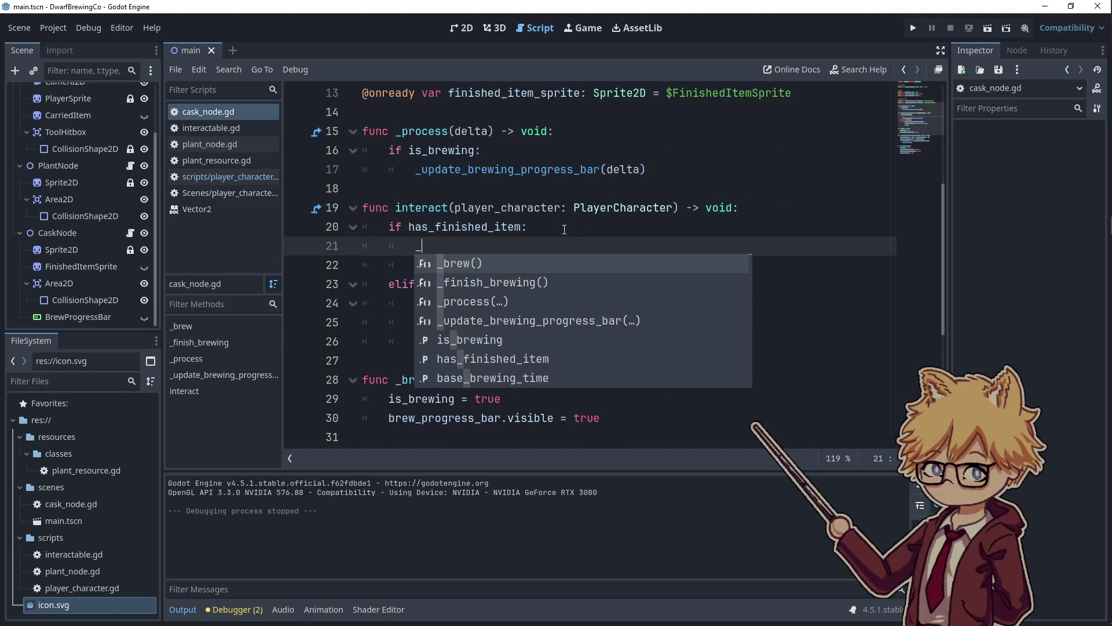
{"action": "type", "text": "pickup_finished)"}
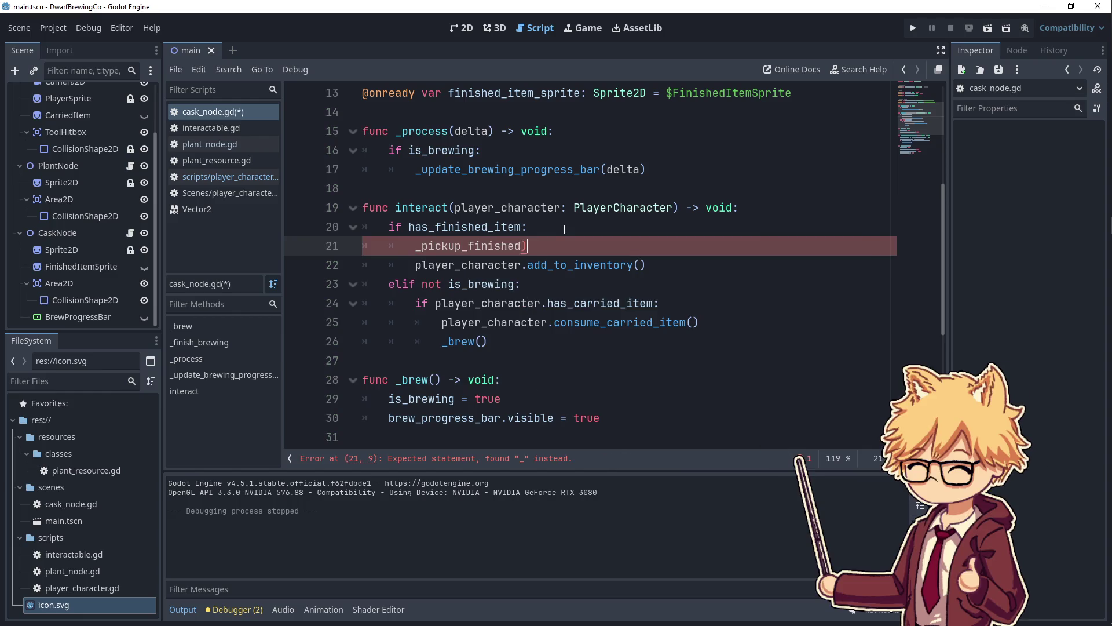
Step: Fix the stray parenthesis and add an empty _pickup_finished_item() function at the script's end
{"action": "key", "text": "BackSpace"}
{"action": "type", "text": "_item("}
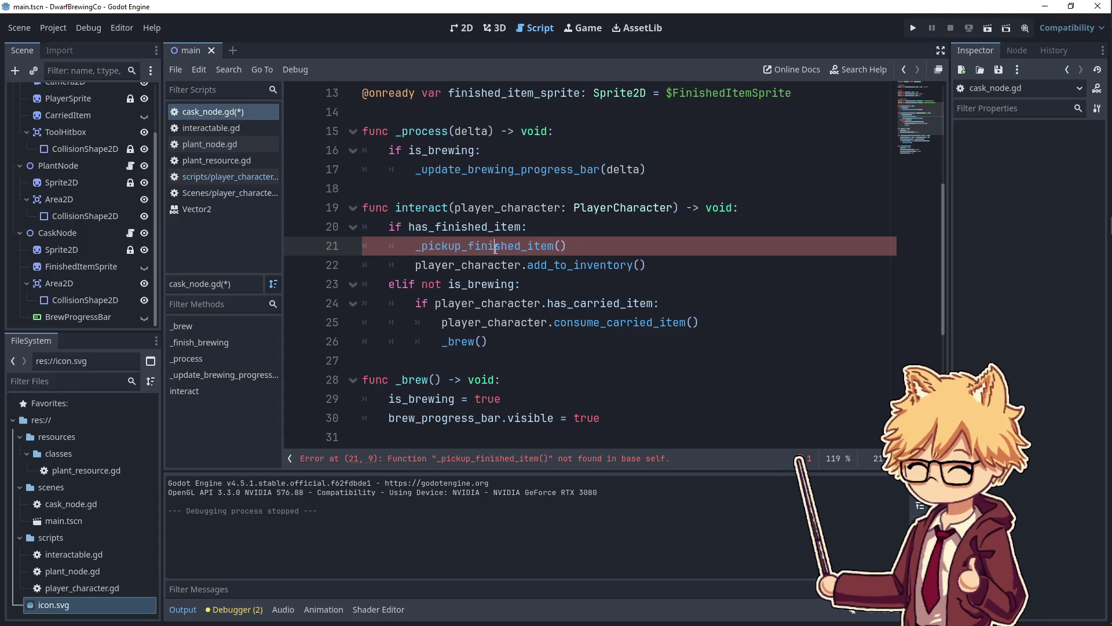
{"action": "scroll", "coordinate": [495, 248], "scroll_direction": "down", "scroll_amount": 4}
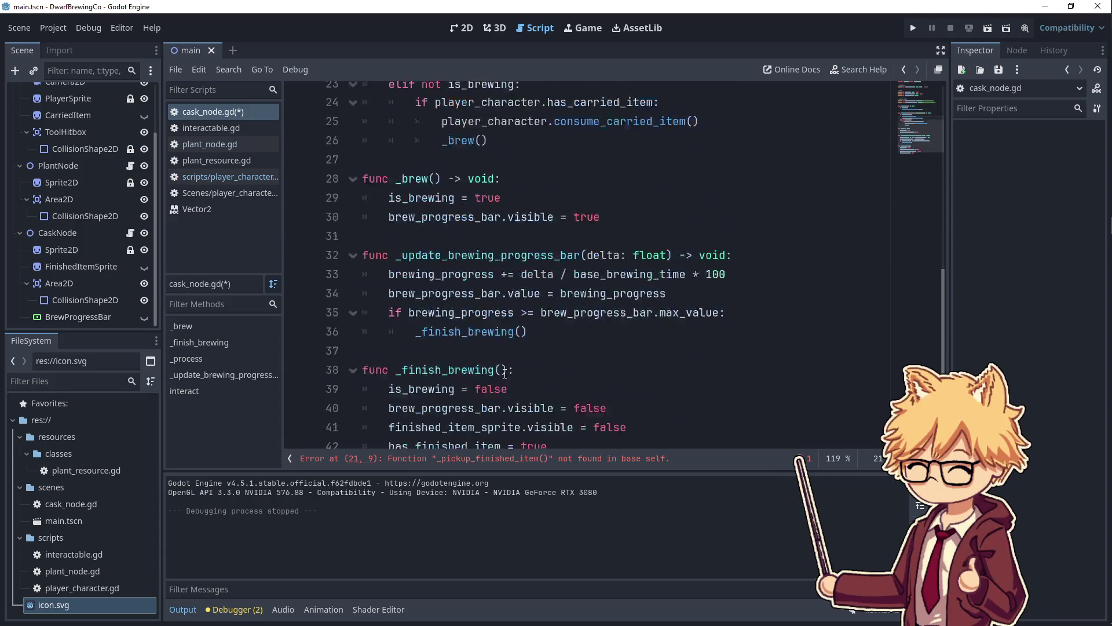
{"action": "left_click", "coordinate": [460, 429]}
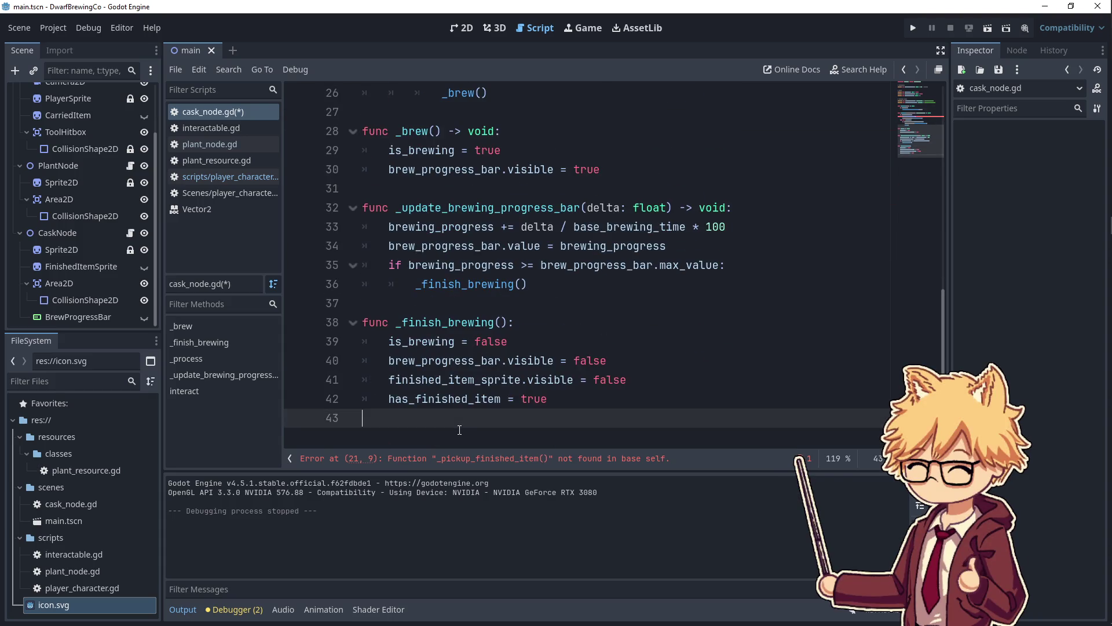
{"action": "key", "text": "Return"}
{"action": "type", "text": "func _pickup_finished_item():"}
{"action": "key", "text": "Return"}
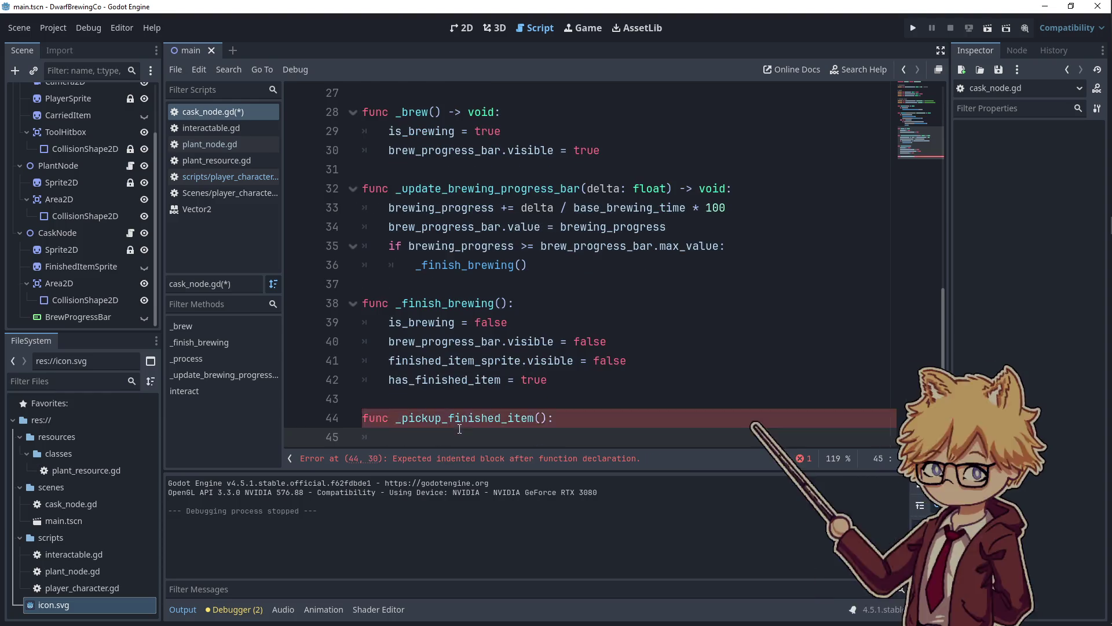
Step: Move the add_to_inventory call into _pickup_finished_item, clear has_finished_item there, and save
{"action": "scroll", "coordinate": [582, 314], "scroll_direction": "up", "scroll_amount": 6}
{"action": "left_click_drag", "start_coordinate": [657, 334], "coordinate": [414, 342]}
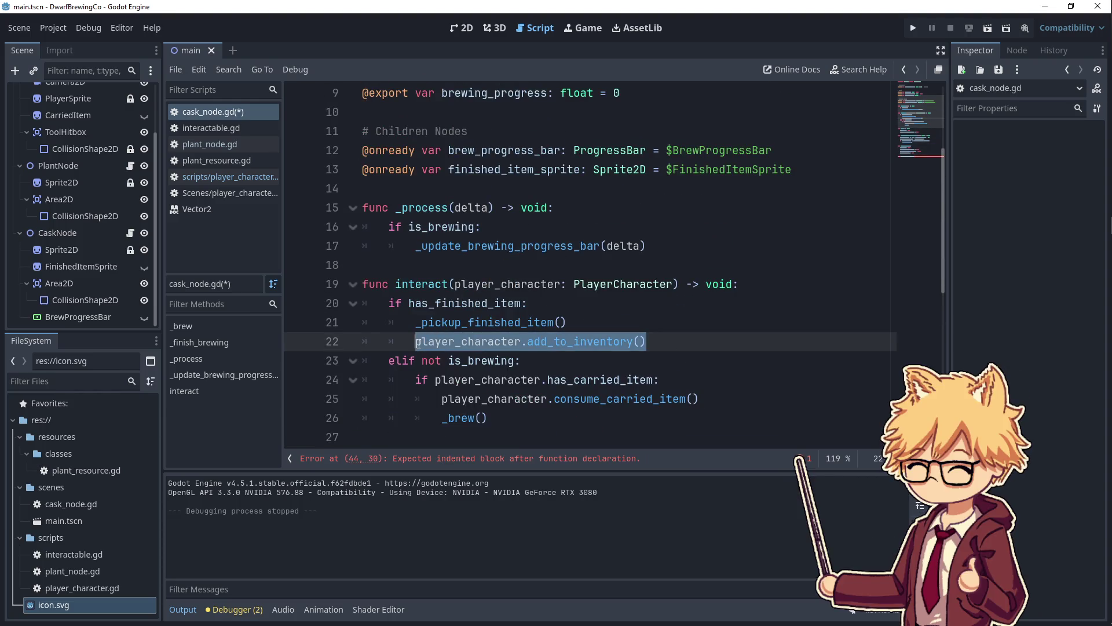
{"action": "key", "text": "ctrl+x"}
{"action": "scroll", "coordinate": [446, 421], "scroll_direction": "down", "scroll_amount": 6}
{"action": "key", "text": "ctrl+v"}
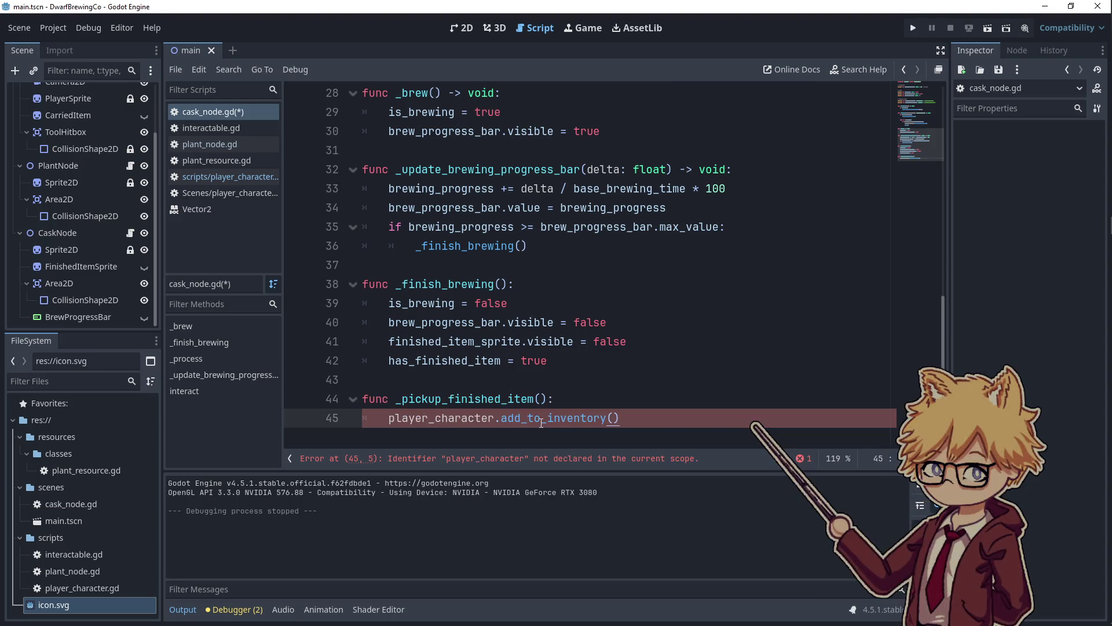
{"action": "key", "text": "Return"}
{"action": "key", "text": "Return"}
{"action": "type", "text": "= f"}
{"action": "left_click", "coordinate": [618, 380]}
{"action": "key", "text": "ctrl+s"}
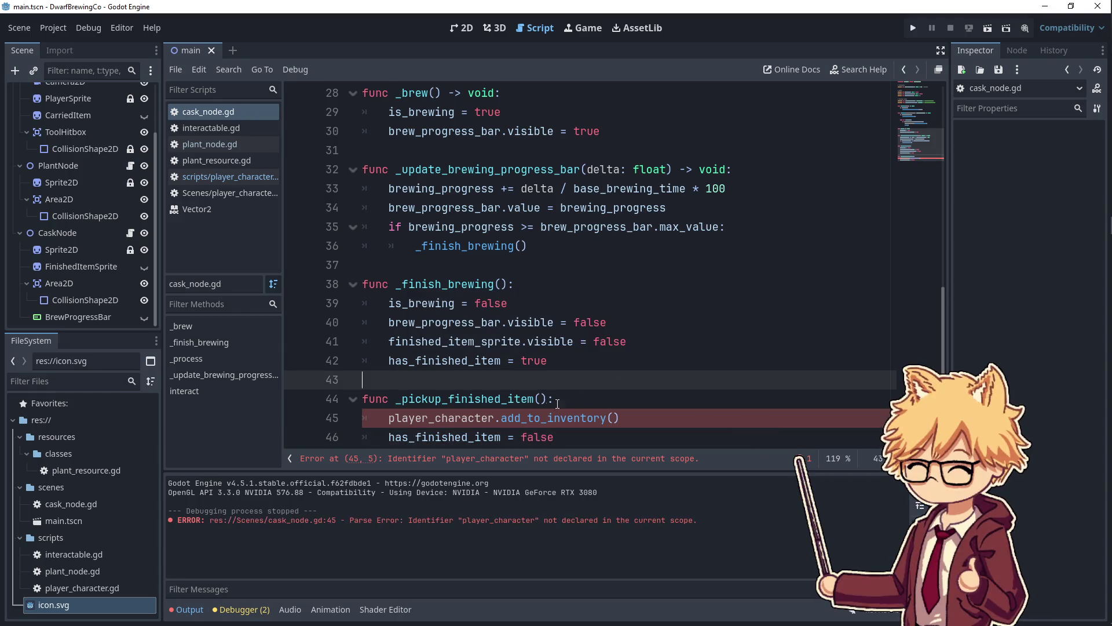
Step: Give _pickup_finished_item a player_character: PlayerCharacter parameter with a void return type, and save
{"action": "left_click", "coordinate": [542, 399]}
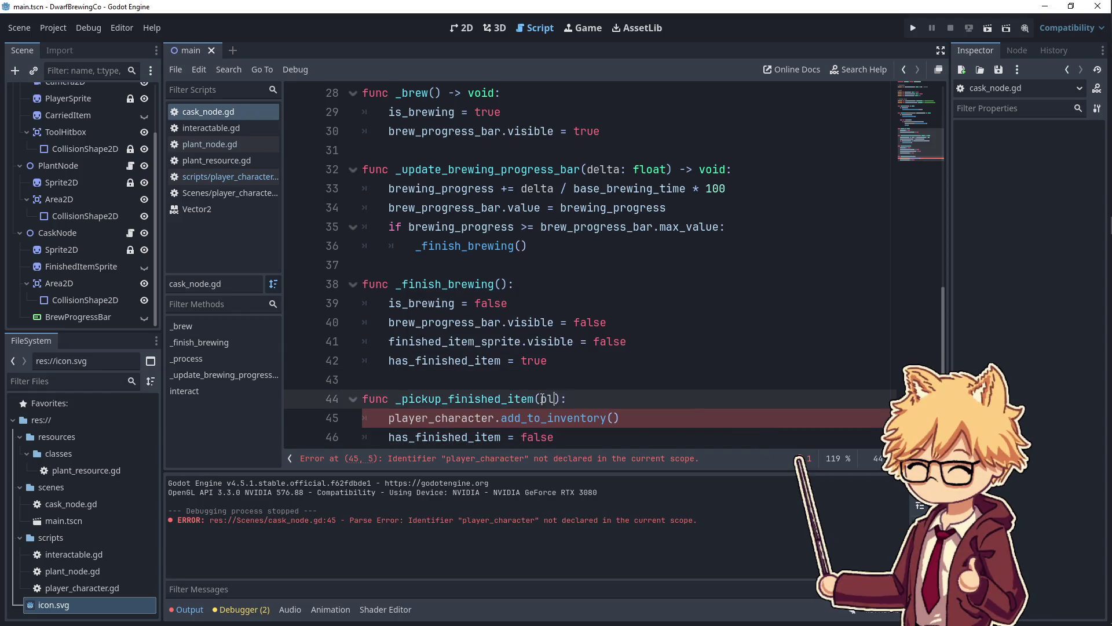
{"action": "type", "text": "_character: Pl"}
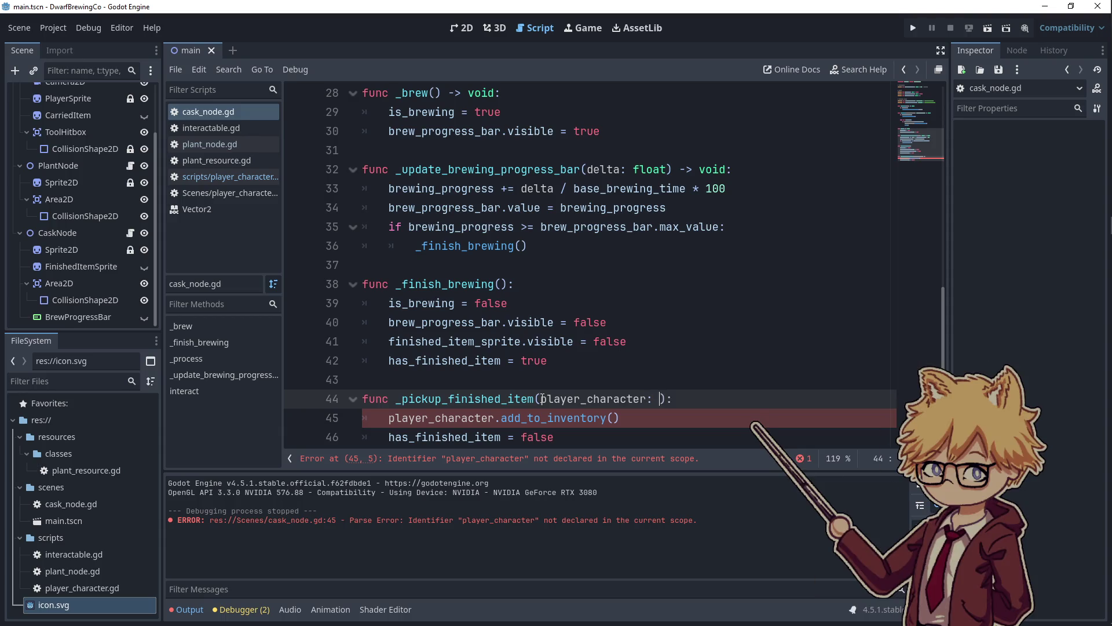
{"action": "type", "text": "ayer"}
{"action": "key", "text": "Return"}
{"action": "key", "text": "BackSpace"}
{"action": "left_click", "coordinate": [762, 365]}
{"action": "scroll", "coordinate": [762, 368], "scroll_direction": "down", "scroll_amount": 1}
{"action": "left_click", "coordinate": [763, 365]}
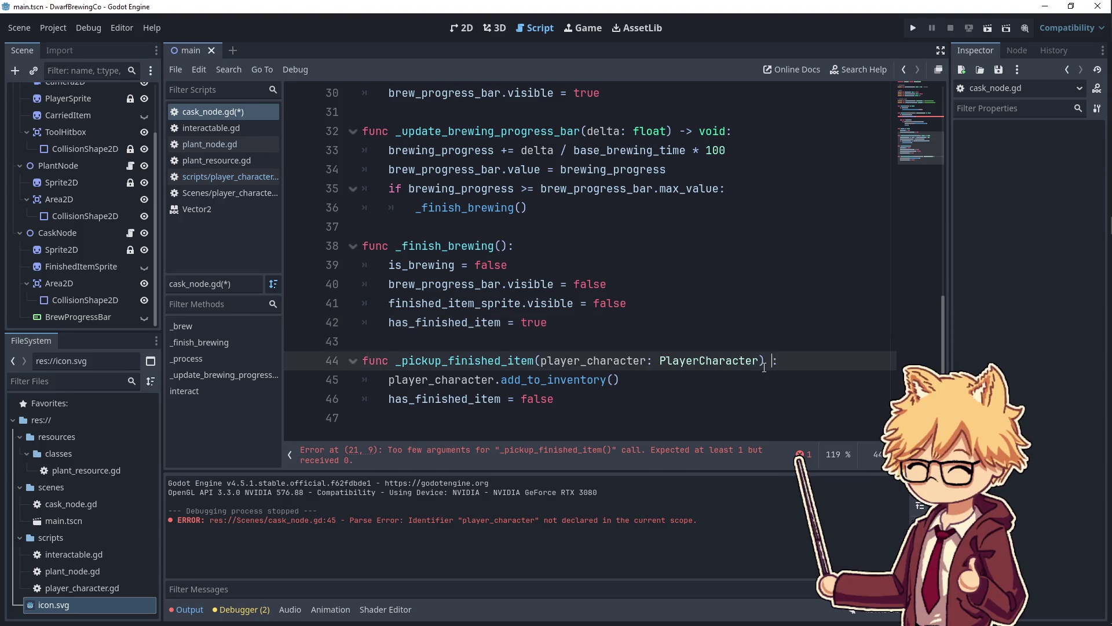
{"action": "left_click", "coordinate": [617, 323]}
{"action": "key", "text": "ctrl+s"}
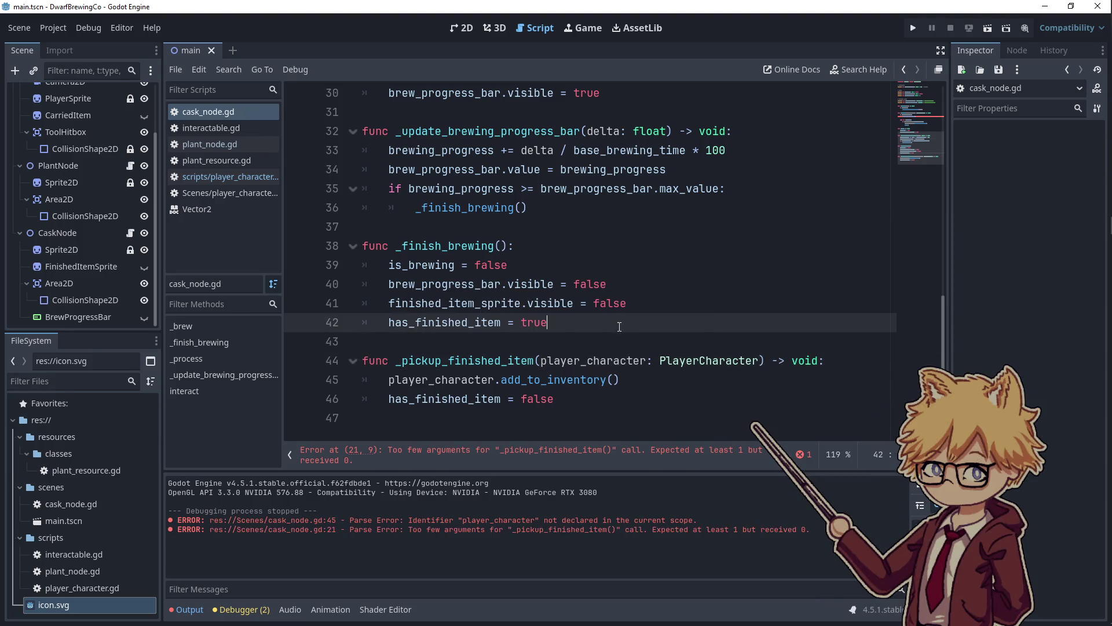
Step: Pass player_character into the _pickup_finished_item call in interact
{"action": "scroll", "coordinate": [542, 381], "scroll_direction": "up", "scroll_amount": 7}
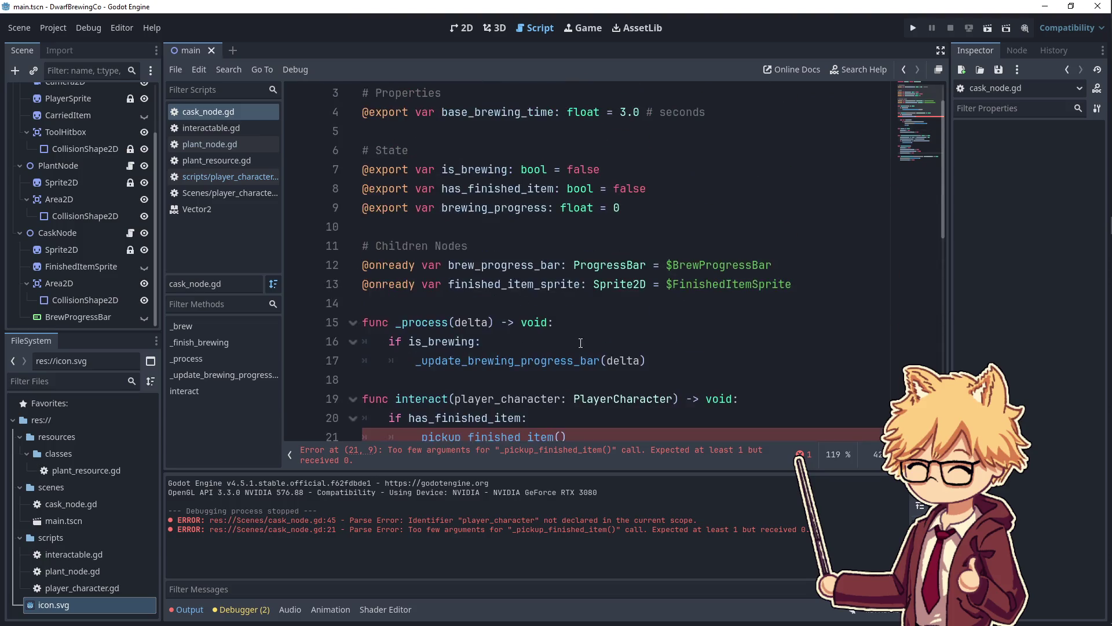
{"action": "double_click", "coordinate": [533, 278]}
{"action": "key", "text": "ctrl+c"}
{"action": "left_click", "coordinate": [561, 322]}
{"action": "key", "text": "ctrl+v"}
{"action": "left_click", "coordinate": [557, 360]}
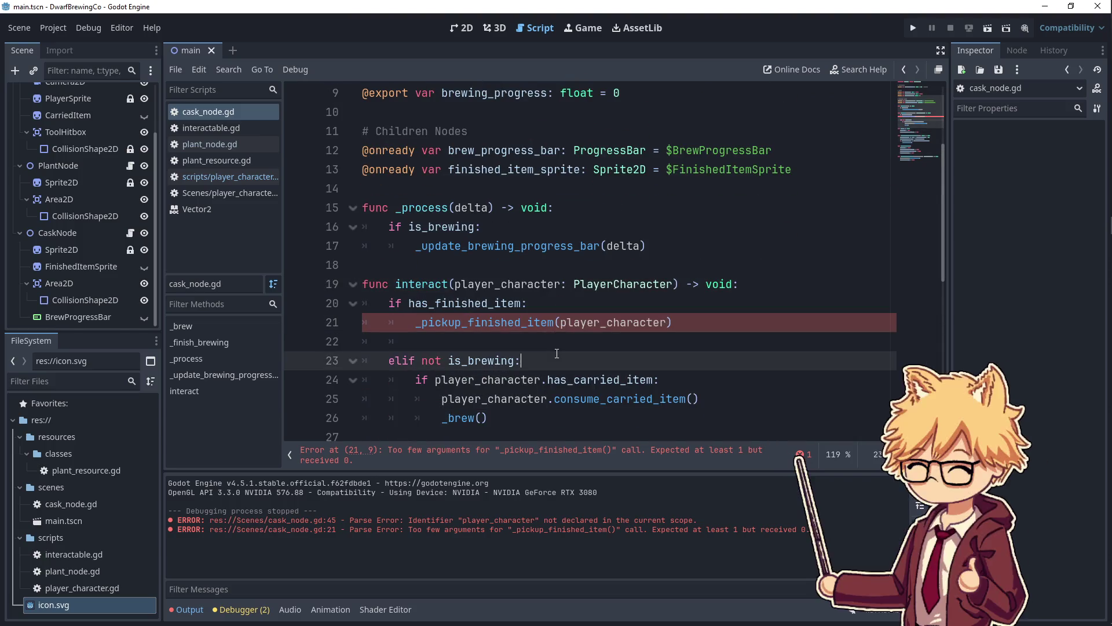
{"action": "scroll", "coordinate": [557, 353], "scroll_direction": "down", "scroll_amount": 7}
{"action": "left_click", "coordinate": [585, 323]}
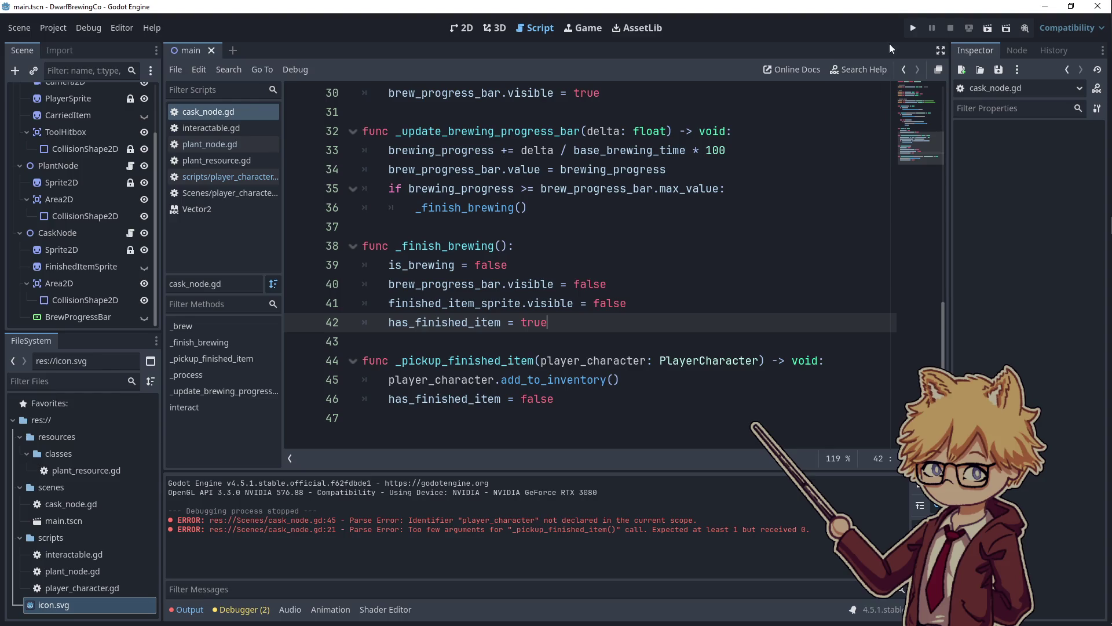
{"action": "left_click", "coordinate": [907, 29]}
{"action": "key", "text": "Up"}
{"action": "key", "text": "Left"}
{"action": "key", "text": "e"}
{"action": "key", "text": "Down"}
{"action": "key", "text": "Right"}
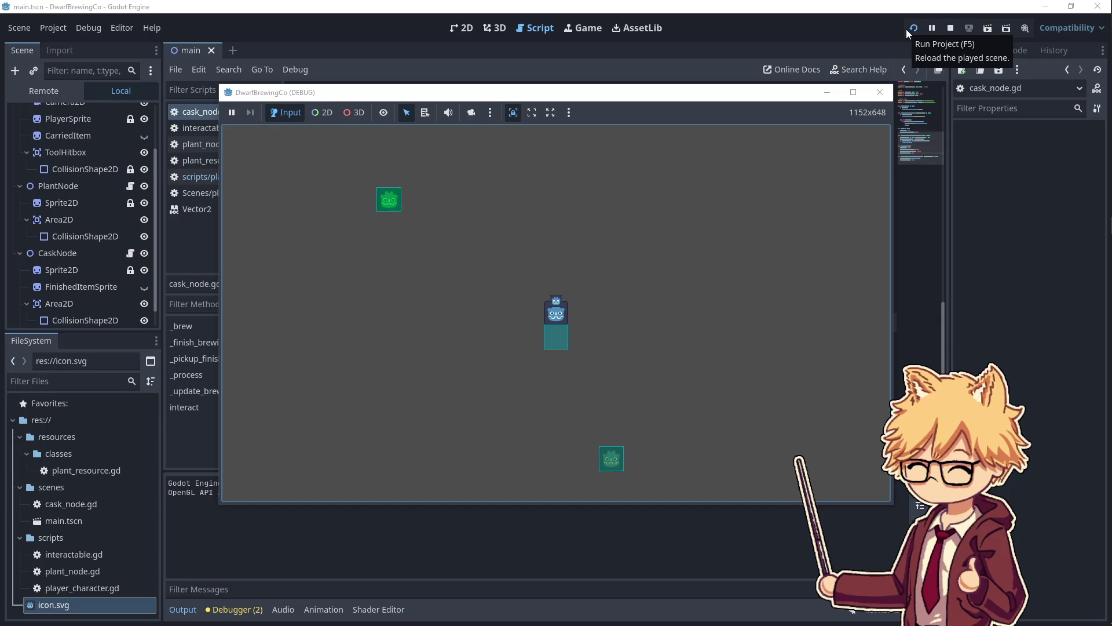
{"action": "key", "text": "Up"}
{"action": "key", "text": "Left"}
{"action": "key", "text": "e"}
{"action": "key", "text": "Up"}
{"action": "key", "text": "Right"}
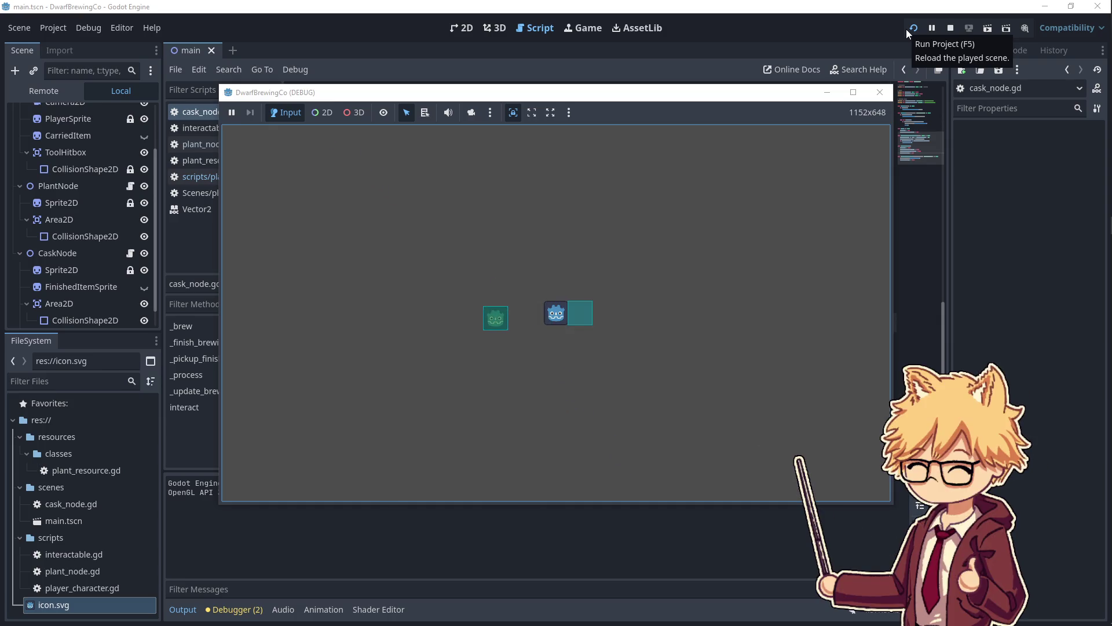
{"action": "key", "text": "Left"}
{"action": "key", "text": "Down"}
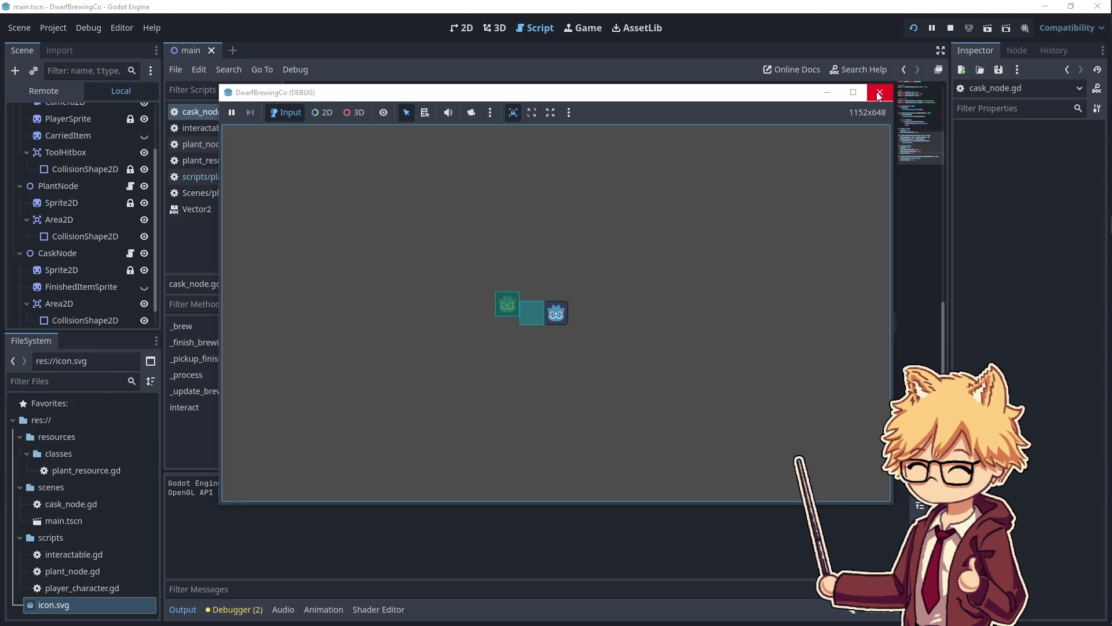
{"action": "left_click", "coordinate": [880, 93]}
{"action": "left_click", "coordinate": [580, 284]}
{"action": "double_click", "coordinate": [608, 301]}
Step: Set finished_item_sprite.visible = true in _finish_brewing and add finished_item_sprite.visible = false to _pickup_finished_item
{"action": "type", "text": "true"}
{"action": "left_click", "coordinate": [477, 400]}
{"action": "double_click", "coordinate": [606, 303]}
{"action": "left_click_drag", "start_coordinate": [606, 303], "coordinate": [389, 303]}
{"action": "left_click", "coordinate": [635, 378]}
{"action": "key", "text": "ctrl+v"}
{"action": "key", "text": "ctrl+z"}
{"action": "key", "text": "Return"}
{"action": "key", "text": "ctrl+v"}
{"action": "double_click", "coordinate": [543, 399]}
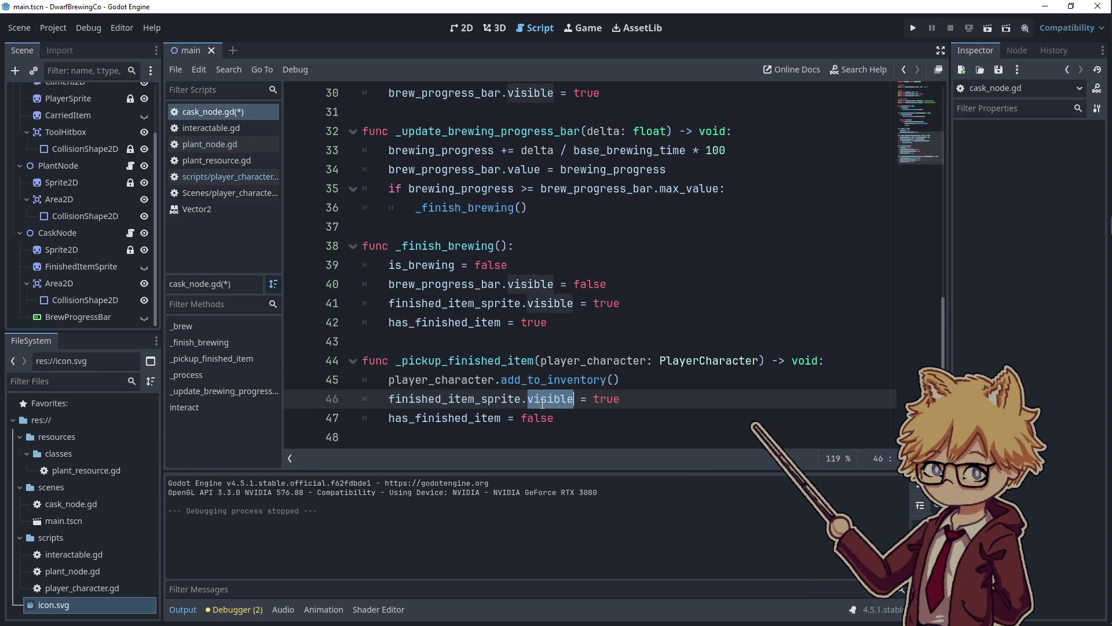
{"action": "double_click", "coordinate": [606, 399]}
{"action": "type", "text": "false"}
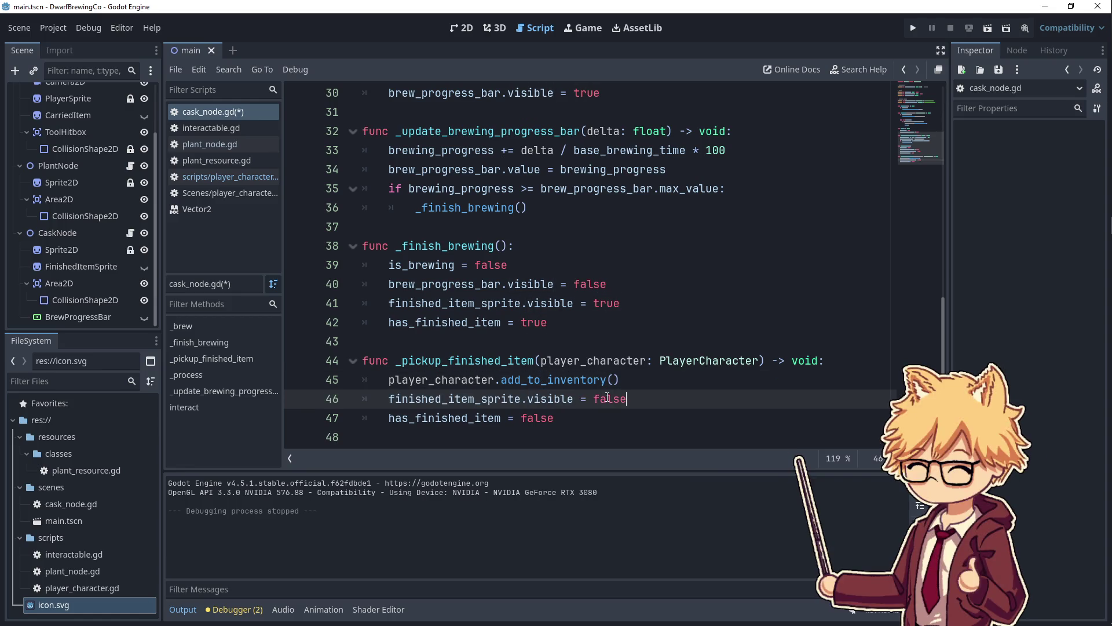
Step: Review has_finished_item, finished_item_sprite and brew_progress_bar usages, then run the game
{"action": "double_click", "coordinate": [452, 418]}
{"action": "double_click", "coordinate": [465, 399]}
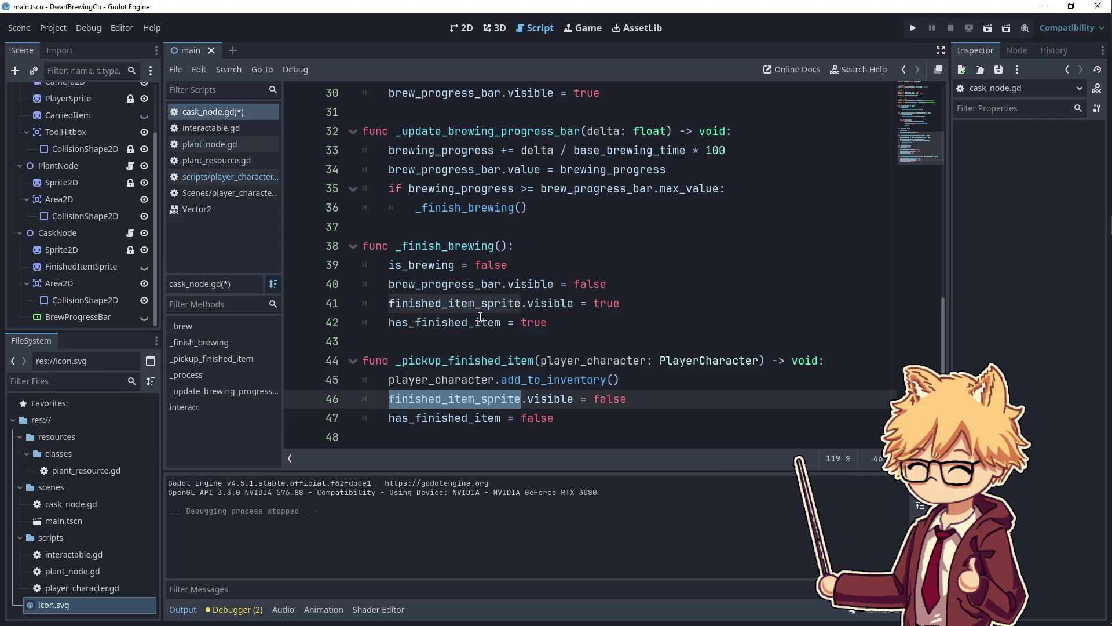
{"action": "double_click", "coordinate": [458, 303]}
{"action": "double_click", "coordinate": [450, 284]}
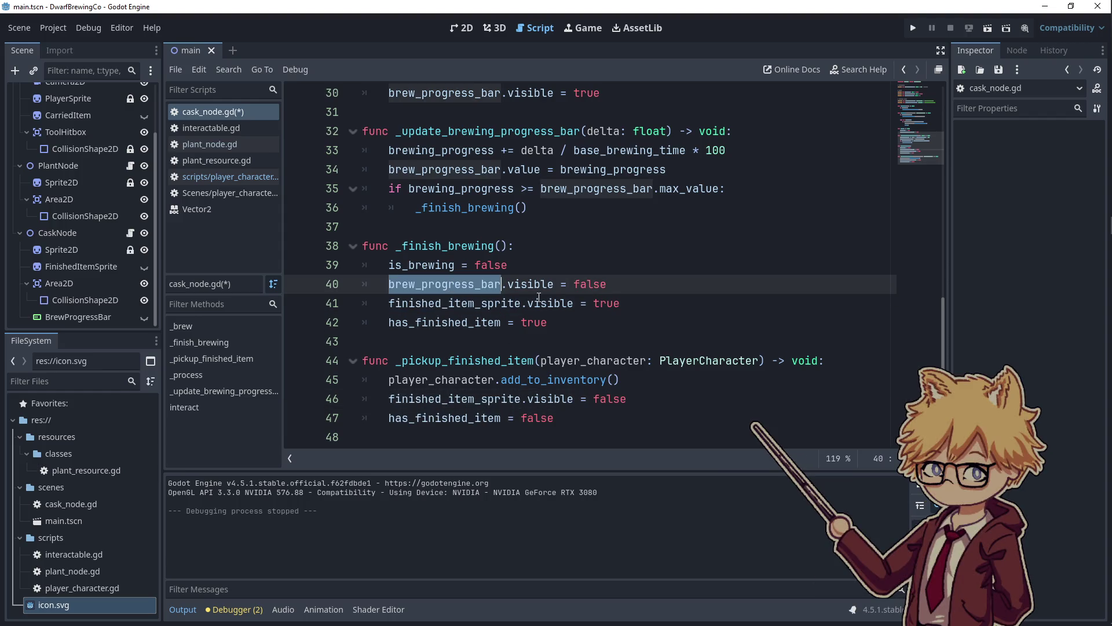
{"action": "left_click", "coordinate": [915, 28]}
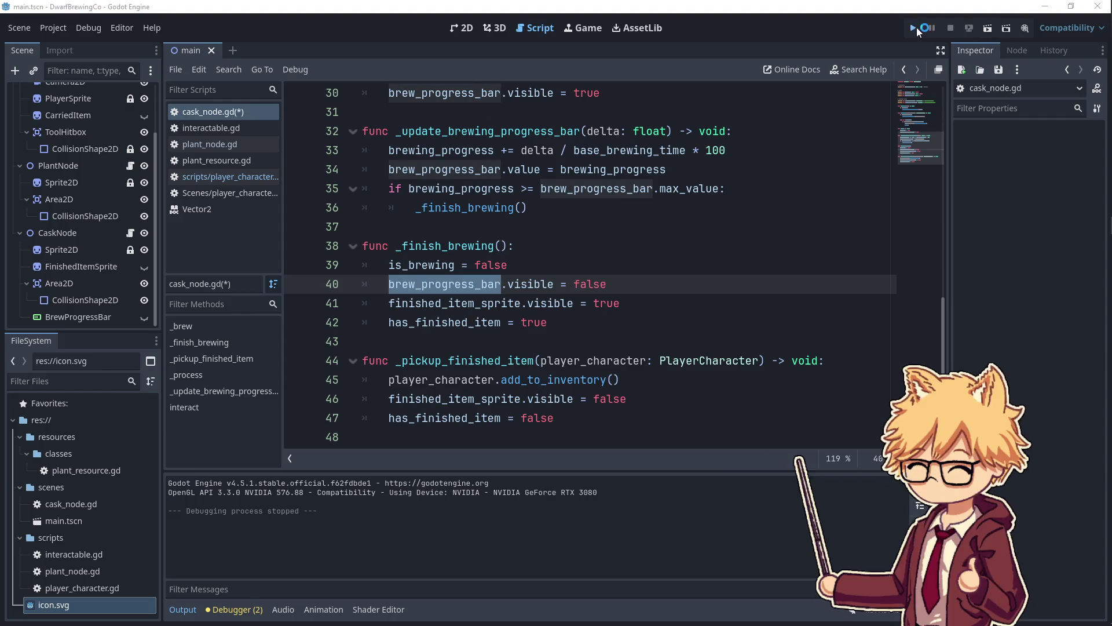
Step: Walk the player to fetch an item and put it into the cask to brew
{"action": "key", "text": "Up"}
{"action": "key", "text": "Left"}
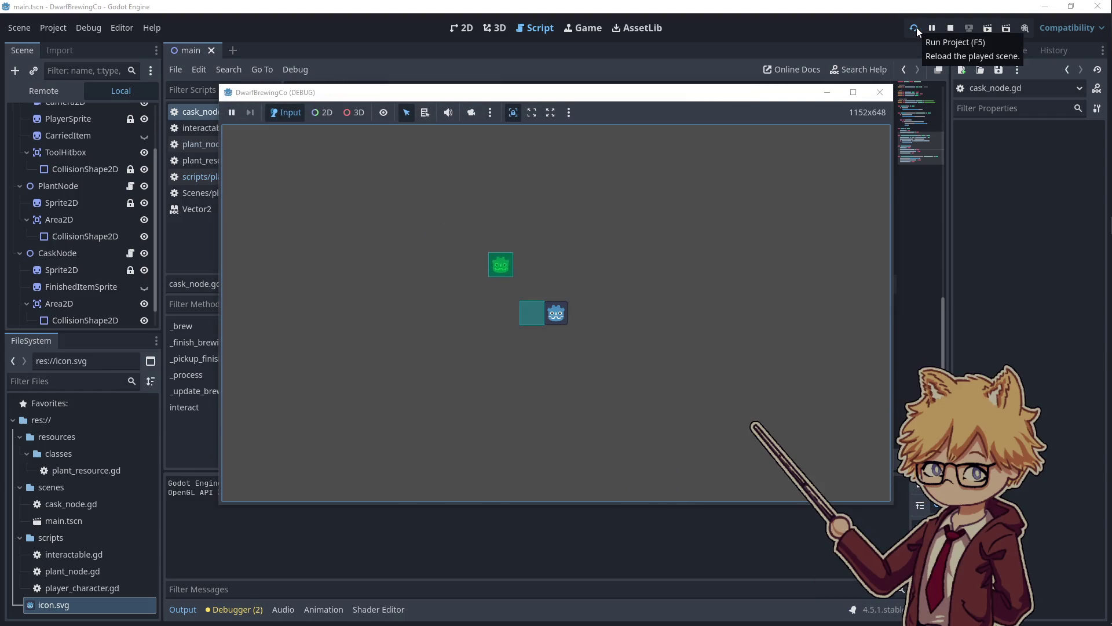
{"action": "key", "text": "Down"}
{"action": "key", "text": "Right"}
{"action": "key", "text": "e"}
{"action": "key", "text": "Down"}
{"action": "key", "text": "Right"}
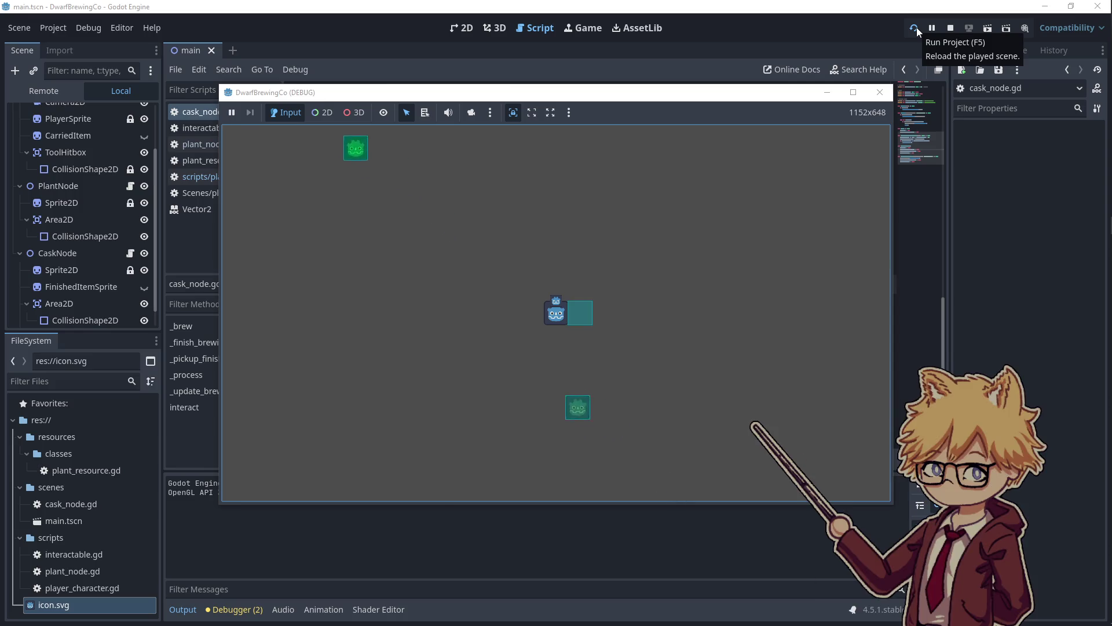
{"action": "key", "text": "e"}
Step: Move around the cask while it brews and try collecting the finished brew
{"action": "key", "text": "Up"}
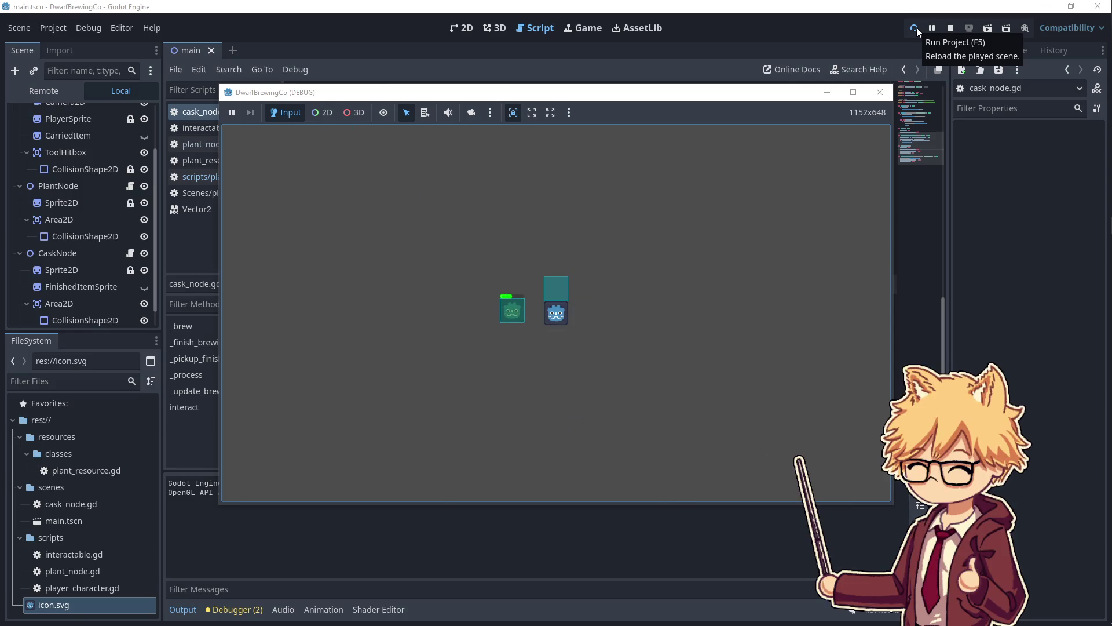
{"action": "key", "text": "Left"}
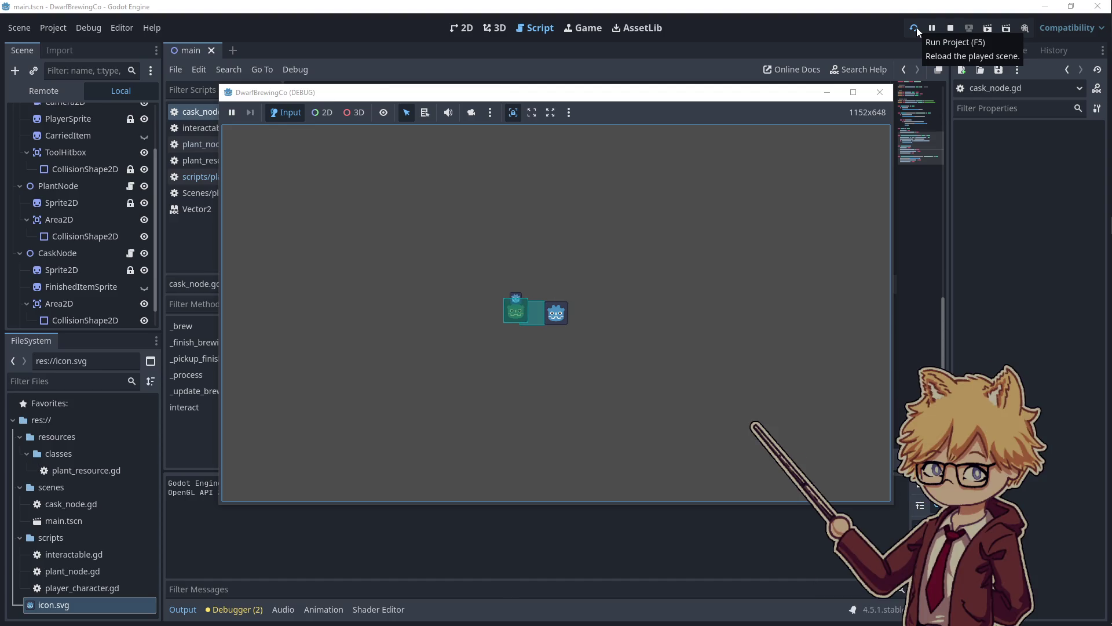
{"action": "key", "text": "Up"}
{"action": "key", "text": "Right"}
{"action": "key", "text": "Down"}
{"action": "key", "text": "Right"}
{"action": "key", "text": "Left"}
{"action": "key", "text": "Right"}
{"action": "key", "text": "Down"}
{"action": "key", "text": "Left"}
{"action": "key", "text": "Right"}
{"action": "key", "text": "Left"}
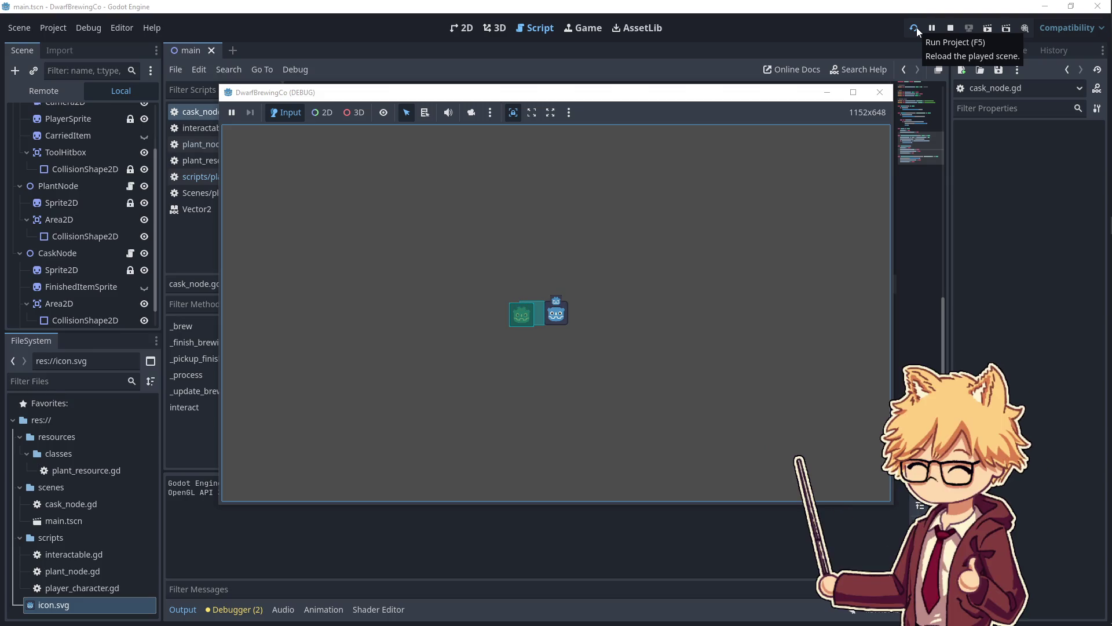
{"action": "left_click", "coordinate": [923, 211]}
Step: Add brew_progress_bar.value = 90 above line 40 in _finish_brewing, then run the game
{"action": "left_click", "coordinate": [533, 267]}
{"action": "double_click", "coordinate": [479, 287]}
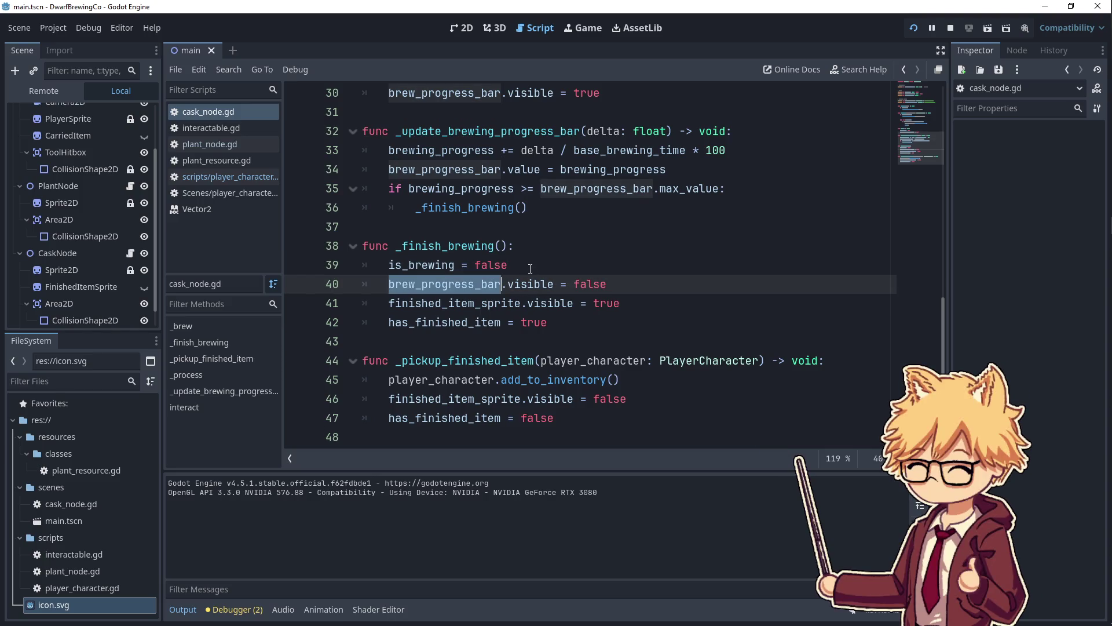
{"action": "key", "text": "ctrl+c"}
{"action": "key", "text": "Up"}
{"action": "key", "text": "End"}
{"action": "key", "text": "Return"}
{"action": "key", "text": "ctrl+v"}
{"action": "type", "text": ".value = 90"}
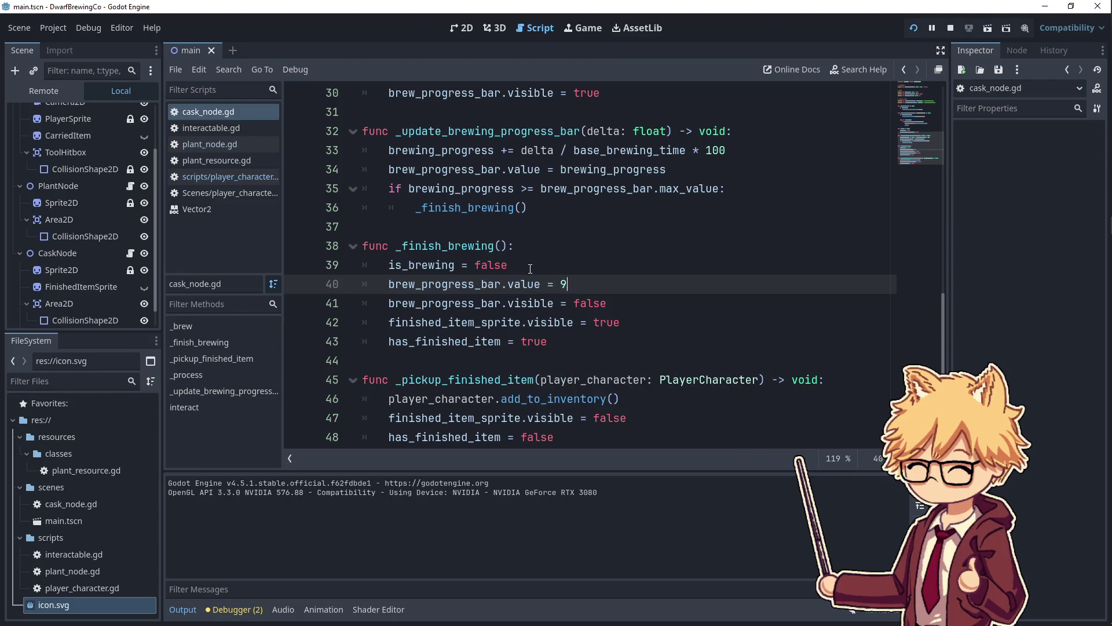
{"action": "left_click", "coordinate": [582, 246]}
{"action": "left_click", "coordinate": [919, 29]}
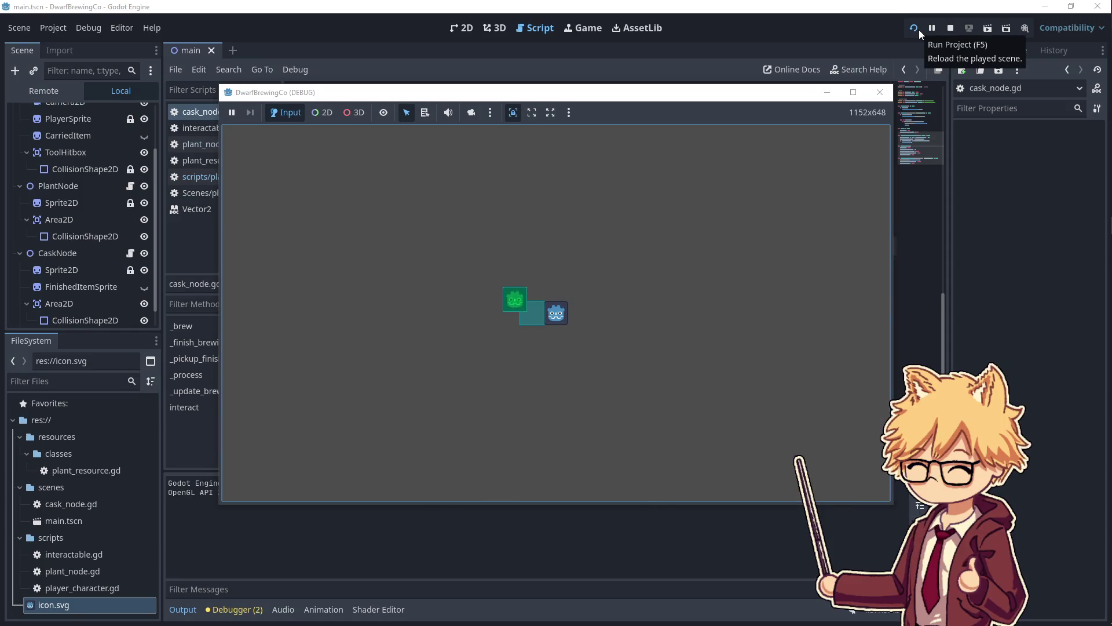
Step: Turn the player around the cask to test the brew interaction, then stop the game
{"action": "key", "text": "Right"}
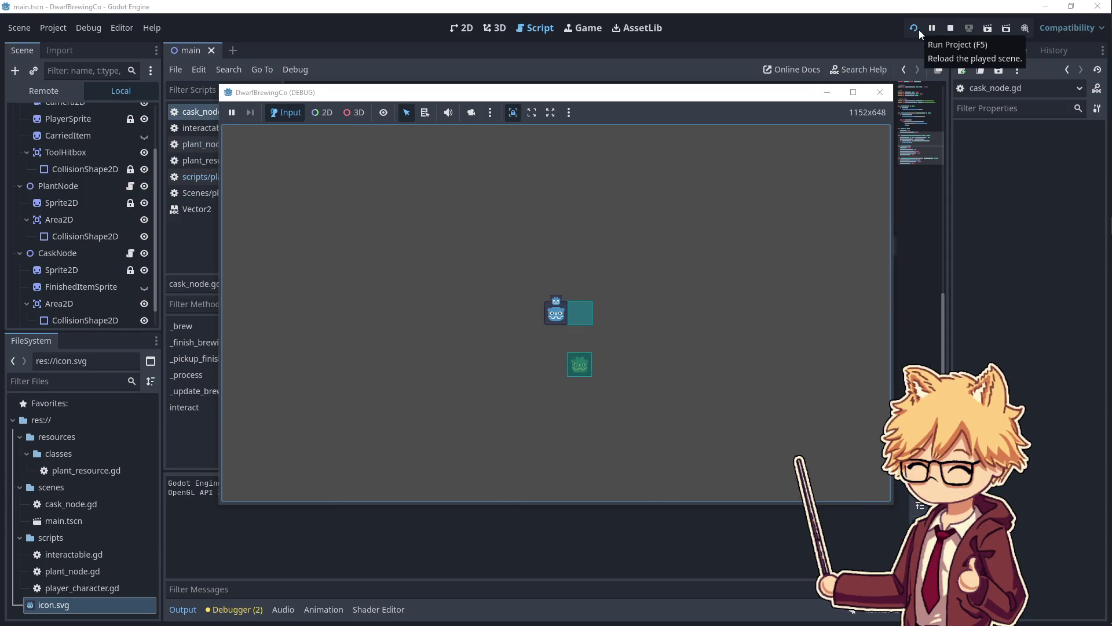
{"action": "key", "text": "Left"}
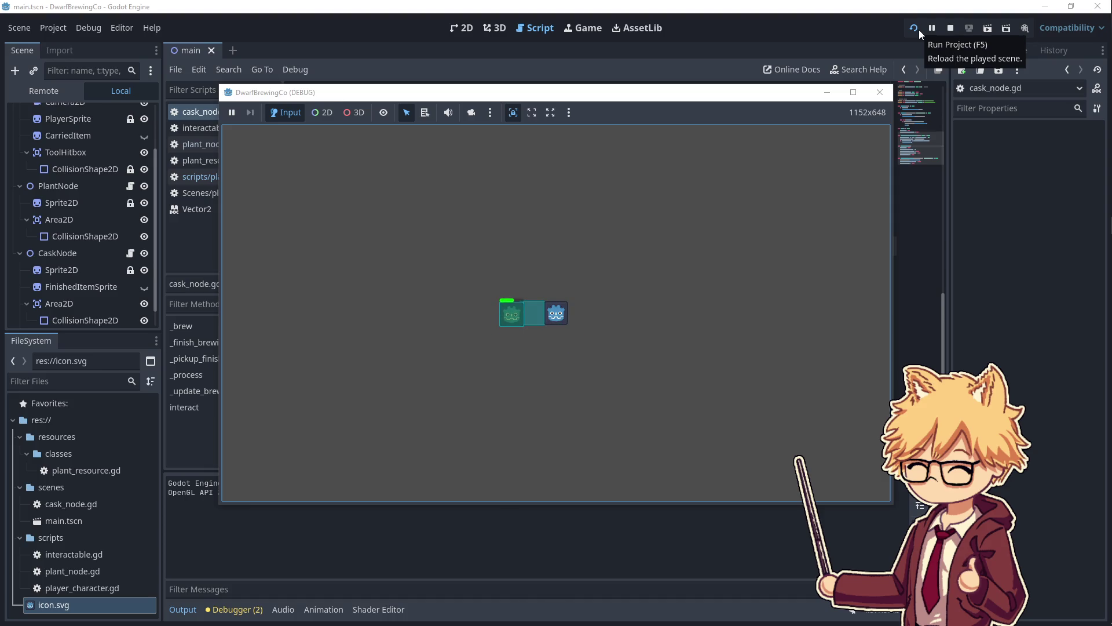
{"action": "key", "text": "Right"}
{"action": "key", "text": "Up"}
{"action": "key", "text": "Left"}
{"action": "key", "text": "Right"}
{"action": "key", "text": "Left"}
{"action": "key", "text": "Right"}
{"action": "key", "text": "Left"}
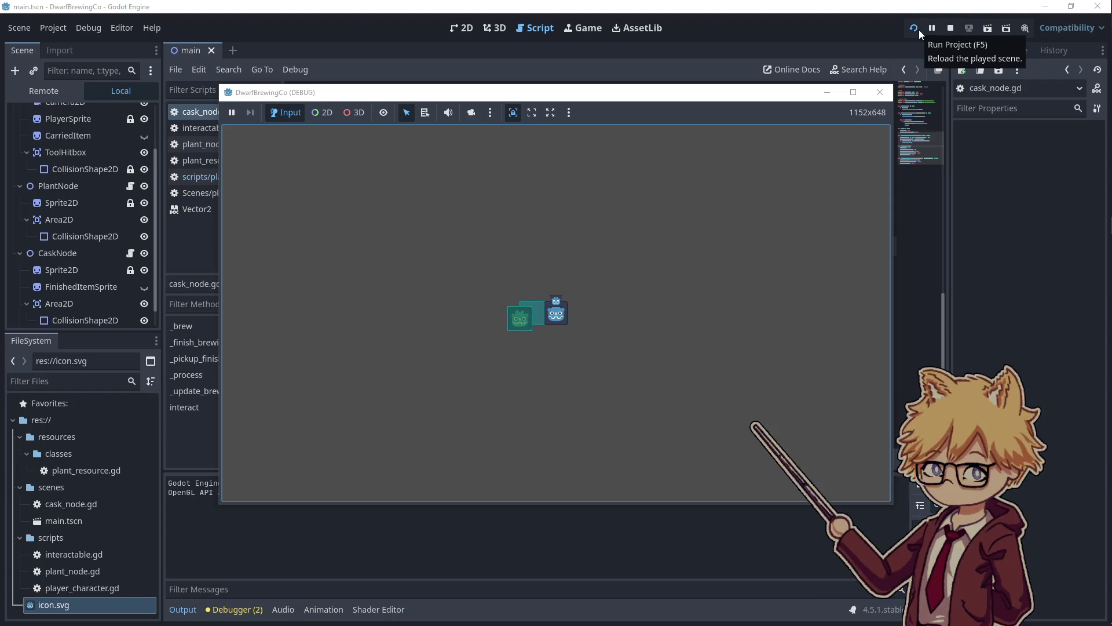
{"action": "key", "text": "Down"}
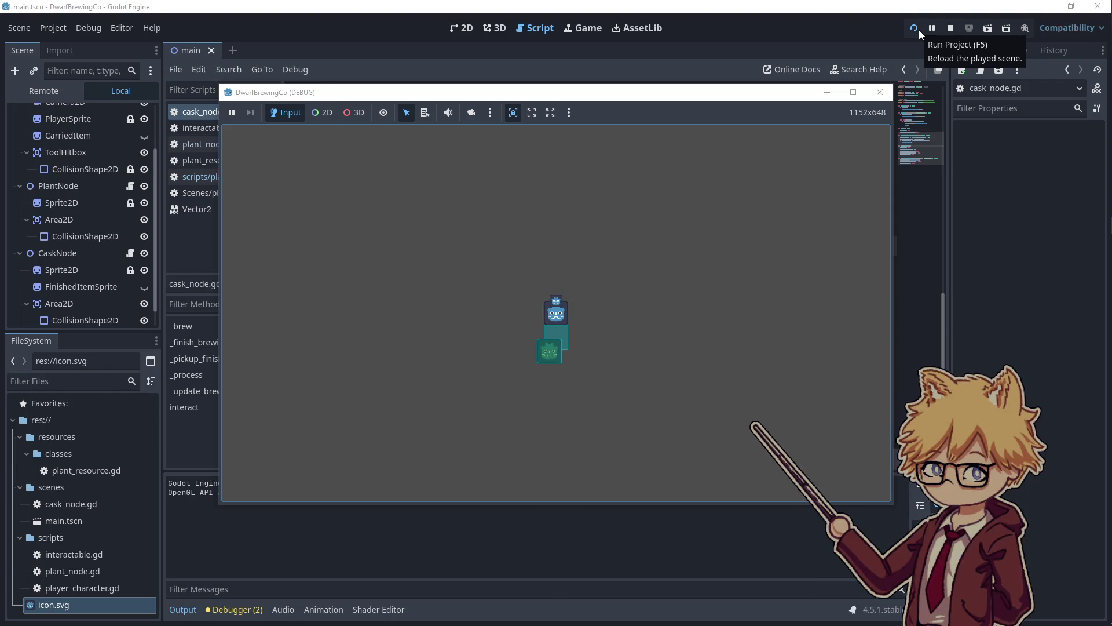
{"action": "key", "text": "Right"}
{"action": "key", "text": "Left"}
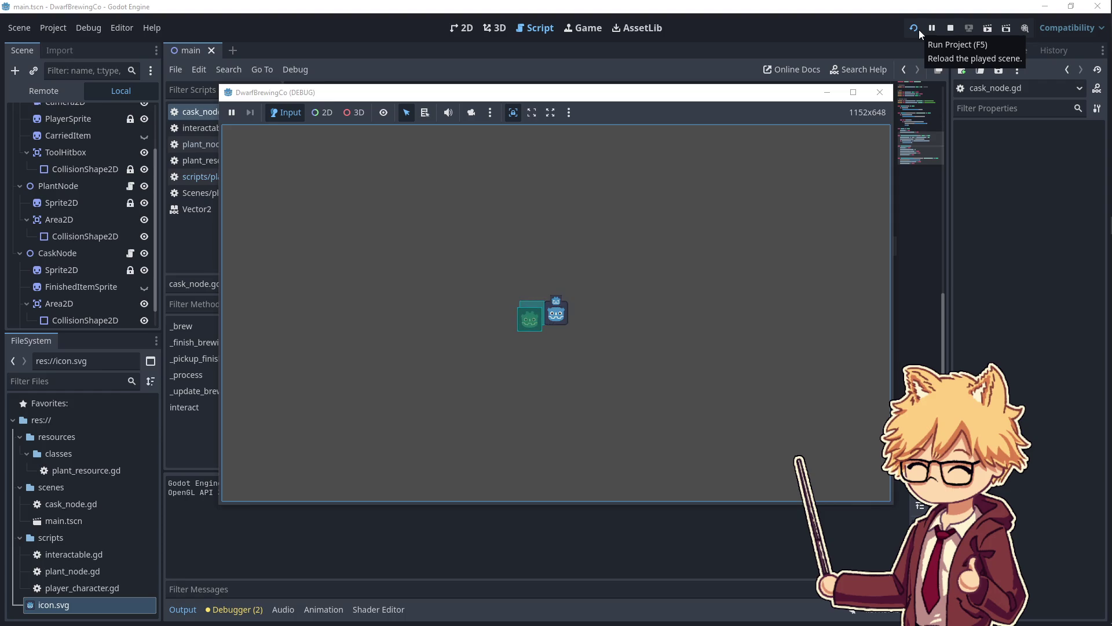
{"action": "left_click", "coordinate": [879, 94]}
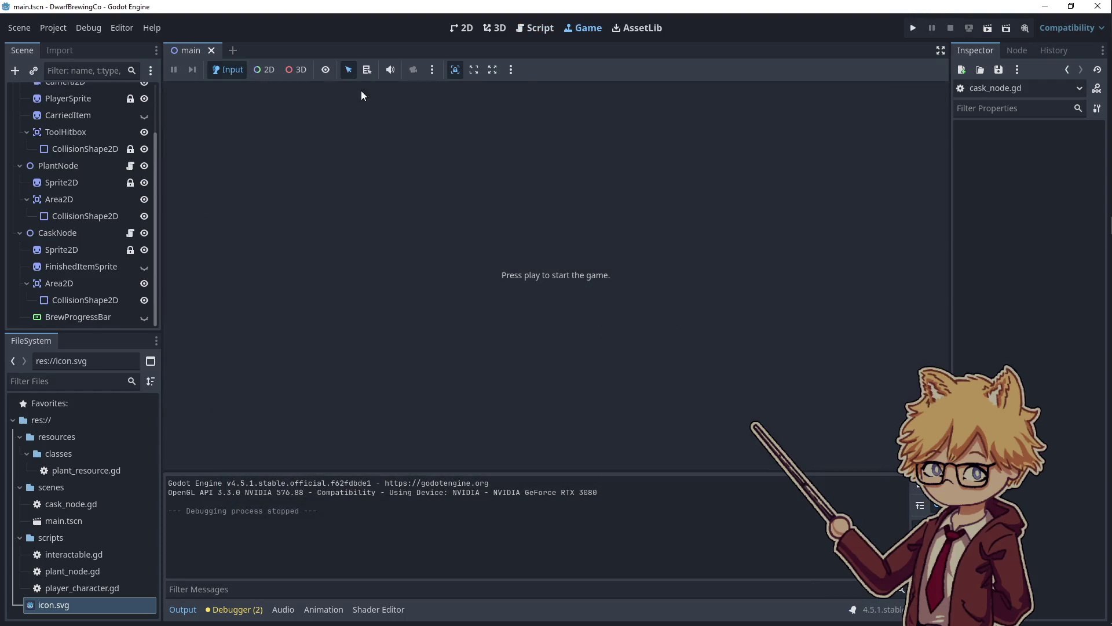
Step: Reopen cask_node.gd and insert a new line above line 40 in _finish_brewing
{"action": "left_click", "coordinate": [462, 30]}
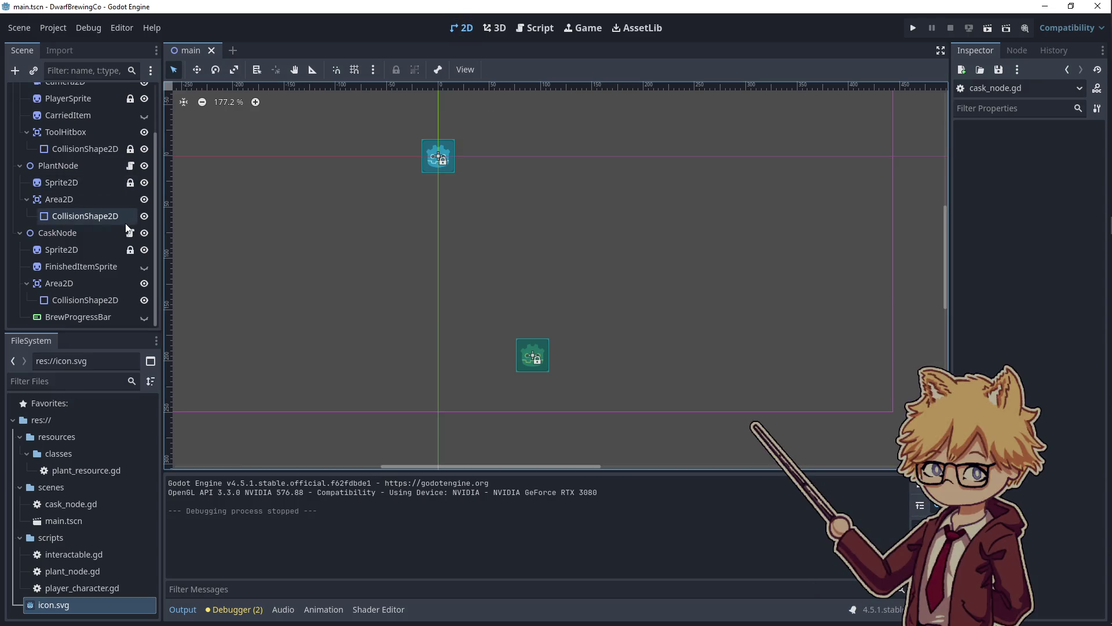
{"action": "left_click", "coordinate": [130, 233]}
{"action": "double_click", "coordinate": [531, 284]}
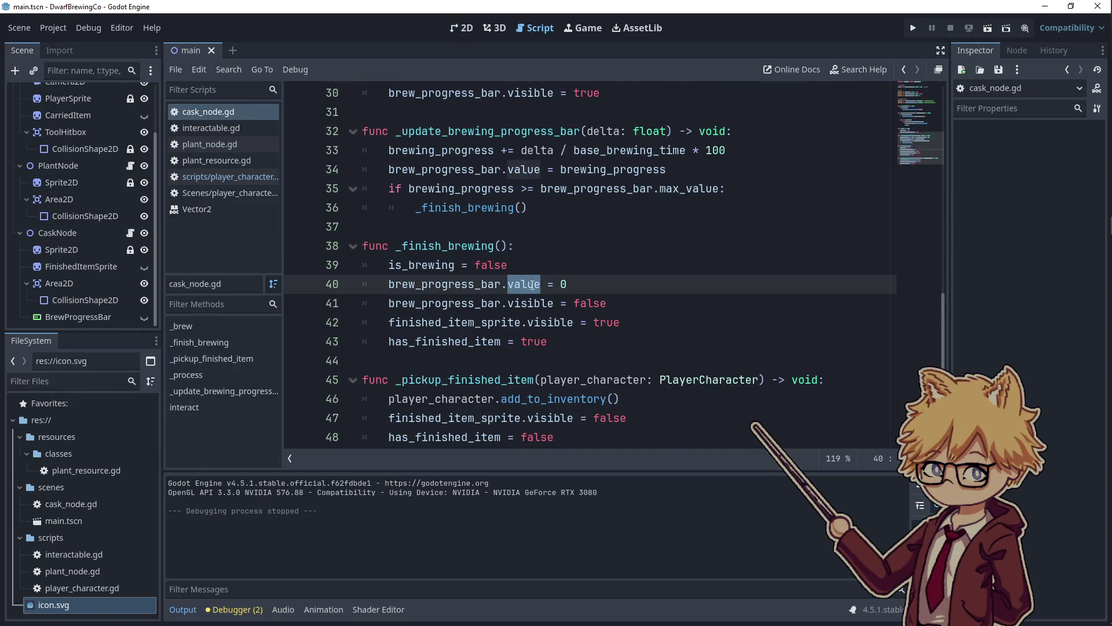
{"action": "left_click", "coordinate": [561, 283]}
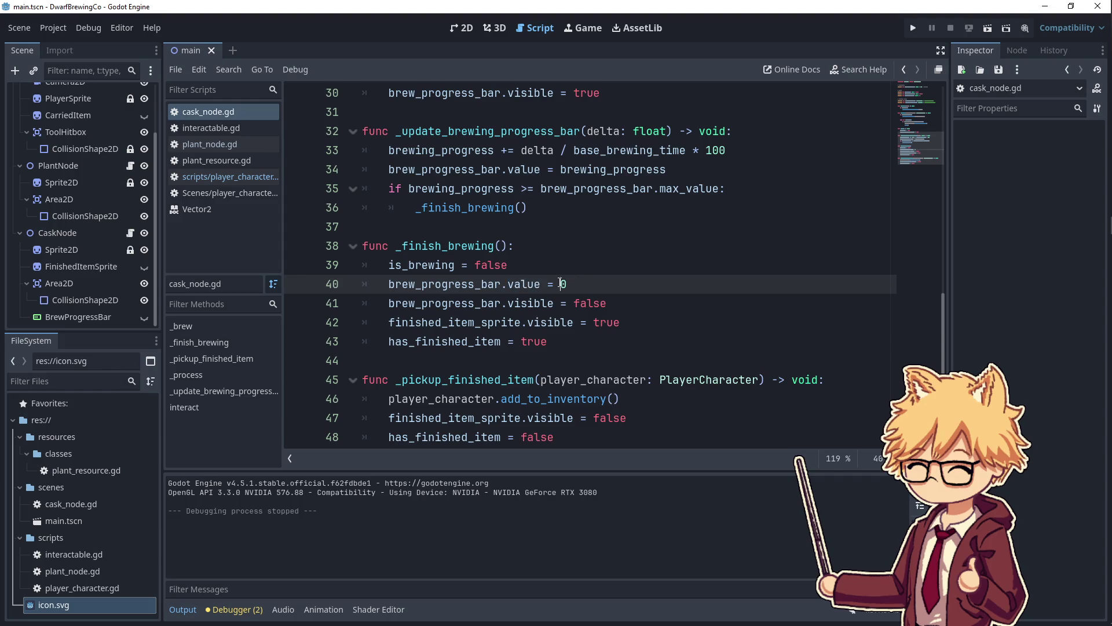
{"action": "left_click", "coordinate": [607, 284]}
{"action": "key", "text": "Up"}
{"action": "key", "text": "Return"}
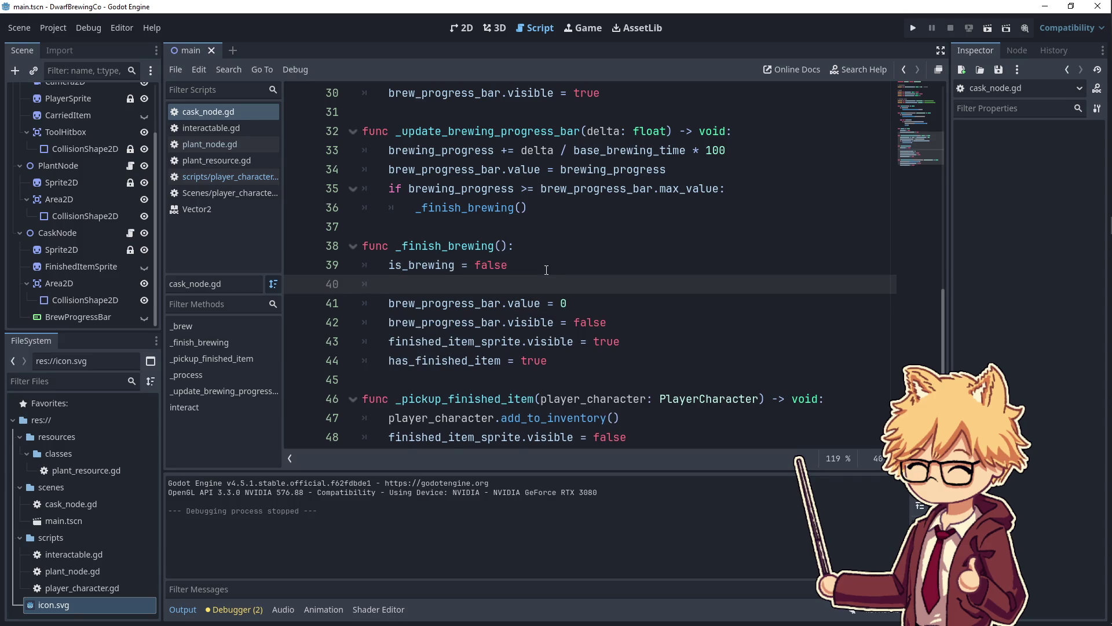
Step: Start a brewing_progress = line, then delete it and scroll to the script's top
{"action": "type", "text": "brew_"}
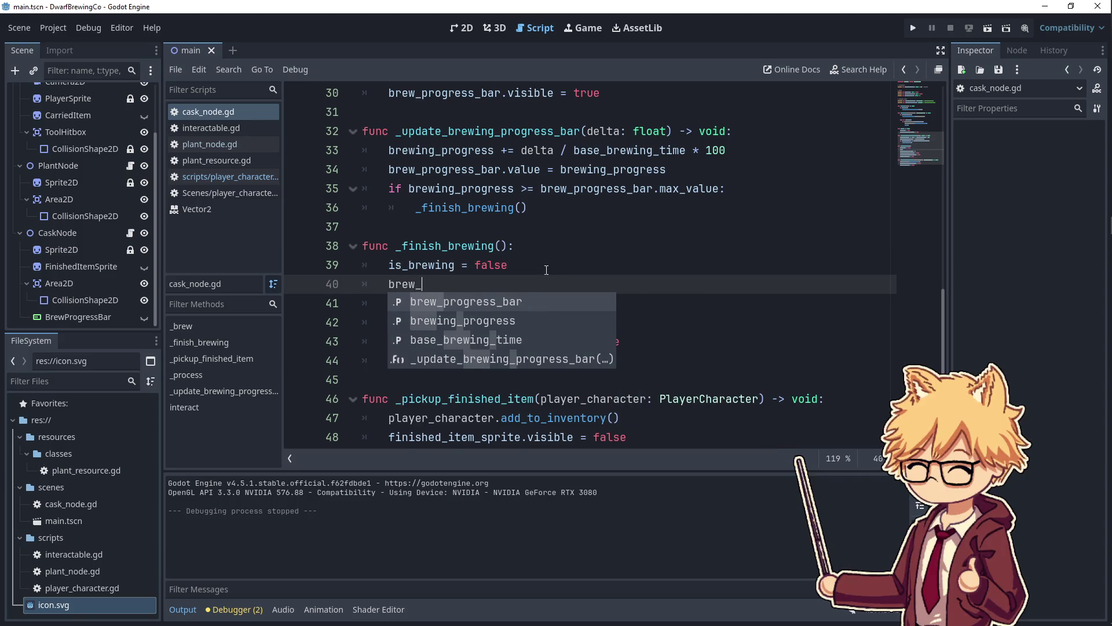
{"action": "key", "text": "Down"}
{"action": "key", "text": "Return"}
{"action": "type", "text": "= 0"}
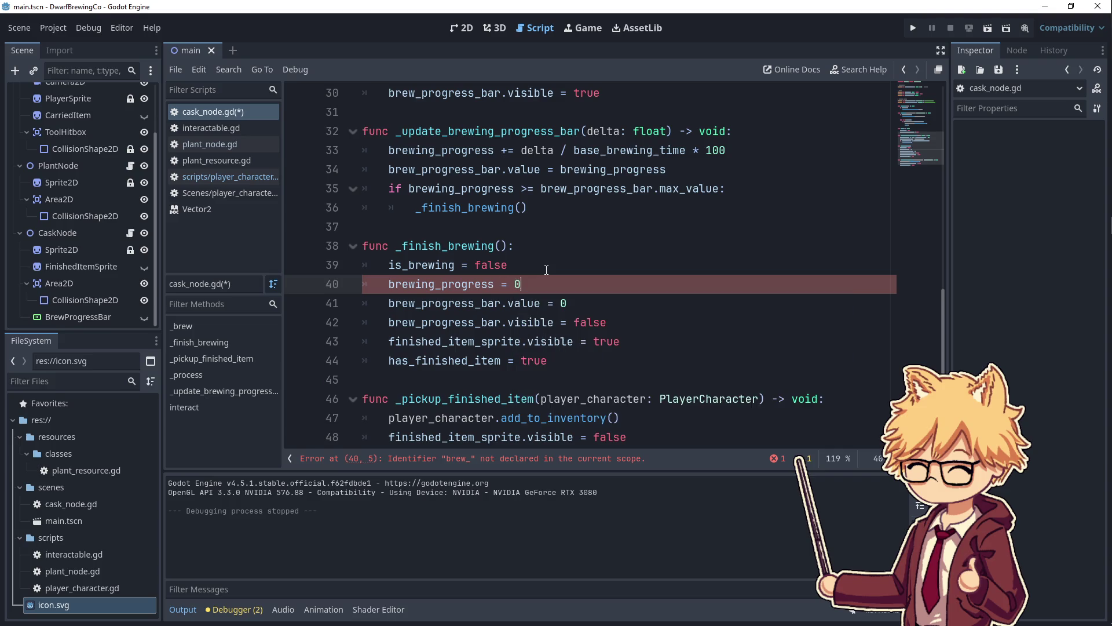
{"action": "key", "text": "shift+Home"}
{"action": "key", "text": "shift+Home"}
{"action": "key", "text": "BackSpace"}
{"action": "key", "text": "BackSpace"}
{"action": "scroll", "coordinate": [642, 280], "scroll_direction": "up", "scroll_amount": 6}
{"action": "scroll", "coordinate": [642, 280], "scroll_direction": "up", "scroll_amount": 4}
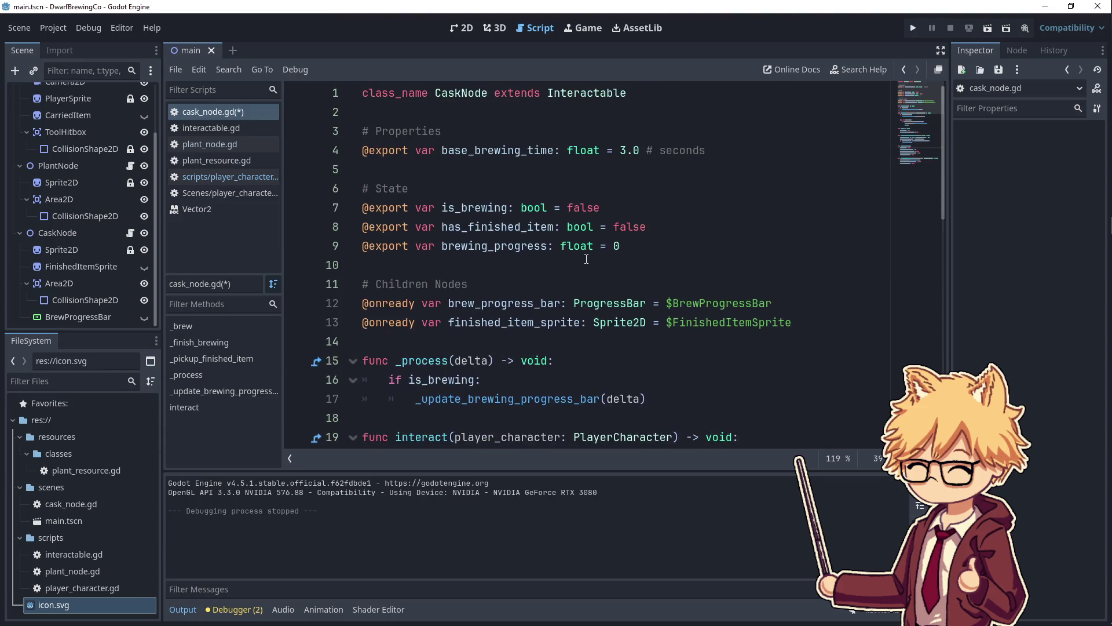
Step: Delete the brewing_progress export, use brew_progress_bar.value on line 32, and drop the redundant assignment
{"action": "left_click", "coordinate": [623, 246]}
{"action": "key", "text": "shift+Home"}
{"action": "key", "text": "shift+Home"}
{"action": "key", "text": "BackSpace"}
{"action": "key", "text": "BackSpace"}
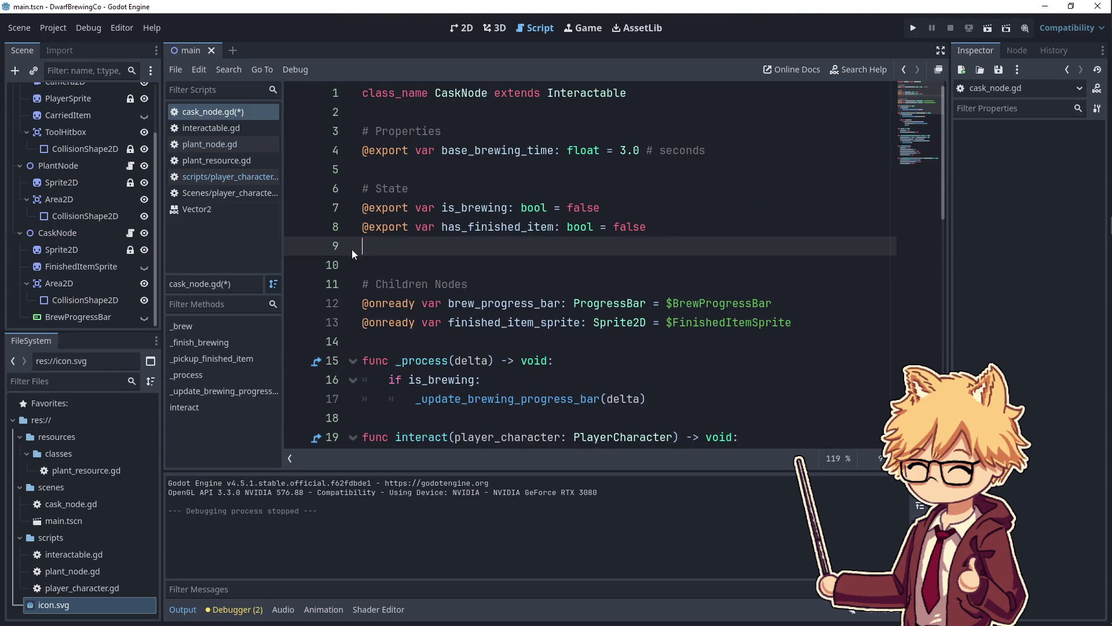
{"action": "scroll", "coordinate": [578, 272], "scroll_direction": "down", "scroll_amount": 8}
{"action": "double_click", "coordinate": [630, 226]}
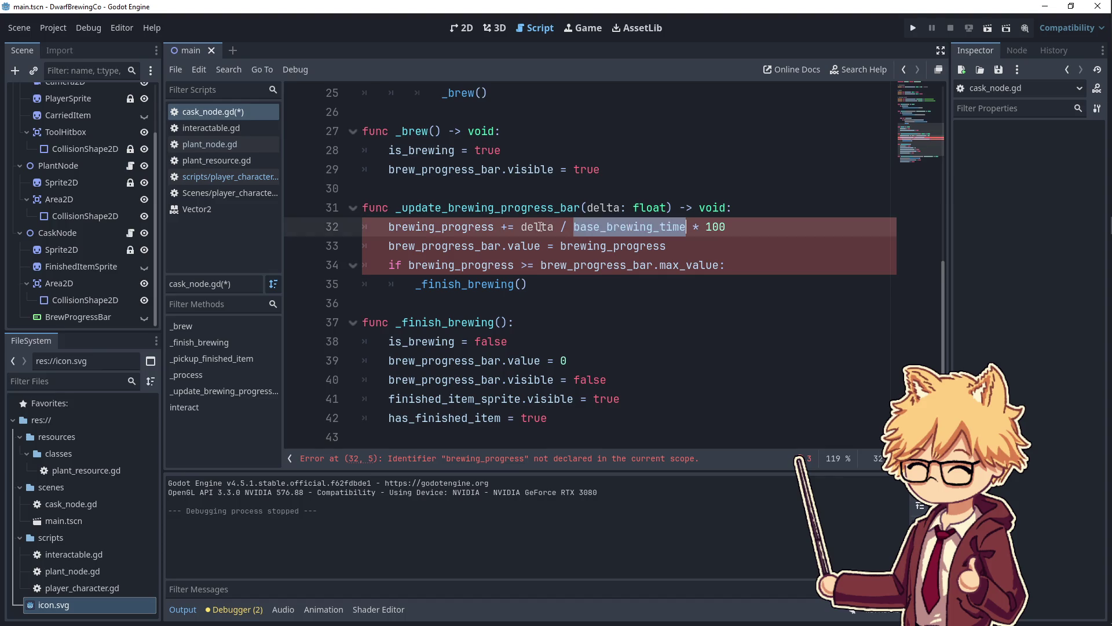
{"action": "double_click", "coordinate": [466, 227]}
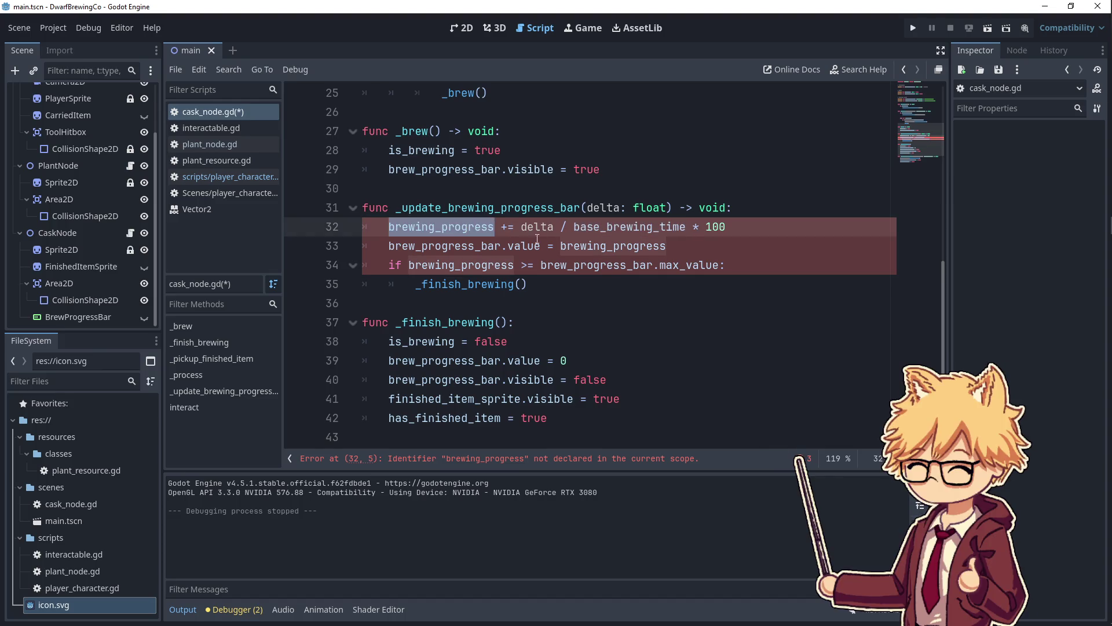
{"action": "left_click_drag", "start_coordinate": [541, 242], "coordinate": [388, 246]}
{"action": "key", "text": "ctrl+c"}
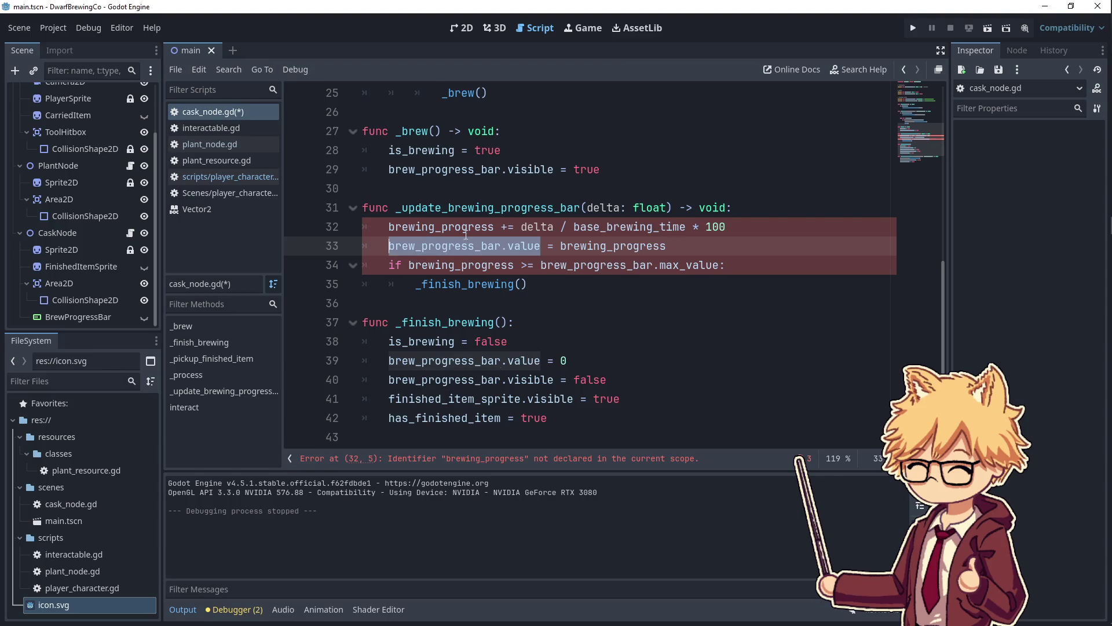
{"action": "double_click", "coordinate": [440, 227]}
{"action": "key", "text": "ctrl+v"}
{"action": "left_click_drag", "start_coordinate": [666, 246], "coordinate": [304, 246]}
{"action": "key", "text": "BackSpace"}
{"action": "key", "text": "BackSpace"}
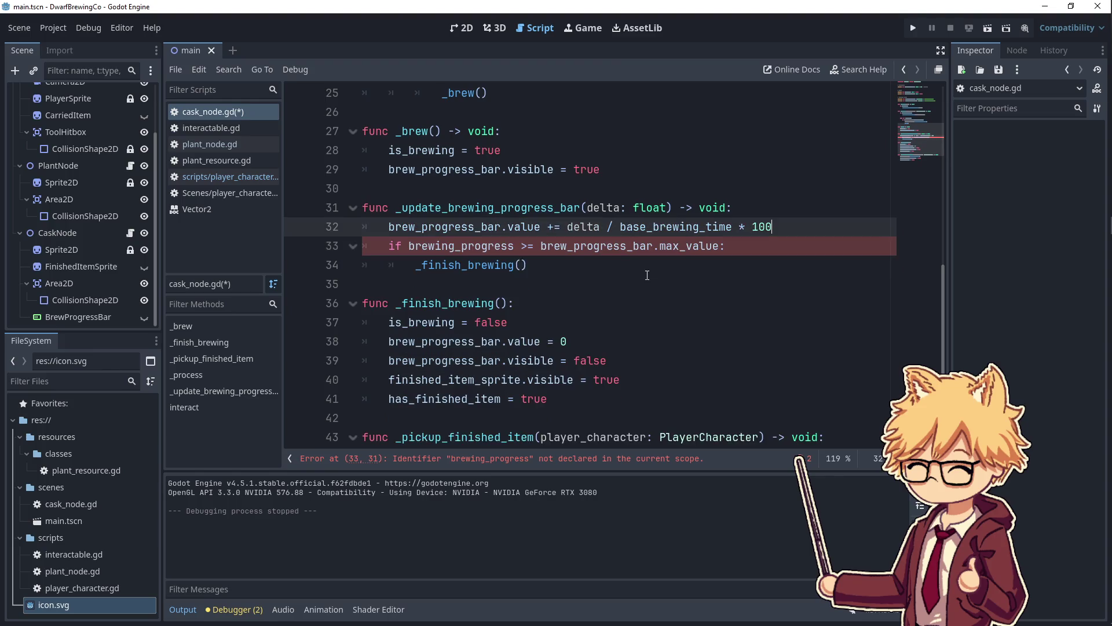
{"action": "left_click", "coordinate": [646, 270]}
Step: Replace brewing_progress in the line 33 condition with brew_progress_bar.value
{"action": "double_click", "coordinate": [440, 226]}
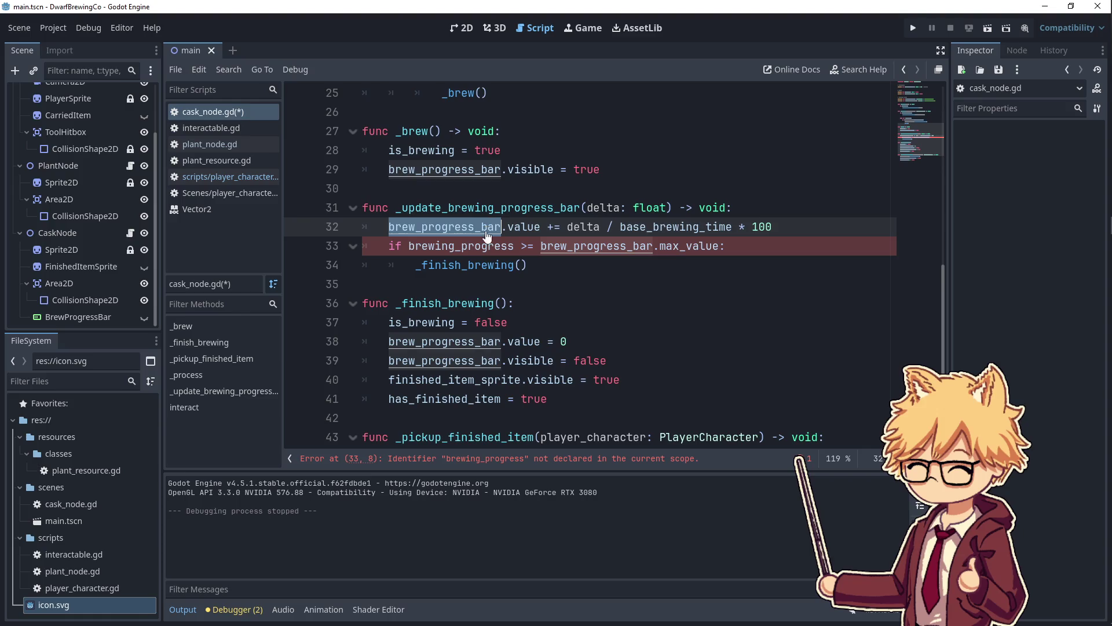
{"action": "left_click", "coordinate": [542, 227]}
{"action": "left_click_drag", "start_coordinate": [541, 226], "coordinate": [390, 227]}
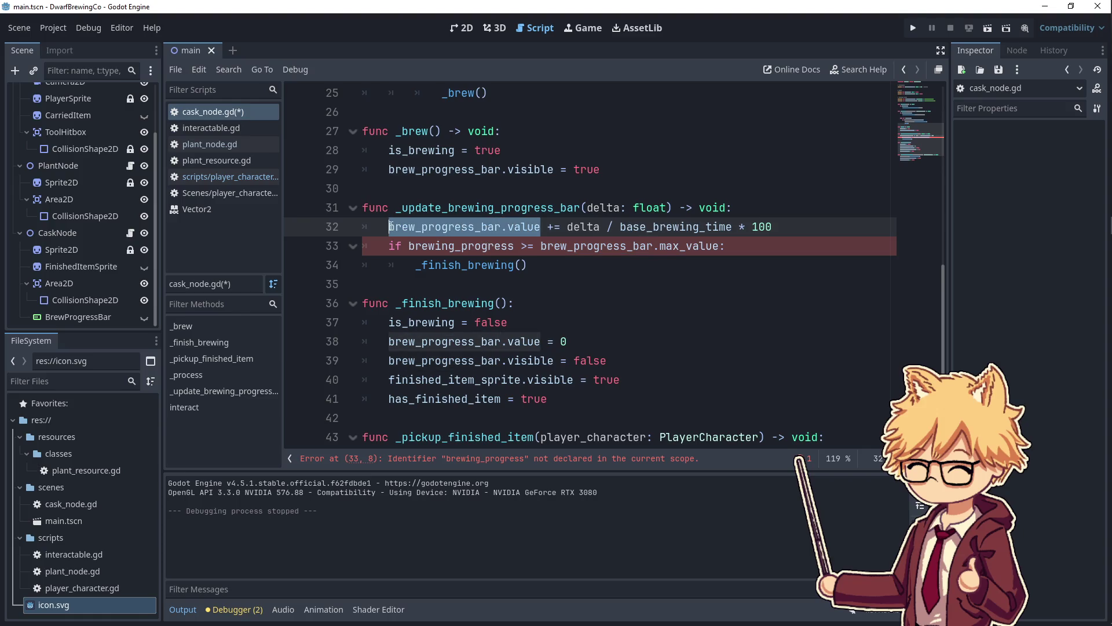
{"action": "double_click", "coordinate": [446, 227]}
{"action": "double_click", "coordinate": [446, 244]}
{"action": "key", "text": "ctrl+v"}
{"action": "left_click", "coordinate": [588, 273]}
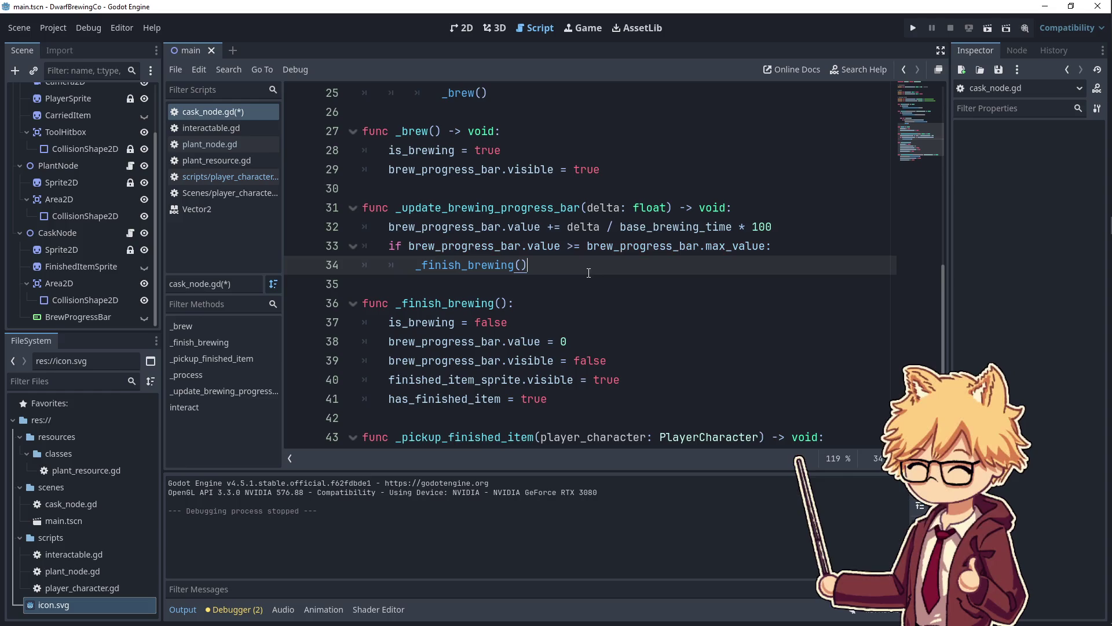
Step: Keep the max_value comparison intact, save the script, and run the game
{"action": "scroll", "coordinate": [636, 263], "scroll_direction": "down", "scroll_amount": 1}
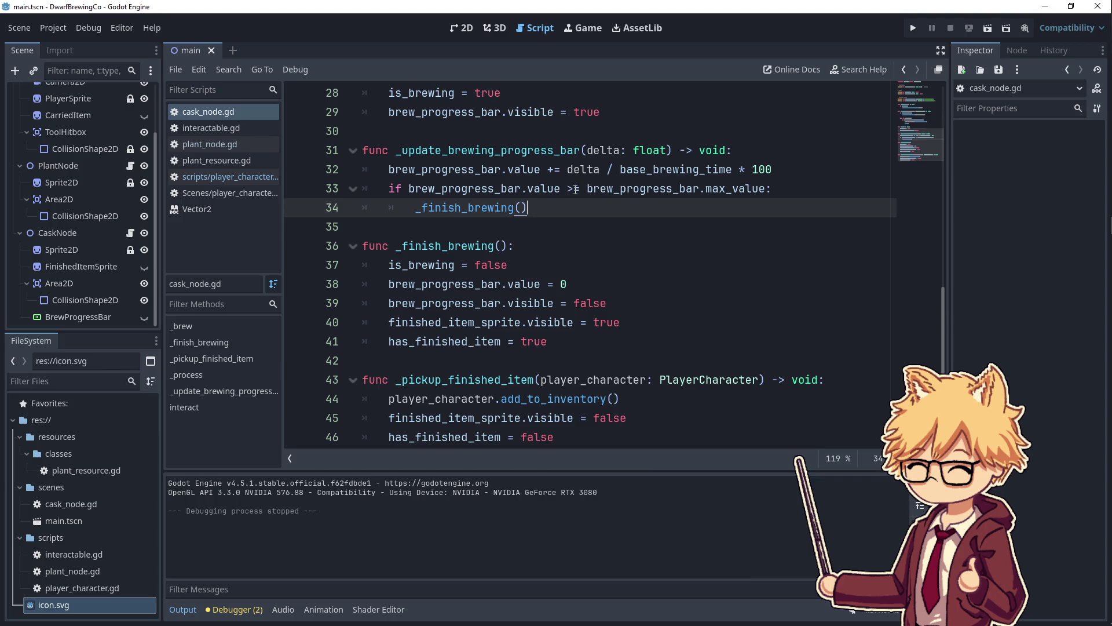
{"action": "left_click", "coordinate": [574, 189]}
{"action": "key", "text": "BackSpace"}
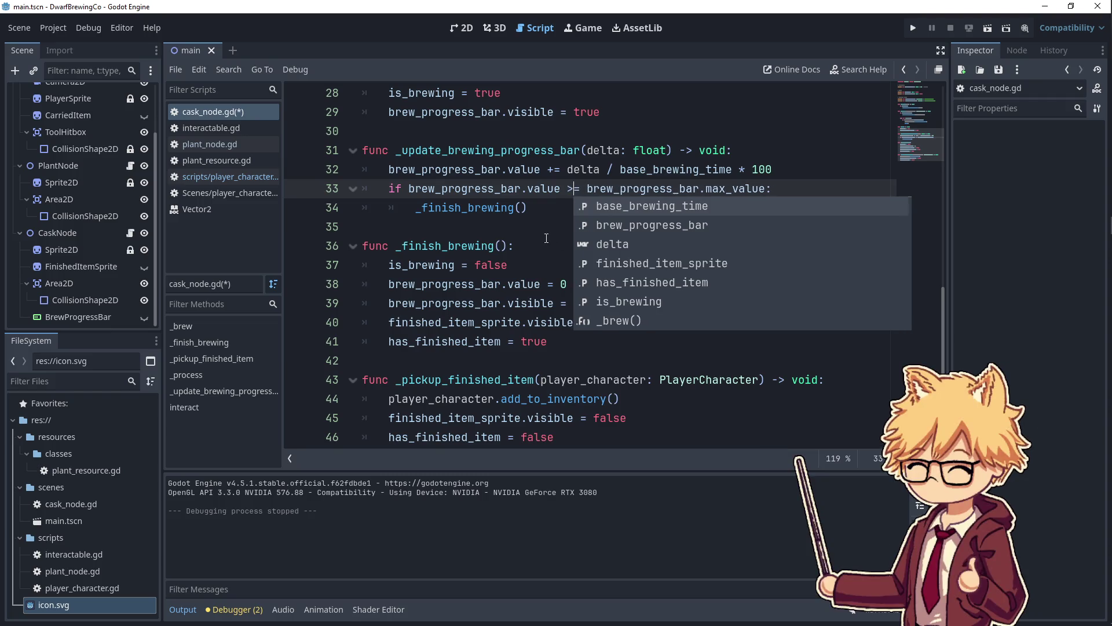
{"action": "key", "text": "ctrl+z"}
{"action": "scroll", "coordinate": [773, 186], "scroll_direction": "down", "scroll_amount": 1}
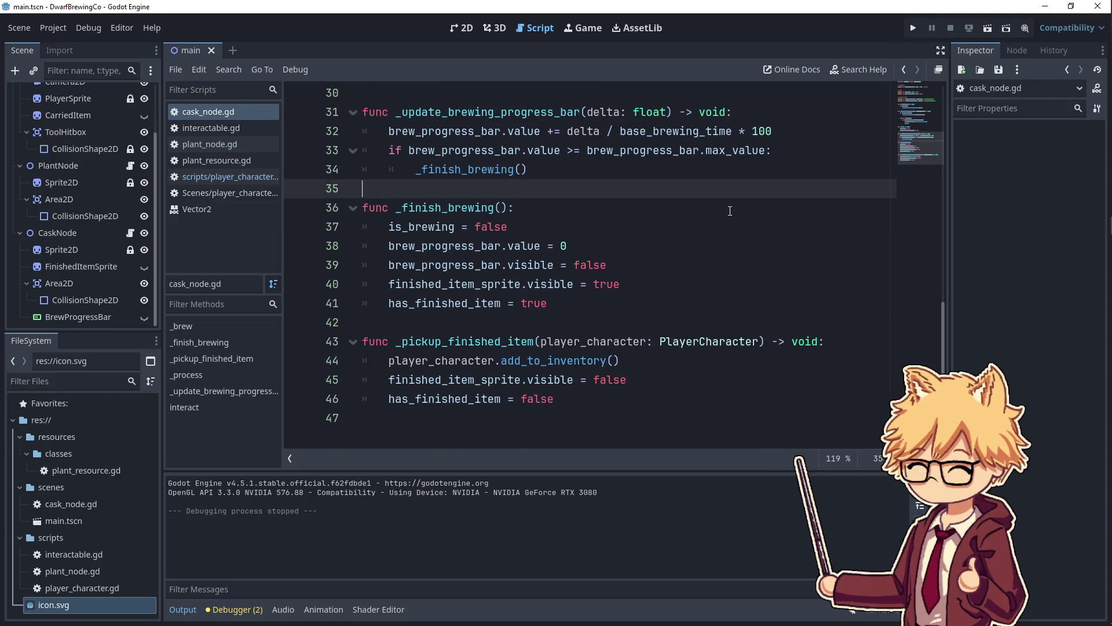
{"action": "left_click", "coordinate": [913, 33]}
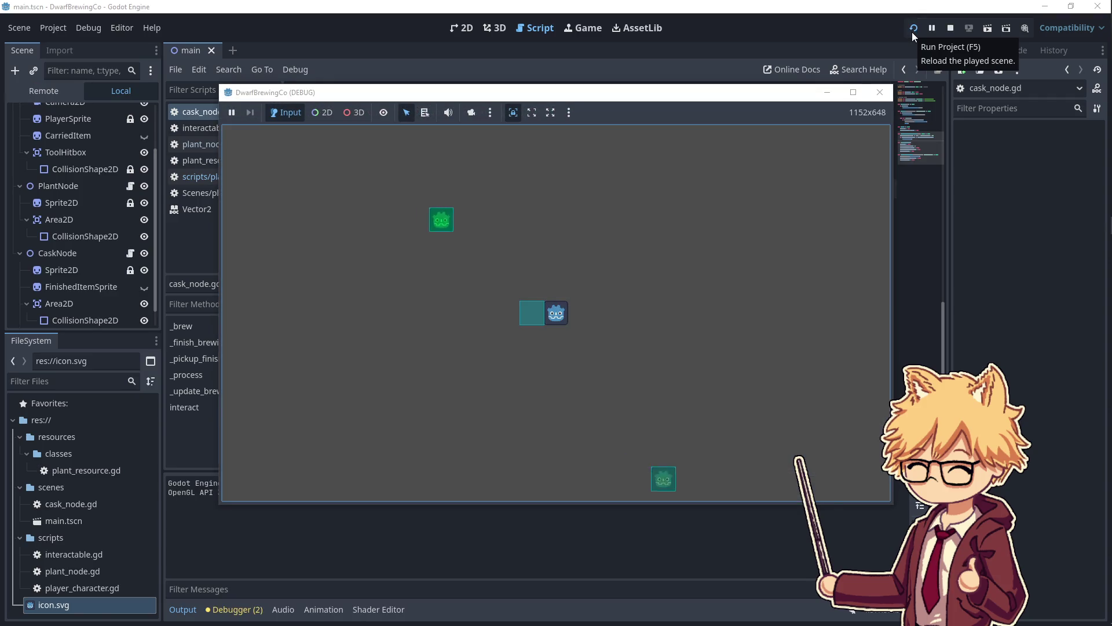
Step: Walk the player down and right, glance at the script editor, then return to the game
{"action": "key", "text": "Right"}
{"action": "key", "text": "Down"}
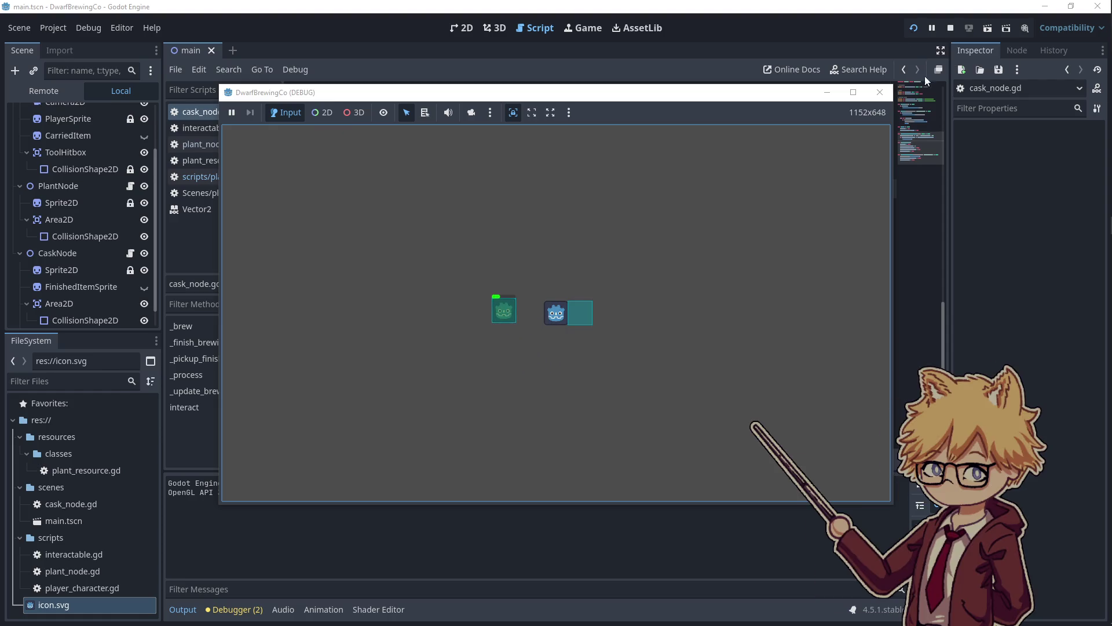
{"action": "left_click", "coordinate": [939, 259]}
{"action": "key", "text": "alt+Tab"}
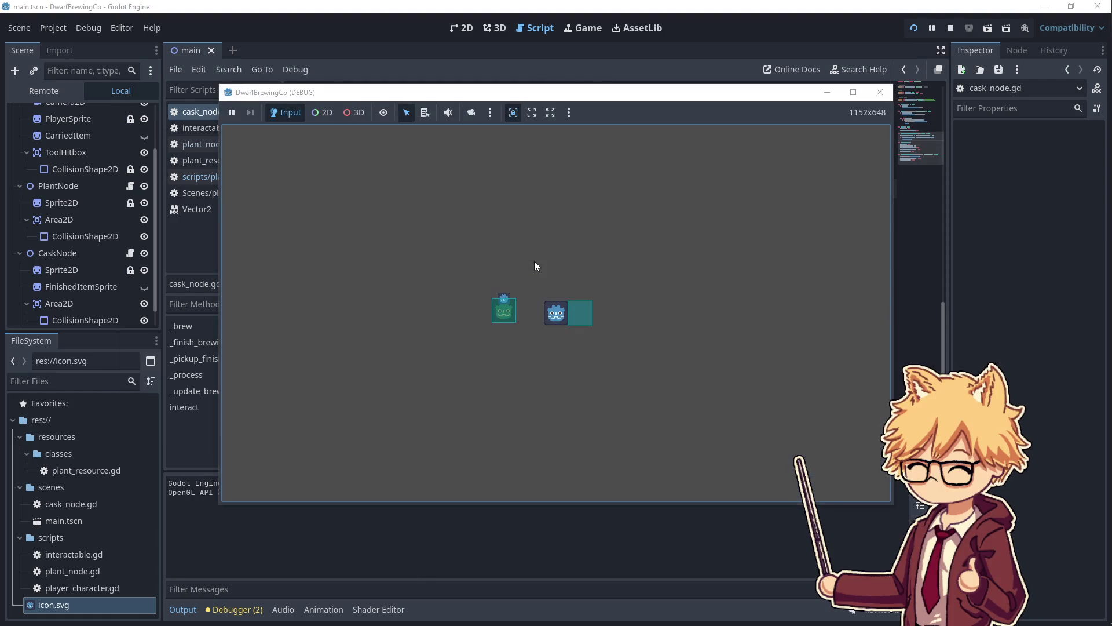
Step: Walk away from the cask, come back beside it and start brewing
{"action": "key", "text": "Left"}
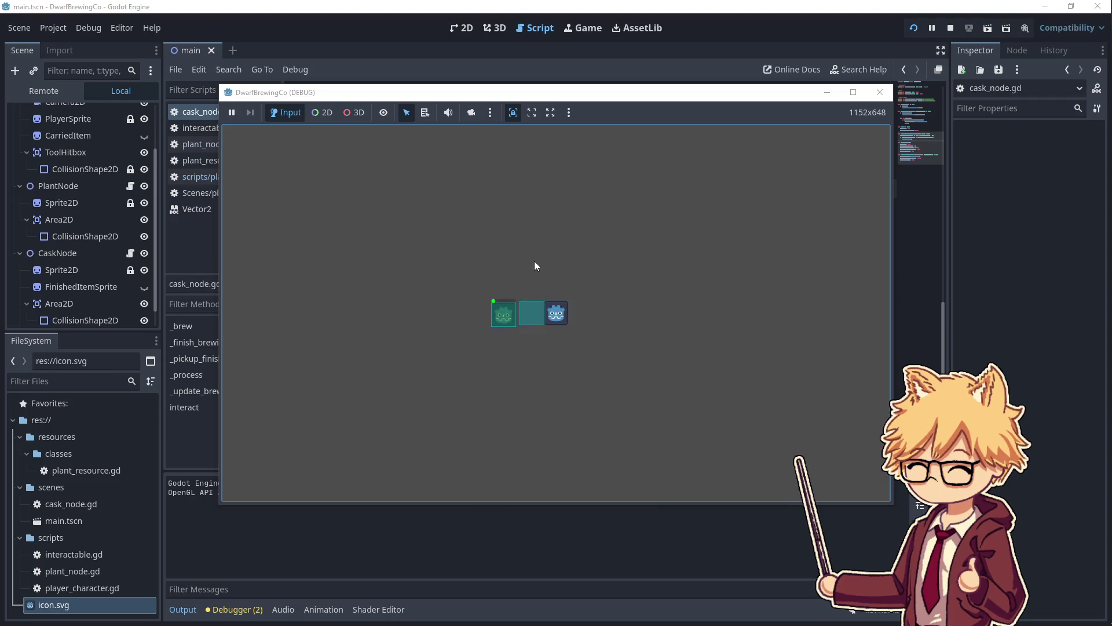
{"action": "key", "text": "Up"}
{"action": "key", "text": "Down"}
{"action": "key", "text": "Right"}
{"action": "key", "text": "Left"}
{"action": "key", "text": "Up"}
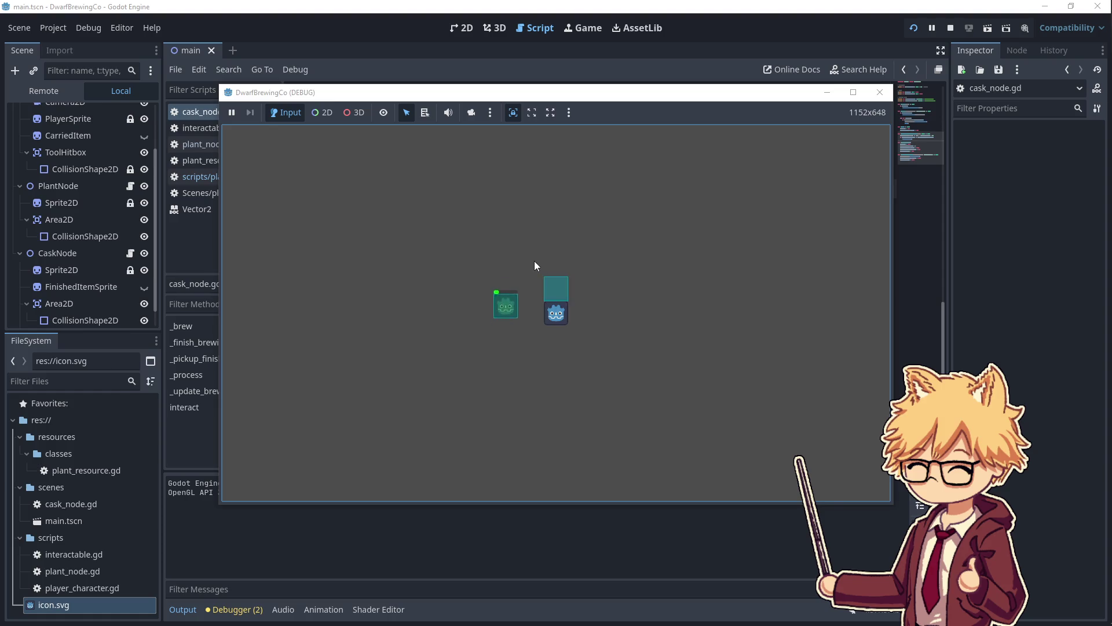
Step: Circle the cask while the green bar fills, collect the brew, then walk down-left
{"action": "key", "text": "Down"}
{"action": "key", "text": "Right"}
{"action": "key", "text": "Up"}
{"action": "key", "text": "Right"}
{"action": "key", "text": "Down"}
{"action": "key", "text": "Left"}
{"action": "key", "text": "Down"}
{"action": "key", "text": "Left"}
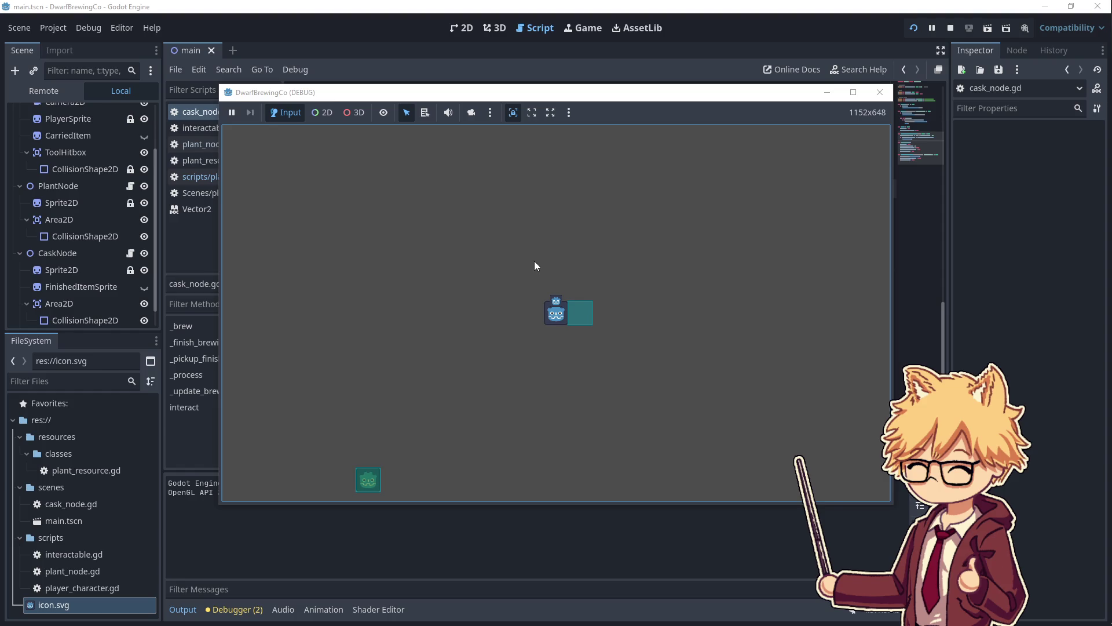
Step: Turn the player left and right, then walk down and right
{"action": "key", "text": "Left"}
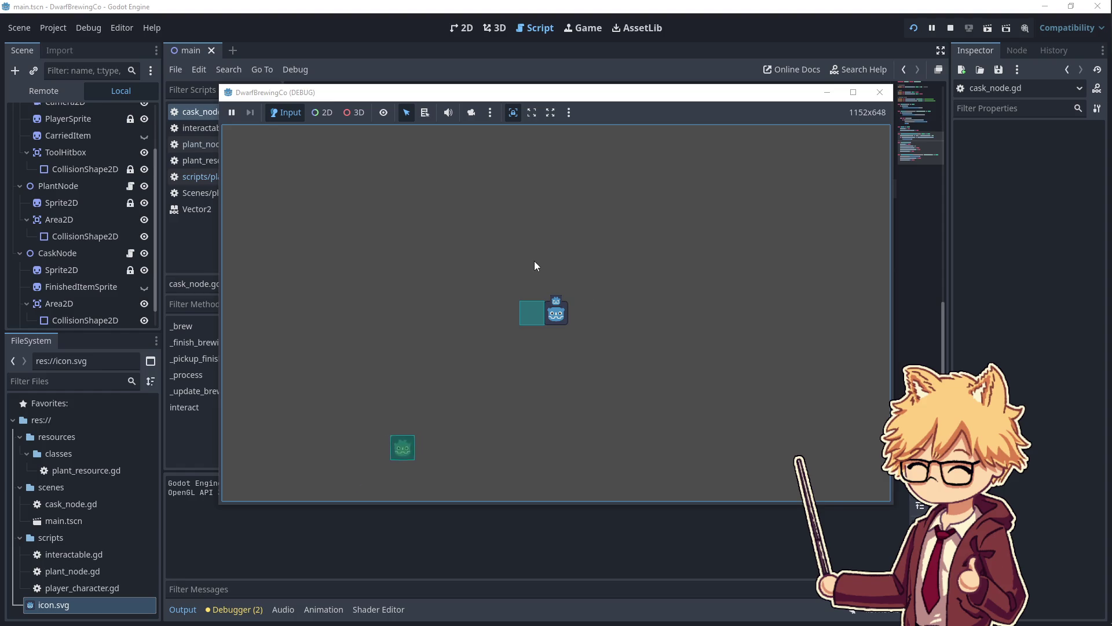
{"action": "key", "text": "Right"}
{"action": "key", "text": "Down"}
{"action": "key", "text": "Left"}
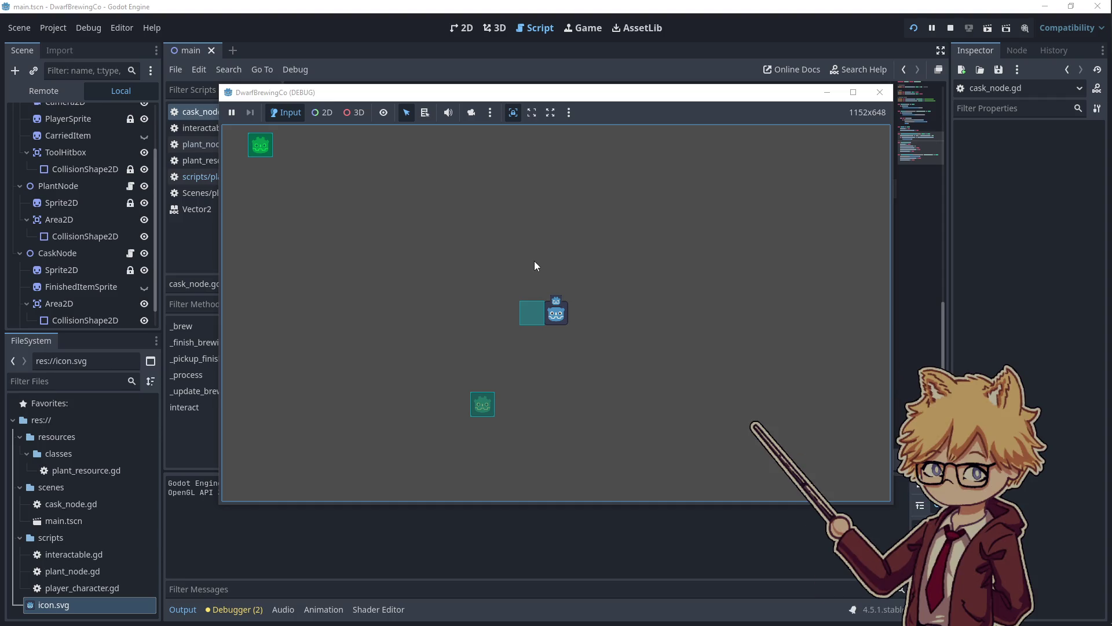
Step: Swing the ToolHitbox through several directions, then walk up-left toward the upper plant
{"action": "key", "text": "Left"}
{"action": "key", "text": "Up"}
{"action": "key", "text": "Right"}
{"action": "key", "text": "Left"}
{"action": "key", "text": "Up"}
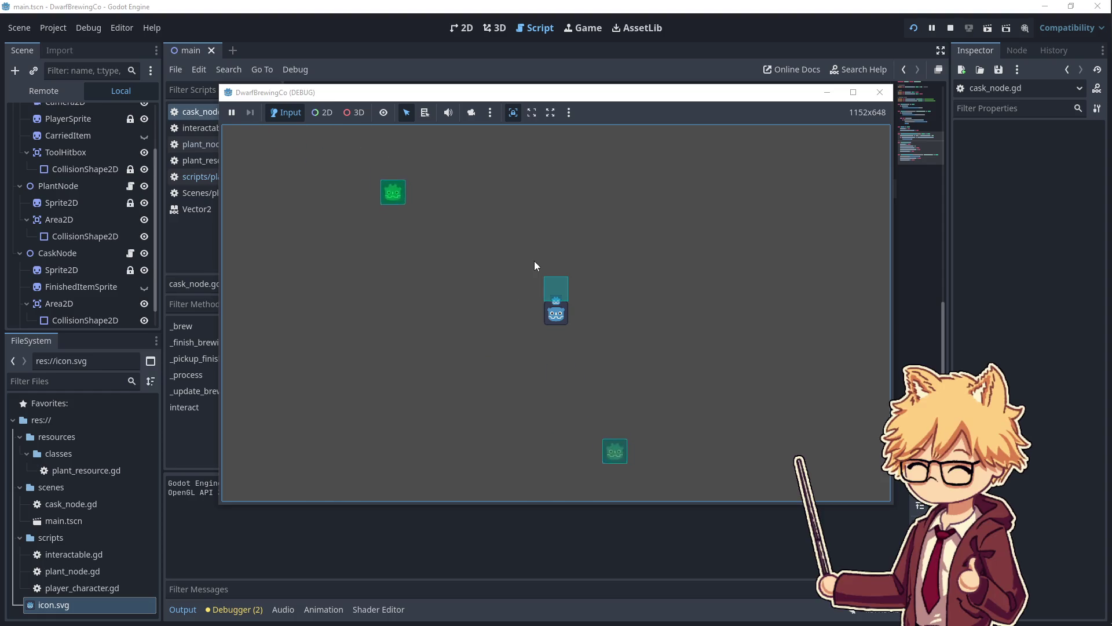
{"action": "key", "text": "Left"}
{"action": "key", "text": "Up"}
{"action": "key", "text": "Left"}
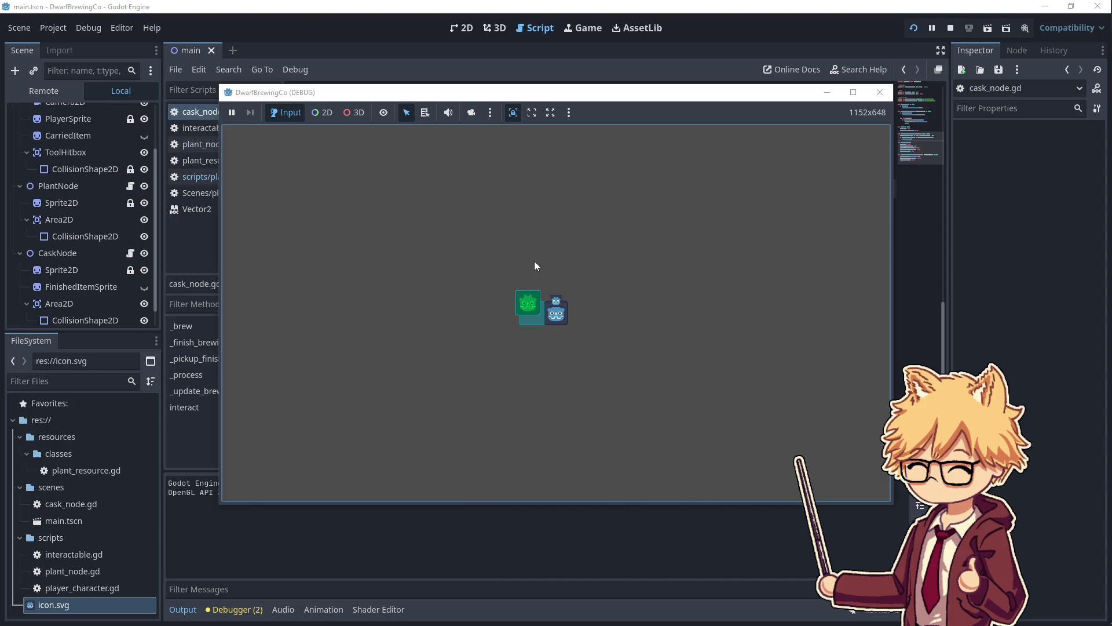
Step: Walk the player down-right to the cask and start brewing
{"action": "key", "text": "Down"}
{"action": "key", "text": "Right"}
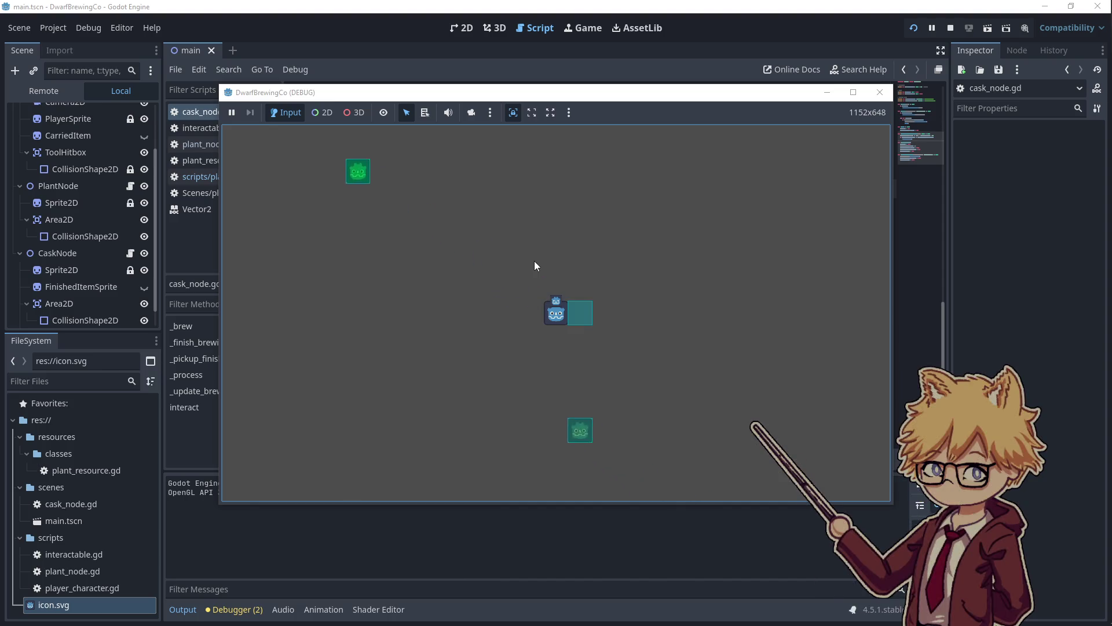
{"action": "key", "text": "Right"}
{"action": "key", "text": "Left"}
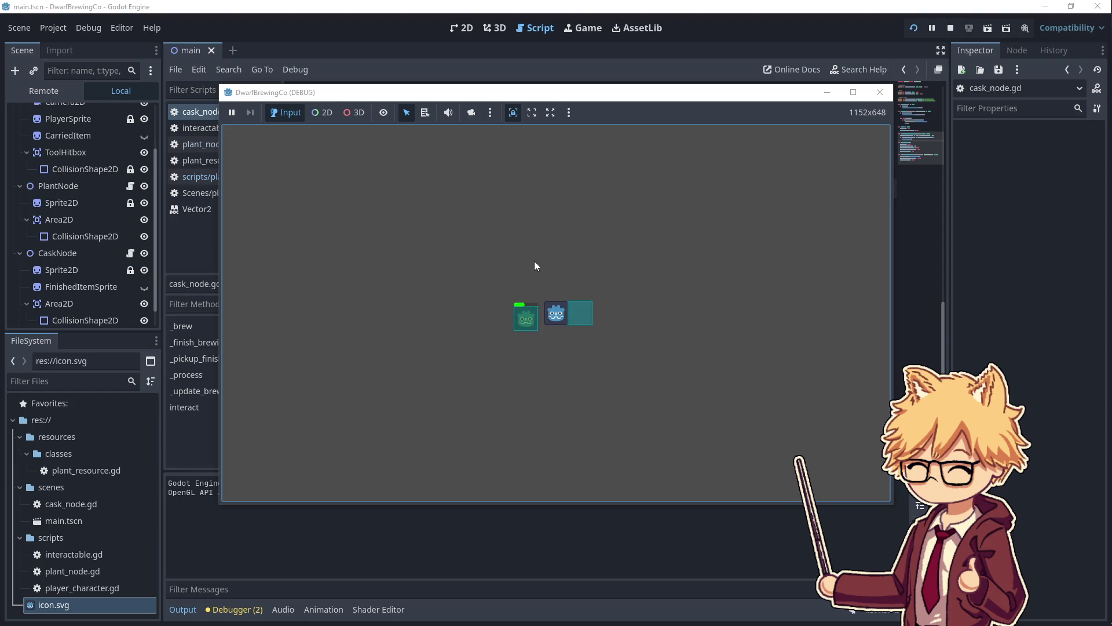
Step: Walk around the brewing cask, turning the player up, right, down and left
{"action": "key", "text": "Right"}
{"action": "key", "text": "Up"}
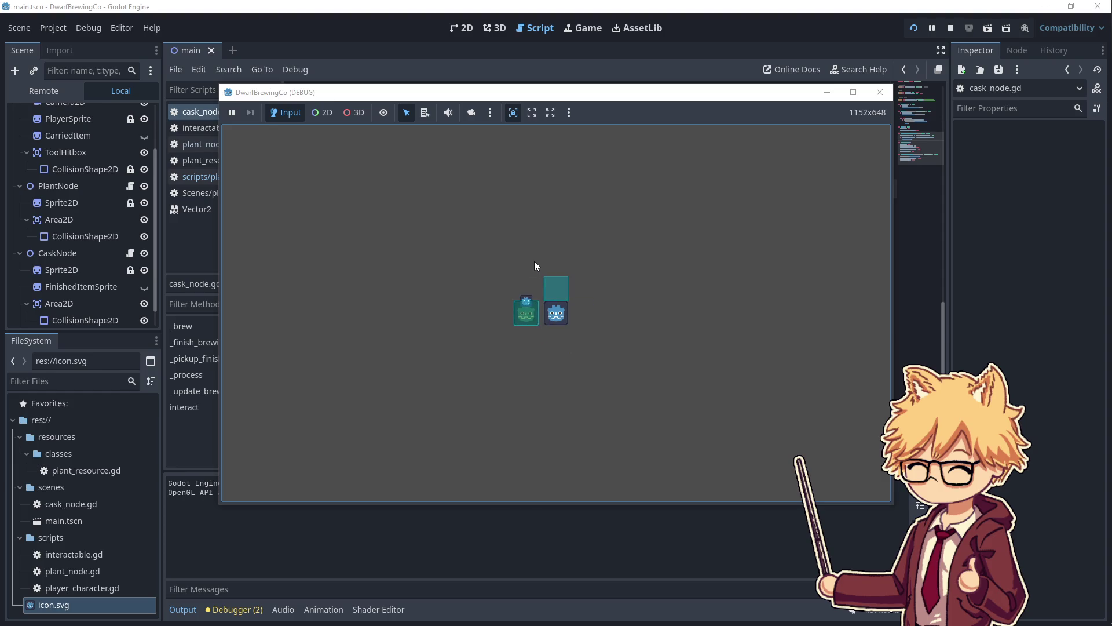
{"action": "key", "text": "Right"}
{"action": "key", "text": "Down"}
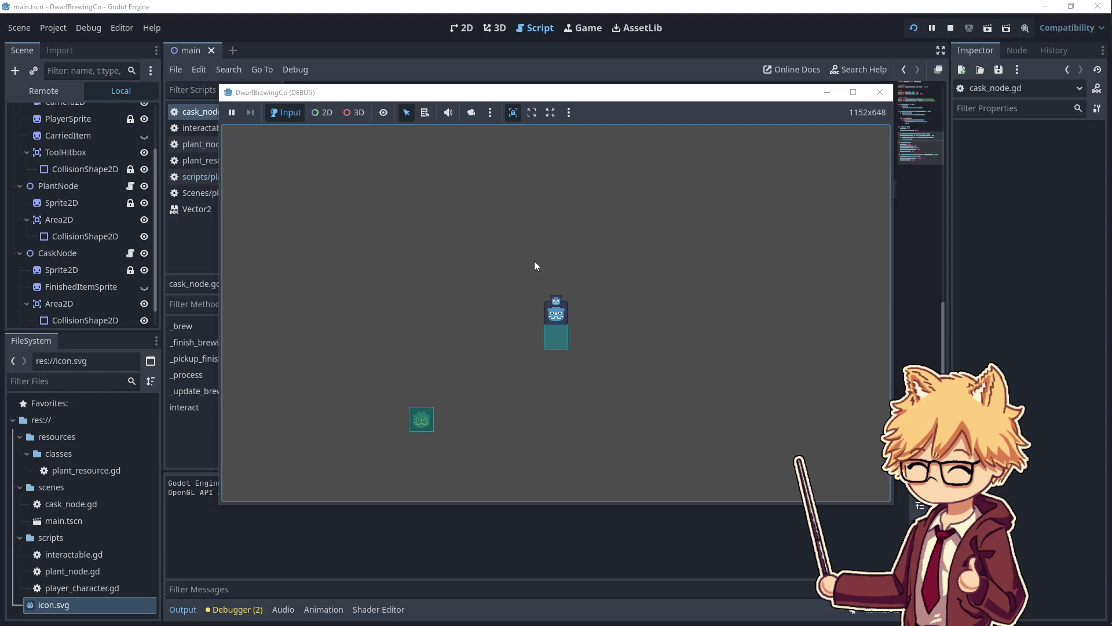
{"action": "key", "text": "Left"}
{"action": "key", "text": "Up"}
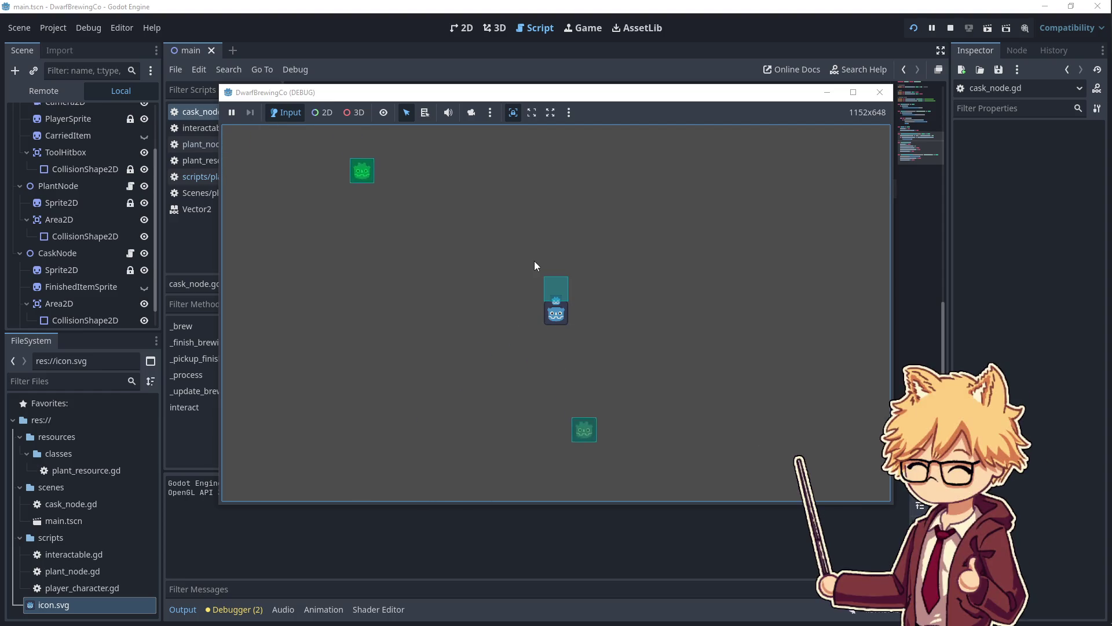
{"action": "key", "text": "Left"}
{"action": "key", "text": "Up"}
{"action": "key", "text": "Down"}
{"action": "key", "text": "Right"}
{"action": "key", "text": "Left"}
Step: Move down-right and repeatedly face the player toward the cask below
{"action": "key", "text": "Down"}
{"action": "key", "text": "Right"}
{"action": "key", "text": "Down"}
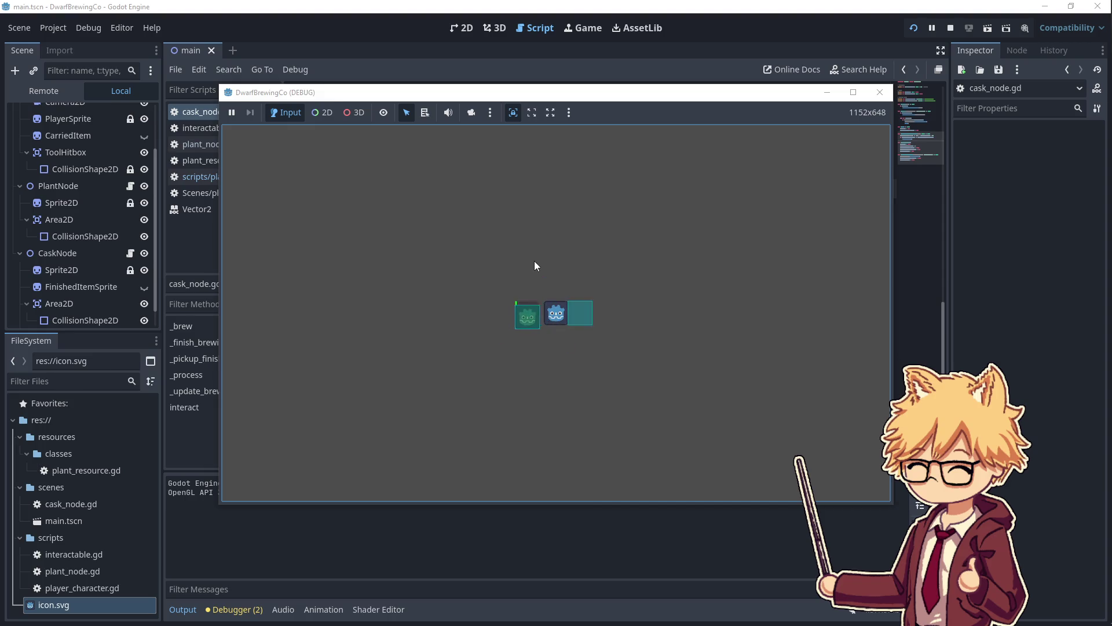
{"action": "key", "text": "Up"}
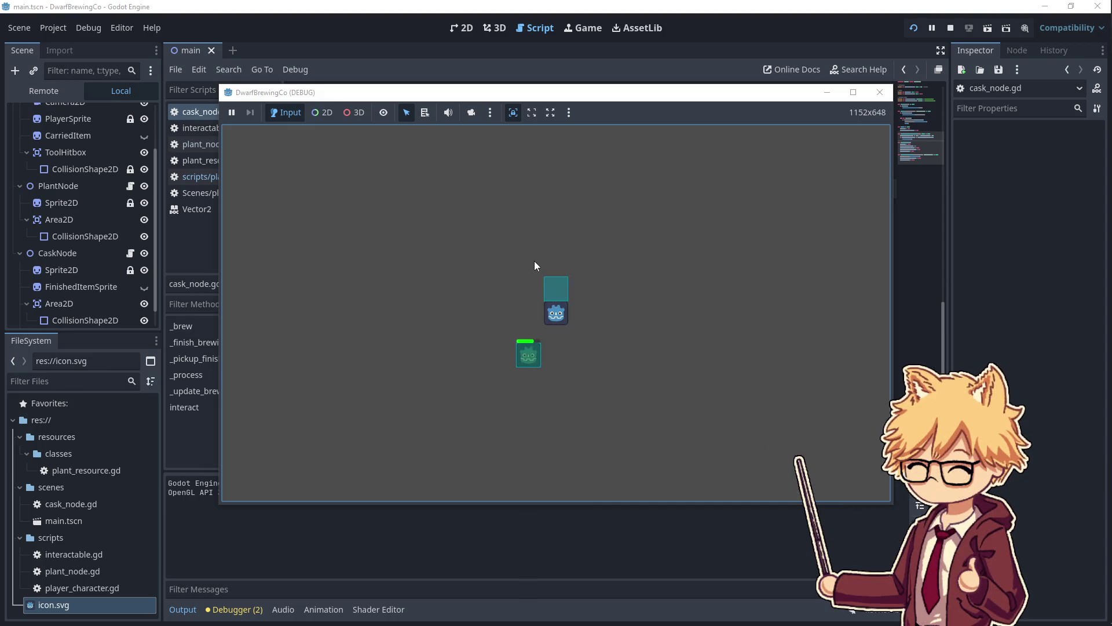
{"action": "key", "text": "Down"}
{"action": "key", "text": "Up"}
{"action": "key", "text": "Down"}
{"action": "key", "text": "Right"}
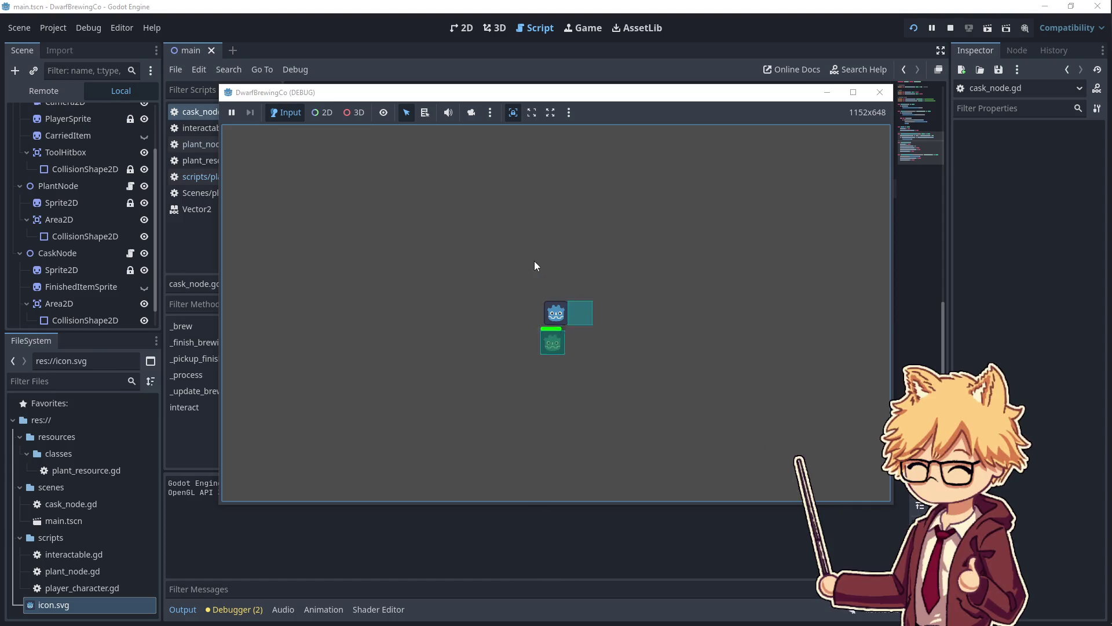
{"action": "key", "text": "Up"}
{"action": "key", "text": "Down"}
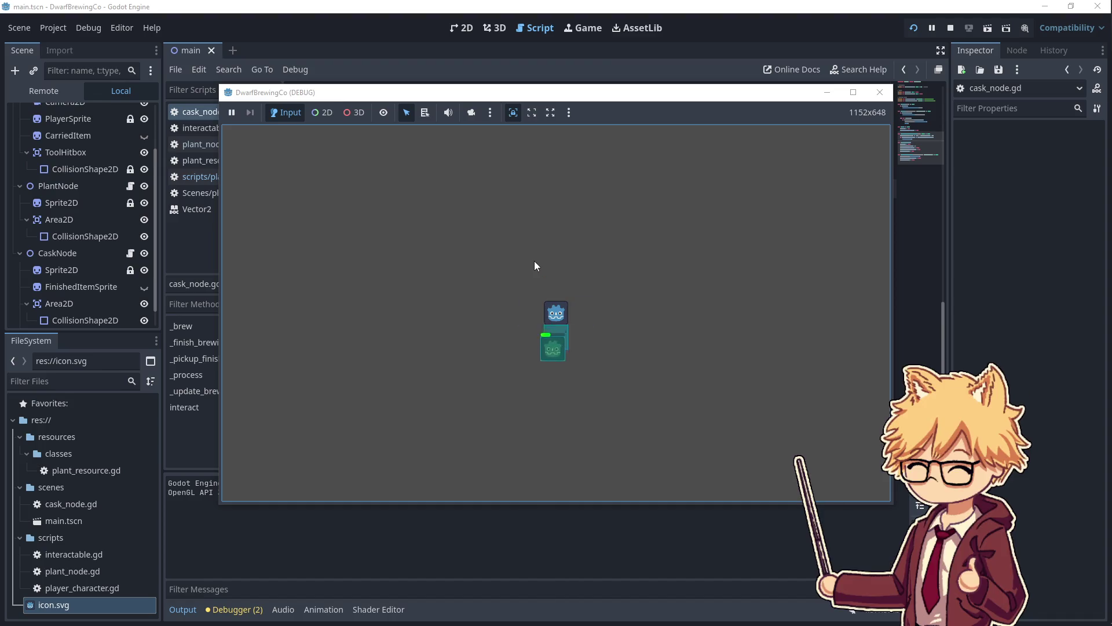
{"action": "key", "text": "Down"}
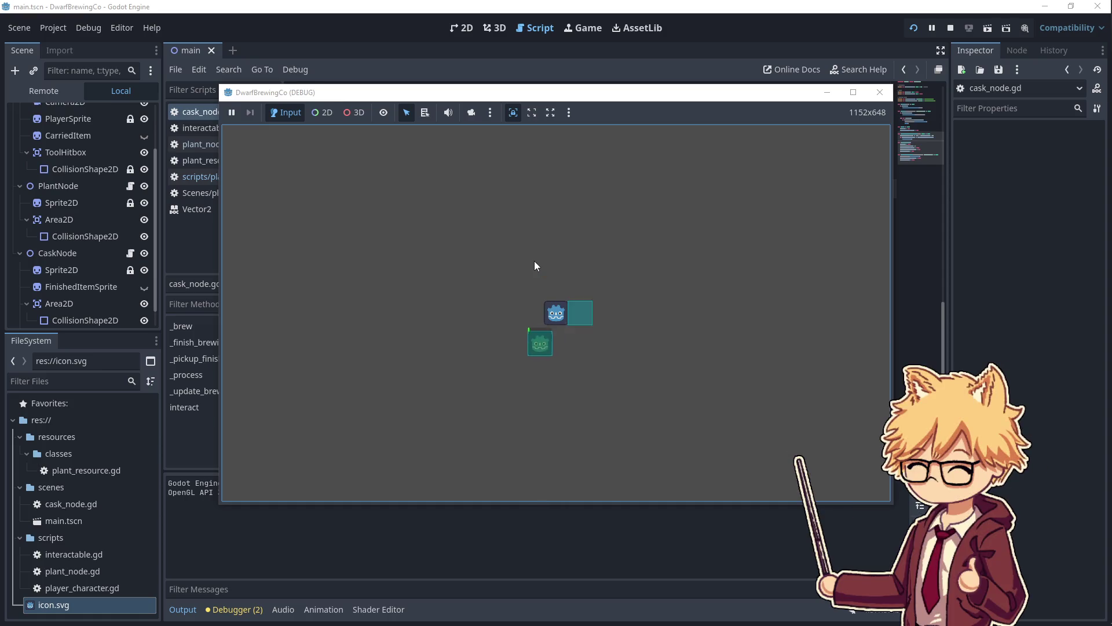
Step: Walk upward and roam the game world in several directions
{"action": "key", "text": "Left"}
{"action": "key", "text": "Up"}
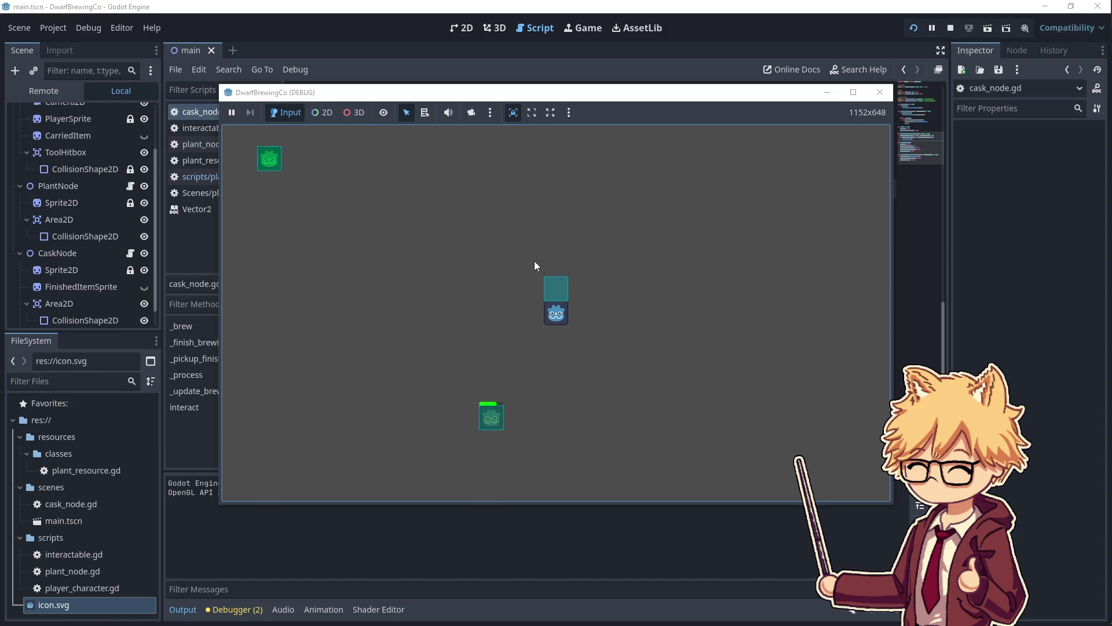
{"action": "key", "text": "Right"}
{"action": "key", "text": "Left"}
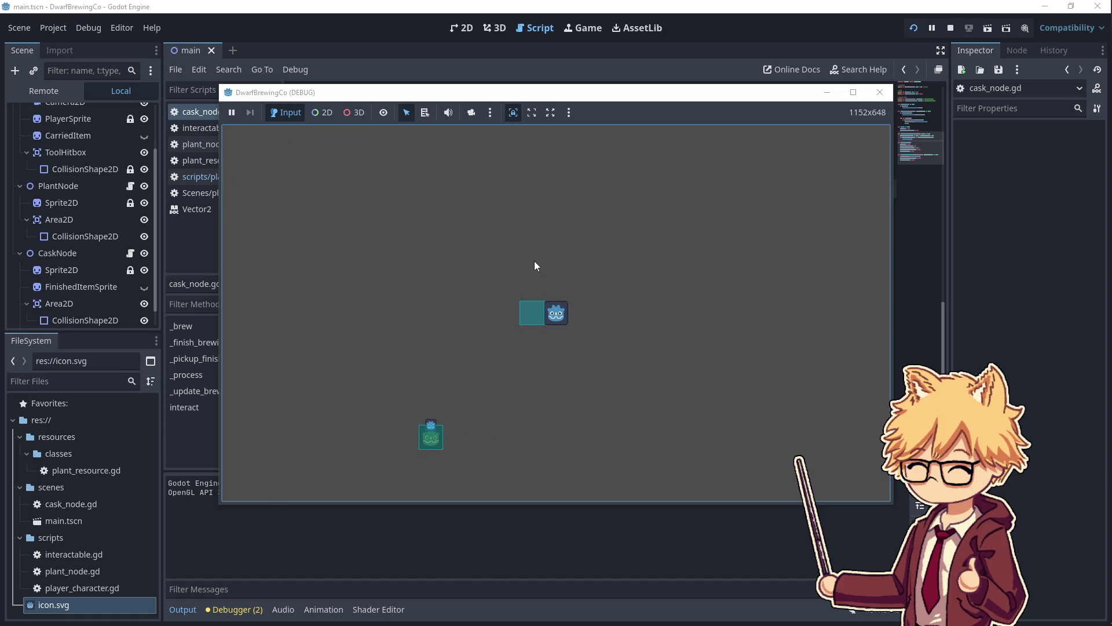
{"action": "key", "text": "Down"}
{"action": "key", "text": "Right"}
{"action": "key", "text": "Left"}
{"action": "key", "text": "Right"}
{"action": "key", "text": "Down"}
Step: Swing the hitbox around and walk the player diagonally up-right
{"action": "key", "text": "Right"}
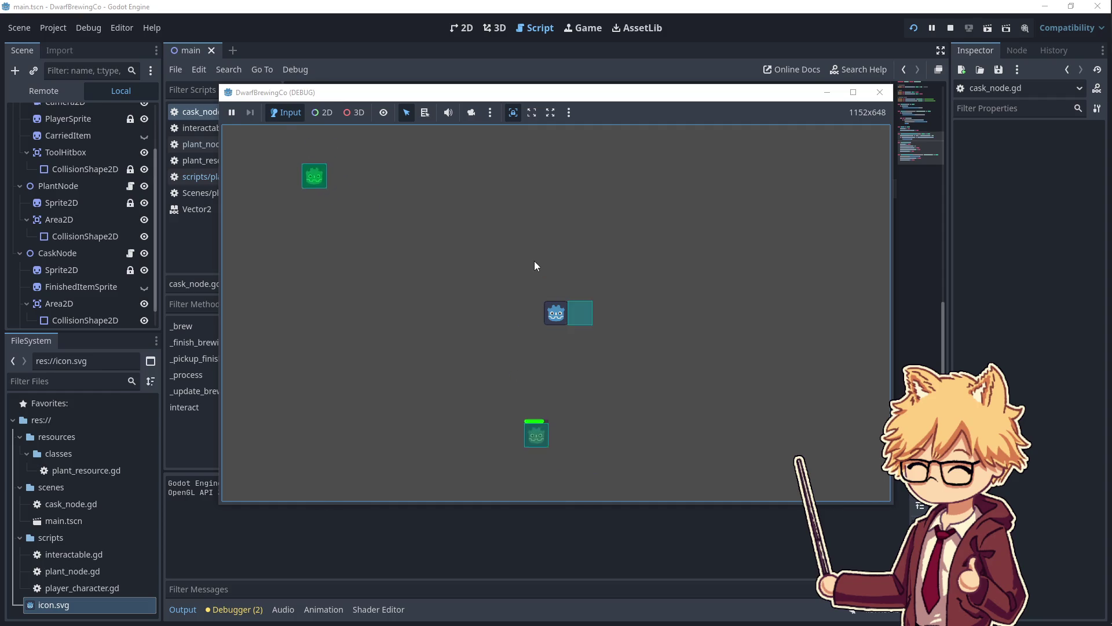
{"action": "key", "text": "Left"}
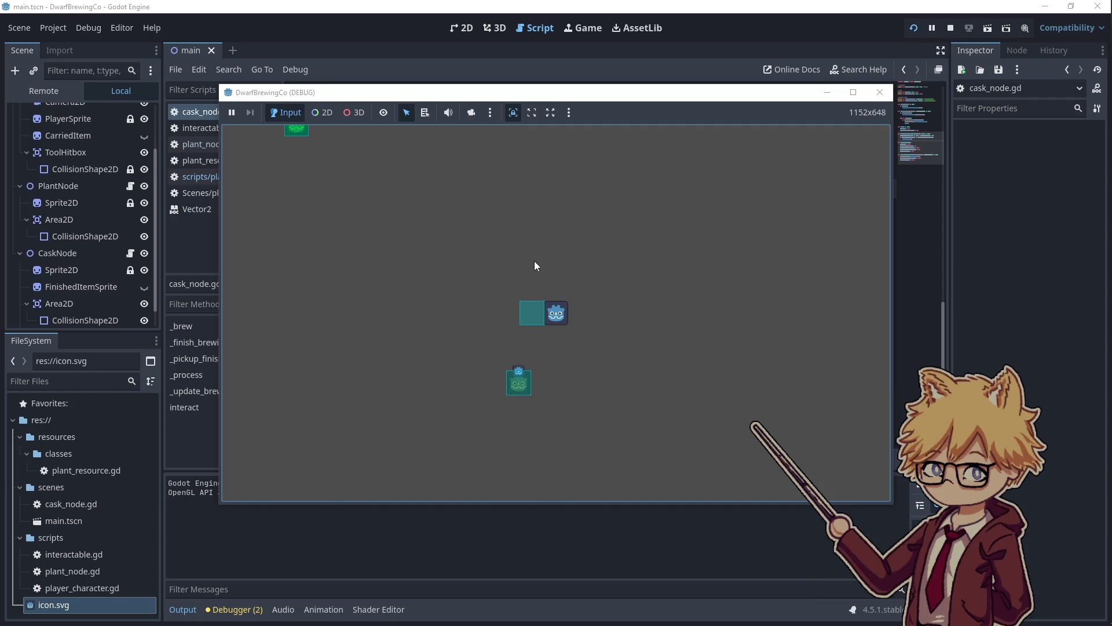
{"action": "key", "text": "Down"}
{"action": "key", "text": "Right"}
{"action": "key", "text": "Up"}
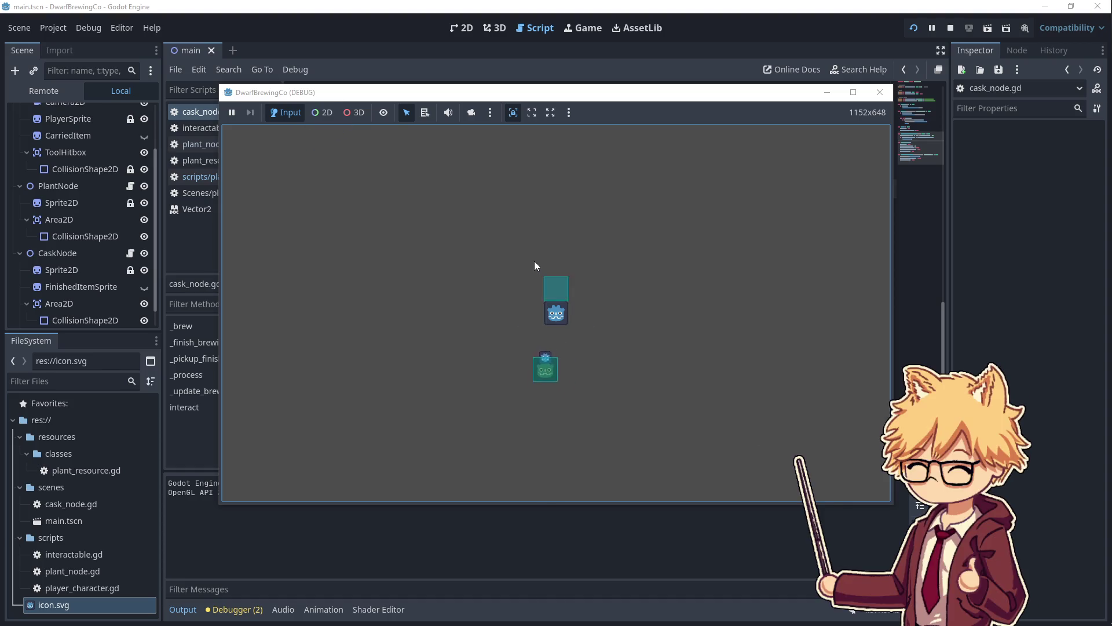
{"action": "key", "text": "Down"}
{"action": "key", "text": "Up"}
{"action": "key", "text": "Right"}
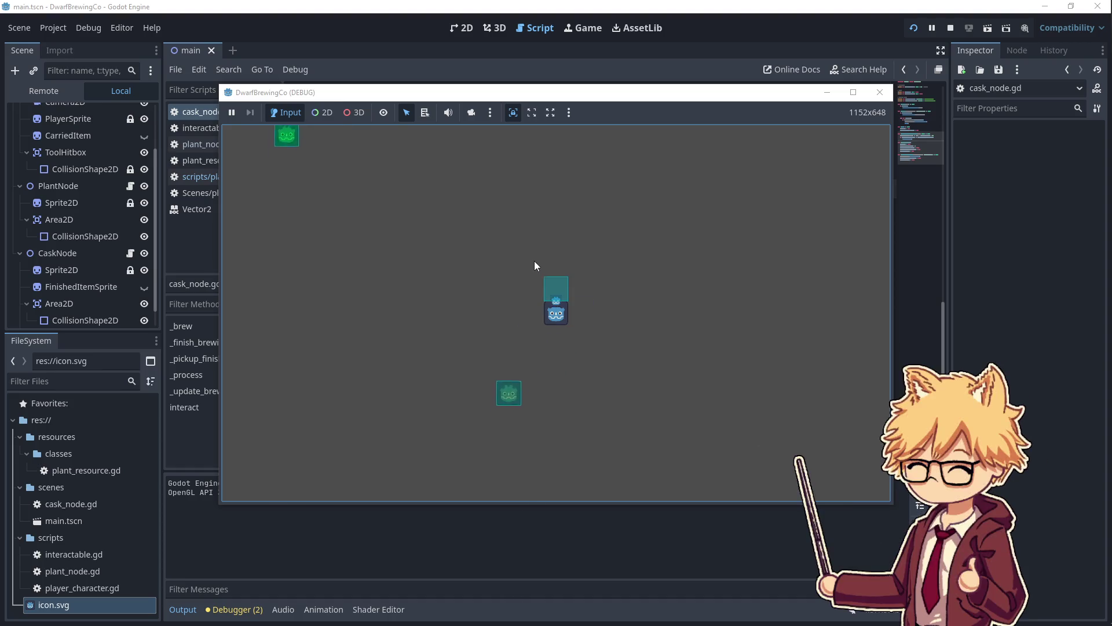
Step: Move right through the world, walking onto the plant, off it and back on
{"action": "key", "text": "Right"}
{"action": "key", "text": "Up"}
{"action": "key", "text": "Right"}
{"action": "key", "text": "Left"}
{"action": "key", "text": "Down"}
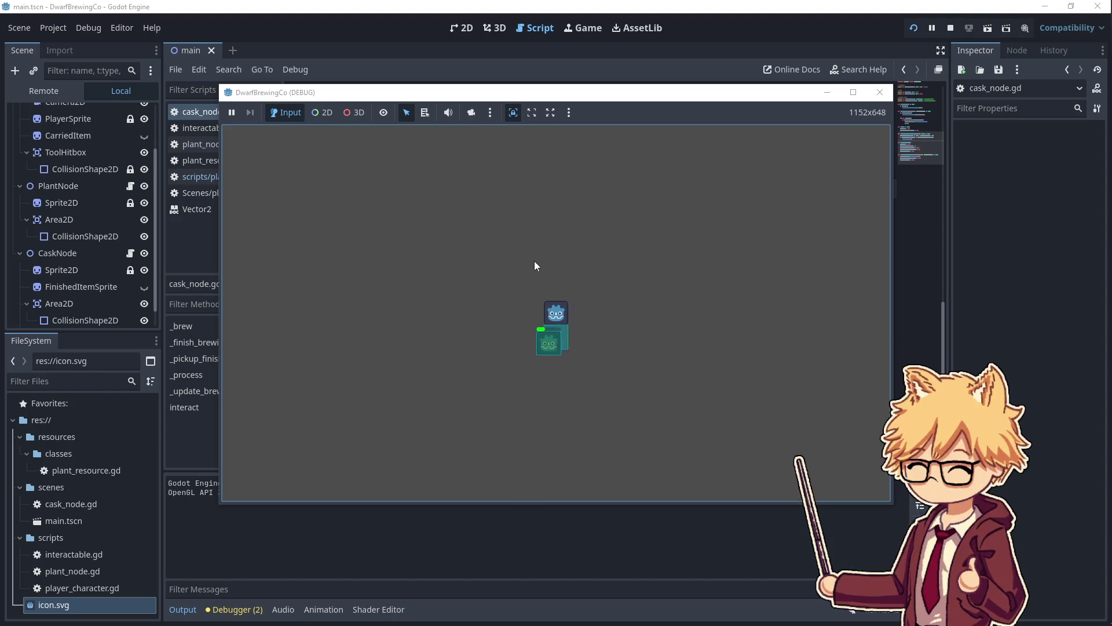
{"action": "key", "text": "Right"}
{"action": "key", "text": "Up"}
{"action": "key", "text": "Down"}
{"action": "key", "text": "Left"}
{"action": "key", "text": "Right"}
{"action": "key", "text": "Up"}
Step: Move up-right, then down-left back near the cask
{"action": "key", "text": "Up"}
{"action": "key", "text": "Right"}
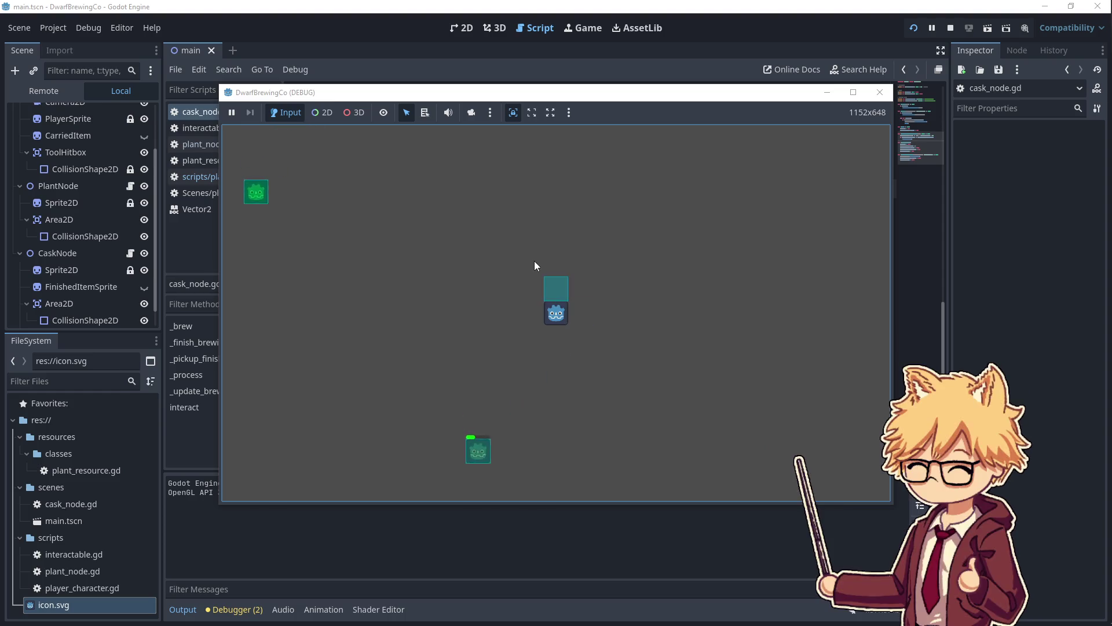
{"action": "key", "text": "Down"}
{"action": "key", "text": "Right"}
{"action": "key", "text": "Up"}
{"action": "key", "text": "Left"}
{"action": "key", "text": "Down"}
{"action": "key", "text": "Down"}
{"action": "key", "text": "Left"}
{"action": "key", "text": "Right"}
{"action": "key", "text": "Left"}
{"action": "key", "text": "Left"}
{"action": "key", "text": "Up"}
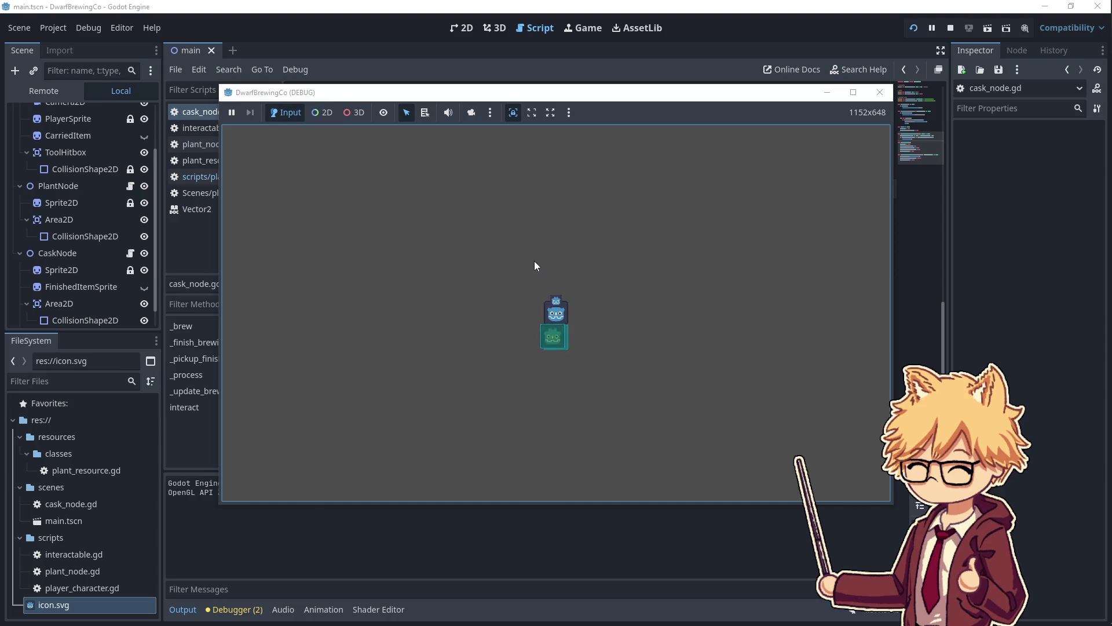
Step: Walk up-right to the cask and reposition the player beside it
{"action": "key", "text": "Up"}
{"action": "key", "text": "Right"}
{"action": "key", "text": "Left"}
{"action": "key", "text": "Right"}
{"action": "key", "text": "Down"}
{"action": "key", "text": "Up"}
{"action": "key", "text": "Right"}
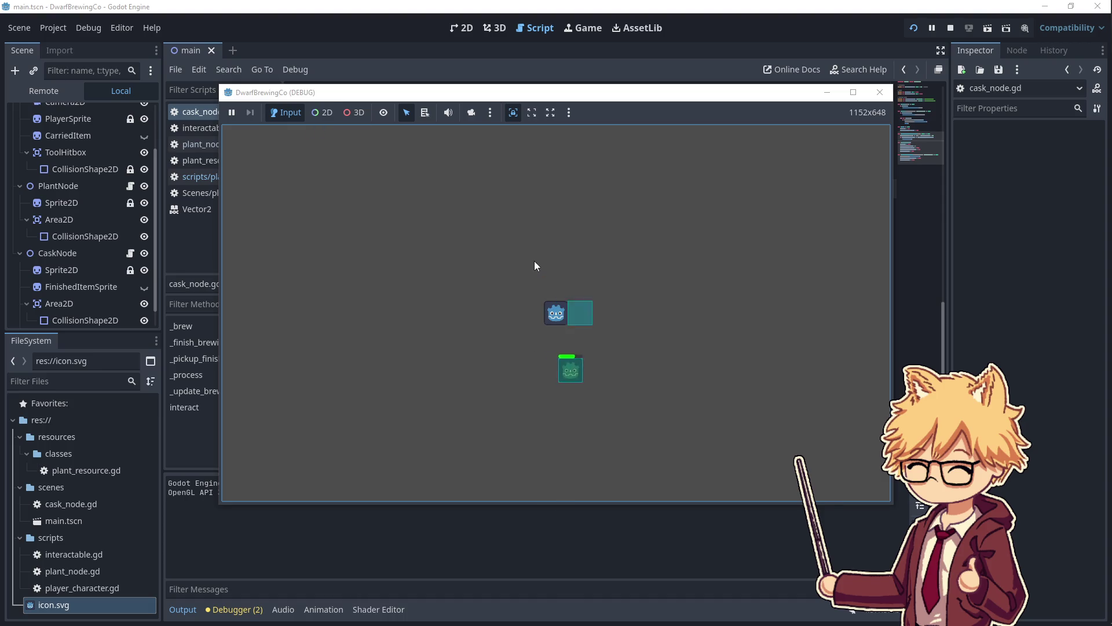
{"action": "key", "text": "Down"}
{"action": "key", "text": "Left"}
Step: Face the player down toward the cask, then move around it while brewing
{"action": "key", "text": "Up"}
{"action": "key", "text": "Right"}
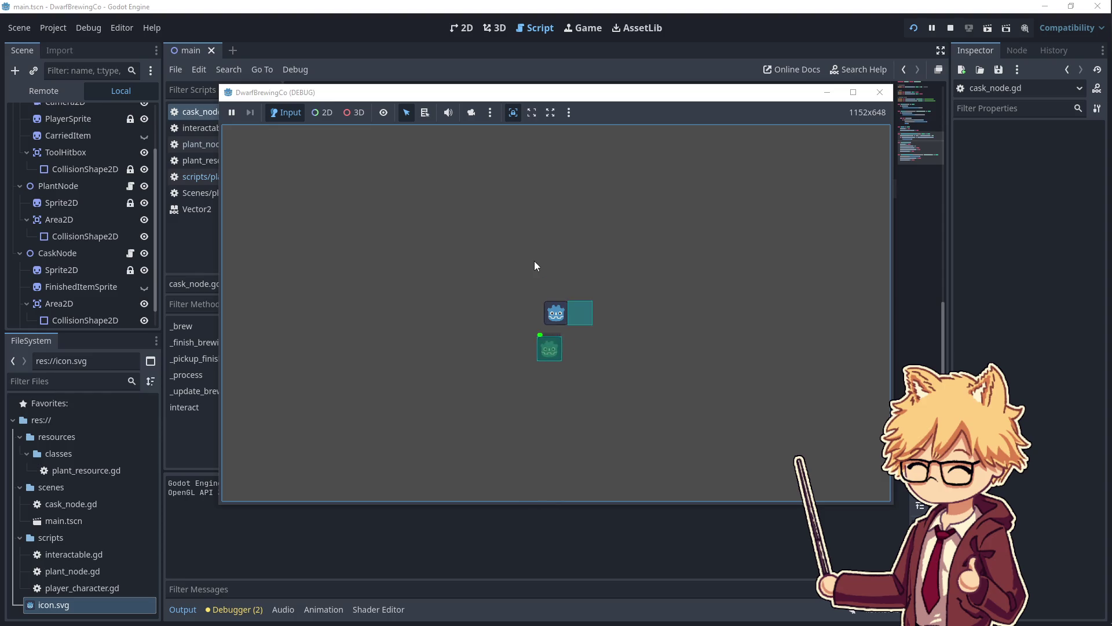
{"action": "key", "text": "Down"}
{"action": "key", "text": "Left"}
{"action": "key", "text": "Left"}
{"action": "key", "text": "Down"}
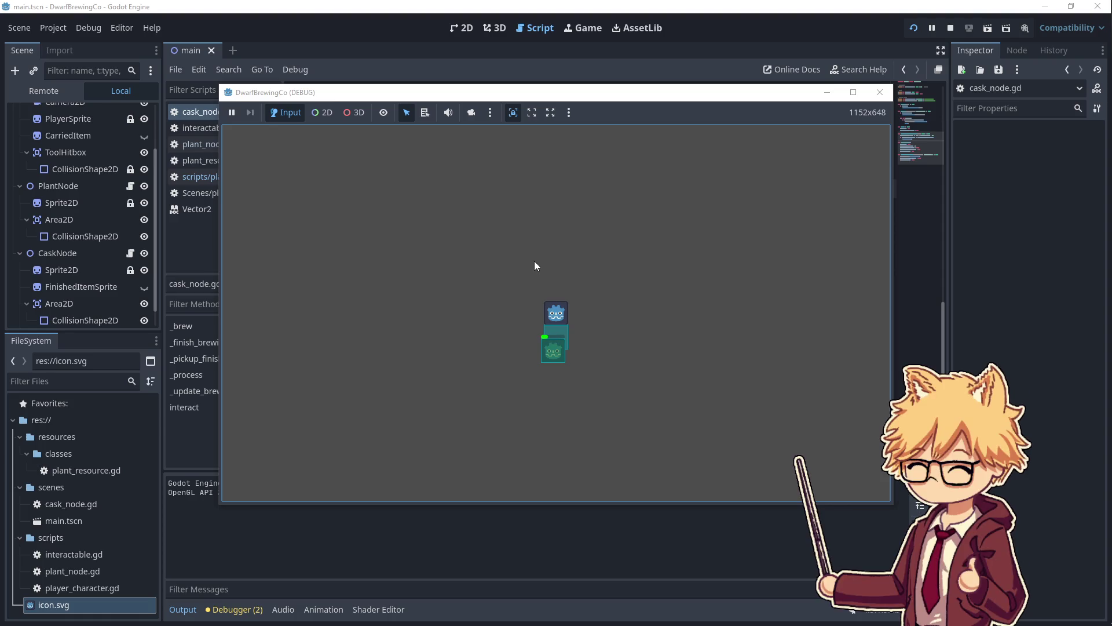
{"action": "key", "text": "Right"}
{"action": "key", "text": "Down"}
{"action": "key", "text": "Left"}
{"action": "key", "text": "Up"}
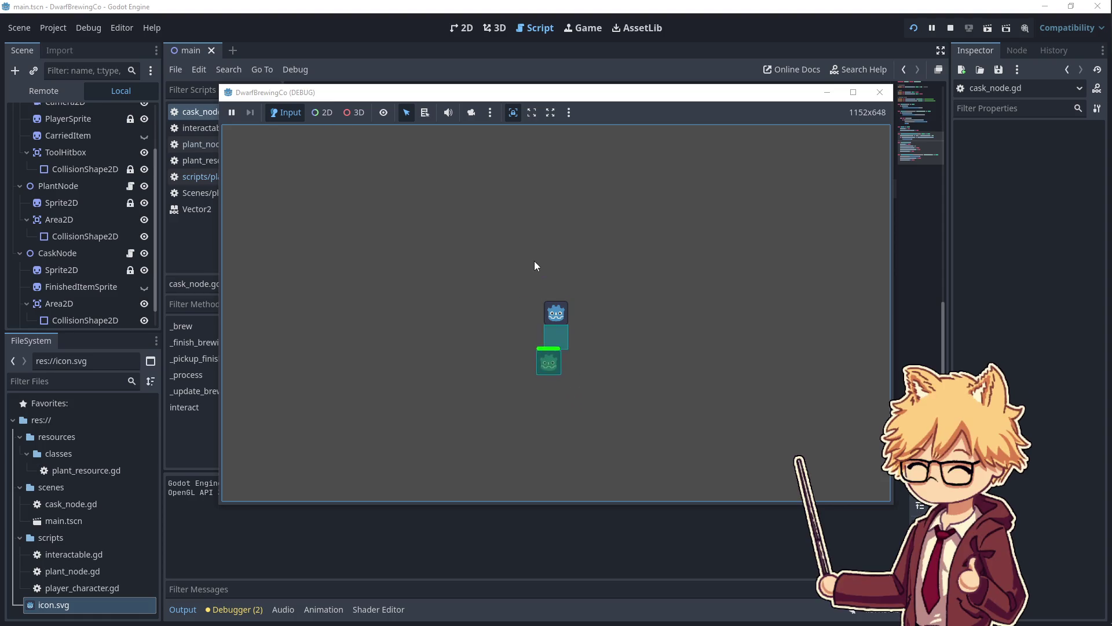
Step: Walk the player beside the cask and interact to put the carried item in to brew
{"action": "key", "text": "Right"}
{"action": "key", "text": "Down"}
{"action": "key", "text": "Left"}
{"action": "key", "text": "Up"}
{"action": "key", "text": "Right"}
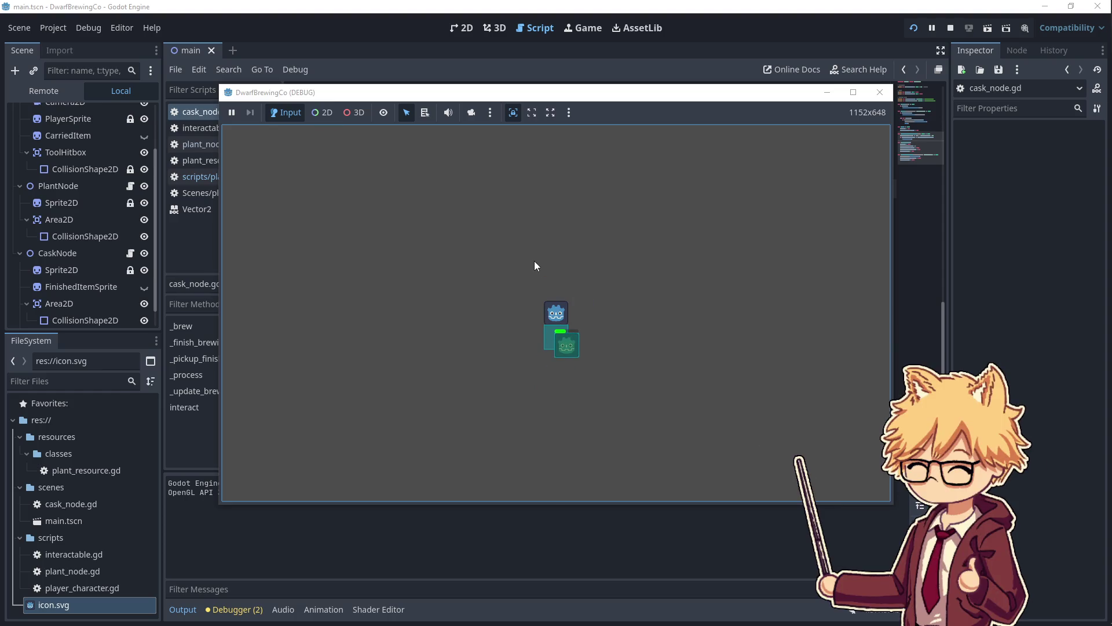
{"action": "key", "text": "Down"}
{"action": "key", "text": "Up"}
{"action": "key", "text": "Left"}
{"action": "key", "text": "Up"}
{"action": "key", "text": "e"}
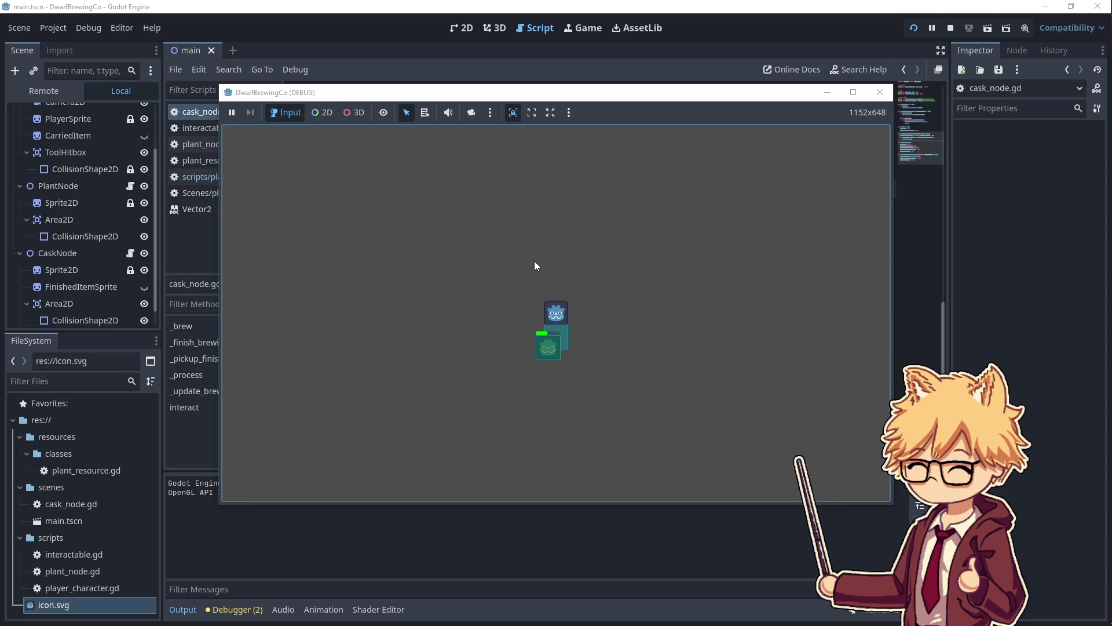
{"action": "key", "text": "e"}
{"action": "key", "text": "e"}
Step: Circle the brewing cask and pick up the finished item
{"action": "key", "text": "w"}
{"action": "key", "text": "a"}
{"action": "key", "text": "s"}
{"action": "key", "text": "d"}
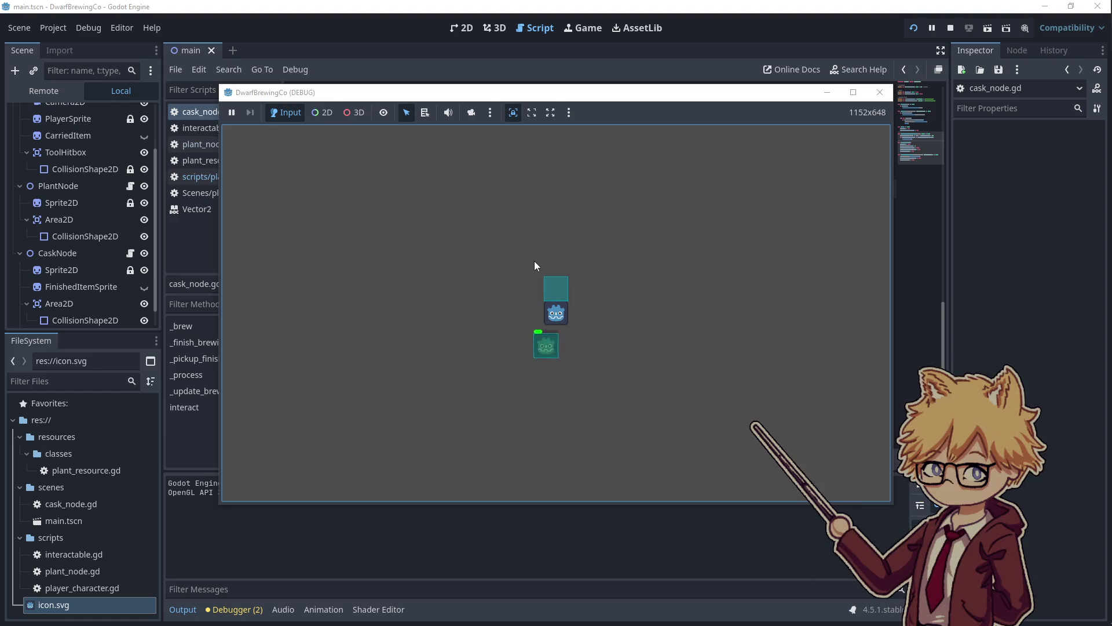
{"action": "key", "text": "s"}
{"action": "key", "text": "w"}
{"action": "key", "text": "a"}
{"action": "key", "text": "e"}
{"action": "key", "text": "s"}
{"action": "key", "text": "d"}
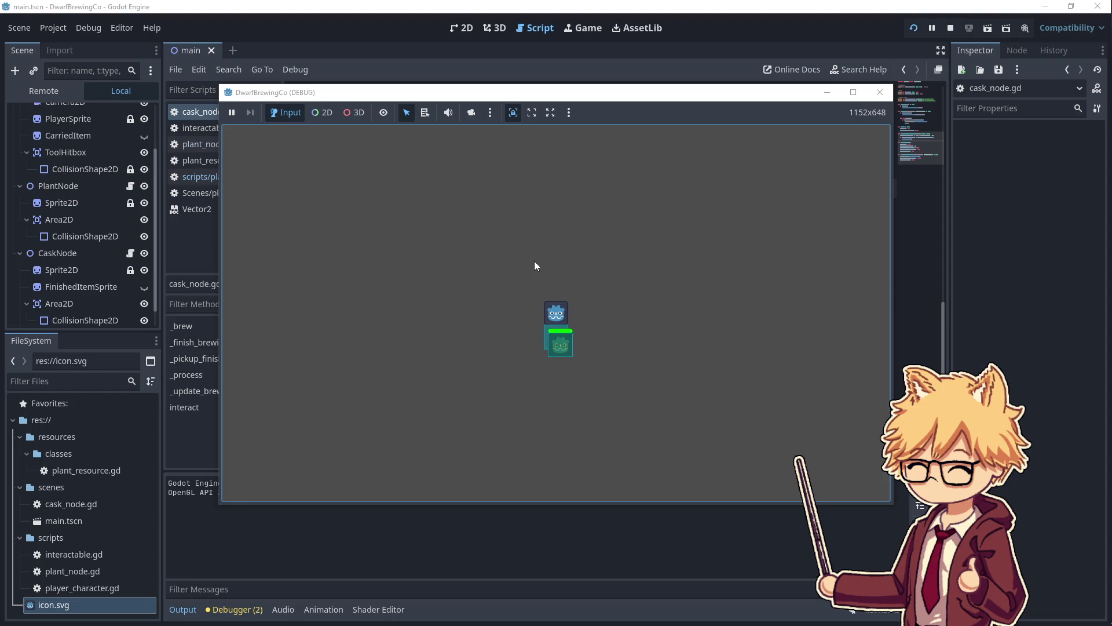
Step: Reposition the player below the cask and start a new brew
{"action": "key", "text": "s"}
{"action": "key", "text": "w"}
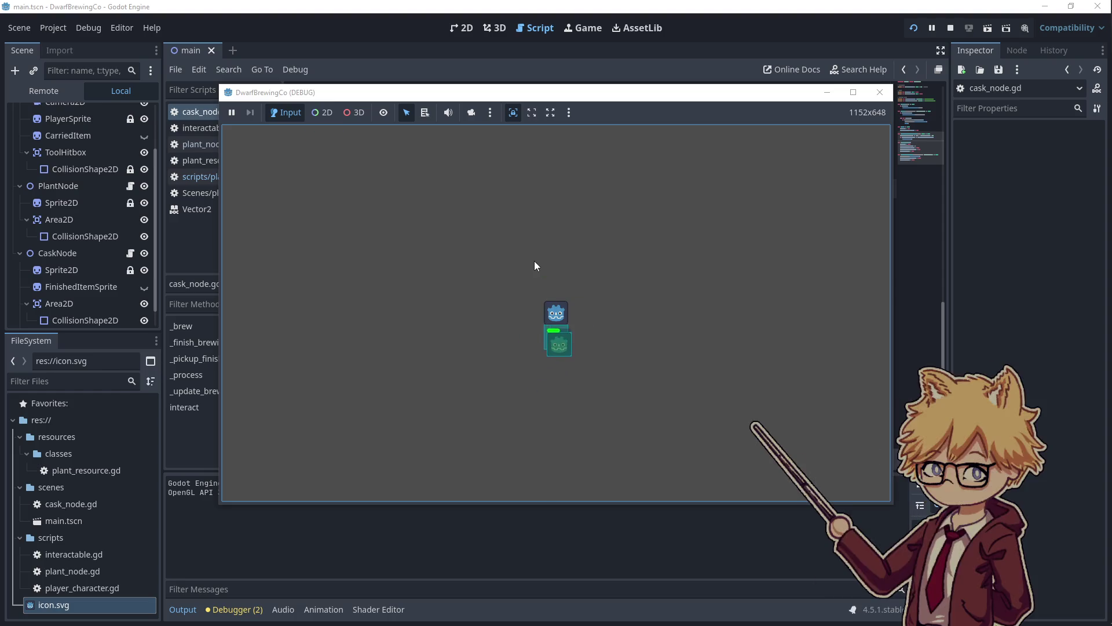
{"action": "key", "text": "d"}
{"action": "key", "text": "e"}
{"action": "key", "text": "w"}
{"action": "key", "text": "w"}
{"action": "key", "text": "a"}
{"action": "key", "text": "s"}
{"action": "key", "text": "d"}
{"action": "key", "text": "s"}
{"action": "key", "text": "e"}
{"action": "key", "text": "w"}
{"action": "key", "text": "s"}
Step: Move around beside the cask while the new brew progresses
{"action": "key", "text": "w"}
{"action": "key", "text": "d"}
{"action": "key", "text": "s"}
{"action": "key", "text": "a"}
{"action": "key", "text": "w"}
{"action": "key", "text": "s"}
{"action": "key", "text": "d"}
{"action": "key", "text": "s"}
{"action": "key", "text": "a"}
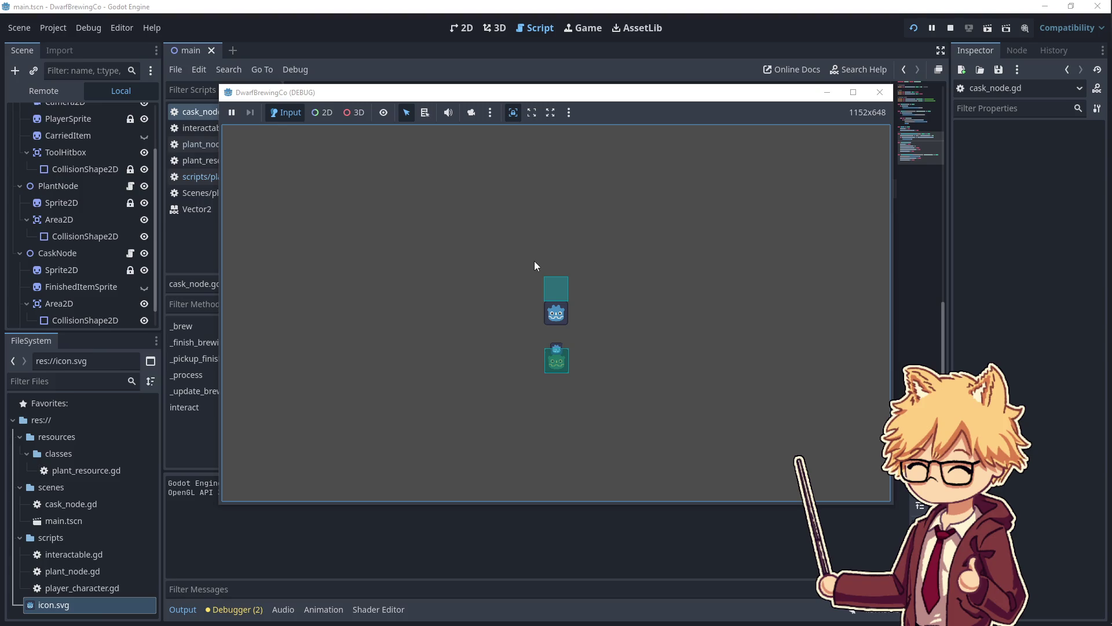
Step: Walk away from the cask, return next to it, and start brewing again
{"action": "mouse_move", "coordinate": [1101, 196]}
{"action": "key", "text": "Up"}
{"action": "key", "text": "Down"}
{"action": "key", "text": "Left"}
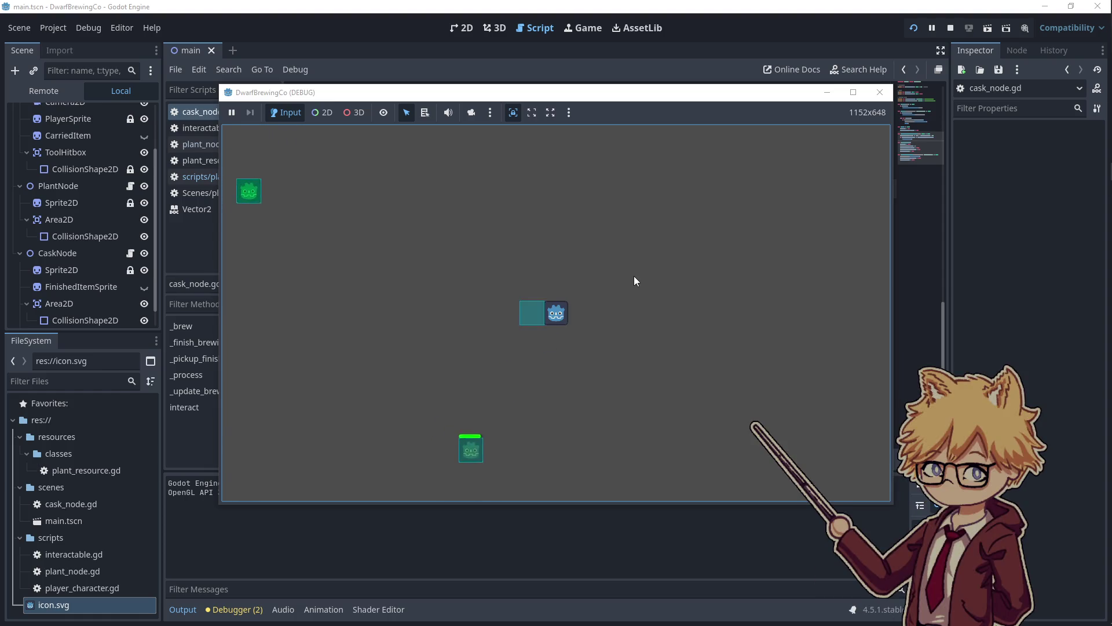
{"action": "key", "text": "Left"}
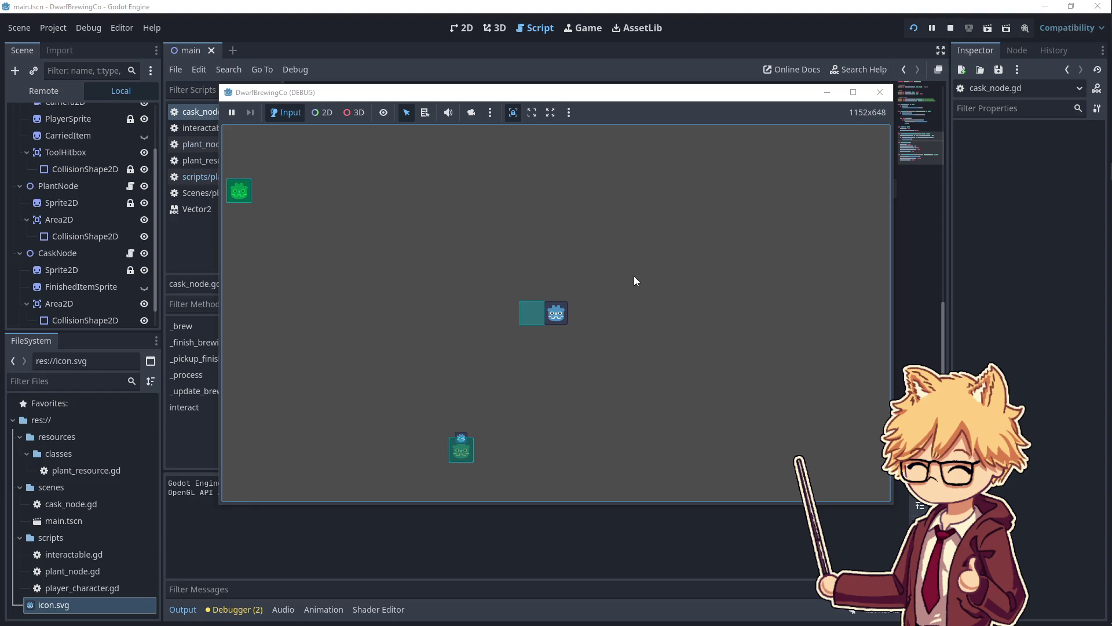
{"action": "key", "text": "Right"}
{"action": "key", "text": "Up"}
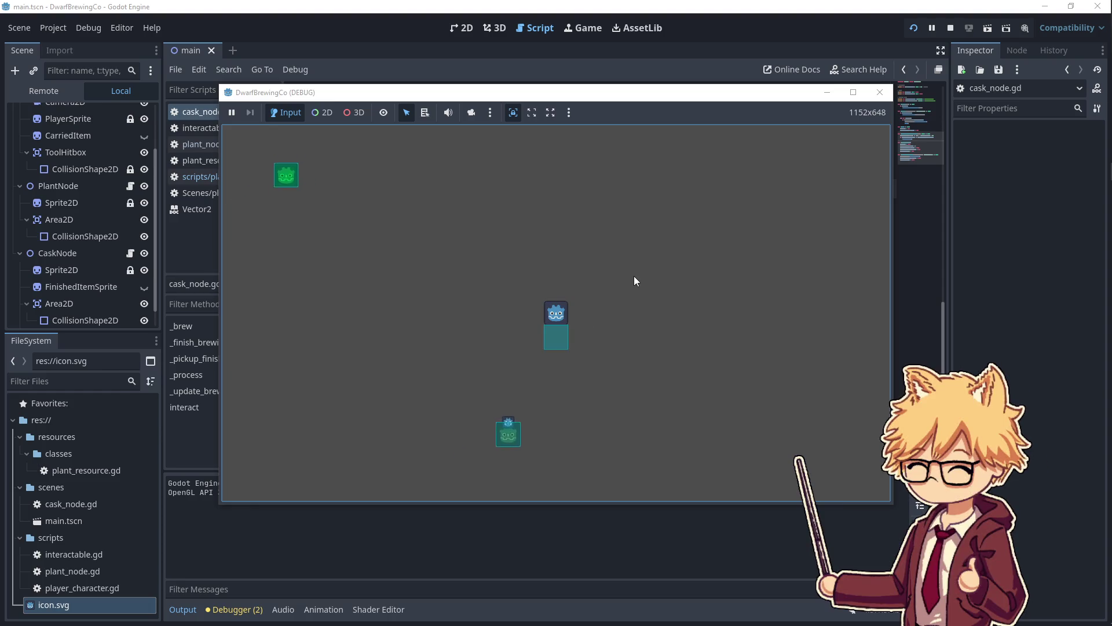
{"action": "key", "text": "Right"}
{"action": "key", "text": "Up"}
{"action": "key", "text": "Up"}
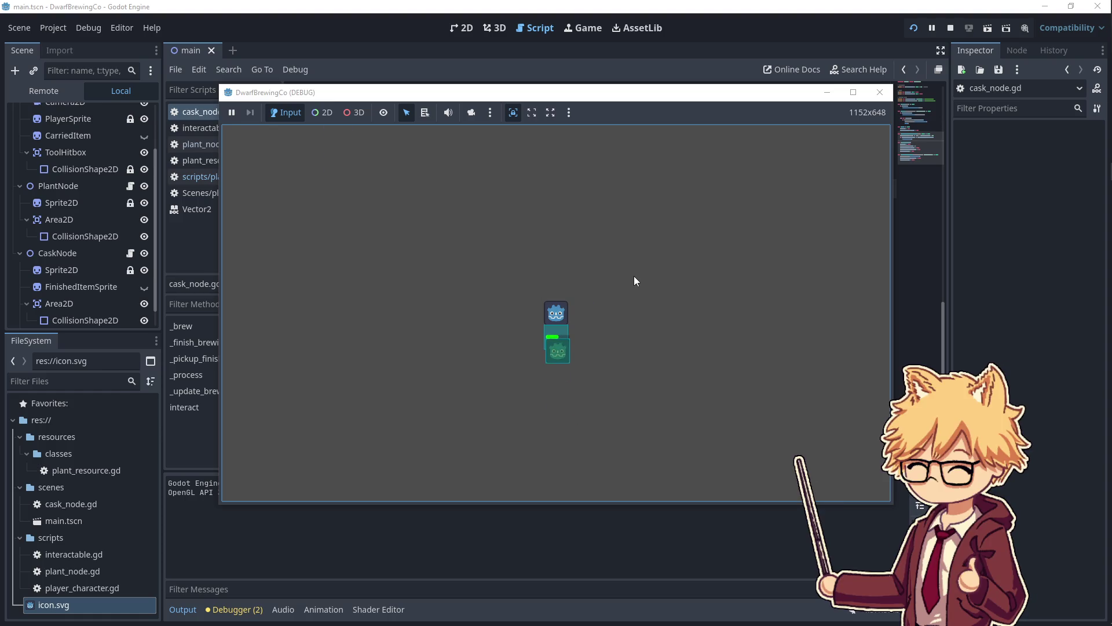
{"action": "key", "text": "e"}
{"action": "key", "text": "e"}
Step: Collect the finished brew, walk around carrying it, then stop the running game
{"action": "key", "text": "w"}
{"action": "key", "text": "d"}
{"action": "key", "text": "a"}
{"action": "key", "text": "d"}
{"action": "key", "text": "s"}
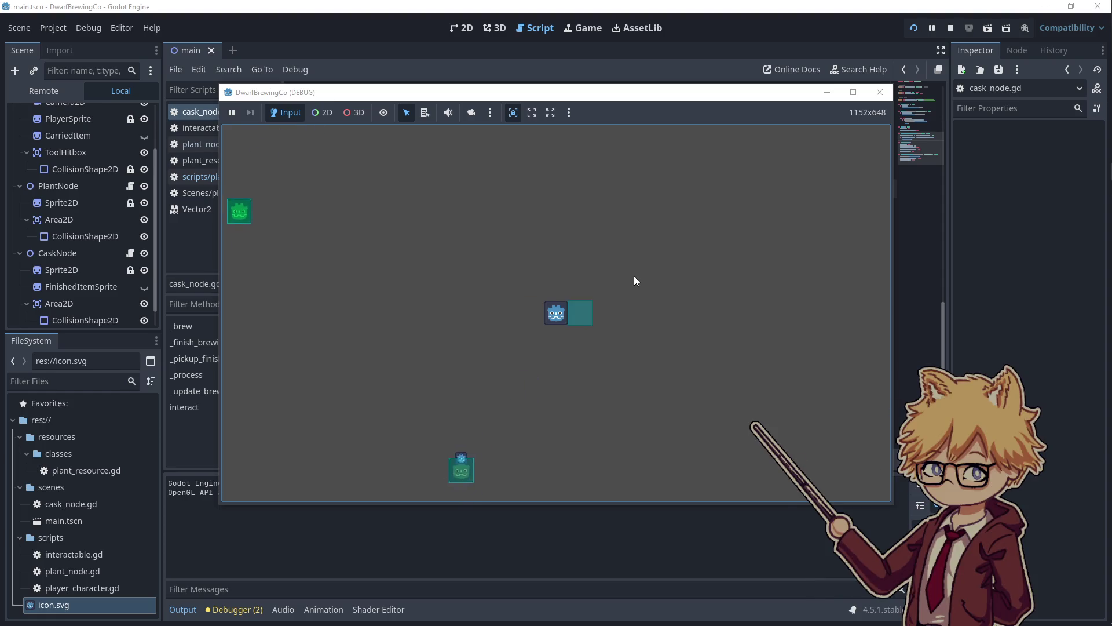
{"action": "key", "text": "a"}
{"action": "key", "text": "s"}
{"action": "key", "text": "w"}
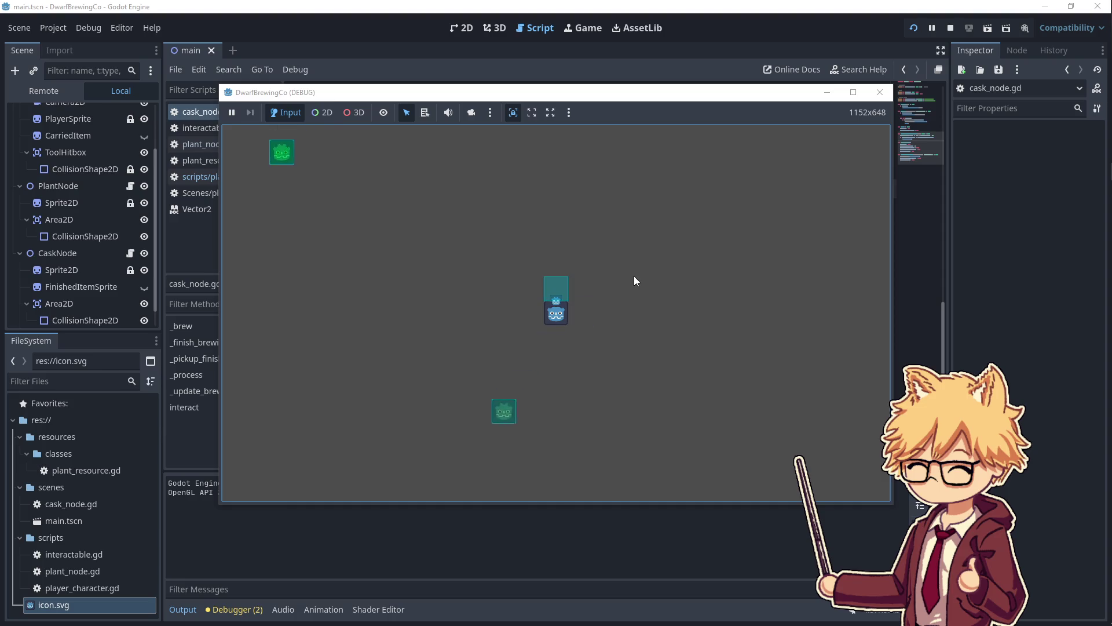
{"action": "key", "text": "d"}
{"action": "key", "text": "w"}
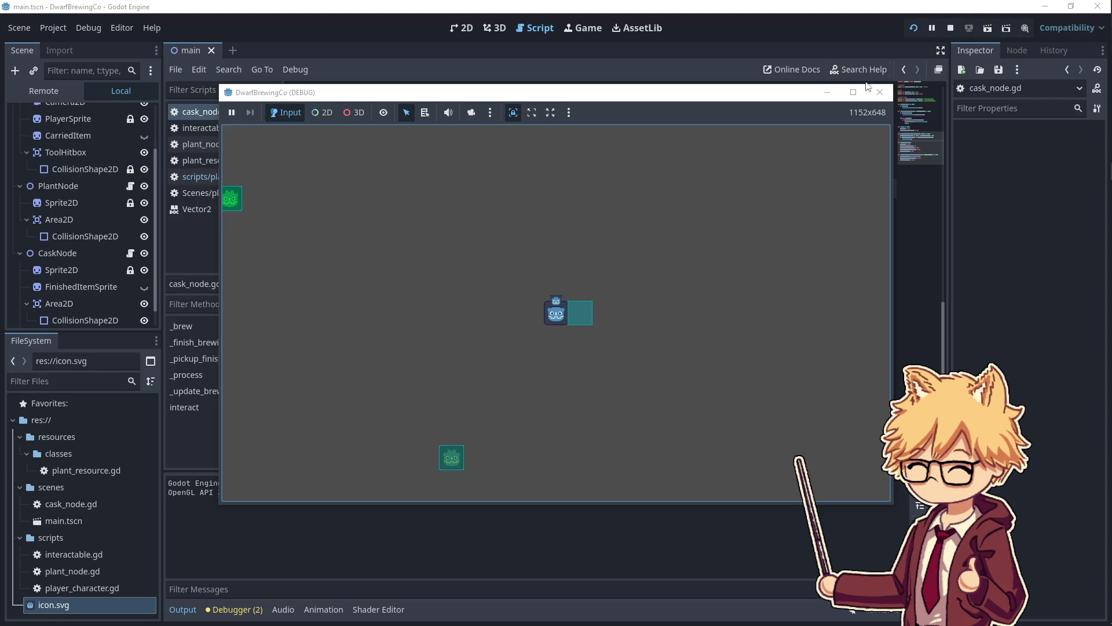
{"action": "left_click", "coordinate": [880, 92]}
Step: Collapse the PlantNode, CaskNode and PlayerCharacter branches and add a Node2D named BarNode under Main
{"action": "left_click", "coordinate": [20, 166]}
{"action": "left_click", "coordinate": [20, 238]}
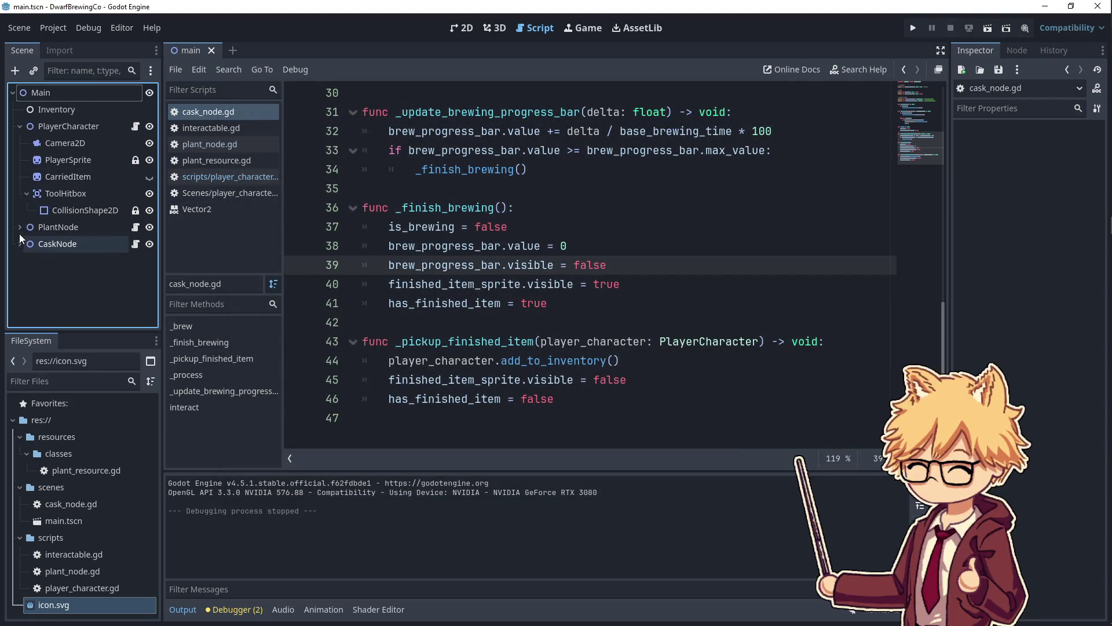
{"action": "left_click", "coordinate": [18, 125]}
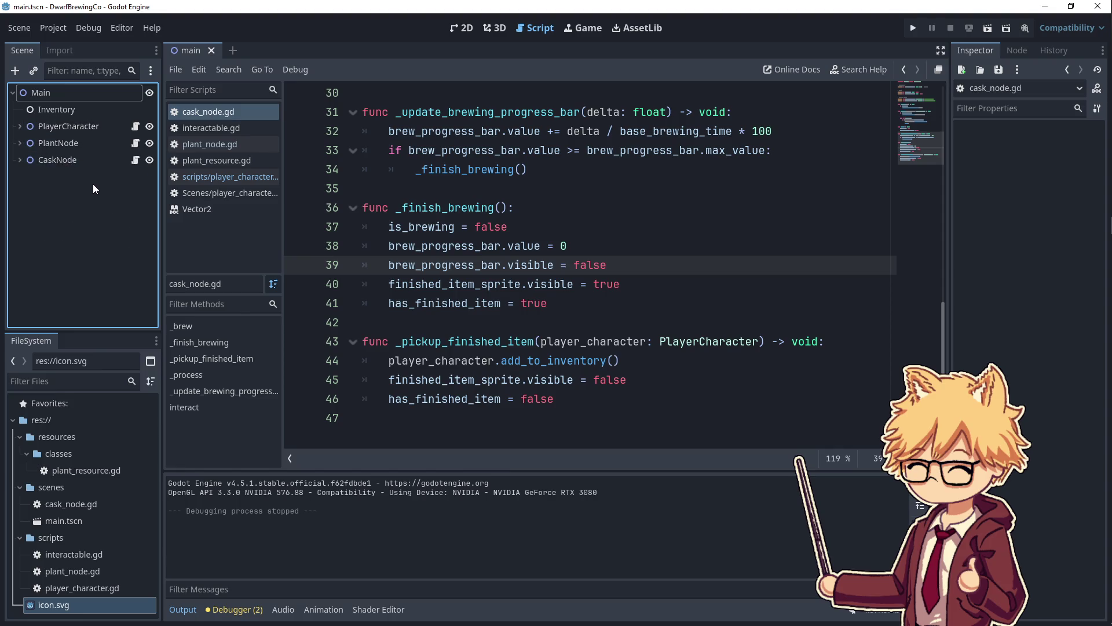
{"action": "right_click", "coordinate": [78, 99]}
{"action": "left_click", "coordinate": [123, 106]}
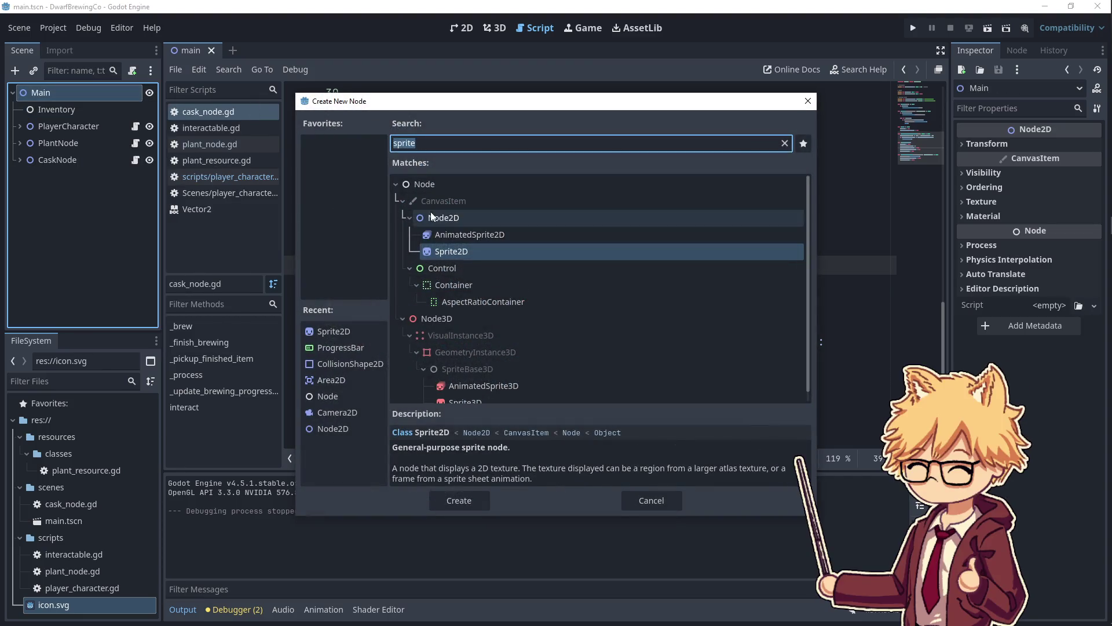
{"action": "left_click", "coordinate": [431, 218]}
{"action": "left_click", "coordinate": [454, 501]}
{"action": "type", "text": "BarNod"}
{"action": "key", "text": "BackSpace"}
{"action": "key", "text": "BackSpace"}
{"action": "key", "text": "BackSpace"}
{"action": "type", "text": "N"}
{"action": "key", "text": "Return"}
Step: Add a Sprite2D child under BarNode
{"action": "right_click", "coordinate": [88, 180]}
{"action": "left_click", "coordinate": [128, 196]}
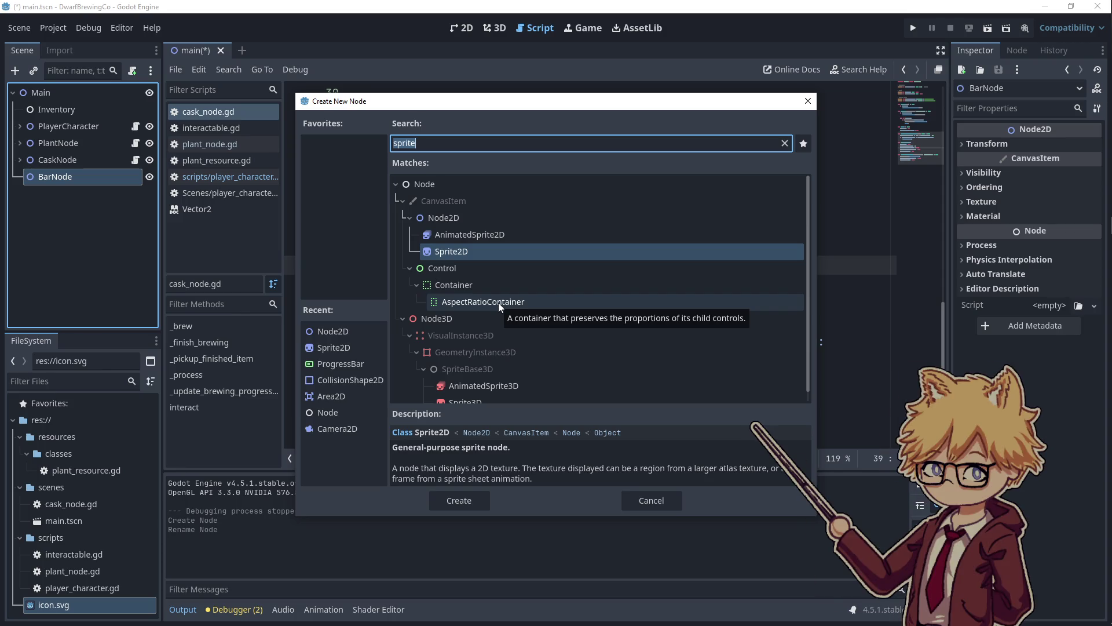
{"action": "left_click", "coordinate": [470, 503]}
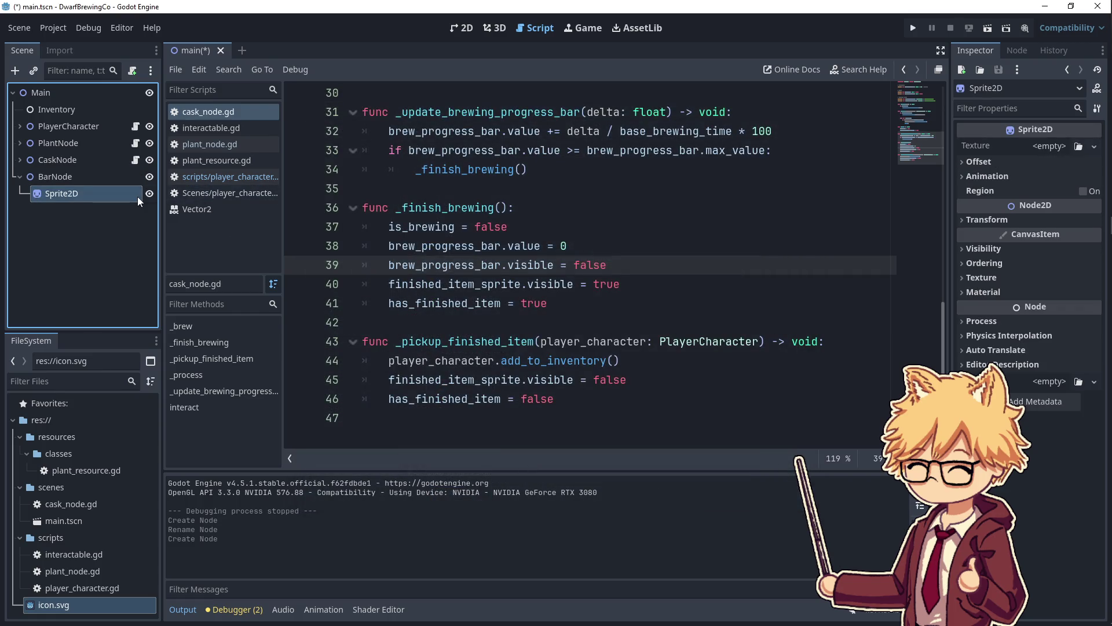
Step: Assign icon.svg as the texture of BarNode's Sprite2D
{"action": "left_click", "coordinate": [76, 160]}
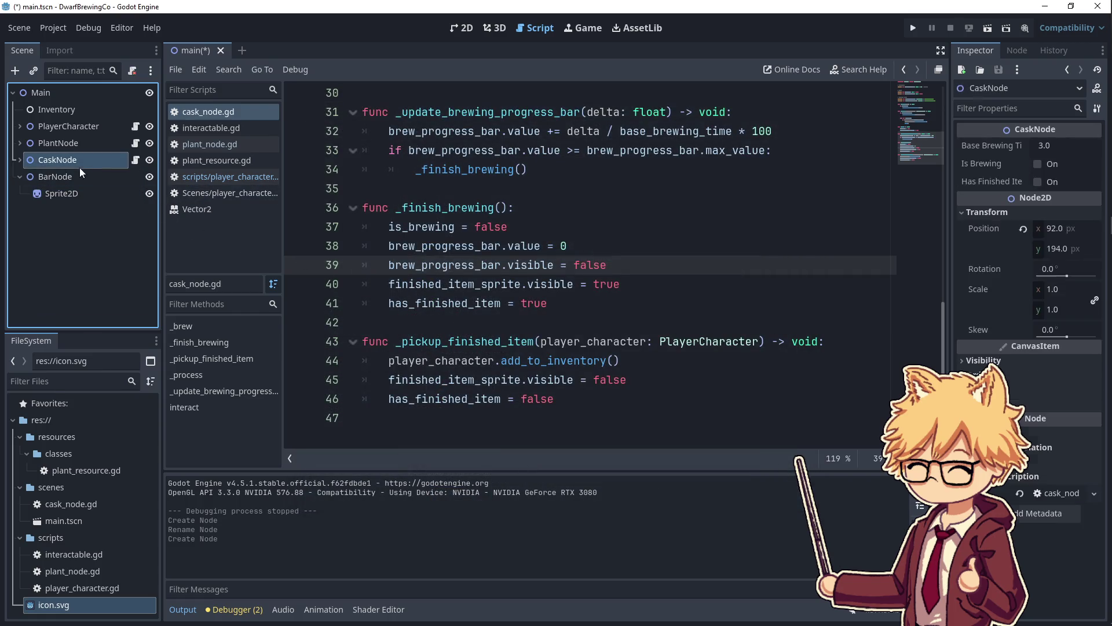
{"action": "left_click", "coordinate": [64, 194]}
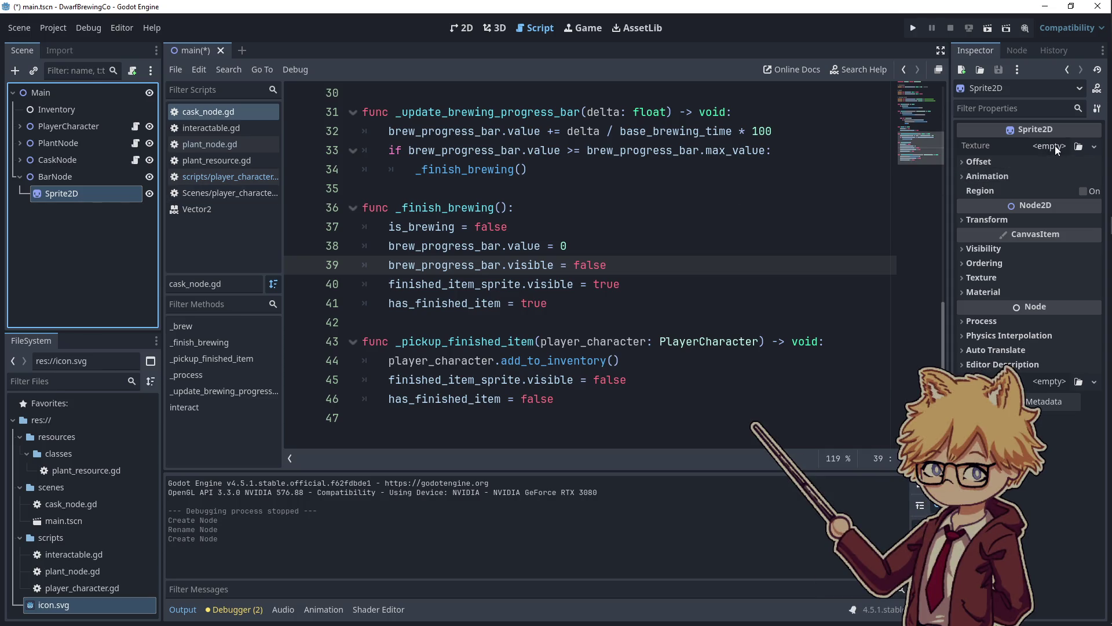
{"action": "mouse_move", "coordinate": [52, 605]}
{"action": "left_mouse_down"}
{"action": "mouse_move", "coordinate": [110, 186]}
{"action": "mouse_move", "coordinate": [87, 193]}
{"action": "left_mouse_up"}
{"action": "left_click", "coordinate": [463, 28]}
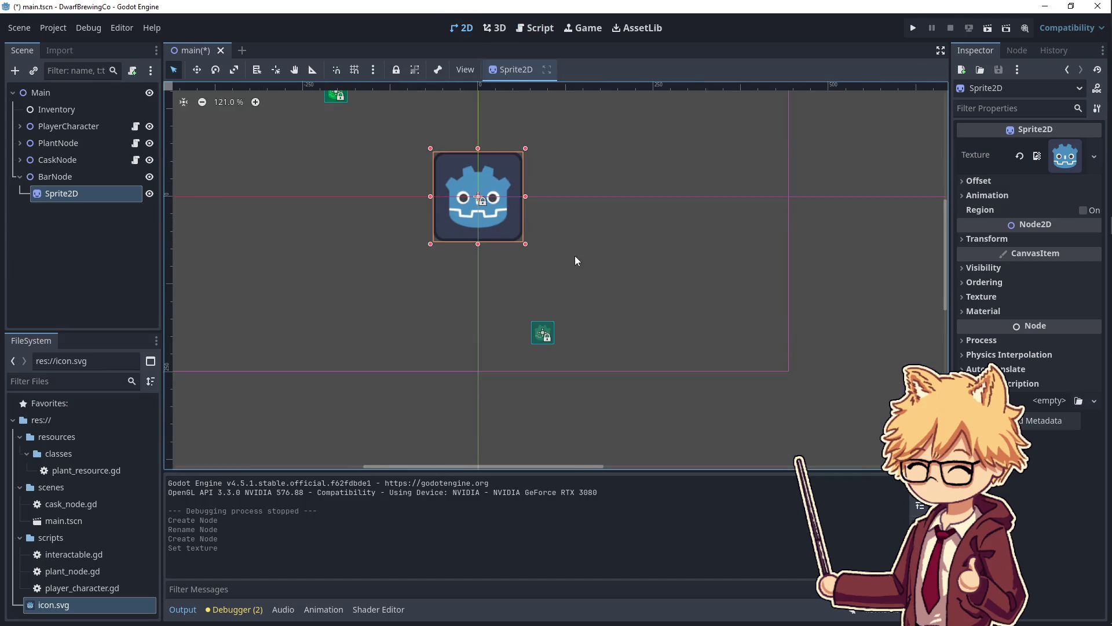
{"action": "left_click_drag", "start_coordinate": [576, 256], "coordinate": [532, 308]}
Step: Set the sprite's Transform scale x to 1/4 (0.25) and lock the sprite in place
{"action": "left_click", "coordinate": [1003, 241]}
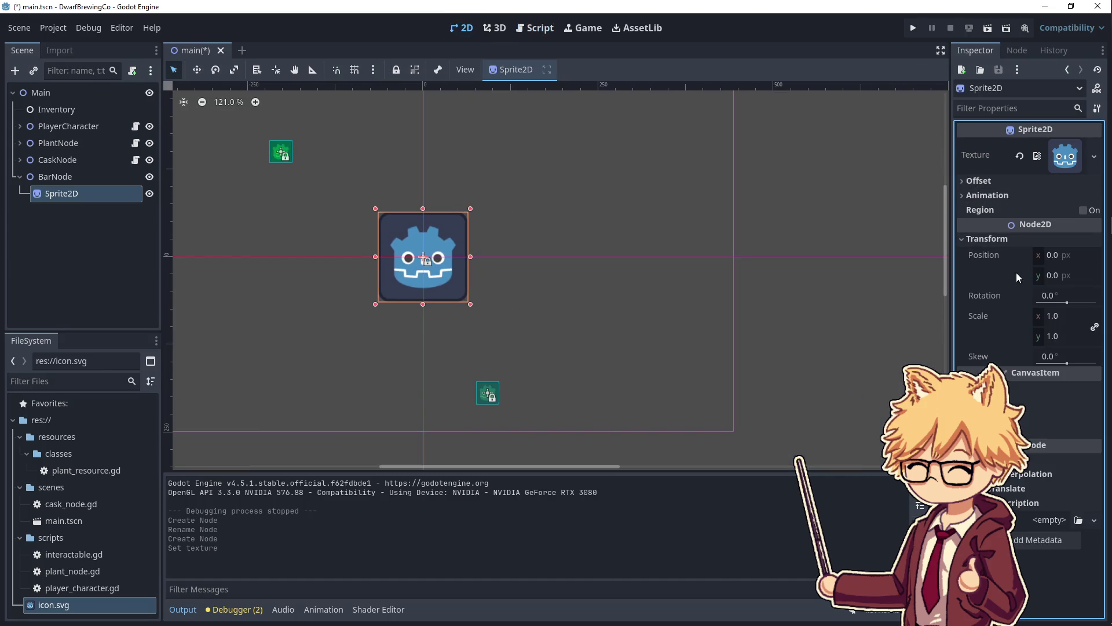
{"action": "left_click", "coordinate": [1059, 317]}
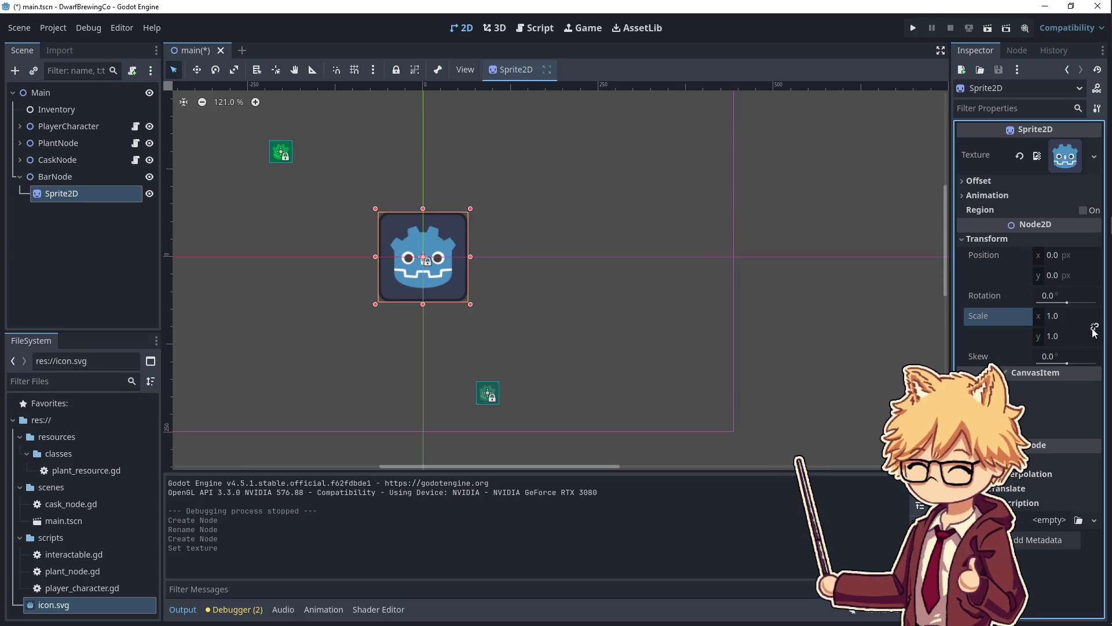
{"action": "left_click", "coordinate": [1066, 318]}
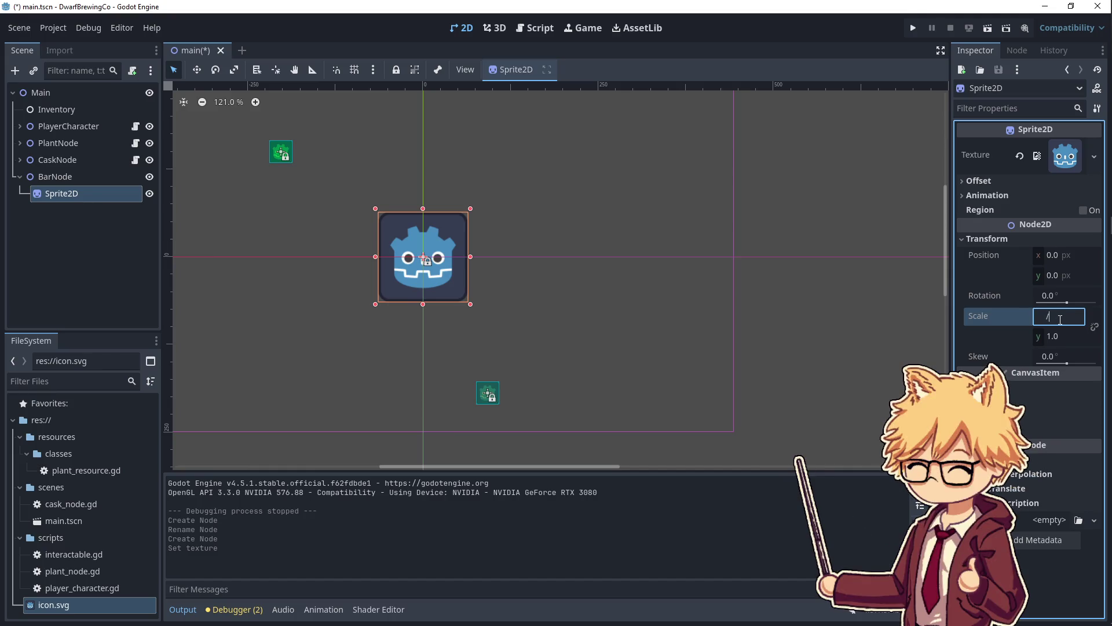
{"action": "type", "text": "4."}
{"action": "key", "text": "BackSpace"}
{"action": "key", "text": "BackSpace"}
{"action": "key", "text": "BackSpace"}
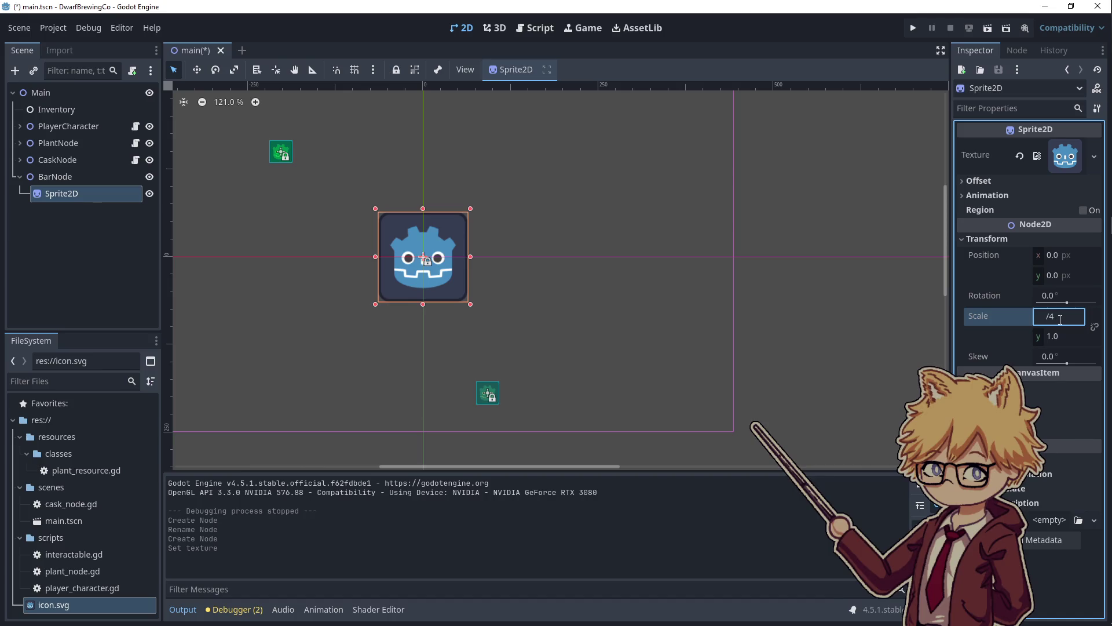
{"action": "key", "text": "BackSpace"}
{"action": "key", "text": "BackSpace"}
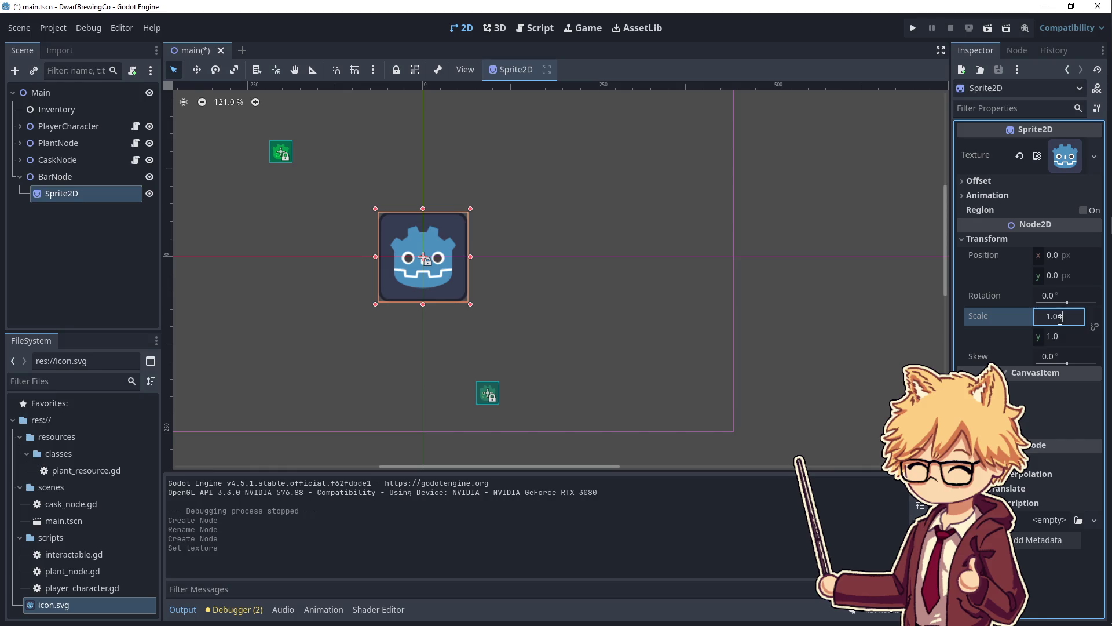
{"action": "key", "text": "Tab"}
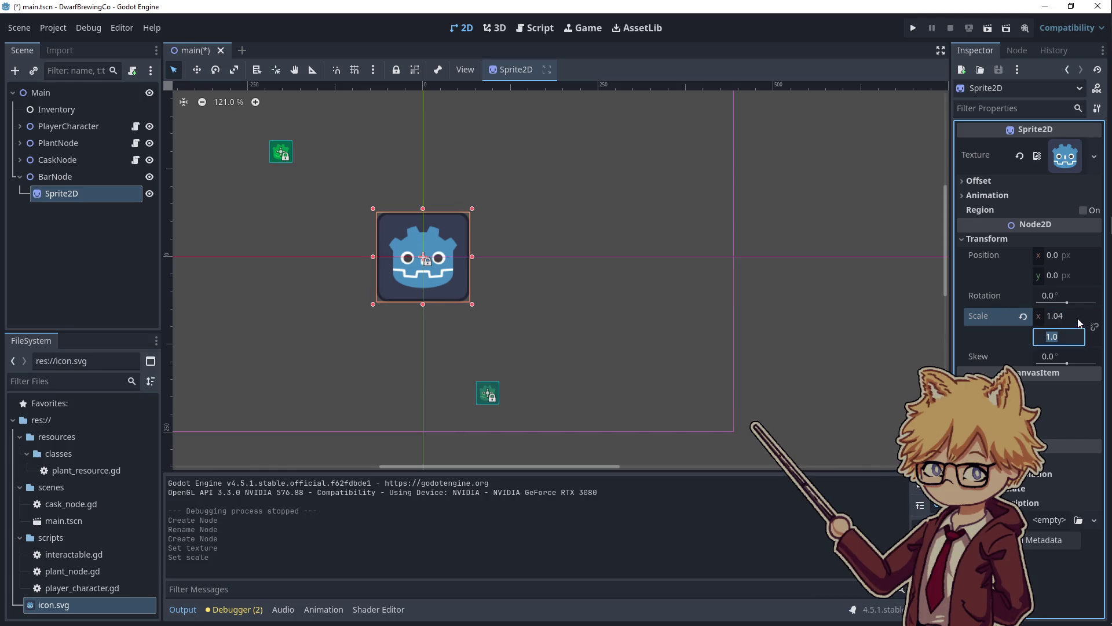
{"action": "left_click", "coordinate": [1074, 318]}
{"action": "type", "text": "/4"}
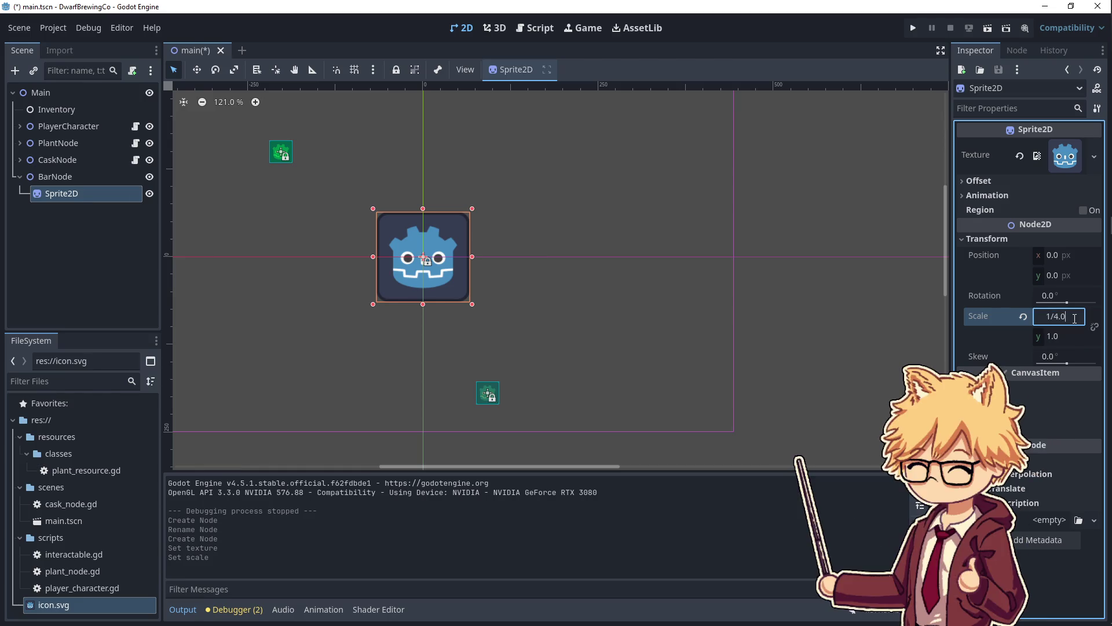
{"action": "key", "text": "Return"}
{"action": "left_click_drag", "start_coordinate": [430, 294], "coordinate": [543, 287]}
{"action": "key", "text": "ctrl+z"}
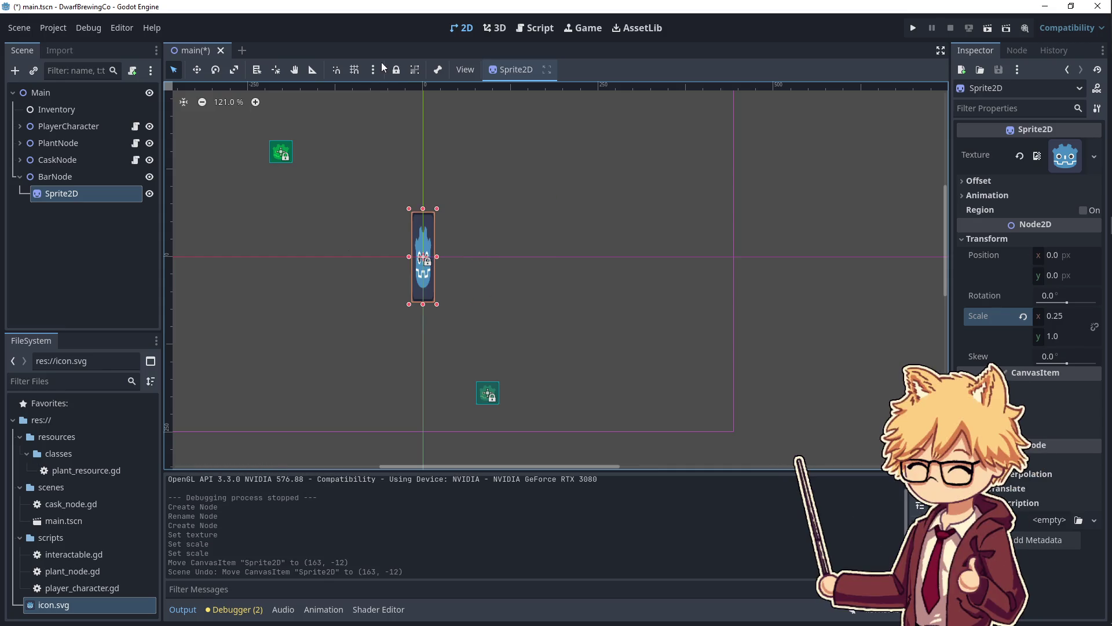
{"action": "left_click", "coordinate": [396, 70]}
Step: Move BarNode right of centre to about (275, -2)
{"action": "left_click", "coordinate": [430, 286]}
{"action": "left_click", "coordinate": [55, 176]}
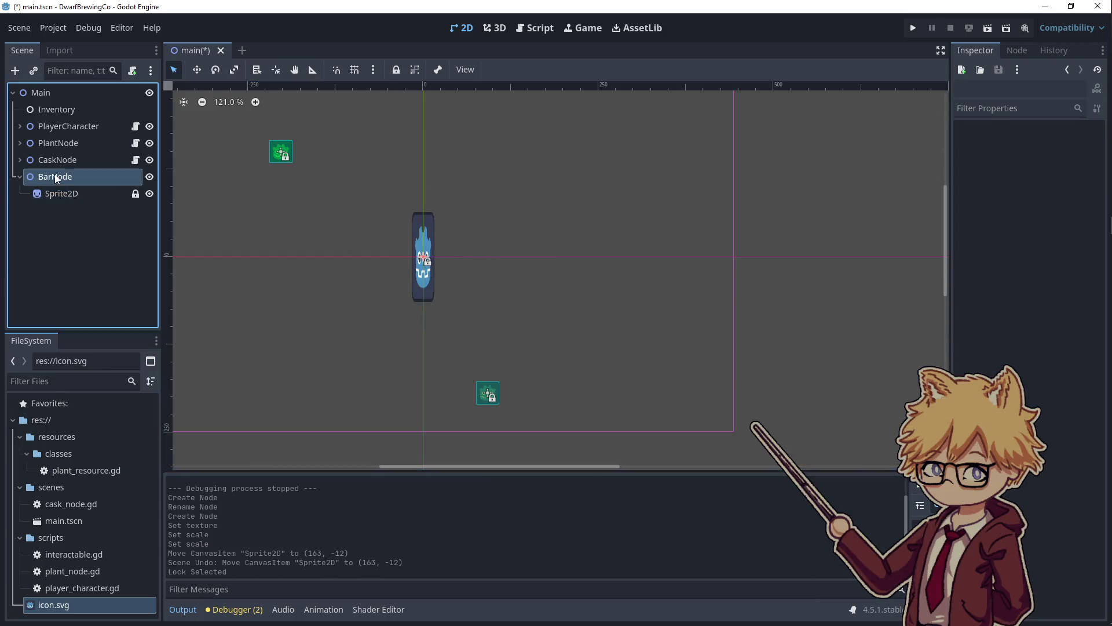
{"action": "mouse_move", "coordinate": [412, 283]}
{"action": "left_mouse_down"}
{"action": "mouse_move", "coordinate": [550, 272]}
{"action": "mouse_move", "coordinate": [561, 250]}
{"action": "mouse_move", "coordinate": [614, 266]}
{"action": "left_mouse_up"}
{"action": "left_click_drag", "start_coordinate": [485, 404], "coordinate": [476, 397]}
{"action": "key", "text": "ctrl+z"}
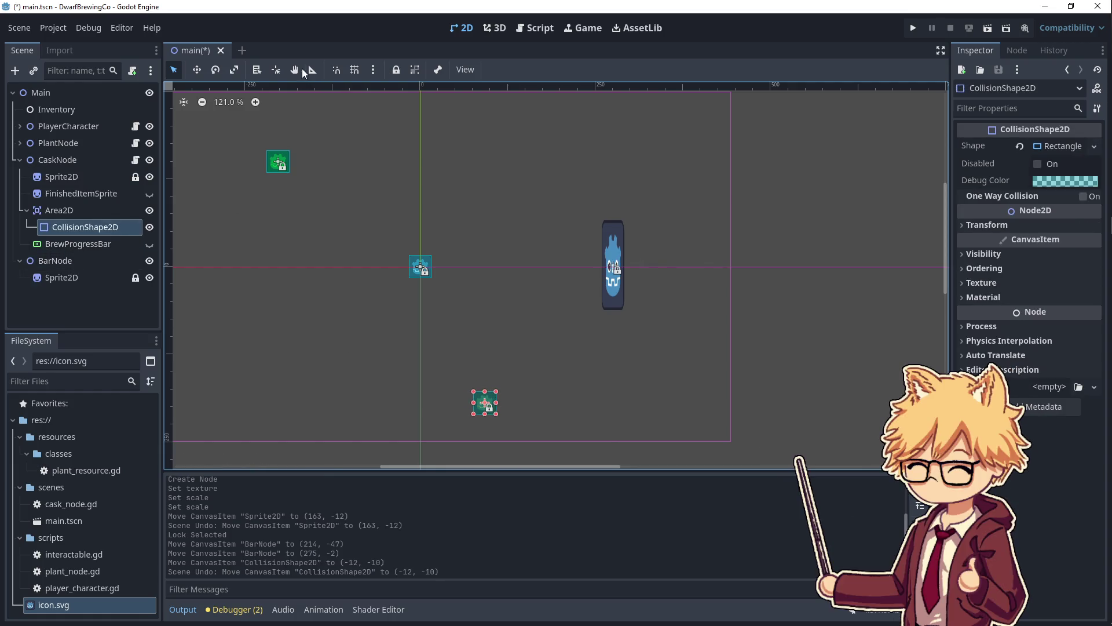
Step: Lock the cask's Area2D and CollisionShape2D, then move CaskNode up-left to (78, 149)
{"action": "left_click", "coordinate": [121, 212], "text": "ctrl"}
{"action": "left_click", "coordinate": [397, 70]}
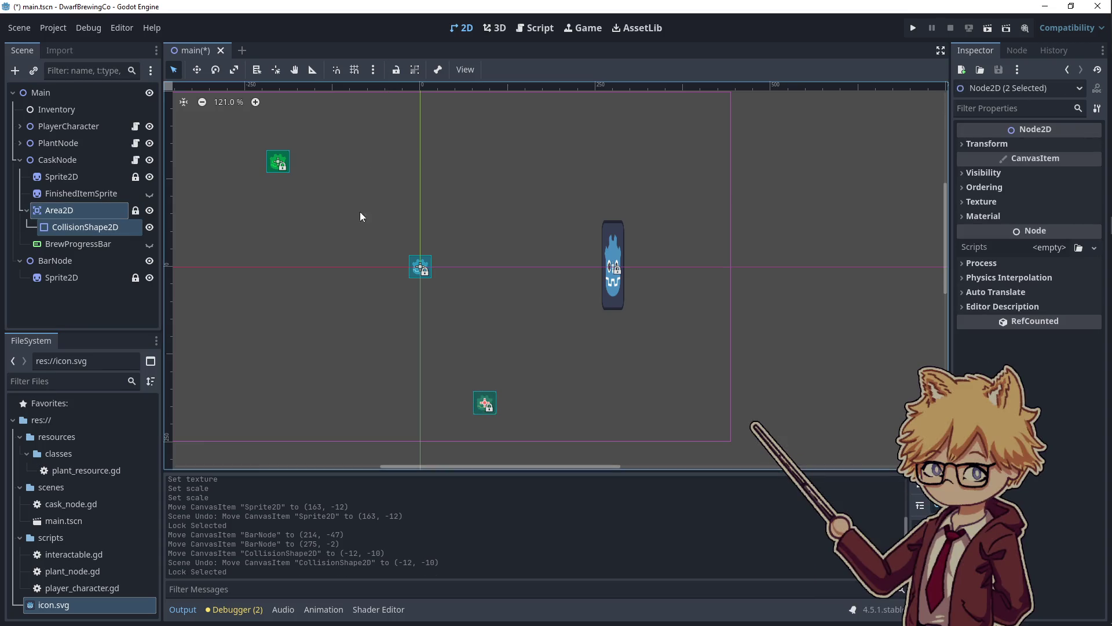
{"action": "left_click_drag", "start_coordinate": [485, 403], "coordinate": [465, 406]}
{"action": "key", "text": "ctrl+z"}
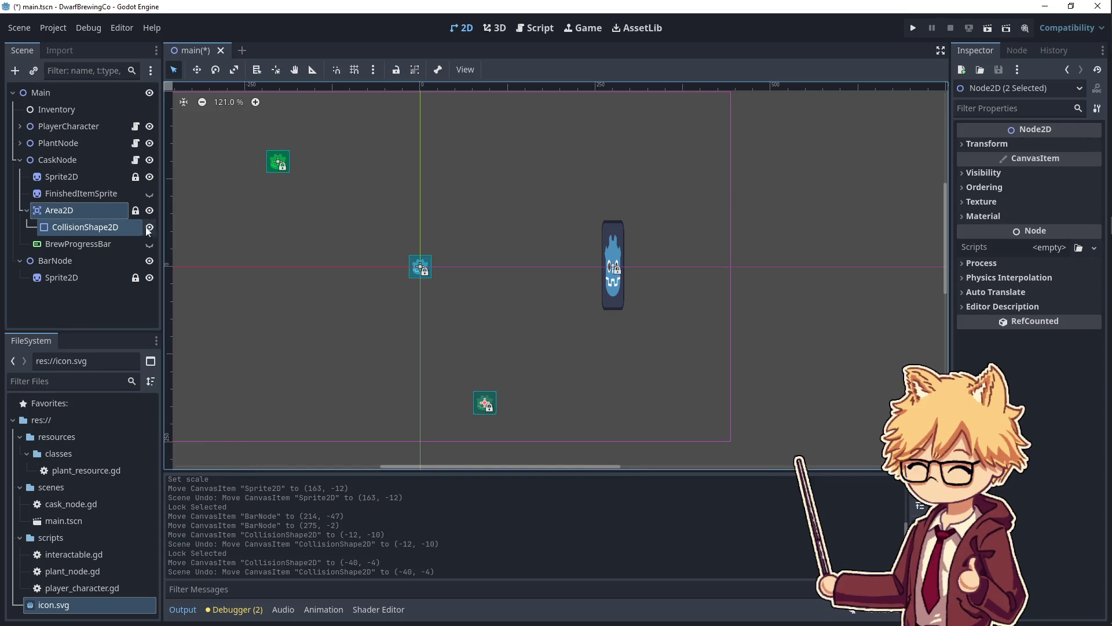
{"action": "left_click", "coordinate": [147, 230]}
{"action": "left_click", "coordinate": [396, 70]}
{"action": "mouse_move", "coordinate": [484, 402]}
{"action": "left_mouse_down"}
{"action": "mouse_move", "coordinate": [462, 385]}
{"action": "mouse_move", "coordinate": [476, 372]}
{"action": "left_mouse_up"}
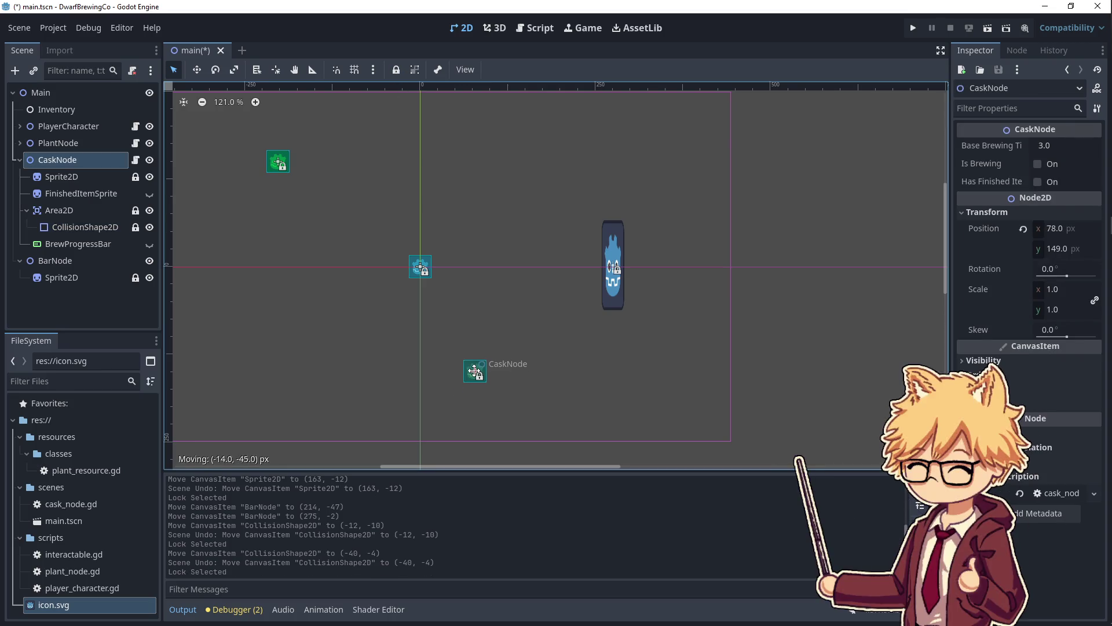
Step: Lock the plant's Area2D and collision shape, then move PlantNode down-right to (-172, -56)
{"action": "left_click", "coordinate": [281, 162]}
{"action": "left_click", "coordinate": [69, 176], "text": "ctrl"}
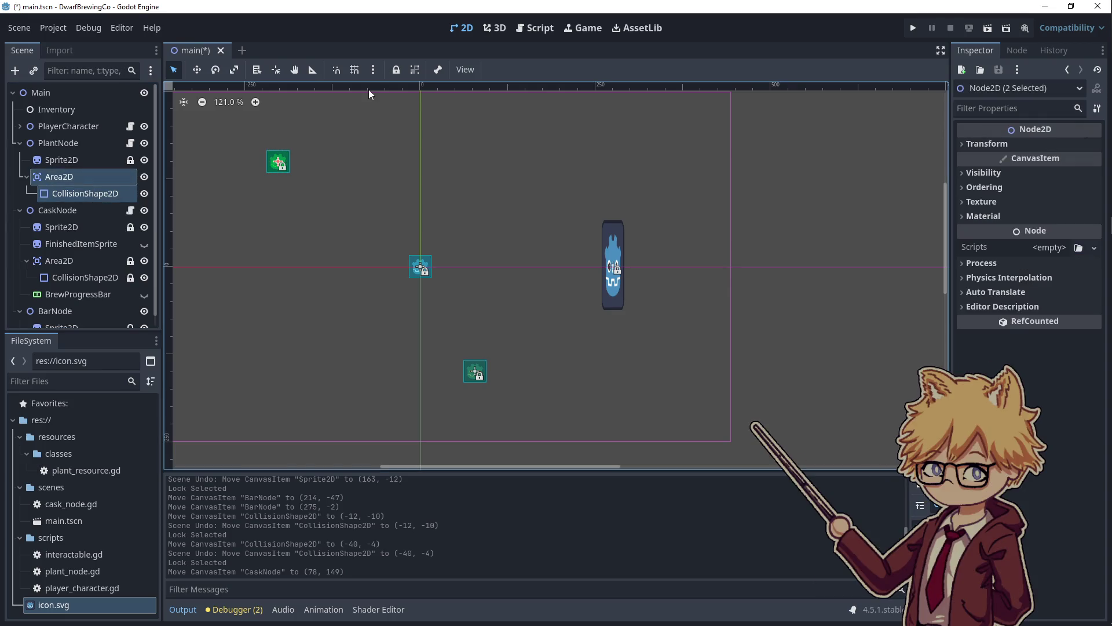
{"action": "left_click", "coordinate": [397, 70]}
{"action": "left_click_drag", "start_coordinate": [275, 167], "coordinate": [287, 203]}
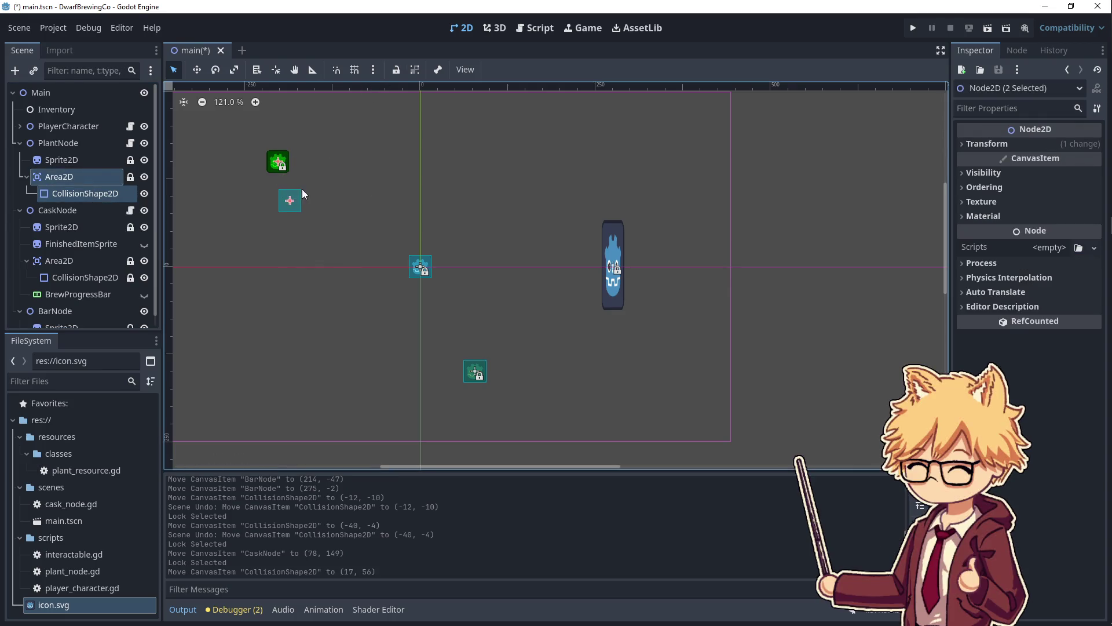
{"action": "key", "text": "ctrl+z"}
{"action": "left_click", "coordinate": [96, 194]}
{"action": "left_click", "coordinate": [397, 70]}
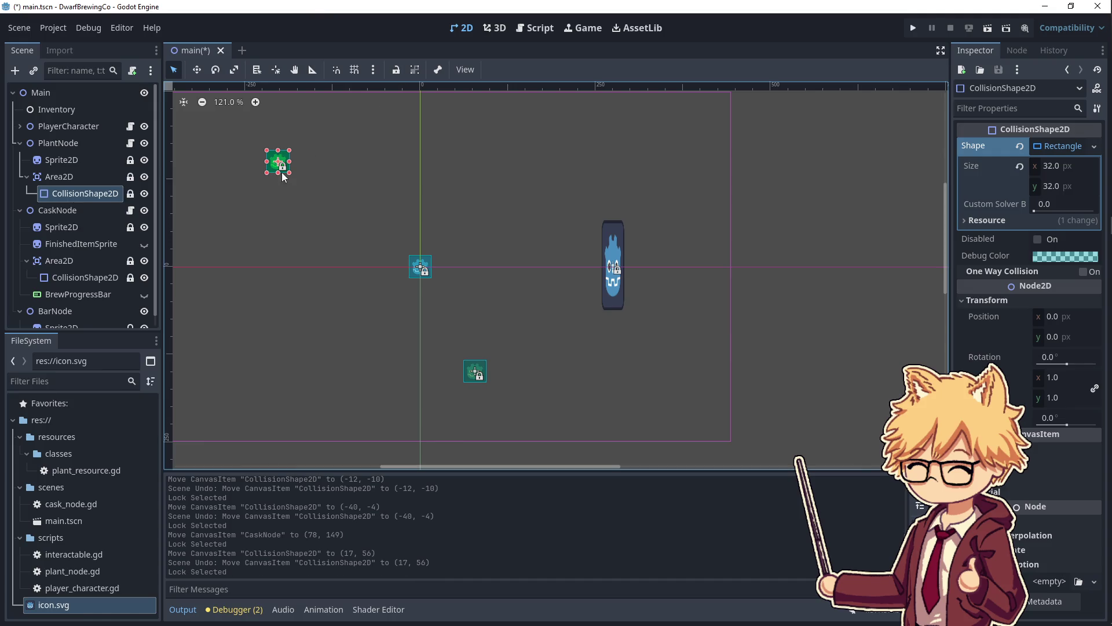
{"action": "left_click_drag", "start_coordinate": [280, 161], "coordinate": [301, 227]}
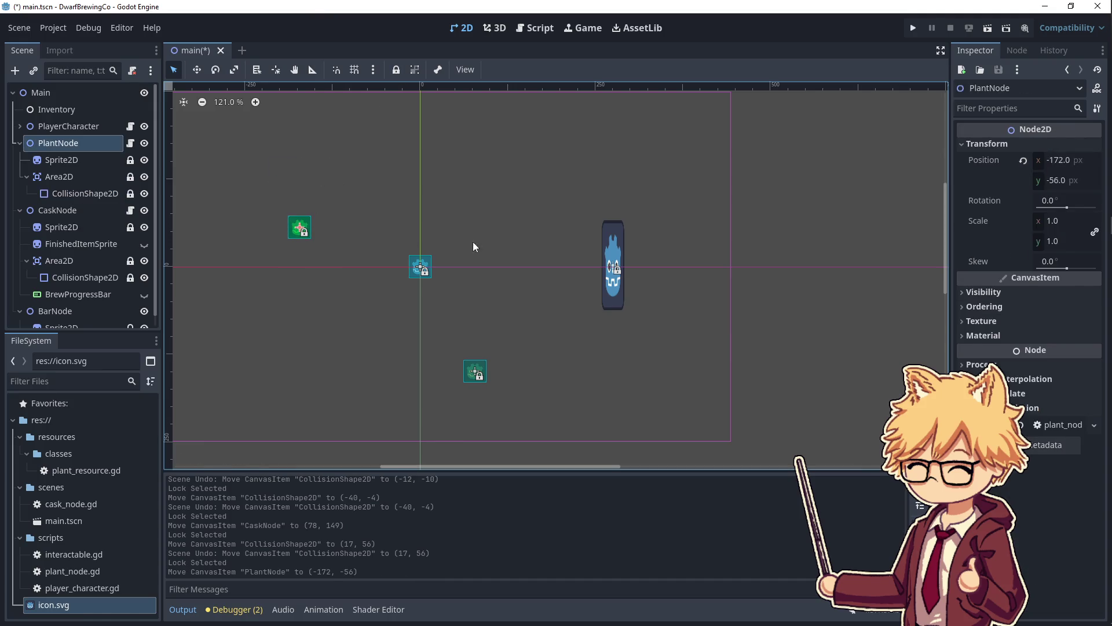
Step: Select PlantNode, the player's ToolHitbox and then BarNode on the canvas
{"action": "left_click", "coordinate": [440, 234]}
{"action": "left_click", "coordinate": [303, 230]}
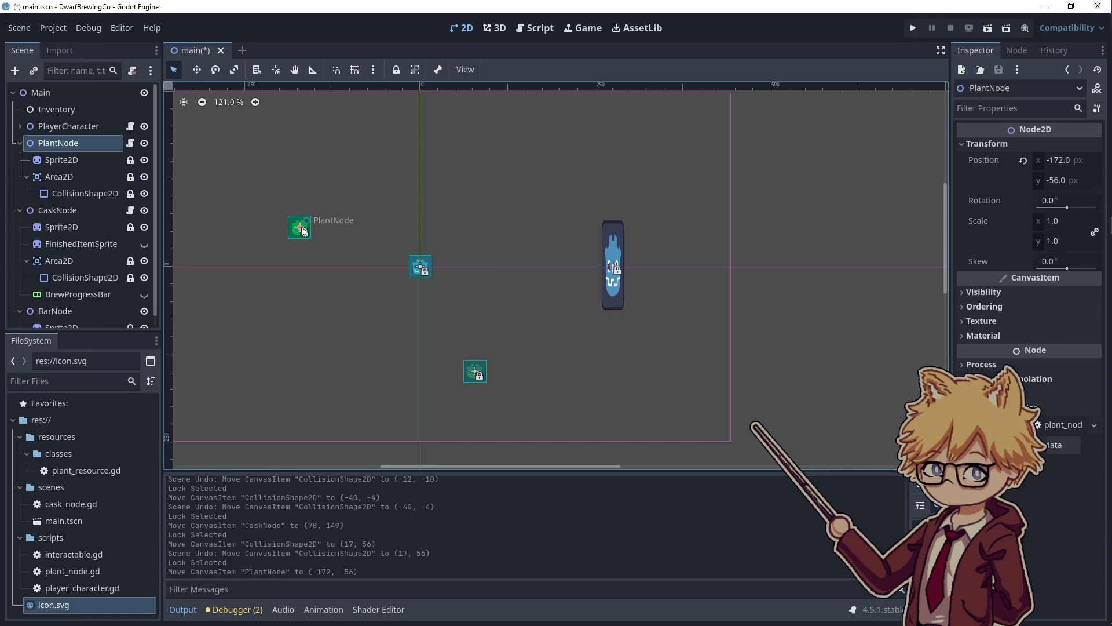
{"action": "left_click", "coordinate": [412, 257]}
{"action": "left_click", "coordinate": [623, 288]}
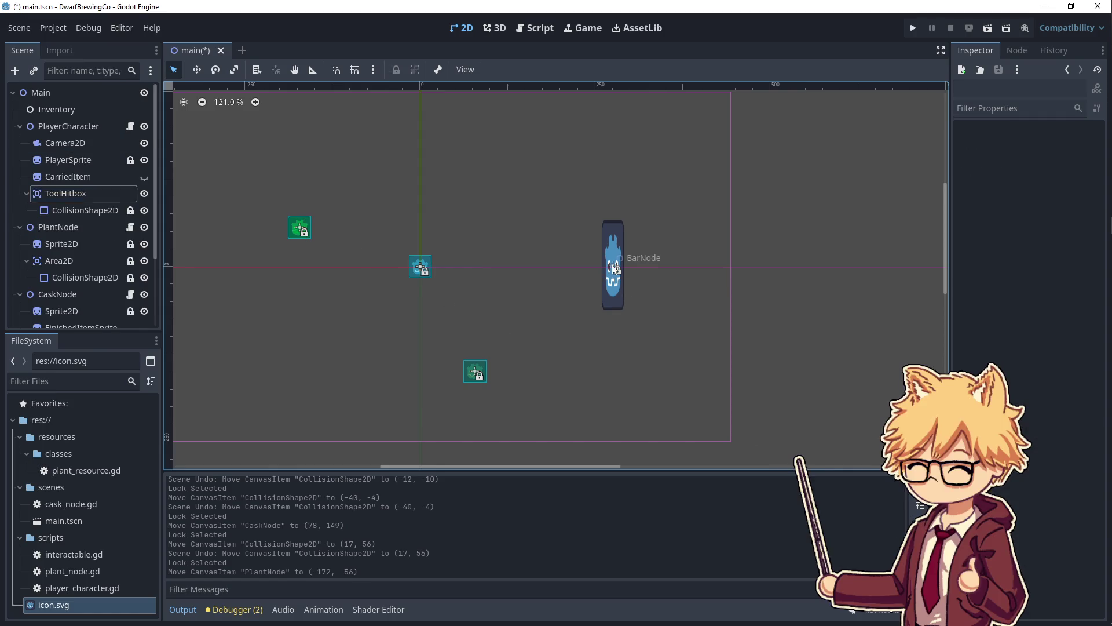
Step: Attach a new bar_node.gd script to BarNode, saved in the project's scripts folder
{"action": "scroll", "coordinate": [107, 290], "scroll_direction": "down", "scroll_amount": 1}
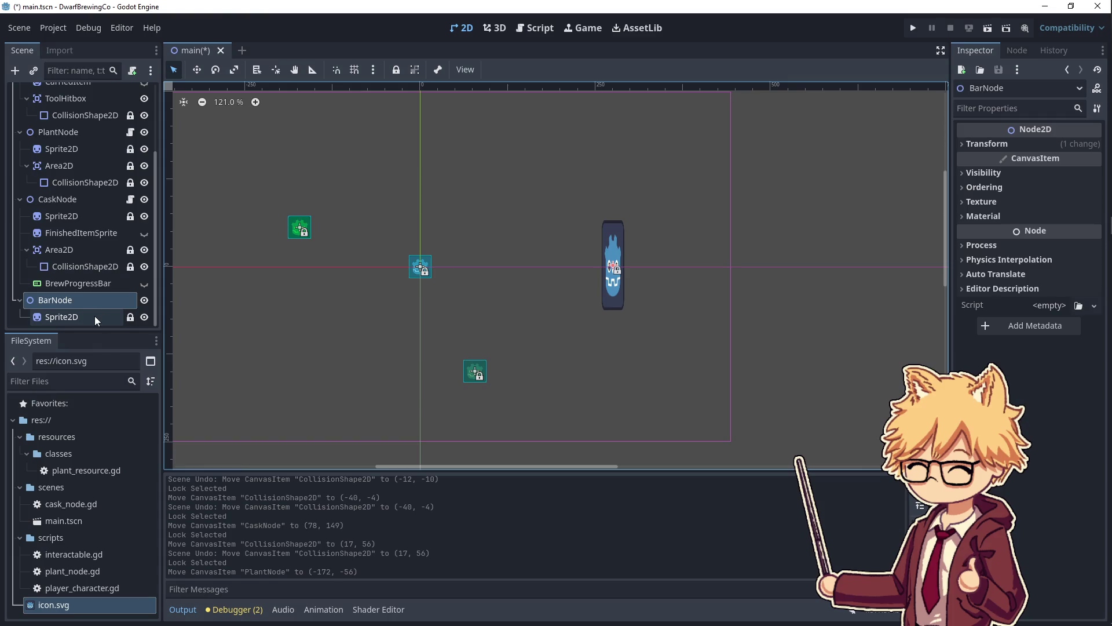
{"action": "right_click", "coordinate": [92, 304]}
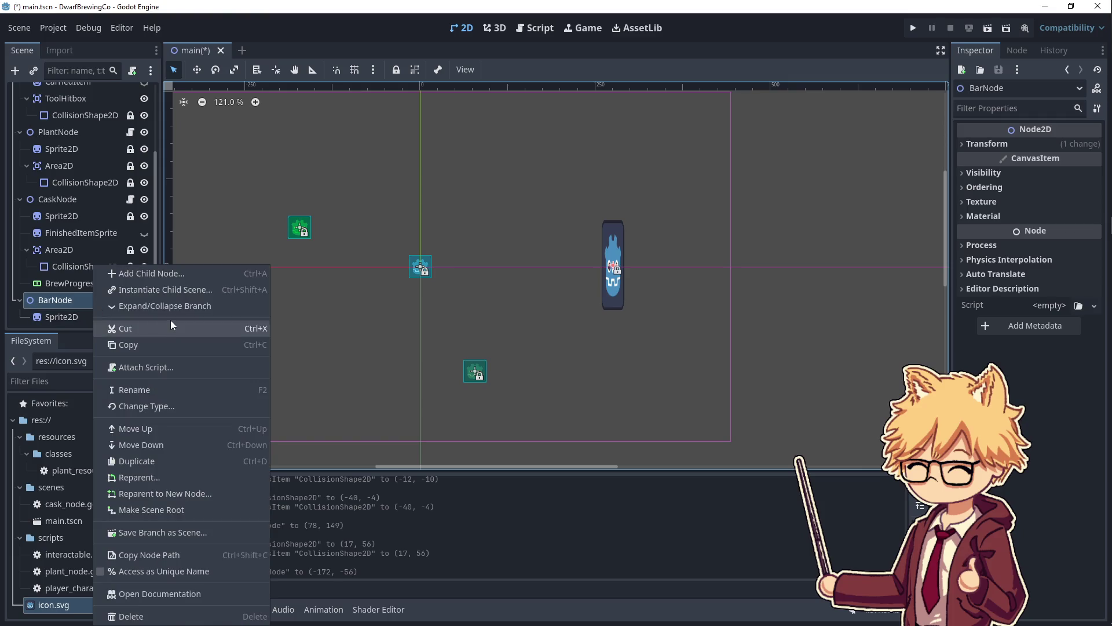
{"action": "left_click", "coordinate": [175, 365]}
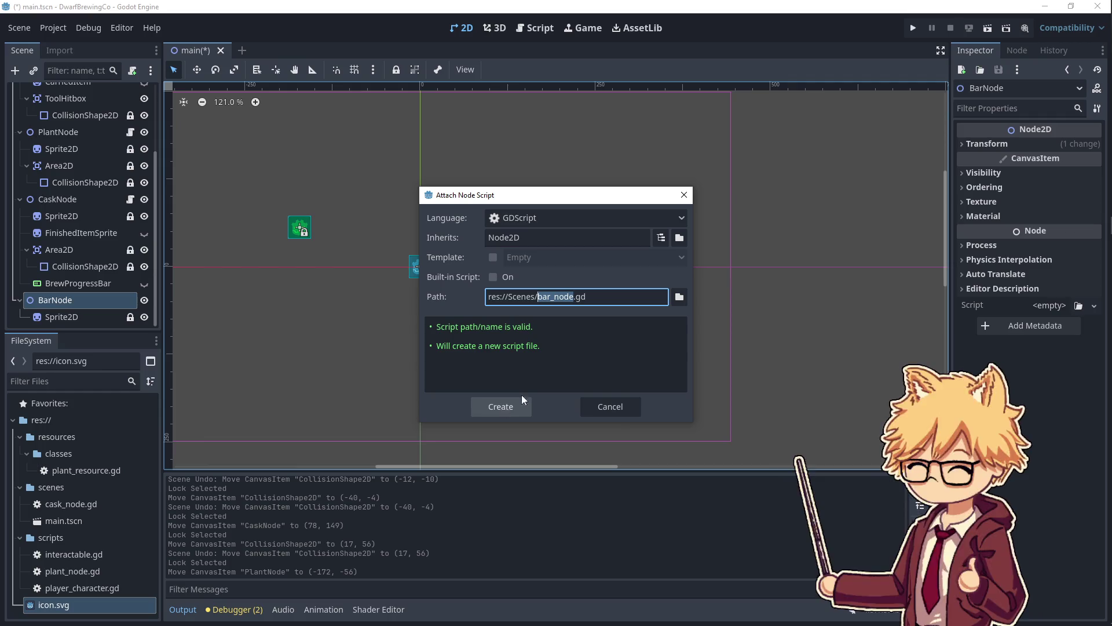
{"action": "left_click", "coordinate": [680, 297]}
{"action": "left_click", "coordinate": [293, 124]}
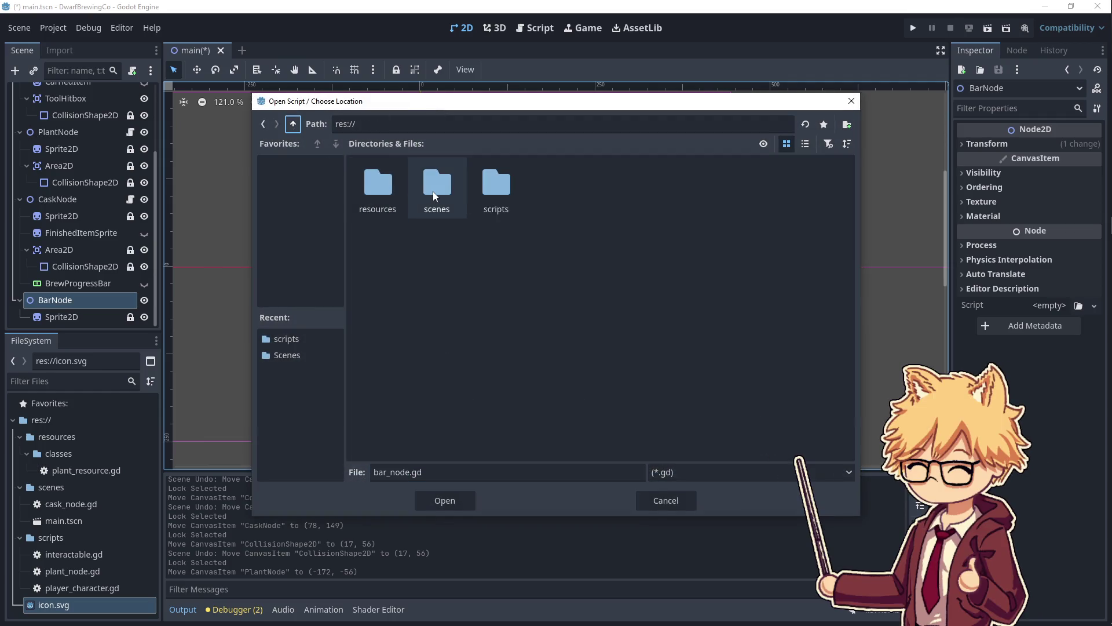
{"action": "double_click", "coordinate": [499, 188]}
{"action": "left_click", "coordinate": [445, 501]}
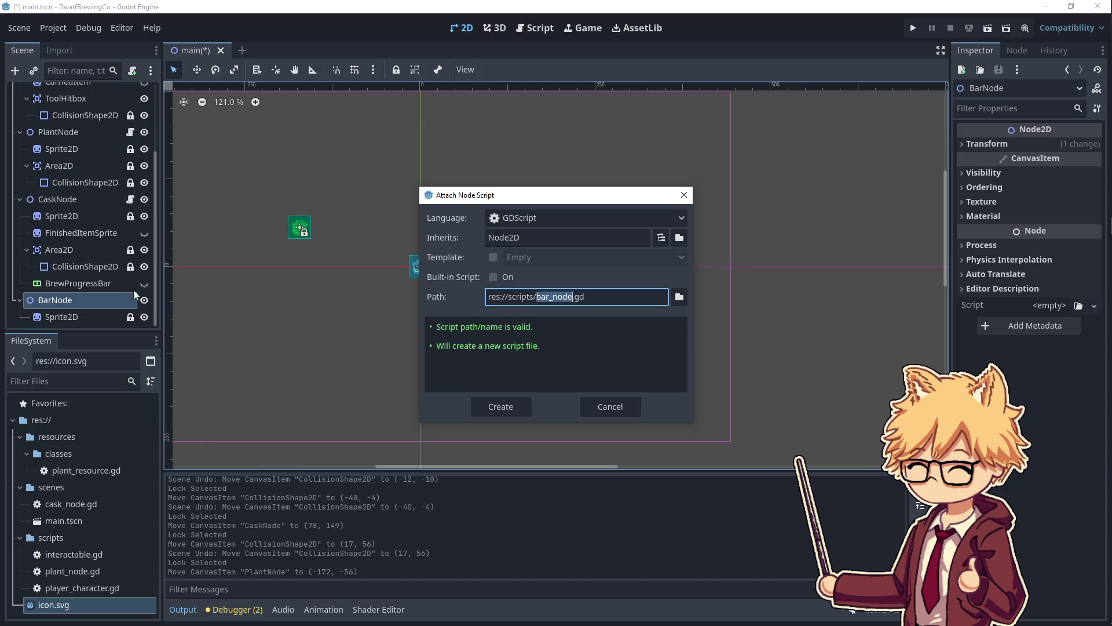
{"action": "left_click", "coordinate": [517, 400]}
Step: Write 'class_name BarNode extends Interactable' with a stub interact(player_character) function containing pass
{"action": "type", "text": "class_n"}
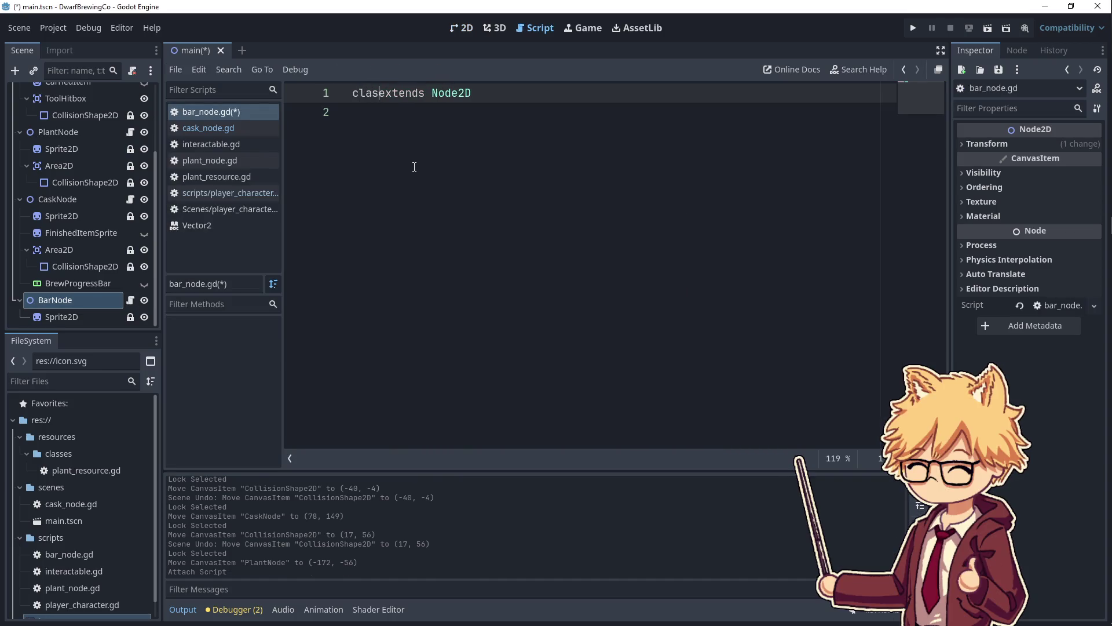
{"action": "type", "text": "ame BarN"}
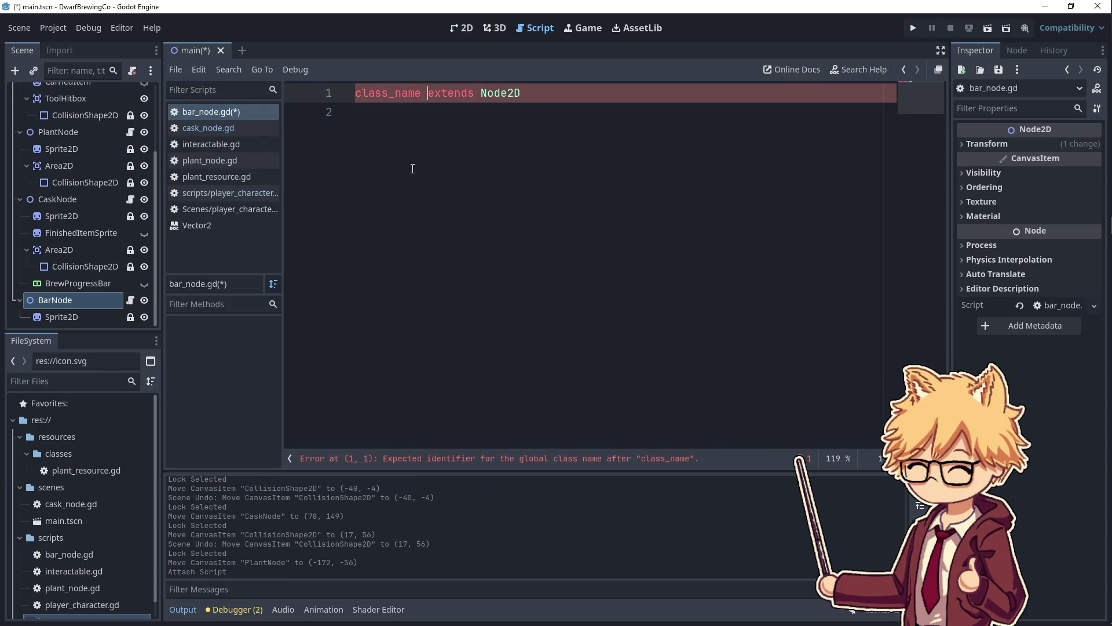
{"action": "type", "text": "ode"}
{"action": "double_click", "coordinate": [543, 94]}
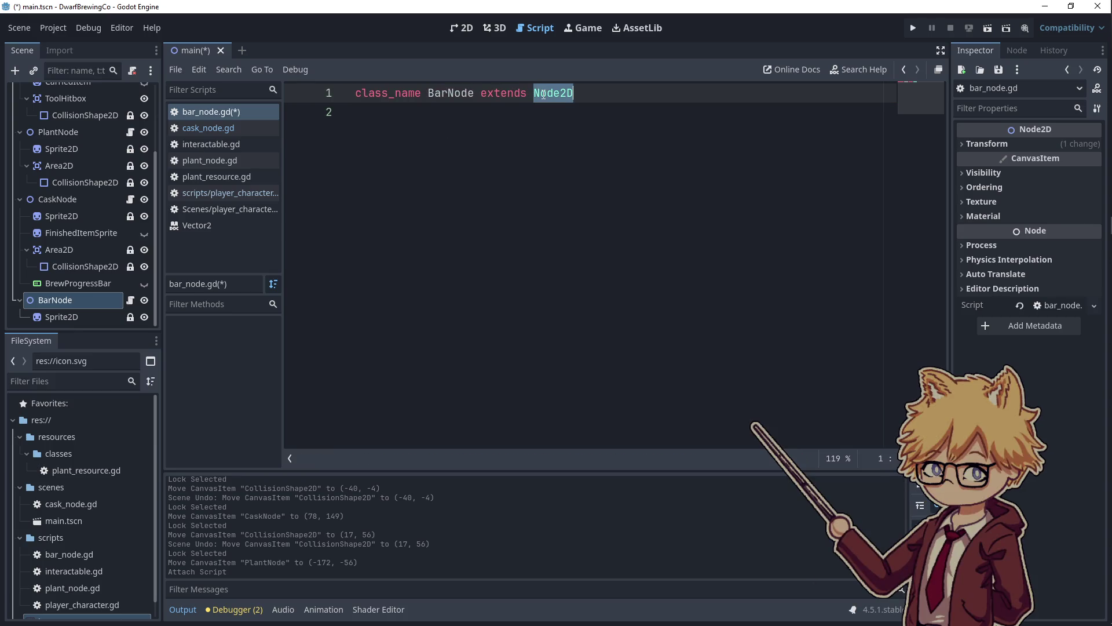
{"action": "type", "text": "I"}
{"action": "key", "text": "Return"}
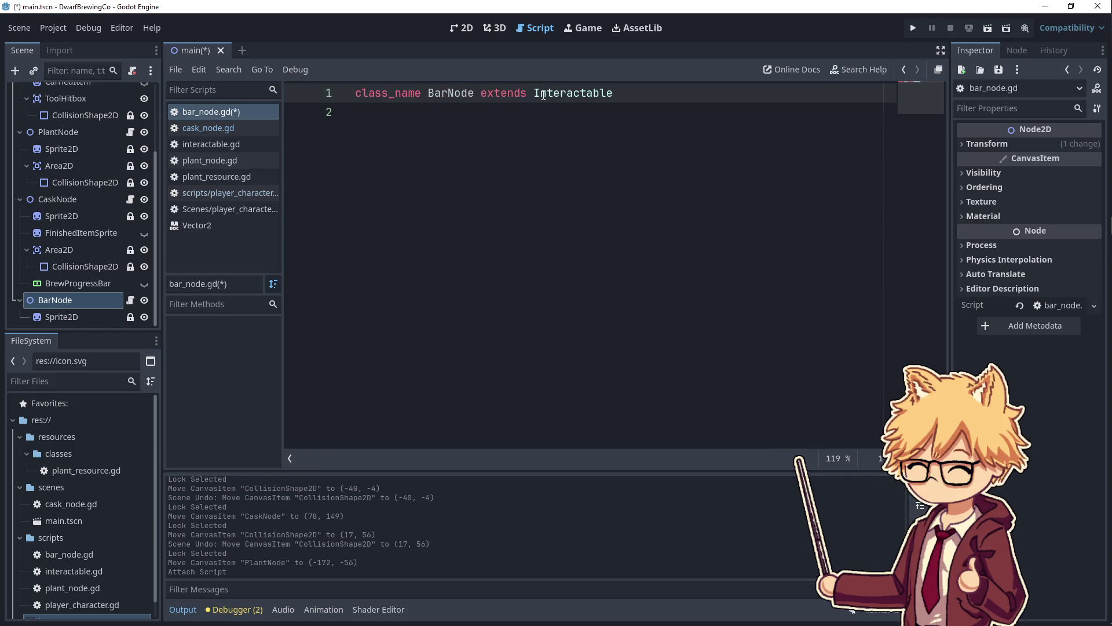
{"action": "key", "text": "Return"}
{"action": "key", "text": "Down"}
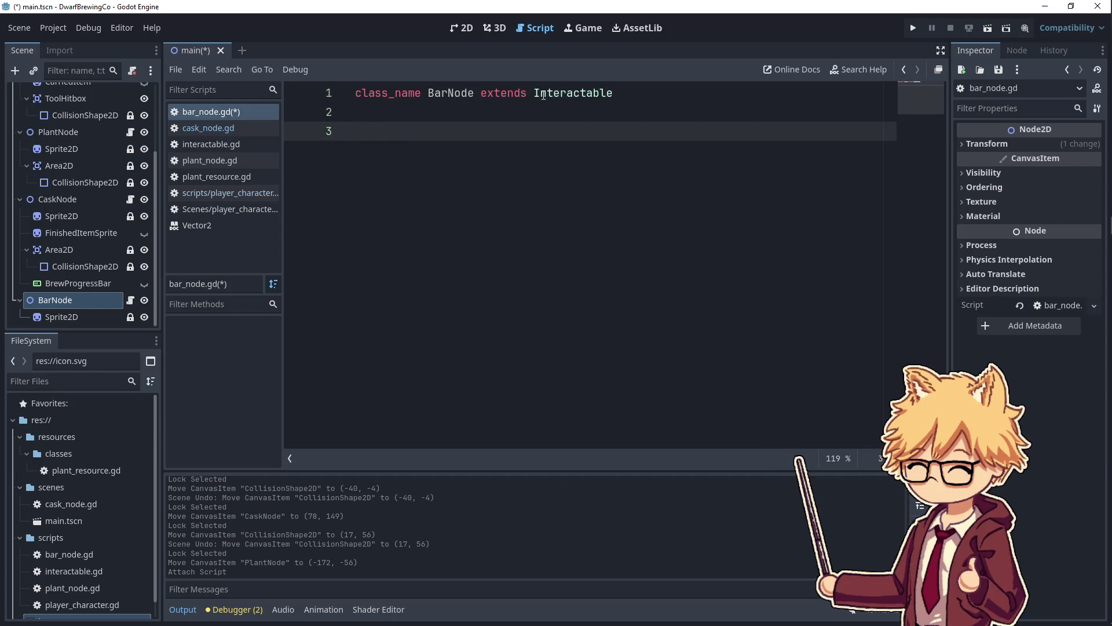
{"action": "key", "text": "BackSpace"}
{"action": "key", "text": "BackSpace"}
{"action": "type", "text": "int"}
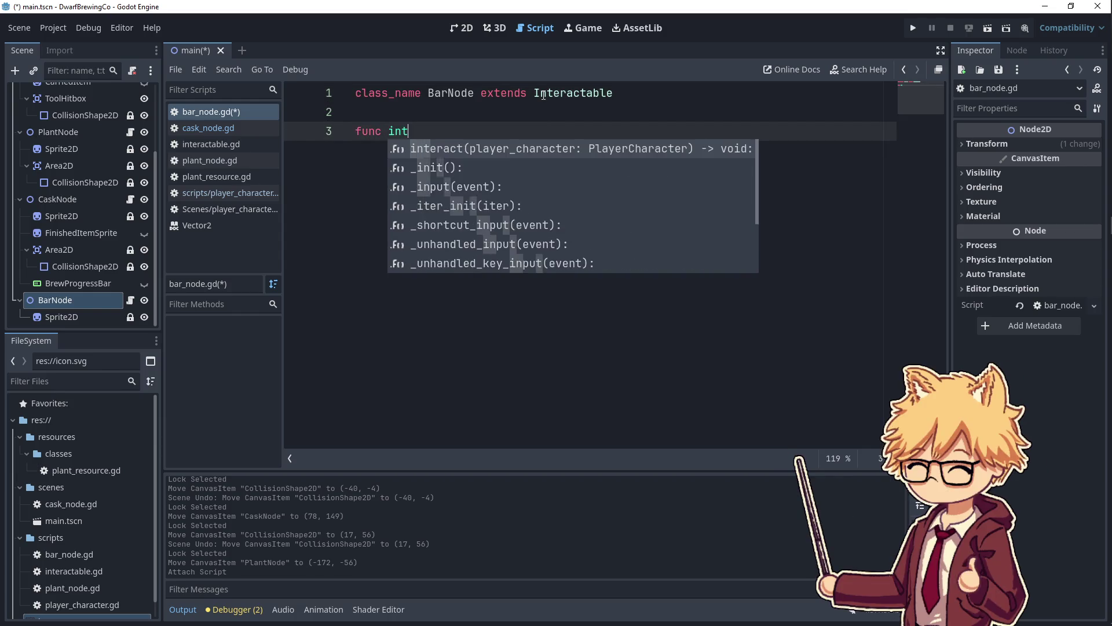
{"action": "key", "text": "Return"}
{"action": "key", "text": "Return"}
{"action": "type", "text": "pass"}
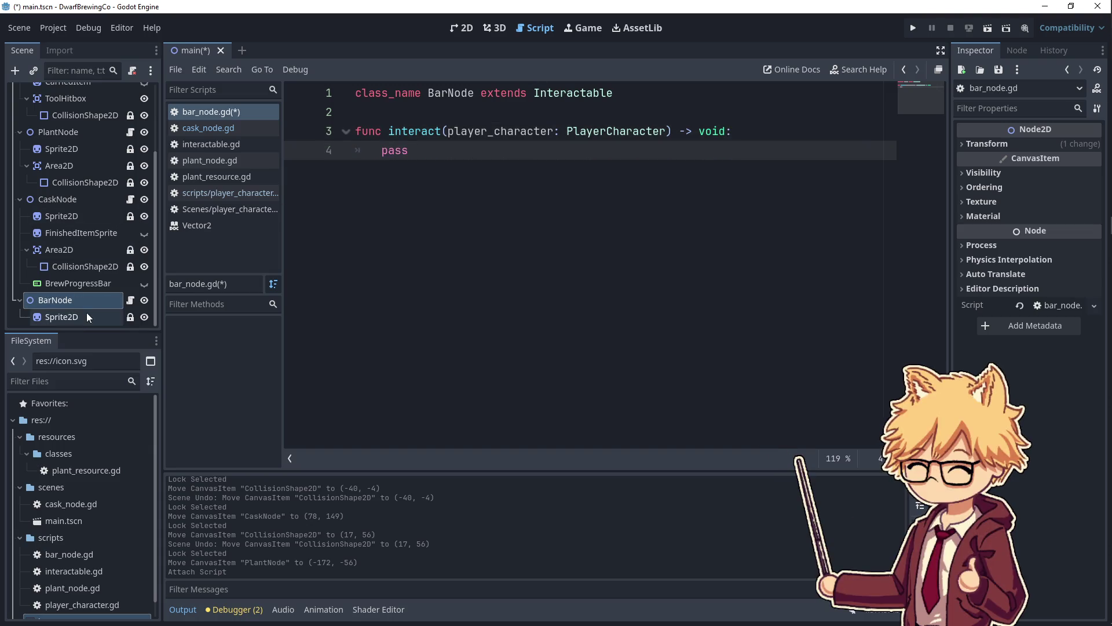
Step: Select BarNode's Sprite2D and return to the 2D scene view
{"action": "right_click", "coordinate": [87, 303]}
{"action": "left_click", "coordinate": [458, 255]}
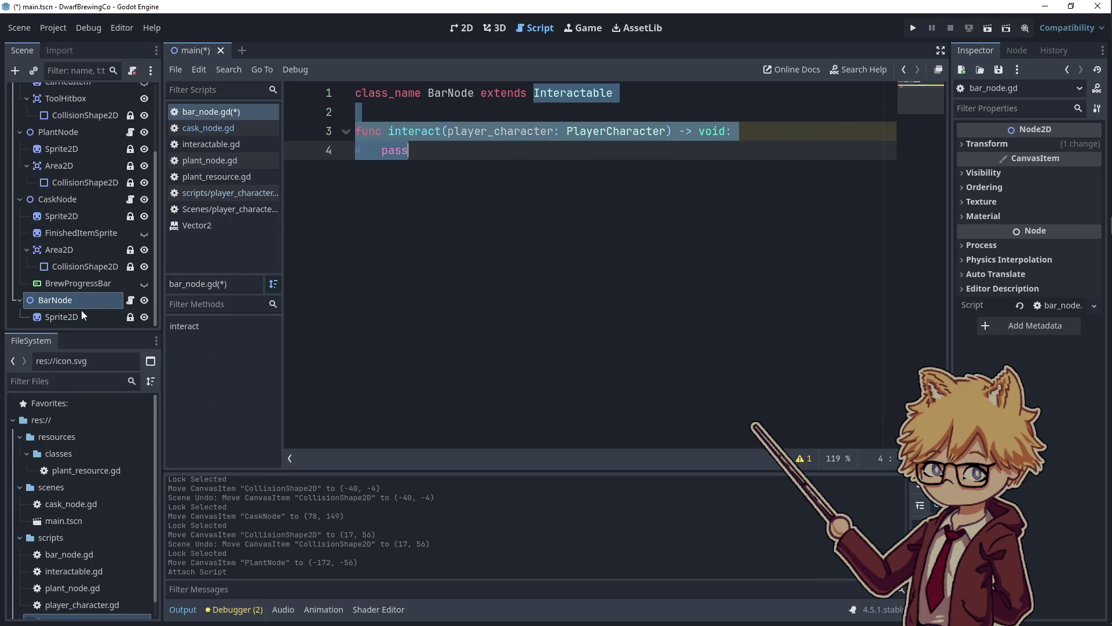
{"action": "left_click", "coordinate": [61, 317]}
{"action": "left_click", "coordinate": [462, 27]}
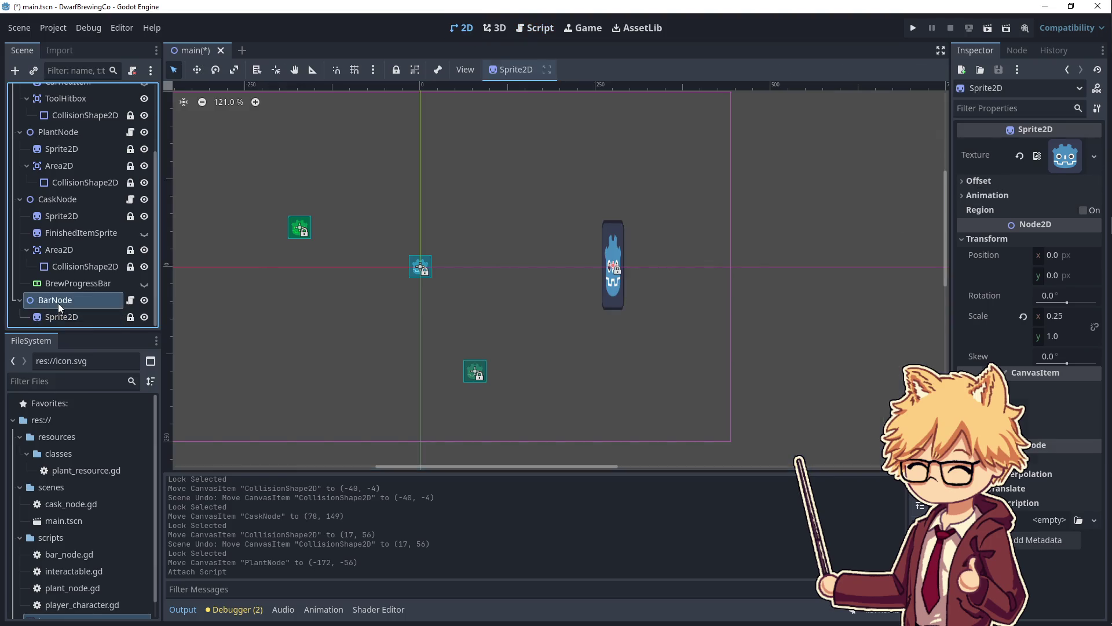
Step: Set the BarNode sprite's Self Modulate to dark orange (216, 114, 0) and run the game with F5
{"action": "left_click", "coordinate": [970, 109]}
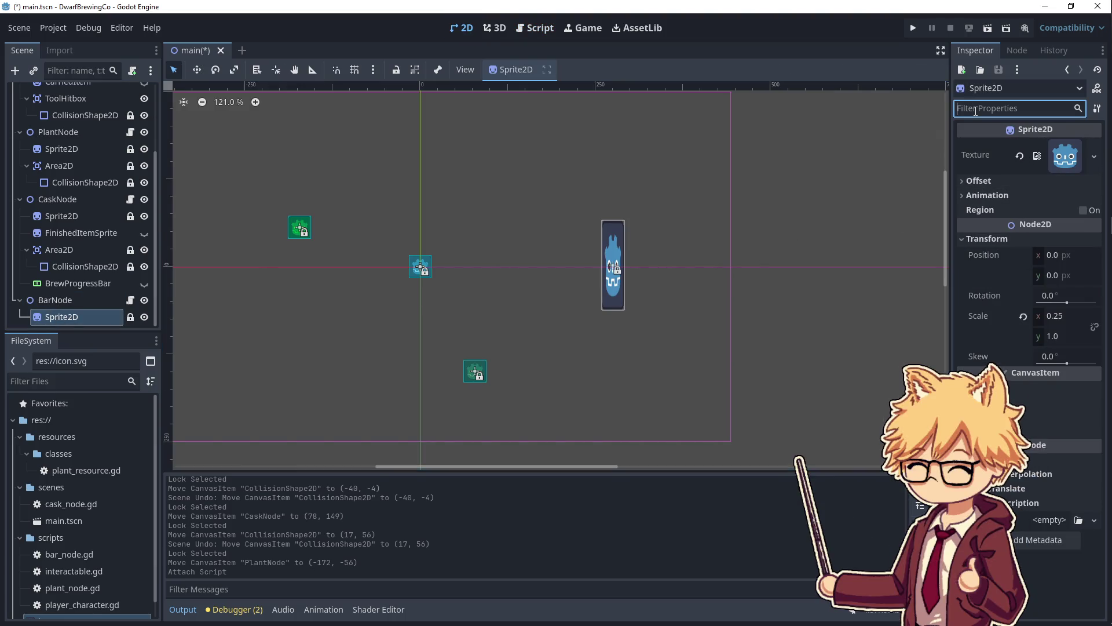
{"action": "type", "text": "self"}
{"action": "left_click", "coordinate": [1011, 173]}
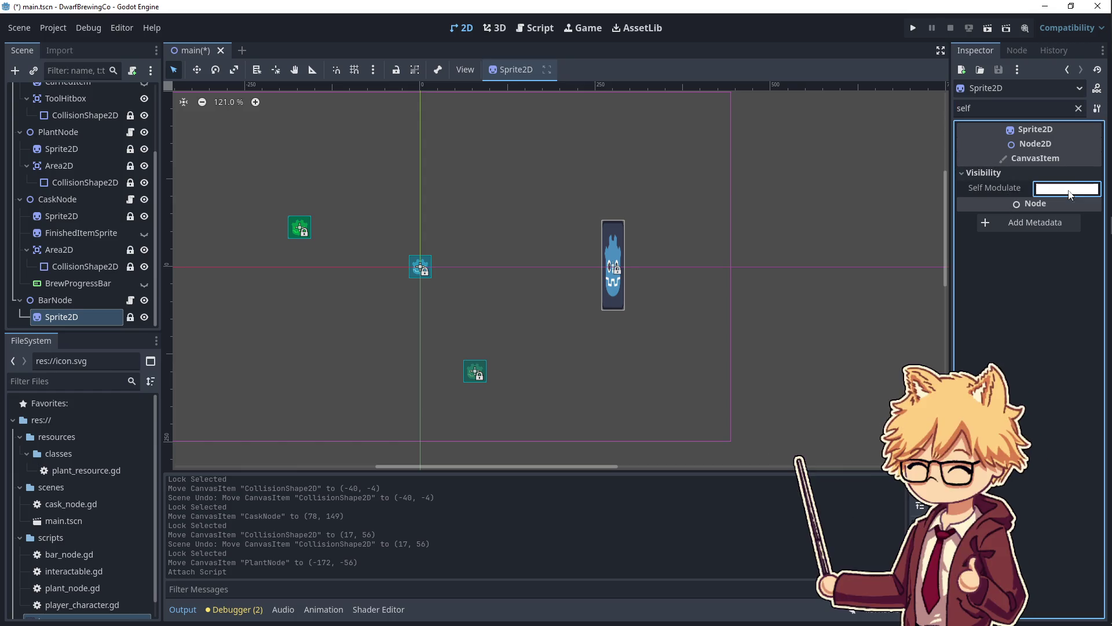
{"action": "left_click", "coordinate": [1068, 188]}
{"action": "left_click", "coordinate": [1074, 238]}
{"action": "left_click_drag", "start_coordinate": [1074, 238], "coordinate": [1076, 310]}
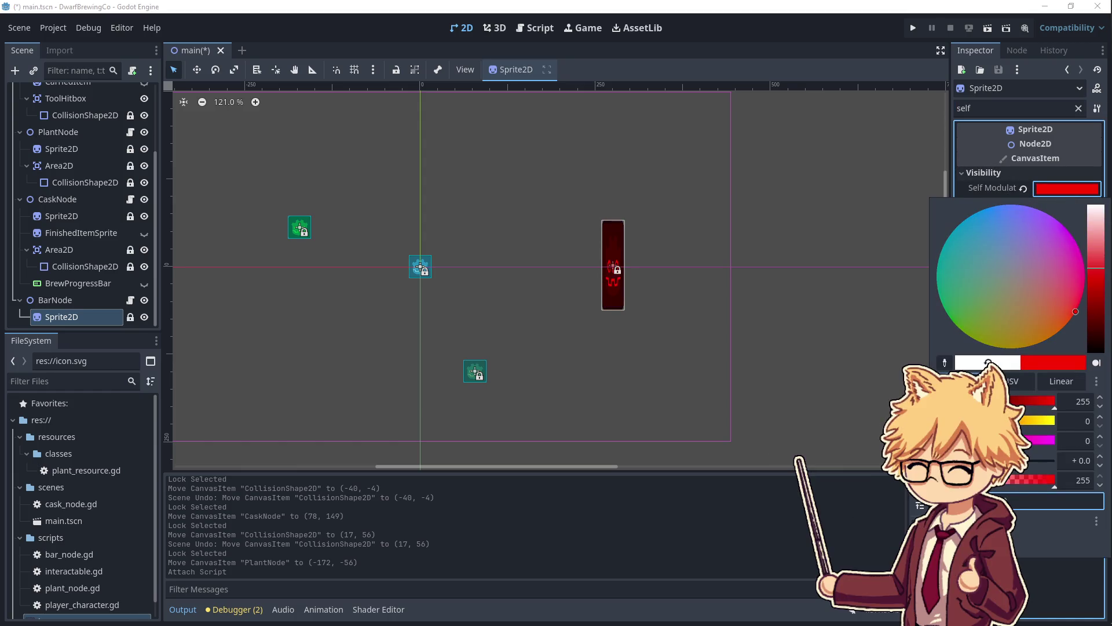
{"action": "mouse_move", "coordinate": [1014, 402]}
{"action": "left_mouse_down"}
{"action": "mouse_move", "coordinate": [968, 401]}
{"action": "mouse_move", "coordinate": [1058, 425]}
{"action": "mouse_move", "coordinate": [1032, 421]}
{"action": "mouse_move", "coordinate": [992, 440]}
{"action": "left_mouse_up"}
{"action": "left_click", "coordinate": [1025, 440]}
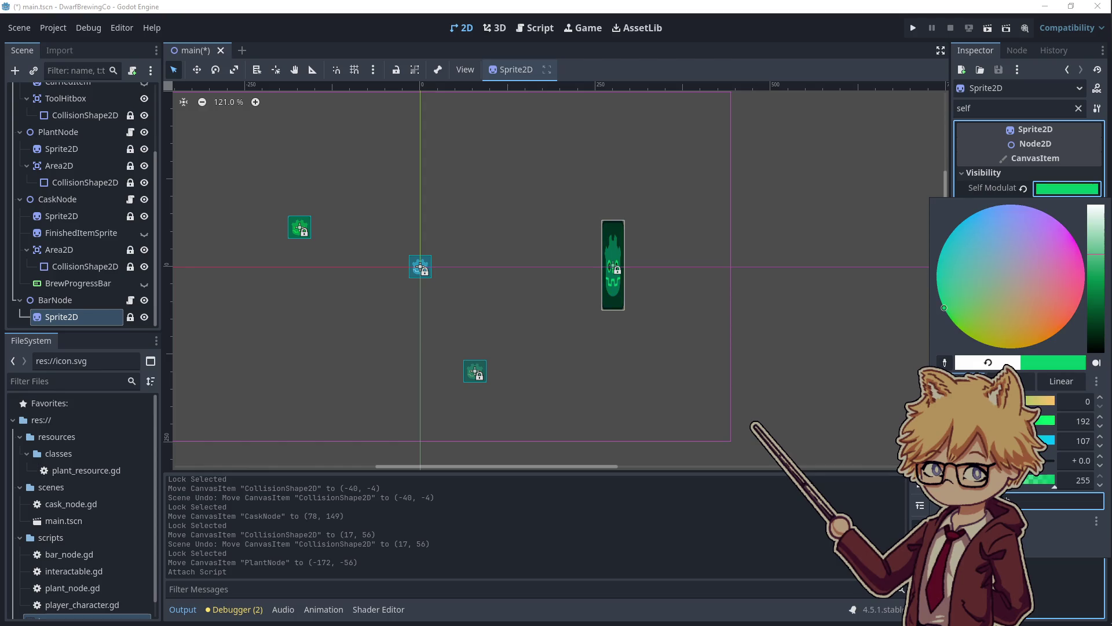
{"action": "mouse_move", "coordinate": [985, 402]}
{"action": "left_mouse_down"}
{"action": "mouse_move", "coordinate": [1054, 402]}
{"action": "mouse_move", "coordinate": [1037, 428]}
{"action": "mouse_move", "coordinate": [1007, 421]}
{"action": "left_mouse_up"}
{"action": "left_click_drag", "start_coordinate": [1099, 272], "coordinate": [1100, 268]}
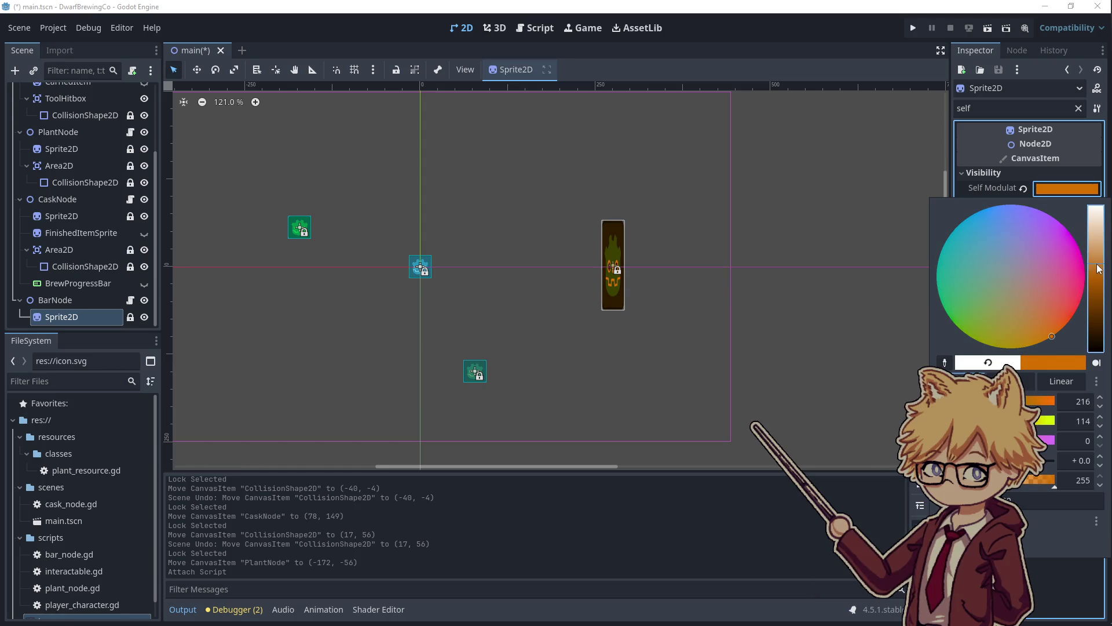
{"action": "left_click", "coordinate": [785, 241]}
{"action": "key", "text": "F5"}
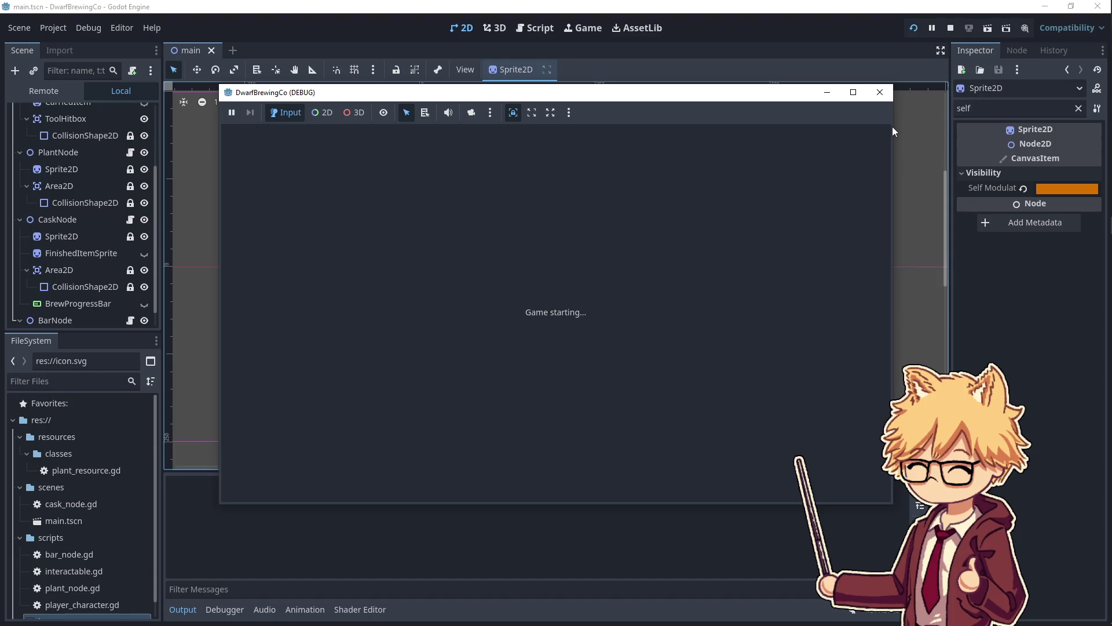
Step: Walk the player around the DwarfBrewingCo debug window up to the orange bar, then close the game
{"action": "key", "text": "Right"}
{"action": "key", "text": "Down"}
{"action": "key", "text": "Left"}
{"action": "key", "text": "Up"}
{"action": "key", "text": "Left"}
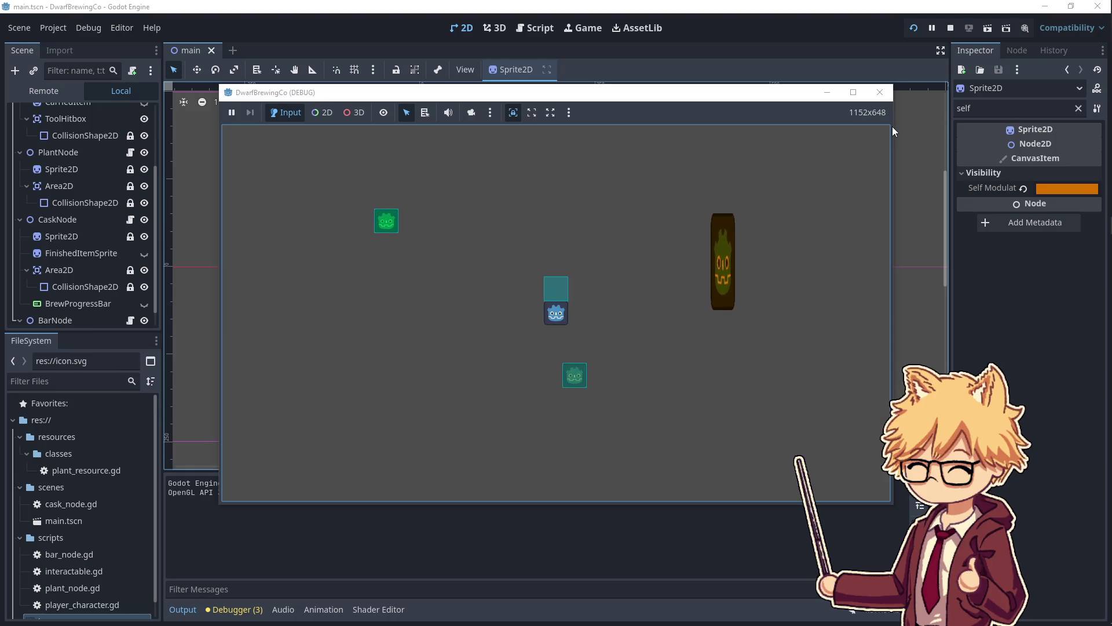
{"action": "key", "text": "Down"}
{"action": "key", "text": "Right"}
{"action": "key", "text": "Down"}
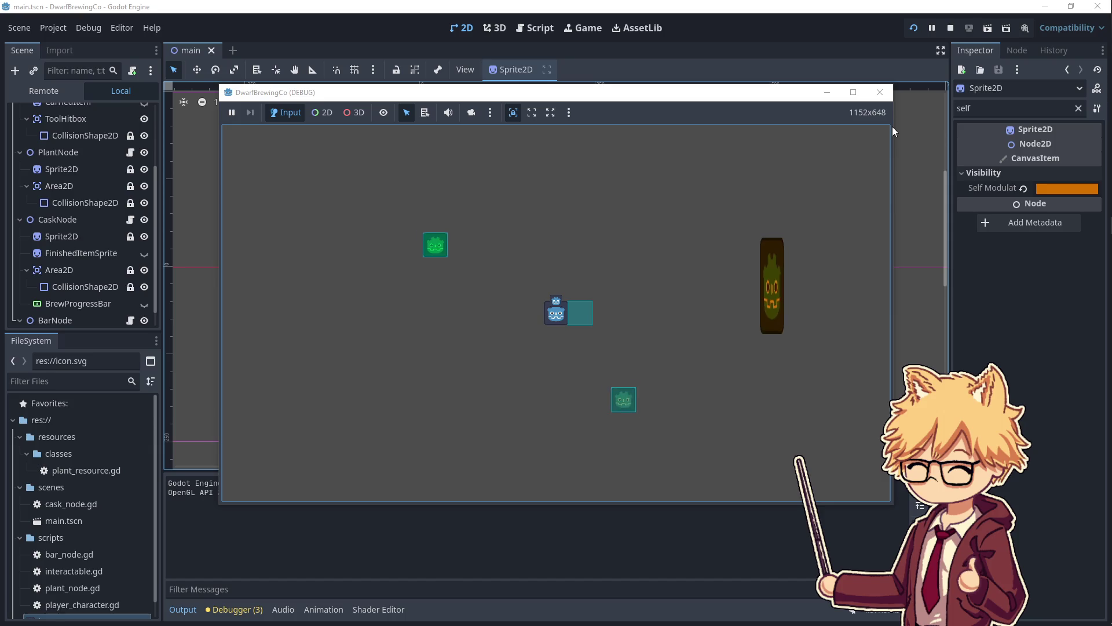
{"action": "key", "text": "Up"}
{"action": "key", "text": "Down"}
{"action": "key", "text": "Right"}
{"action": "key", "text": "Up"}
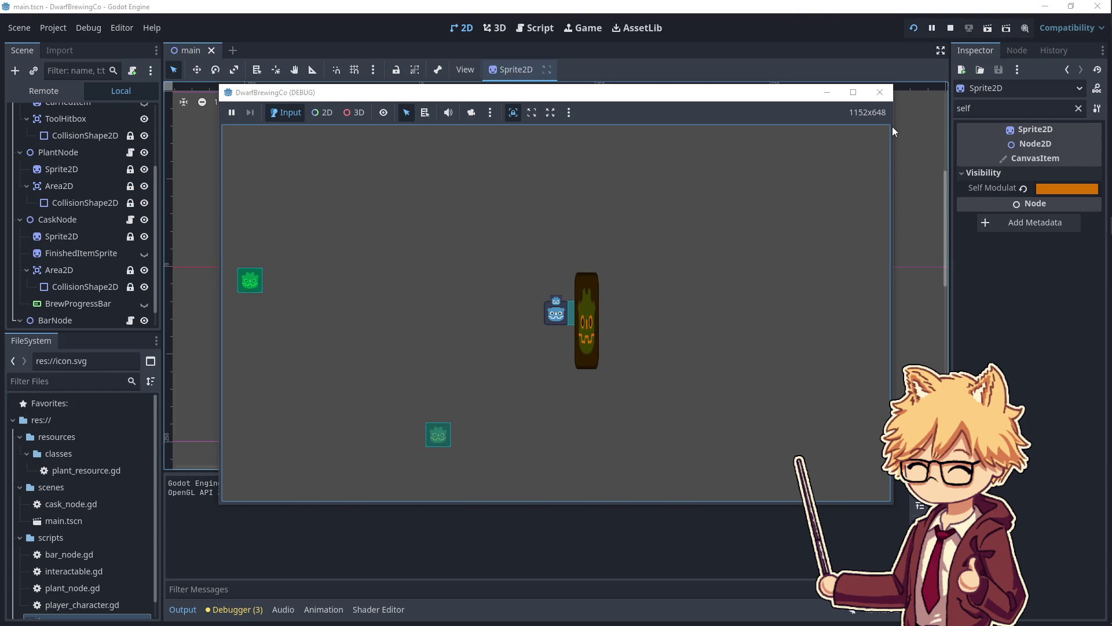
{"action": "left_click", "coordinate": [888, 95]}
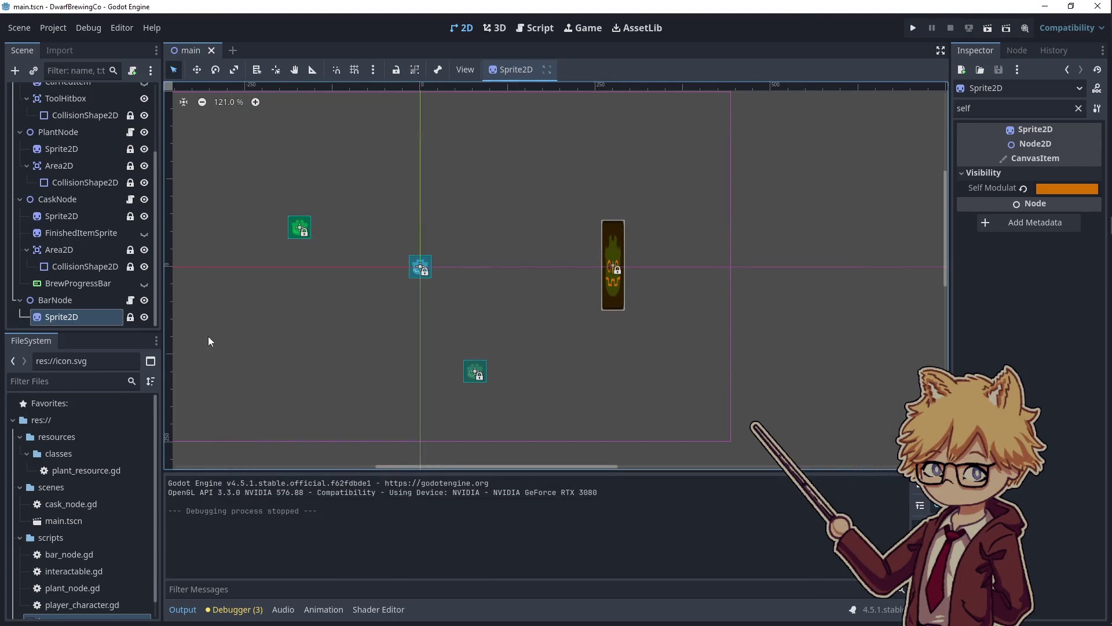
Step: Add an Area2D child to BarNode and a CollisionShape2D child under that Area2D
{"action": "right_click", "coordinate": [54, 300]}
{"action": "left_click", "coordinate": [133, 240]}
{"action": "type", "text": "area"}
{"action": "key", "text": "Return"}
{"action": "right_click", "coordinate": [73, 316]}
{"action": "left_click", "coordinate": [139, 272]}
{"action": "type", "text": "colli"}
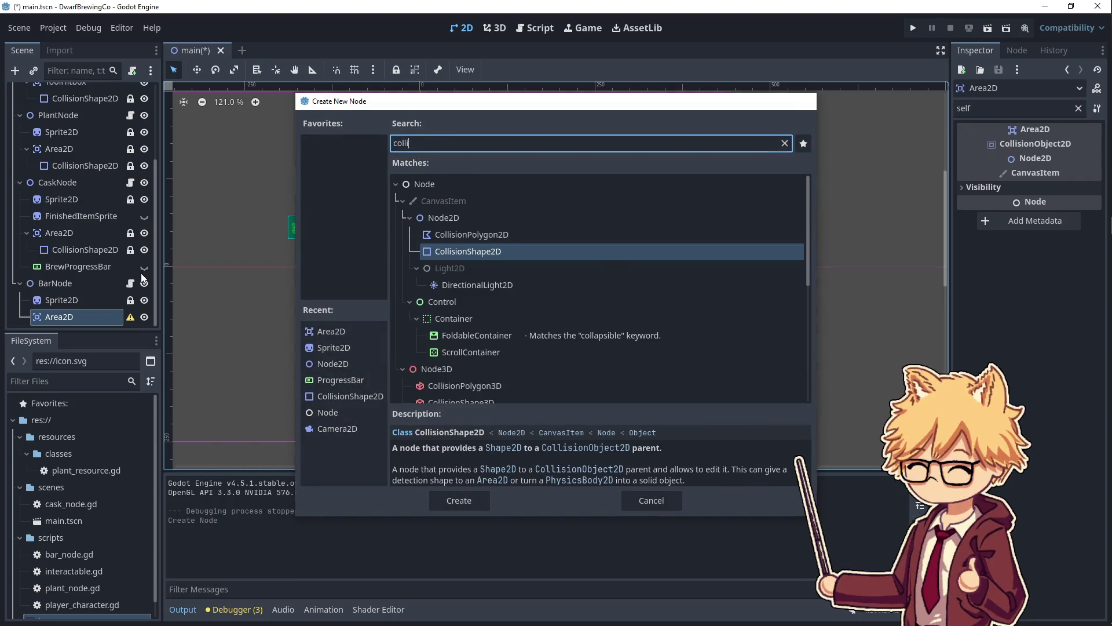
{"action": "key", "text": "Return"}
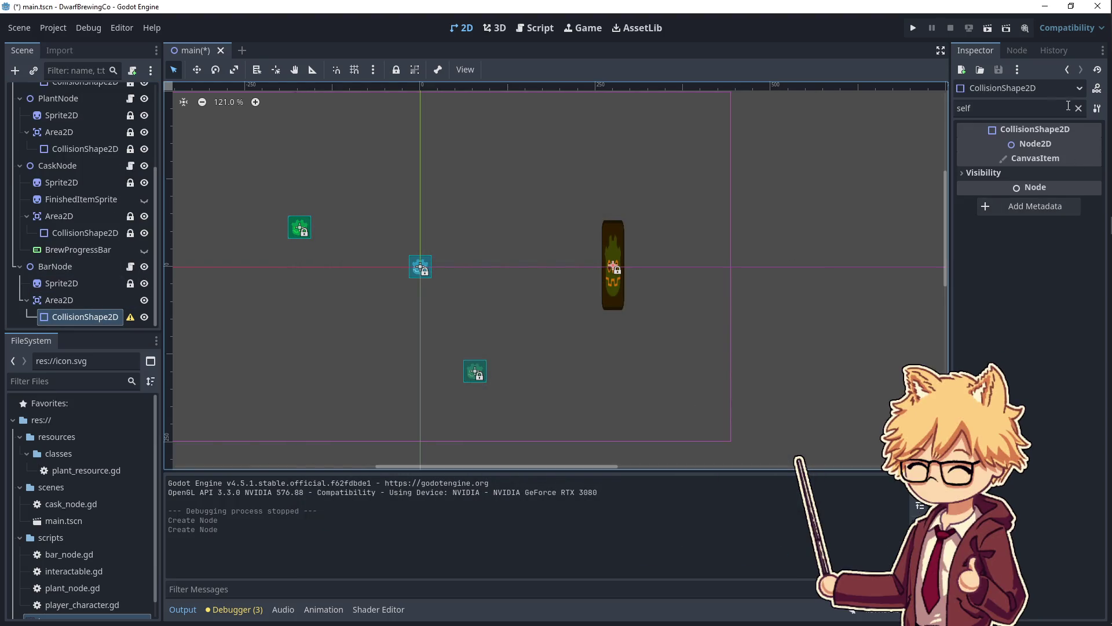
Step: Make the collision shape a 32×128 RectangleShape2D covering the bar, save the scene, and reopen bar_node.gd
{"action": "left_click", "coordinate": [1078, 108]}
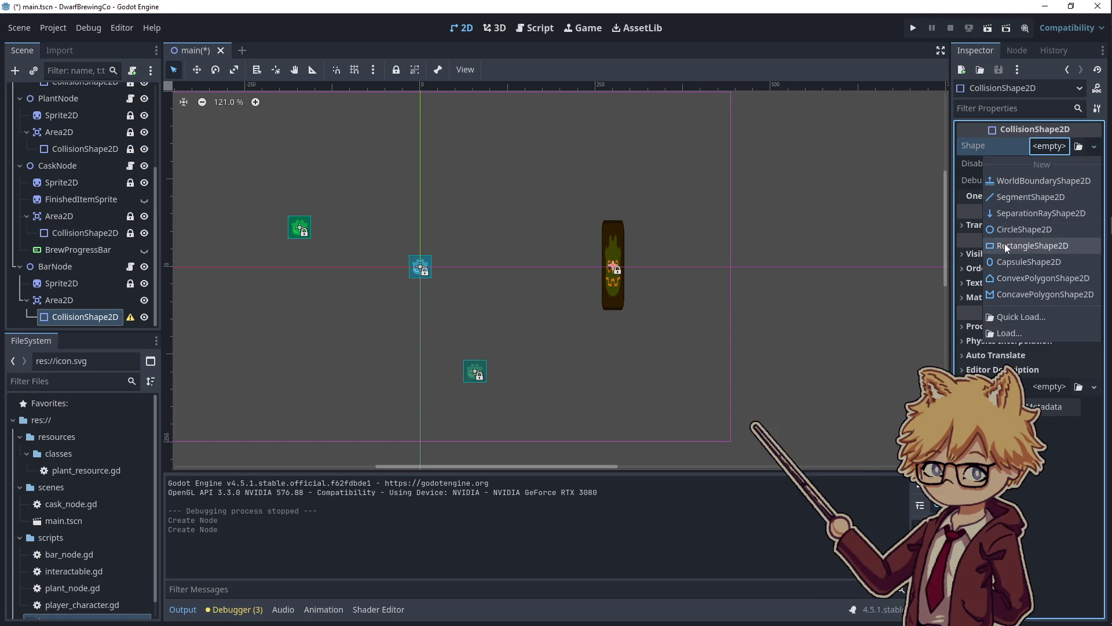
{"action": "left_click", "coordinate": [1033, 245]}
{"action": "left_click", "coordinate": [1060, 146]}
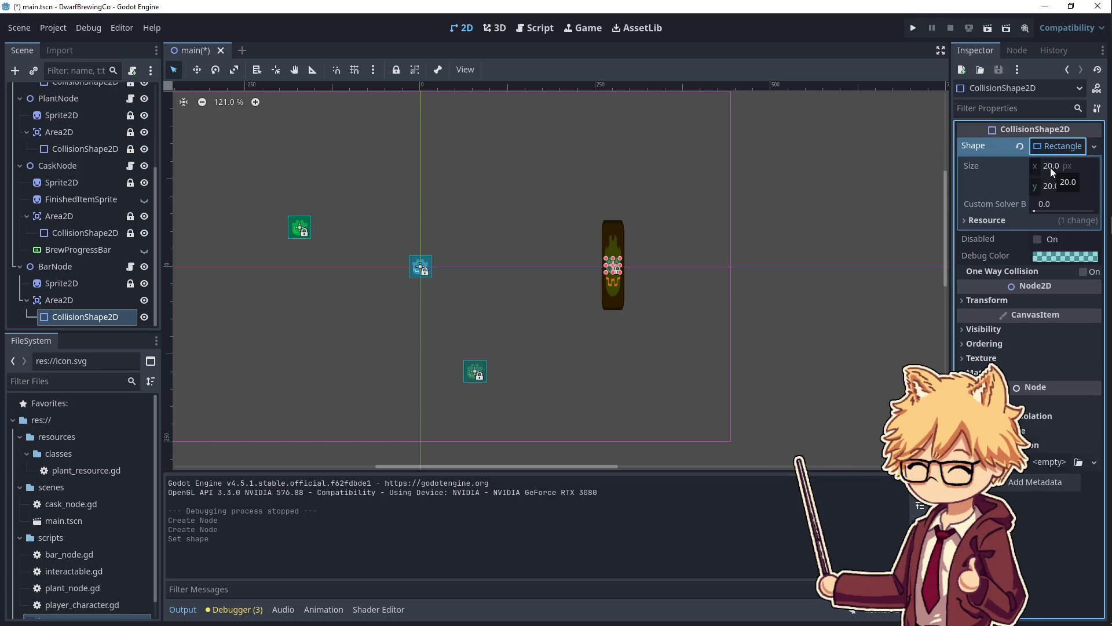
{"action": "scroll", "coordinate": [623, 270], "scroll_direction": "up", "scroll_amount": 7}
{"action": "left_click_drag", "start_coordinate": [631, 185], "coordinate": [624, 150]}
{"action": "left_click_drag", "start_coordinate": [583, 273], "coordinate": [572, 362]}
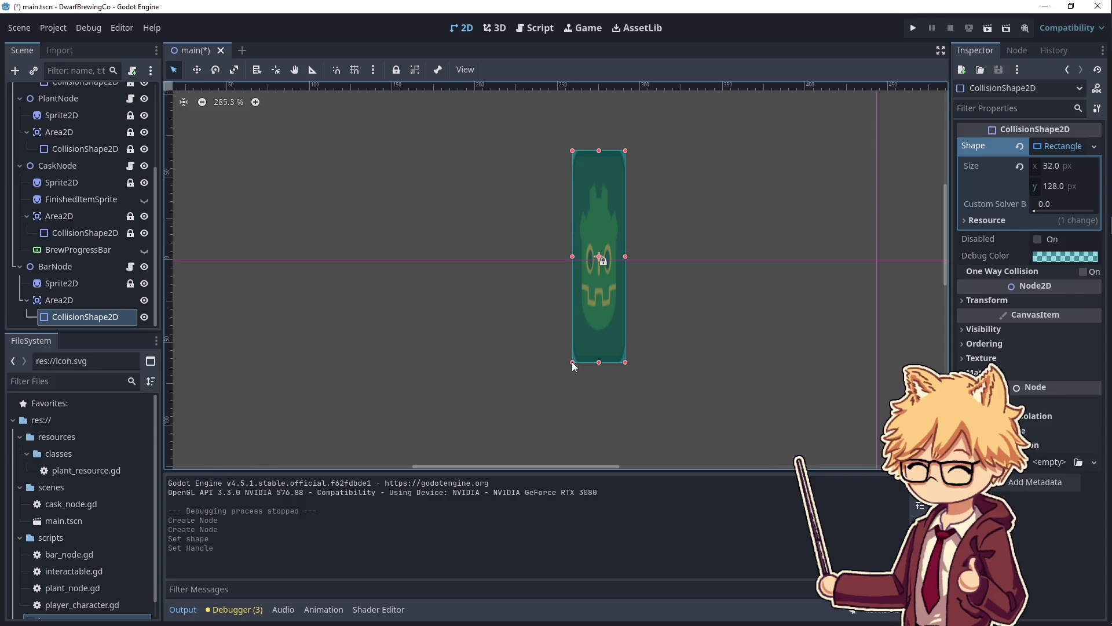
{"action": "left_click", "coordinate": [714, 332]}
{"action": "key", "text": "ctrl+s"}
{"action": "left_click", "coordinate": [130, 268]}
{"action": "double_click", "coordinate": [397, 152]}
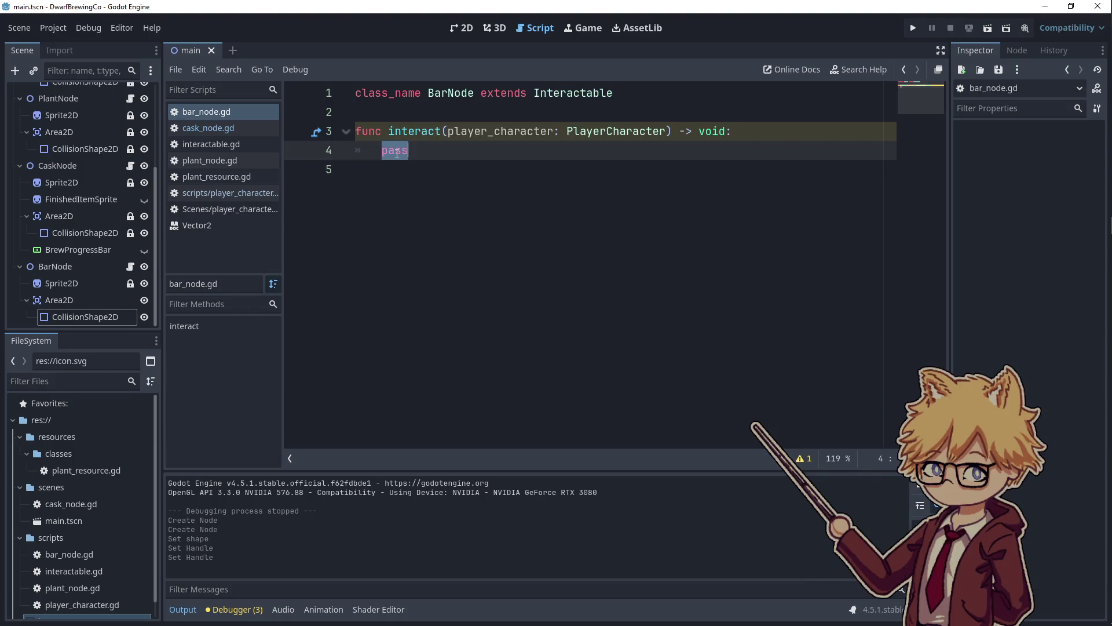
Step: Replace pass in interact with 'if player_character.has_carried_item: _deliver_beer()'
{"action": "type", "text": "if player_character.h"}
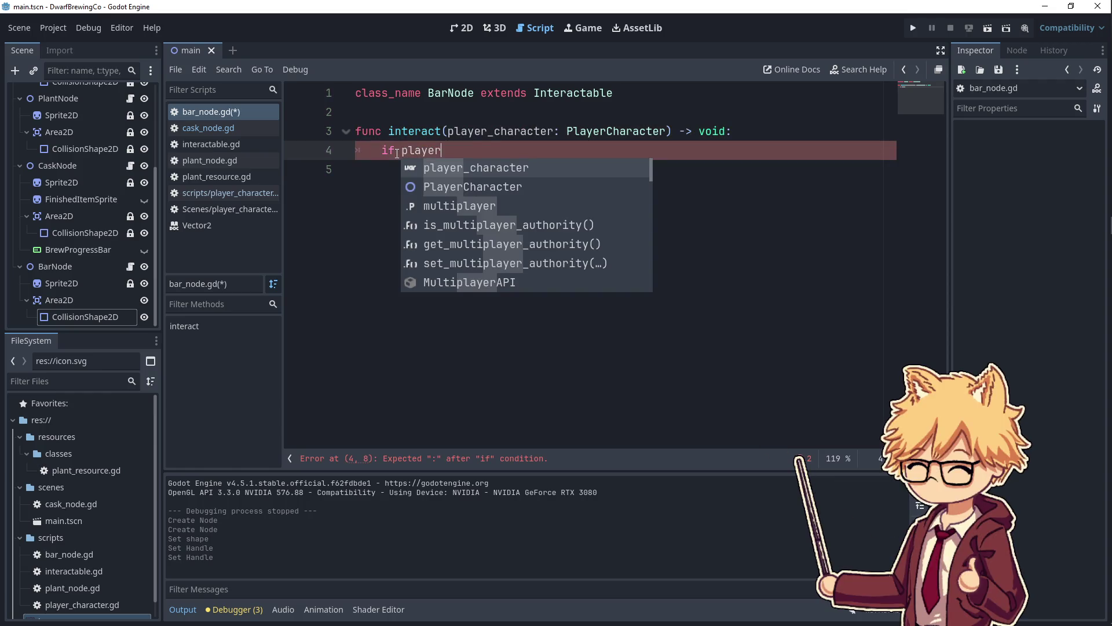
{"action": "key", "text": "Return"}
{"action": "type", "text": ".has"}
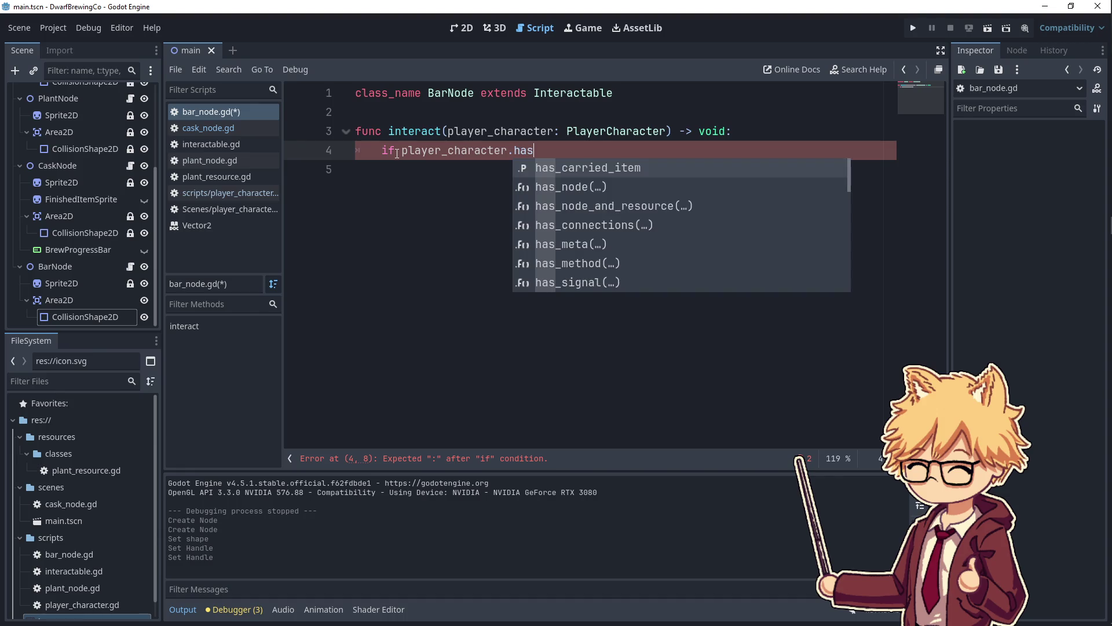
{"action": "key", "text": "Return"}
{"action": "type", "text": ":"}
{"action": "key", "text": "Return"}
{"action": "type", "text": "pa"}
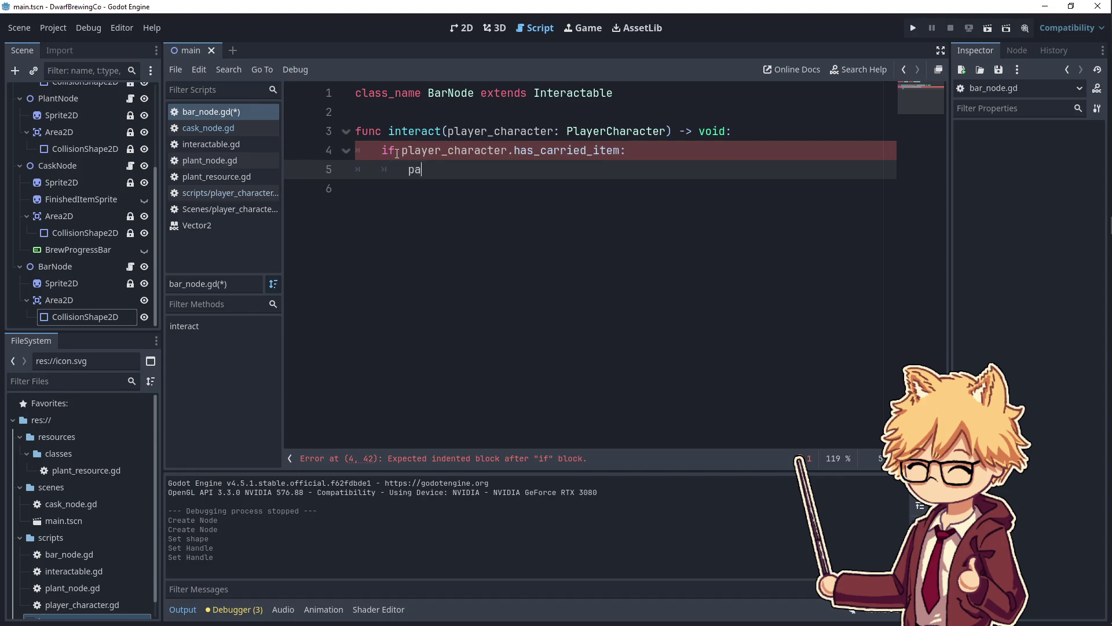
{"action": "key", "text": "BackSpace"}
{"action": "key", "text": "BackSpace"}
{"action": "type", "text": "_deliver_beer()"}
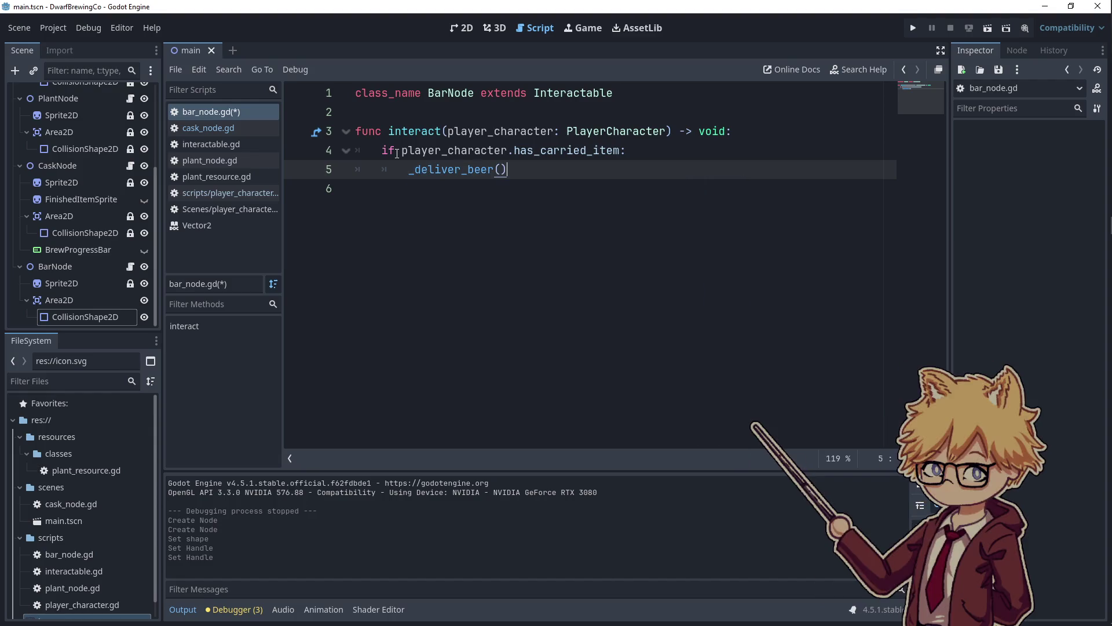
Step: Add a new 'func _deliver_beer(): pass' stub below the interact function
{"action": "left_click", "coordinate": [463, 218]}
{"action": "key", "text": "Return"}
{"action": "type", "text": "funi"}
{"action": "key", "text": "BackSpace"}
{"action": "type", "text": "c _deliver_beer():"}
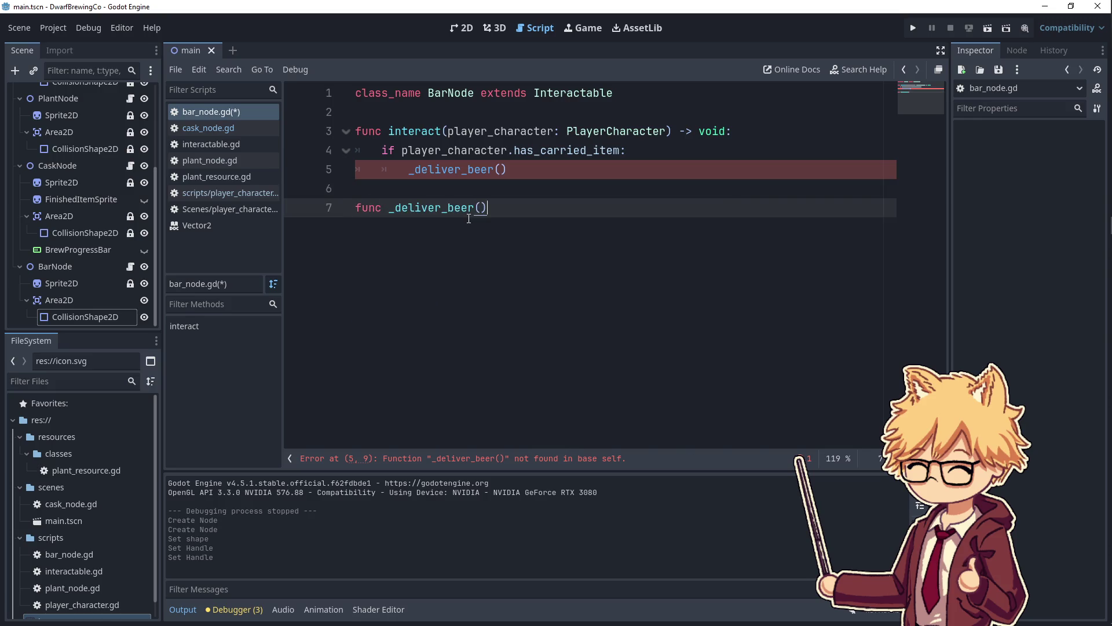
{"action": "key", "text": "Return"}
{"action": "type", "text": "pass"}
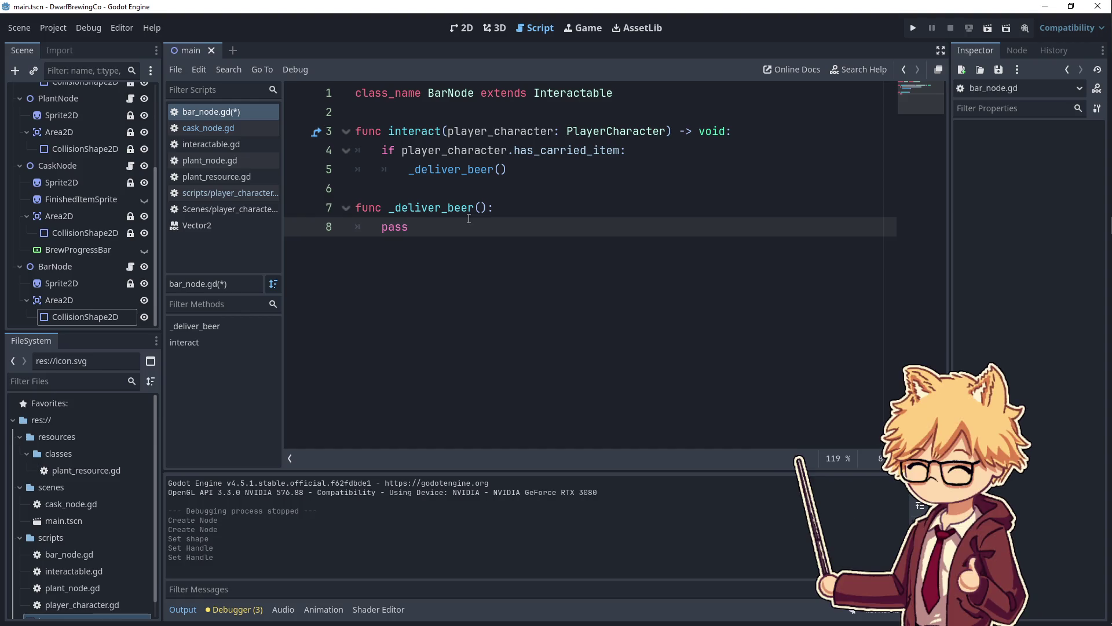
{"action": "scroll", "coordinate": [87, 226], "scroll_direction": "up", "scroll_amount": 4}
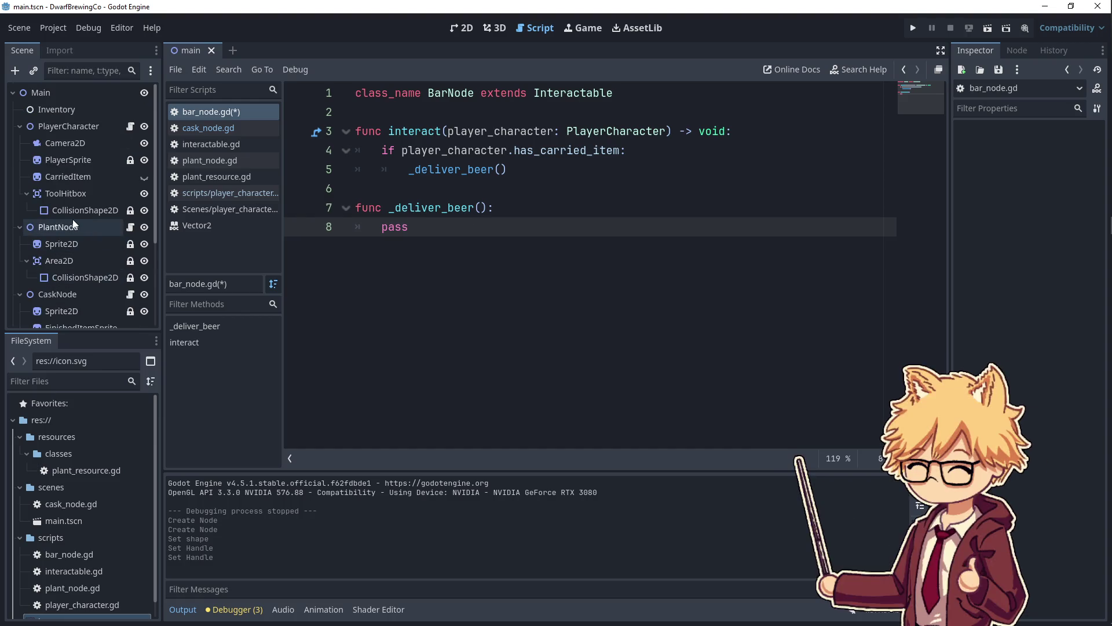
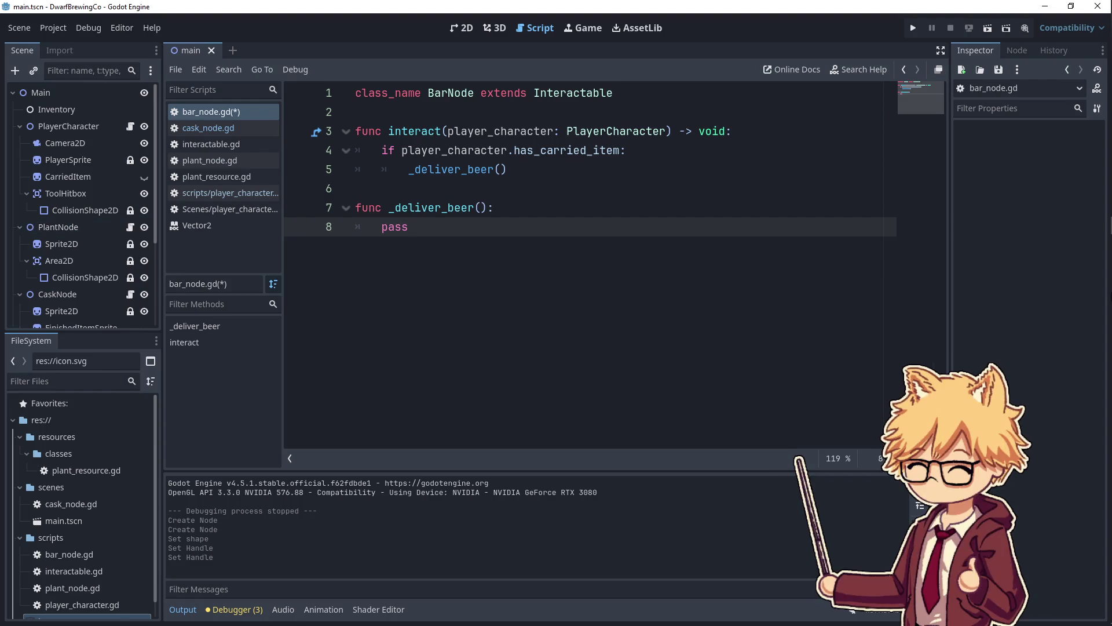
Step: Add a Control node as a child of Main and move it to the top
{"action": "mouse_move", "coordinate": [1107, 177]}
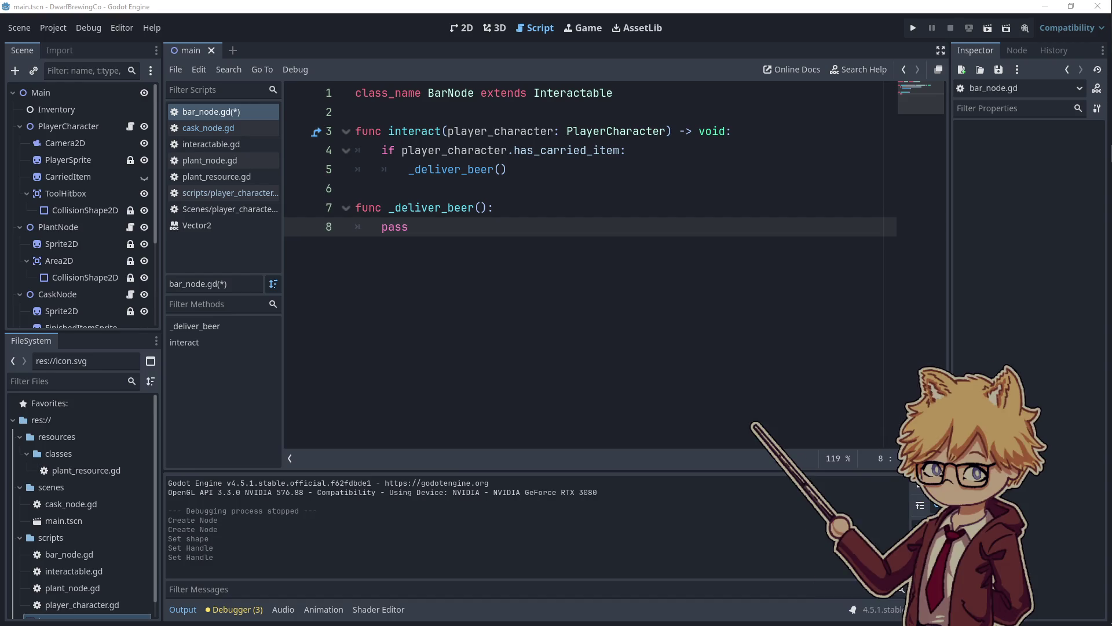
{"action": "left_click", "coordinate": [76, 93]}
{"action": "right_click", "coordinate": [75, 93]}
{"action": "left_click", "coordinate": [125, 102]}
{"action": "type", "text": "colli"}
{"action": "left_click", "coordinate": [457, 302]}
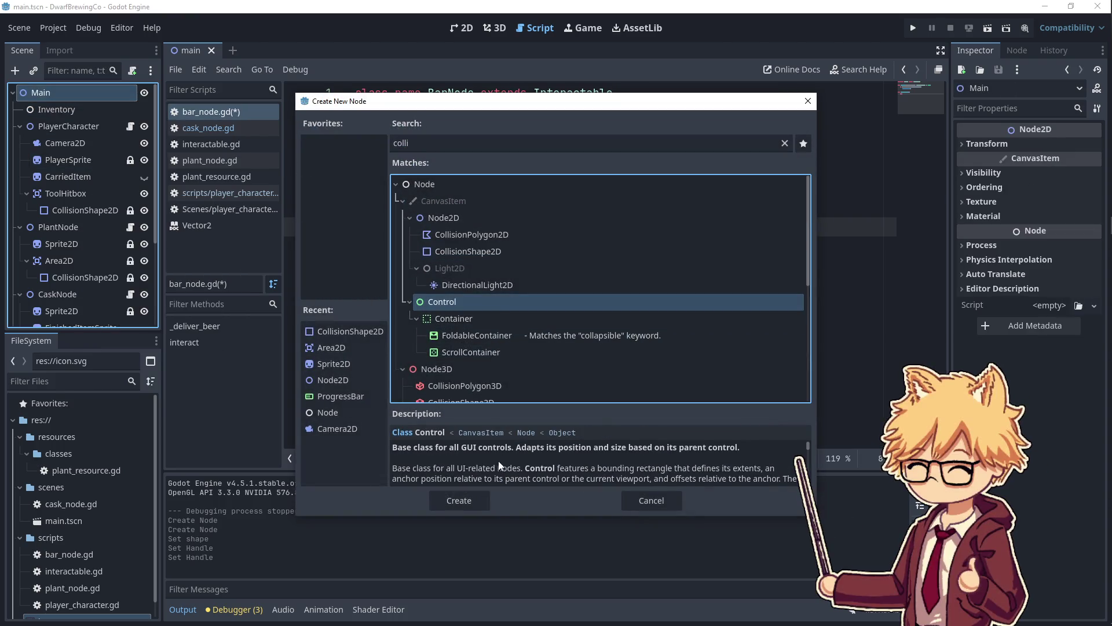
{"action": "left_click", "coordinate": [441, 500]}
{"action": "mouse_move", "coordinate": [59, 320]}
{"action": "left_mouse_down"}
{"action": "mouse_move", "coordinate": [73, 259]}
{"action": "mouse_move", "coordinate": [59, 103]}
{"action": "left_mouse_up"}
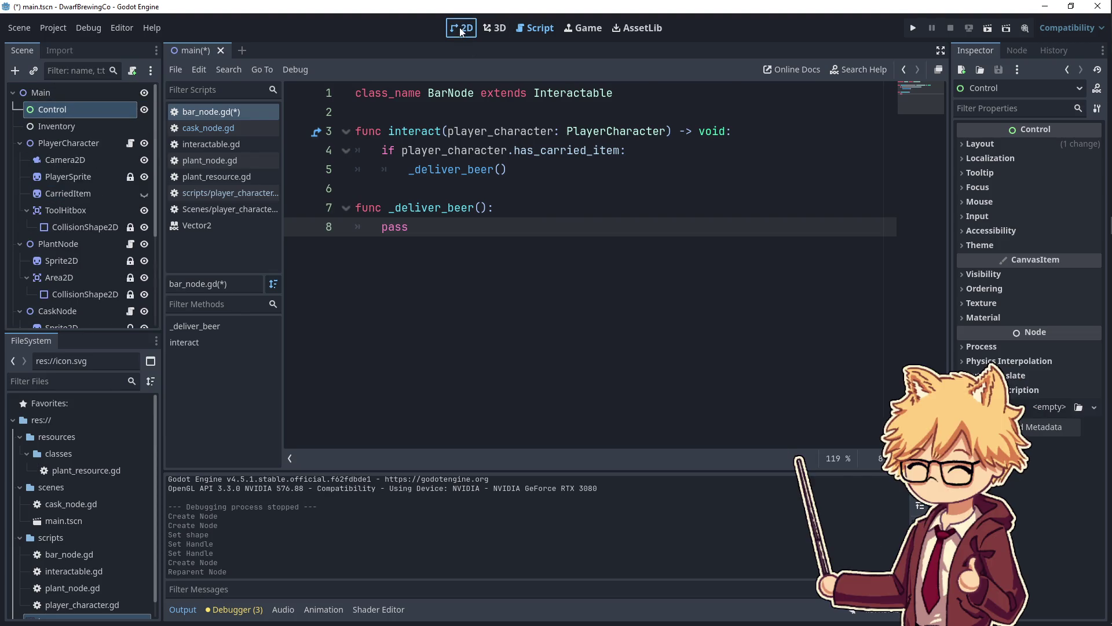
Step: In the 2D view, add a CanvasLayer under Main and nest the Control inside it
{"action": "left_click", "coordinate": [462, 30]}
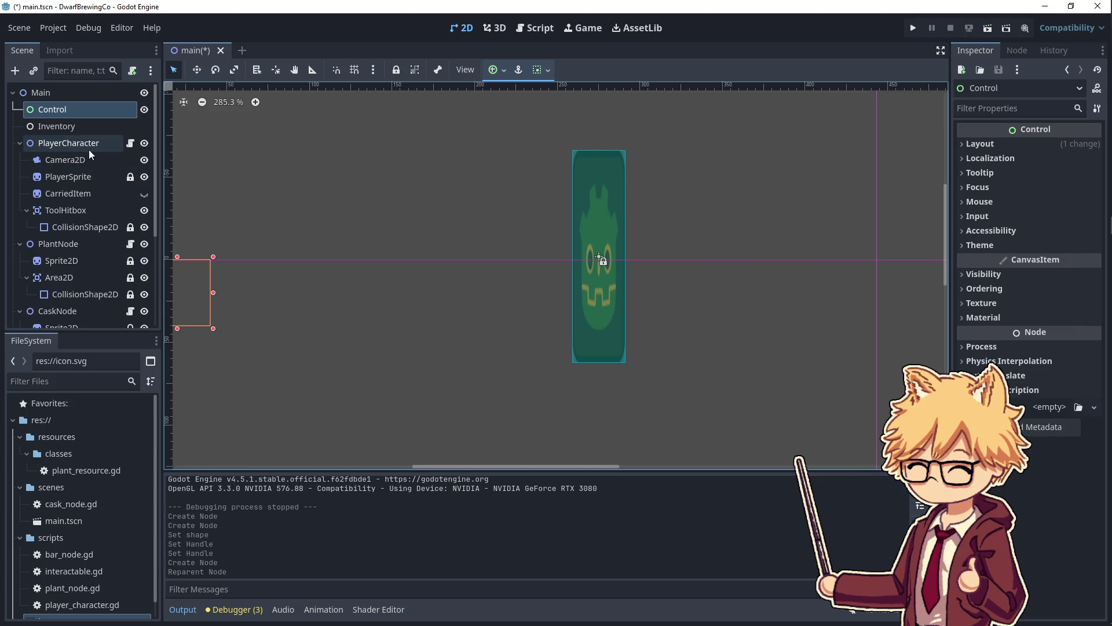
{"action": "scroll", "coordinate": [385, 300], "scroll_direction": "down", "scroll_amount": 5}
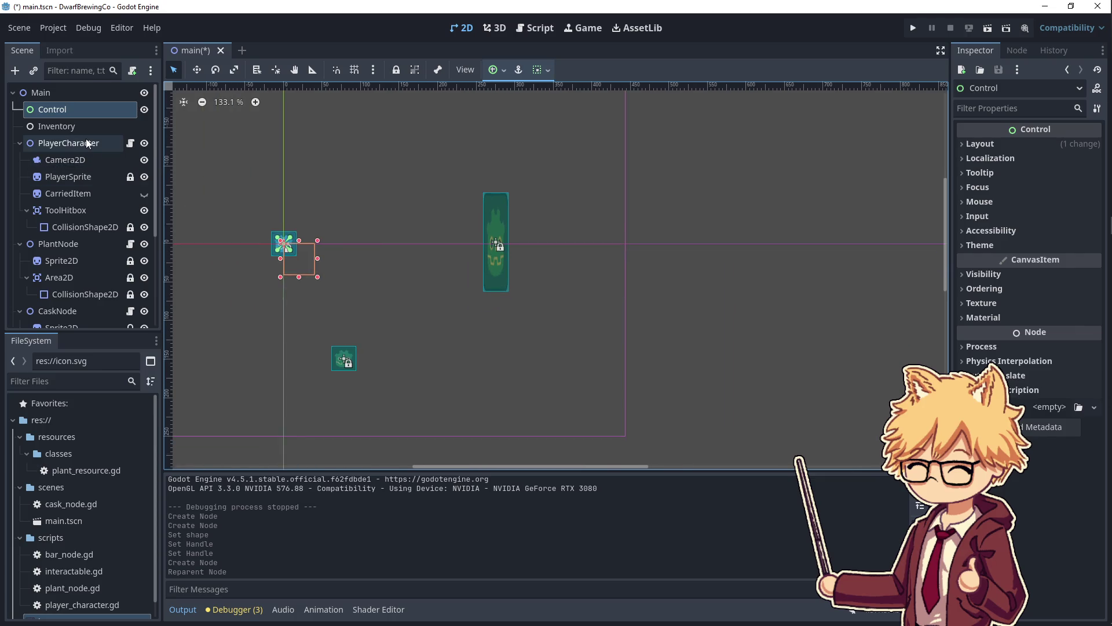
{"action": "right_click", "coordinate": [72, 97]}
{"action": "left_click", "coordinate": [89, 106]}
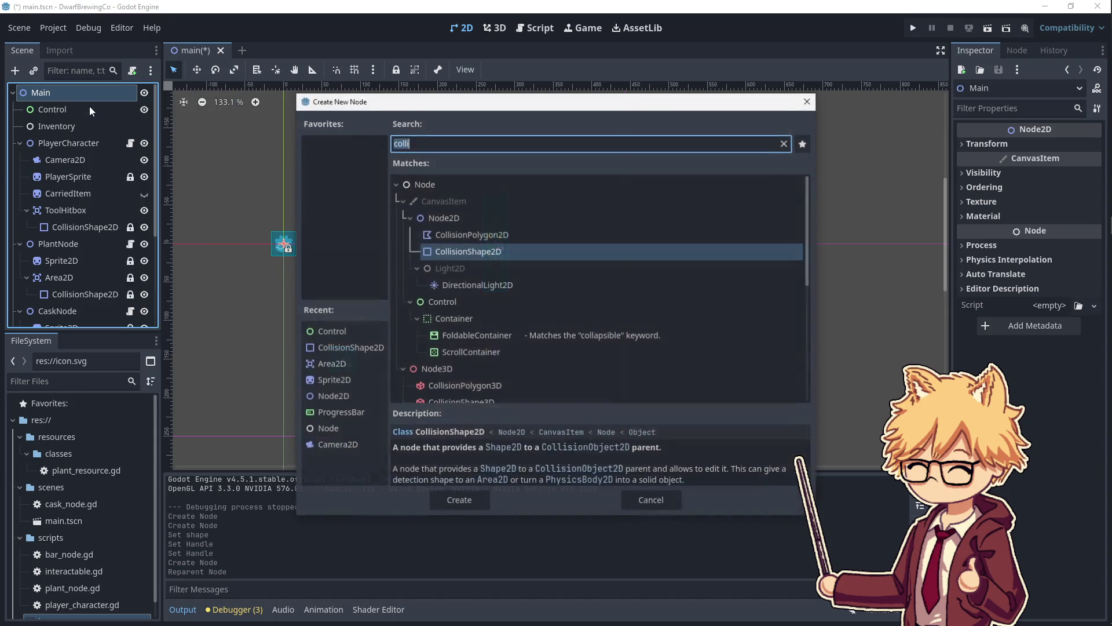
{"action": "type", "text": "canv"}
{"action": "key", "text": "Return"}
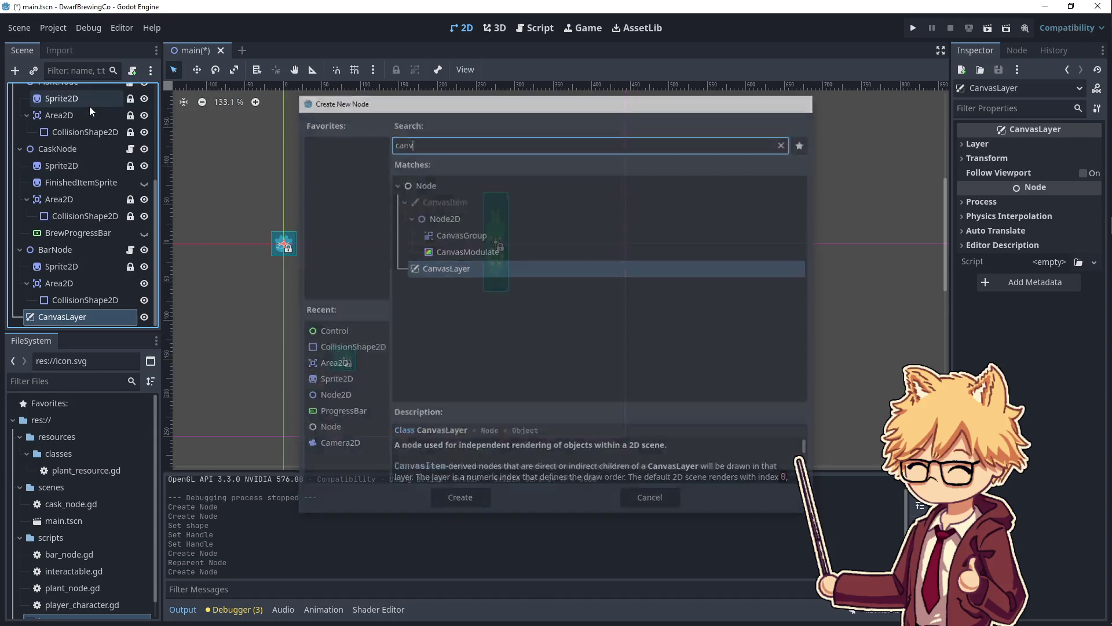
{"action": "mouse_move", "coordinate": [82, 315]}
{"action": "left_mouse_down"}
{"action": "mouse_move", "coordinate": [75, 120]}
{"action": "mouse_move", "coordinate": [64, 110]}
{"action": "left_mouse_up"}
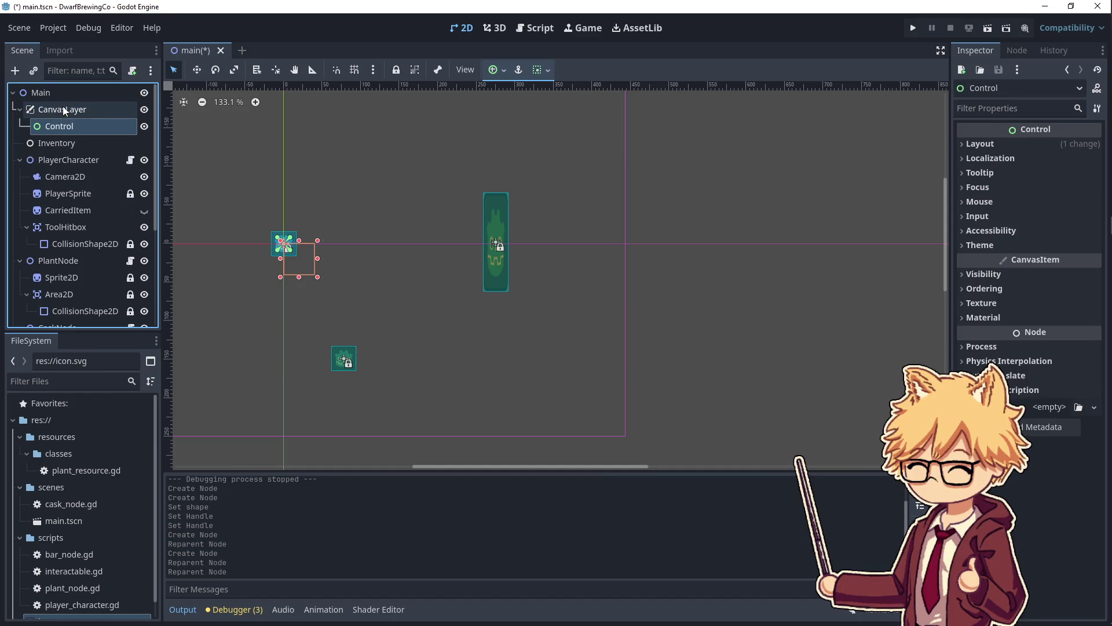
{"action": "scroll", "coordinate": [316, 285], "scroll_direction": "down", "scroll_amount": 4}
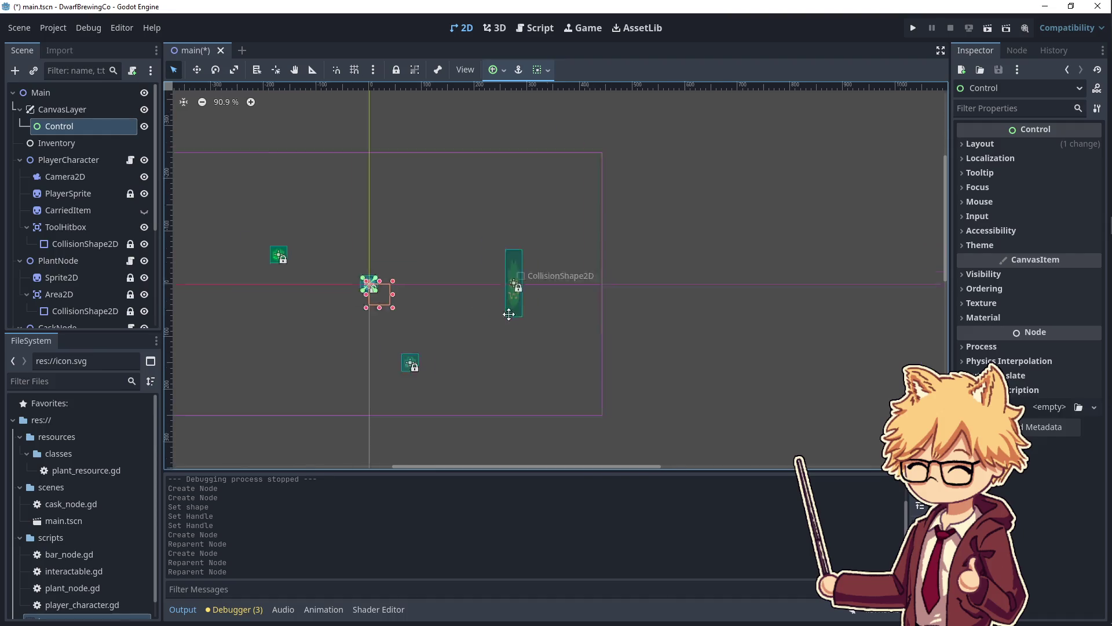
{"action": "left_click", "coordinate": [89, 113]}
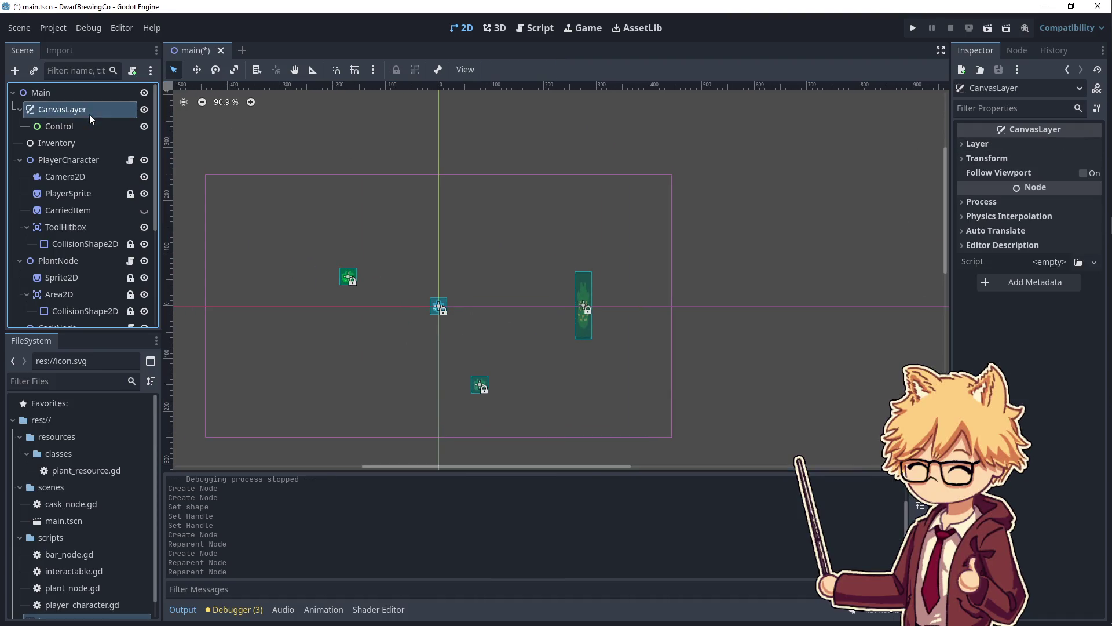
Step: Enable Follow Viewport on the CanvasLayer and resize the Control to about 485 × 289
{"action": "left_click", "coordinate": [1083, 173]}
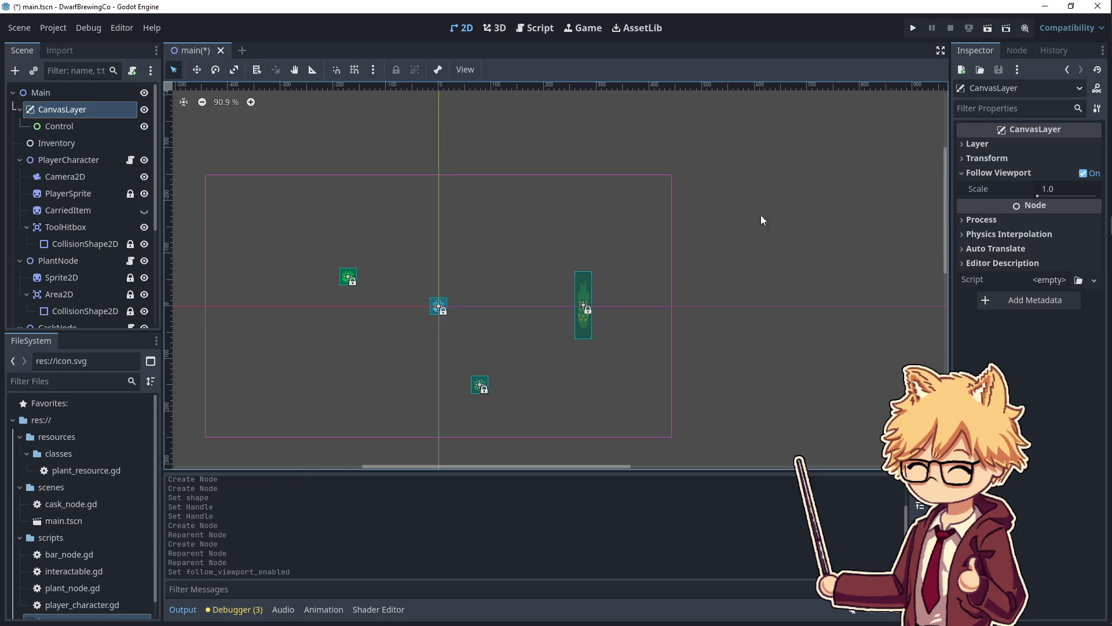
{"action": "left_click", "coordinate": [74, 132]}
{"action": "mouse_move", "coordinate": [440, 308]}
{"action": "left_mouse_down"}
{"action": "mouse_move", "coordinate": [308, 273]}
{"action": "mouse_move", "coordinate": [215, 176]}
{"action": "mouse_move", "coordinate": [190, 177]}
{"action": "left_mouse_up"}
{"action": "scroll", "coordinate": [212, 170], "scroll_direction": "up", "scroll_amount": 7}
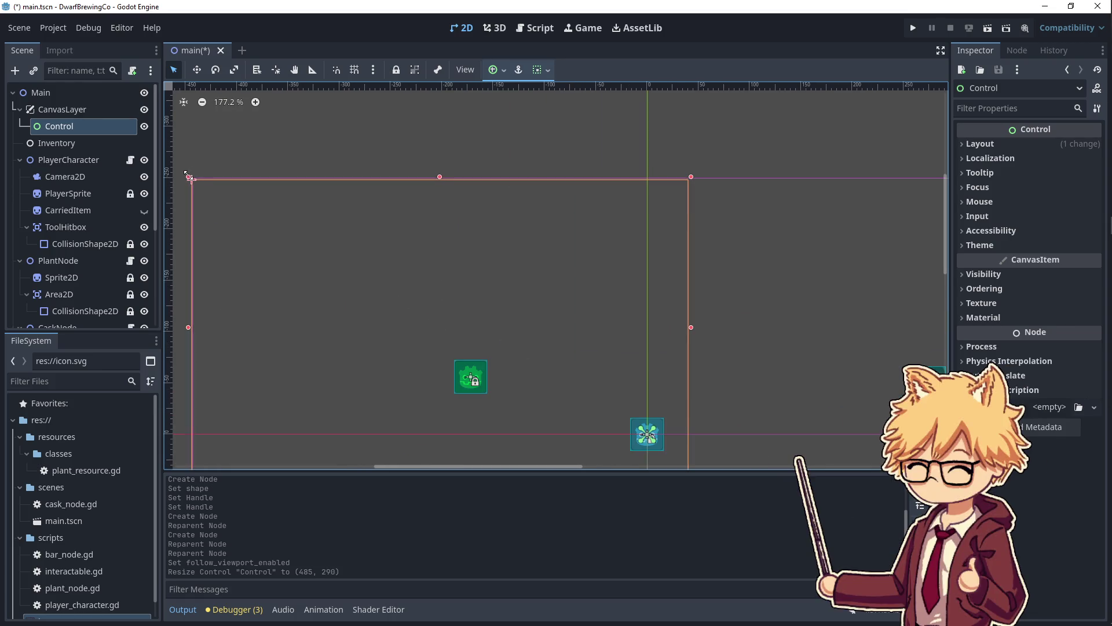
{"action": "scroll", "coordinate": [190, 178], "scroll_direction": "up", "scroll_amount": 15}
{"action": "scroll", "coordinate": [197, 200], "scroll_direction": "up", "scroll_amount": 6}
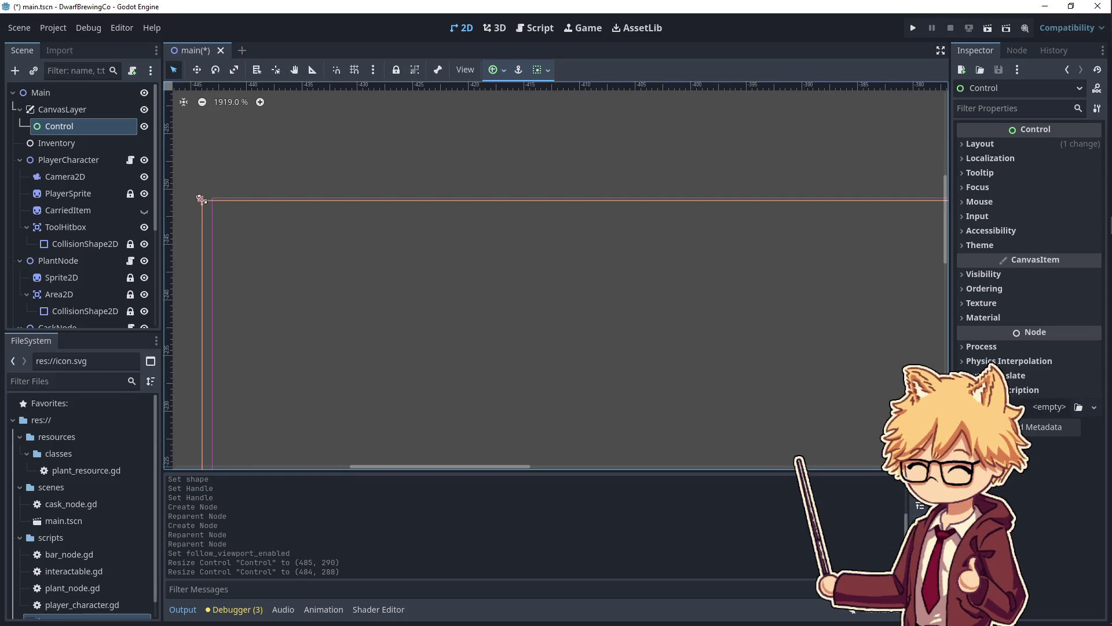
{"action": "left_click_drag", "start_coordinate": [210, 194], "coordinate": [204, 197]}
{"action": "scroll", "coordinate": [457, 279], "scroll_direction": "down", "scroll_amount": 15}
{"action": "scroll", "coordinate": [594, 342], "scroll_direction": "down", "scroll_amount": 4}
{"action": "left_click", "coordinate": [53, 28]}
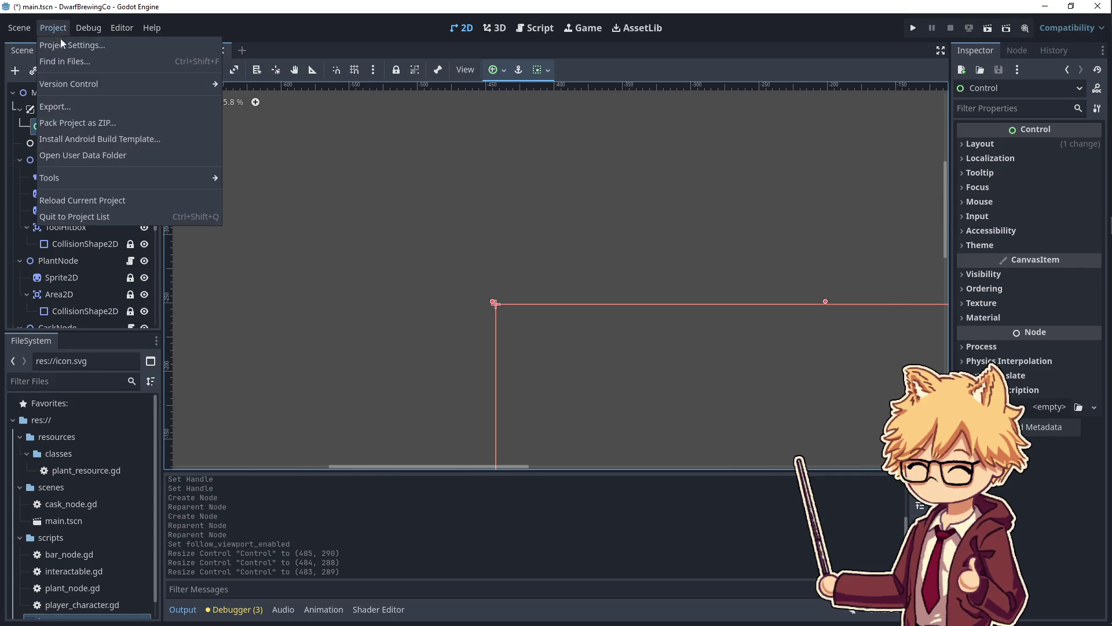
Step: Set the project's viewport width to 1200 and height to 800
{"action": "left_click", "coordinate": [60, 38]}
{"action": "left_click", "coordinate": [235, 122]}
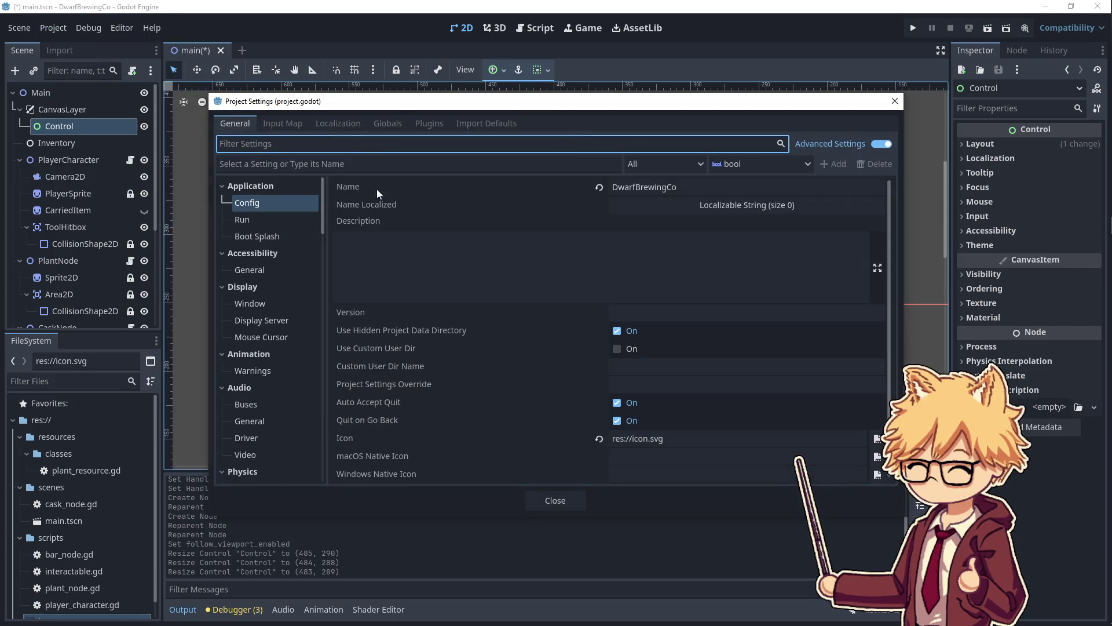
{"action": "type", "text": "window"}
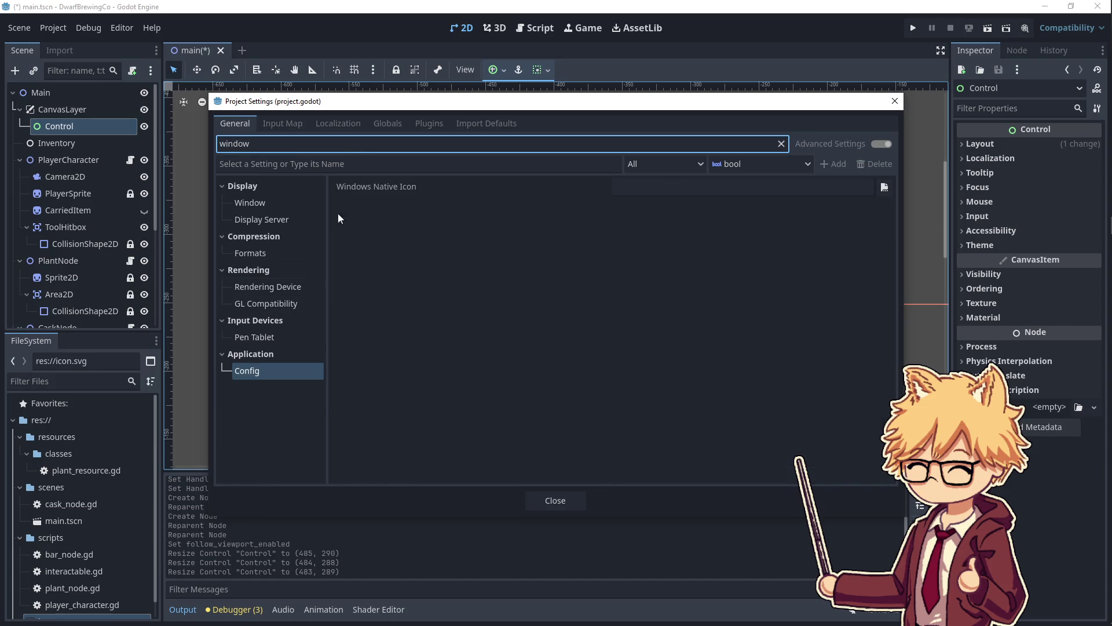
{"action": "left_click", "coordinate": [249, 202]}
{"action": "left_click", "coordinate": [643, 201]}
{"action": "type", "text": "12"}
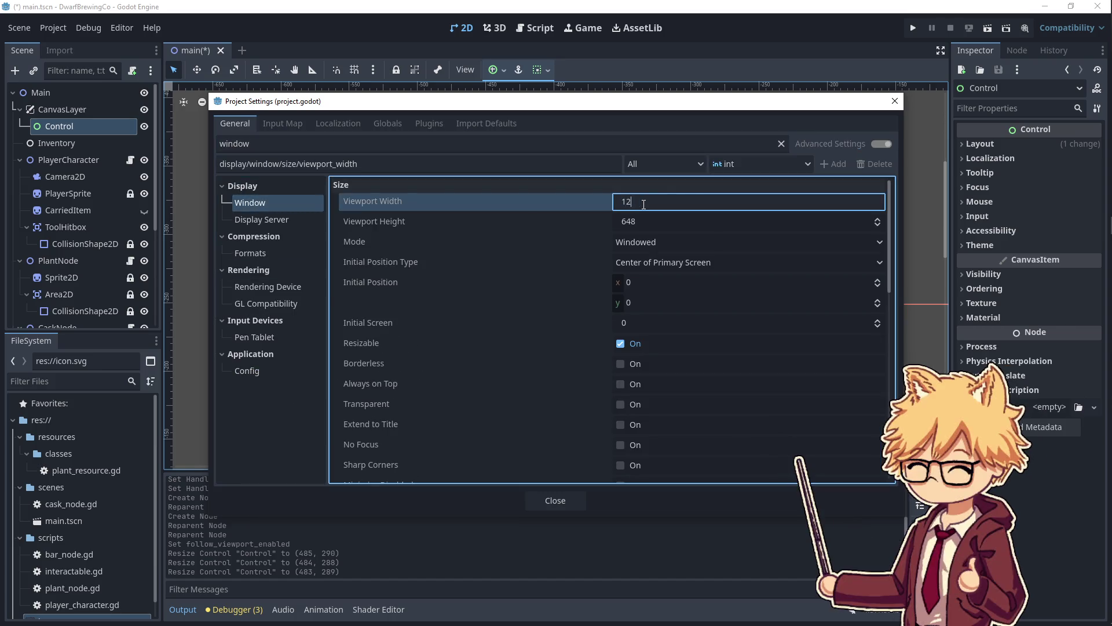
{"action": "key", "text": "Tab"}
{"action": "type", "text": "800"}
{"action": "key", "text": "Tab"}
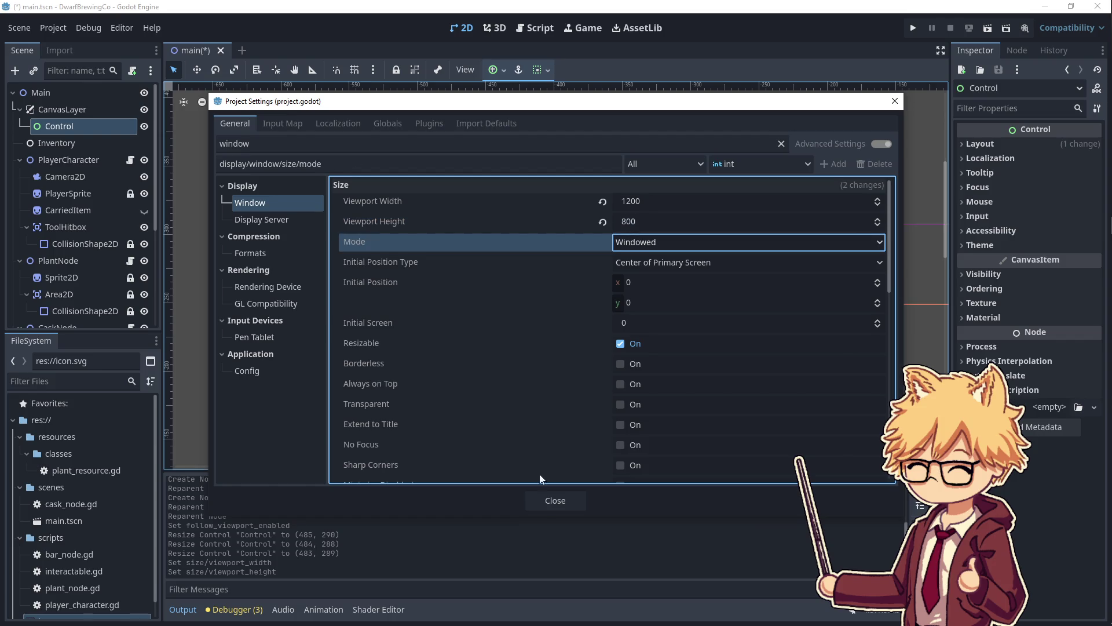
{"action": "left_click", "coordinate": [544, 499]}
Step: Make the Control 1200 × 800 and reset its position to 0, 0
{"action": "mouse_move", "coordinate": [541, 370]}
{"action": "left_mouse_down"}
{"action": "mouse_move", "coordinate": [654, 387]}
{"action": "mouse_move", "coordinate": [450, 241]}
{"action": "mouse_move", "coordinate": [391, 231]}
{"action": "left_mouse_up"}
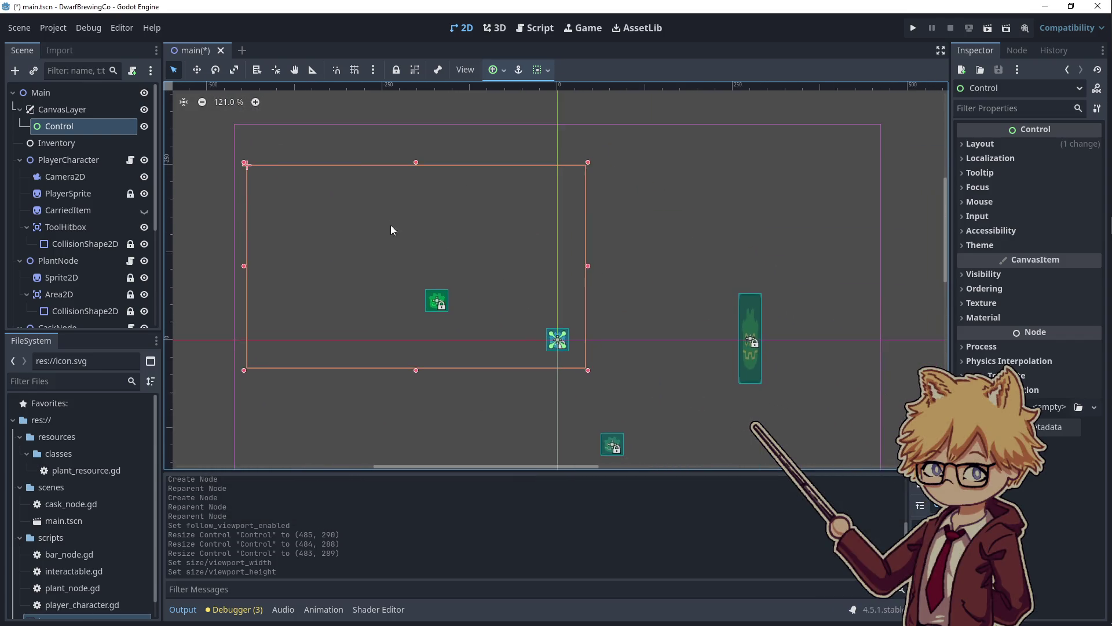
{"action": "scroll", "coordinate": [492, 278], "scroll_direction": "down", "scroll_amount": 2}
{"action": "left_click_drag", "start_coordinate": [557, 341], "coordinate": [652, 404]}
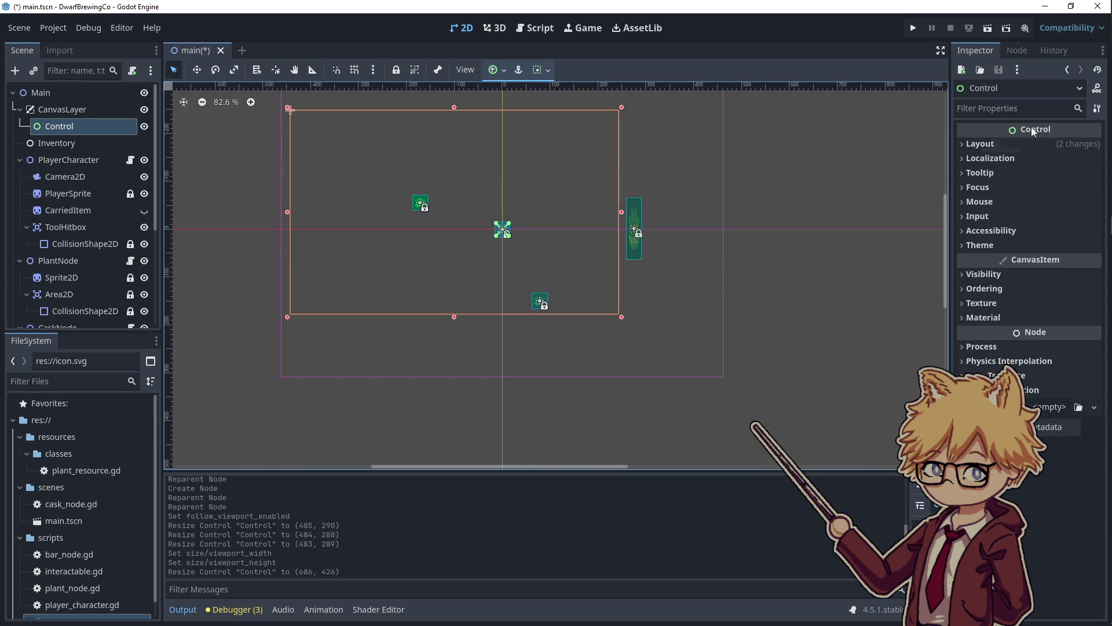
{"action": "type", "text": "tras"}
{"action": "left_click", "coordinate": [1063, 174]}
{"action": "type", "text": "00"}
{"action": "key", "text": "Tab"}
{"action": "type", "text": "800"}
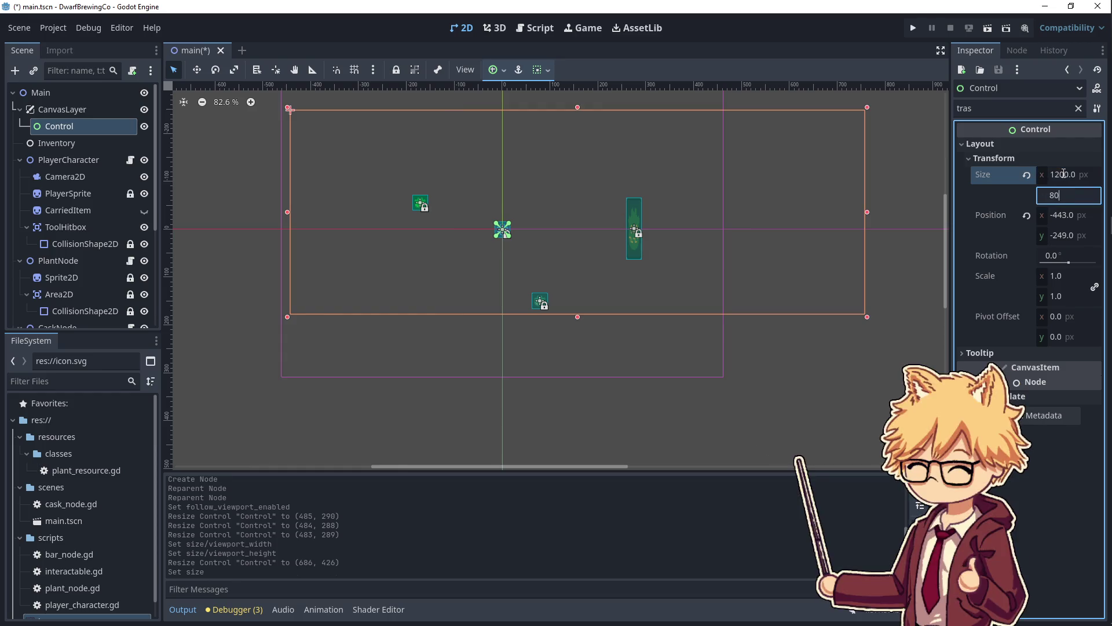
{"action": "key", "text": "Tab"}
{"action": "scroll", "coordinate": [801, 329], "scroll_direction": "down", "scroll_amount": 4}
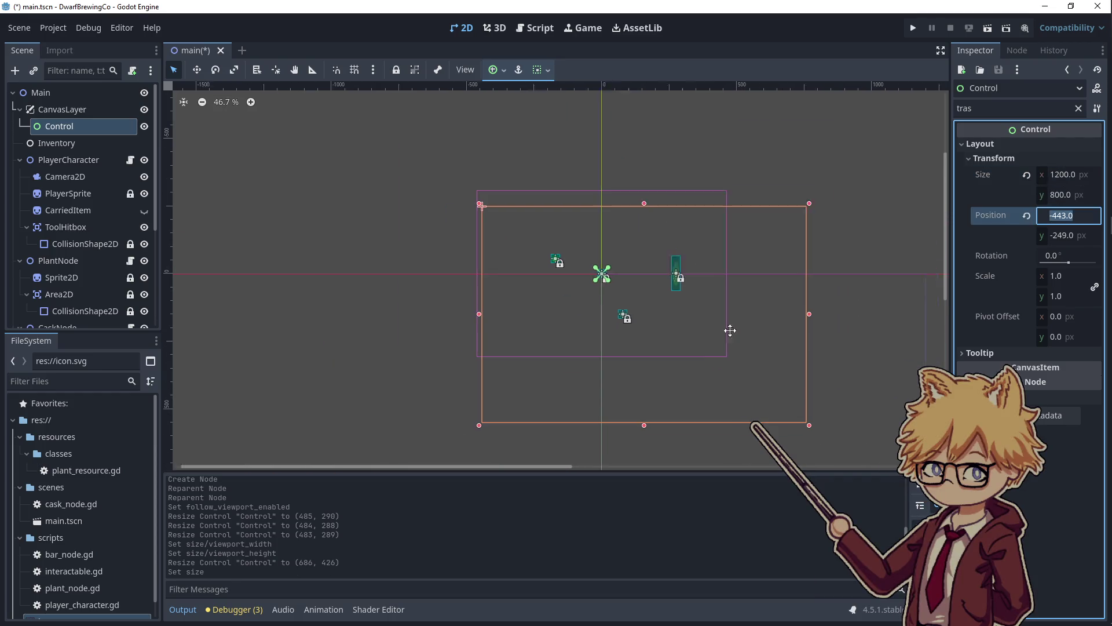
{"action": "left_click", "coordinate": [1026, 215]}
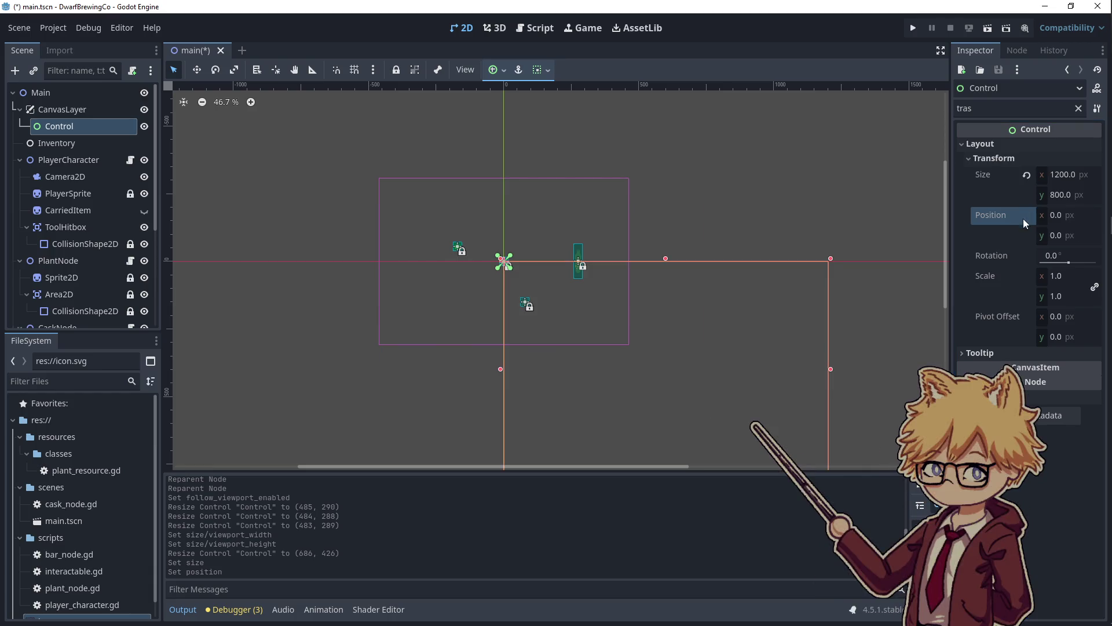
{"action": "right_click", "coordinate": [78, 123]}
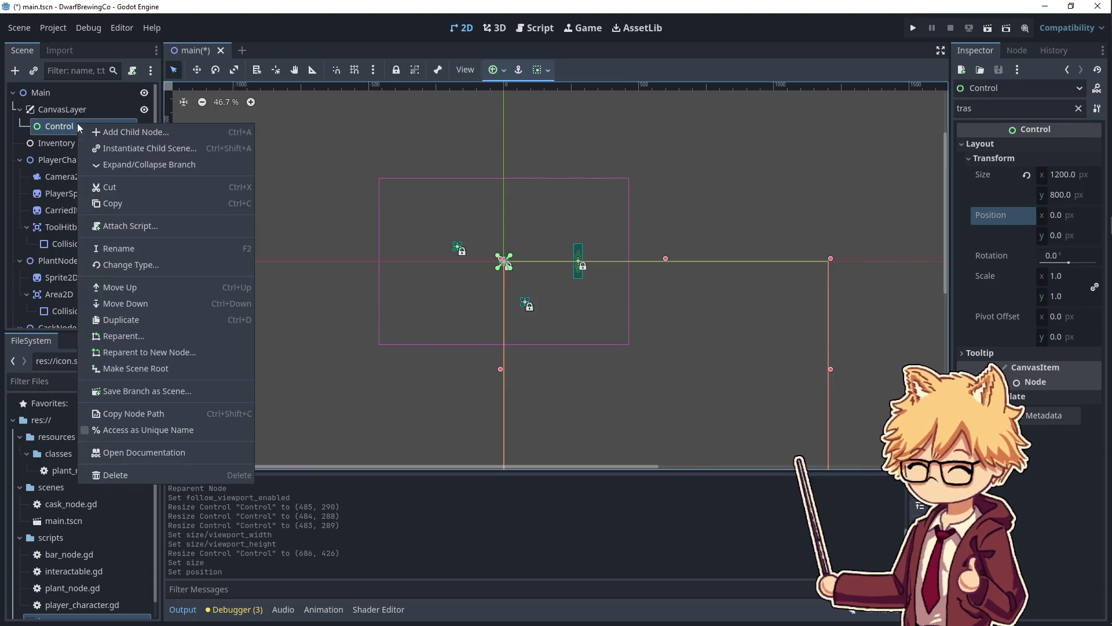
Step: Add a RichTextLabel under Control and stretch it into a large box
{"action": "left_click", "coordinate": [159, 130]}
{"action": "type", "text": "text"}
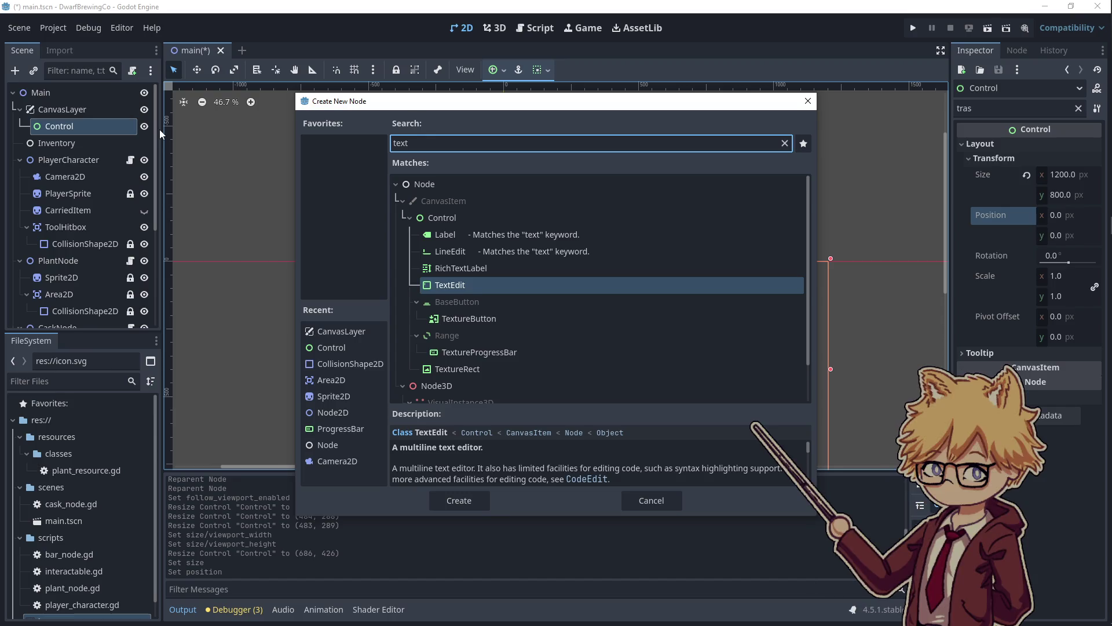
{"action": "key", "text": "Up"}
{"action": "key", "text": "Return"}
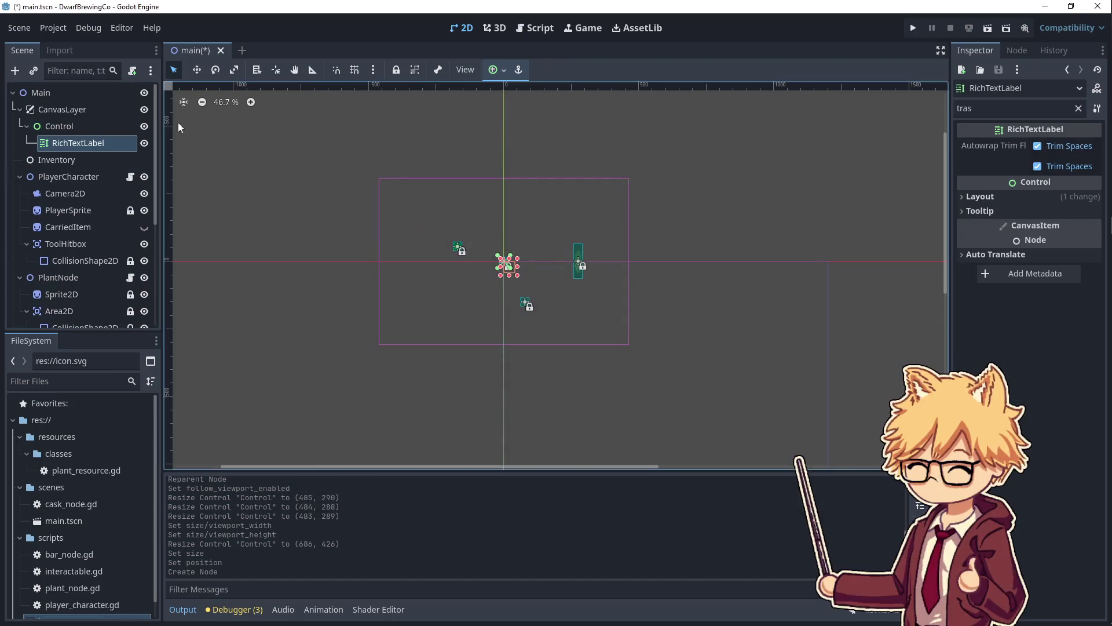
{"action": "left_click_drag", "start_coordinate": [518, 274], "coordinate": [669, 318]}
Step: Set the label's text to Money and run the game
{"action": "left_click", "coordinate": [1078, 108]}
{"action": "left_click", "coordinate": [1026, 180]}
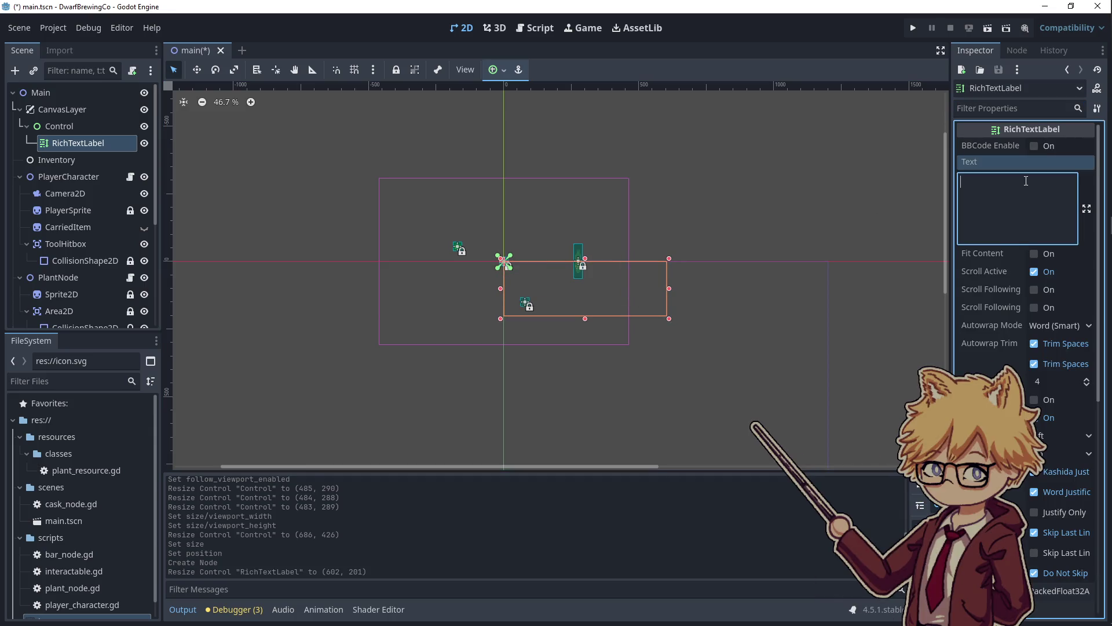
{"action": "type", "text": "Money"}
{"action": "left_click", "coordinate": [909, 32]}
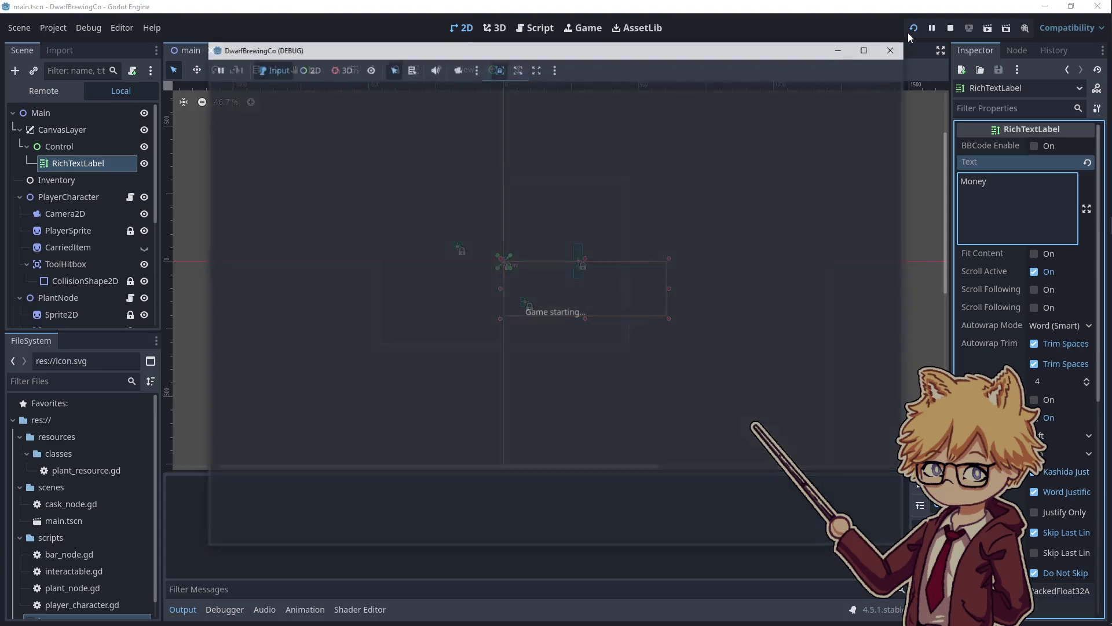
Step: Walk the player around with the arrow keys, then close the game window
{"action": "key", "text": "Right"}
{"action": "key", "text": "Up"}
{"action": "key", "text": "Down"}
{"action": "key", "text": "Left"}
{"action": "key", "text": "Right"}
{"action": "key", "text": "Down"}
{"action": "key", "text": "Right"}
{"action": "key", "text": "Down"}
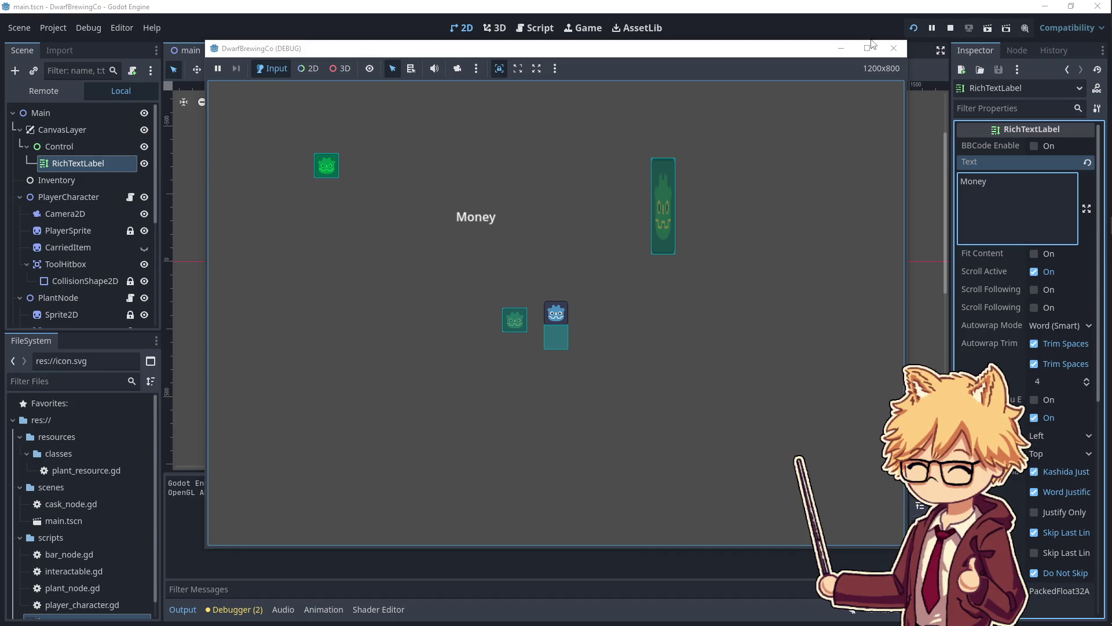
{"action": "left_click", "coordinate": [894, 48]}
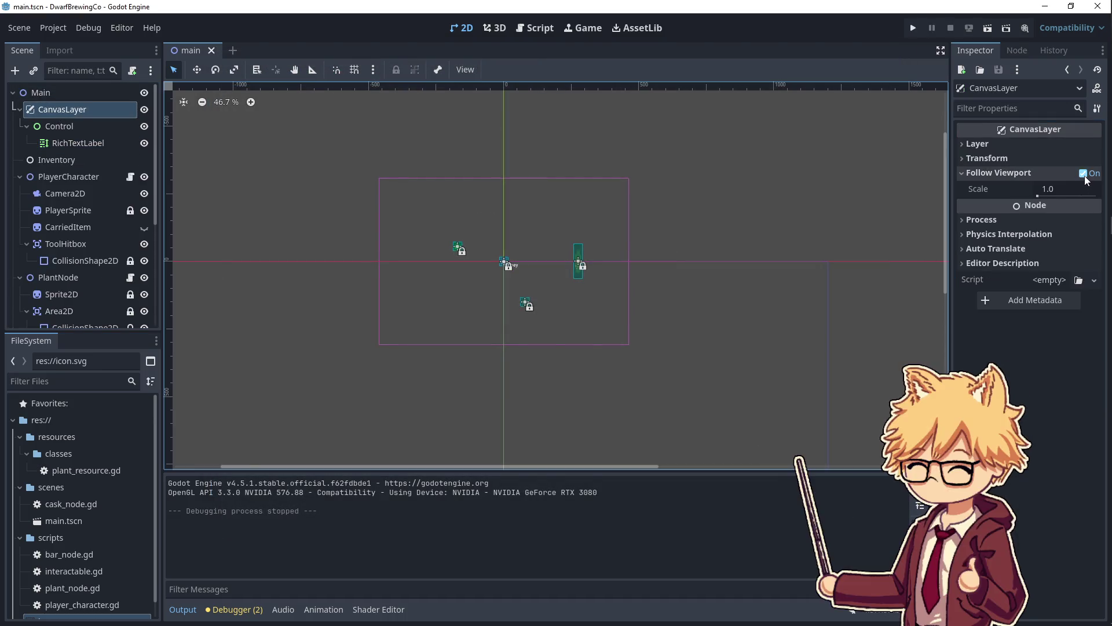
Step: Turn off Follow Viewport, rerun the game, and confirm Money stays fixed while walking
{"action": "left_click", "coordinate": [1083, 173]}
{"action": "left_click", "coordinate": [914, 27]}
{"action": "key", "text": "Right"}
{"action": "key", "text": "Down"}
{"action": "key", "text": "Up"}
{"action": "key", "text": "Left"}
{"action": "key", "text": "Down"}
{"action": "key", "text": "Left"}
{"action": "key", "text": "Up"}
{"action": "key", "text": "Right"}
{"action": "key", "text": "Left"}
{"action": "key", "text": "Down"}
{"action": "key", "text": "Down"}
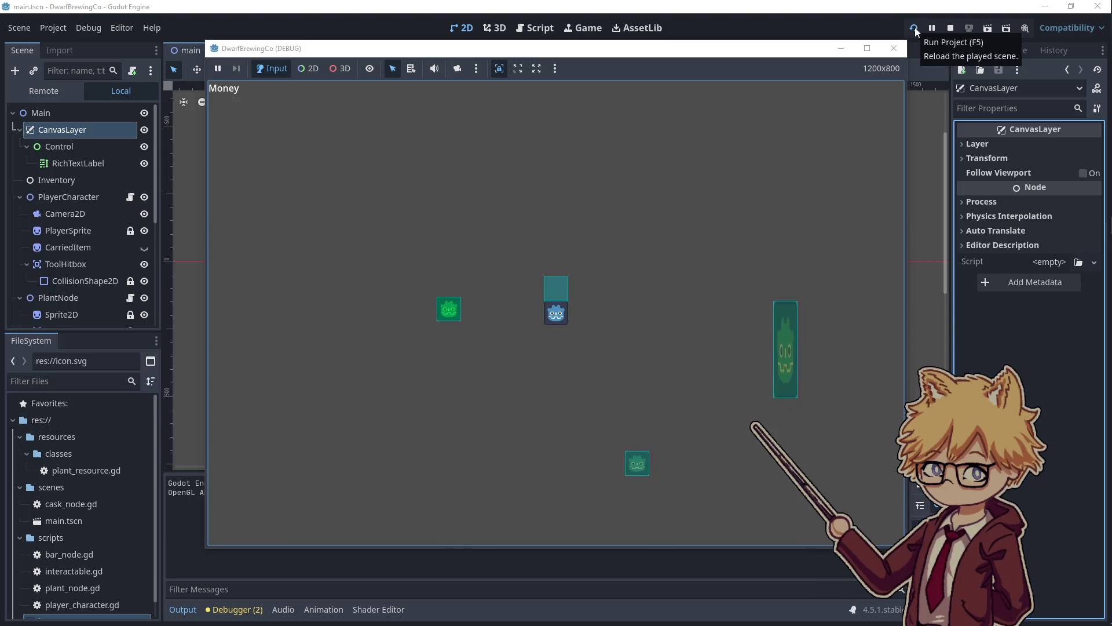
{"action": "key", "text": "Left"}
{"action": "key", "text": "Right"}
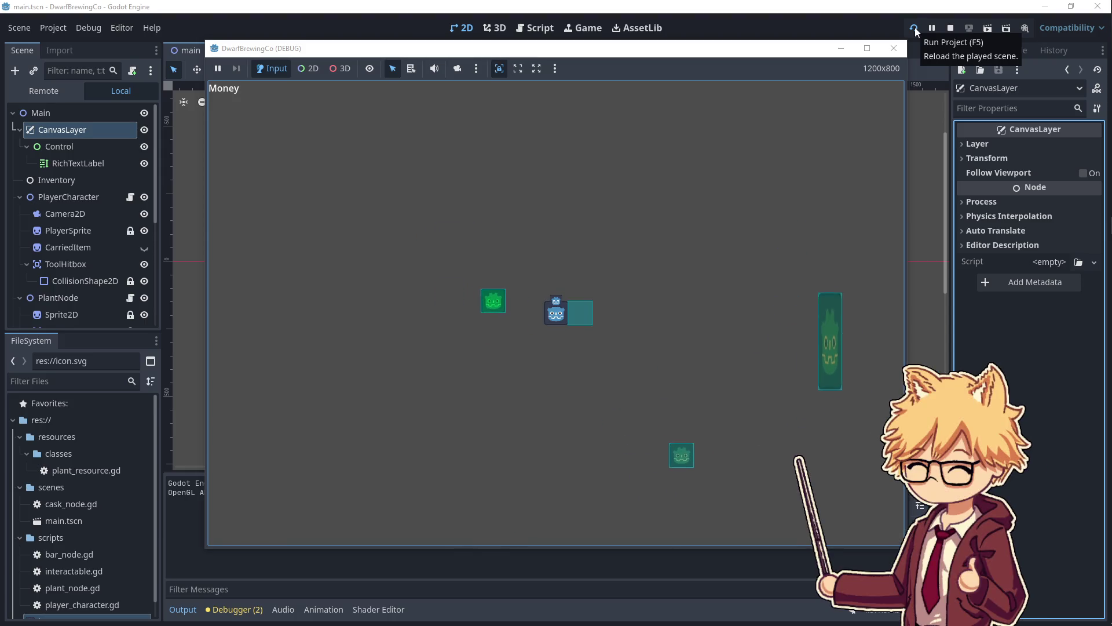
{"action": "key", "text": "Down"}
{"action": "key", "text": "Down"}
{"action": "key", "text": "Left"}
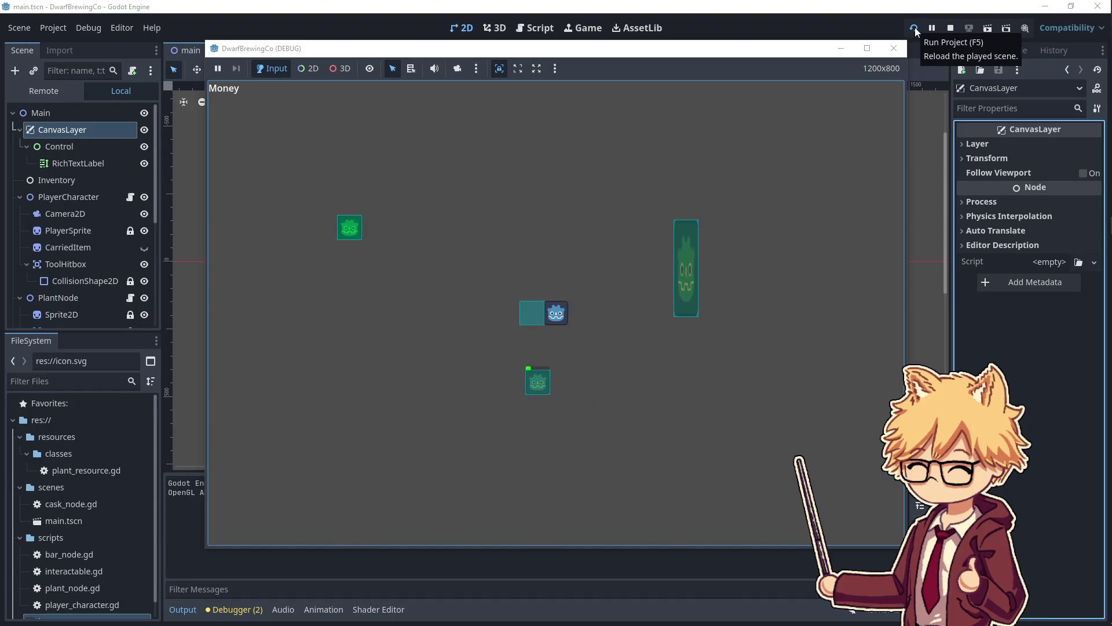
{"action": "key", "text": "Down"}
{"action": "key", "text": "Right"}
{"action": "key", "text": "Left"}
{"action": "key", "text": "Right"}
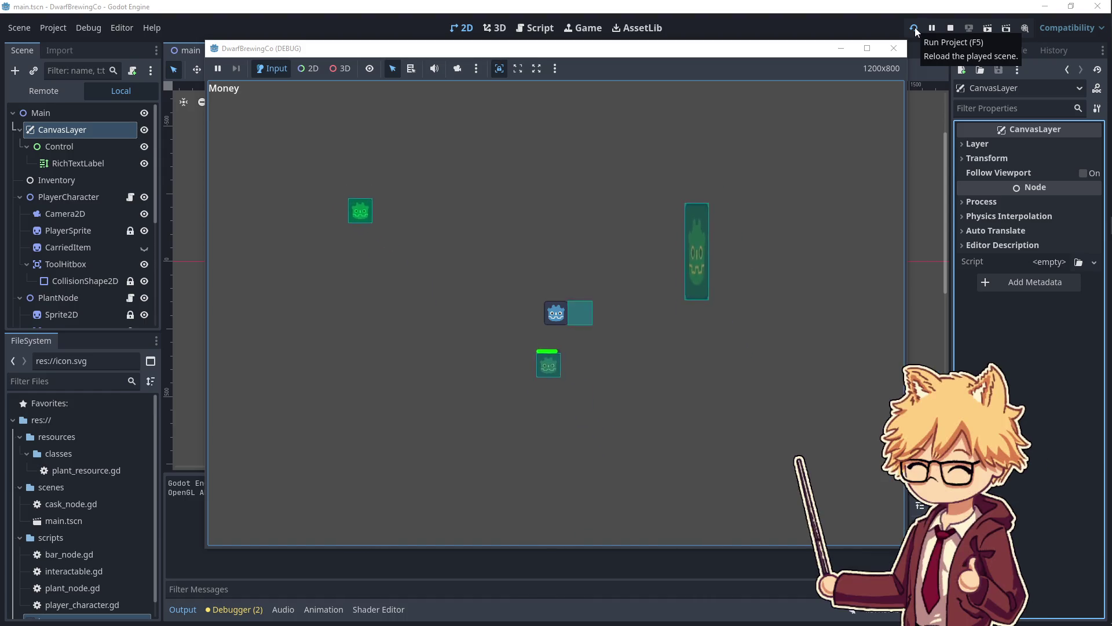
{"action": "key", "text": "Down"}
{"action": "key", "text": "Up"}
{"action": "key", "text": "Right"}
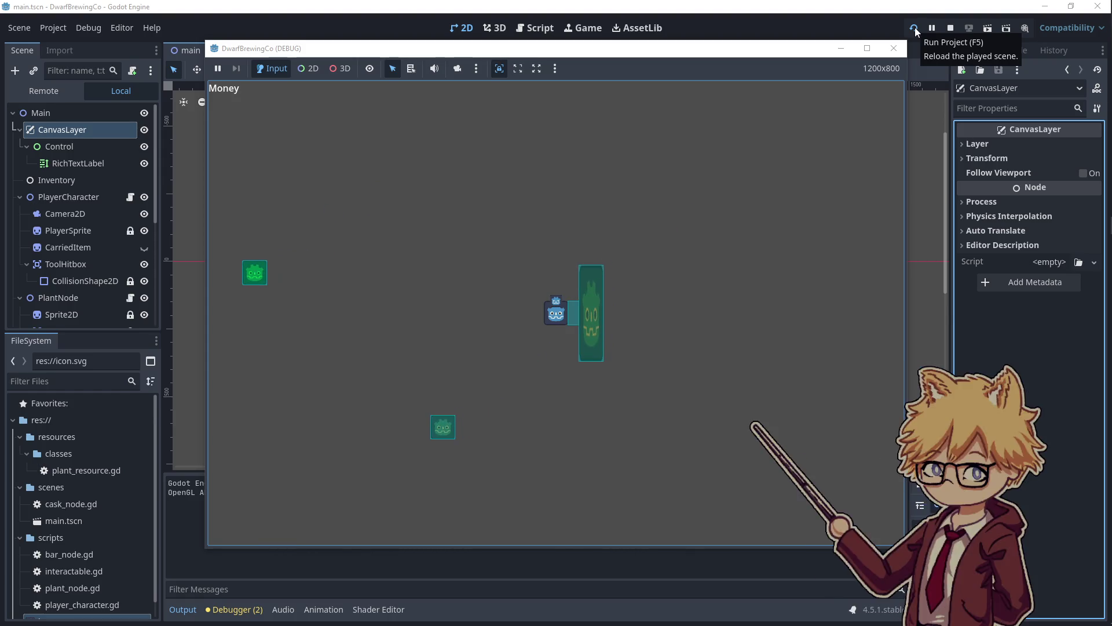
{"action": "key", "text": "Left"}
{"action": "key", "text": "Left"}
{"action": "key", "text": "Down"}
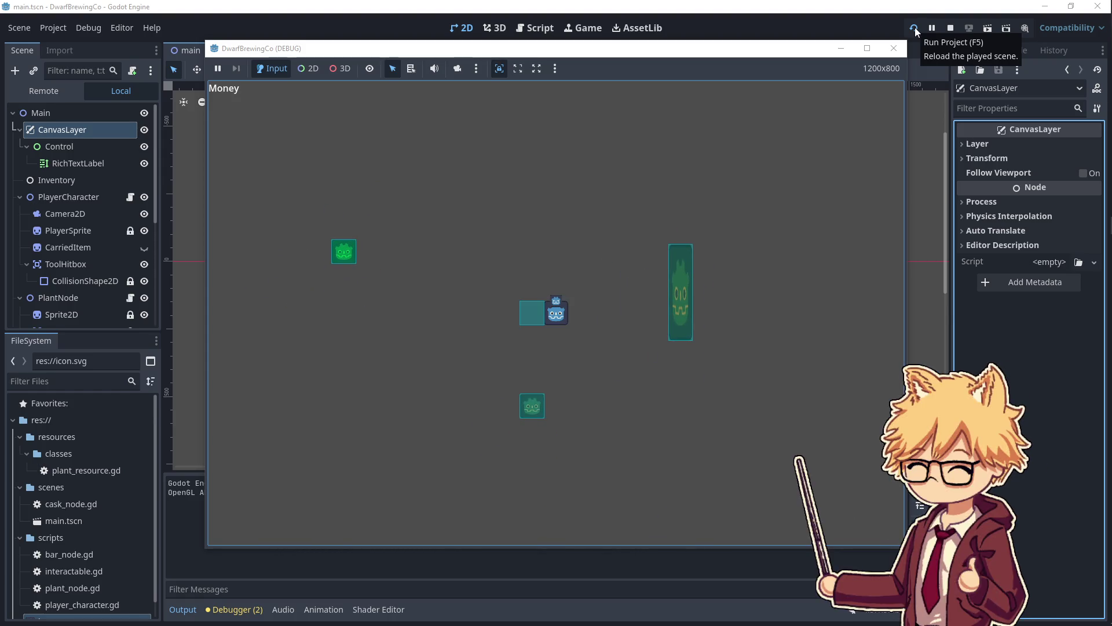
{"action": "left_click", "coordinate": [893, 49]}
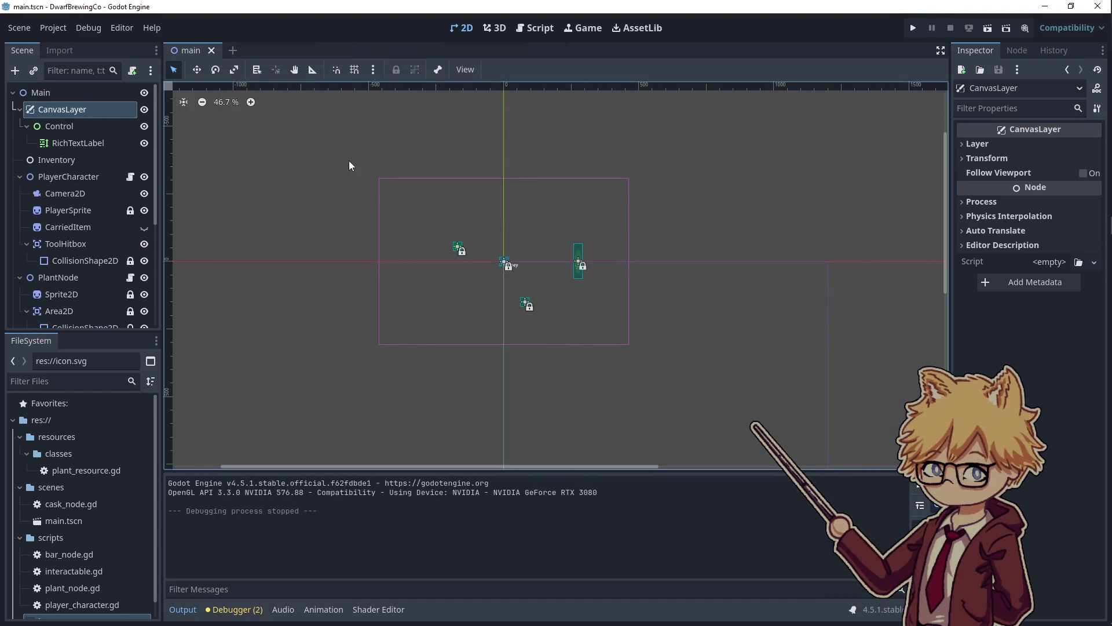
Step: Rename the Control node to UI, leaving the RichTextLabel name unchanged
{"action": "left_click", "coordinate": [68, 126]}
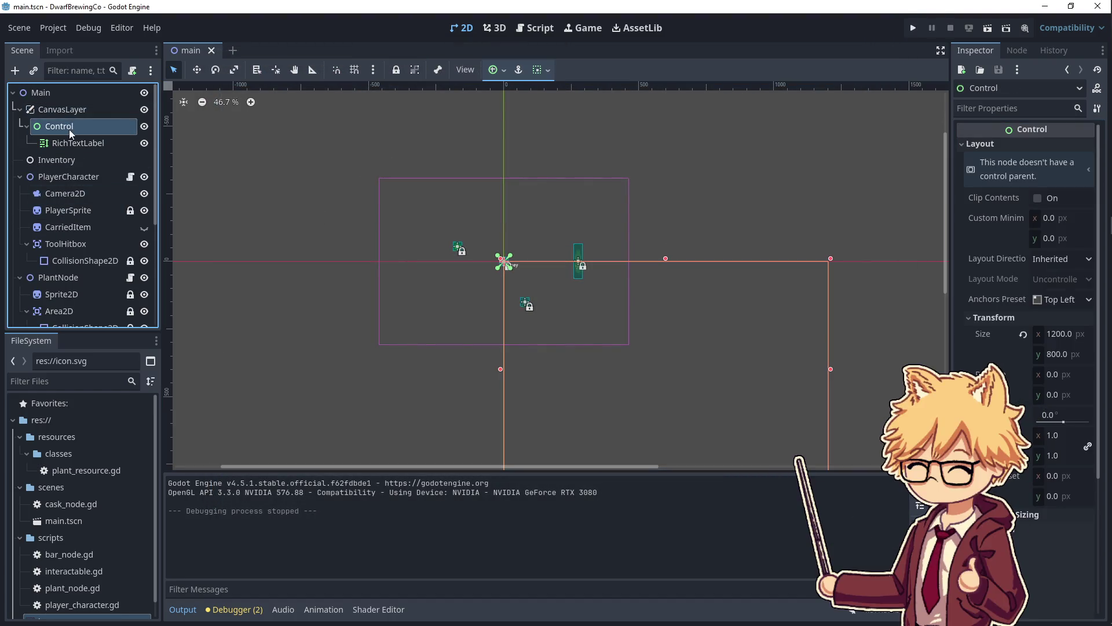
{"action": "double_click", "coordinate": [76, 143]}
{"action": "left_click", "coordinate": [74, 129]}
{"action": "right_click", "coordinate": [75, 129]}
{"action": "left_click", "coordinate": [123, 135]}
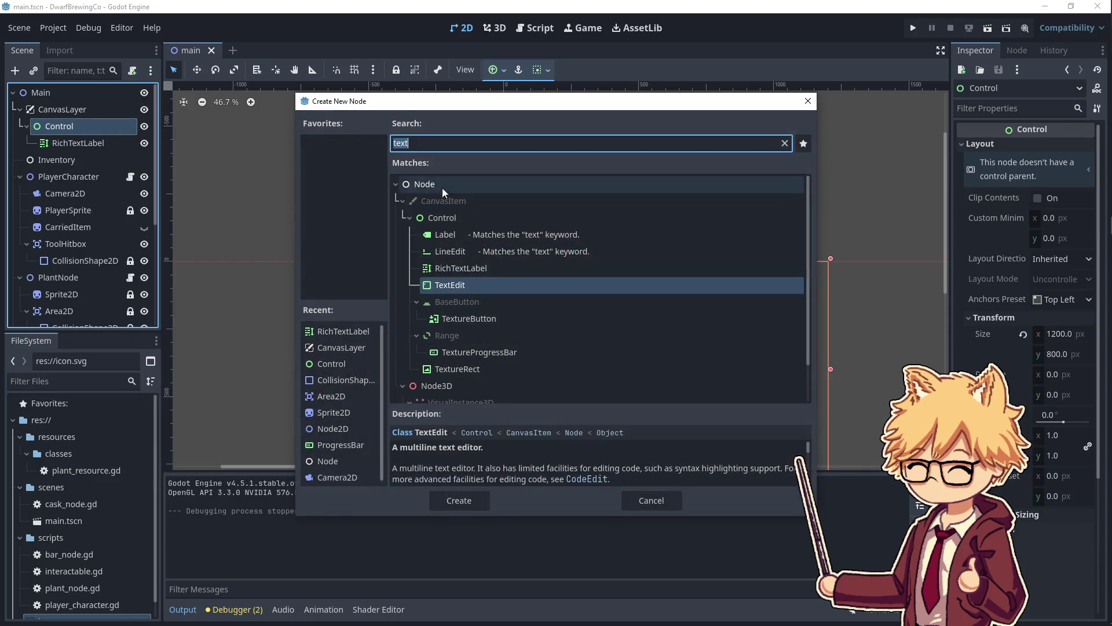
{"action": "left_click", "coordinate": [456, 220]}
{"action": "left_click", "coordinate": [651, 500]}
{"action": "double_click", "coordinate": [79, 143]}
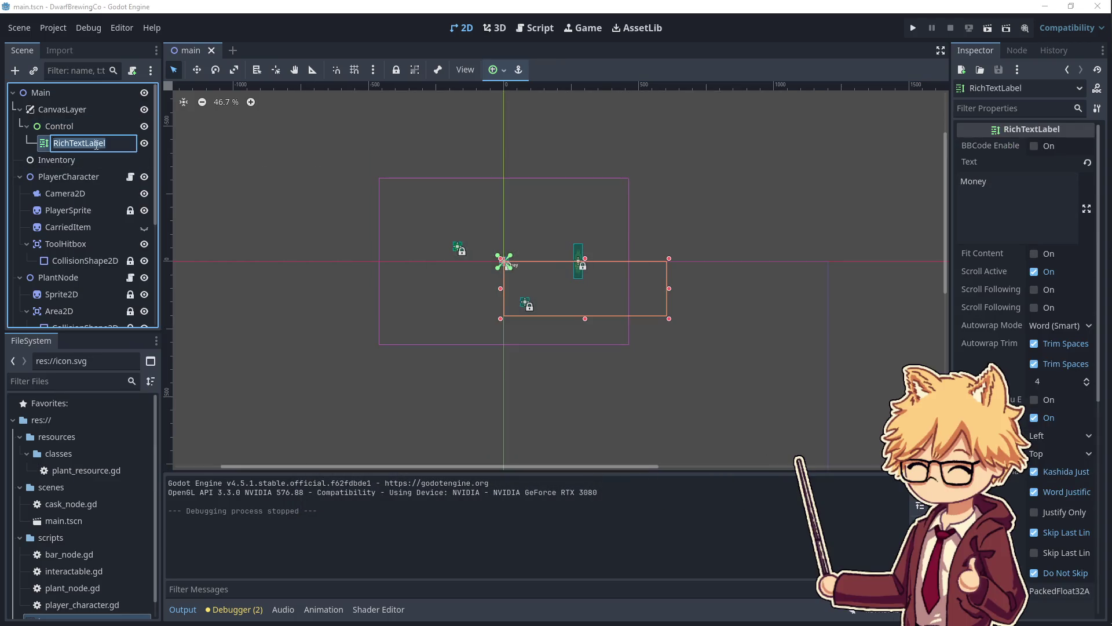
{"action": "left_click", "coordinate": [1027, 183]}
{"action": "left_click", "coordinate": [61, 120]}
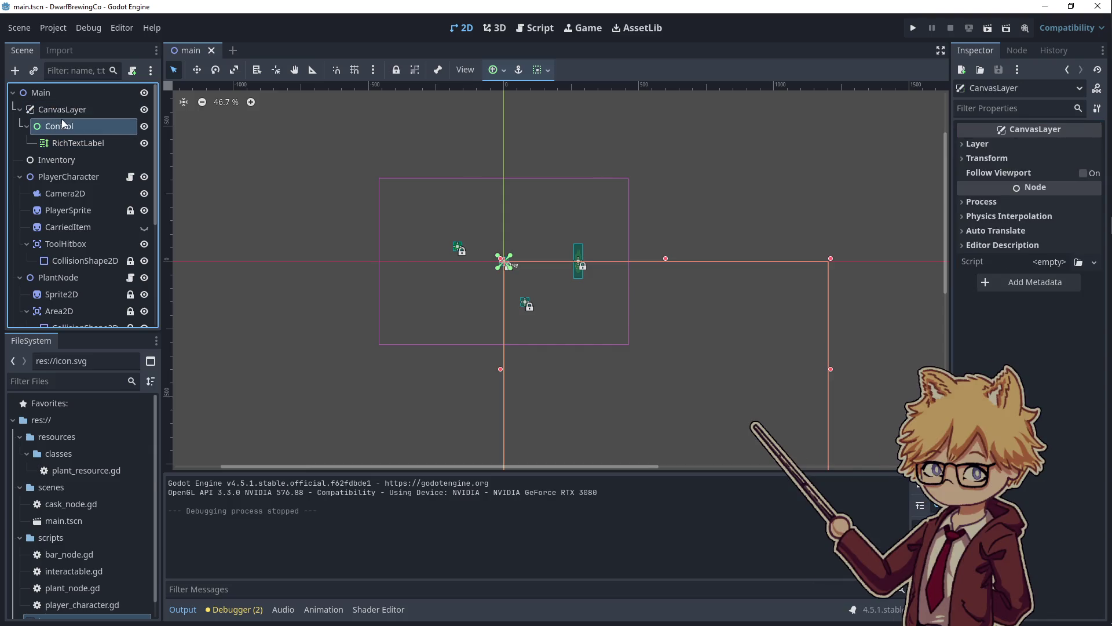
{"action": "right_click", "coordinate": [62, 120]}
{"action": "left_click", "coordinate": [100, 245]}
{"action": "type", "text": "UI"}
{"action": "key", "text": "Return"}
Step: Attach a new script to UI saved as res://scripts/ui.gd
{"action": "right_click", "coordinate": [74, 127]}
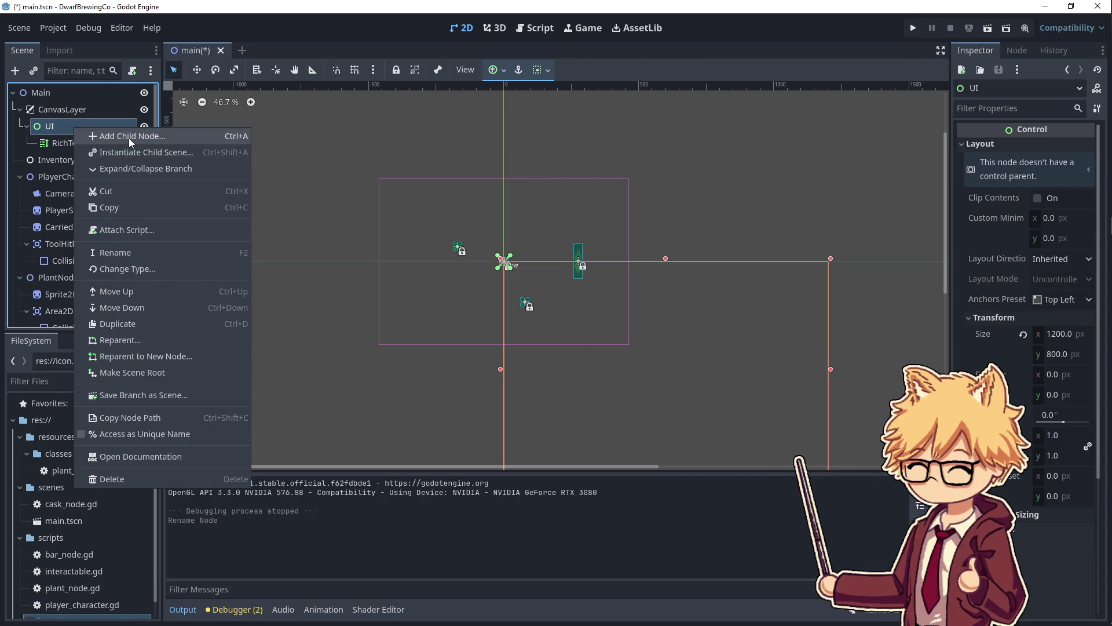
{"action": "left_click", "coordinate": [127, 231]}
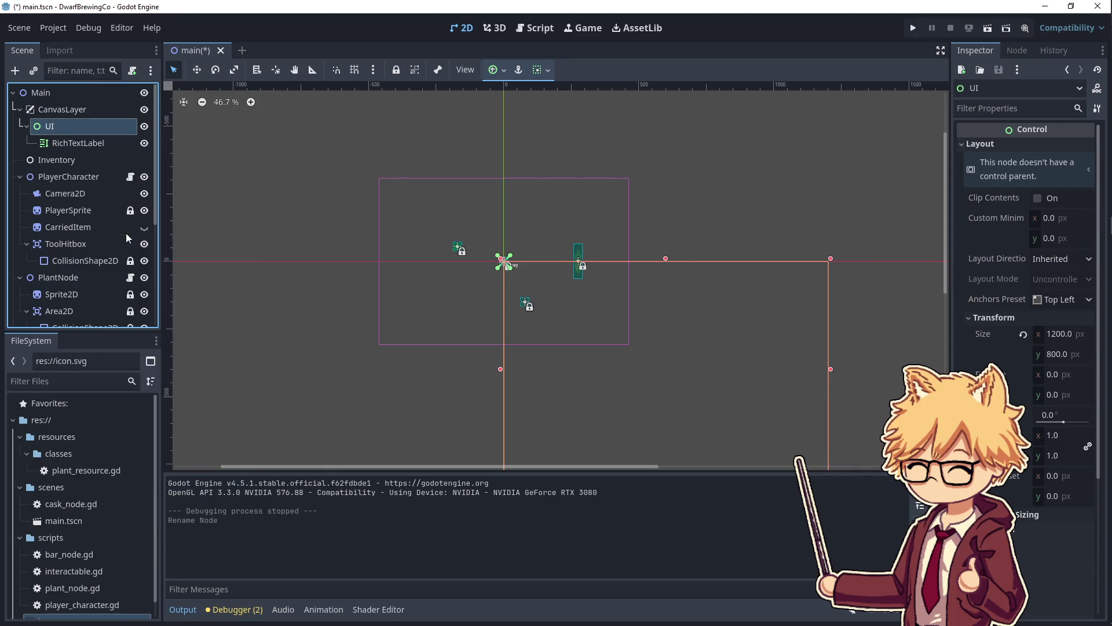
{"action": "left_click", "coordinate": [680, 296]}
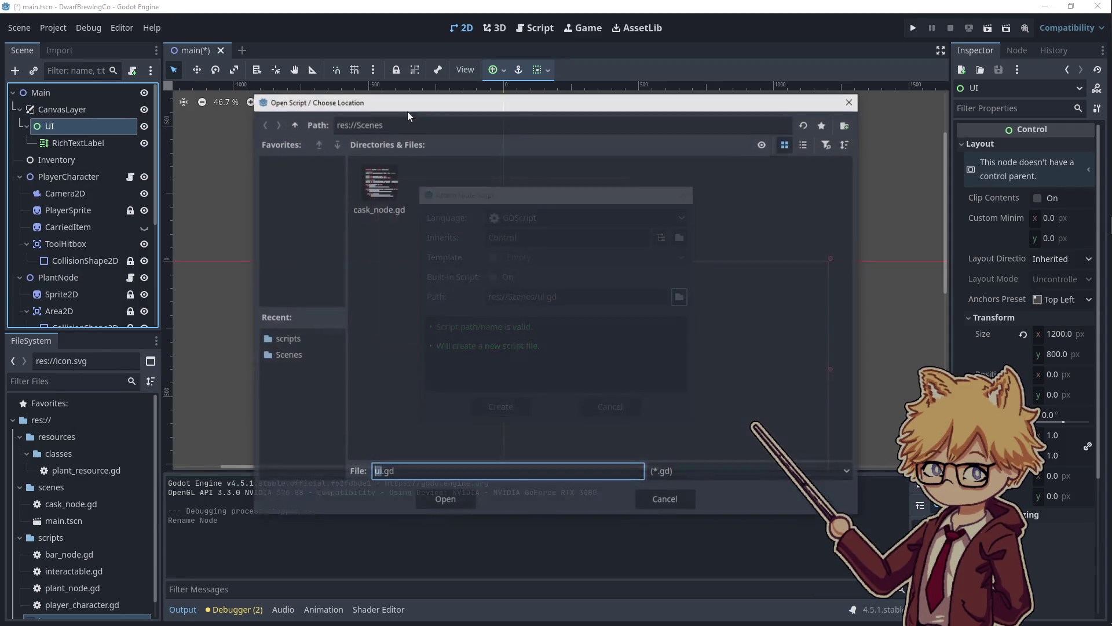
{"action": "left_click", "coordinate": [293, 124]}
{"action": "double_click", "coordinate": [437, 184]}
{"action": "left_click", "coordinate": [293, 124]}
{"action": "double_click", "coordinate": [496, 184]}
{"action": "key", "text": "Return"}
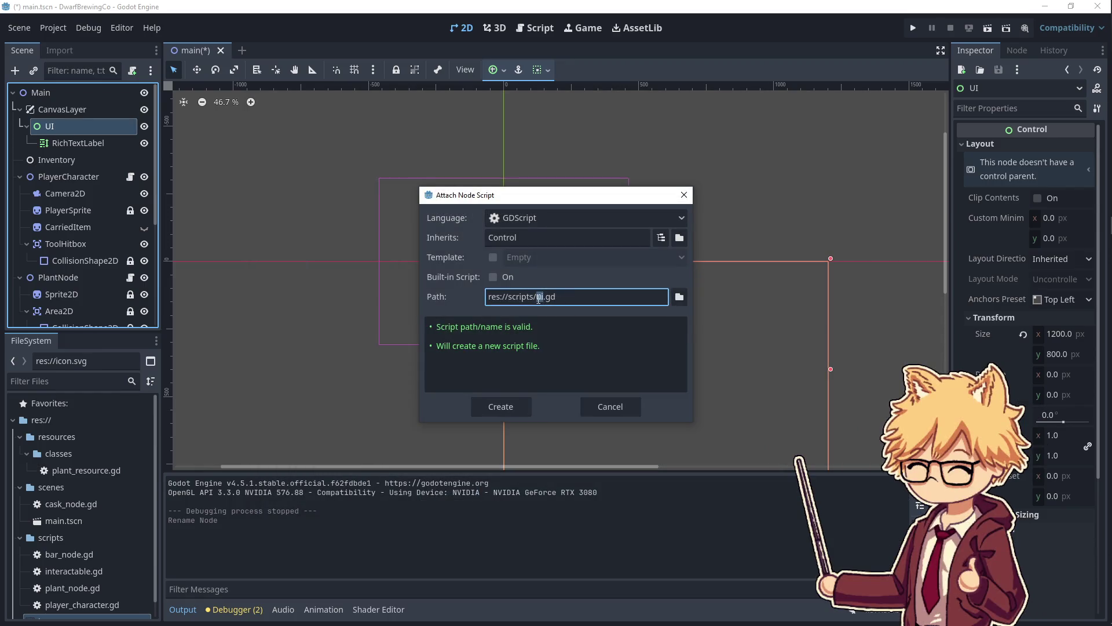
{"action": "left_click", "coordinate": [522, 237]}
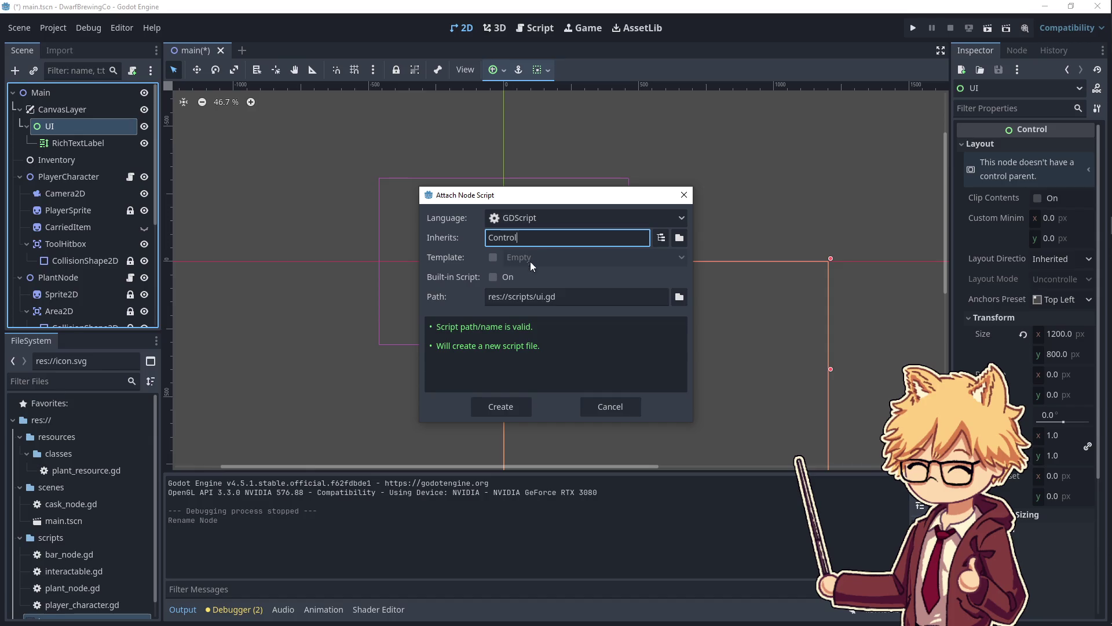
{"action": "left_click", "coordinate": [501, 407]}
Step: Add the line class_name UI to ui.gd
{"action": "type", "text": "class"}
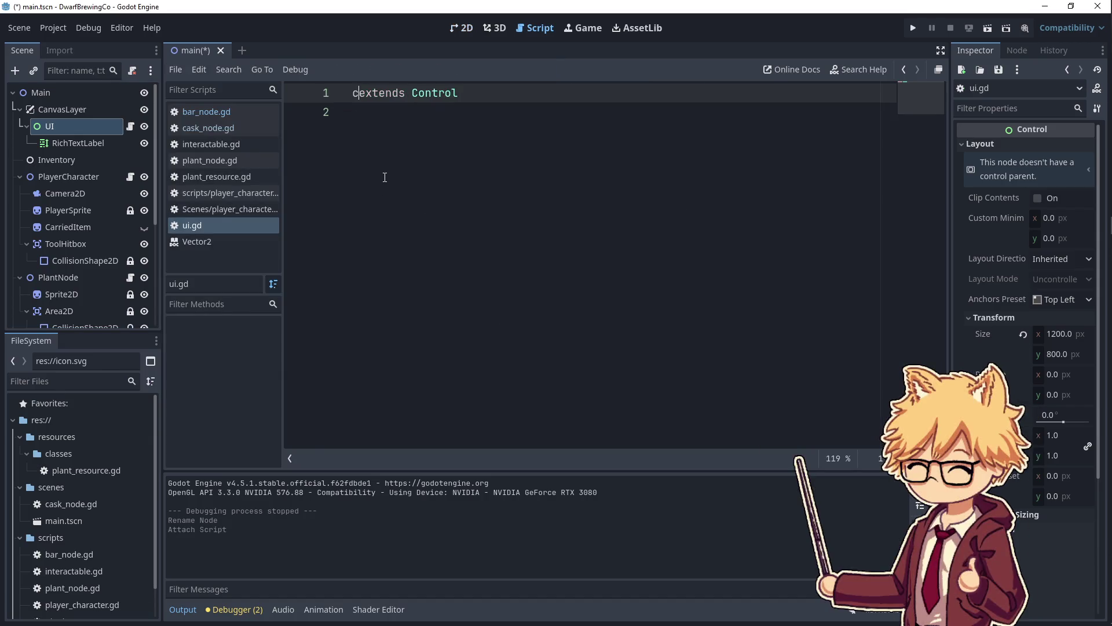
{"action": "type", "text": "_name UI"}
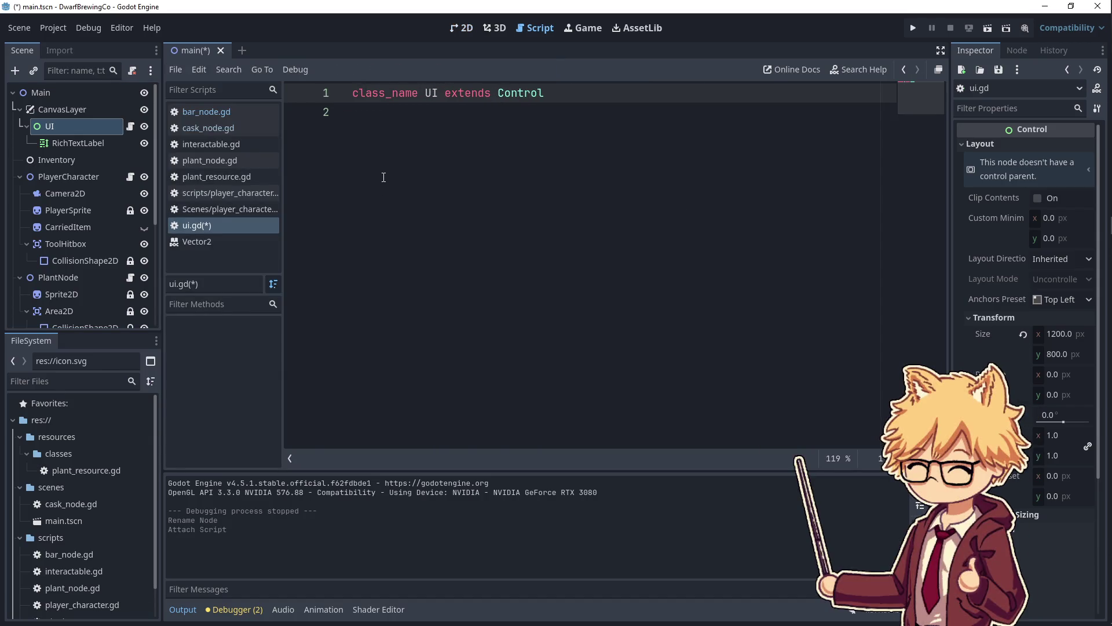
{"action": "left_click", "coordinate": [560, 121]}
{"action": "key", "text": "Return"}
{"action": "key", "text": "BackSpace"}
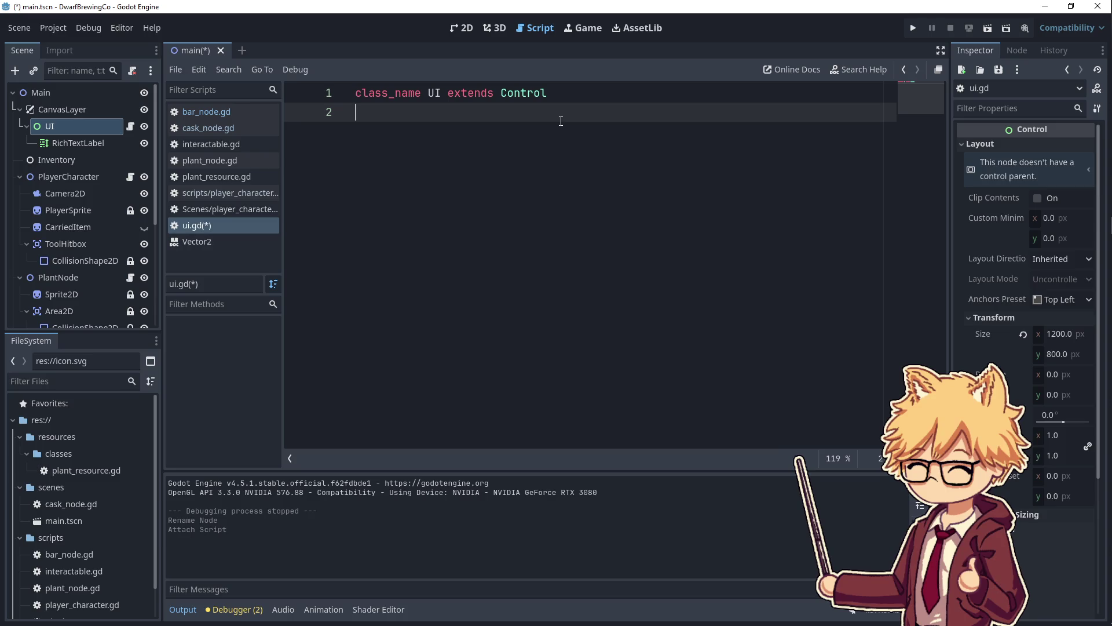
{"action": "right_click", "coordinate": [78, 162]}
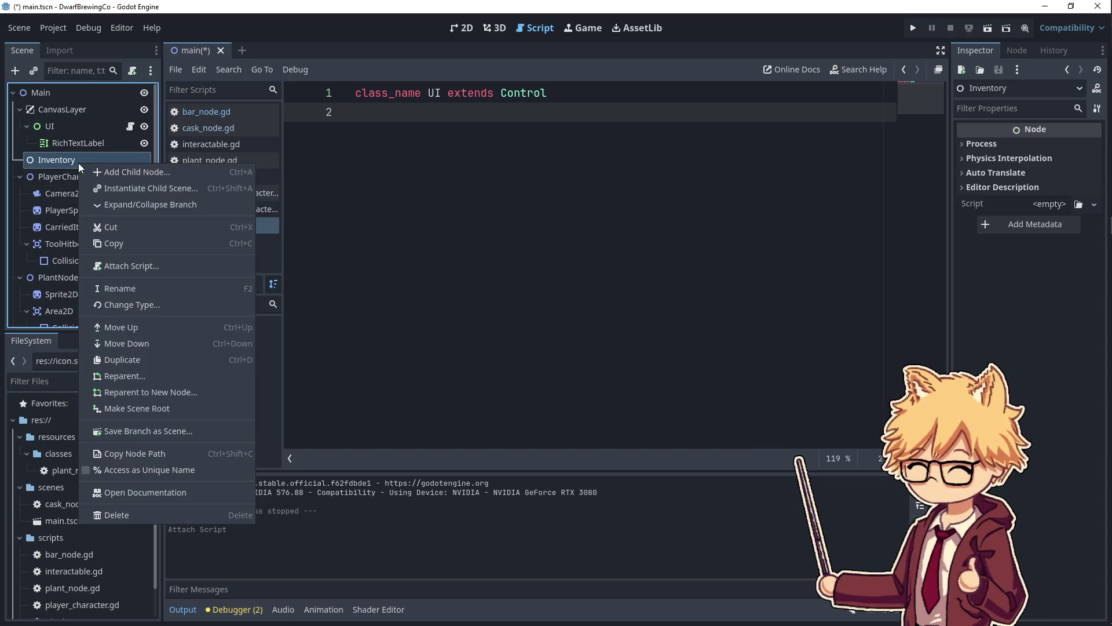
Step: Attach res://scripts/inventory.gd to Inventory and begin typing class_name Inventory
{"action": "left_click", "coordinate": [107, 263]}
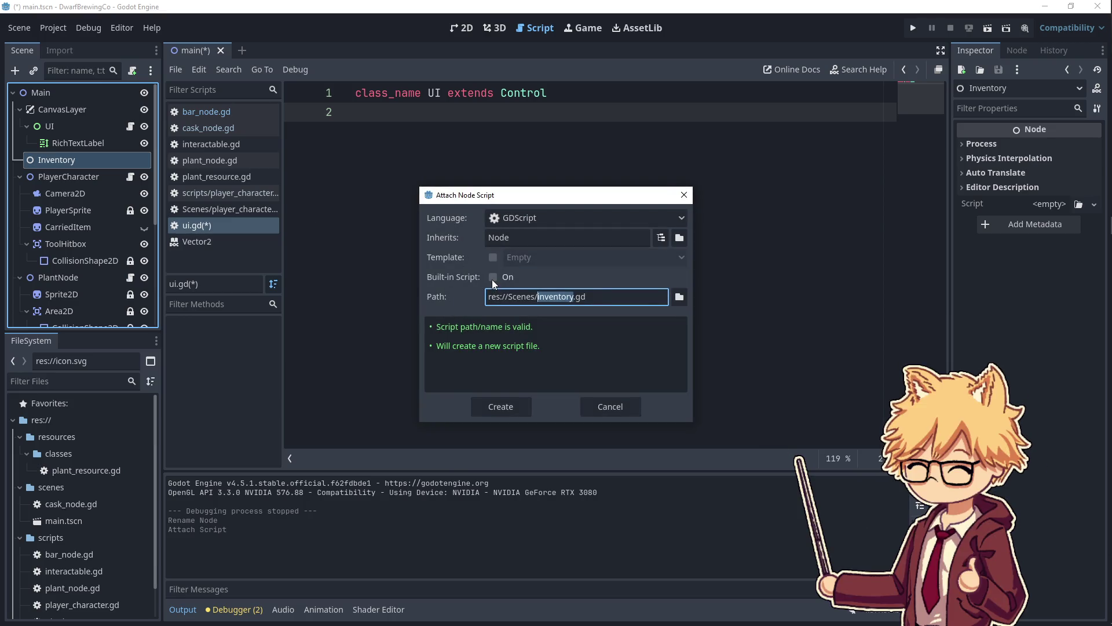
{"action": "left_click", "coordinate": [679, 297]}
{"action": "left_click", "coordinate": [293, 124]}
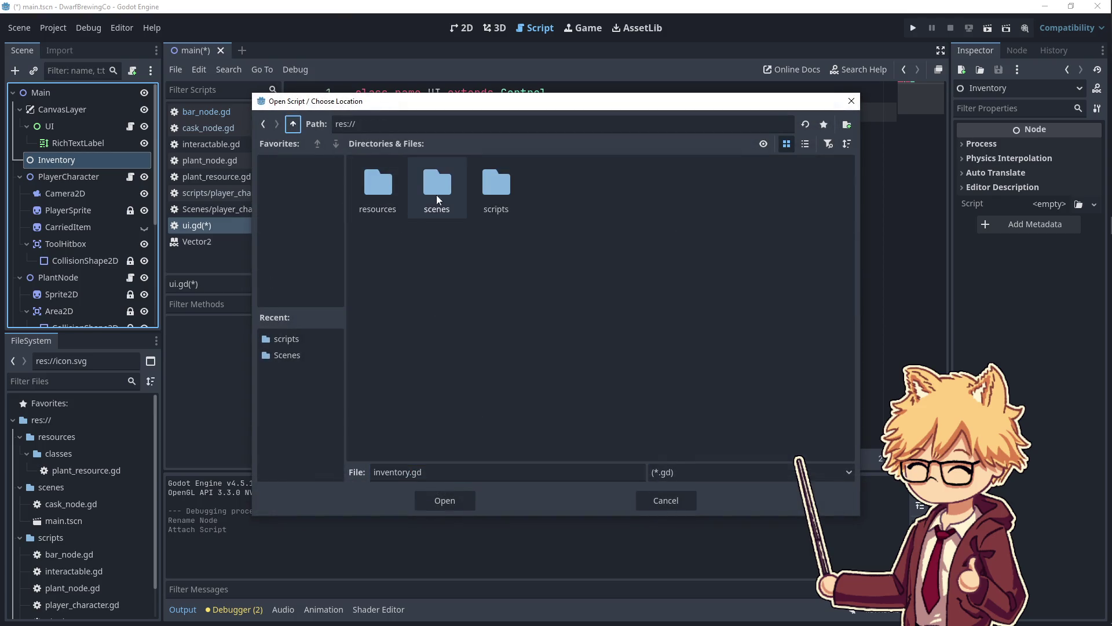
{"action": "left_click", "coordinate": [497, 184]}
{"action": "left_click", "coordinate": [446, 501]}
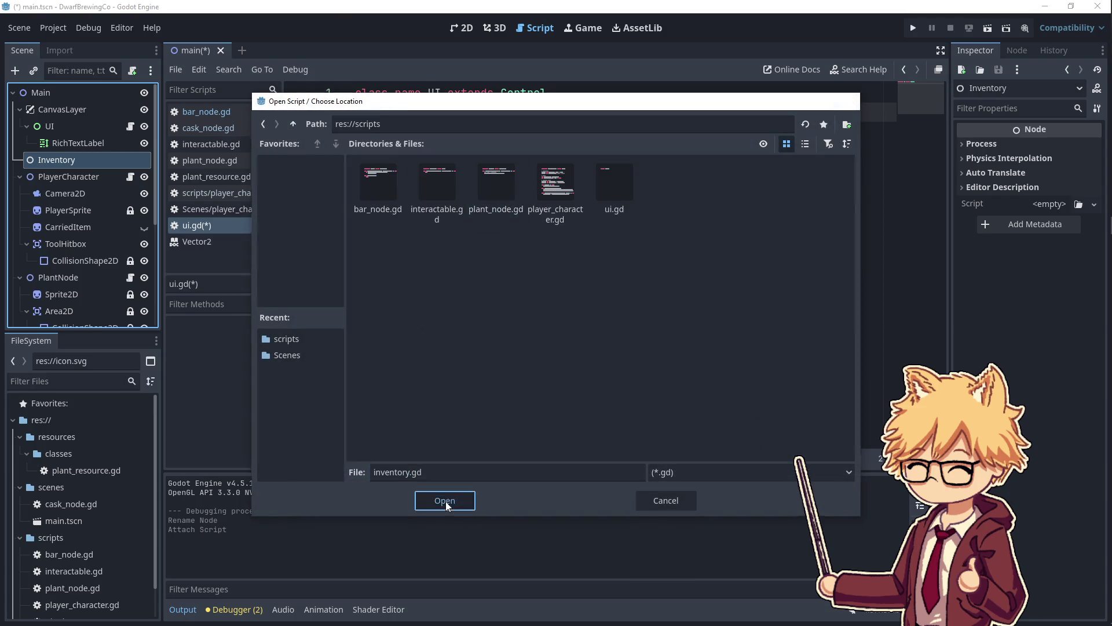
{"action": "left_click", "coordinate": [446, 502]}
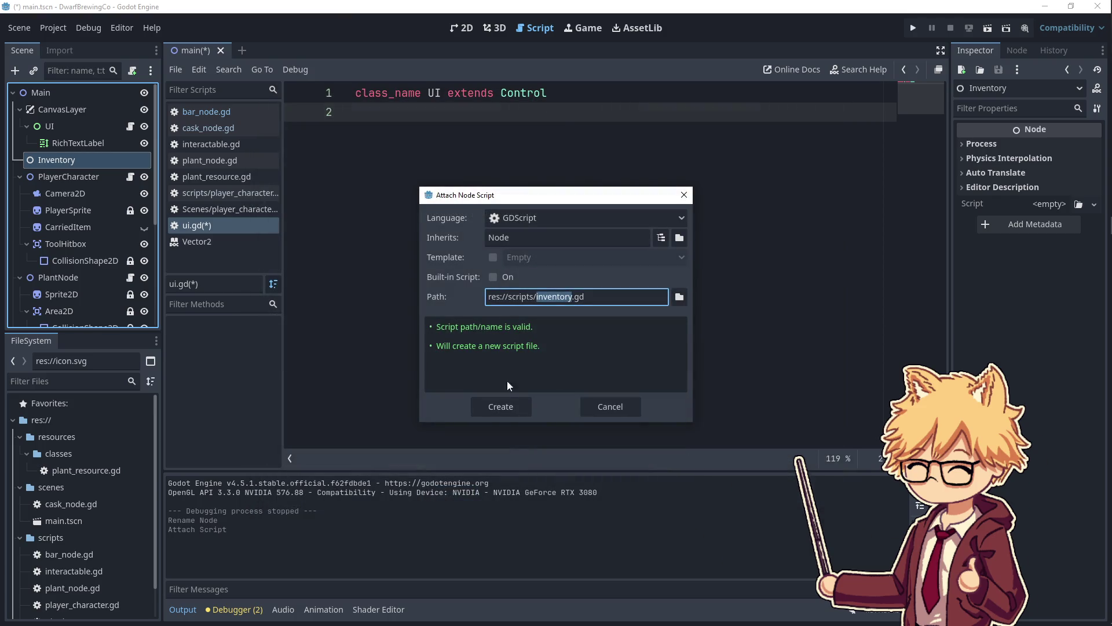
{"action": "left_click", "coordinate": [502, 410]}
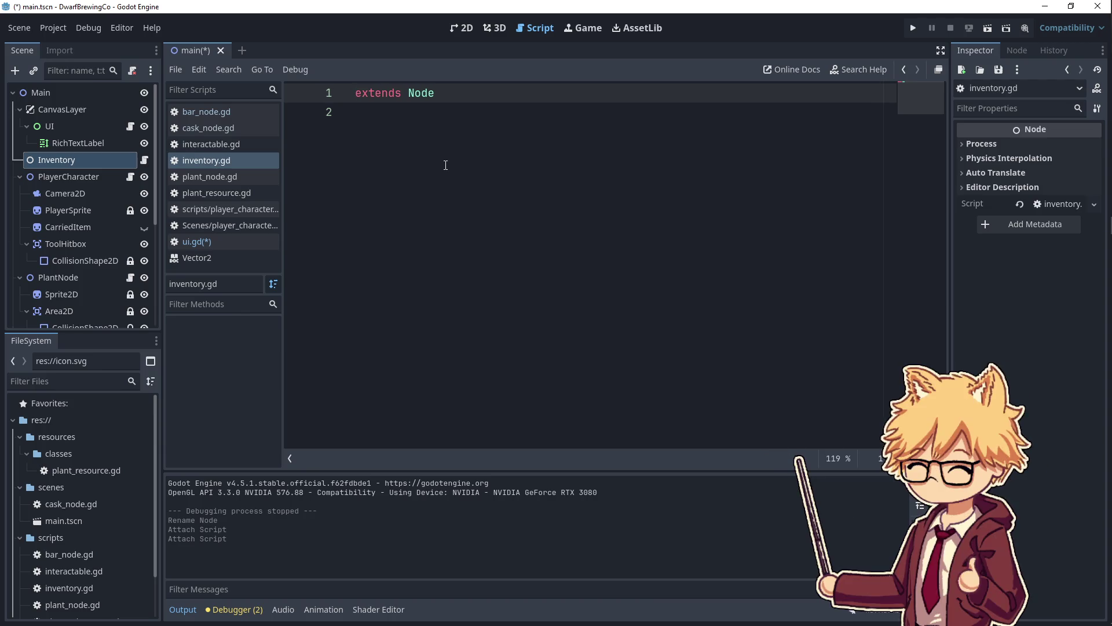
{"action": "type", "text": "class_name Inventor"}
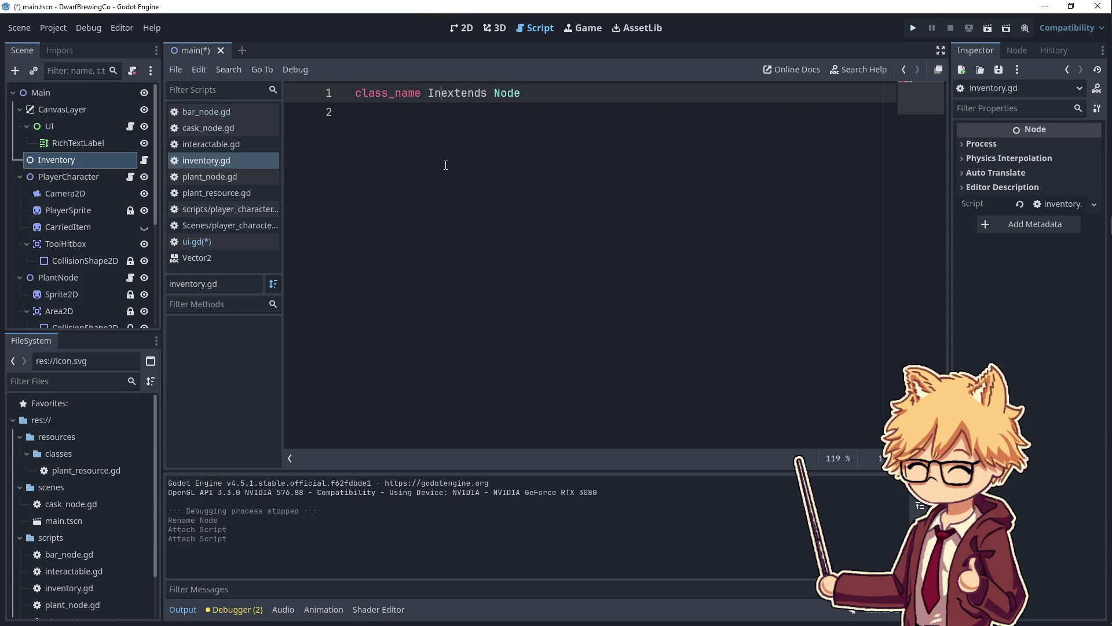
{"action": "type", "text": "y"}
Step: Add an add_money(amount: float) -> void function stub with pass below the class declaration
{"action": "key", "text": "Down"}
{"action": "key", "text": "Return"}
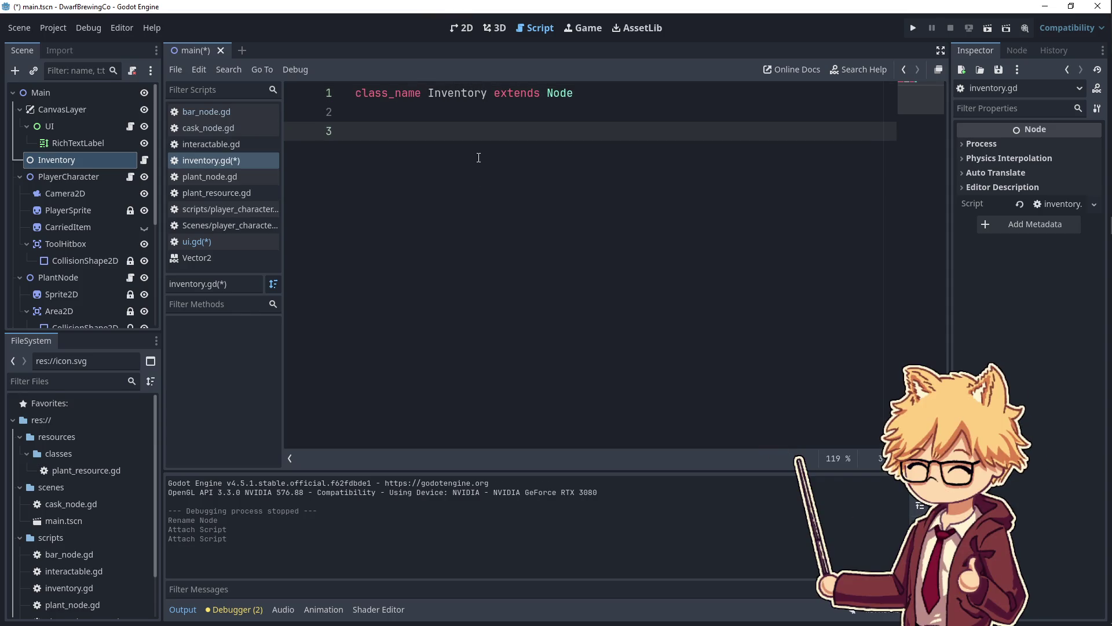
{"action": "type", "text": "inv"}
{"action": "key", "text": "BackSpace"}
{"action": "key", "text": "BackSpace"}
{"action": "key", "text": "BackSpace"}
{"action": "key", "text": "BackSpace"}
{"action": "key", "text": "BackSpace"}
{"action": "type", "text": "add_mop"}
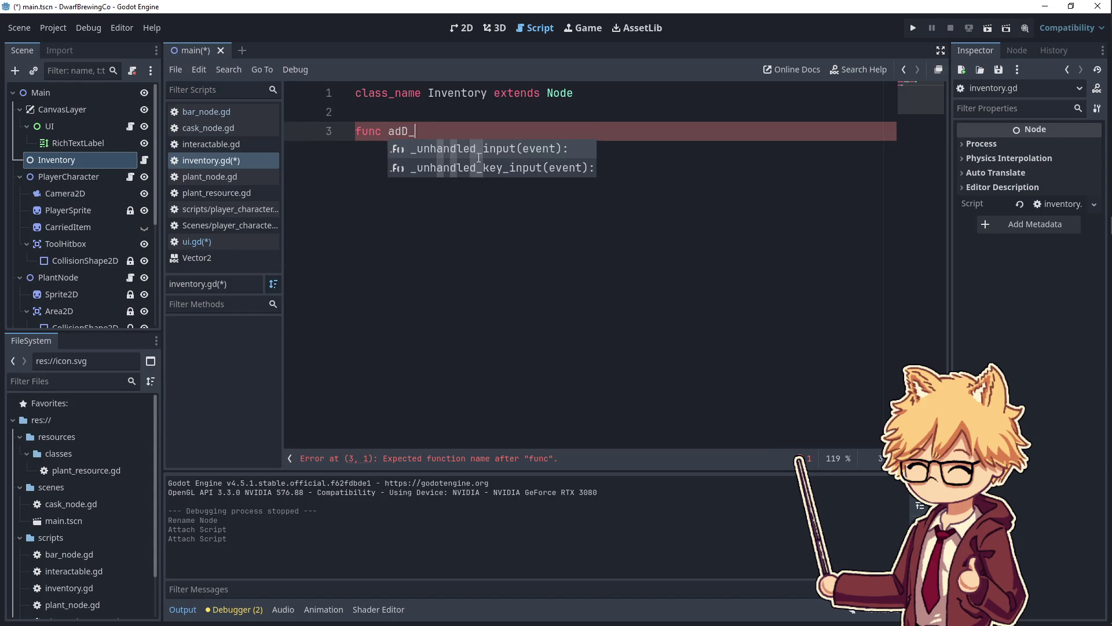
{"action": "type", "text": "money()"}
{"action": "key", "text": "Left"}
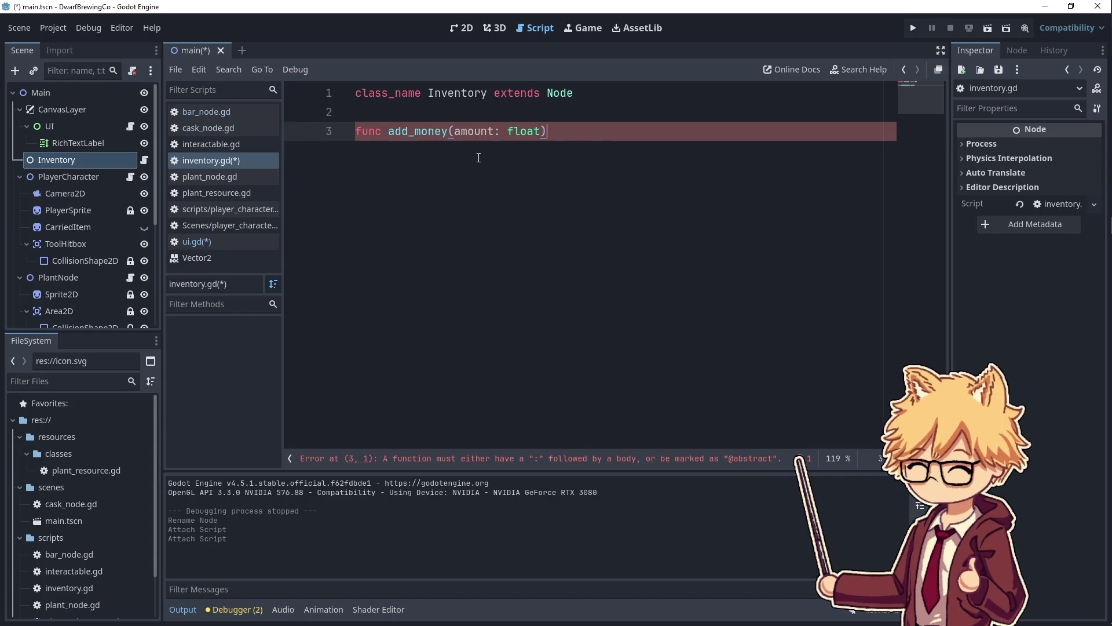
{"action": "key", "text": "BackSpace"}
{"action": "key", "text": "BackSpace"}
{"action": "key", "text": "BackSpace"}
{"action": "key", "text": "BackSpace"}
{"action": "type", "text": "id:"}
{"action": "key", "text": "Return"}
{"action": "type", "text": "pass"}
{"action": "mouse_move", "coordinate": [49, 126]}
{"action": "left_mouse_down", "text": "ctrl"}
{"action": "mouse_move", "coordinate": [86, 136]}
{"action": "mouse_move", "coordinate": [430, 112]}
{"action": "left_mouse_up", "text": "ctrl"}
{"action": "left_click", "coordinate": [620, 97]}
{"action": "key", "text": "Return"}
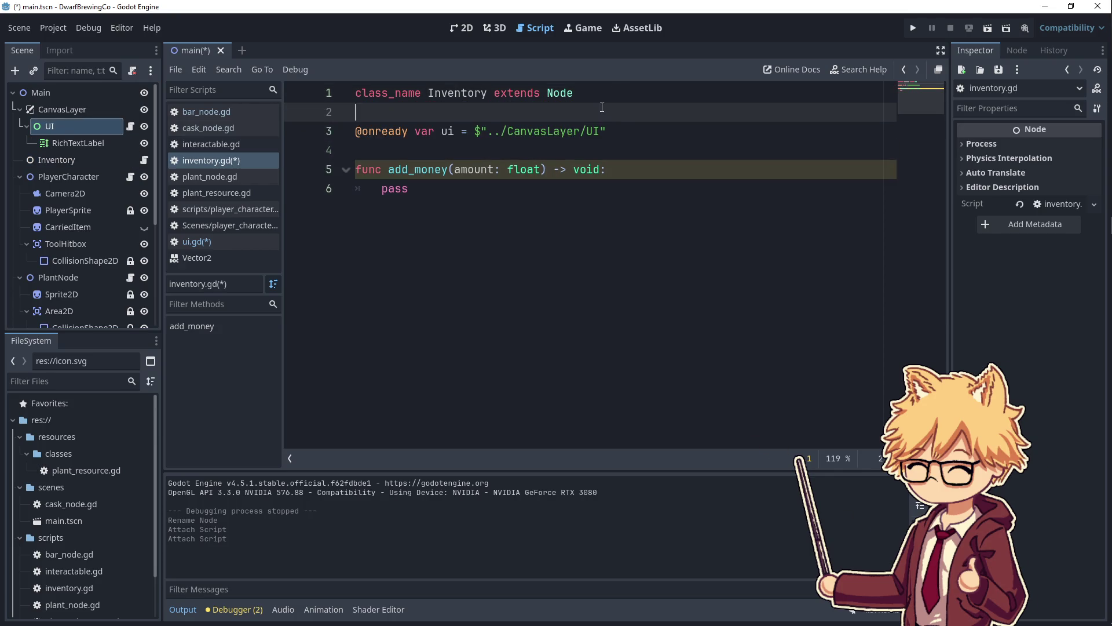
{"action": "right_click", "coordinate": [68, 124]}
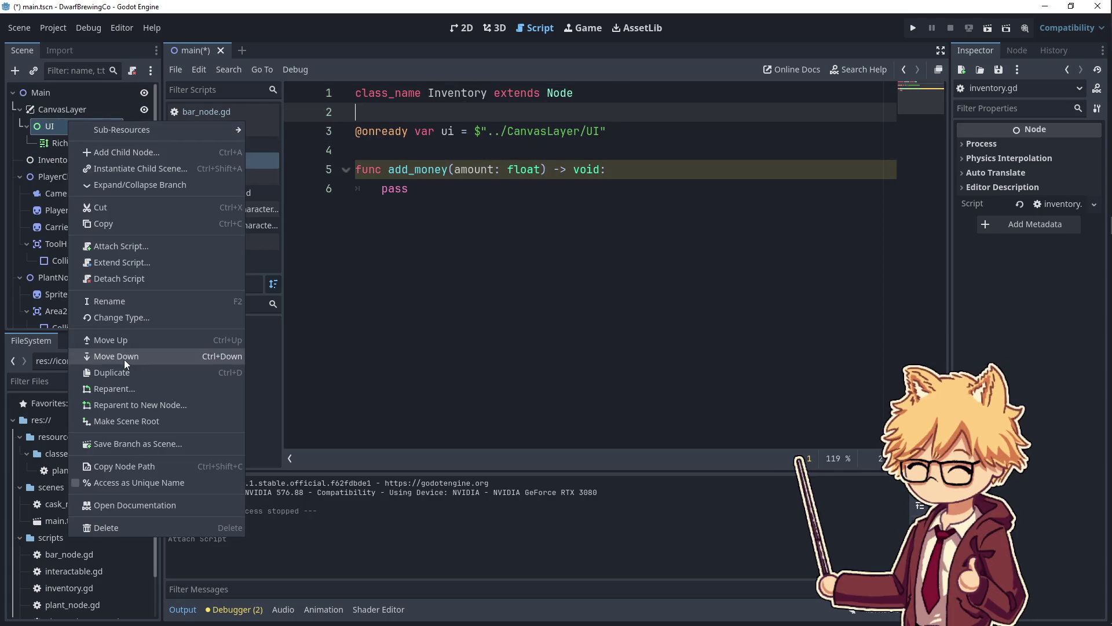
Step: Make UI a unique-name node and replace the path-based ui reference with %UI
{"action": "left_click", "coordinate": [120, 482]}
{"action": "mouse_move", "coordinate": [50, 125]}
{"action": "left_mouse_down", "text": "ctrl"}
{"action": "mouse_move", "coordinate": [90, 144]}
{"action": "mouse_move", "coordinate": [440, 144]}
{"action": "left_mouse_up", "text": "ctrl"}
{"action": "triple_click", "coordinate": [682, 131]}
{"action": "key", "text": "BackSpace"}
{"action": "key", "text": "BackSpace"}
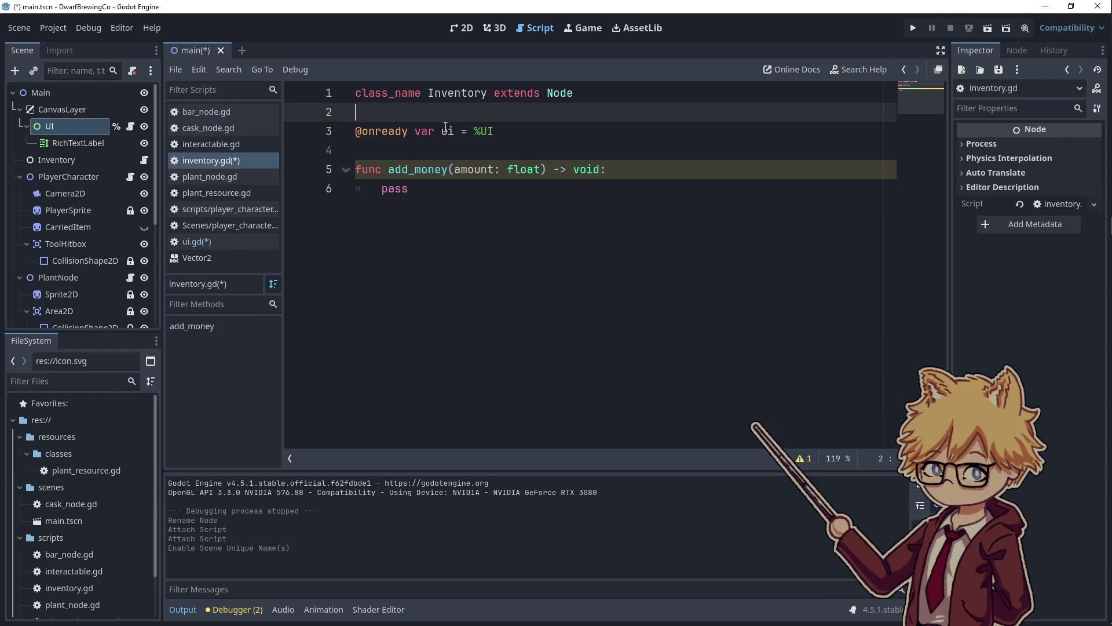
{"action": "double_click", "coordinate": [386, 189]}
Step: Add an exported gold variable initialised to 0 below the ui reference
{"action": "left_click", "coordinate": [475, 142]}
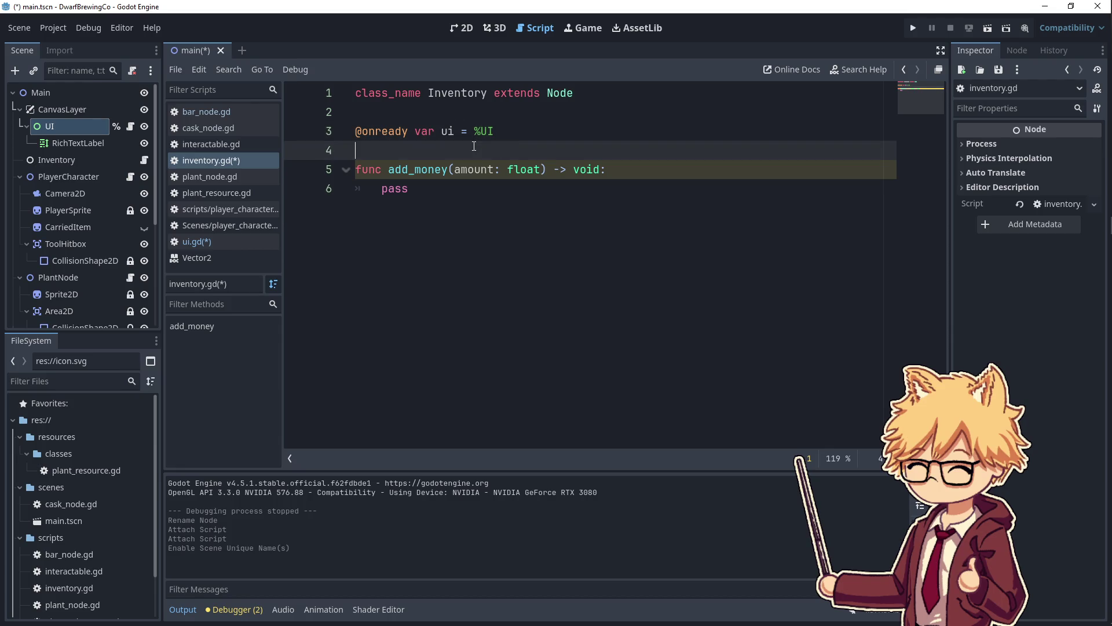
{"action": "key", "text": "Return"}
{"action": "key", "text": "Return"}
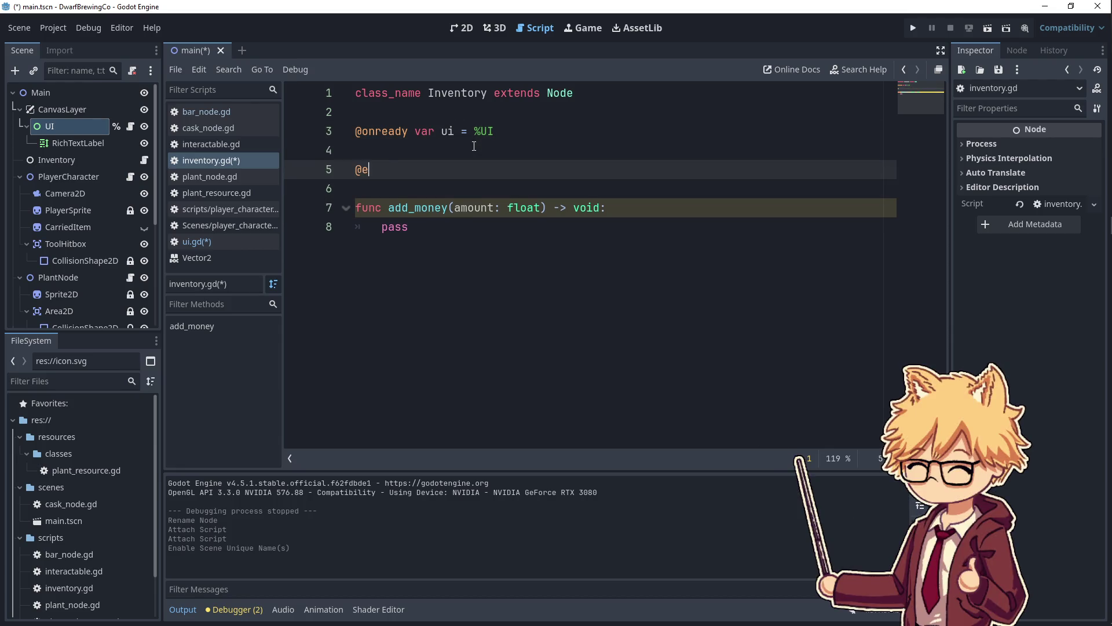
{"action": "key", "text": "Return"}
{"action": "key", "text": "BackSpace"}
{"action": "key", "text": "BackSpace"}
{"action": "key", "text": "BackSpace"}
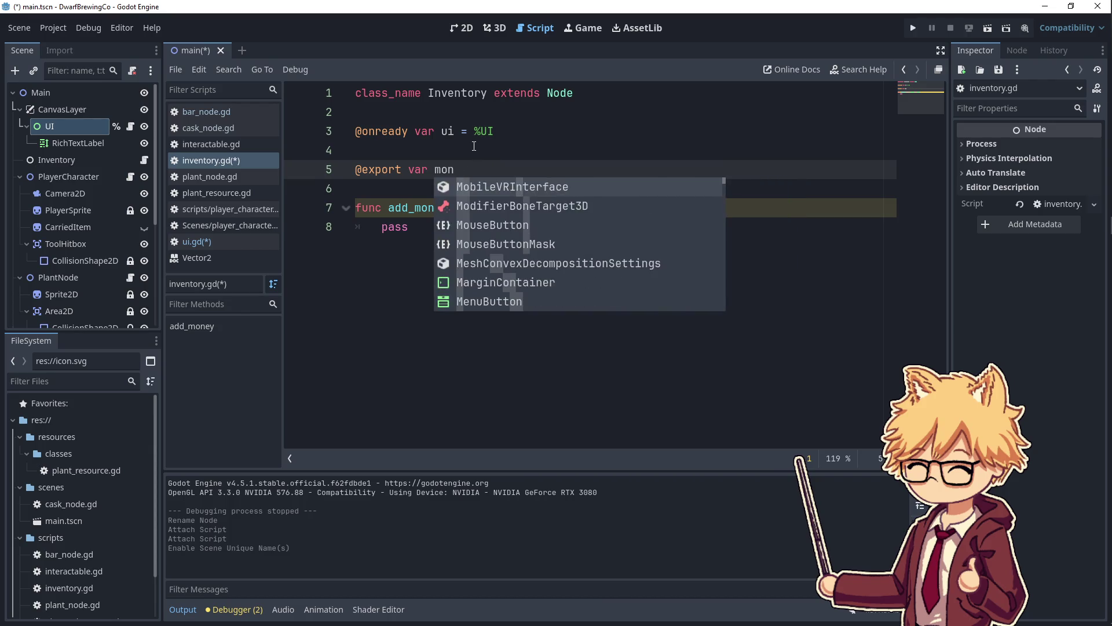
{"action": "type", "text": "gold = 0"}
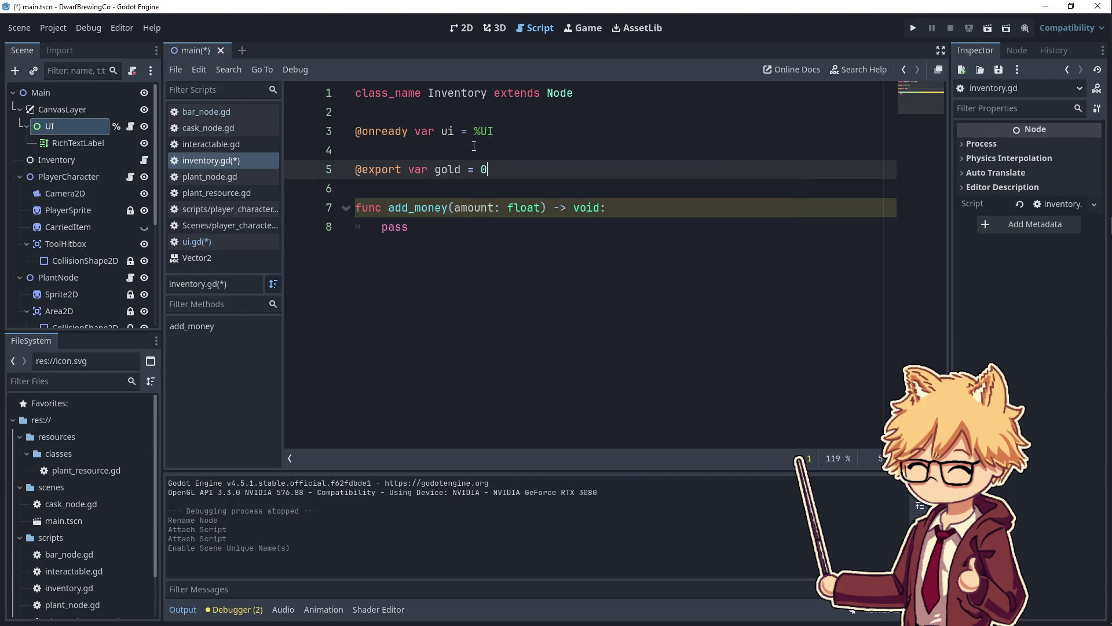
Step: Rename add_money to add_gold, with a body of gold += amount and ui.update_gold(gold)
{"action": "double_click", "coordinate": [449, 170]}
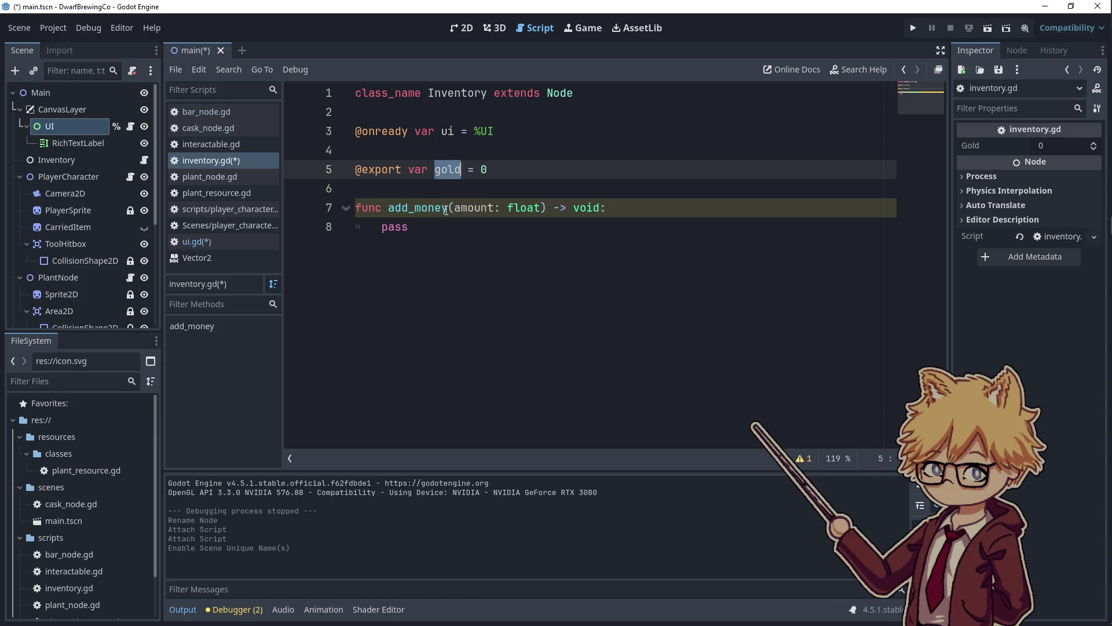
{"action": "left_click_drag", "start_coordinate": [448, 209], "coordinate": [416, 212]}
{"action": "type", "text": "gold"}
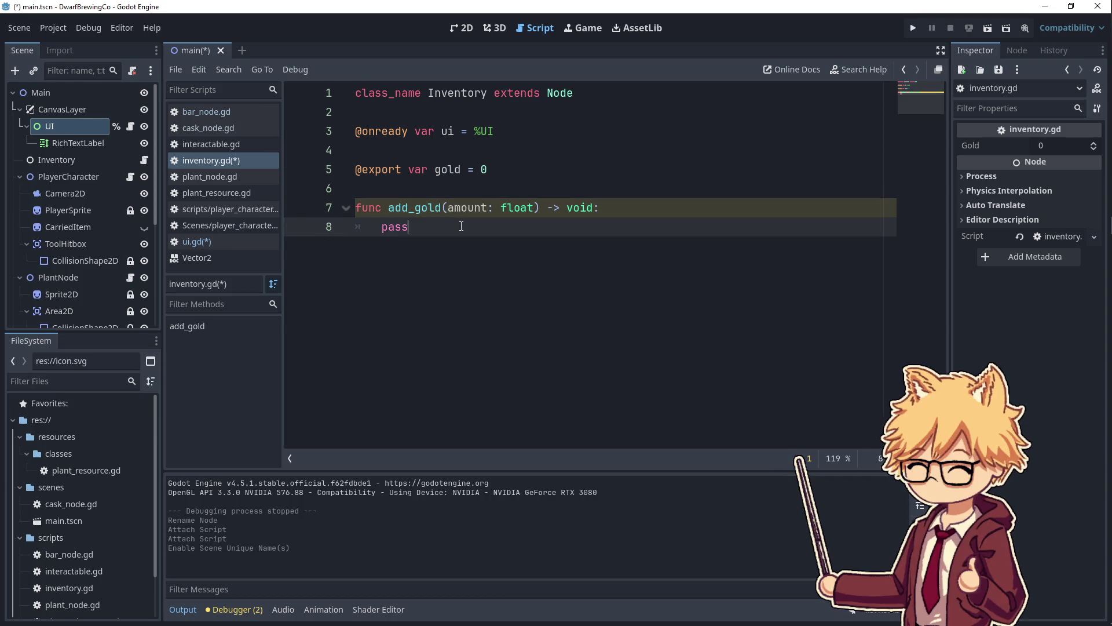
{"action": "double_click", "coordinate": [382, 227]}
{"action": "type", "text": "gold += "}
{"action": "type", "text": "amount"}
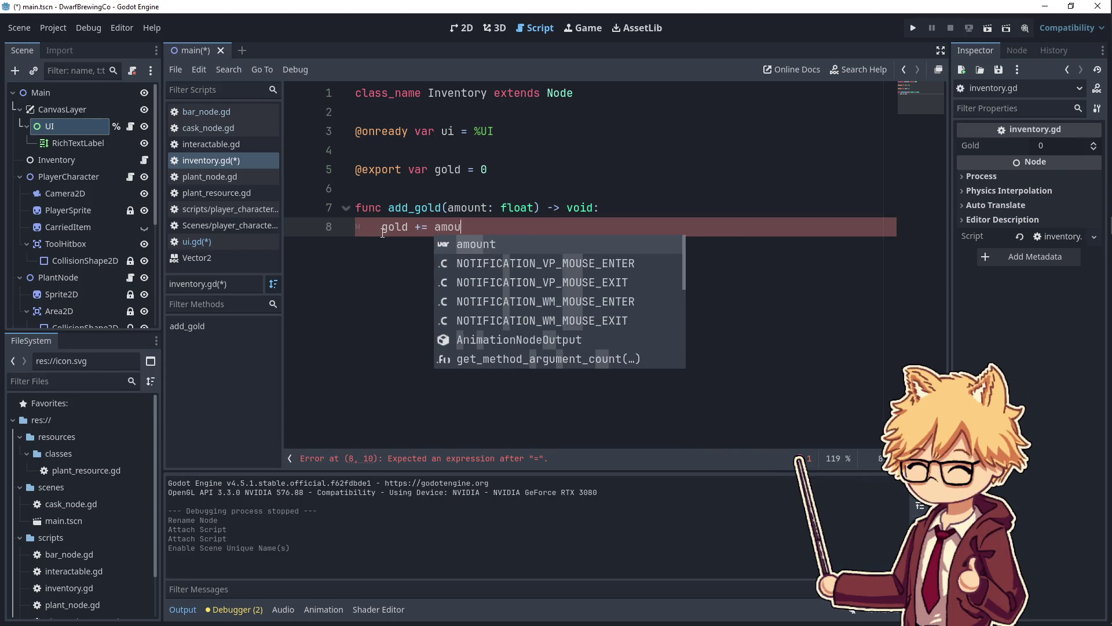
{"action": "key", "text": "Return"}
{"action": "key", "text": "Return"}
{"action": "type", "text": "update"}
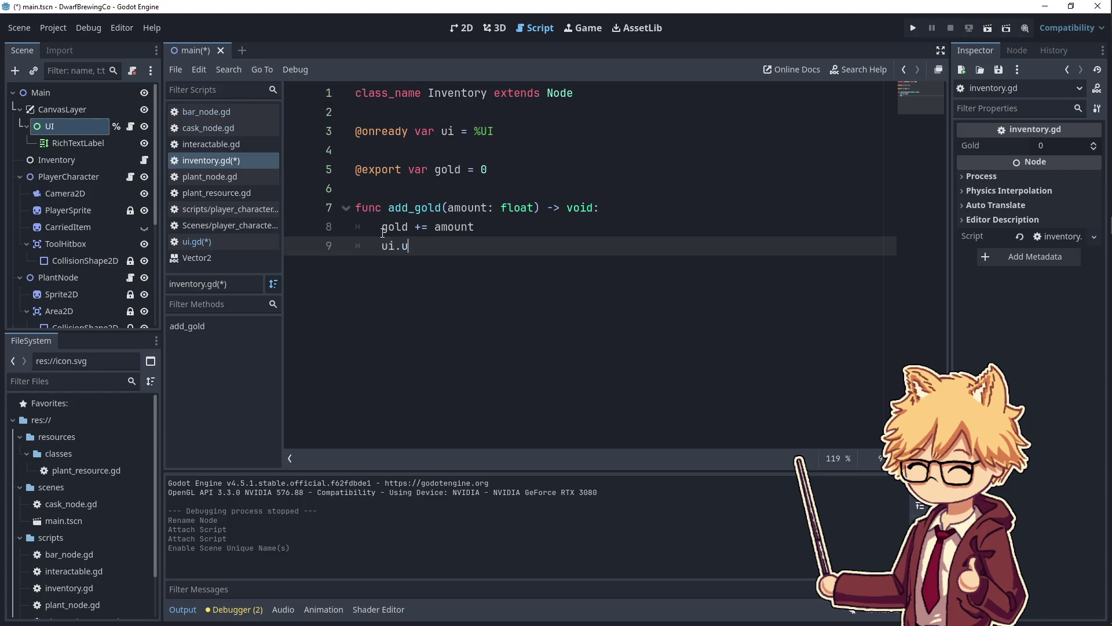
{"action": "type", "text": "_gold("}
{"action": "left_click", "coordinate": [407, 227]}
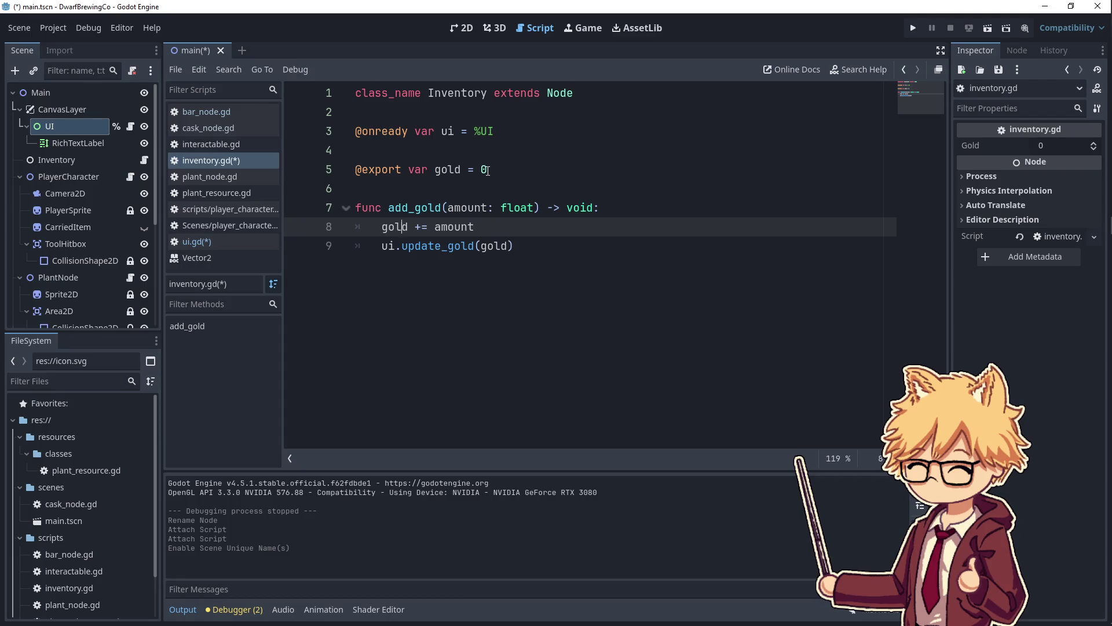
Step: Change the amount parameter to int, type gold as int, and save inventory.gd
{"action": "double_click", "coordinate": [513, 208]}
{"action": "type", "text": "int"}
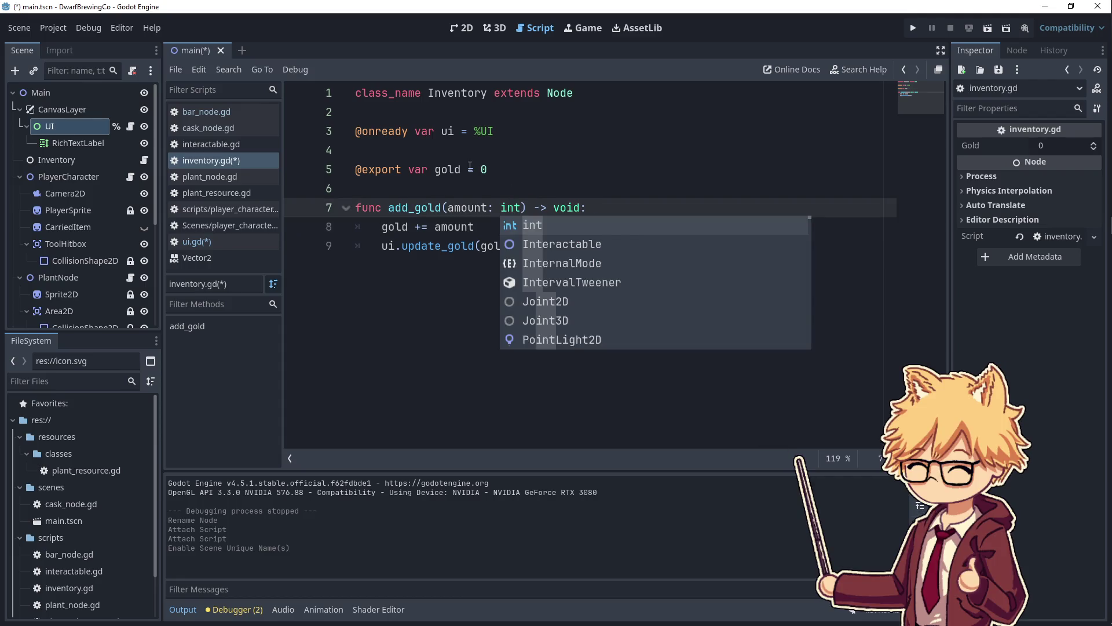
{"action": "left_click", "coordinate": [462, 168]}
{"action": "type", "text": ": int"}
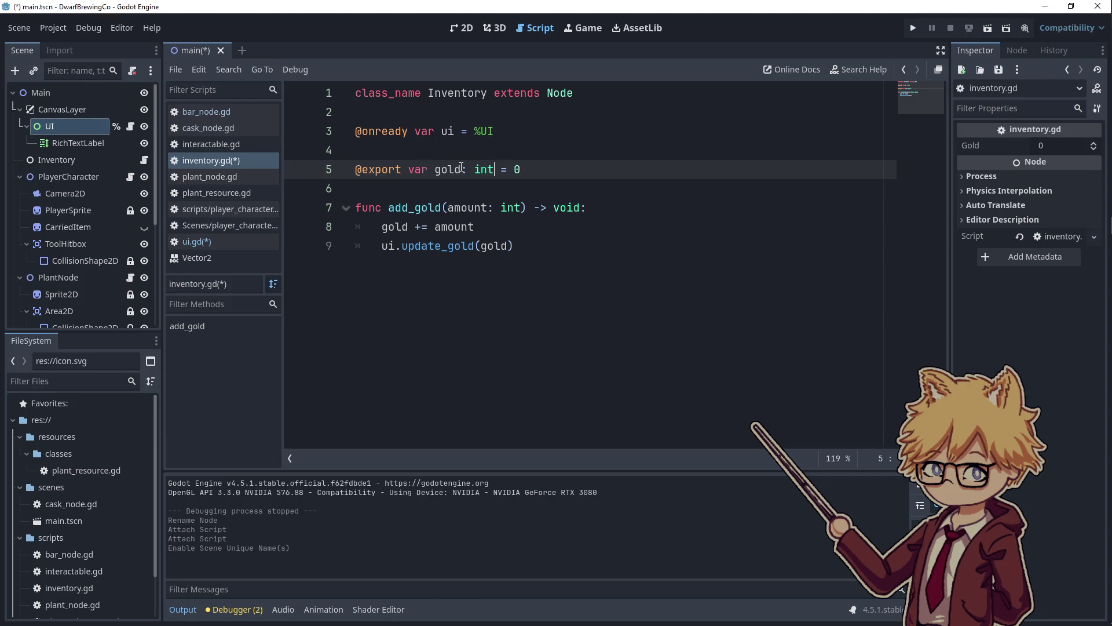
{"action": "left_click", "coordinate": [565, 171]}
{"action": "key", "text": "ctrl+s"}
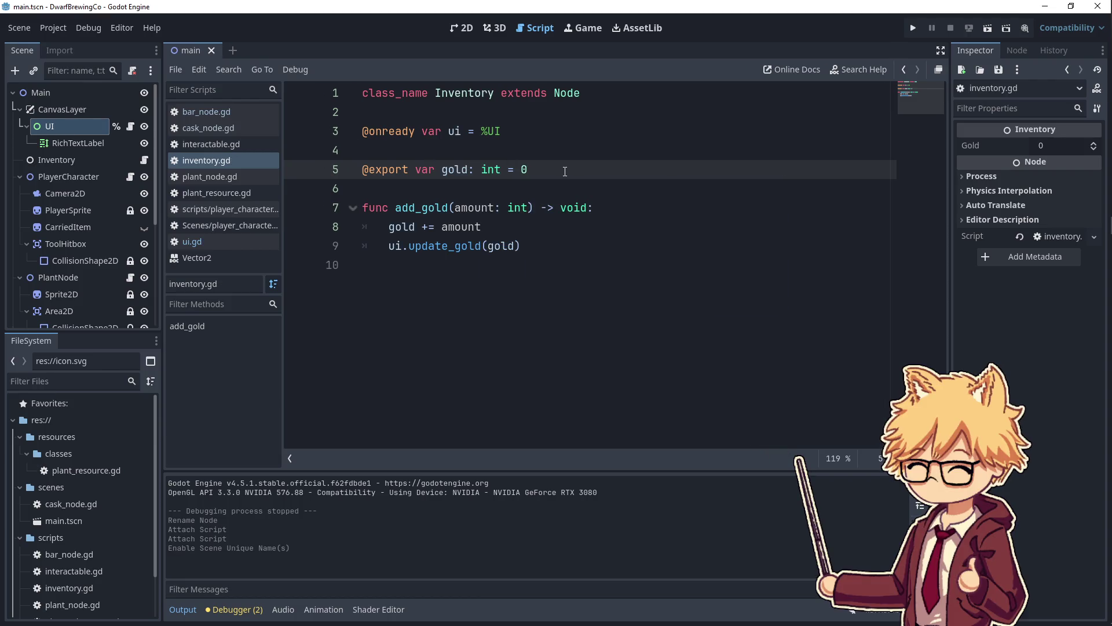
Step: Jump to ui.gd from the update_gold call and declare func update_gold():
{"action": "double_click", "coordinate": [404, 227]}
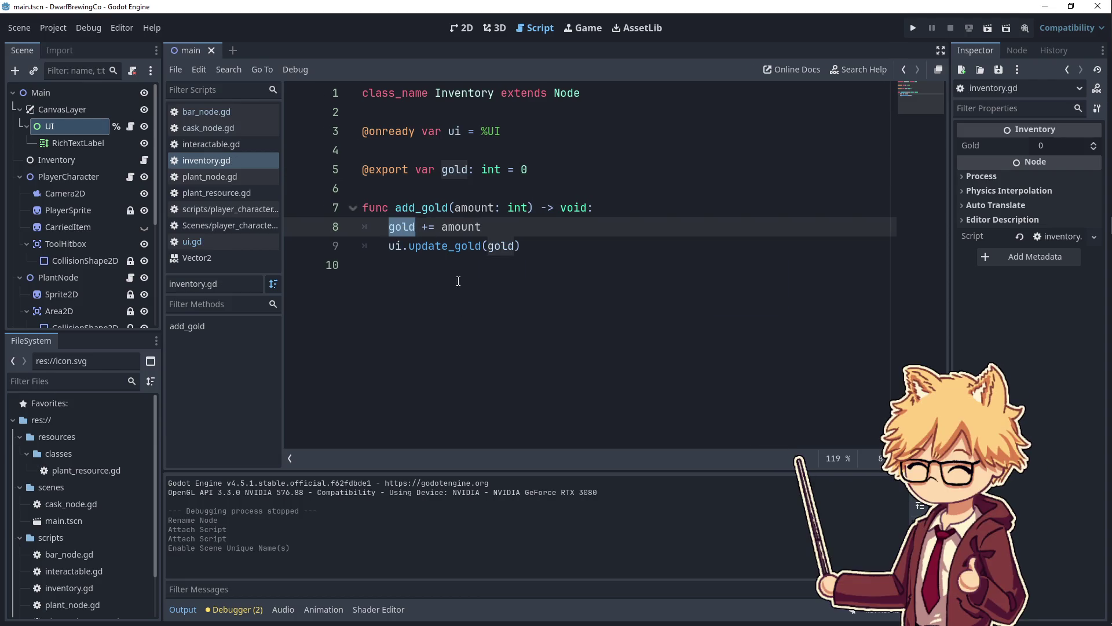
{"action": "double_click", "coordinate": [435, 246]}
{"action": "key", "text": "ctrl+c"}
{"action": "left_click", "coordinate": [435, 245]}
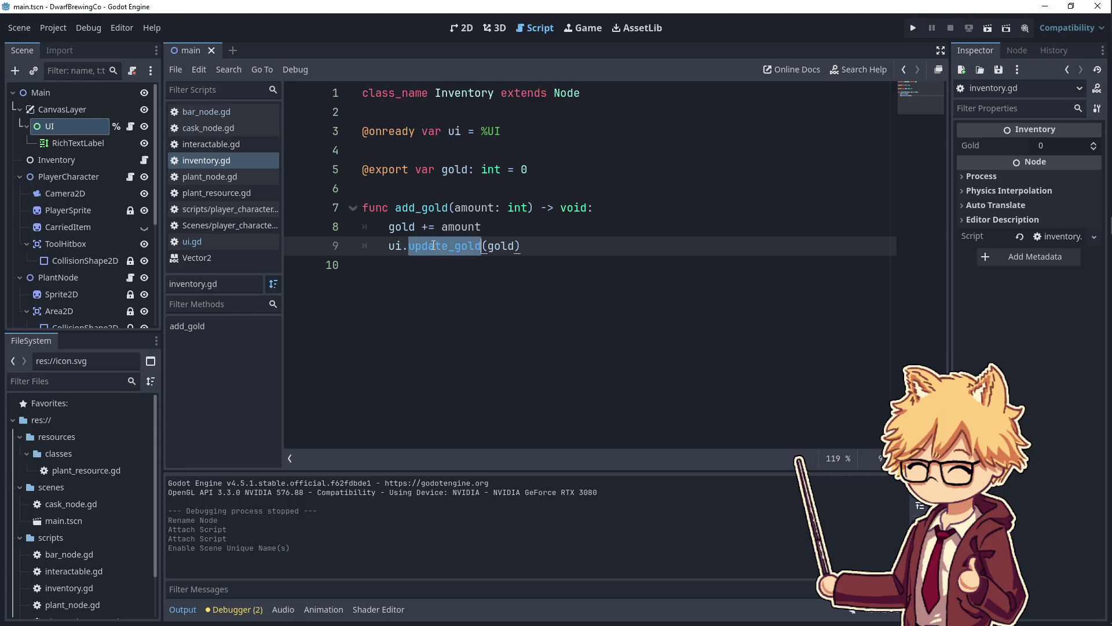
{"action": "left_click", "coordinate": [433, 246], "text": "ctrl"}
{"action": "key", "text": "Return"}
{"action": "key", "text": "ctrl+v"}
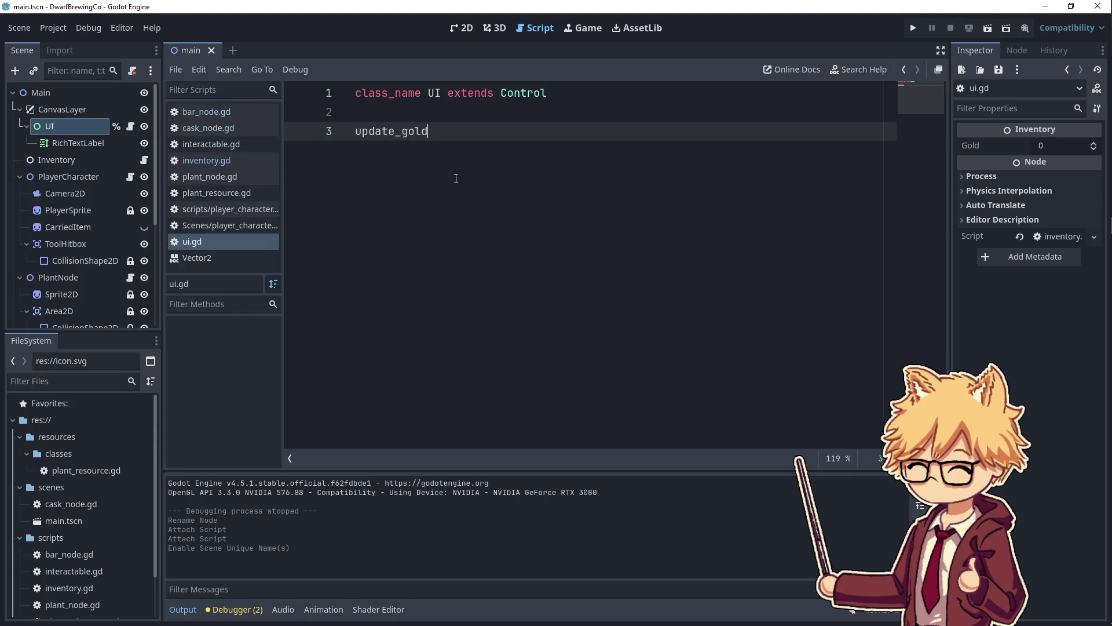
{"action": "key", "text": "ctrl+z"}
{"action": "type", "text": "func update_gold():"}
{"action": "key", "text": "Return"}
Step: Rename the RichTextLabel node to GoldLabel and delete the outdated rich_text_label reference
{"action": "left_click_drag", "start_coordinate": [74, 144], "coordinate": [357, 114]}
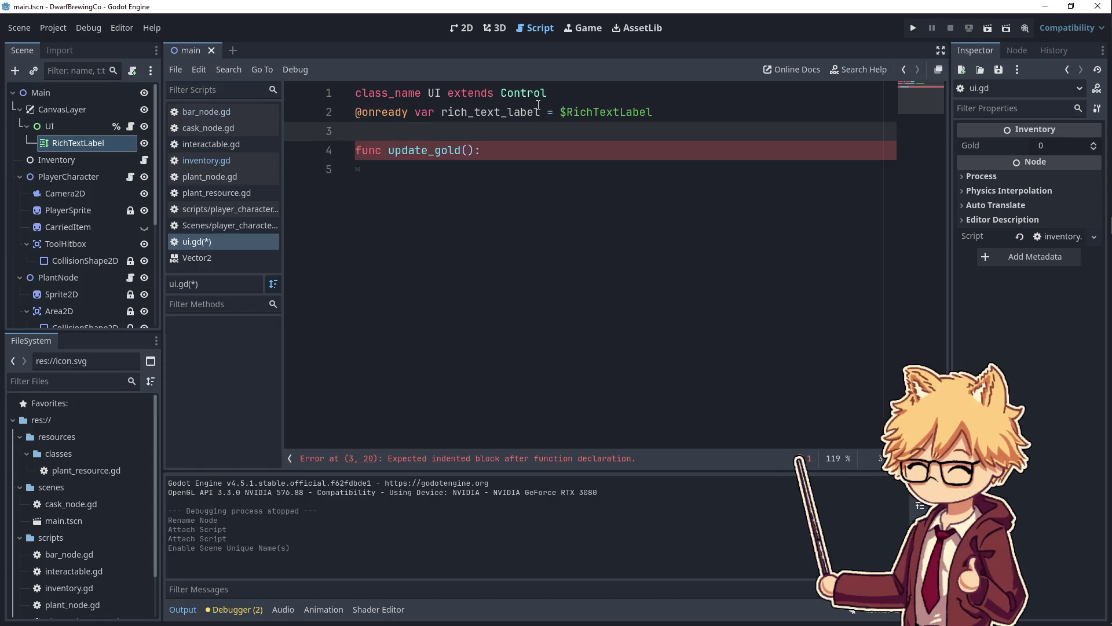
{"action": "left_click", "coordinate": [66, 138]}
{"action": "type", "text": "GoldLabel"}
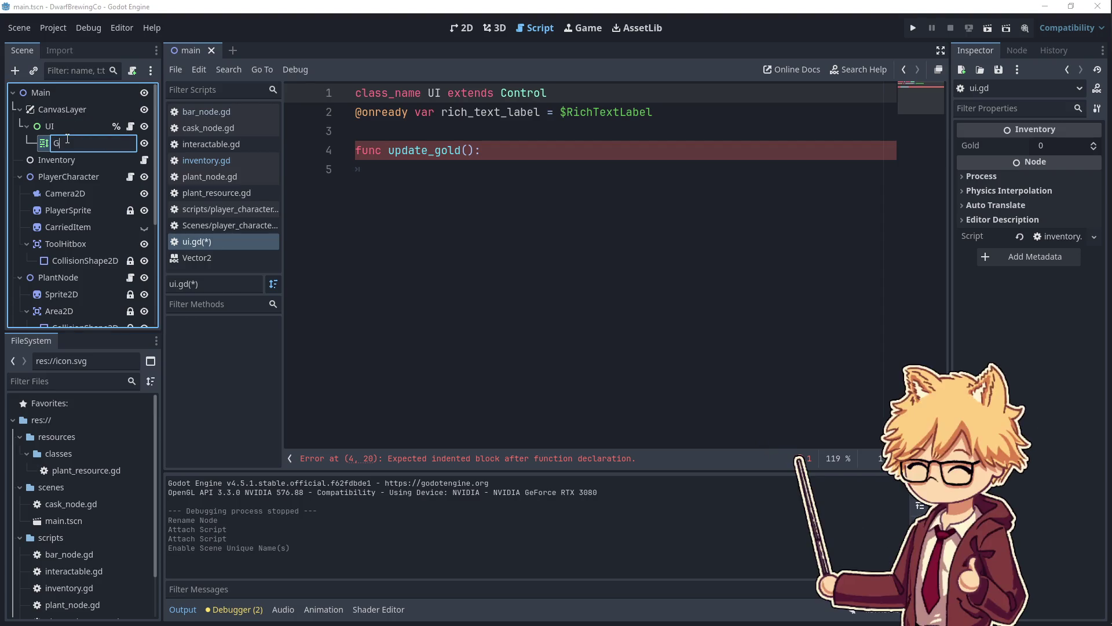
{"action": "key", "text": "Return"}
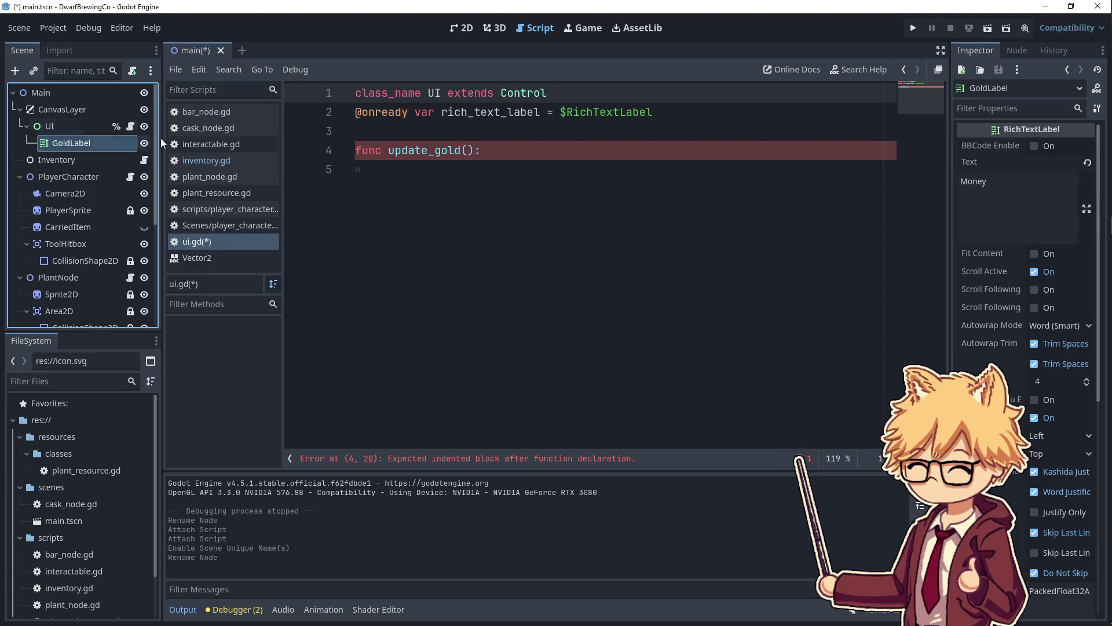
{"action": "left_click_drag", "start_coordinate": [690, 112], "coordinate": [335, 110]}
{"action": "key", "text": "BackSpace"}
{"action": "key", "text": "BackSpace"}
{"action": "right_click", "coordinate": [74, 143]}
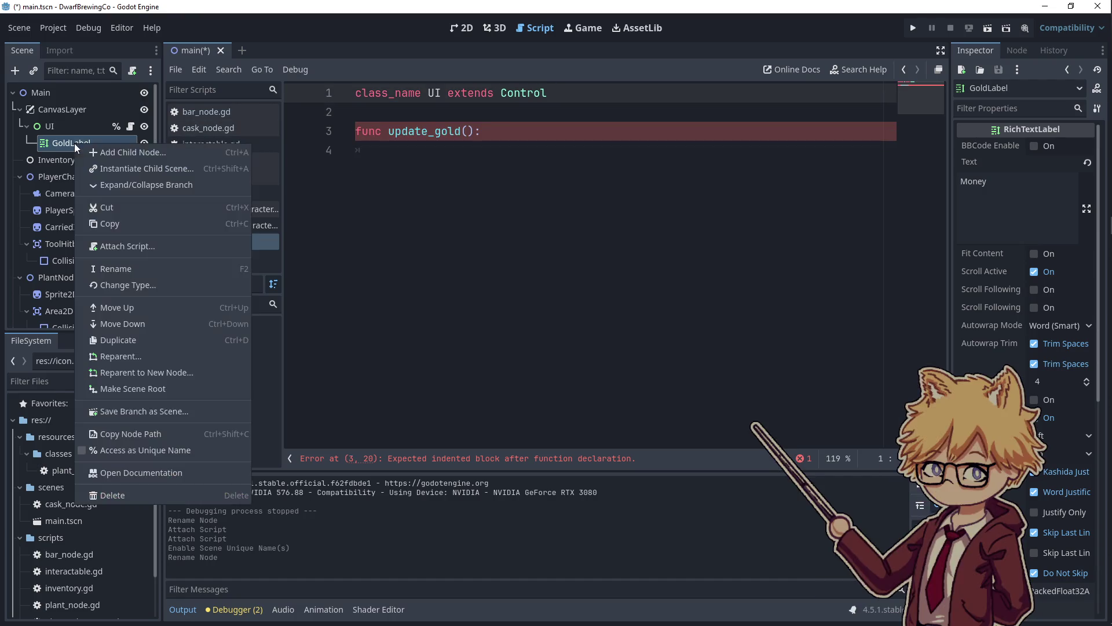
Step: Make GoldLabel a unique-name node and add a %GoldLabel reference in ui.gd
{"action": "left_click", "coordinate": [134, 448]}
{"action": "left_click_drag", "start_coordinate": [77, 144], "coordinate": [484, 116]}
{"action": "key", "text": "Return"}
{"action": "double_click", "coordinate": [456, 131]}
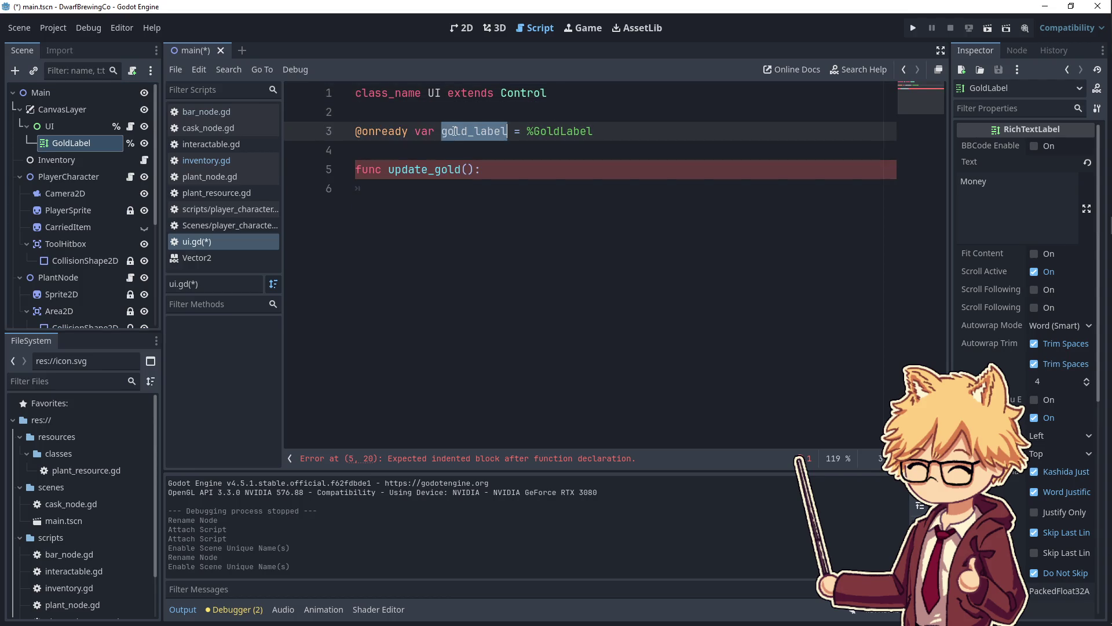
Step: Start a gold_label.text line in update_gold and type-hint gold_label as RichTextLabel
{"action": "left_click", "coordinate": [437, 188]}
{"action": "left_click", "coordinate": [464, 171]}
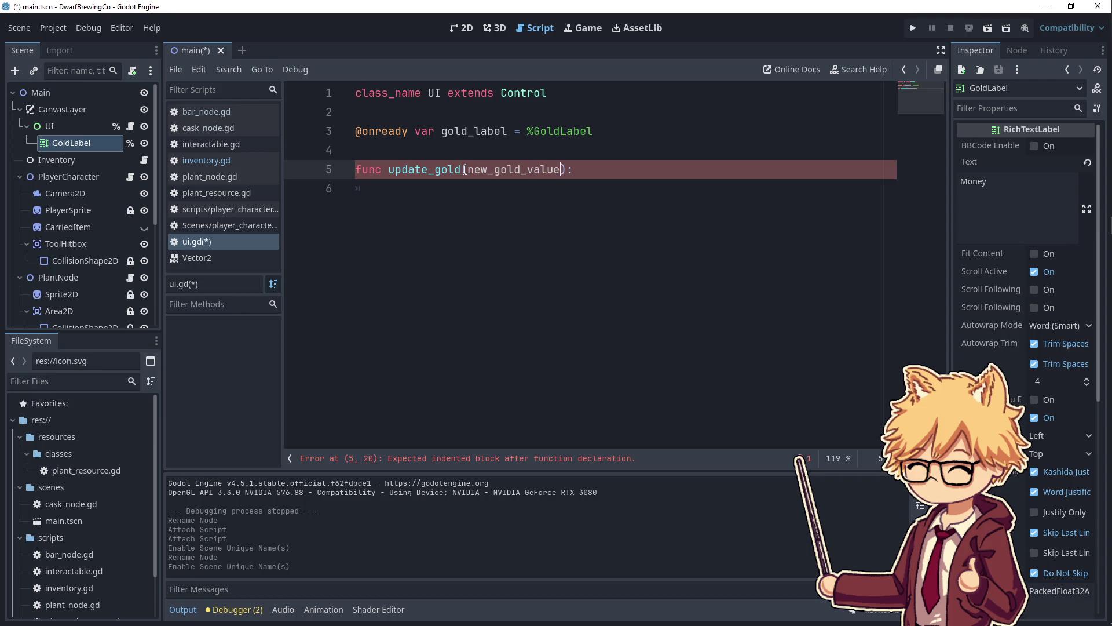
{"action": "key", "text": "Return"}
{"action": "type", "text": "gold_label ="}
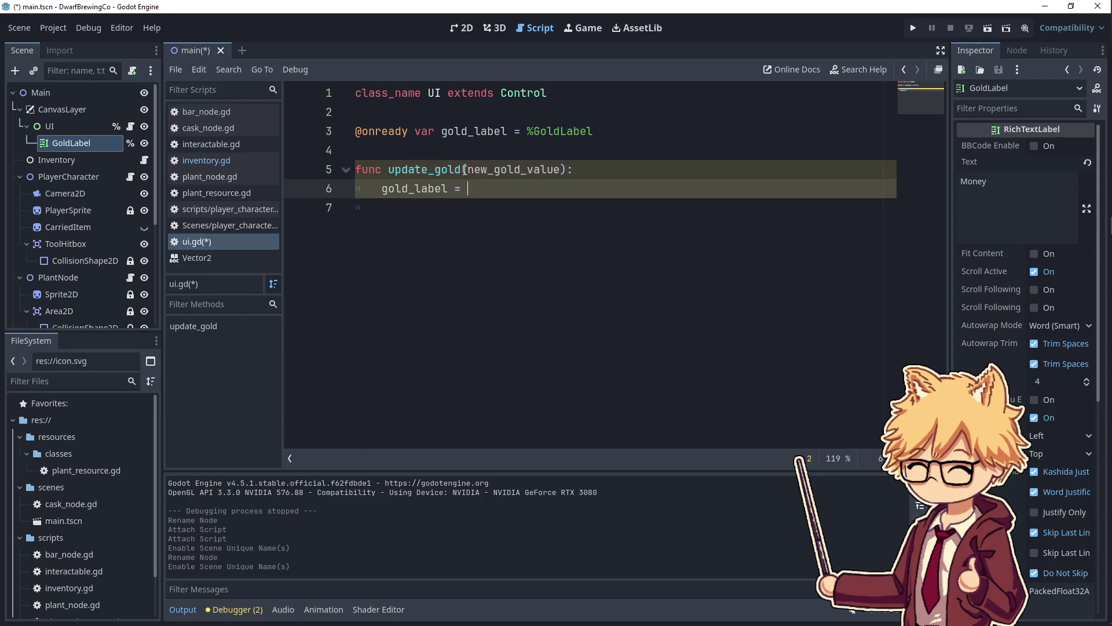
{"action": "key", "text": "BackSpace"}
{"action": "key", "text": "BackSpace"}
{"action": "key", "text": "BackSpace"}
{"action": "type", "text": ".text"}
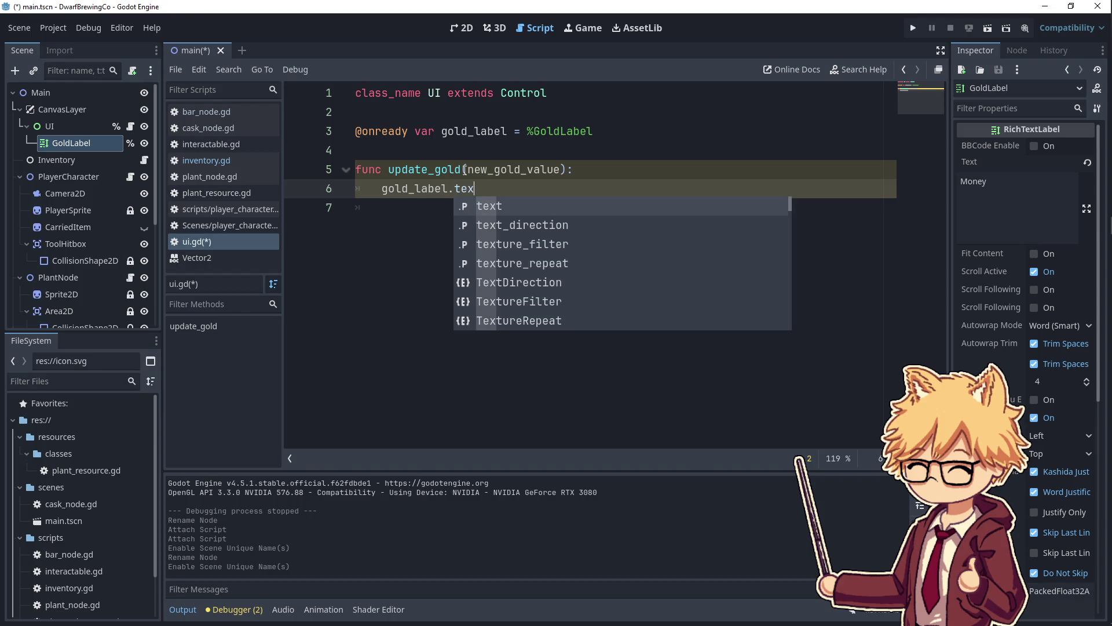
{"action": "left_click", "coordinate": [509, 132]}
{"action": "type", "text": ": Rich"}
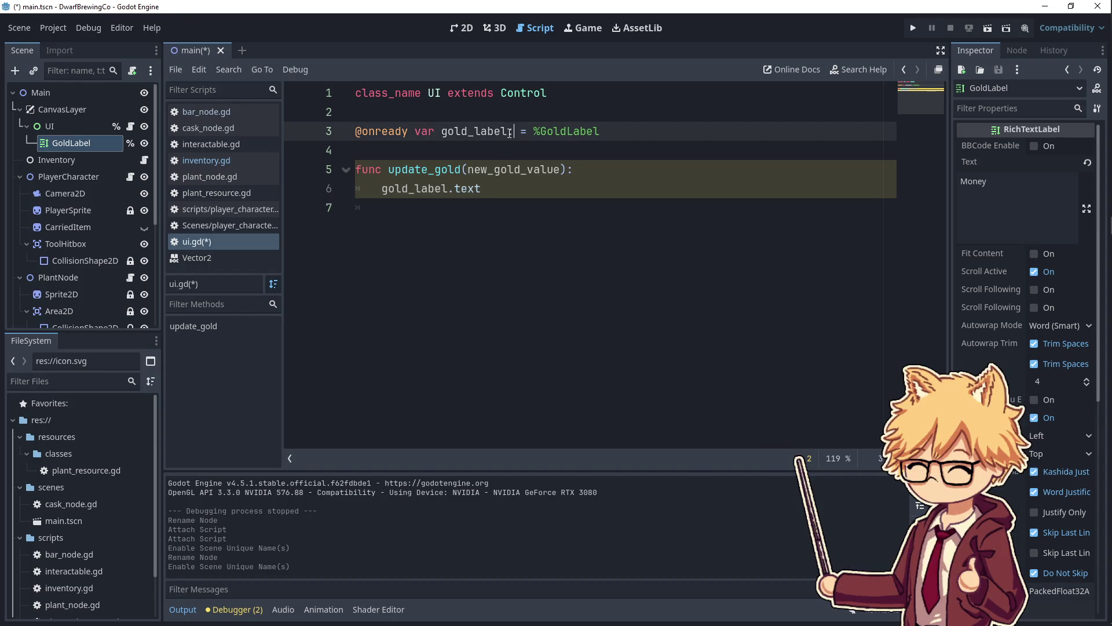
{"action": "key", "text": "Down"}
{"action": "key", "text": "Return"}
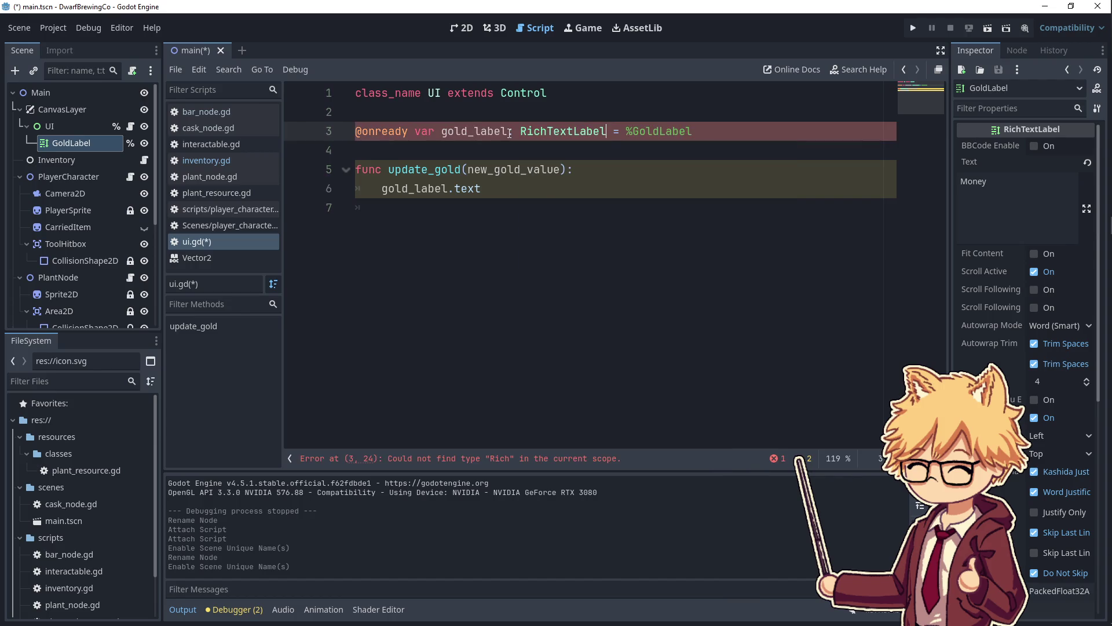
Step: Set gold_label.text to str("Money: ", new_gold_value) and save ui.gd
{"action": "left_click", "coordinate": [488, 190]}
{"action": "type", "text": "= \"Mon"}
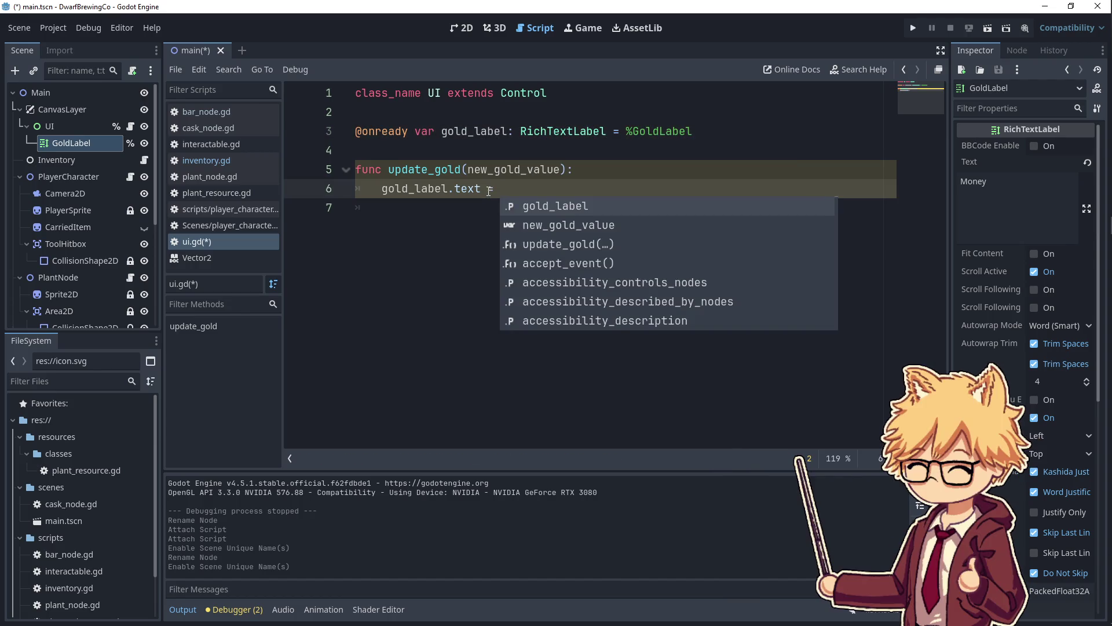
{"action": "key", "text": "BackSpace"}
{"action": "key", "text": "BackSpace"}
{"action": "key", "text": "BackSpace"}
{"action": "type", "text": "str("}
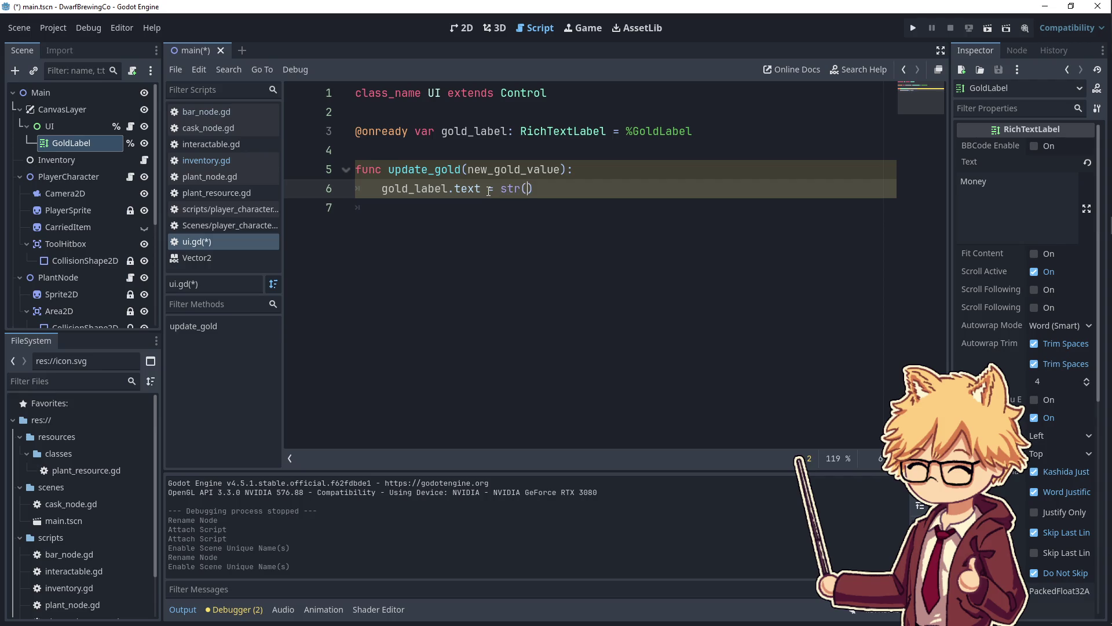
{"action": "type", "text": "\"Money:"}
{"action": "type", "text": "\", new"}
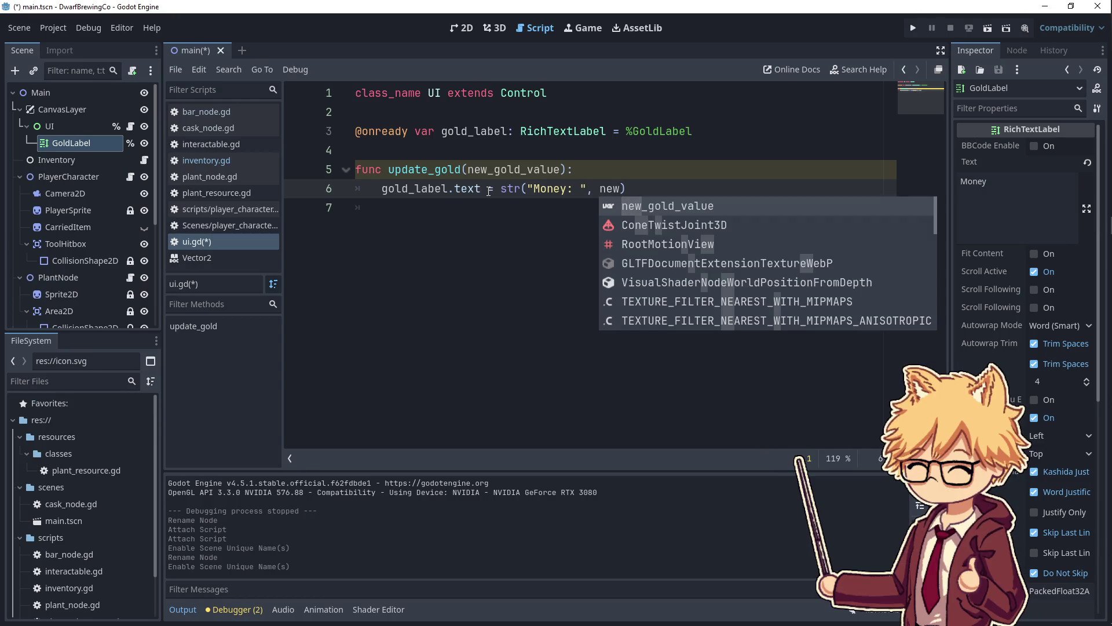
{"action": "key", "text": "Return"}
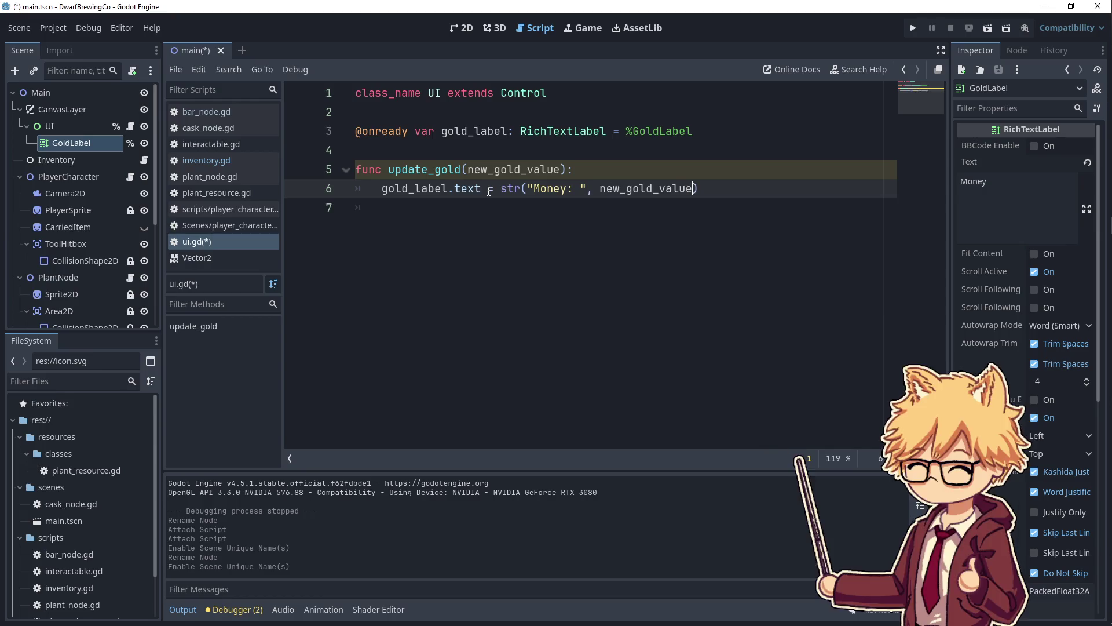
{"action": "key", "text": "ctrl+s"}
Step: Back in inventory.gd, declare a _ready() function above add_gold
{"action": "key", "text": "alt+Left"}
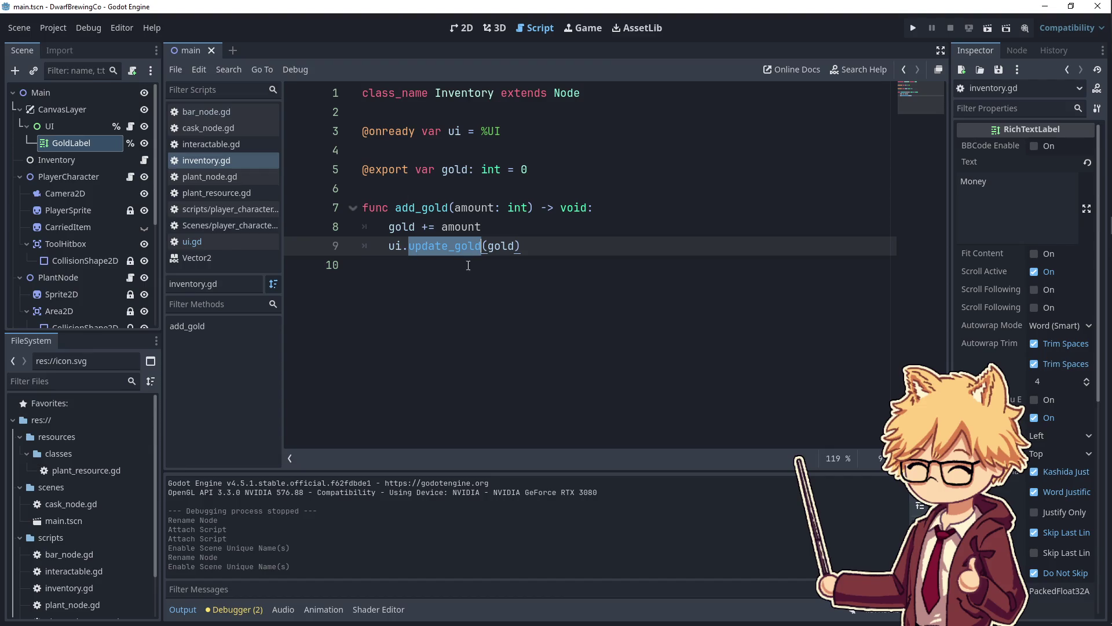
{"action": "left_click", "coordinate": [424, 196]}
{"action": "key", "text": "Return"}
{"action": "key", "text": "Return"}
{"action": "key", "text": "Up"}
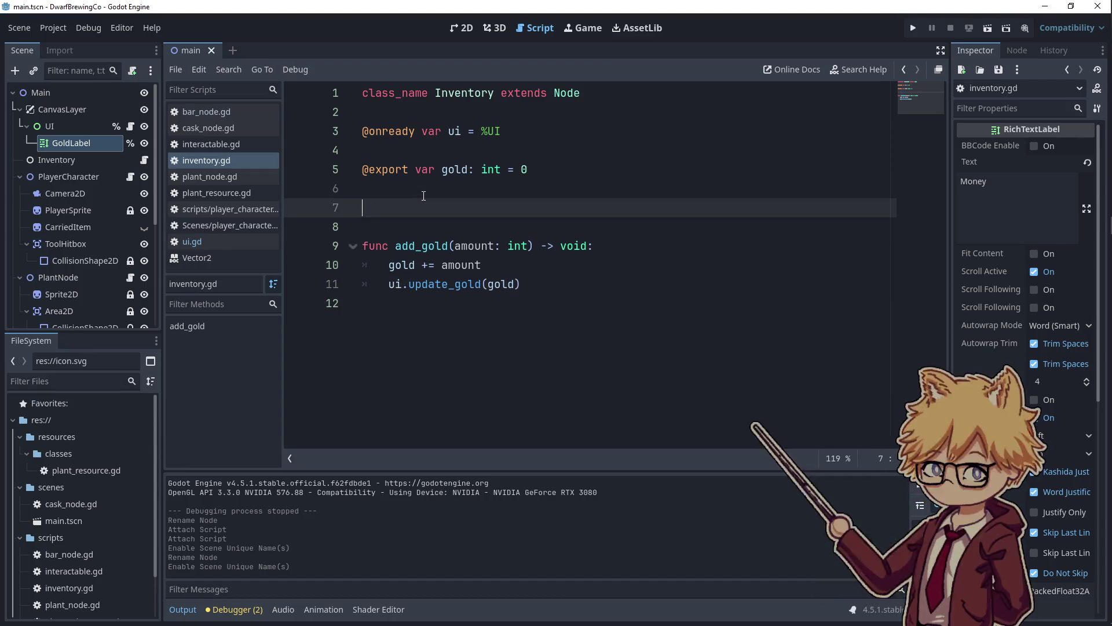
{"action": "type", "text": "func _"}
{"action": "key", "text": "Return"}
Step: Complete _ready() -> void so it calls ui.update_gold(gold)
{"action": "type", "text": "void:"}
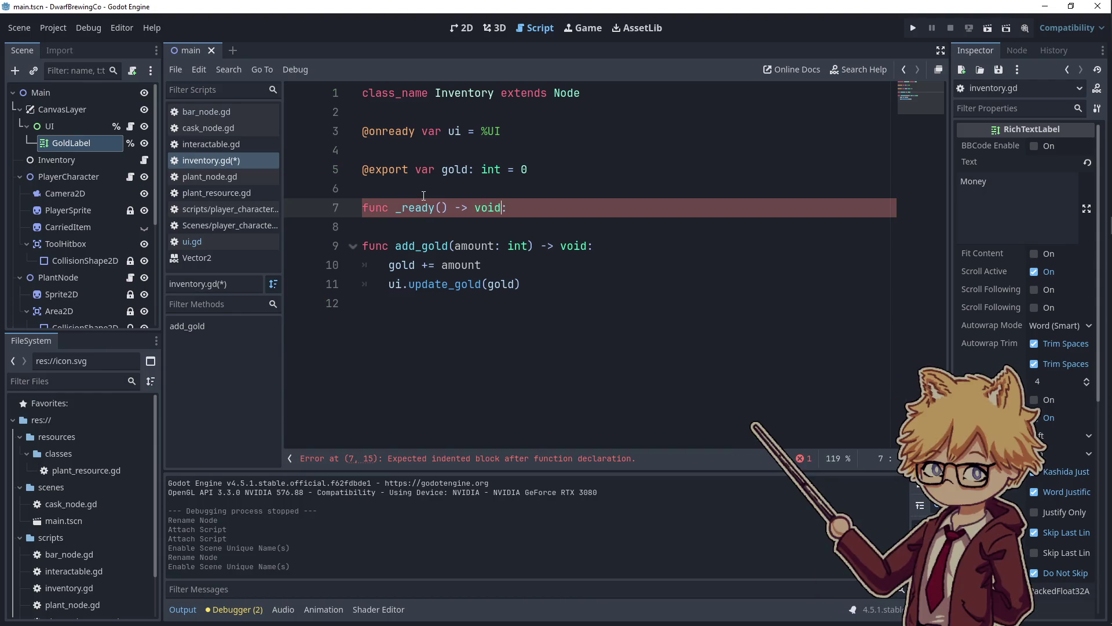
{"action": "key", "text": "Return"}
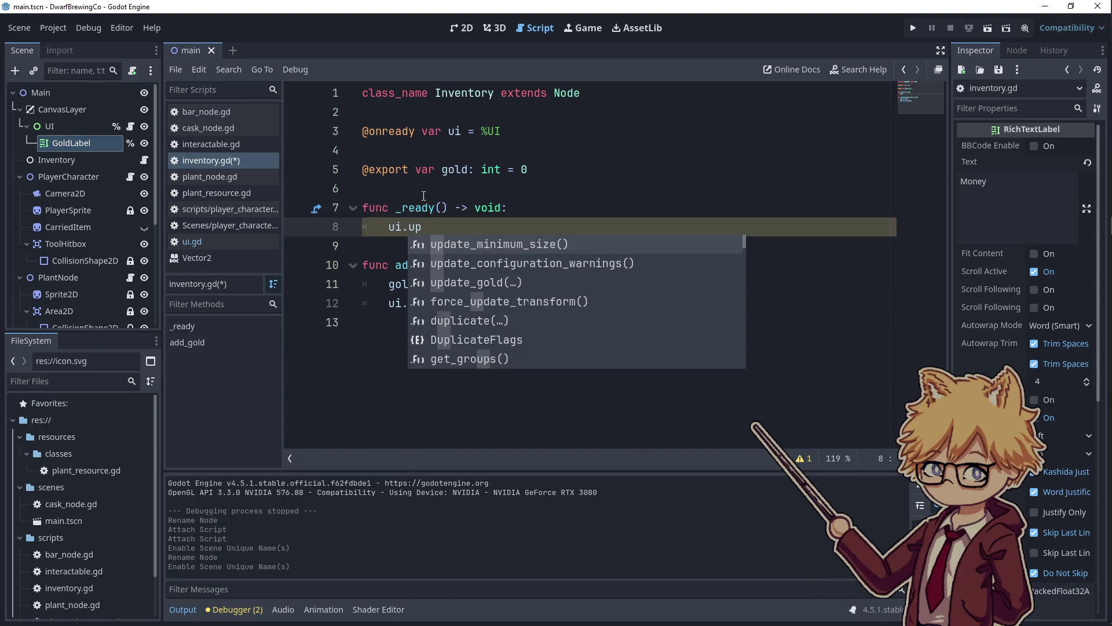
{"action": "key", "text": "Down"}
{"action": "key", "text": "Down"}
{"action": "key", "text": "Return"}
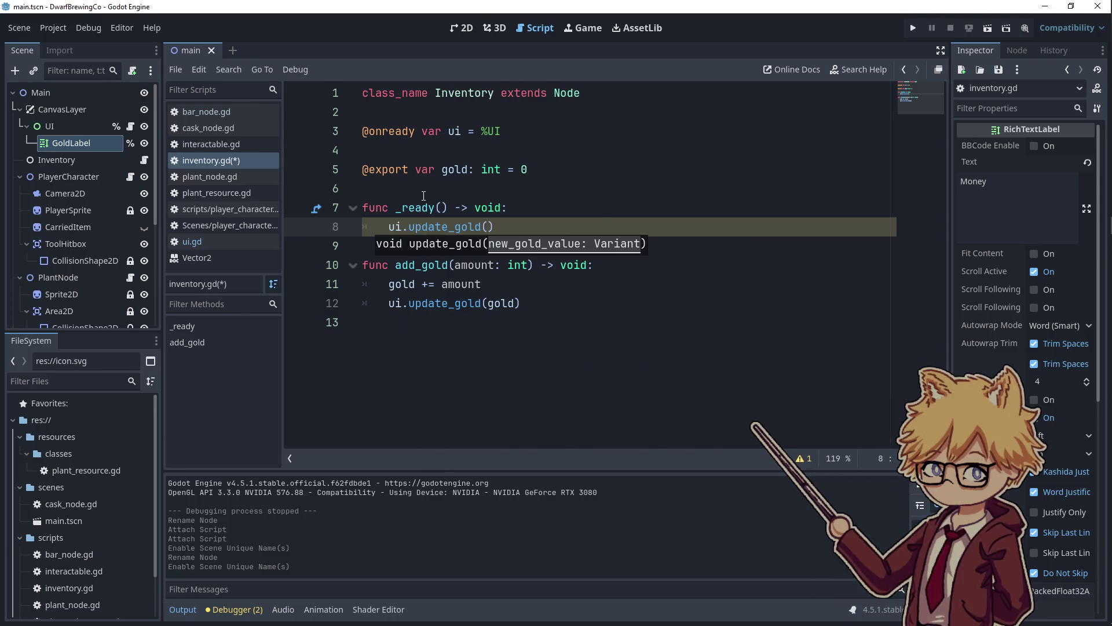
{"action": "type", "text": "gold"}
{"action": "left_click", "coordinate": [656, 182]}
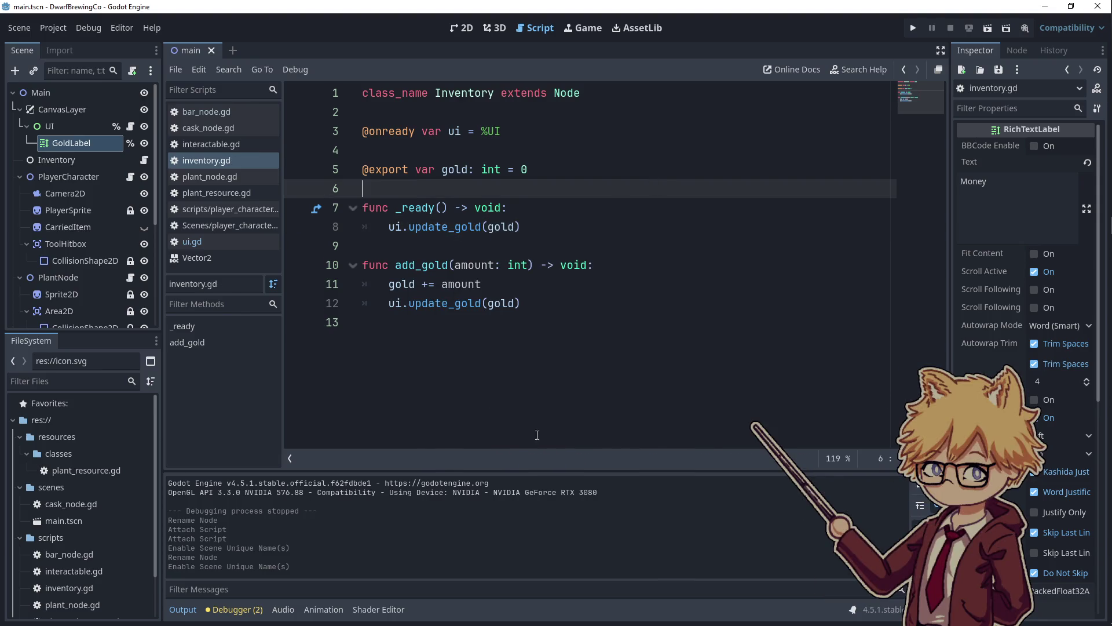
Step: Run the game, walk the player around to check the Money: 0 label, then stop it
{"action": "left_click", "coordinate": [914, 32]}
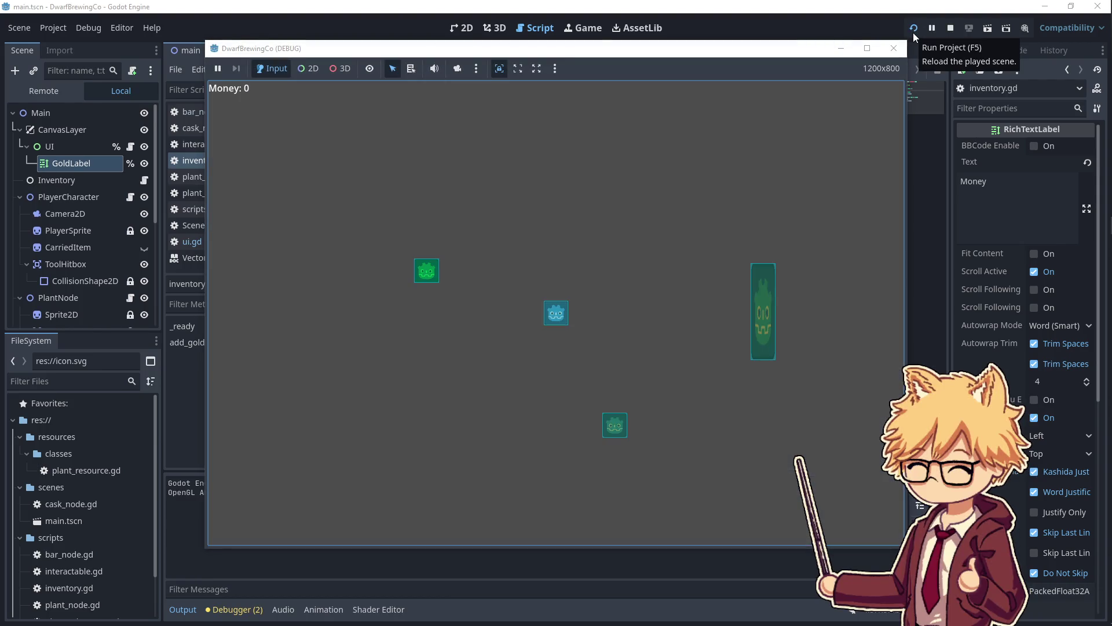
{"action": "key", "text": "Up"}
{"action": "key", "text": "Down"}
{"action": "key", "text": "Right"}
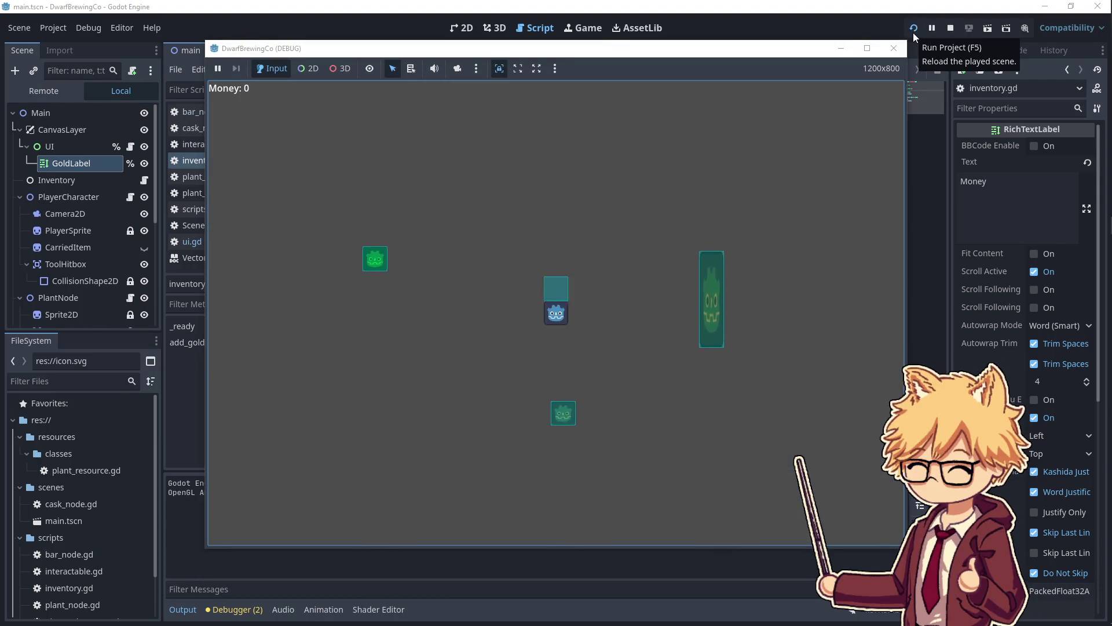
{"action": "key", "text": "Left"}
{"action": "key", "text": "Down"}
{"action": "key", "text": "Left"}
{"action": "key", "text": "Up"}
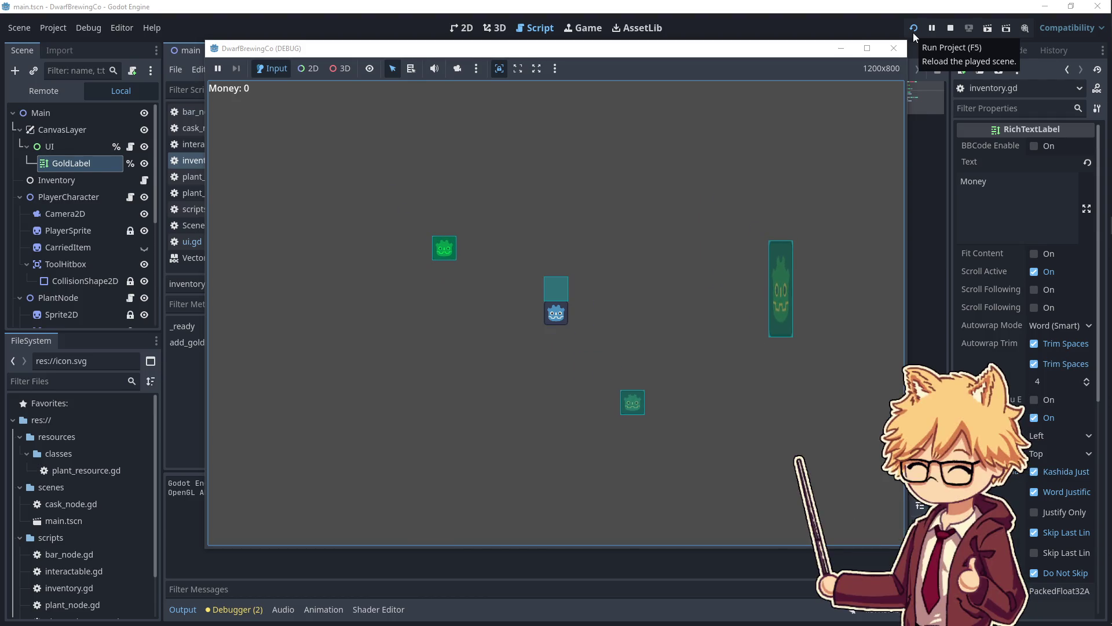
{"action": "left_click", "coordinate": [894, 48]}
{"action": "scroll", "coordinate": [81, 246], "scroll_direction": "down", "scroll_amount": 5}
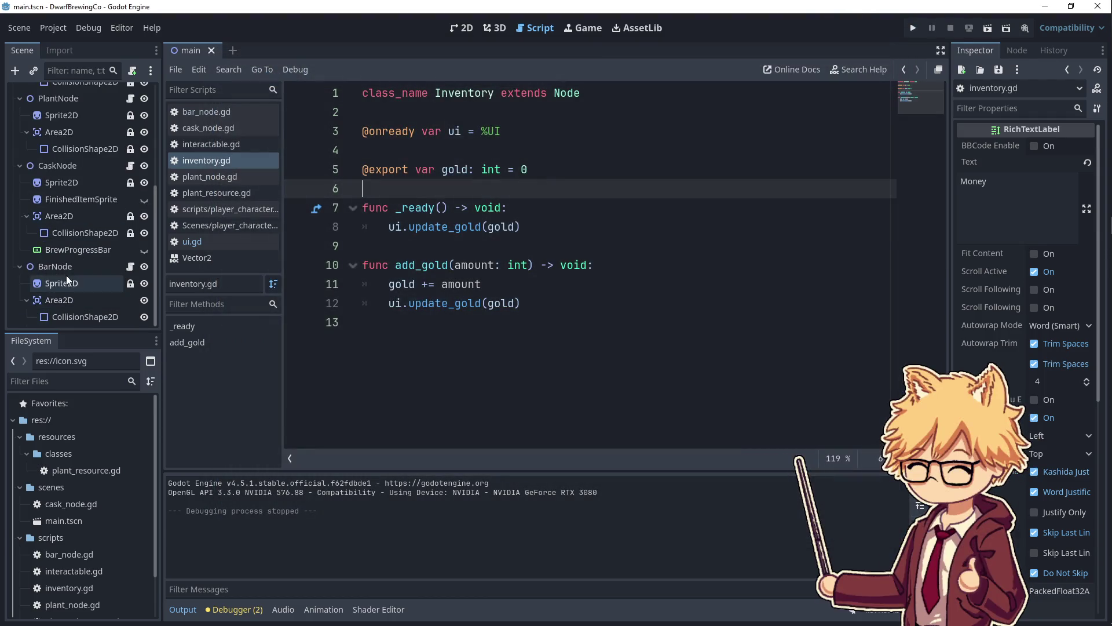
Step: In bar_node.gd, replace pass in _deliver_beer with a player_character method call
{"action": "left_click", "coordinate": [131, 266]}
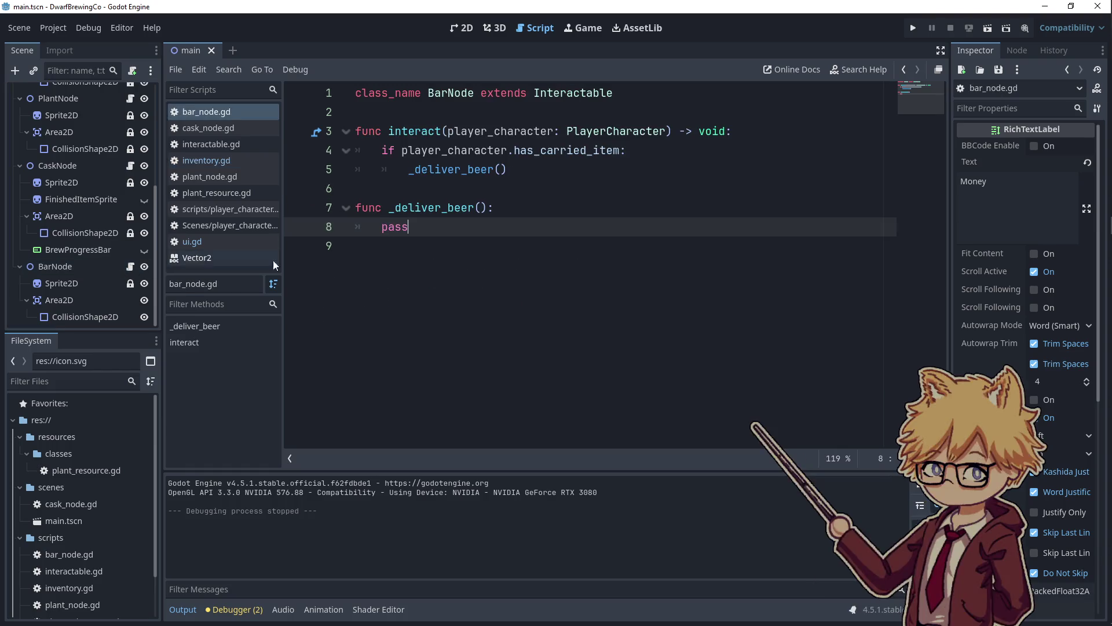
{"action": "double_click", "coordinate": [390, 230]}
{"action": "left_click", "coordinate": [408, 227]}
{"action": "key", "text": "BackSpace"}
{"action": "key", "text": "BackSpace"}
{"action": "key", "text": "BackSpace"}
{"action": "type", "text": "player_character.remove_beer"}
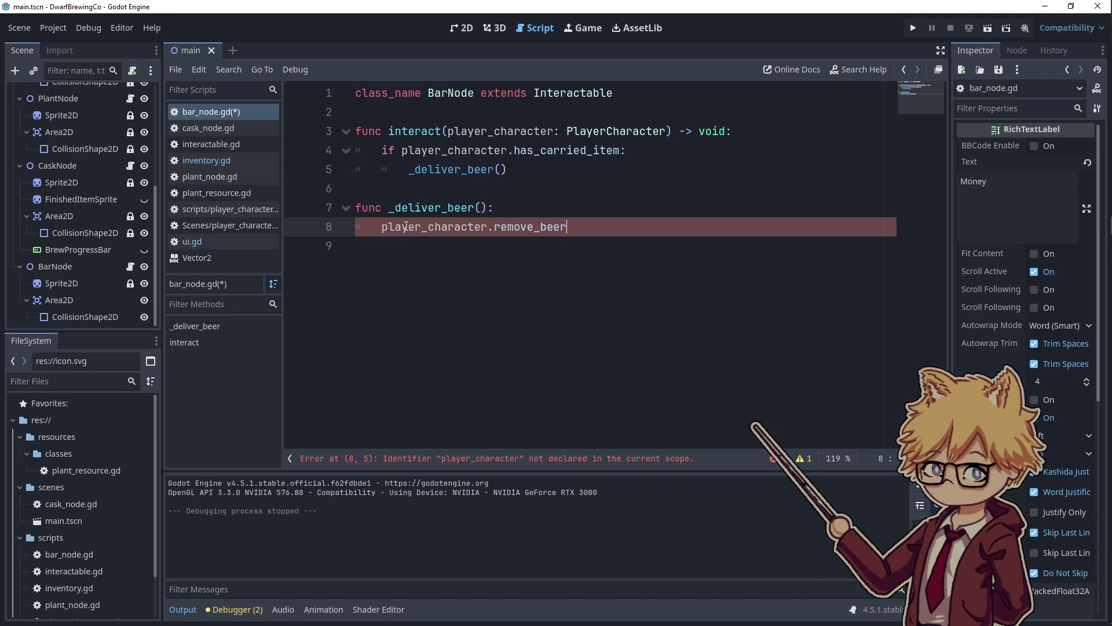
{"action": "key", "text": "BackSpace"}
{"action": "key", "text": "BackSpace"}
{"action": "type", "text": "me_"}
Step: Add a player_character: PlayerCharacter parameter to _deliver_beer and pass player_character at its call
{"action": "left_click_drag", "start_coordinate": [448, 131], "coordinate": [666, 131]}
{"action": "key", "text": "ctrl+c"}
{"action": "left_click", "coordinate": [480, 208]}
{"action": "key", "text": "ctrl+v"}
{"action": "left_click", "coordinate": [502, 169]}
{"action": "type", "text": "player_character"}
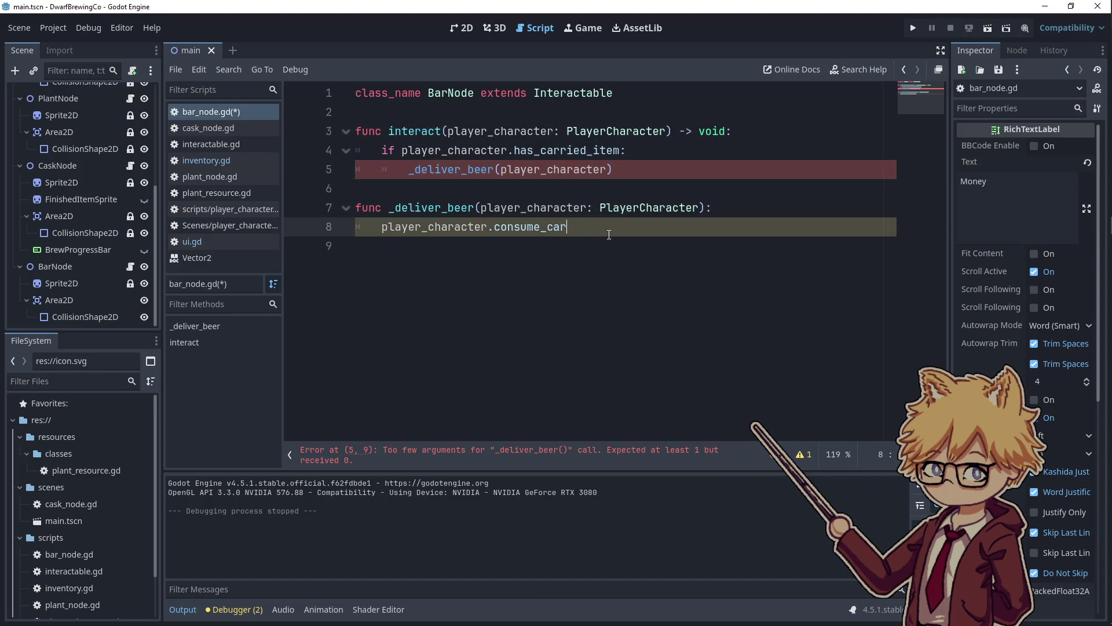
Step: Have _deliver_beer call consume_carried_item() and earn_gold(1), save, and open player_character.gd
{"action": "left_click", "coordinate": [598, 229]}
{"action": "left_click_drag", "start_coordinate": [598, 229], "coordinate": [502, 228]}
{"action": "key", "text": "BackSpace"}
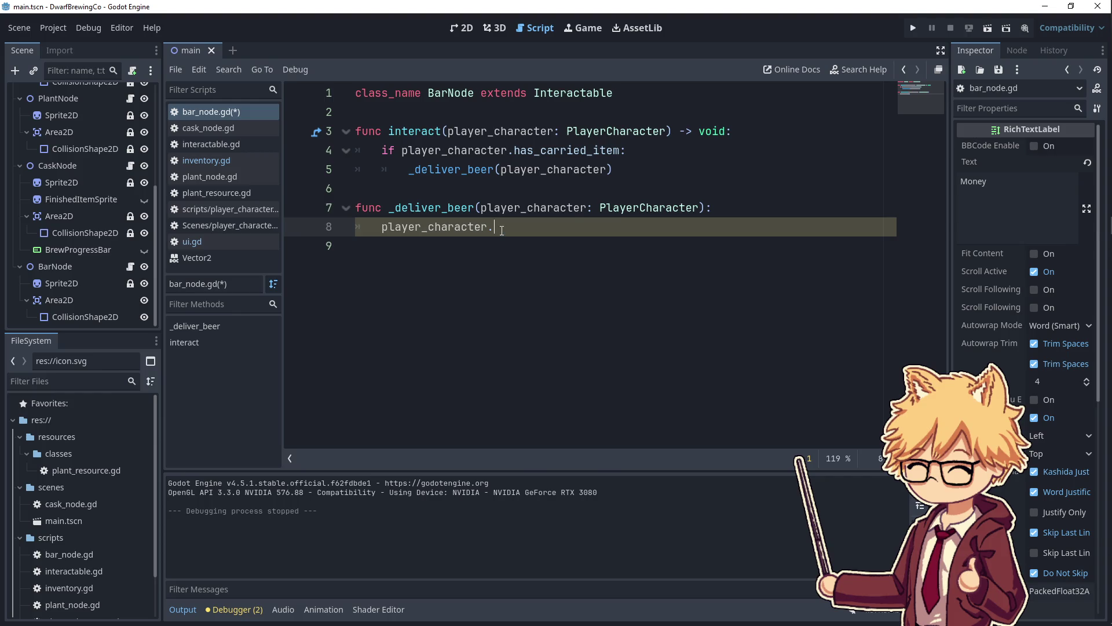
{"action": "key", "text": "Return"}
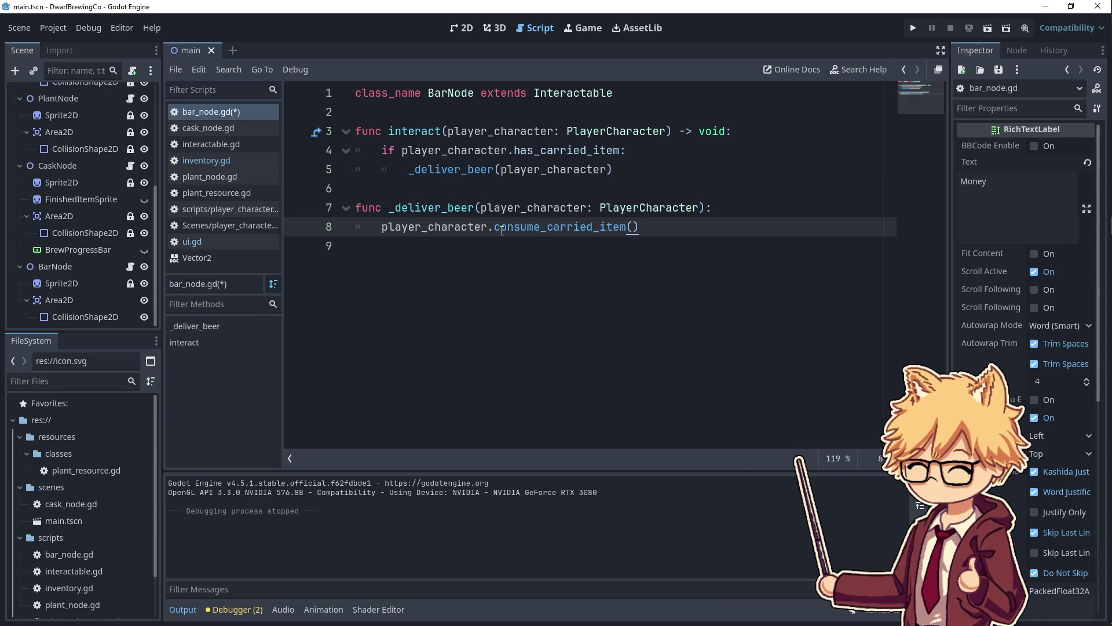
{"action": "key", "text": "Return"}
{"action": "key", "text": "BackSpace"}
{"action": "key", "text": "BackSpace"}
{"action": "key", "text": "BackSpace"}
{"action": "type", "text": "l;a"}
{"action": "key", "text": "Escape"}
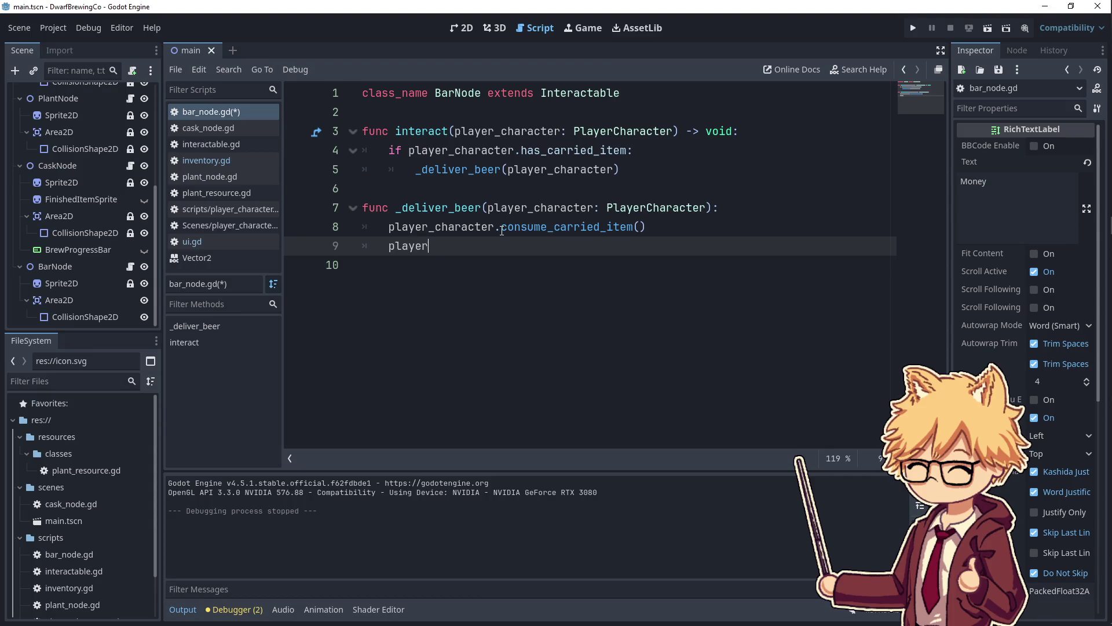
{"action": "type", "text": "ld(1"}
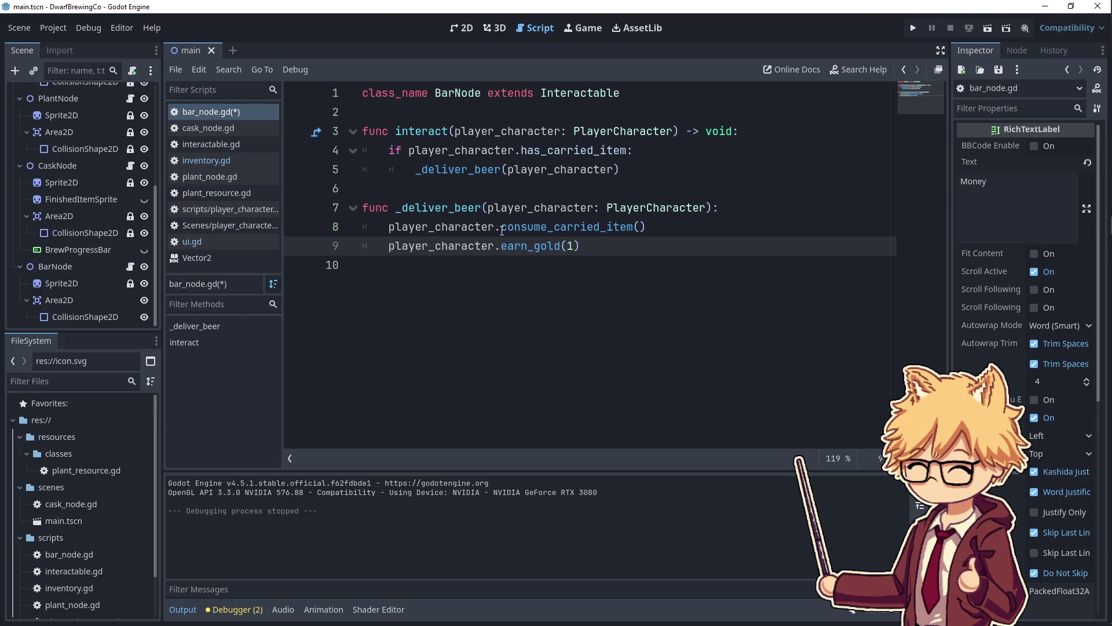
{"action": "key", "text": "ctrl+s"}
{"action": "scroll", "coordinate": [98, 182], "scroll_direction": "up", "scroll_amount": 5}
{"action": "left_click", "coordinate": [130, 177]}
Step: Add an earn_gold(gold_amount: int) function below consume_carried_item in player_character.gd
{"action": "scroll", "coordinate": [556, 374], "scroll_direction": "down", "scroll_amount": 2}
{"action": "left_click", "coordinate": [606, 397]}
{"action": "key", "text": "Return"}
{"action": "type", "text": "func earn_gold():"}
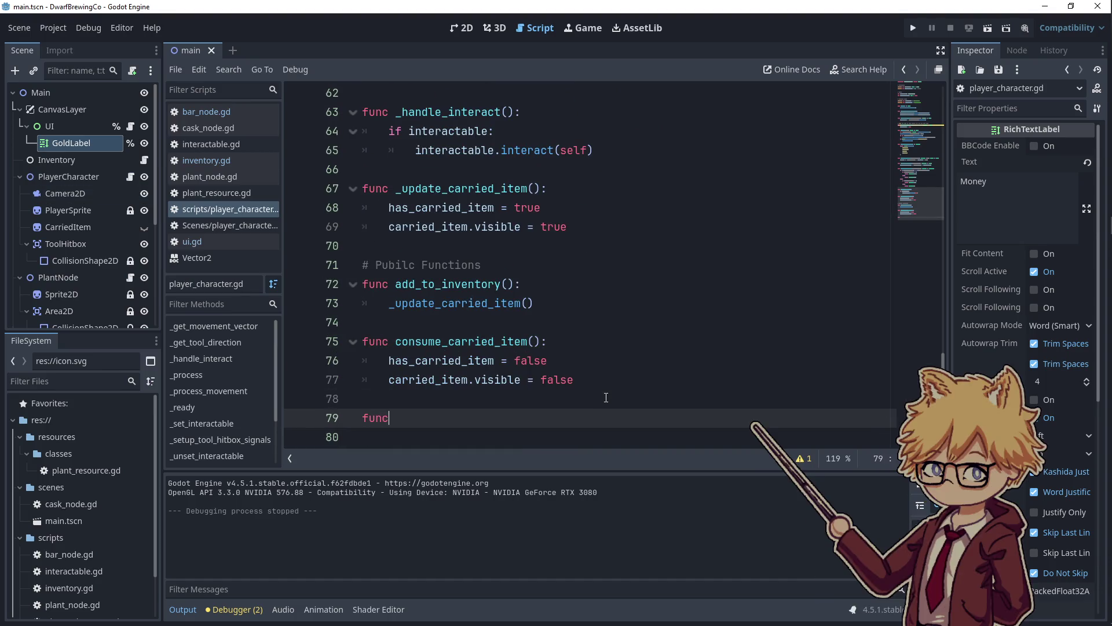
{"action": "key", "text": "Return"}
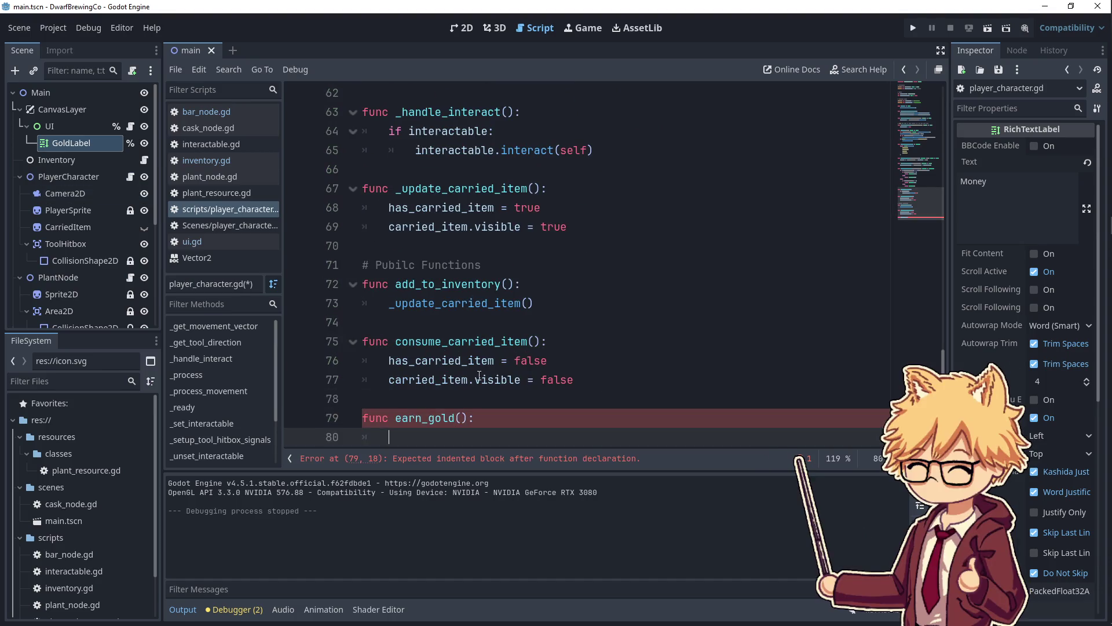
{"action": "left_click", "coordinate": [462, 418]}
{"action": "type", "text": "d_amoun"}
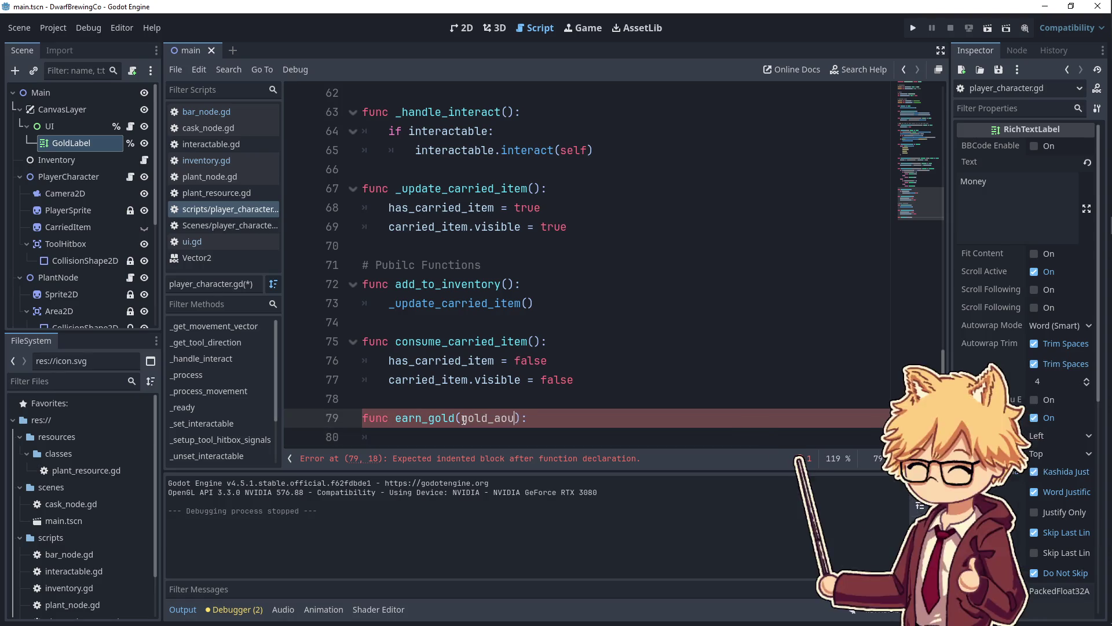
{"action": "type", "text": "t: 1"}
{"action": "key", "text": "Return"}
Step: Make Inventory accessible by unique name and drag it in as an onready inventory reference
{"action": "scroll", "coordinate": [347, 267], "scroll_direction": "up", "scroll_amount": 15}
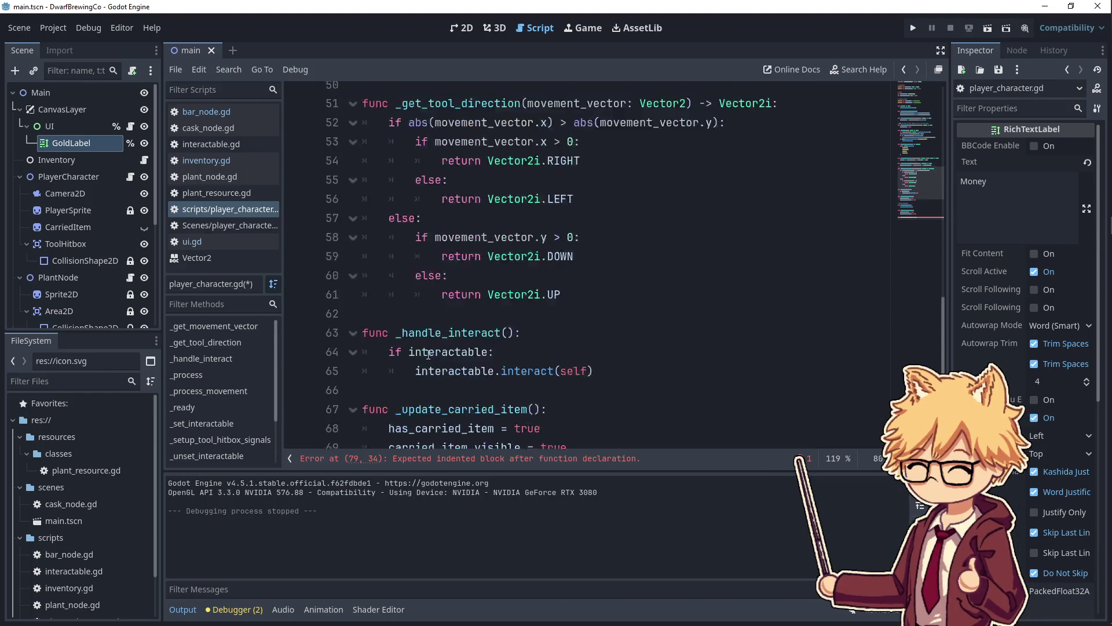
{"action": "scroll", "coordinate": [348, 268], "scroll_direction": "up", "scroll_amount": 3}
{"action": "left_click", "coordinate": [74, 163]}
{"action": "right_click", "coordinate": [75, 162]}
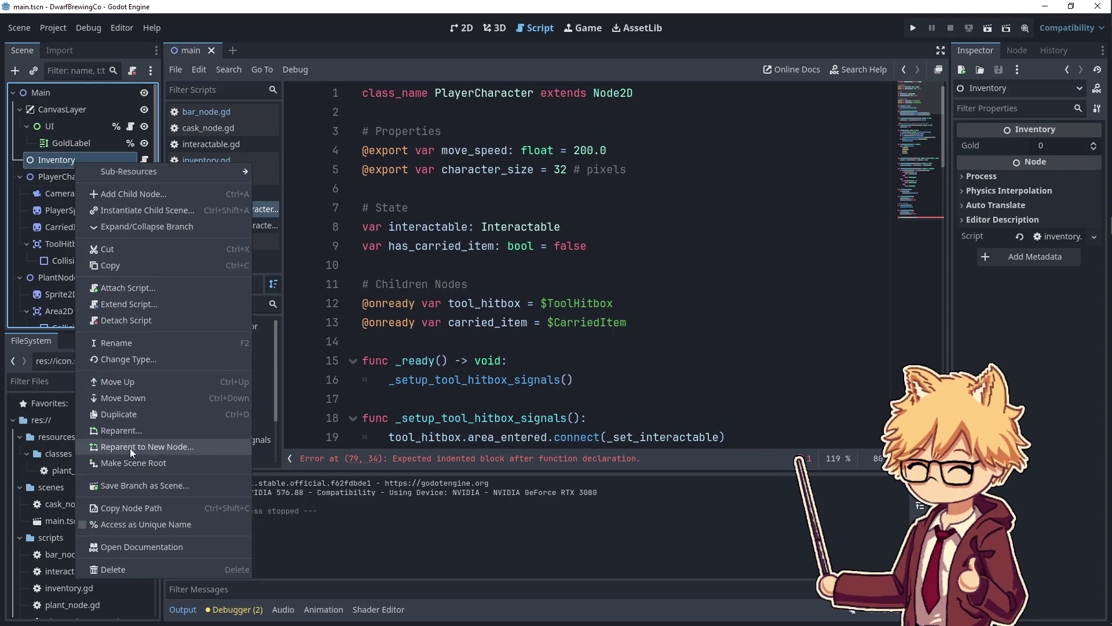
{"action": "left_click", "coordinate": [117, 523]}
{"action": "mouse_move", "coordinate": [61, 156]}
{"action": "left_mouse_down"}
{"action": "mouse_move", "coordinate": [427, 228]}
{"action": "mouse_move", "coordinate": [416, 341]}
{"action": "mouse_move", "coordinate": [405, 113]}
{"action": "left_mouse_up"}
Step: Add a 'Refs' label line above the inventory reference at the script top
{"action": "left_click", "coordinate": [684, 90]}
{"action": "key", "text": "Return"}
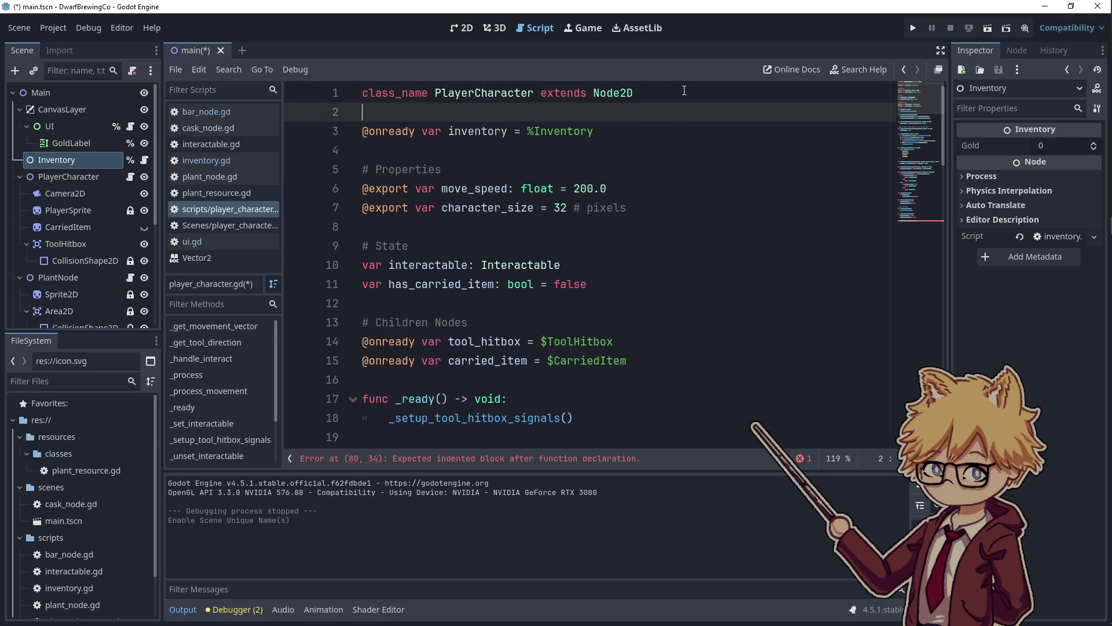
{"action": "type", "text": "Refs"}
{"action": "left_click", "coordinate": [684, 91]}
{"action": "key", "text": "Return"}
Step: Make earn_gold's body call inventory.add_gold(gold_amount)
{"action": "double_click", "coordinate": [478, 150]}
{"action": "scroll", "coordinate": [515, 239], "scroll_direction": "down", "scroll_amount": 20}
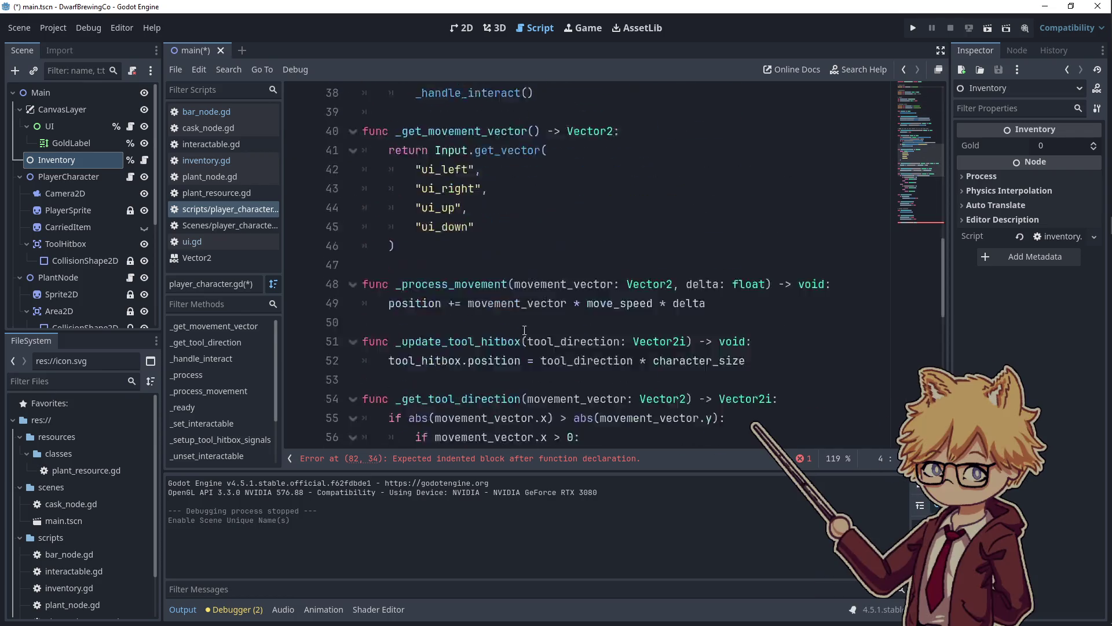
{"action": "left_click", "coordinate": [477, 380]}
{"action": "key", "text": "ctrl+v"}
{"action": "type", "text": ",."}
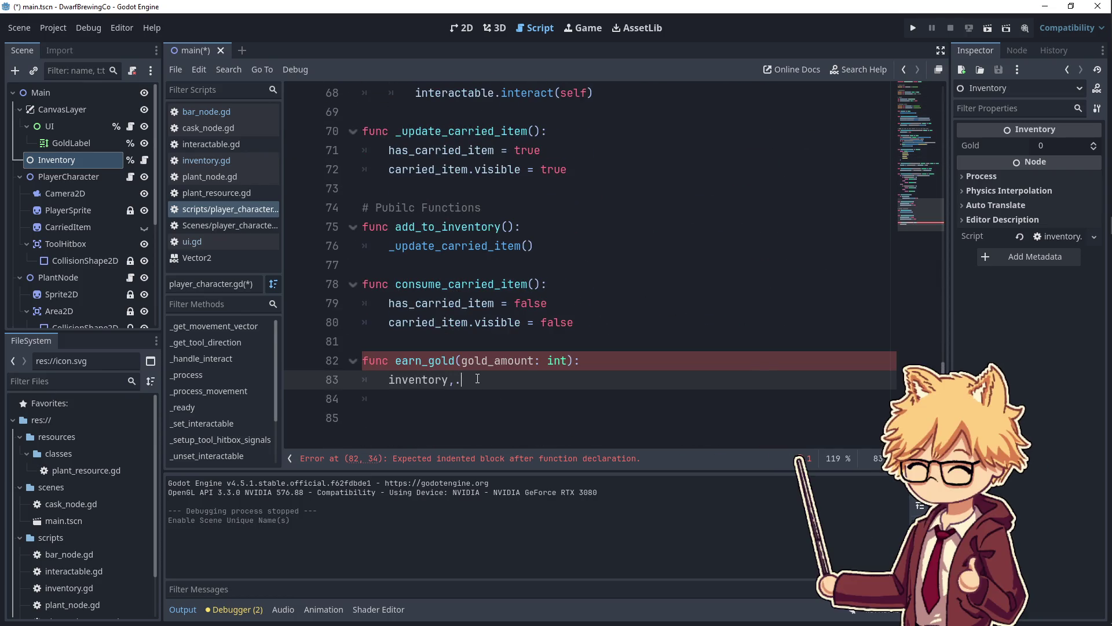
{"action": "type", "text": "add"}
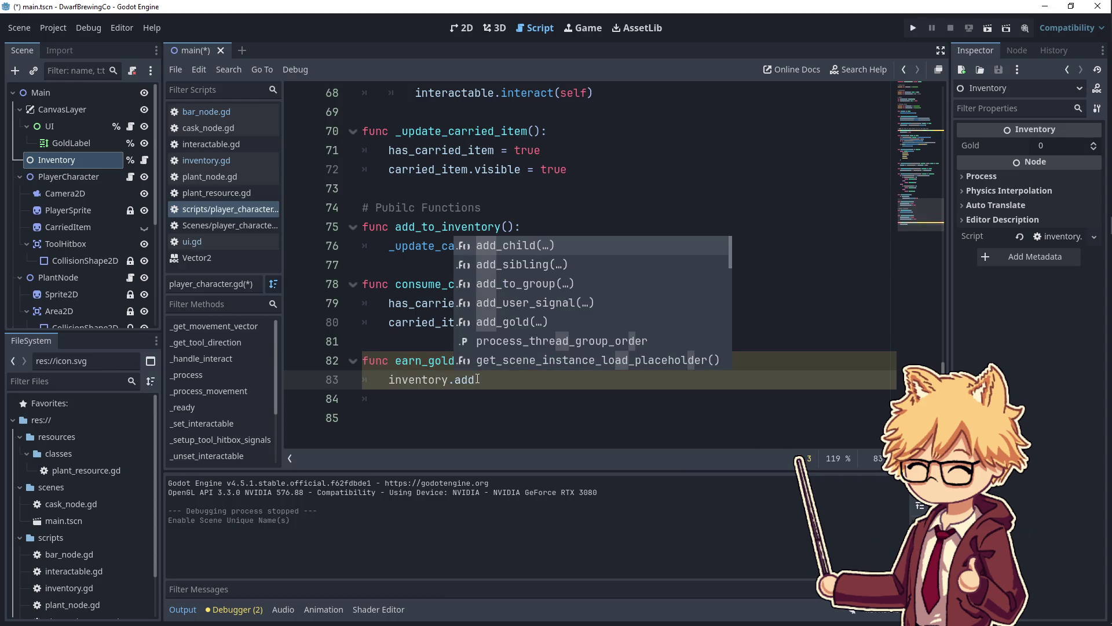
{"action": "type", "text": "_gol"}
{"action": "key", "text": "Return"}
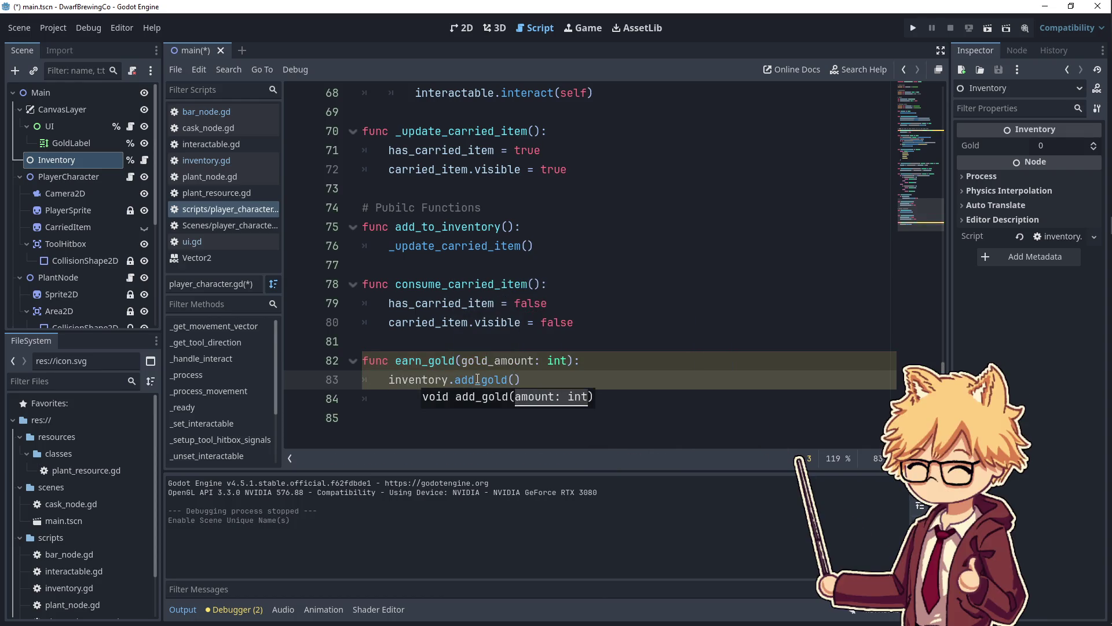
{"action": "key", "text": "Return"}
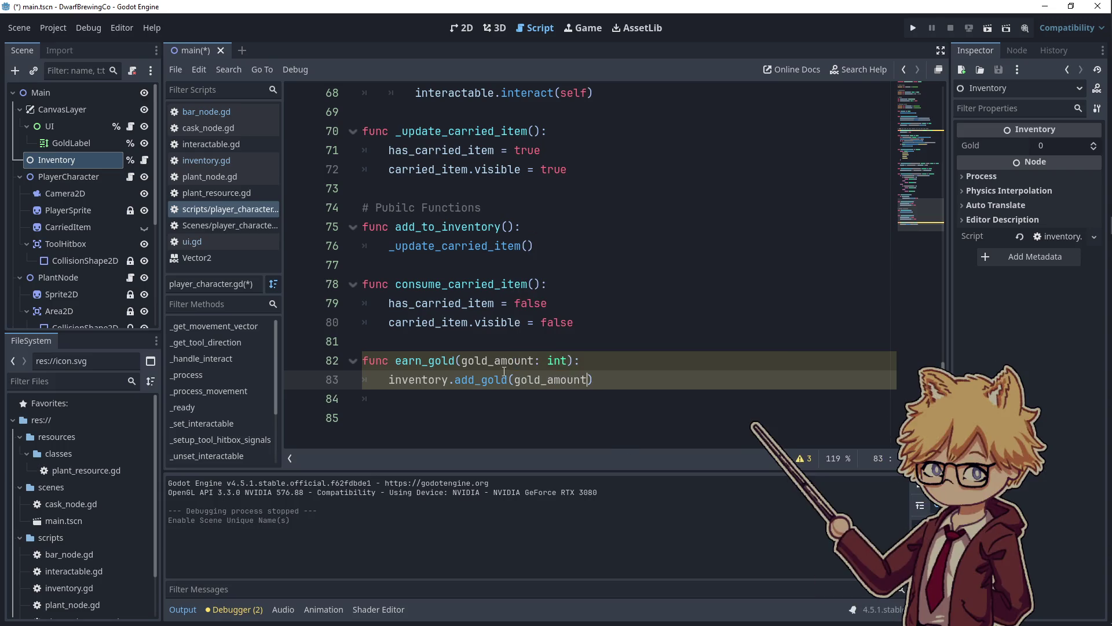
Step: Save the scripts and run the game
{"action": "left_click", "coordinate": [640, 325]}
{"action": "key", "text": "ctrl+s"}
{"action": "left_click", "coordinate": [915, 30]}
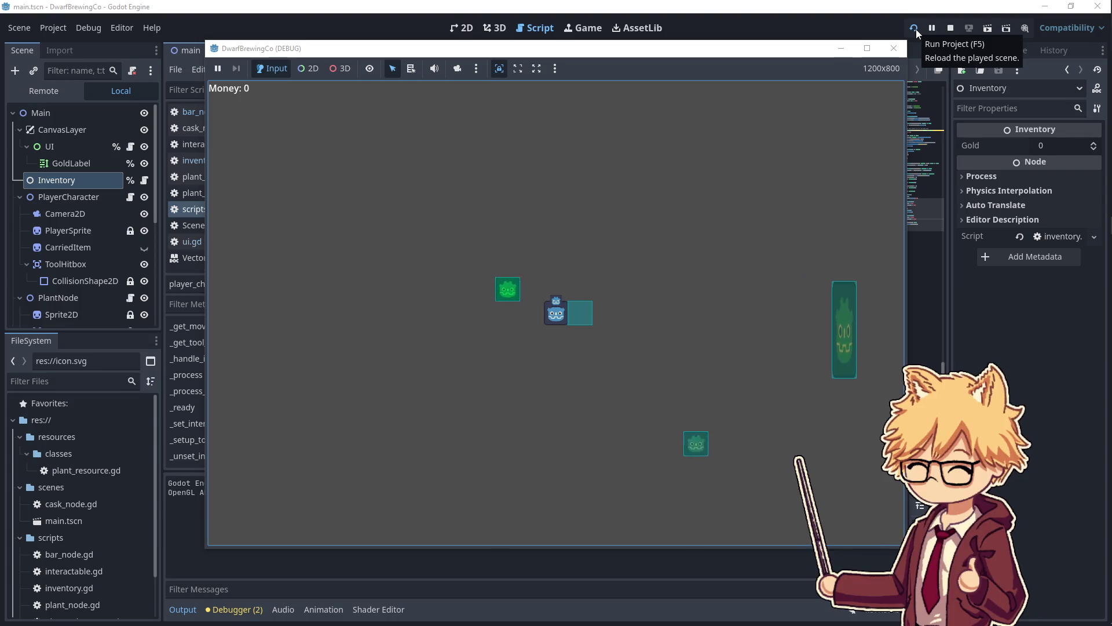
Step: Walk to the selling spot and sell the first crop, reaching Money 1
{"action": "key", "text": "d"}
{"action": "key", "text": "s"}
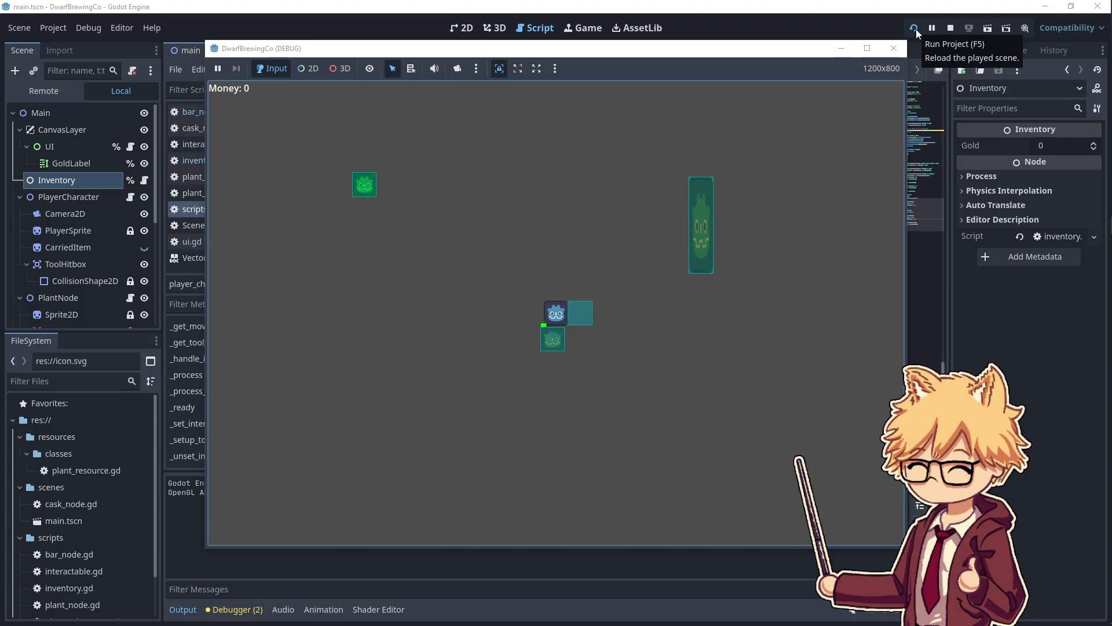
{"action": "key", "text": "a"}
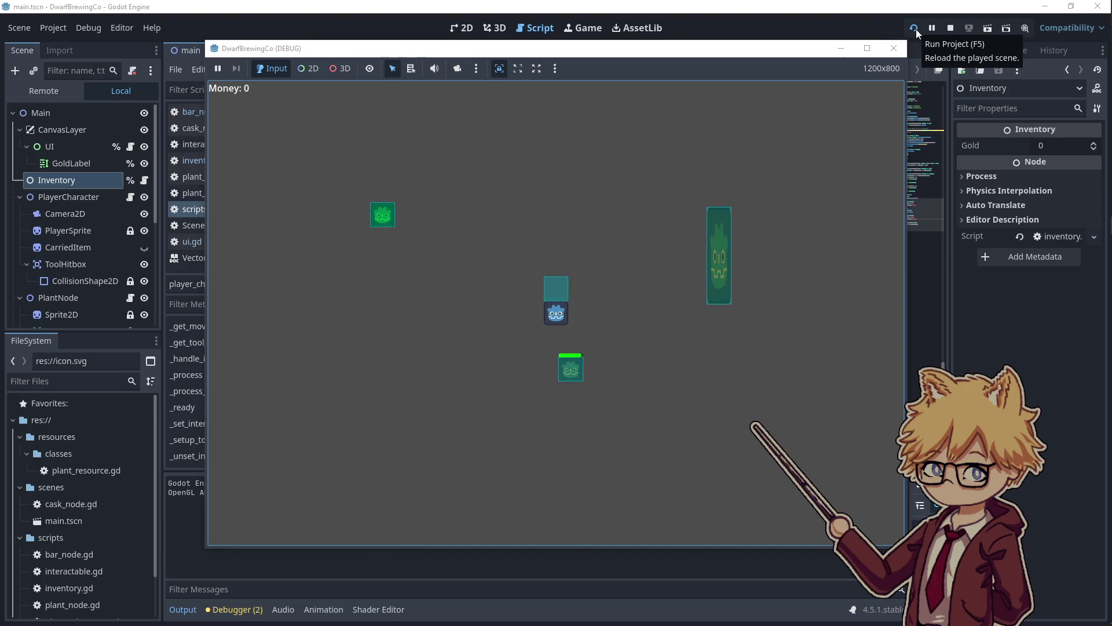
{"action": "key", "text": "d"}
{"action": "key", "text": "w"}
{"action": "key", "text": "w"}
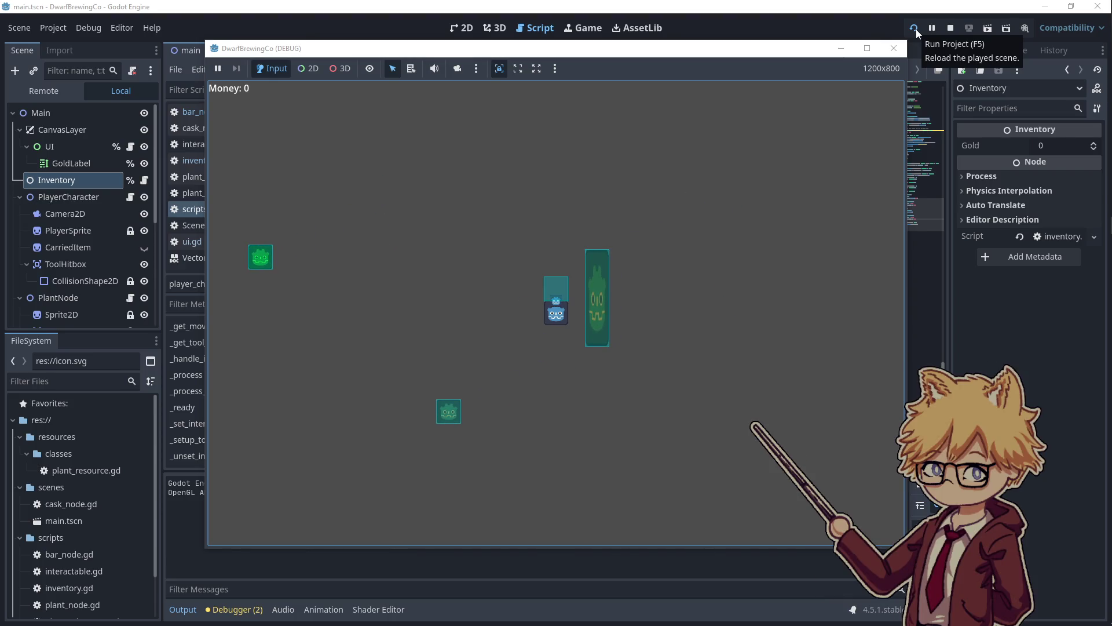
{"action": "key", "text": "a"}
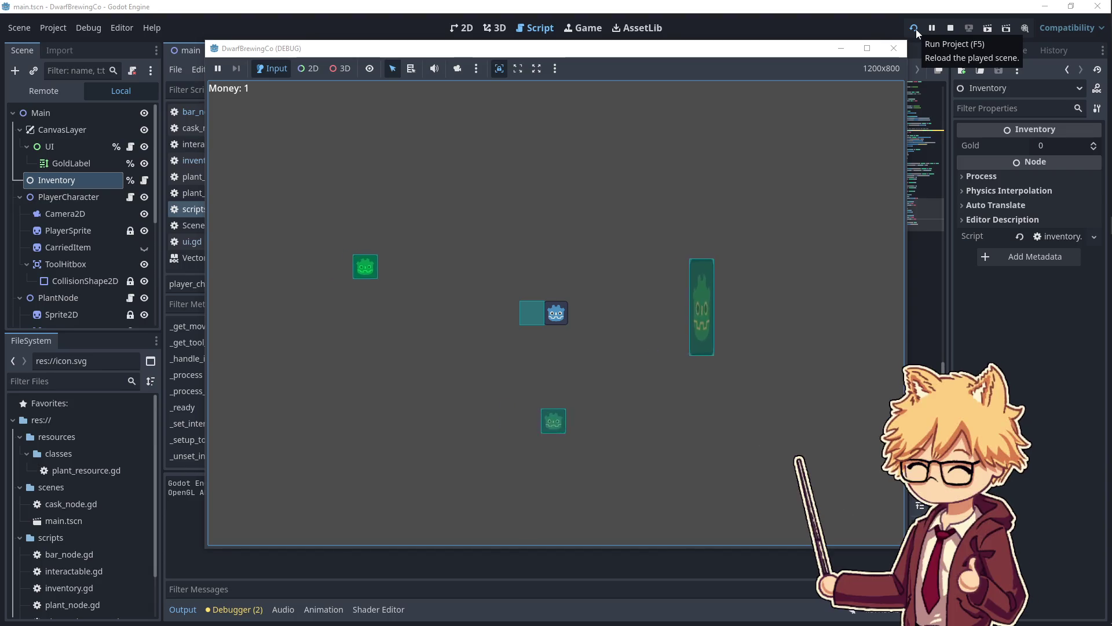
Step: Harvest the plant again and sell it, raising Money to 2
{"action": "key", "text": "d"}
{"action": "key", "text": "s"}
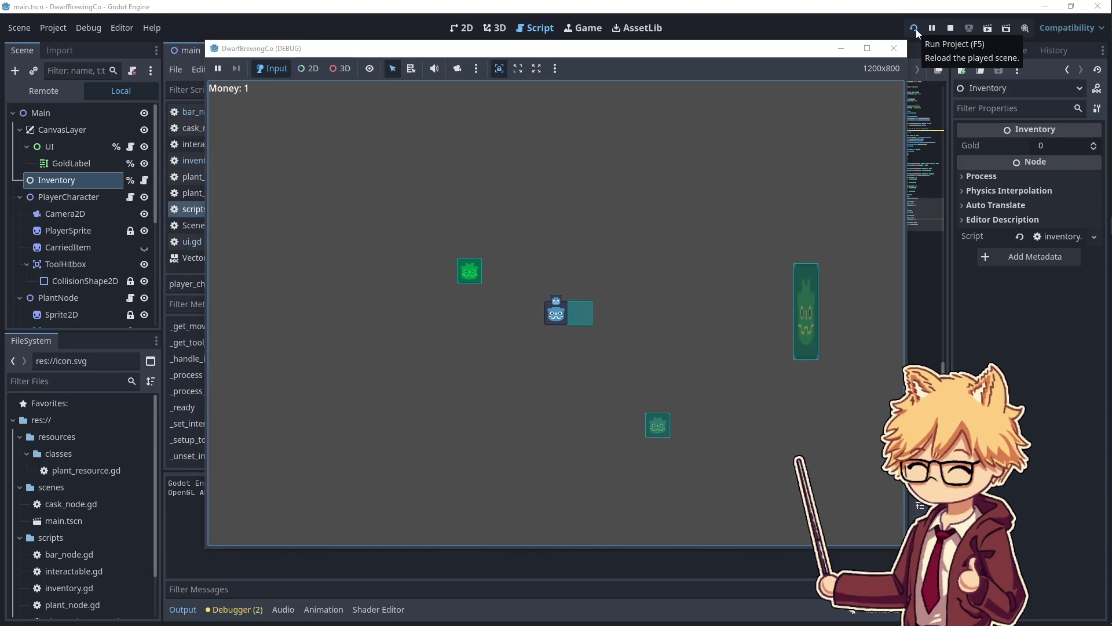
{"action": "key", "text": "s"}
{"action": "key", "text": "d"}
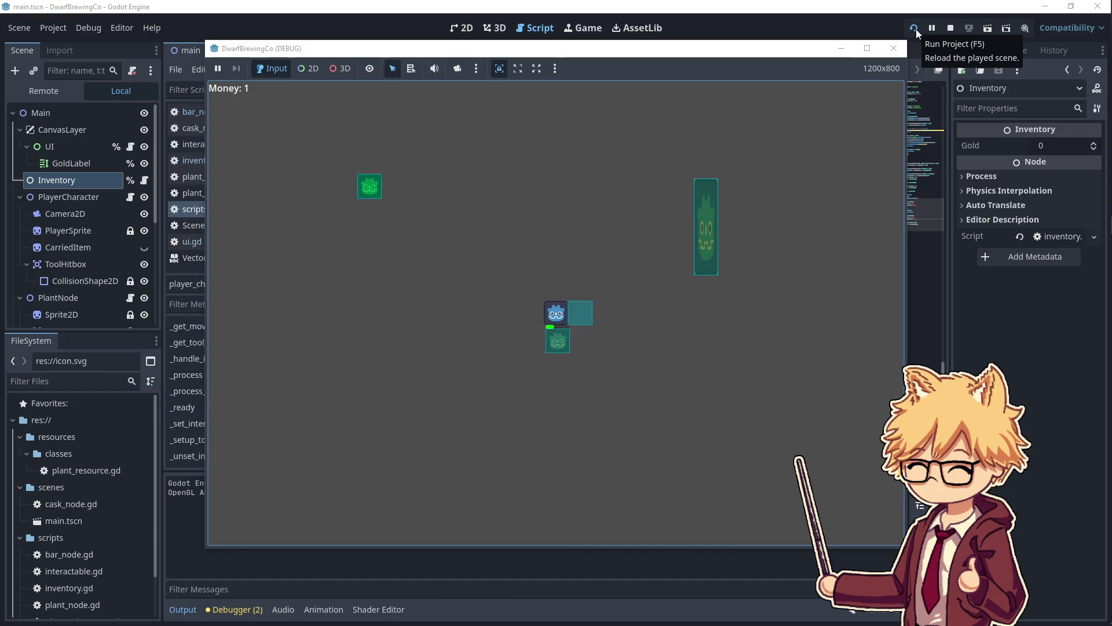
{"action": "key", "text": "s"}
{"action": "key", "text": "d"}
{"action": "key", "text": "s"}
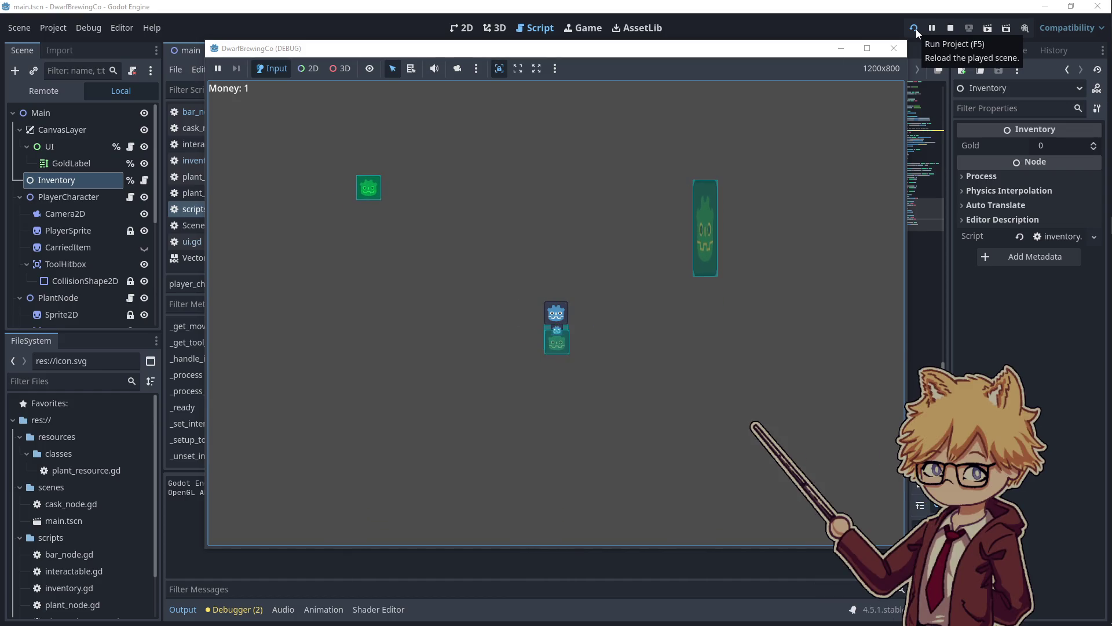
{"action": "key", "text": "d"}
Step: Gather another crop at the plant and sell it for Money 3
{"action": "key", "text": "d"}
{"action": "key", "text": "w"}
{"action": "key", "text": "a"}
{"action": "key", "text": "w"}
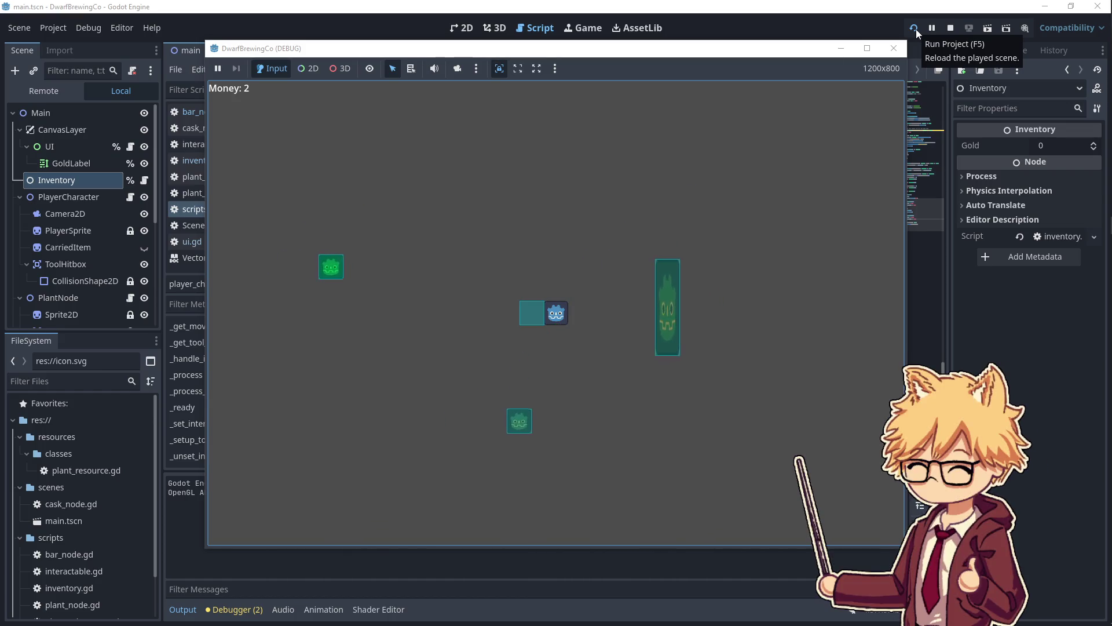
{"action": "key", "text": "a"}
{"action": "key", "text": "d"}
{"action": "key", "text": "s"}
{"action": "key", "text": "d"}
{"action": "key", "text": "s"}
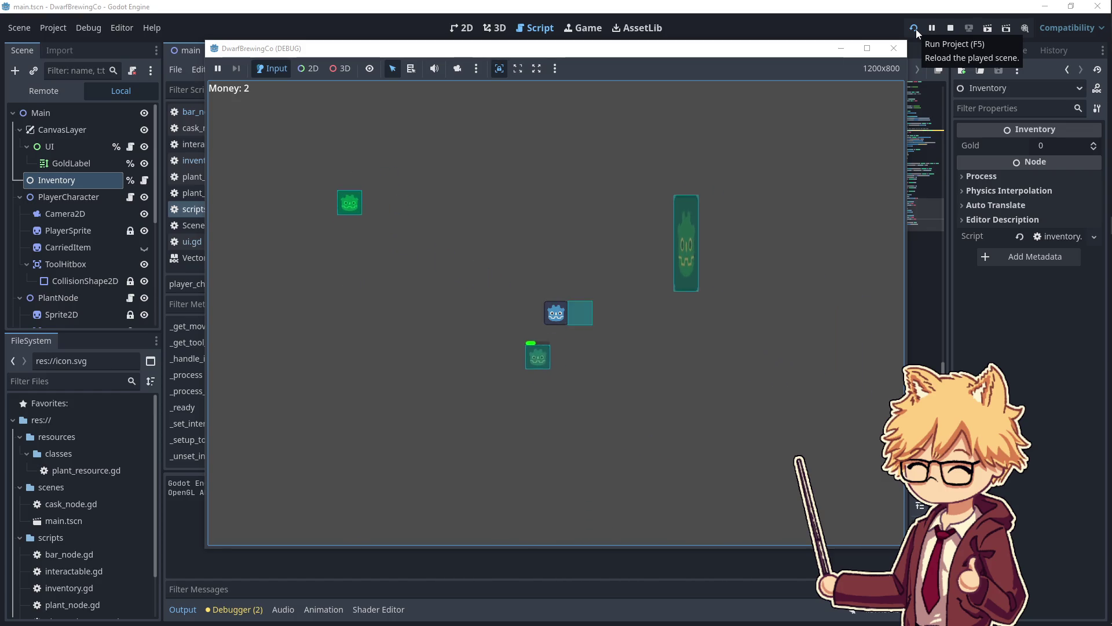
{"action": "key", "text": "a"}
{"action": "key", "text": "s"}
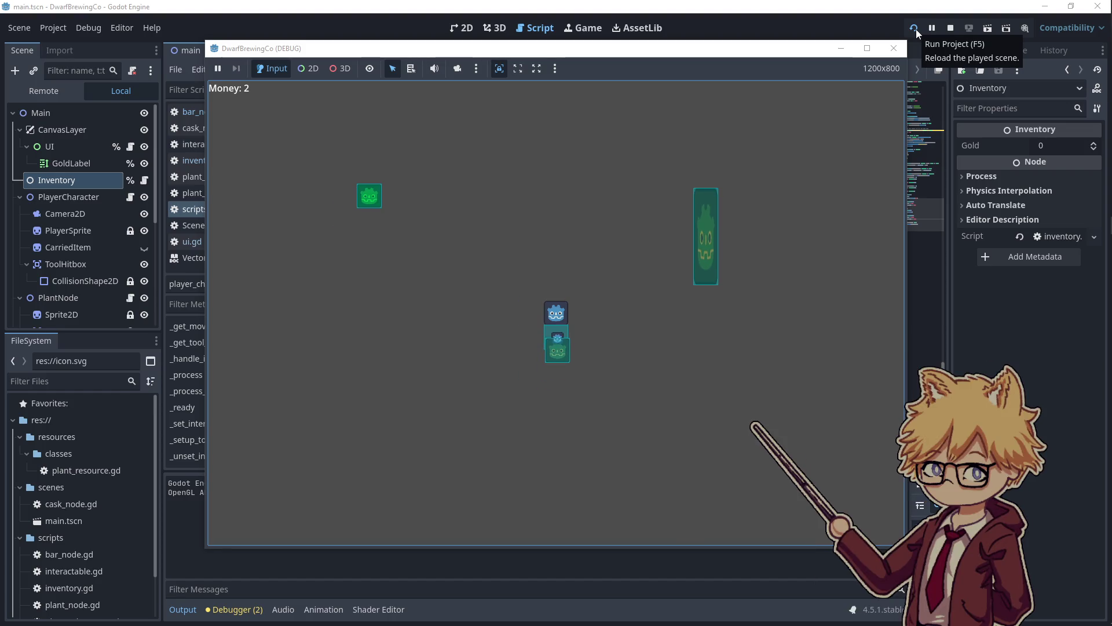
{"action": "key", "text": "d"}
{"action": "key", "text": "w"}
{"action": "key", "text": "e"}
{"action": "key", "text": "a"}
Step: Harvest and sell another crop, bringing Money to 4
{"action": "key", "text": "w"}
{"action": "key", "text": "d"}
{"action": "key", "text": "s"}
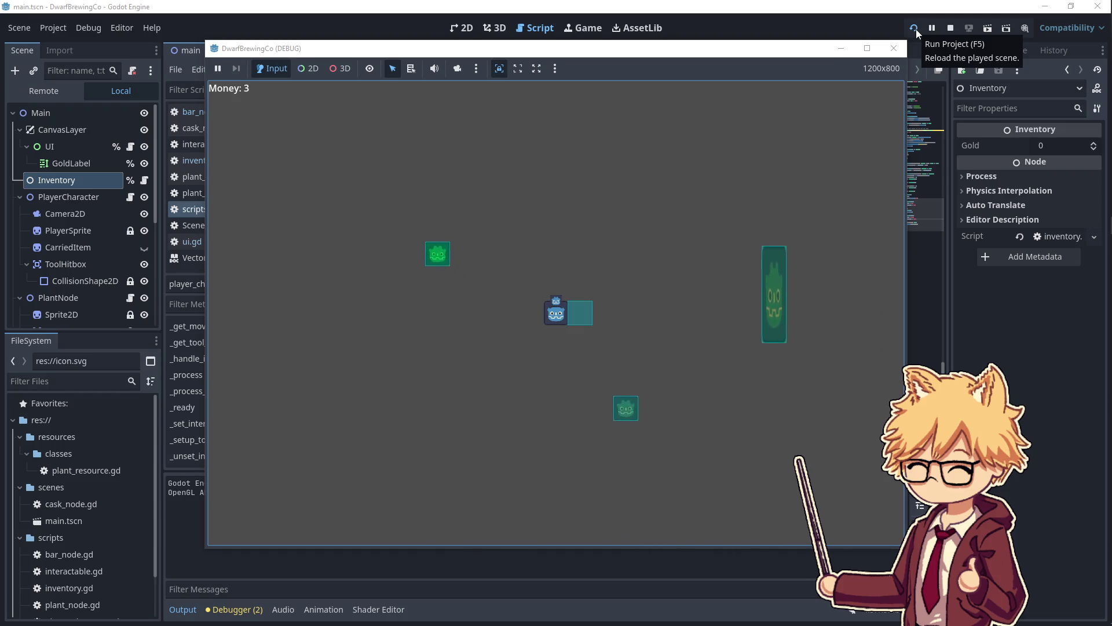
{"action": "key", "text": "d"}
{"action": "key", "text": "s"}
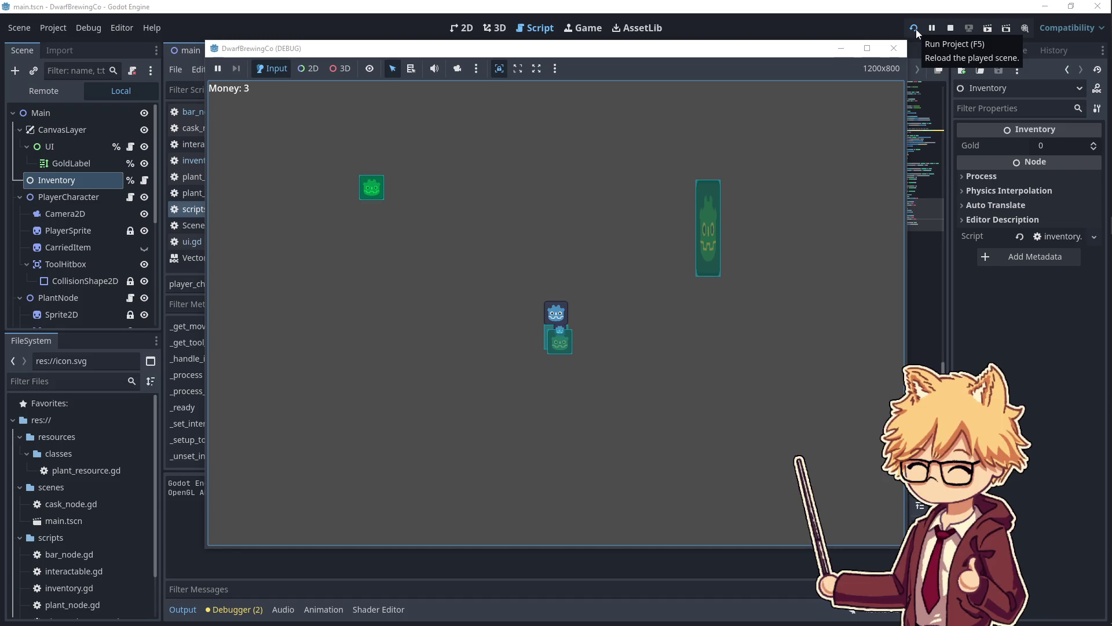
{"action": "key", "text": "w"}
{"action": "key", "text": "d"}
{"action": "key", "text": "a"}
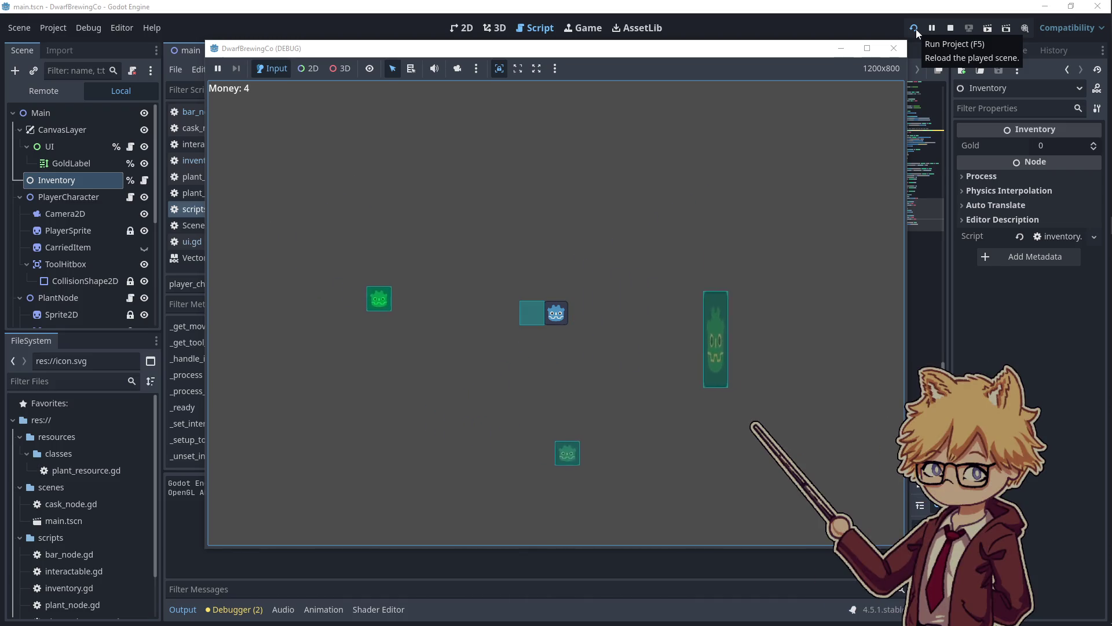
Step: Collect from the plant and sell again, reaching Money 5
{"action": "key", "text": "d"}
{"action": "key", "text": "s"}
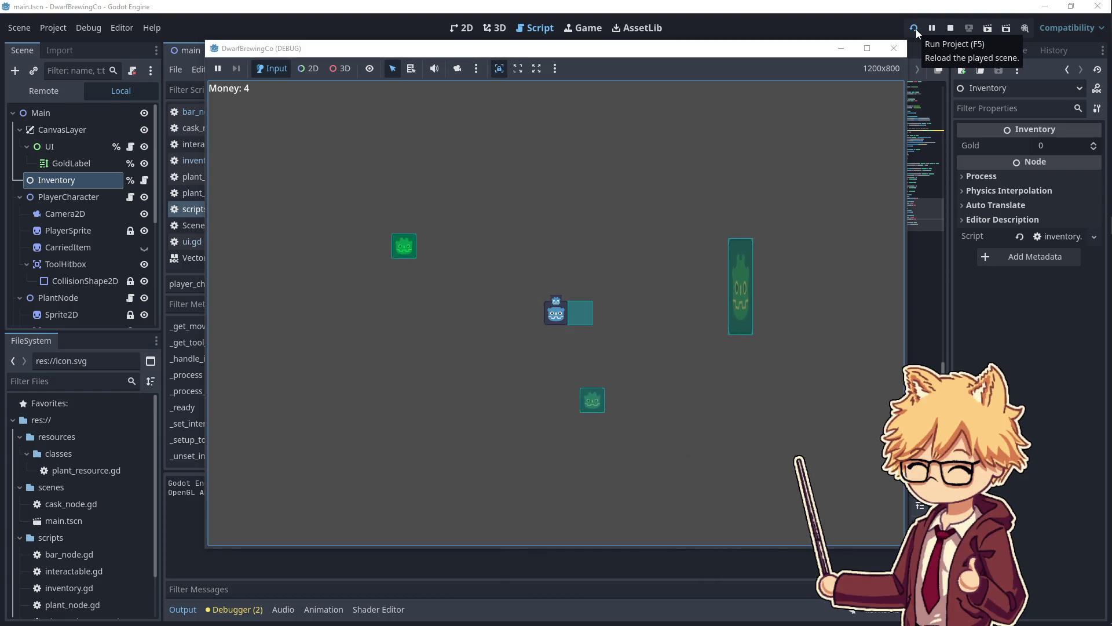
{"action": "key", "text": "s"}
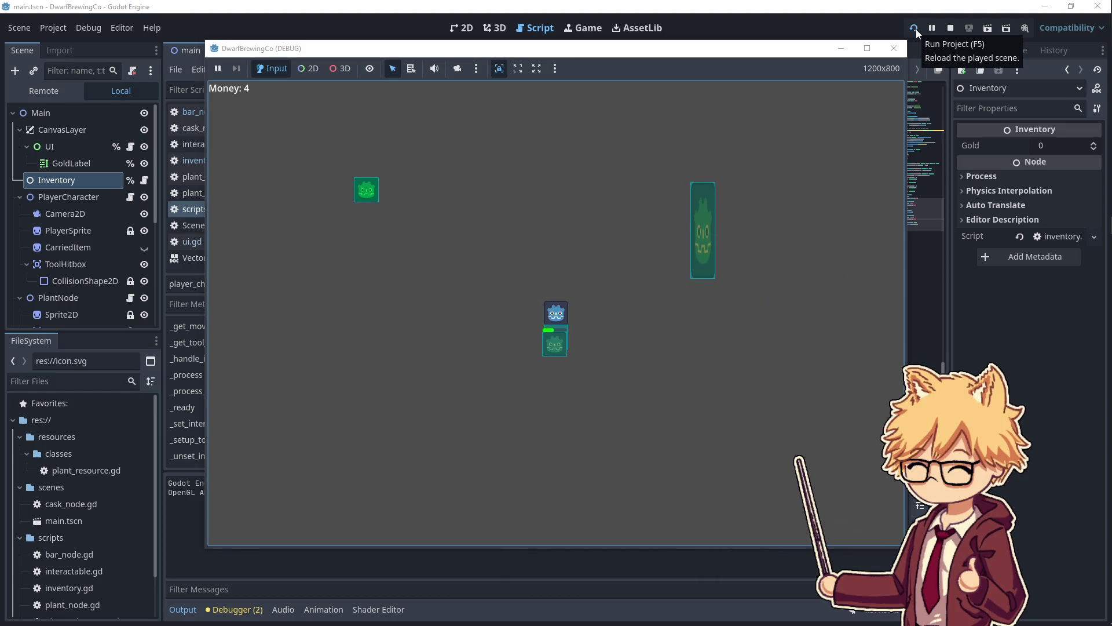
{"action": "key", "text": "d"}
{"action": "key", "text": "w"}
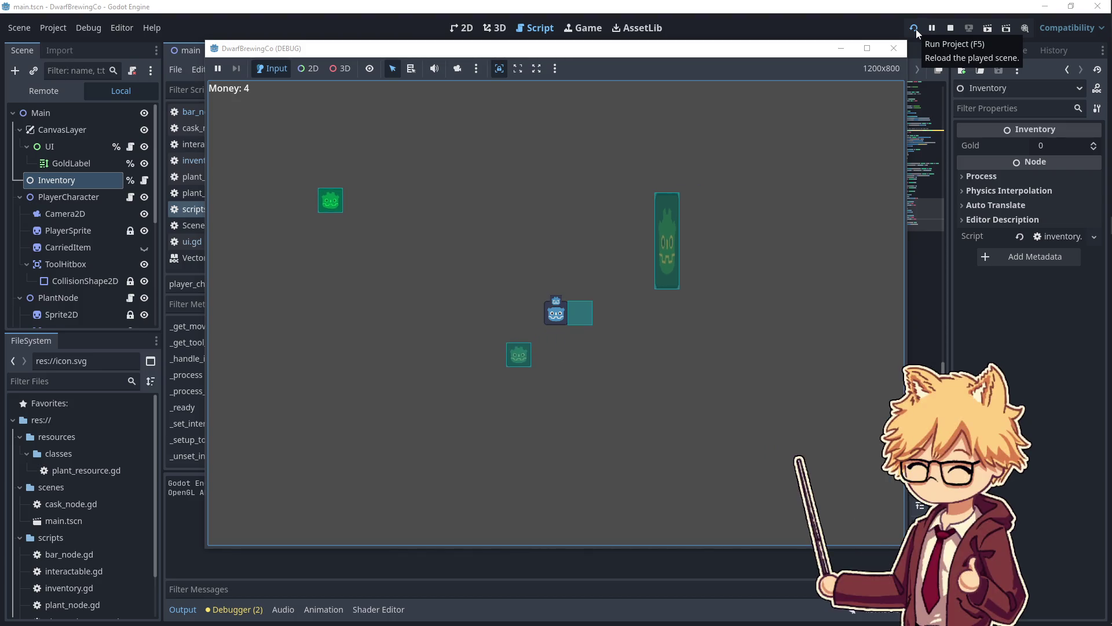
{"action": "key", "text": "a"}
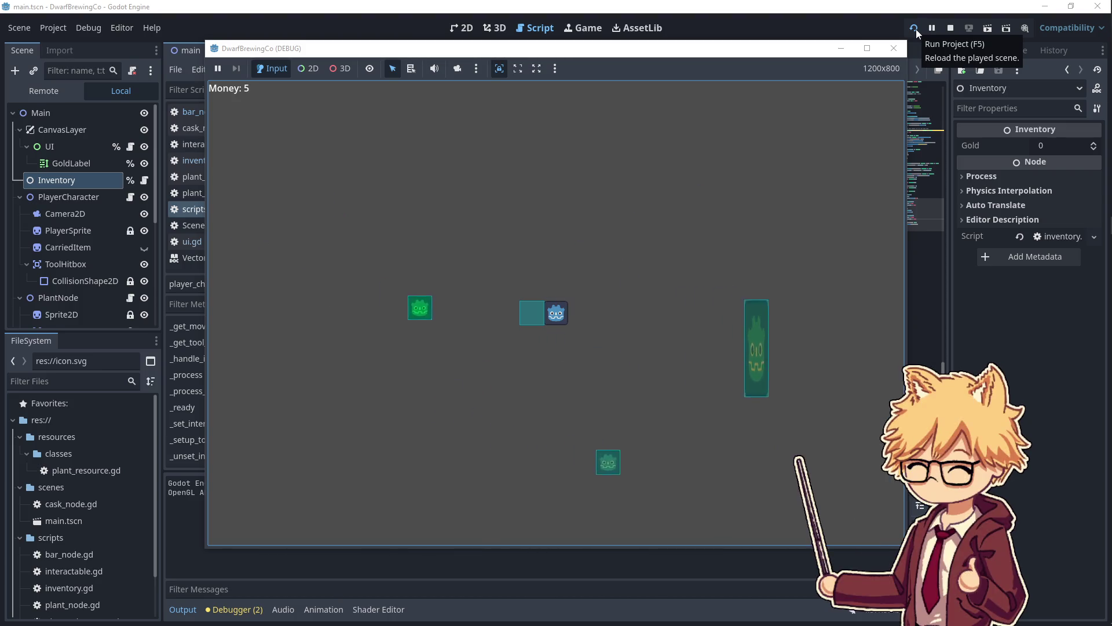
Step: Reposition at the plant, harvest, and sell for Money 6
{"action": "key", "text": "s"}
{"action": "key", "text": "d"}
{"action": "key", "text": "s"}
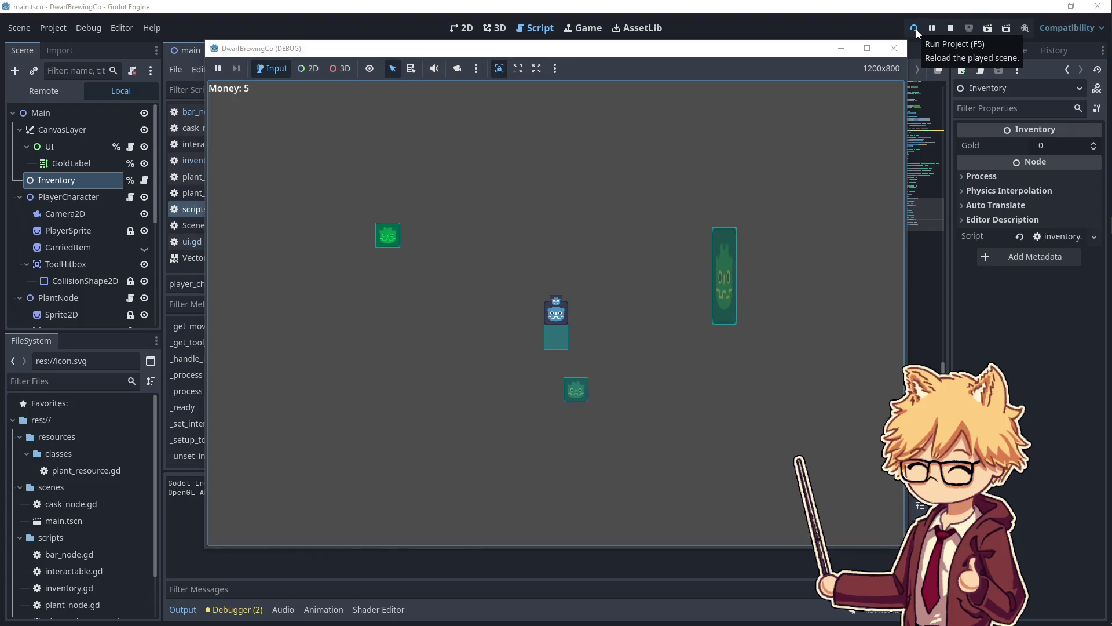
{"action": "key", "text": "a"}
{"action": "key", "text": "w"}
{"action": "key", "text": "a"}
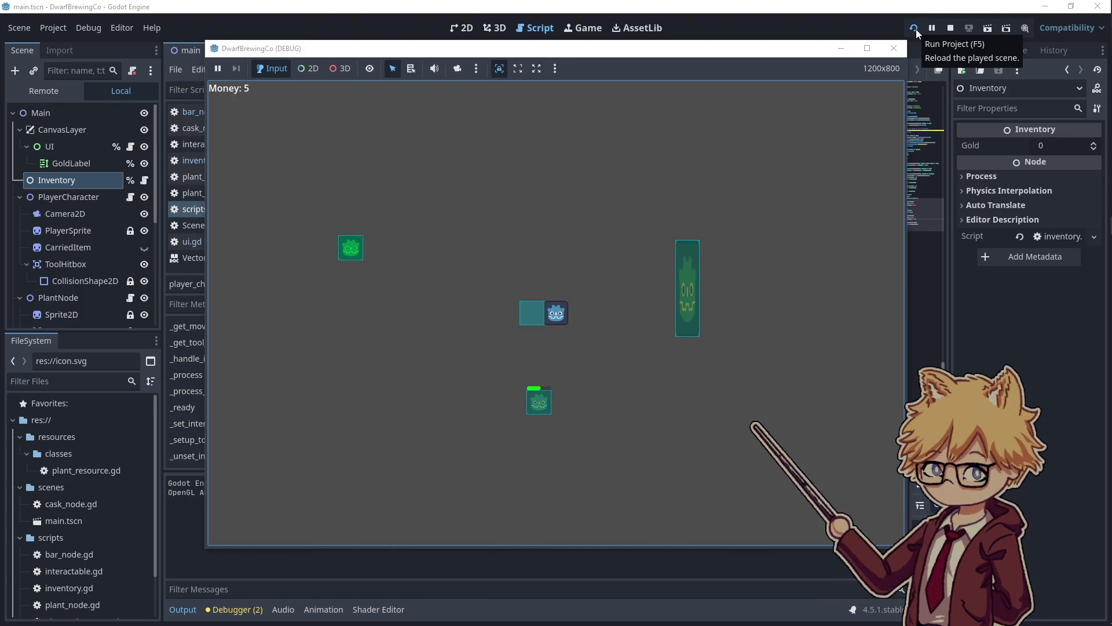
{"action": "key", "text": "a"}
{"action": "key", "text": "s"}
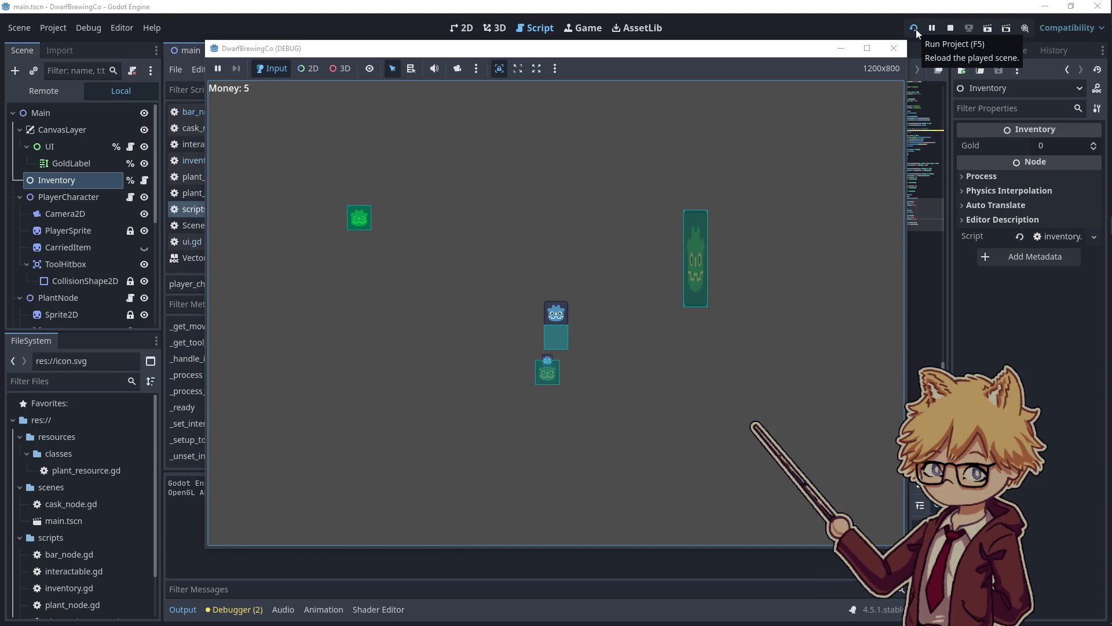
{"action": "key", "text": "w"}
{"action": "key", "text": "d"}
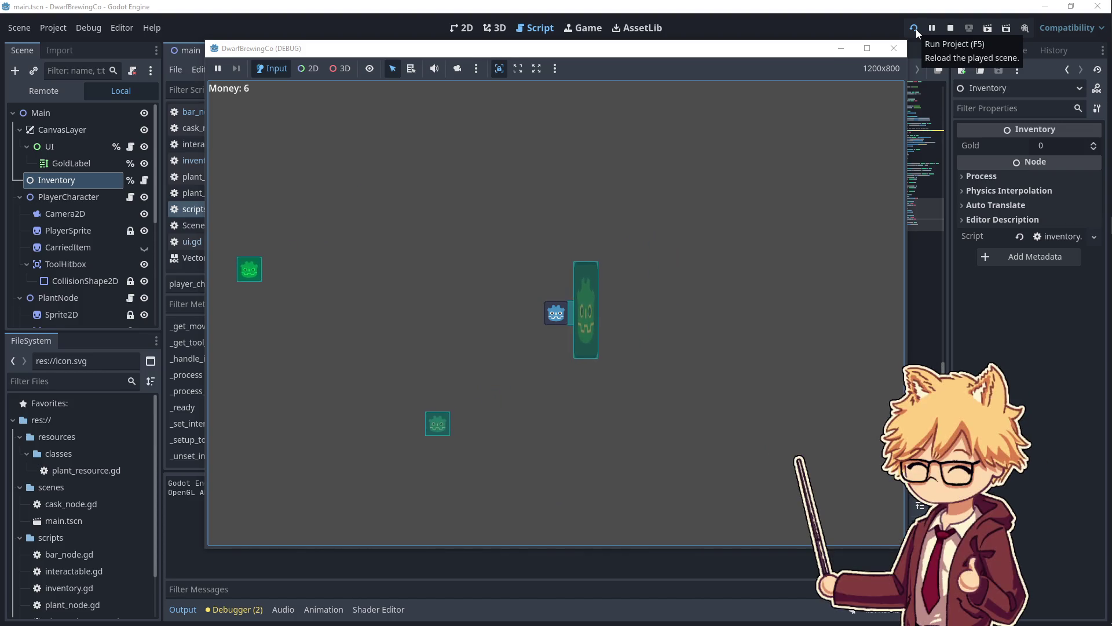
{"action": "key", "text": "a"}
Step: Maneuver around the plant to harvest, then sell to raise Money to 7
{"action": "key", "text": "a"}
{"action": "key", "text": "w"}
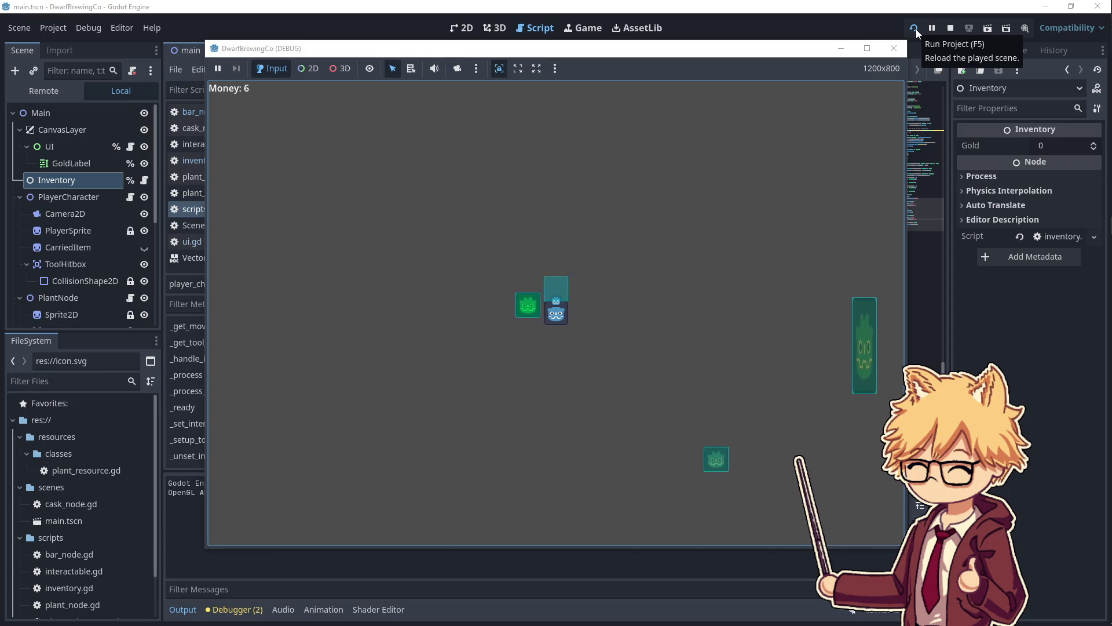
{"action": "key", "text": "d"}
{"action": "key", "text": "s"}
{"action": "key", "text": "d"}
{"action": "key", "text": "s"}
{"action": "key", "text": "w"}
{"action": "key", "text": "a"}
{"action": "key", "text": "s"}
{"action": "key", "text": "d"}
{"action": "key", "text": "w"}
{"action": "key", "text": "d"}
{"action": "key", "text": "a"}
{"action": "key", "text": "w"}
{"action": "key", "text": "s"}
{"action": "key", "text": "a"}
{"action": "key", "text": "s"}
{"action": "key", "text": "d"}
{"action": "key", "text": "w"}
{"action": "key", "text": "d"}
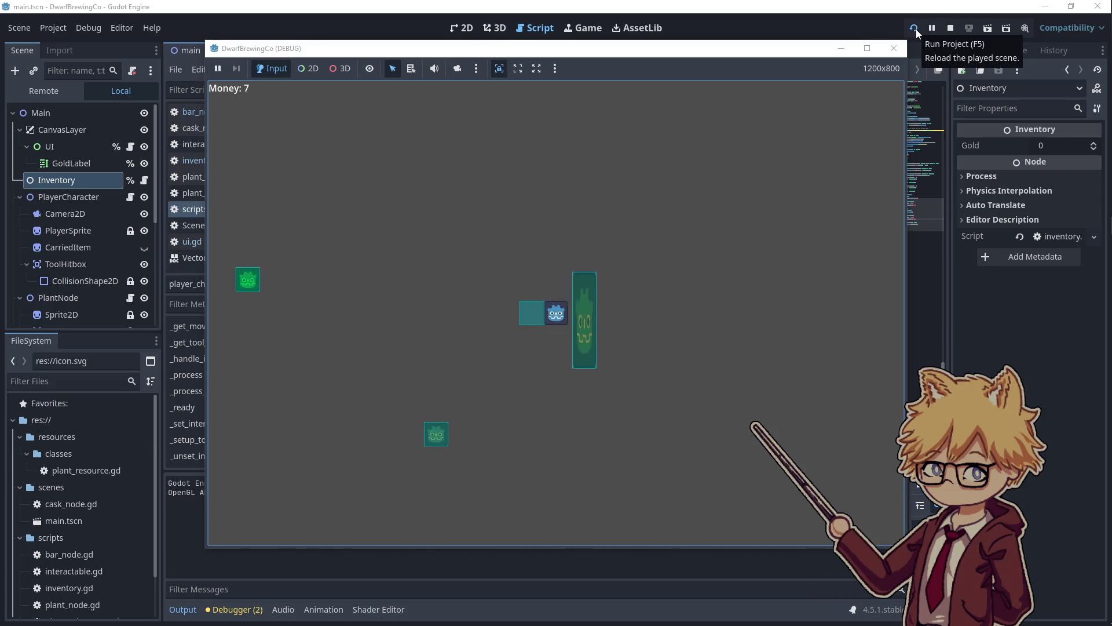
{"action": "key", "text": "a"}
Step: Harvest and sell one last crop for Money 8, then stop the game
{"action": "key", "text": "d"}
{"action": "key", "text": "s"}
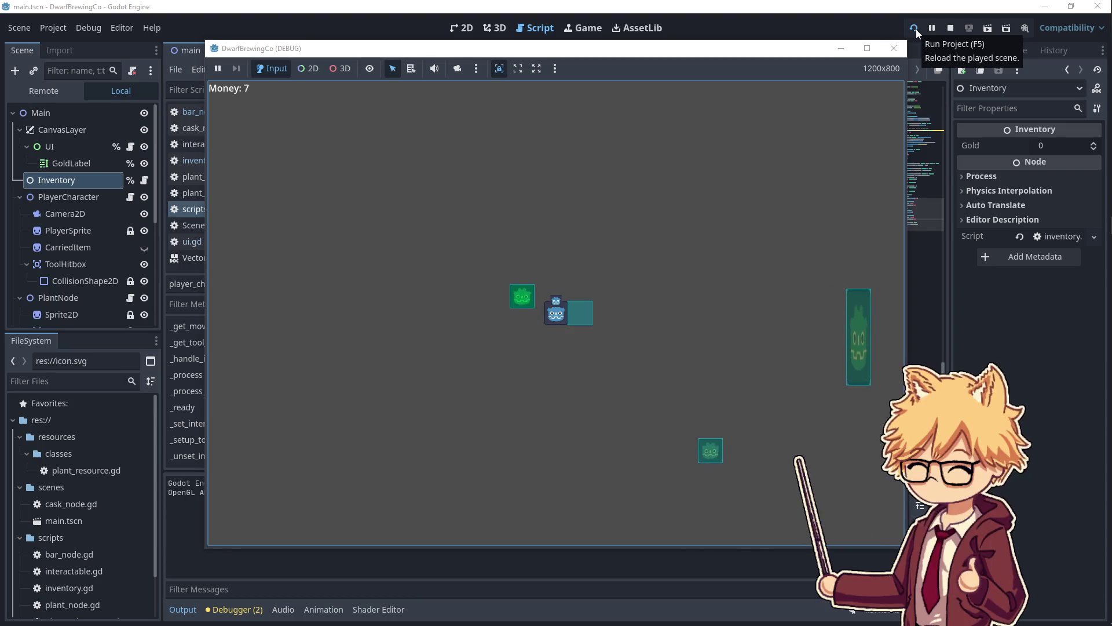
{"action": "key", "text": "s"}
{"action": "key", "text": "d"}
{"action": "key", "text": "w"}
{"action": "key", "text": "a"}
{"action": "key", "text": "s"}
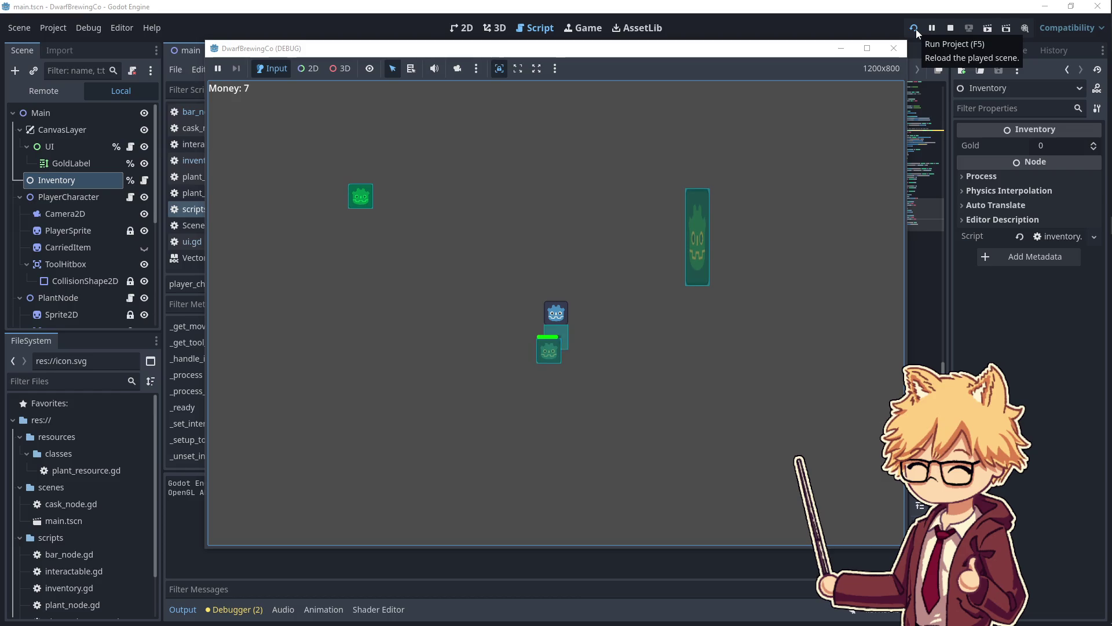
{"action": "key", "text": "w"}
{"action": "key", "text": "d"}
{"action": "key", "text": "a"}
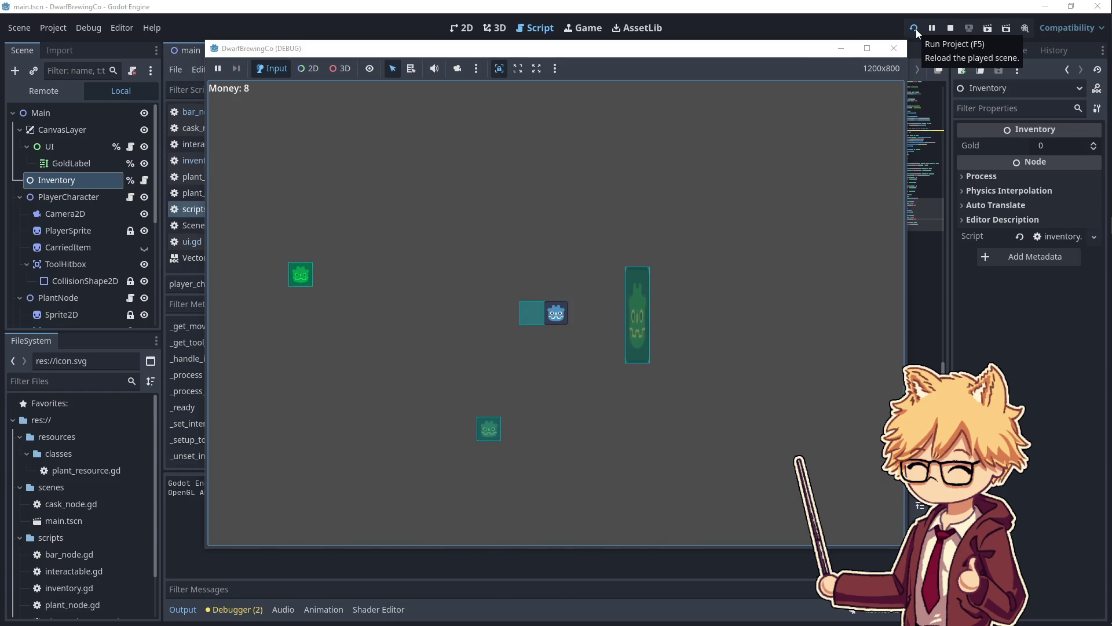
{"action": "left_click", "coordinate": [894, 48]}
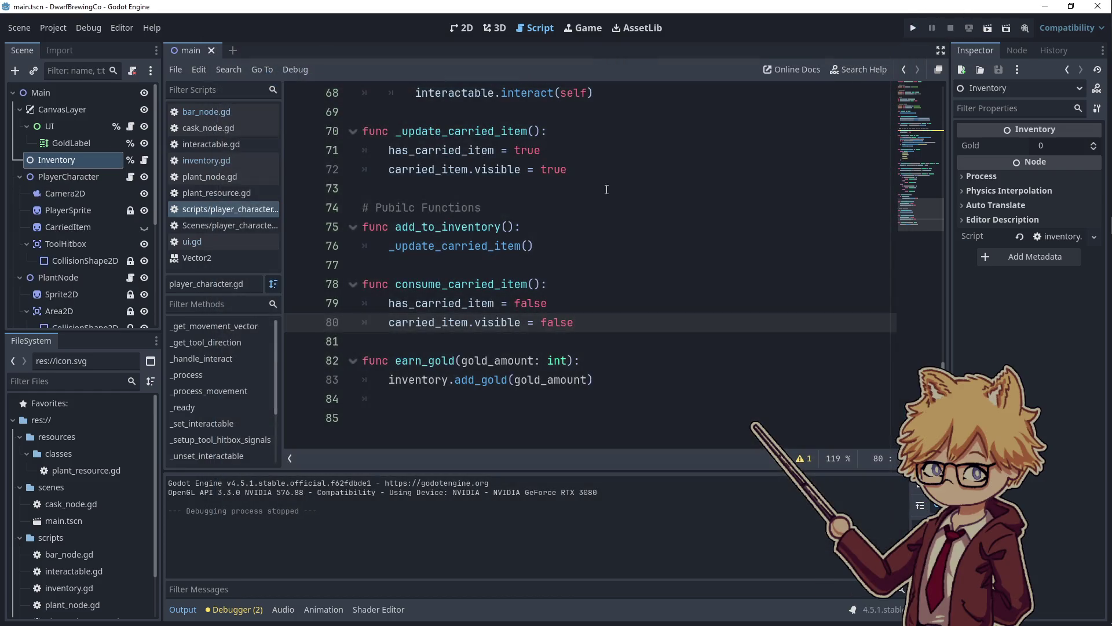
Step: In Project Settings' Input Map, add physical E as an input for ui_interact
{"action": "left_click", "coordinate": [53, 28]}
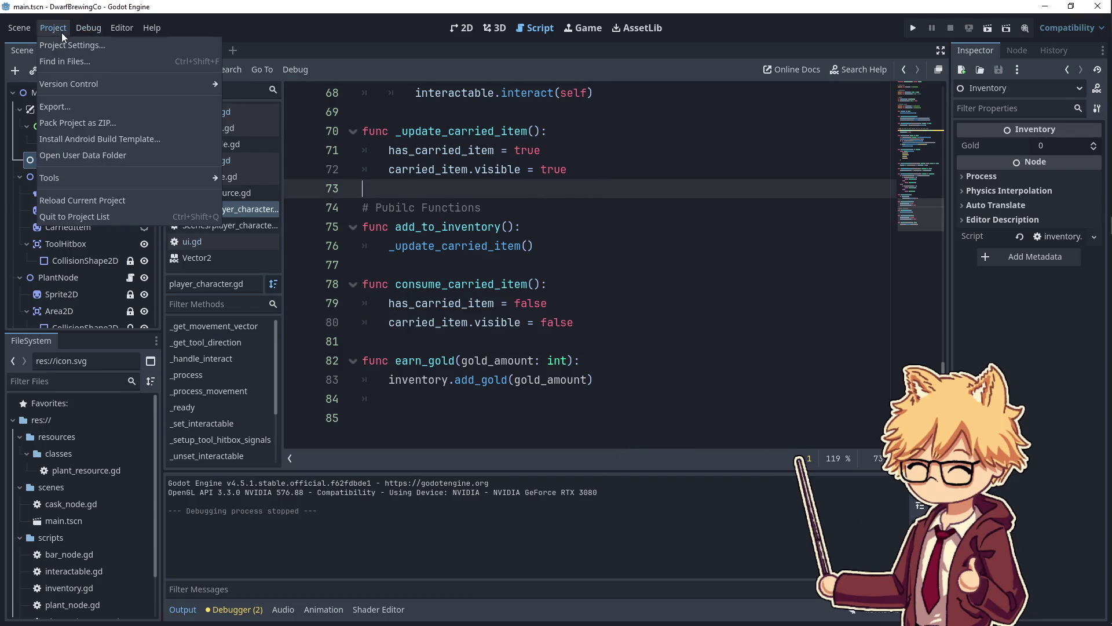
{"action": "left_click", "coordinate": [64, 44]}
{"action": "left_click", "coordinate": [276, 126]}
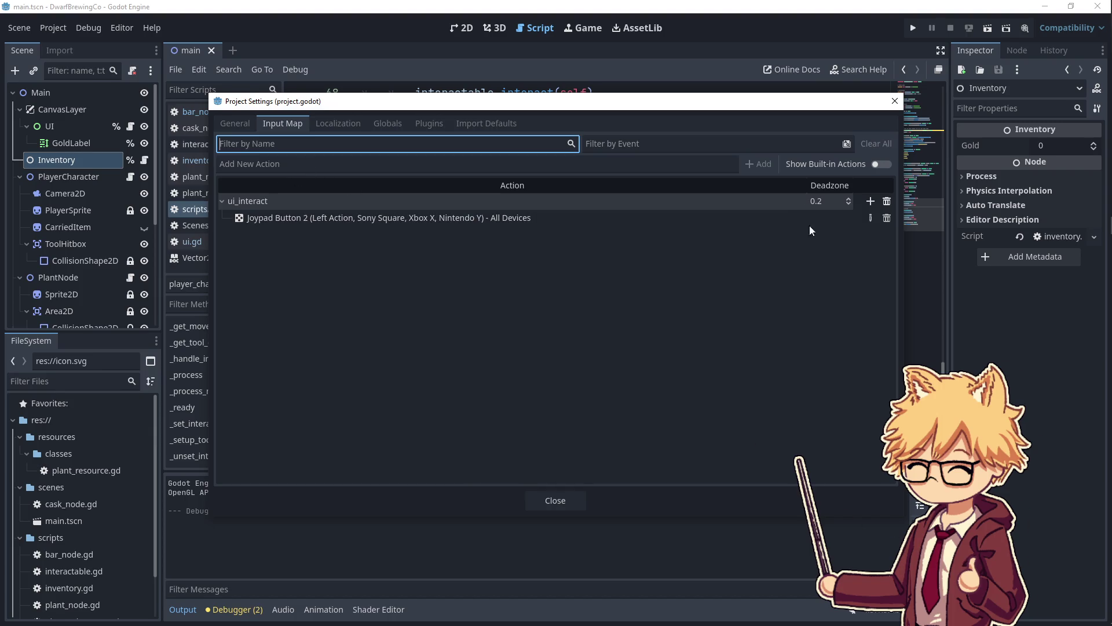
{"action": "left_click", "coordinate": [870, 202]}
{"action": "key", "text": "e"}
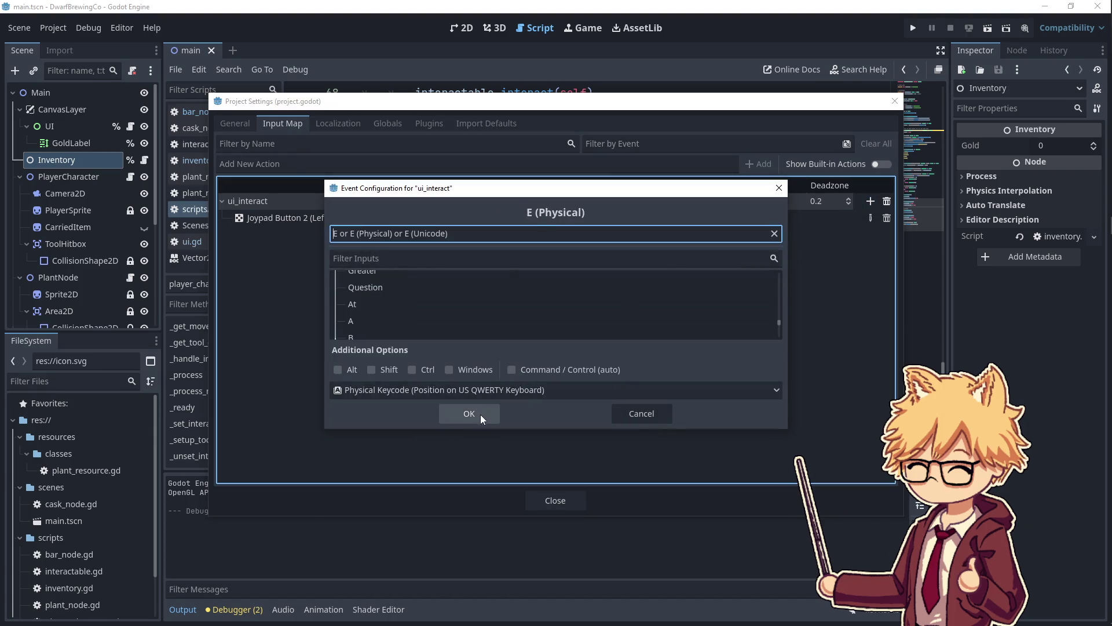
{"action": "left_click", "coordinate": [482, 412]}
Step: Filter the actions to ui_up and bind the W key to it
{"action": "left_click", "coordinate": [228, 168]}
{"action": "type", "text": "ui_up"}
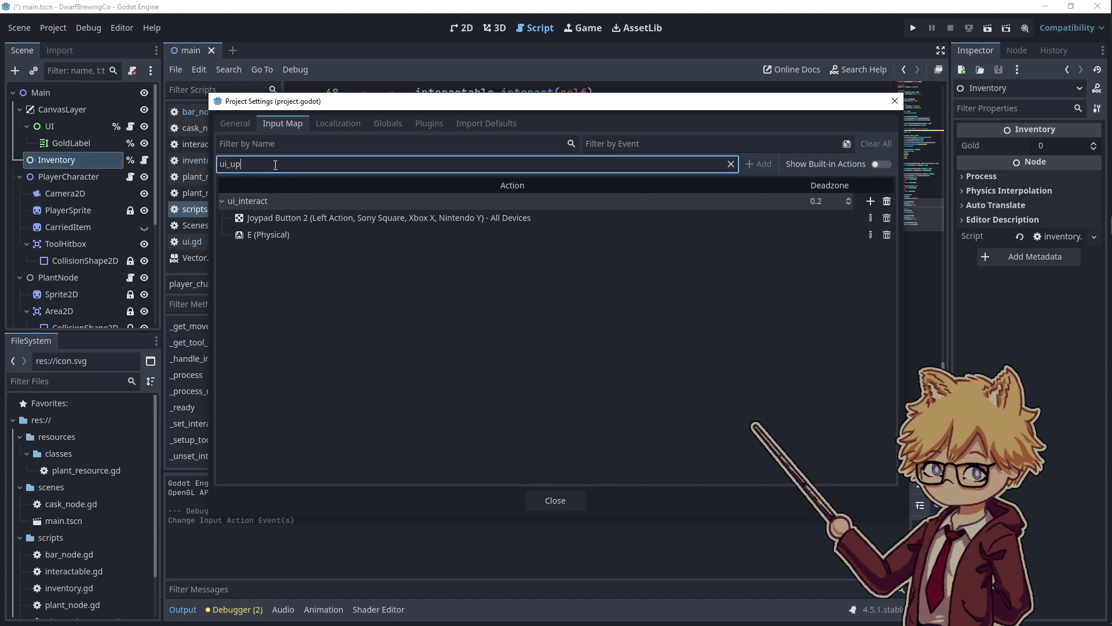
{"action": "type", "text": "ui_up"}
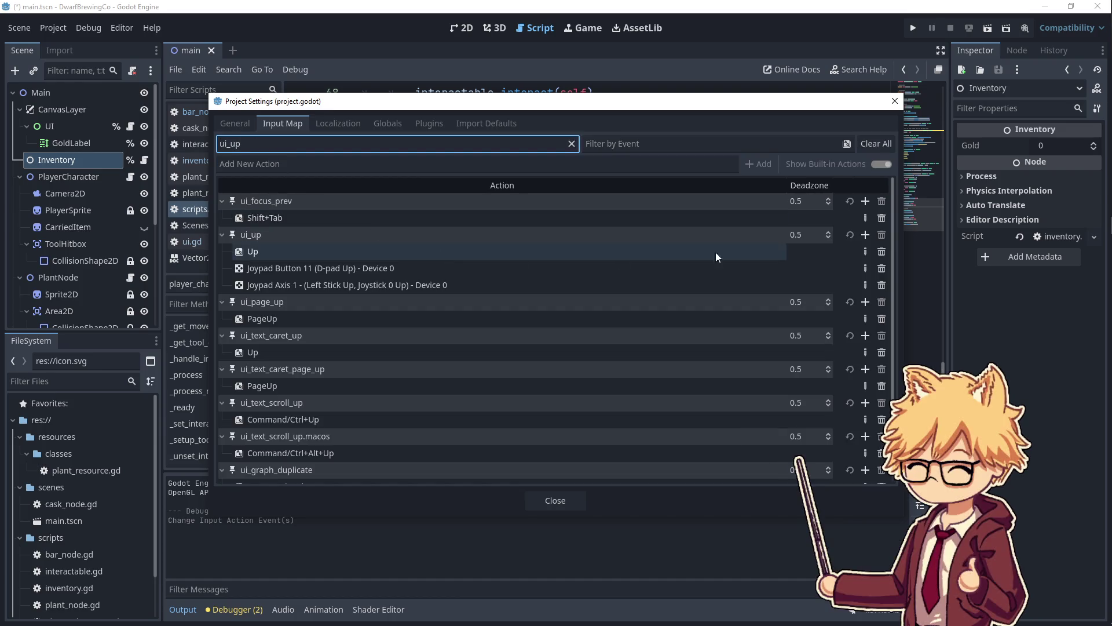
{"action": "left_click", "coordinate": [865, 235]}
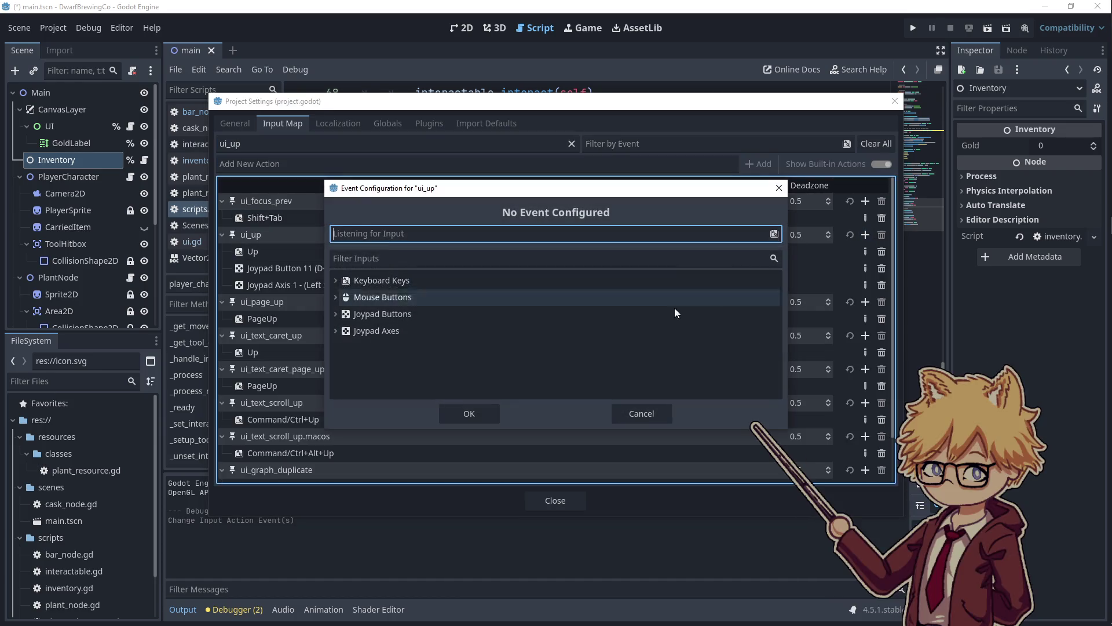
{"action": "key", "text": "w"}
{"action": "left_click", "coordinate": [469, 413]}
Step: Filter the actions to ui_down and bind the S key to it
{"action": "left_click", "coordinate": [255, 143]}
{"action": "key", "text": "BackSpace"}
{"action": "key", "text": "BackSpace"}
{"action": "type", "text": "dowh"}
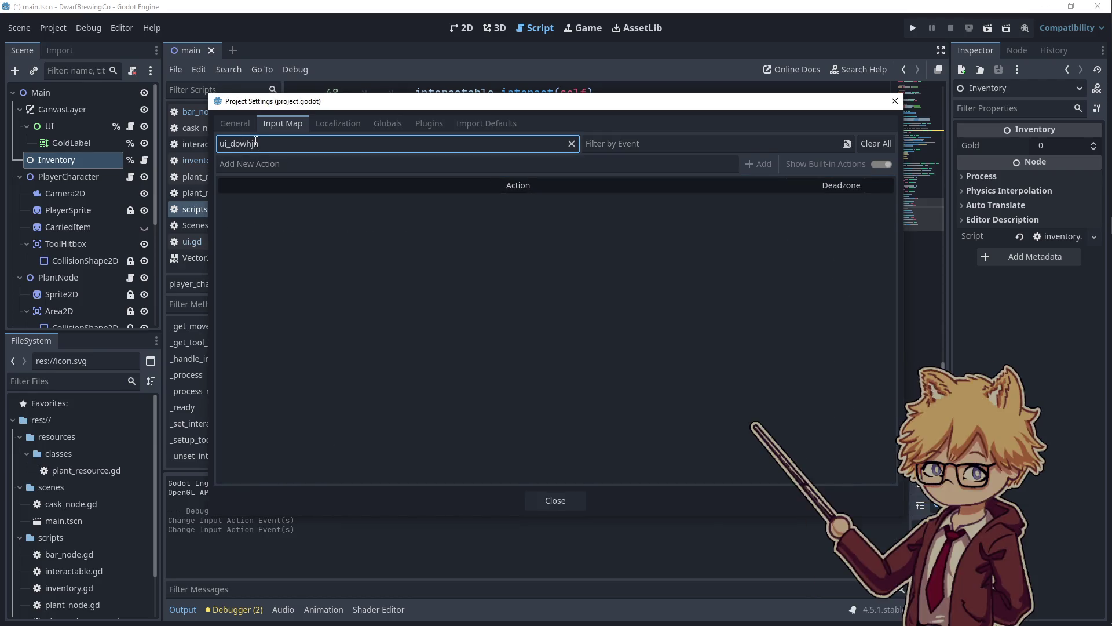
{"action": "key", "text": "BackSpace"}
{"action": "type", "text": "n"}
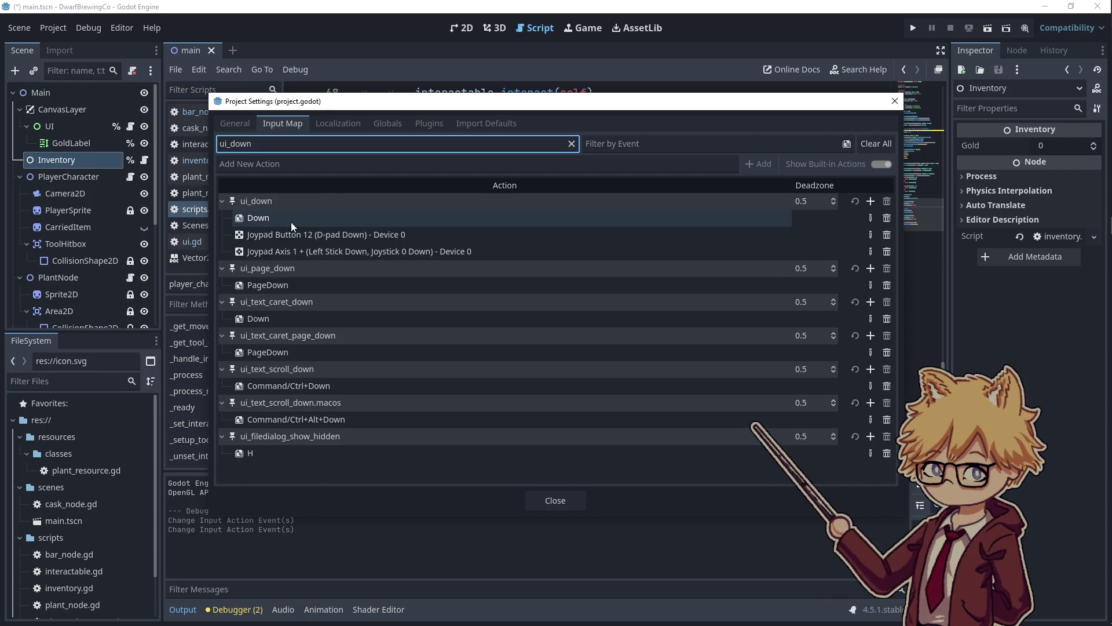
{"action": "left_click", "coordinate": [289, 202]}
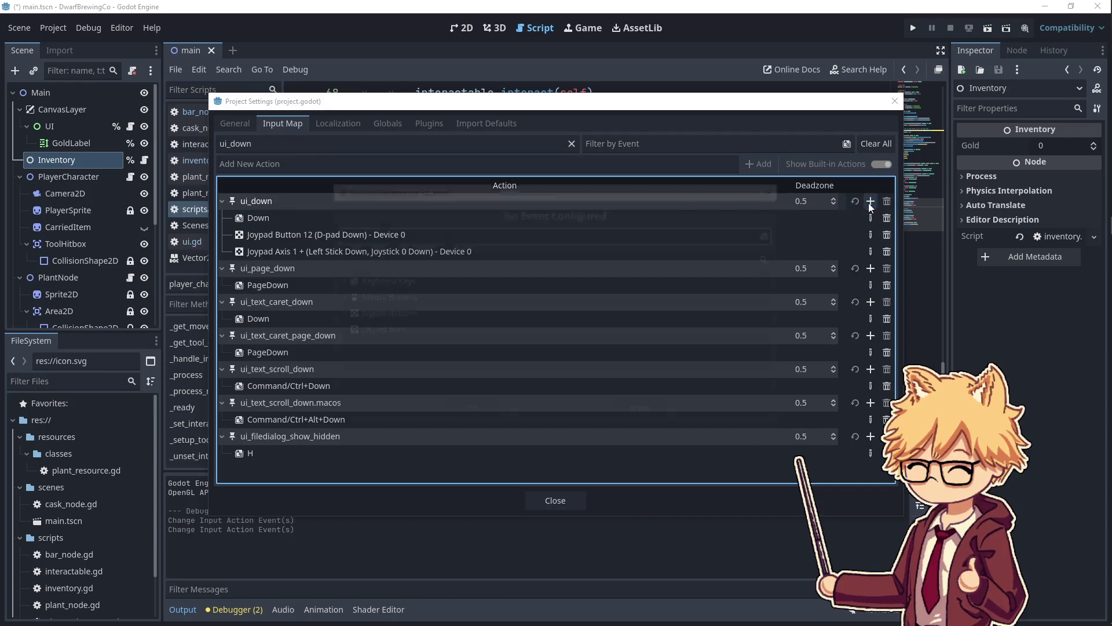
{"action": "left_click", "coordinate": [869, 202]}
{"action": "key", "text": "s"}
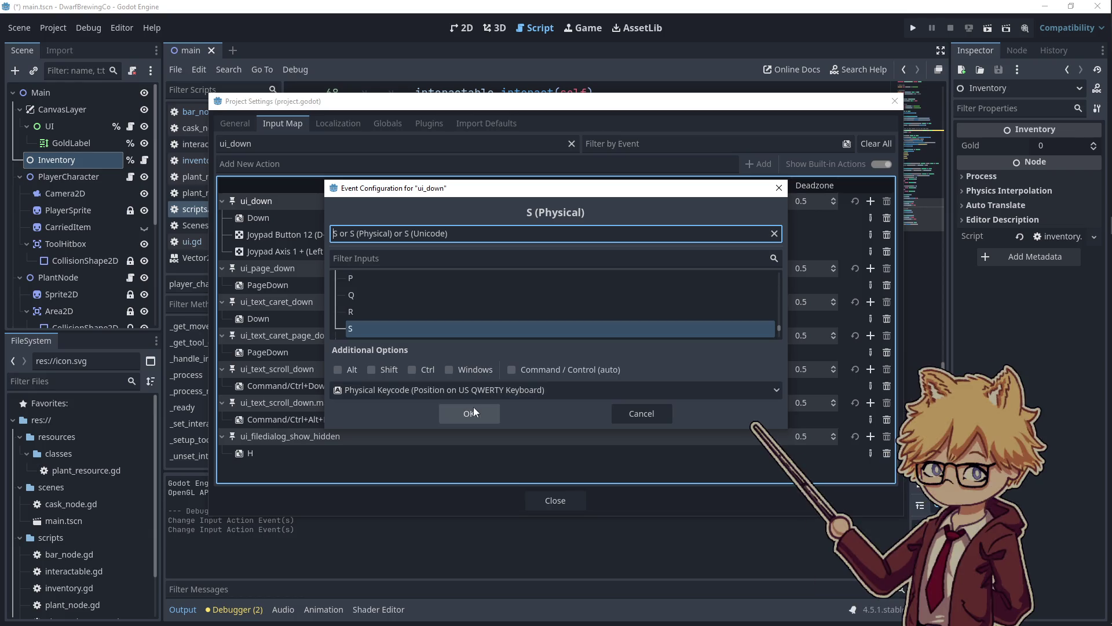
{"action": "left_click", "coordinate": [473, 409]}
Step: Filter the actions to ui_left and bind the A key to it
{"action": "left_click_drag", "start_coordinate": [255, 144], "coordinate": [239, 143]}
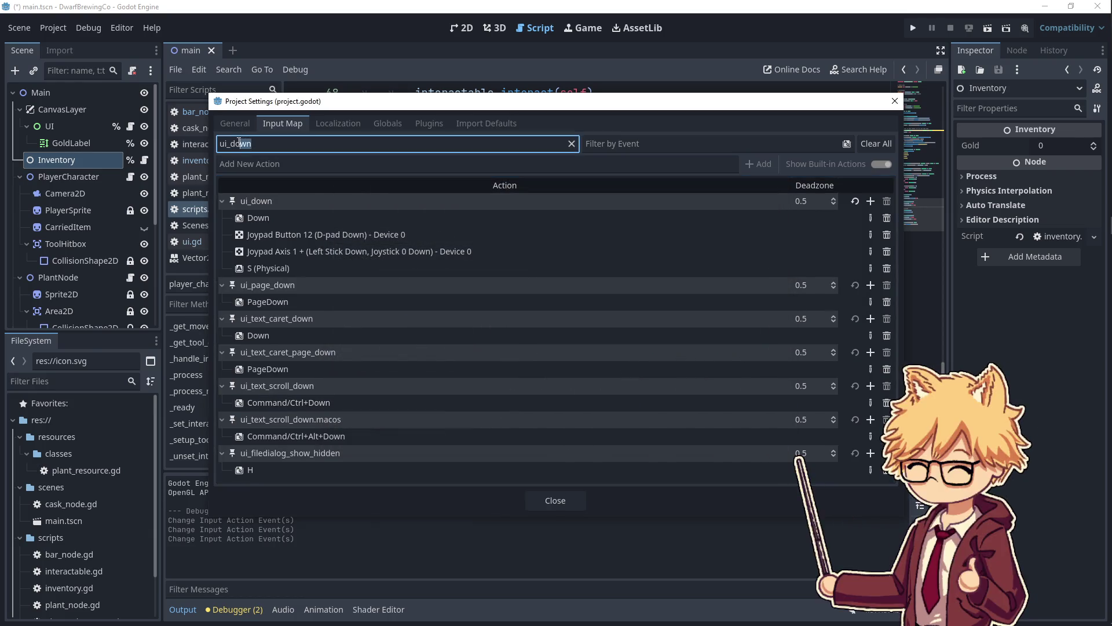
{"action": "type", "text": "left"}
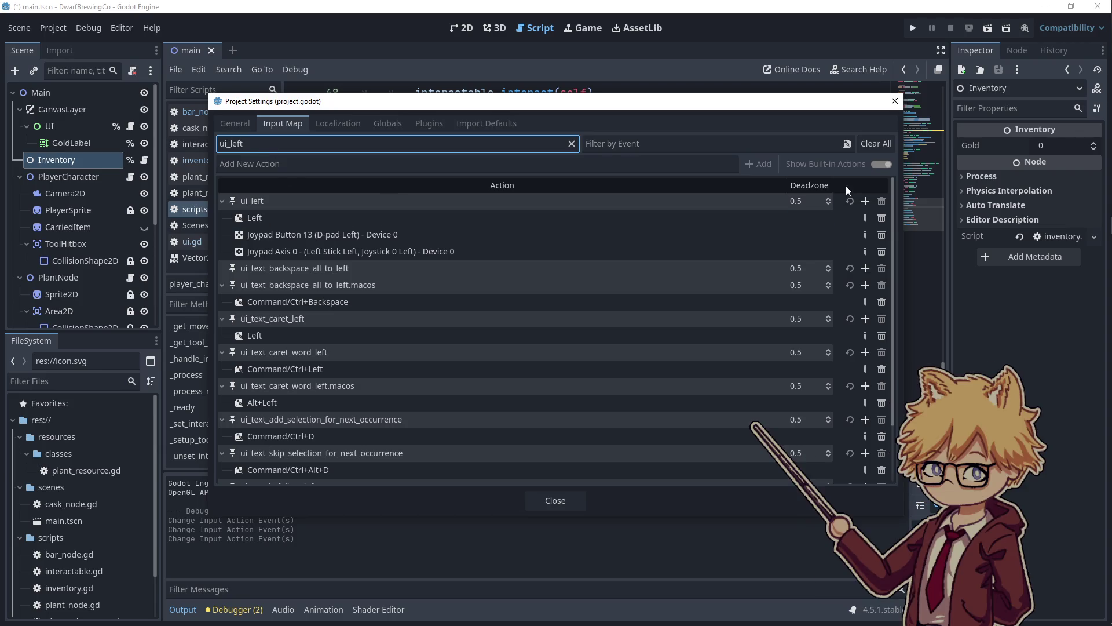
{"action": "left_click", "coordinate": [865, 202]}
{"action": "key", "text": "a"}
{"action": "left_click", "coordinate": [492, 413]}
Step: Bind the D key to ui_right, close Project Settings and run the game with F5
{"action": "left_click", "coordinate": [259, 145]}
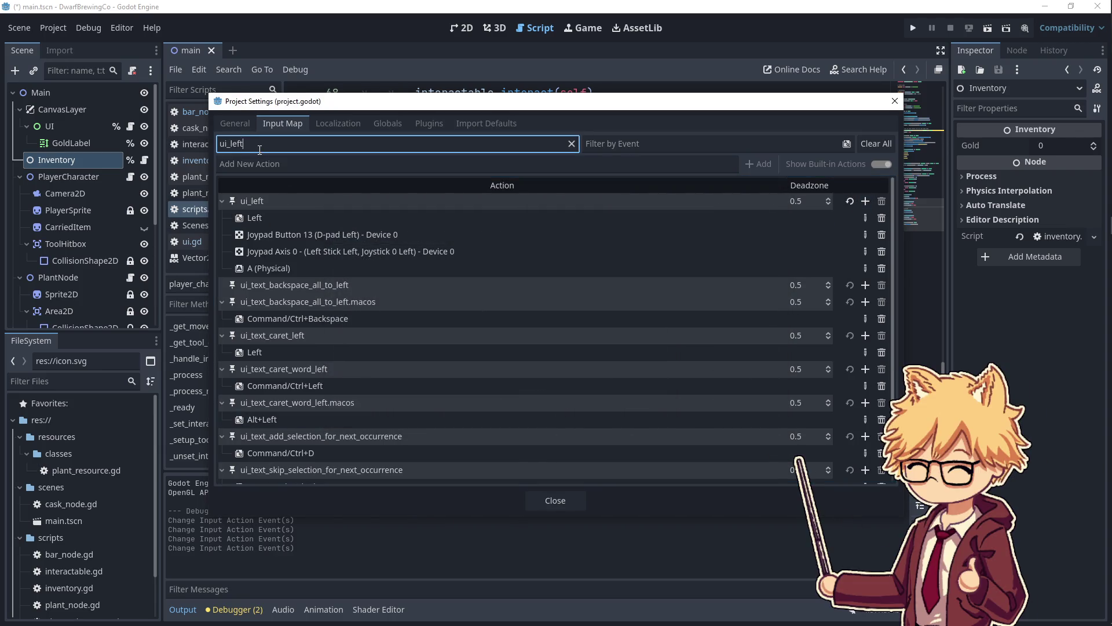
{"action": "key", "text": "BackSpace"}
{"action": "key", "text": "BackSpace"}
{"action": "key", "text": "BackSpace"}
{"action": "key", "text": "BackSpace"}
{"action": "type", "text": "right"}
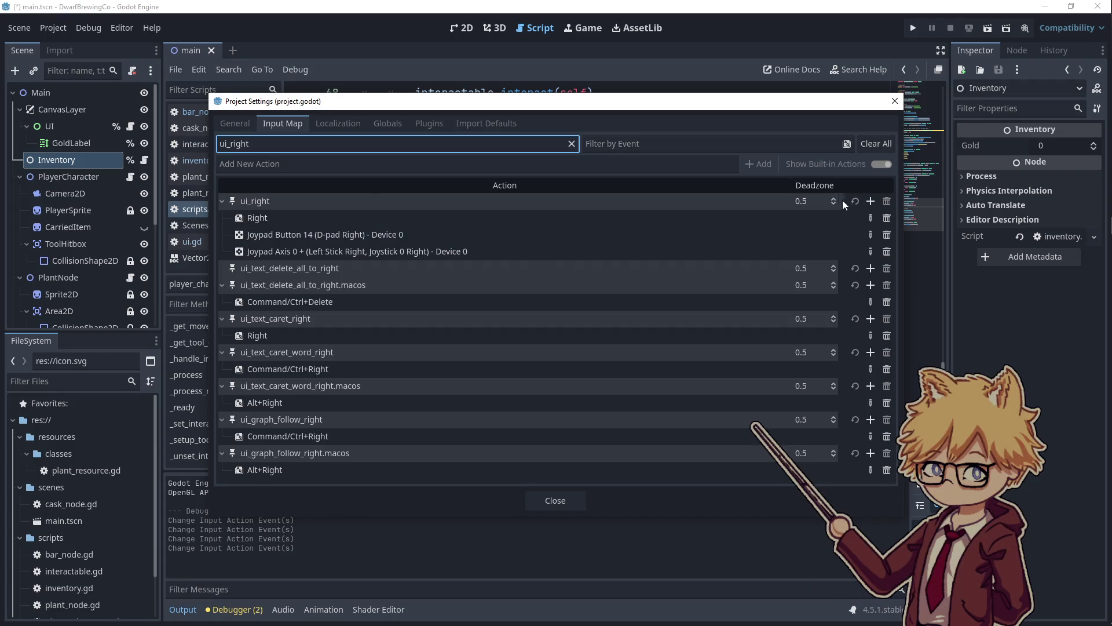
{"action": "left_click", "coordinate": [870, 201]}
{"action": "key", "text": "d"}
{"action": "left_click", "coordinate": [483, 416]}
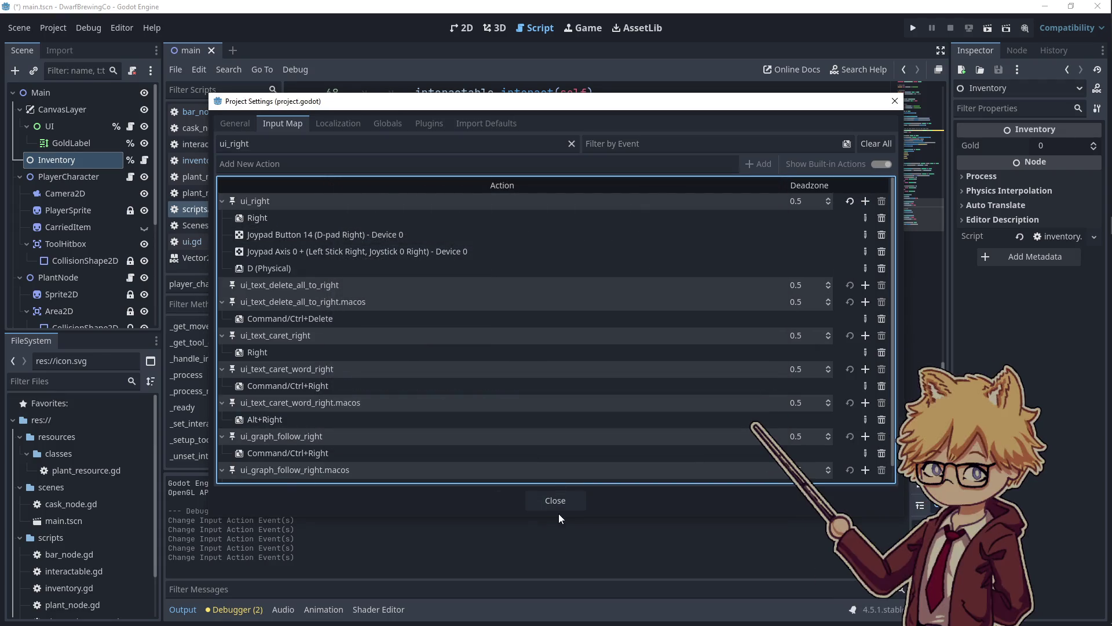
{"action": "left_click", "coordinate": [557, 502]}
{"action": "key", "text": "F5"}
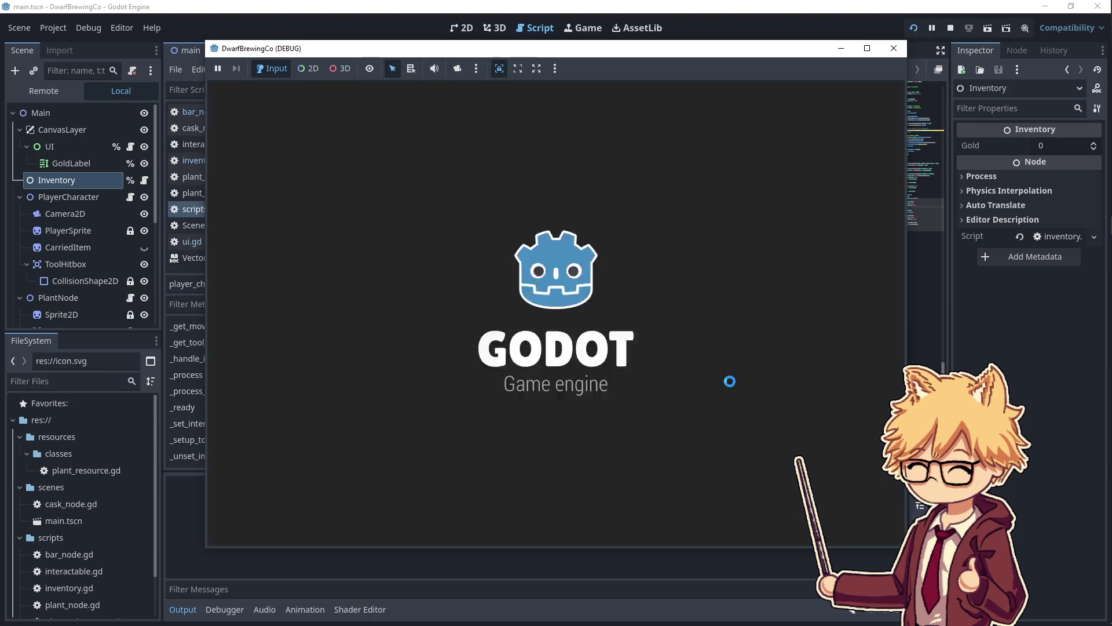
Step: Walk the player around the brewery with WASD and up to the tall cask
{"action": "key", "text": "a"}
{"action": "key", "text": "d"}
{"action": "key", "text": "s"}
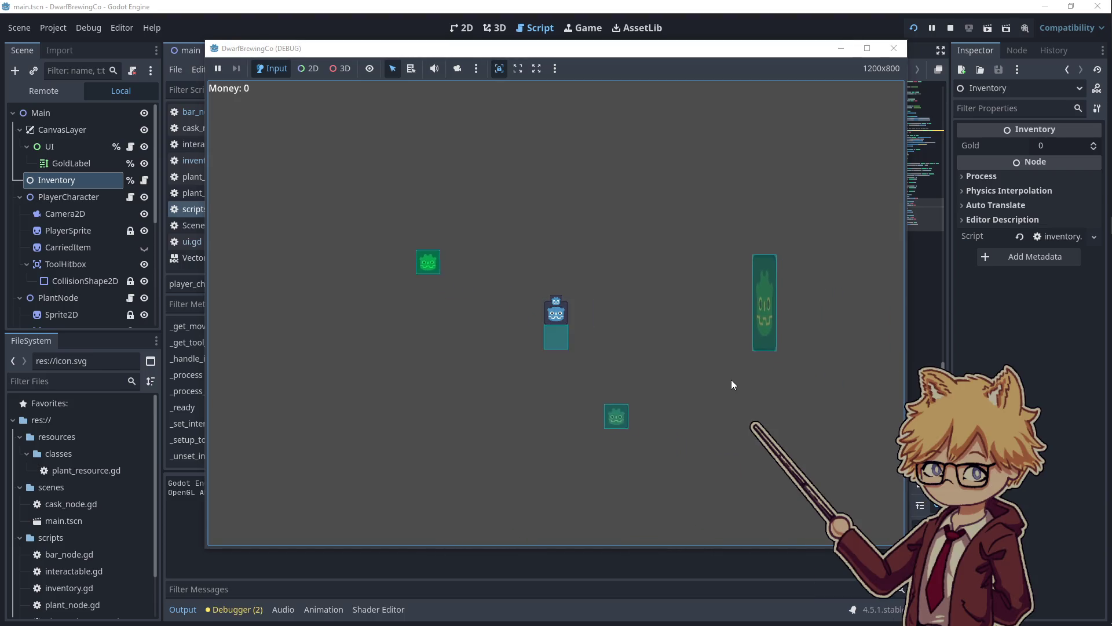
{"action": "key", "text": "w"}
{"action": "key", "text": "d"}
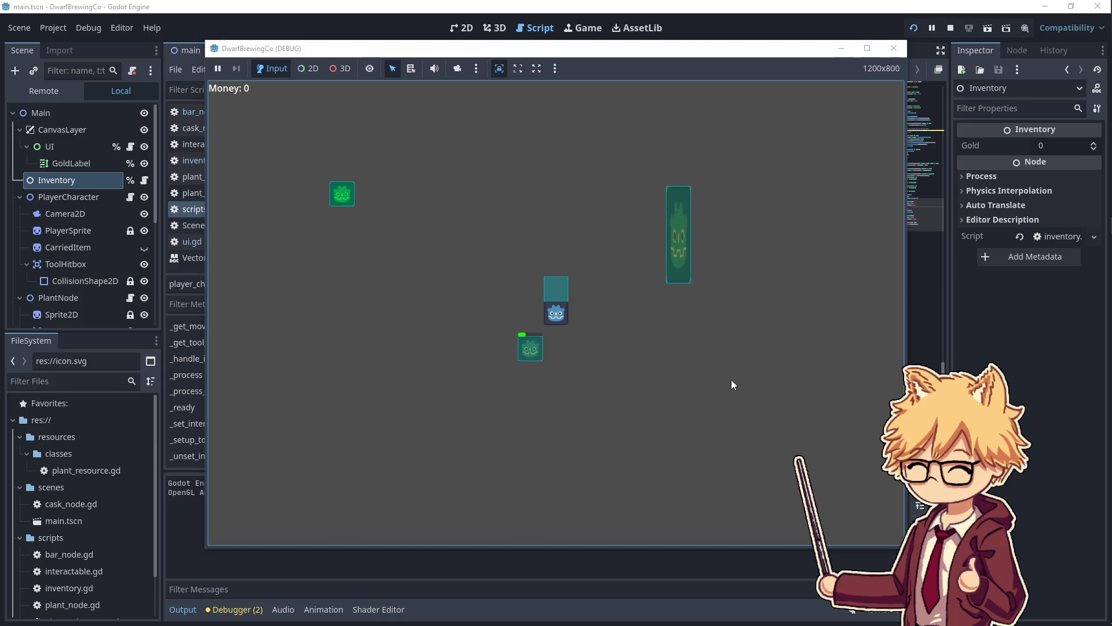
{"action": "key", "text": "a"}
{"action": "key", "text": "d"}
{"action": "key", "text": "w"}
{"action": "key", "text": "d"}
{"action": "key", "text": "s"}
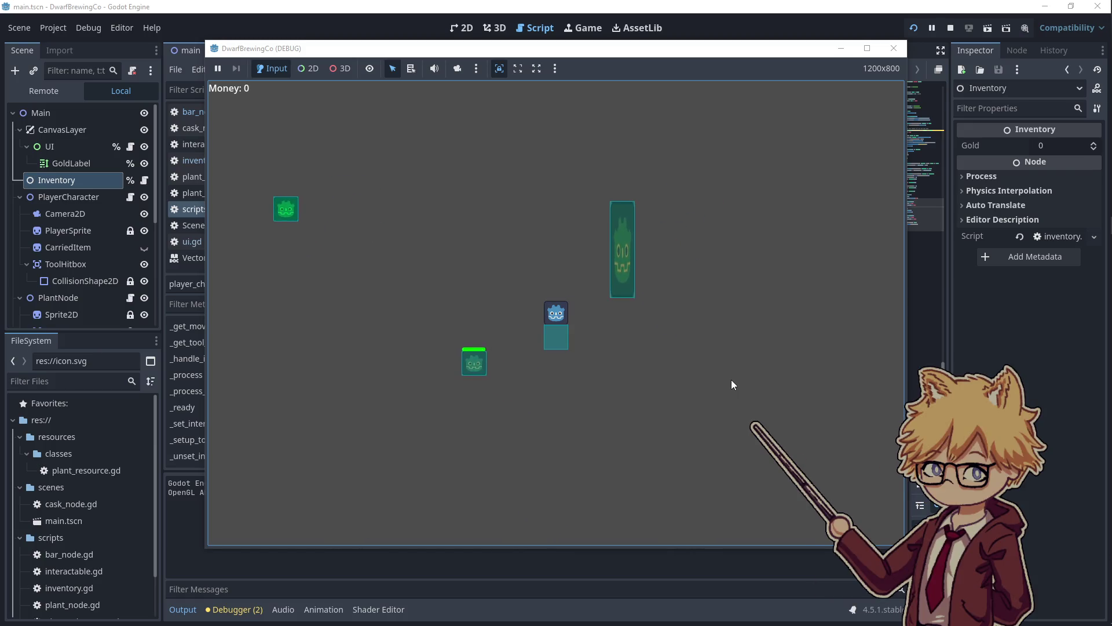
{"action": "key", "text": "a"}
{"action": "key", "text": "w"}
{"action": "key", "text": "d"}
{"action": "key", "text": "s"}
{"action": "key", "text": "w"}
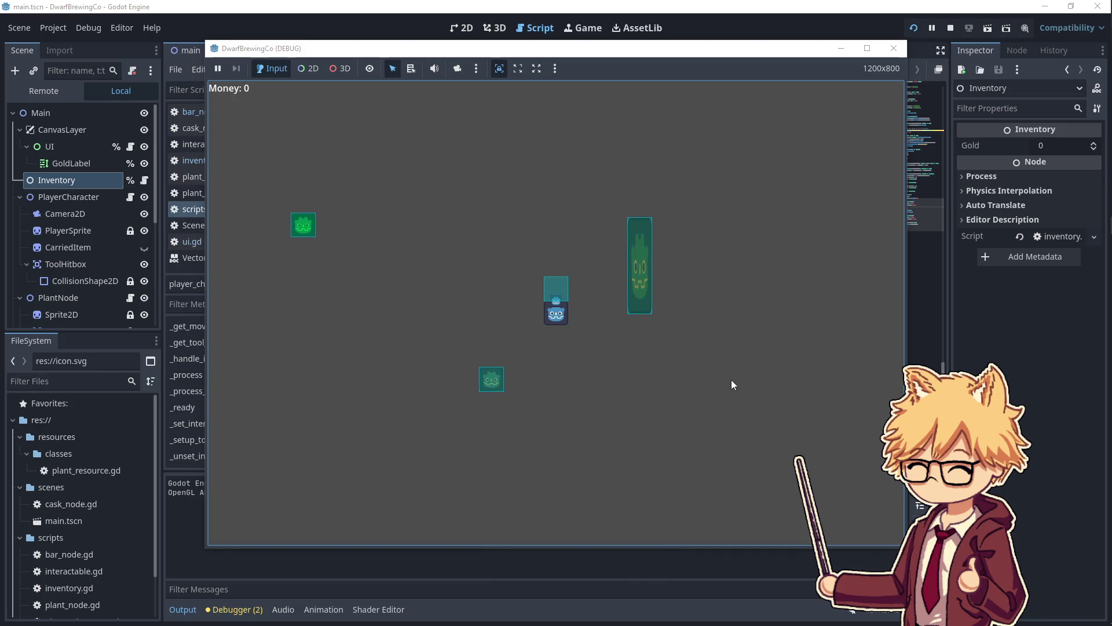
{"action": "key", "text": "d"}
{"action": "key", "text": "e"}
{"action": "key", "text": "a"}
{"action": "key", "text": "w"}
Step: Plant the carried plant, then walk back to the cask for another coin
{"action": "key", "text": "s"}
{"action": "key", "text": "d"}
{"action": "key", "text": "s"}
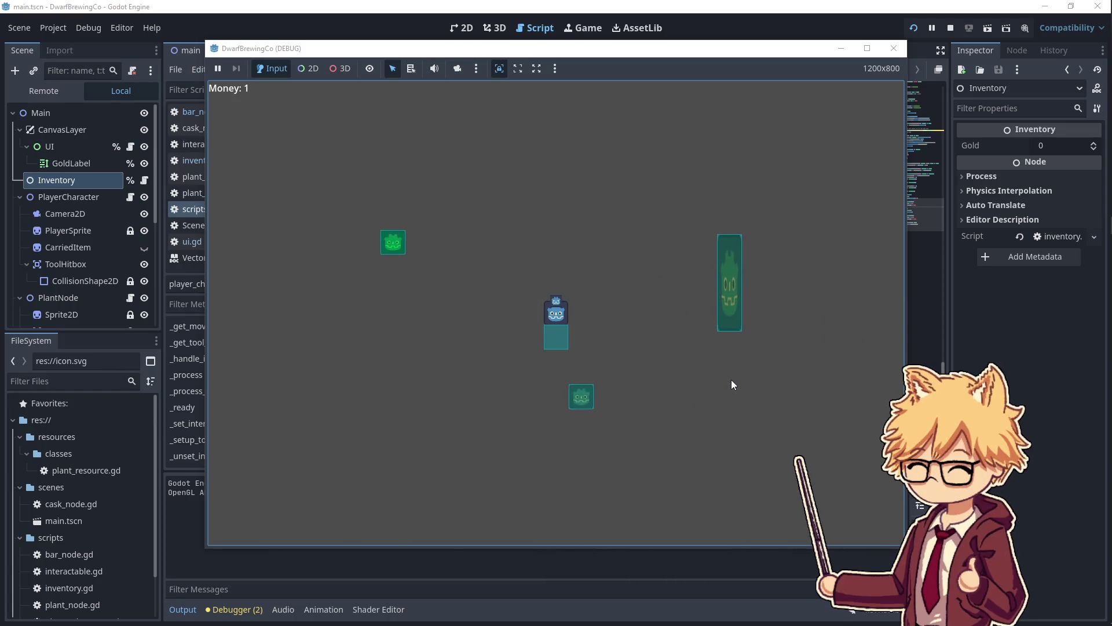
{"action": "key", "text": "e"}
{"action": "key", "text": "d"}
{"action": "key", "text": "w"}
{"action": "key", "text": "a"}
{"action": "key", "text": "d"}
{"action": "key", "text": "s"}
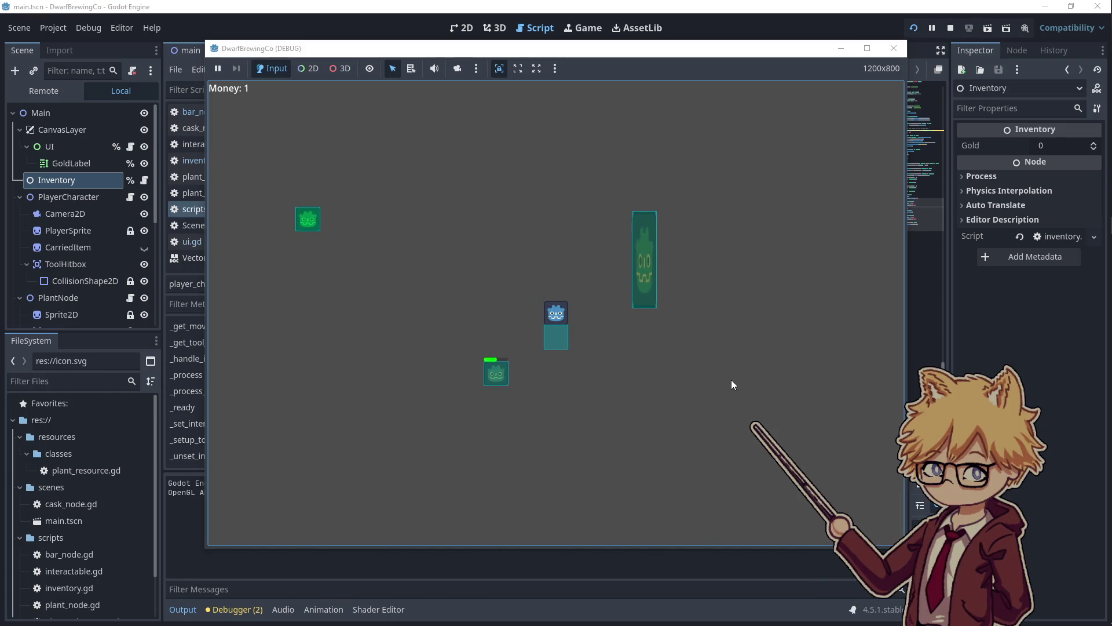
{"action": "key", "text": "a"}
{"action": "key", "text": "d"}
{"action": "key", "text": "w"}
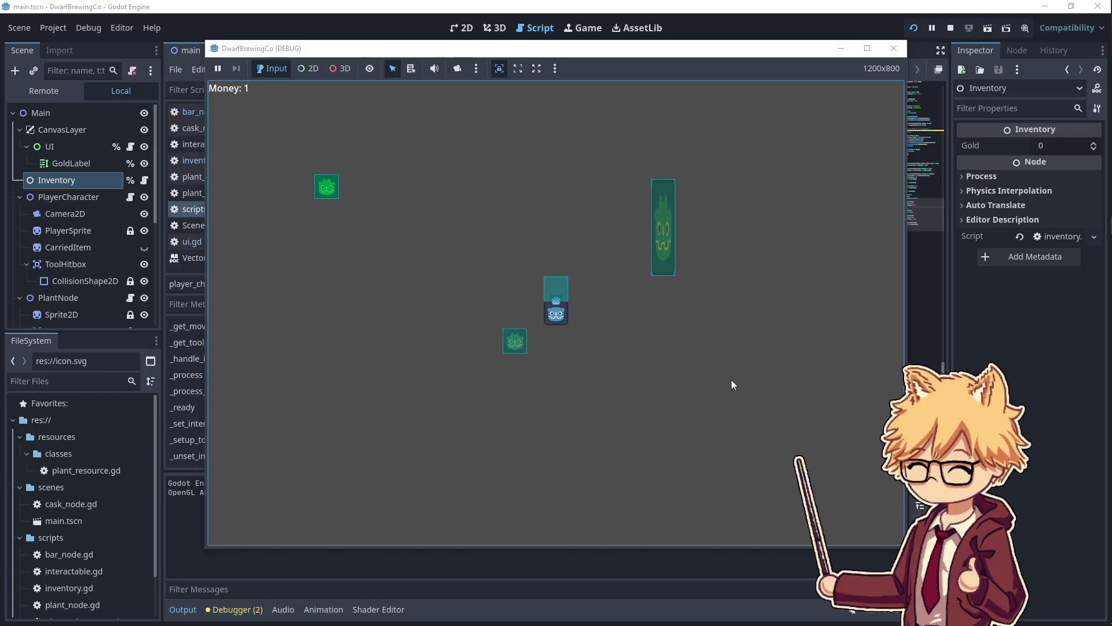
{"action": "key", "text": "d"}
{"action": "key", "text": "a"}
{"action": "key", "text": "w"}
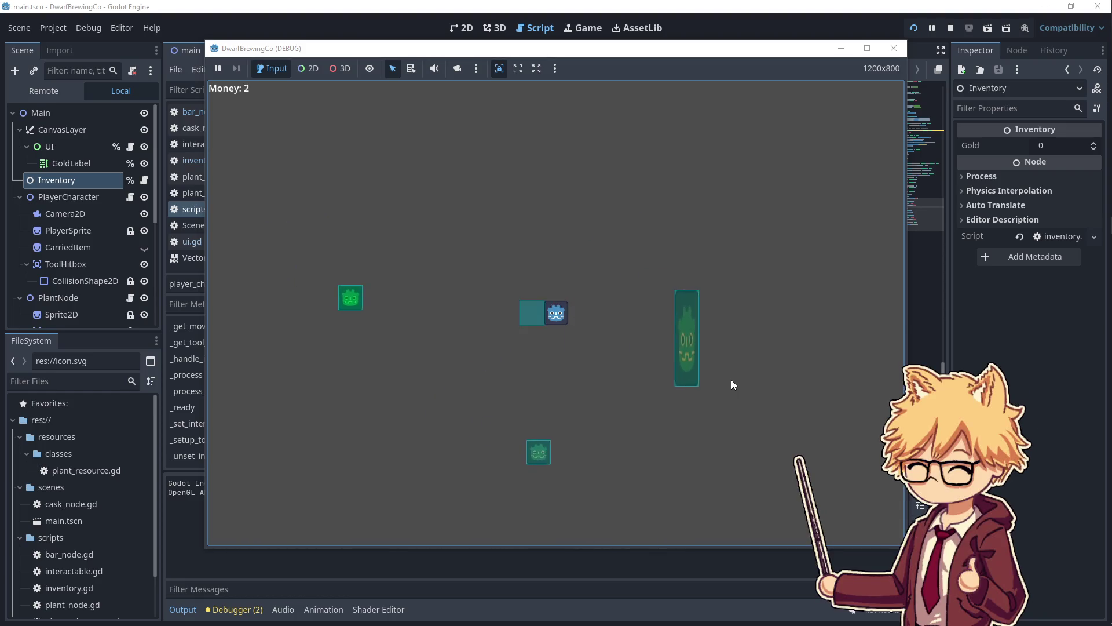
Step: Keep walking between the lower bush and the cask, delivering more items
{"action": "key", "text": "a"}
{"action": "key", "text": "d"}
{"action": "key", "text": "s"}
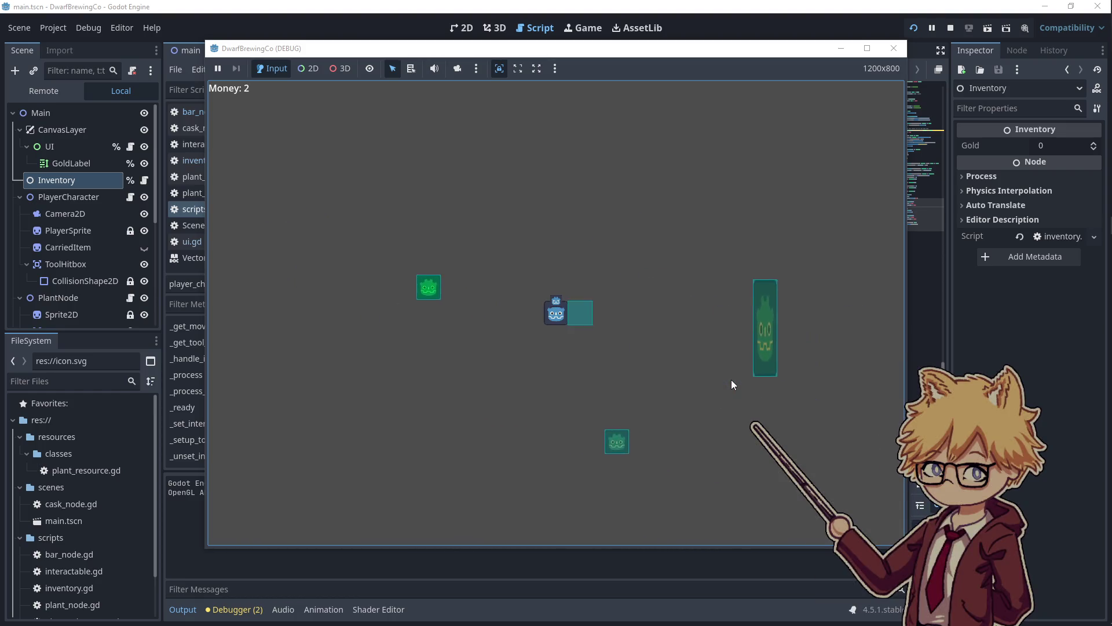
{"action": "key", "text": "s"}
{"action": "key", "text": "a"}
{"action": "key", "text": "d"}
{"action": "key", "text": "w"}
{"action": "key", "text": "d"}
{"action": "key", "text": "a"}
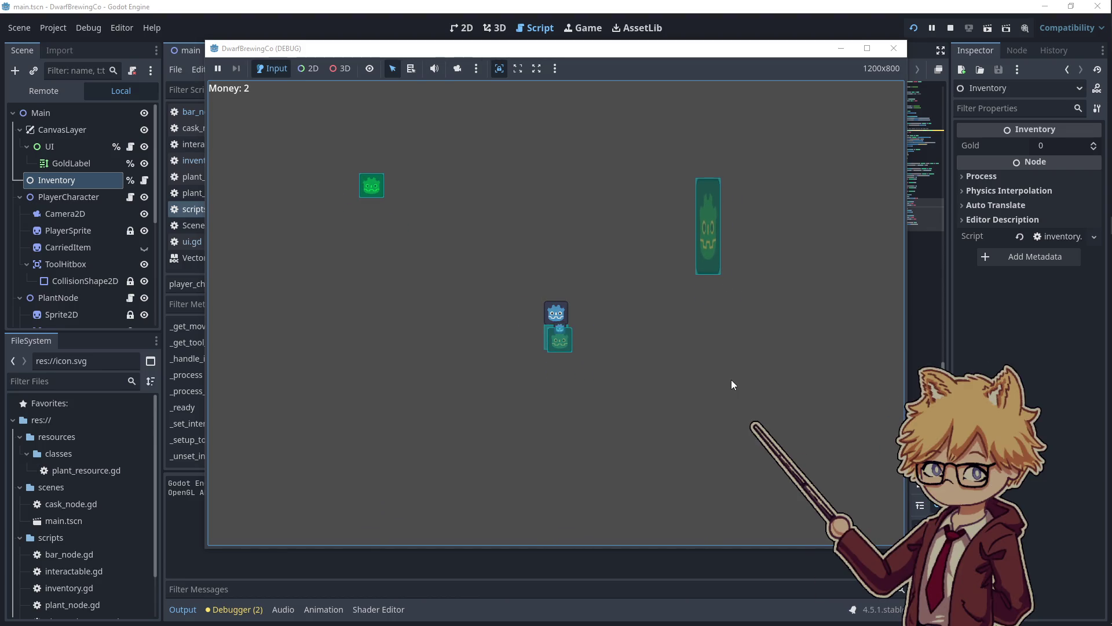
{"action": "key", "text": "d"}
{"action": "key", "text": "w"}
{"action": "key", "text": "d"}
{"action": "key", "text": "a"}
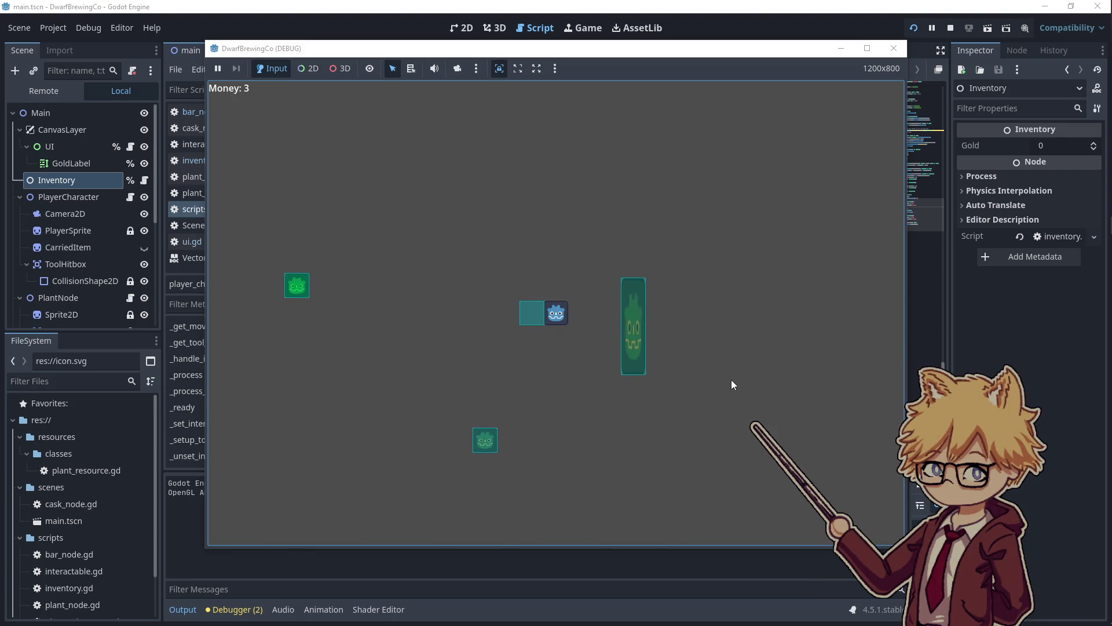
{"action": "key", "text": "s"}
{"action": "key", "text": "d"}
{"action": "key", "text": "s"}
{"action": "key", "text": "w"}
{"action": "key", "text": "d"}
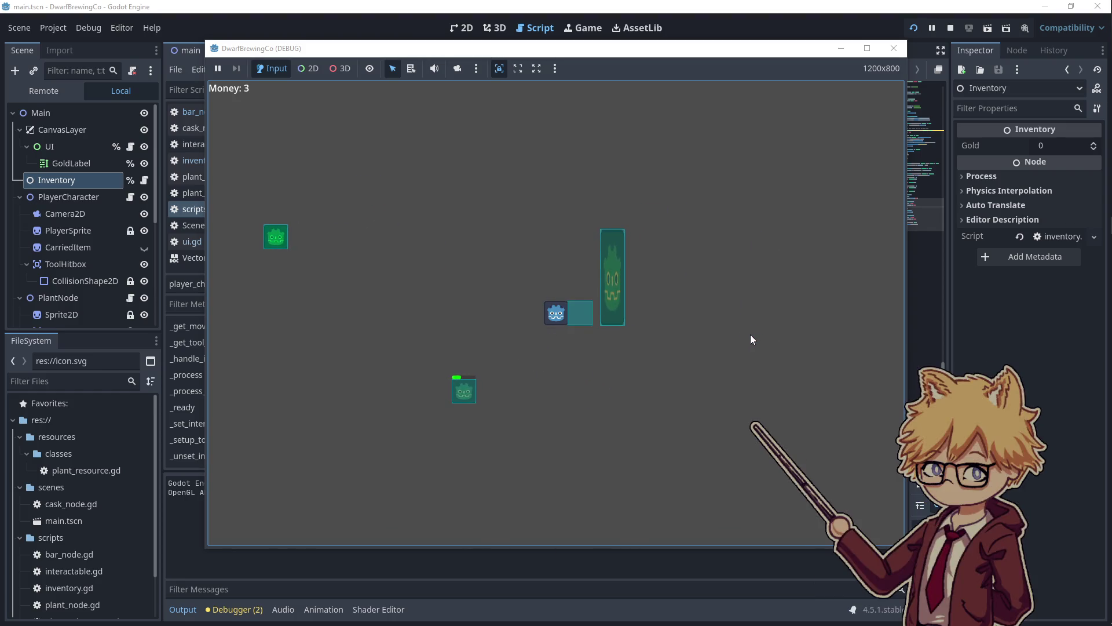
{"action": "key", "text": "w"}
{"action": "key", "text": "a"}
{"action": "key", "text": "s"}
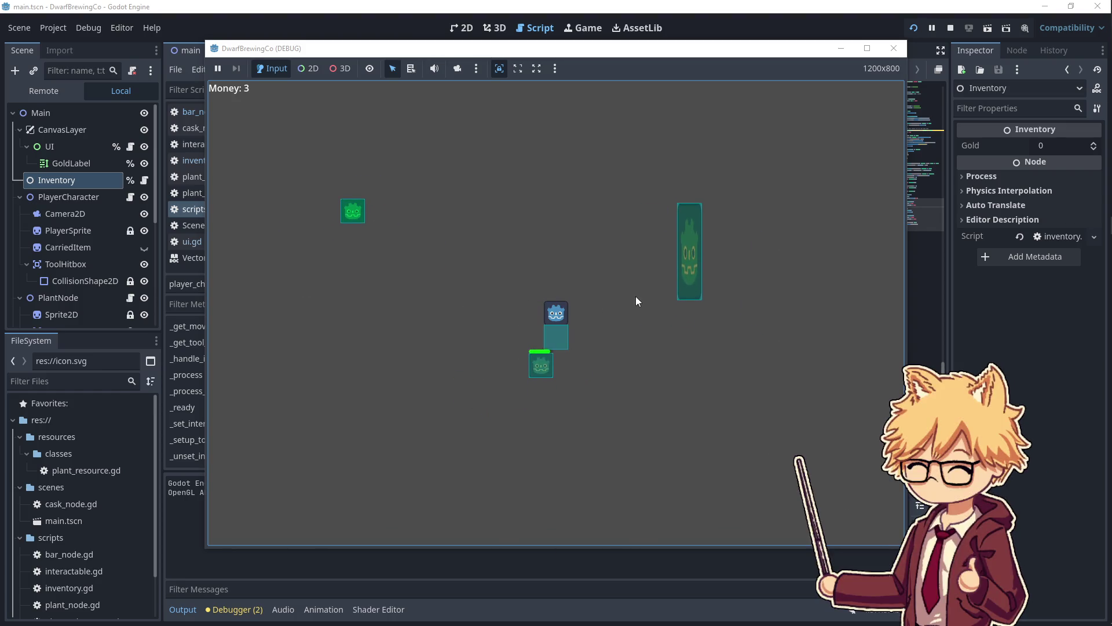
{"action": "key", "text": "d"}
{"action": "key", "text": "w"}
{"action": "key", "text": "d"}
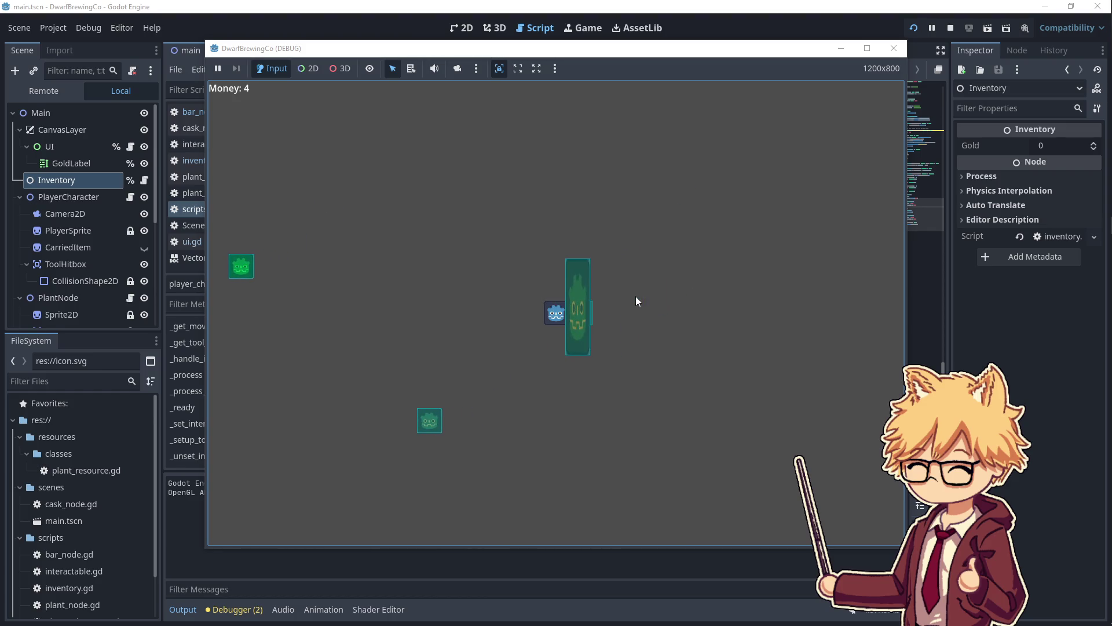
Step: Walk the player across the brewery to the bar, bringing Money to 5
{"action": "key", "text": "a"}
{"action": "key", "text": "w"}
{"action": "key", "text": "a"}
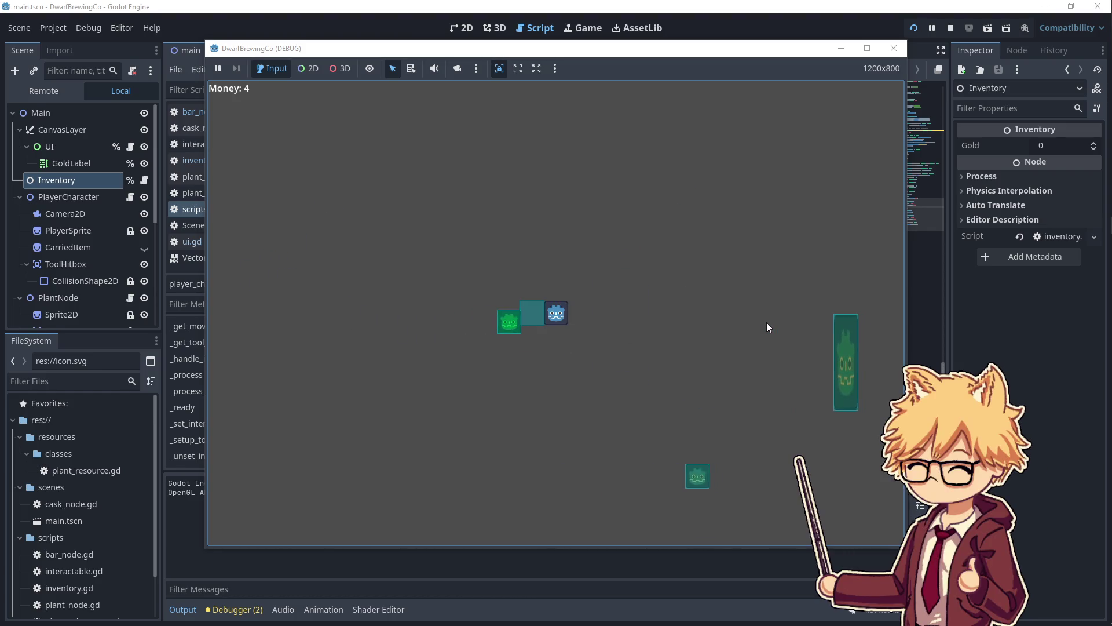
{"action": "key", "text": "d"}
{"action": "key", "text": "s"}
{"action": "key", "text": "d"}
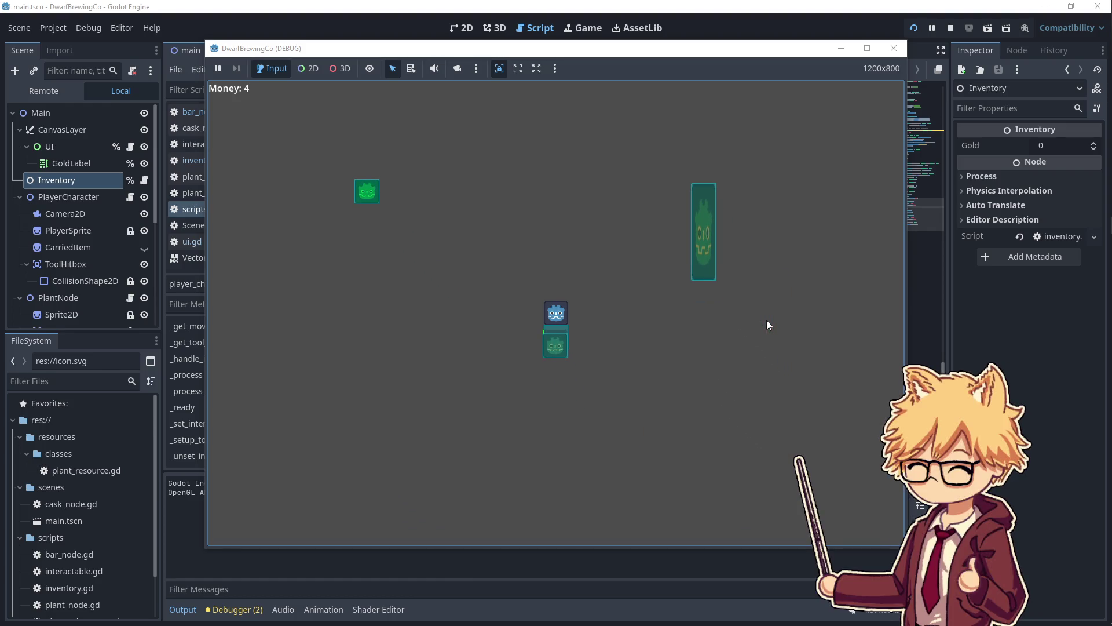
{"action": "key", "text": "w"}
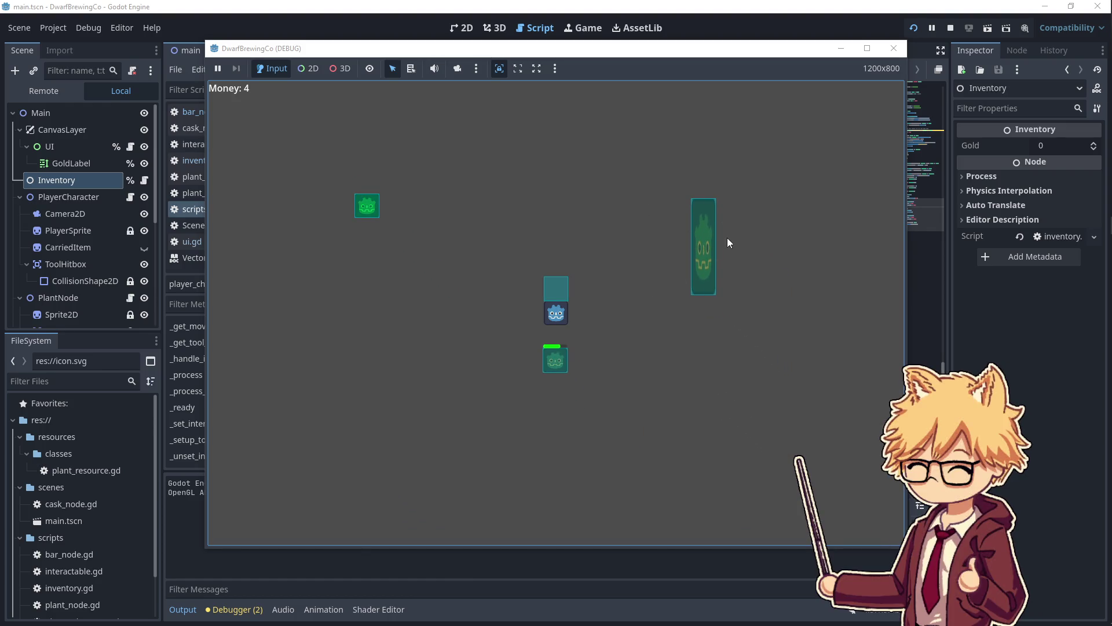
{"action": "key", "text": "d"}
{"action": "key", "text": "w"}
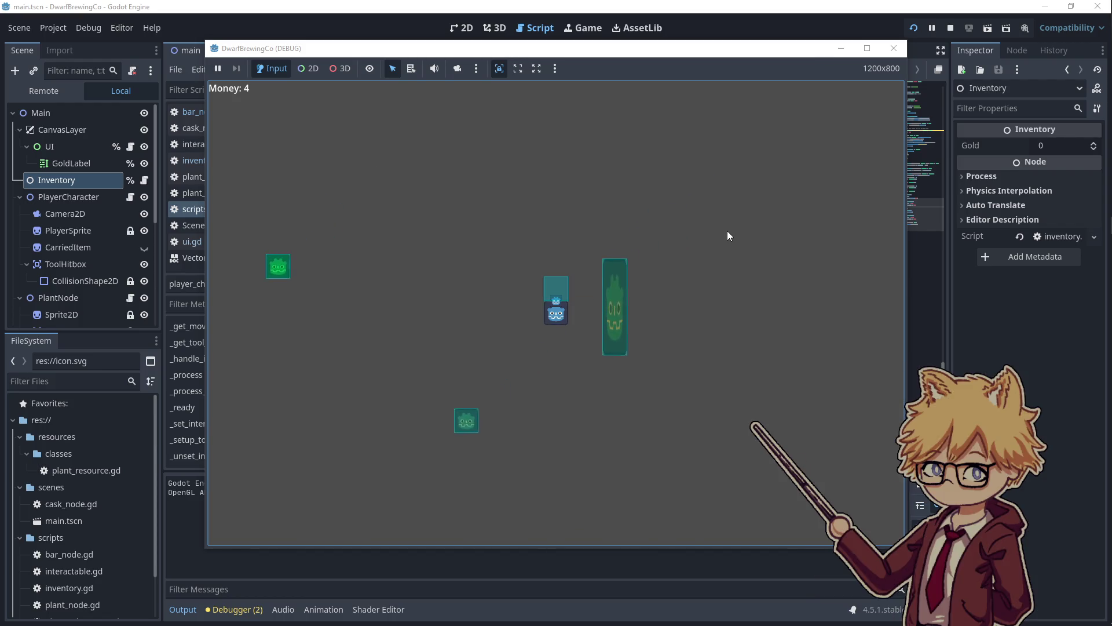
{"action": "key", "text": "d"}
{"action": "key", "text": "w"}
{"action": "key", "text": "a"}
{"action": "key", "text": "d"}
{"action": "key", "text": "a"}
{"action": "key", "text": "s"}
{"action": "key", "text": "a"}
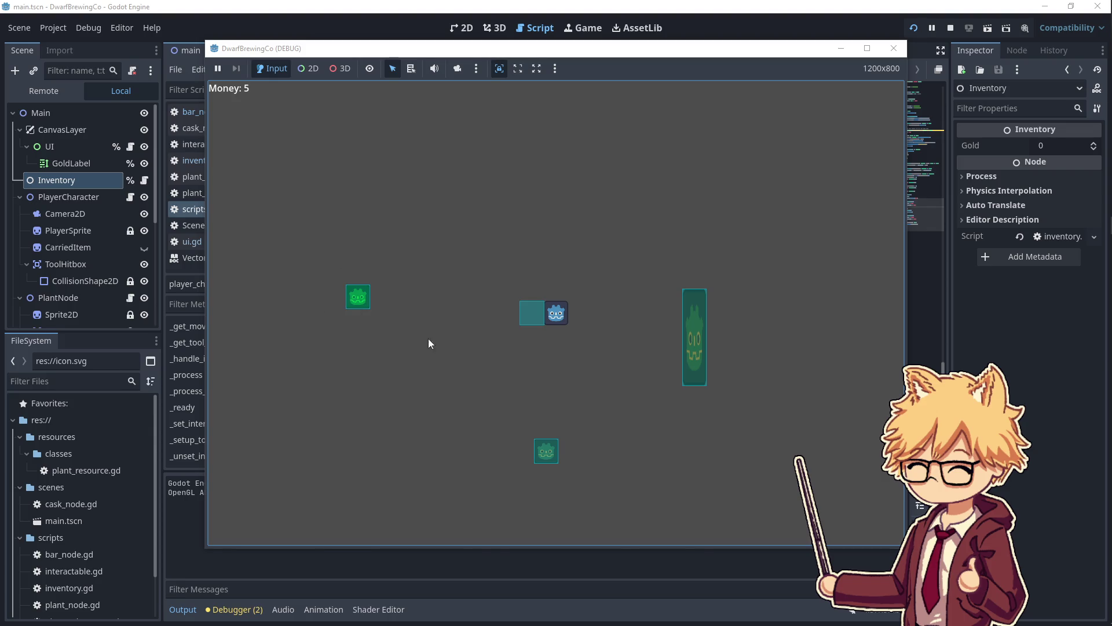
{"action": "key", "text": "s"}
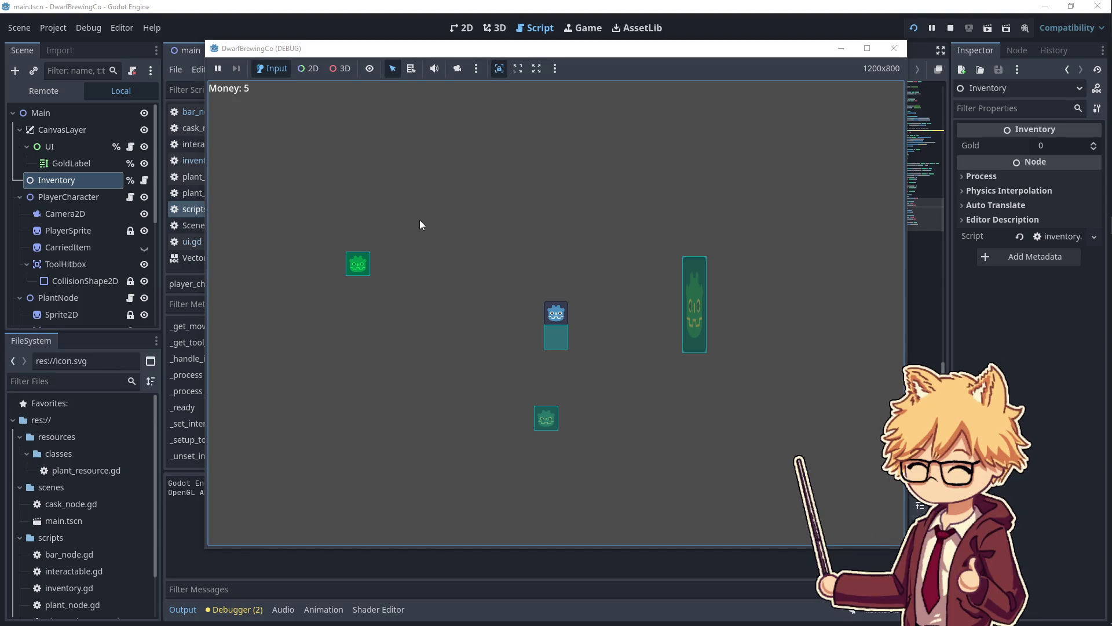
Step: Move the player up once more, then close the game window to stop the run
{"action": "key", "text": "w"}
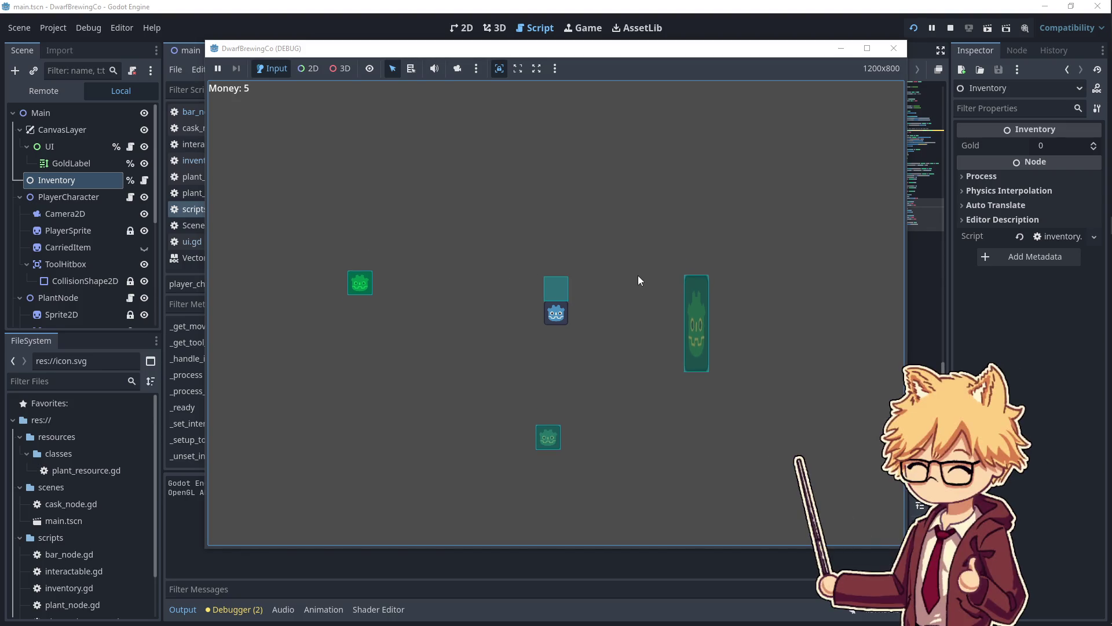
{"action": "left_click", "coordinate": [893, 48]}
Step: Fold the PlayerCharacter, PlantNode, CaskNode and BarNode branches, then dismiss Main's context menu
{"action": "scroll", "coordinate": [47, 235], "scroll_direction": "down", "scroll_amount": 1}
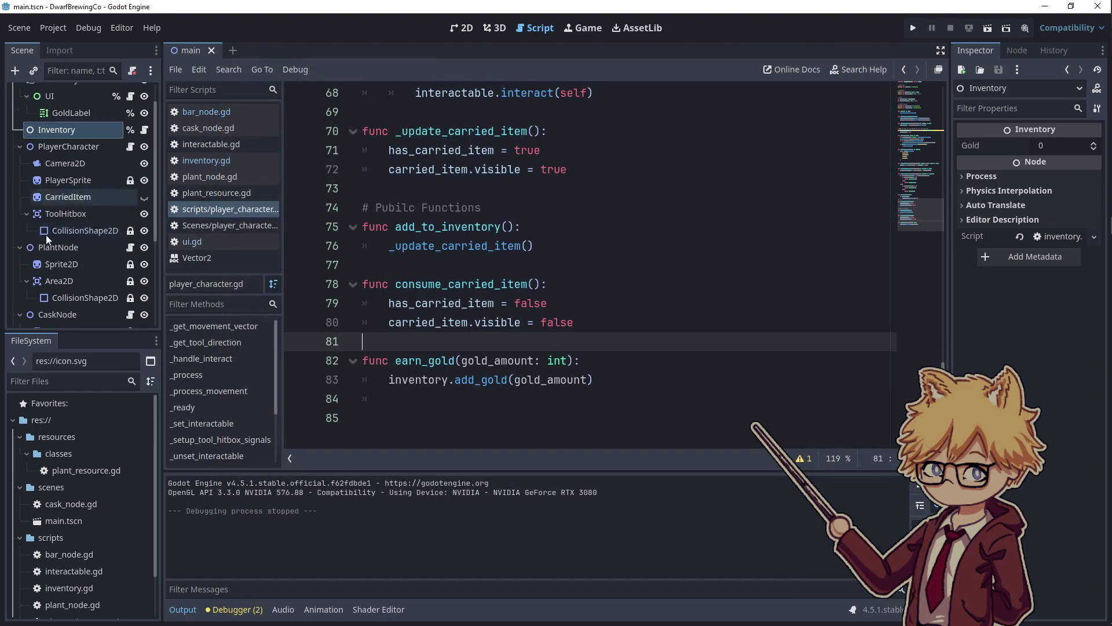
{"action": "left_click", "coordinate": [19, 147]}
{"action": "left_click", "coordinate": [19, 168]}
{"action": "left_click", "coordinate": [20, 180]}
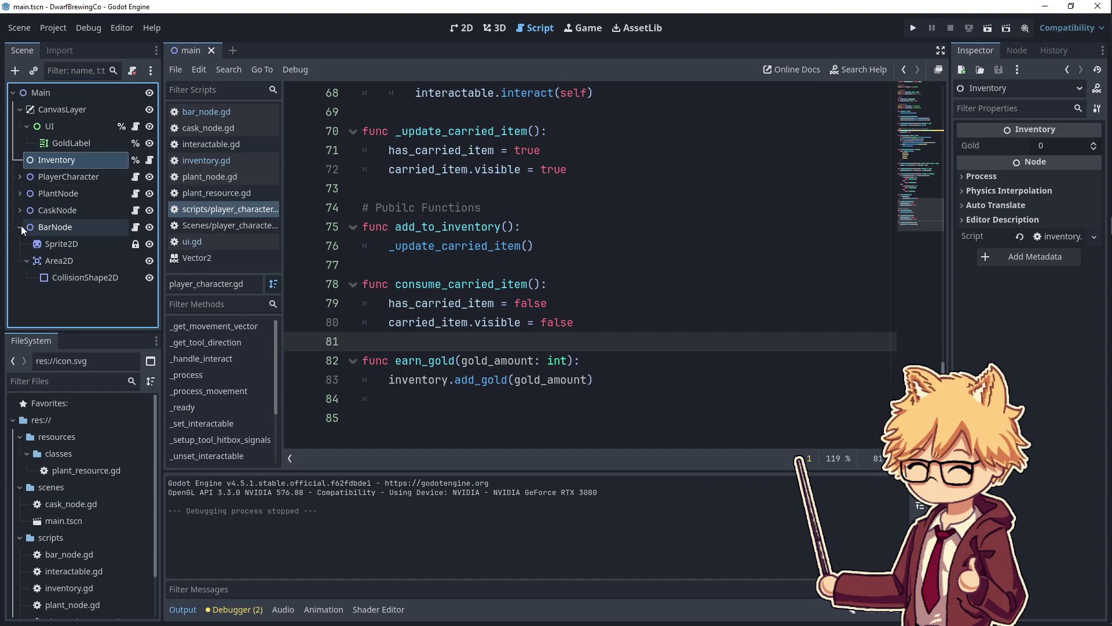
{"action": "left_click", "coordinate": [20, 228]}
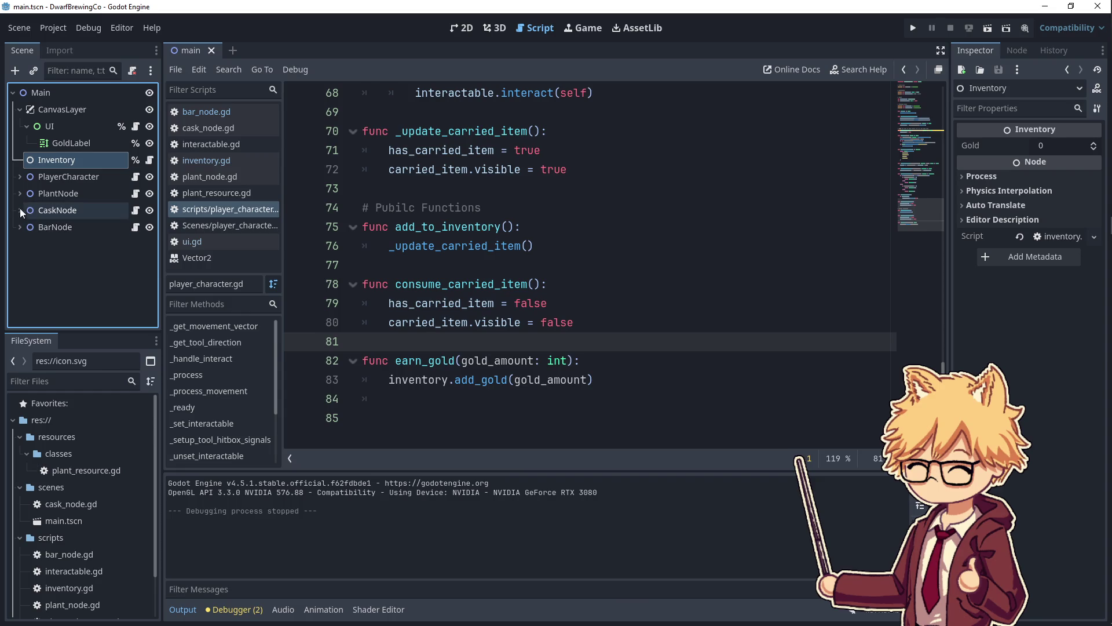
{"action": "left_click", "coordinate": [61, 92]}
{"action": "right_click", "coordinate": [61, 91]}
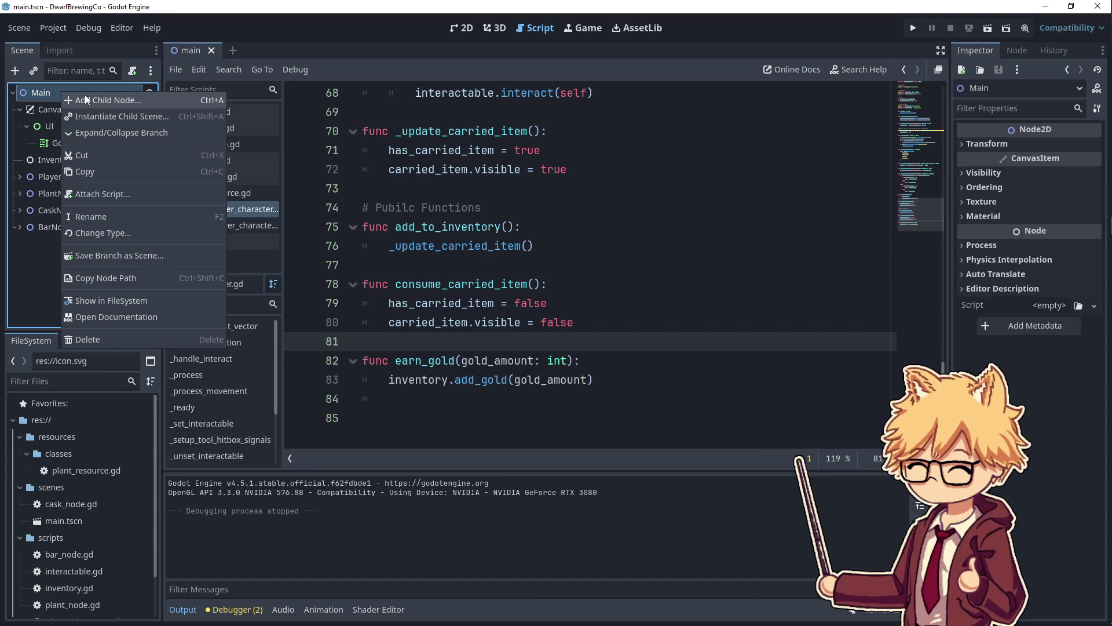
{"action": "left_click", "coordinate": [579, 228]}
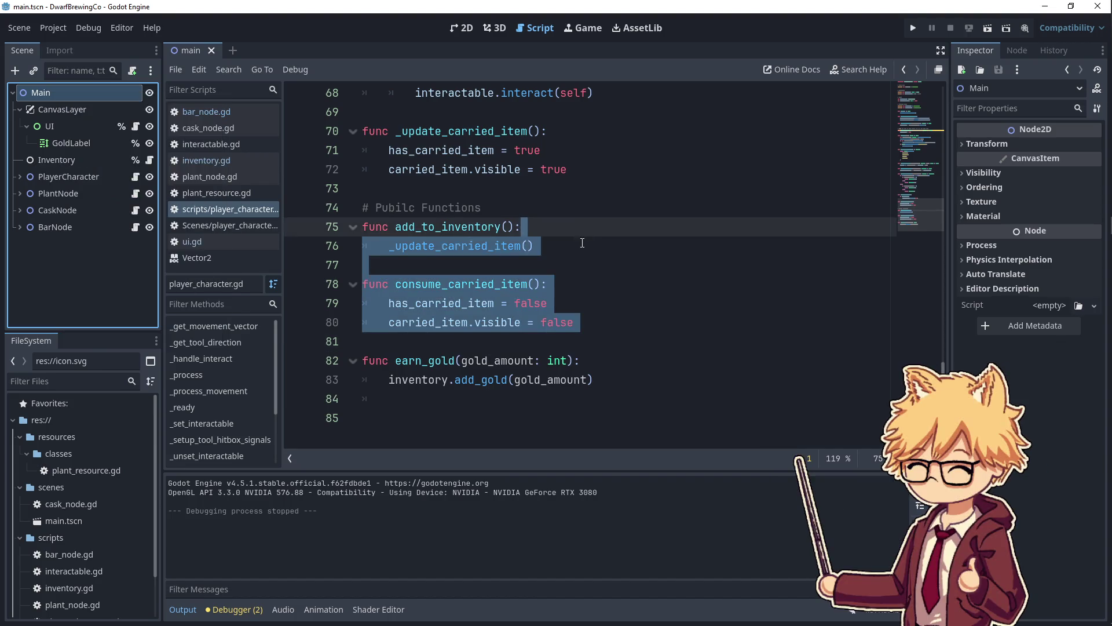
Step: Delete the extra indented line 84 in player_character.gd with Ctrl+Shift+K
{"action": "left_click", "coordinate": [583, 243]}
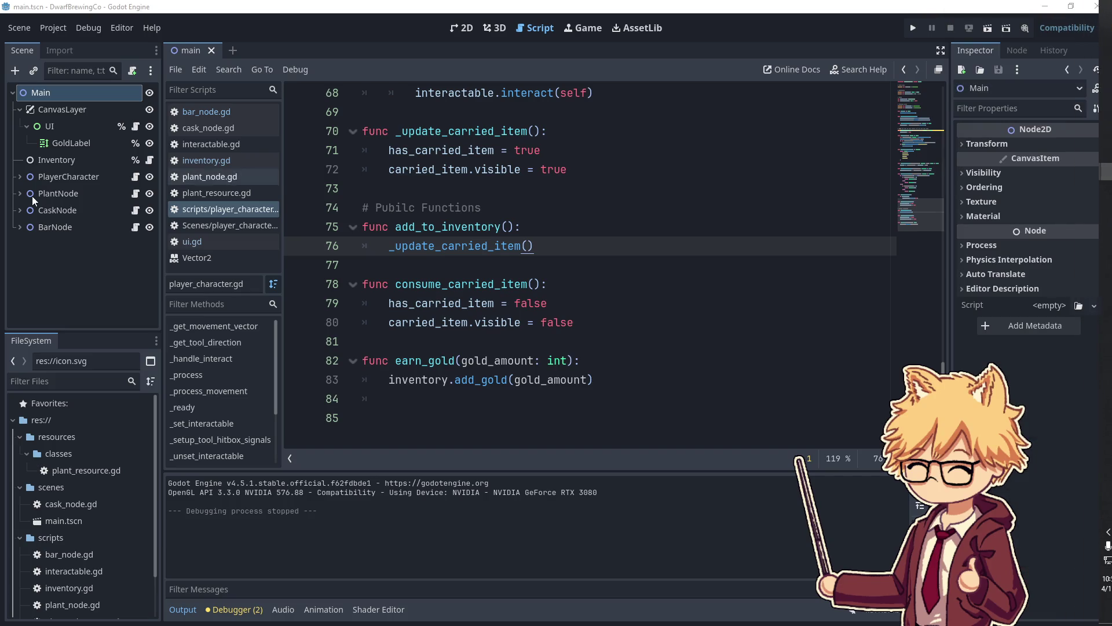
{"action": "mouse_move", "coordinate": [1097, 177]}
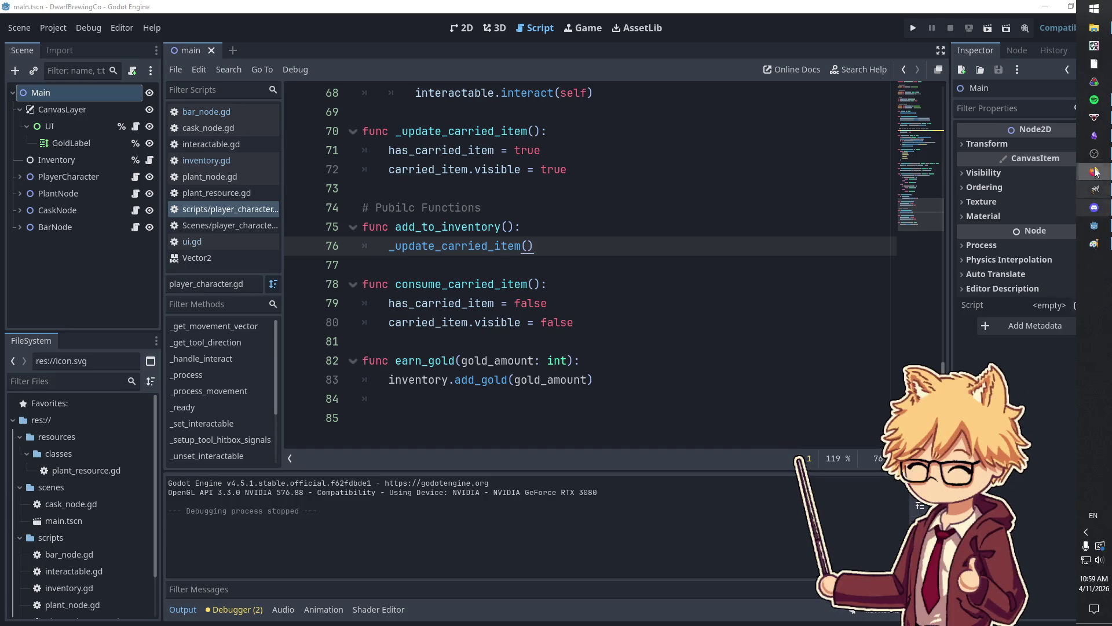
{"action": "left_click", "coordinate": [591, 263]}
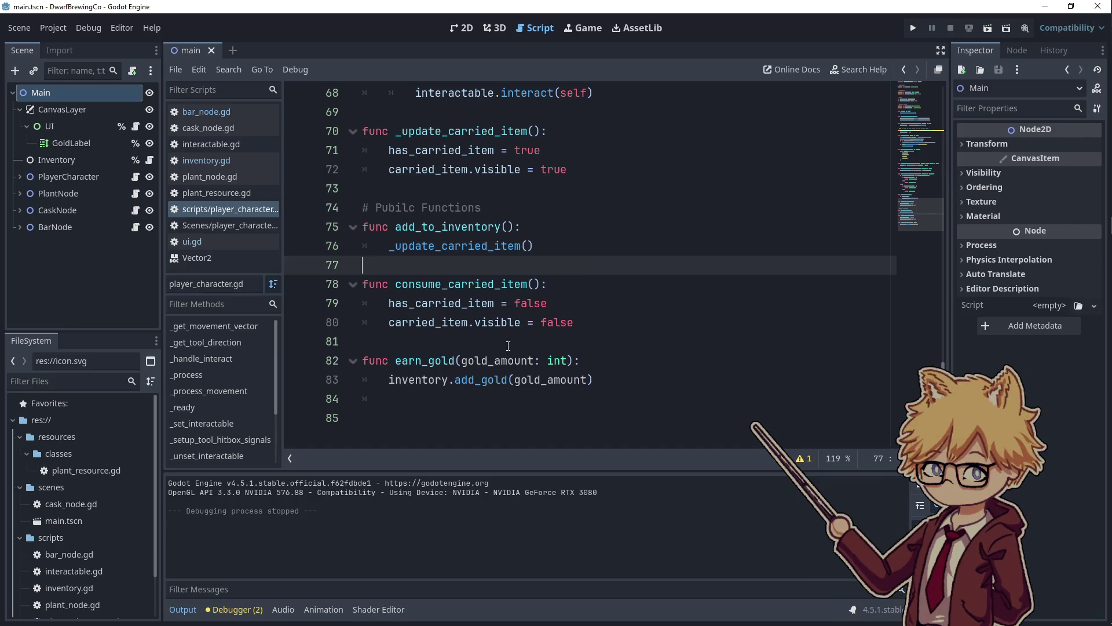
{"action": "left_click", "coordinate": [420, 400]}
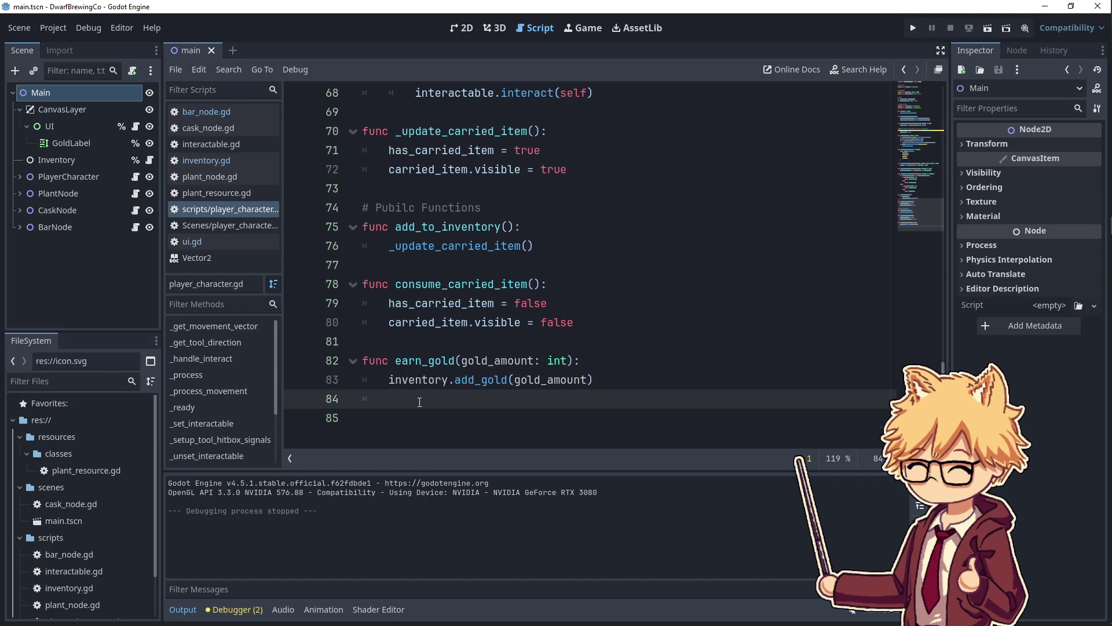
{"action": "key", "text": "ctrl+shift+k"}
{"action": "left_click", "coordinate": [451, 323]}
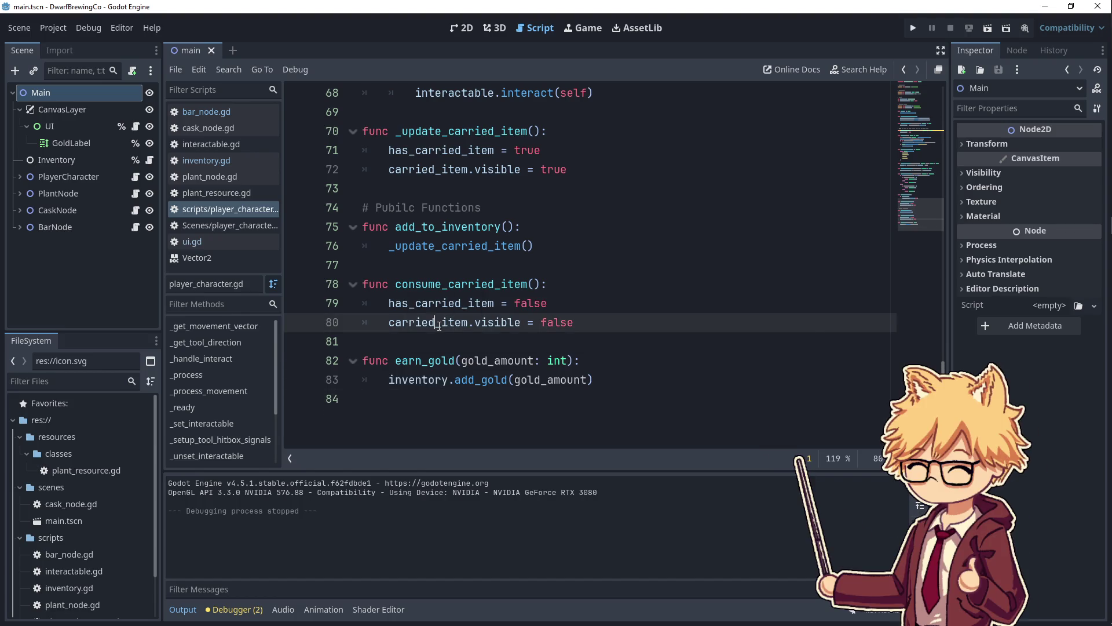
{"action": "right_click", "coordinate": [68, 88]}
Step: Add a Node2D child under Main and name it ComputerNode
{"action": "left_click", "coordinate": [106, 96]}
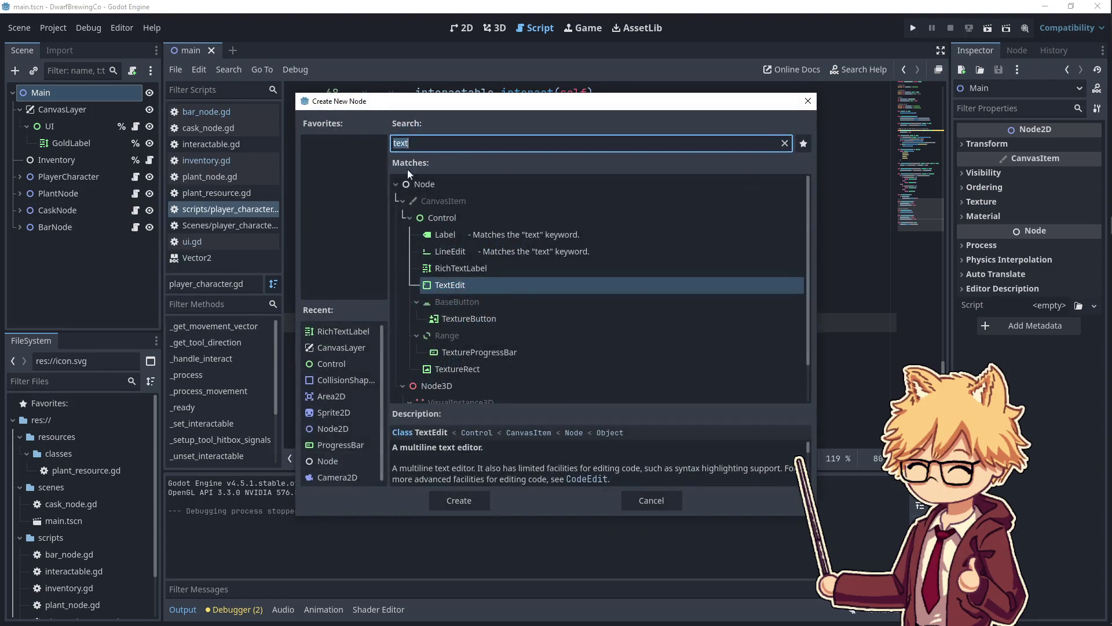
{"action": "type", "text": "node"}
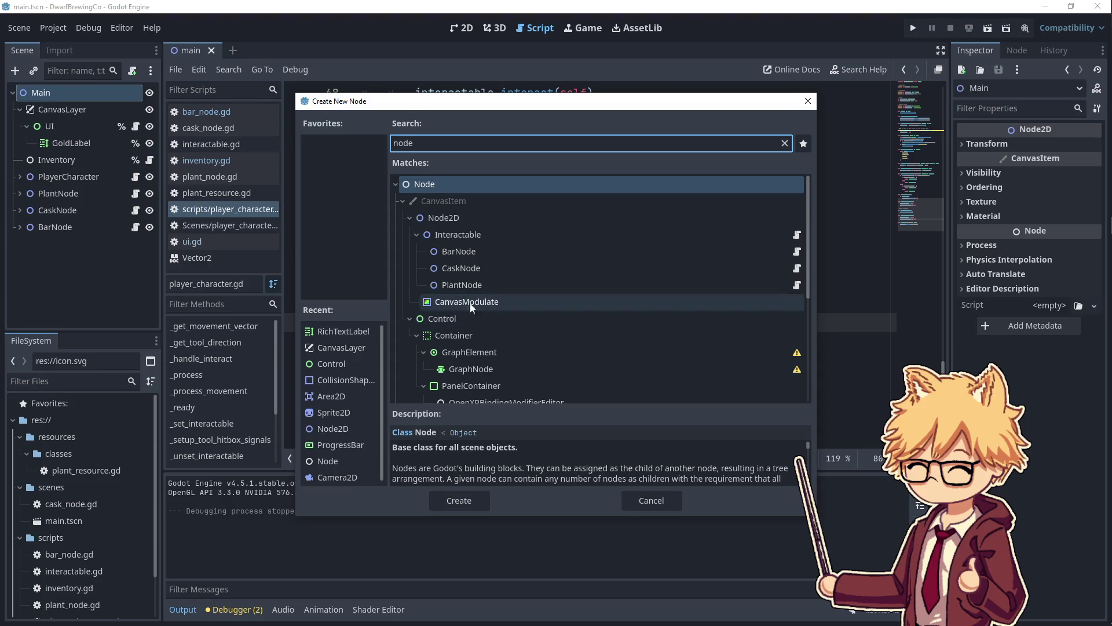
{"action": "left_click", "coordinate": [464, 217]}
{"action": "left_click", "coordinate": [458, 500]}
{"action": "left_click_drag", "start_coordinate": [76, 244], "coordinate": [39, 244]}
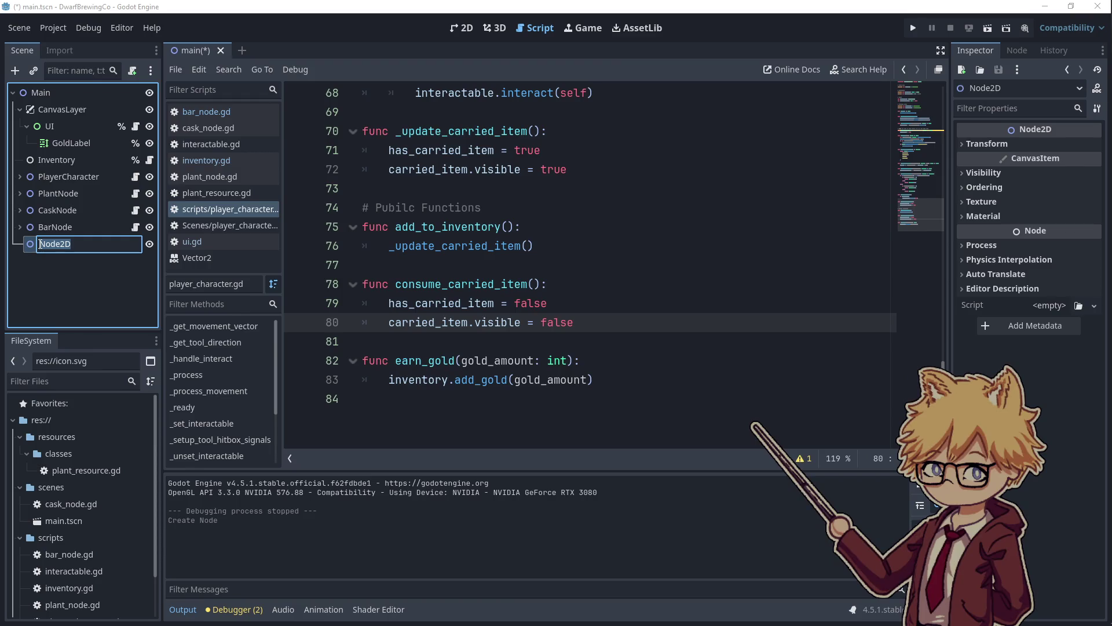
{"action": "type", "text": "Computer"}
{"action": "type", "text": "Node"}
{"action": "key", "text": "Return"}
Step: Attach a new script extending Interactable and declare class_name DwarvenComputerNode
{"action": "right_click", "coordinate": [66, 245]}
{"action": "left_click", "coordinate": [123, 348]}
{"action": "left_click", "coordinate": [496, 404]}
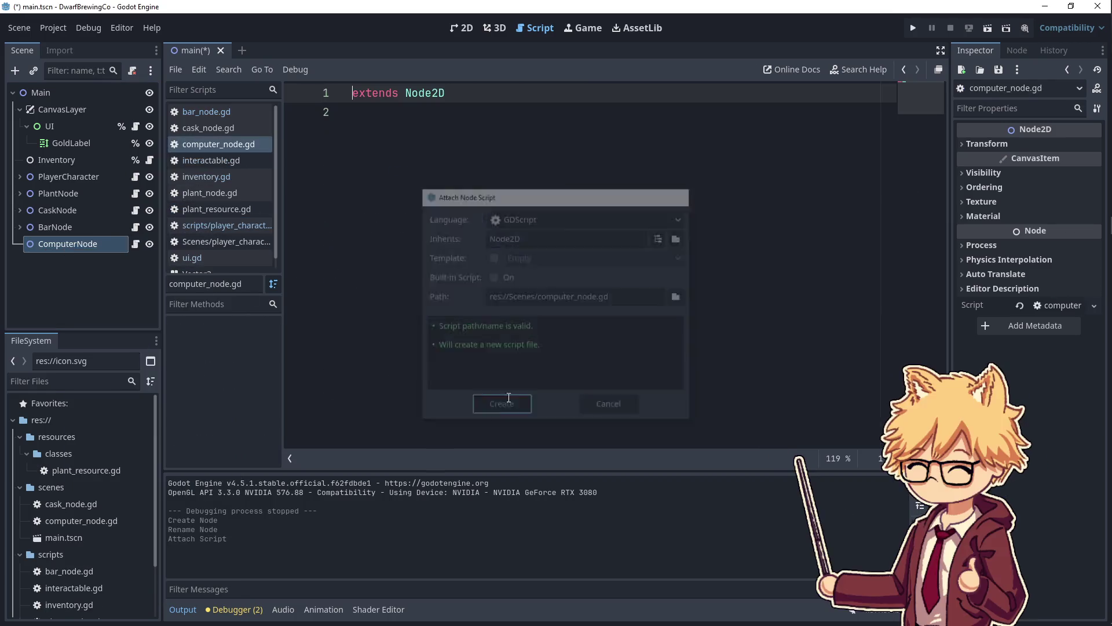
{"action": "double_click", "coordinate": [431, 94]}
{"action": "type", "text": "Inter"}
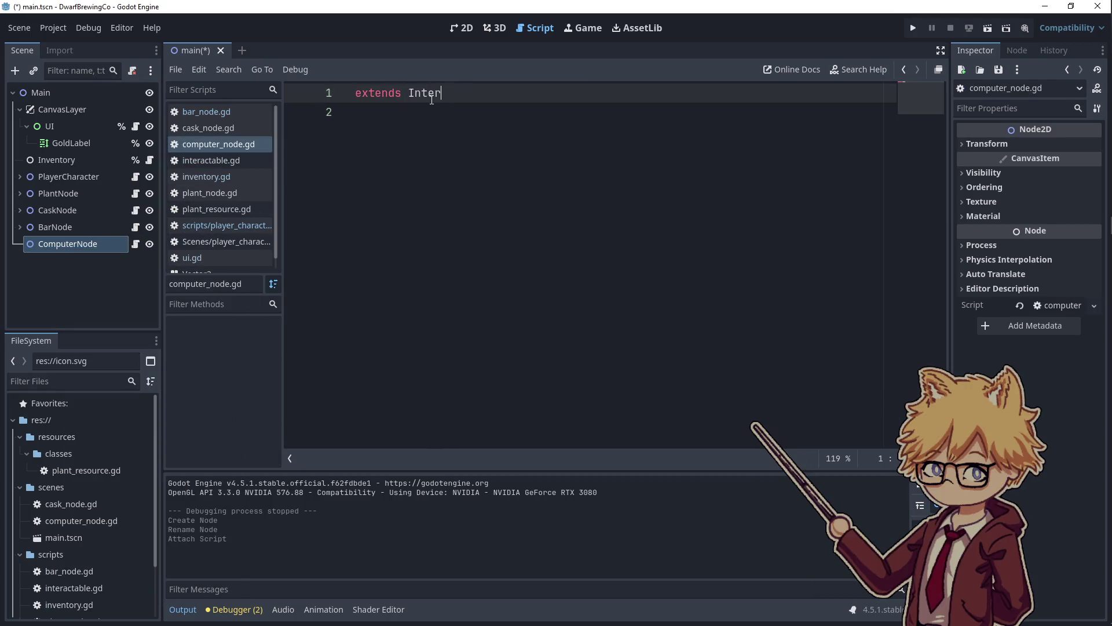
{"action": "key", "text": "Return"}
{"action": "left_click", "coordinate": [355, 93]}
{"action": "type", "text": "class_name "}
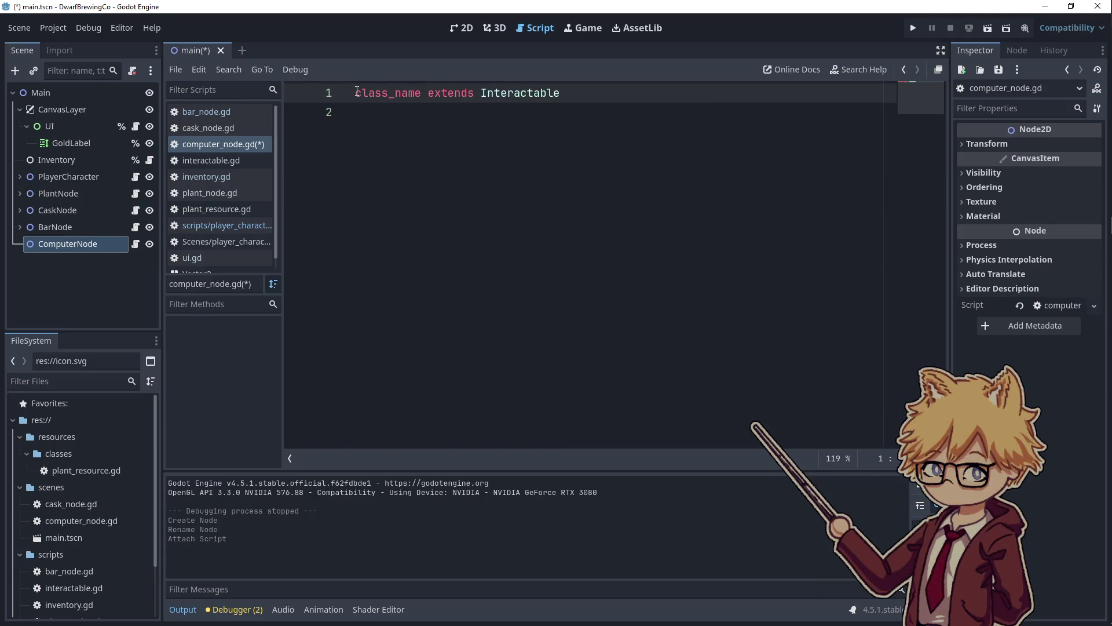
{"action": "type", "text": "DwarvenComputerNode"}
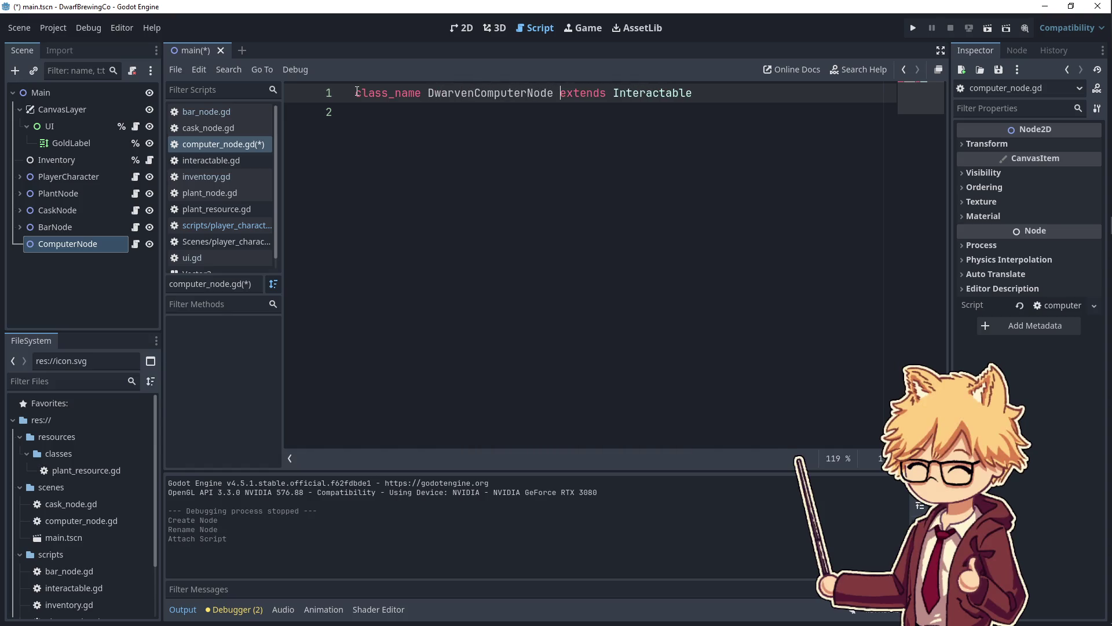
Step: Rename the ComputerNode node to DwarvenComputerNode
{"action": "left_click", "coordinate": [67, 242]}
{"action": "left_click", "coordinate": [39, 246]}
{"action": "type", "text": "Dwarven"}
{"action": "key", "text": "Return"}
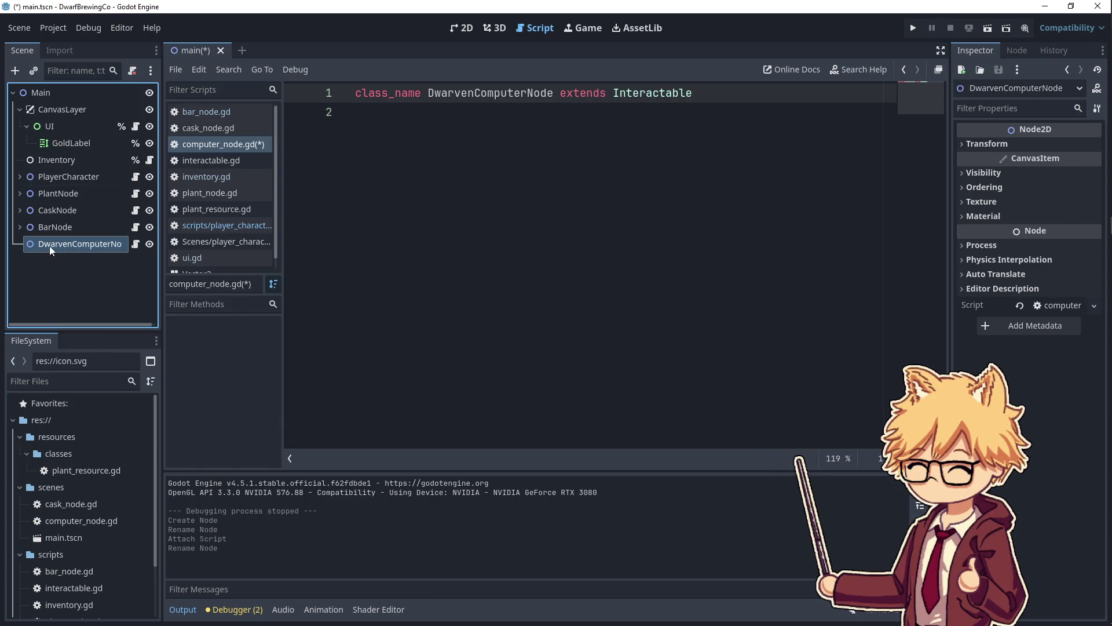
Step: Rename the script to dwarven_computer_node.gd and move it with cask_node.gd into scripts
{"action": "right_click", "coordinate": [56, 522]}
{"action": "left_click", "coordinate": [107, 494]}
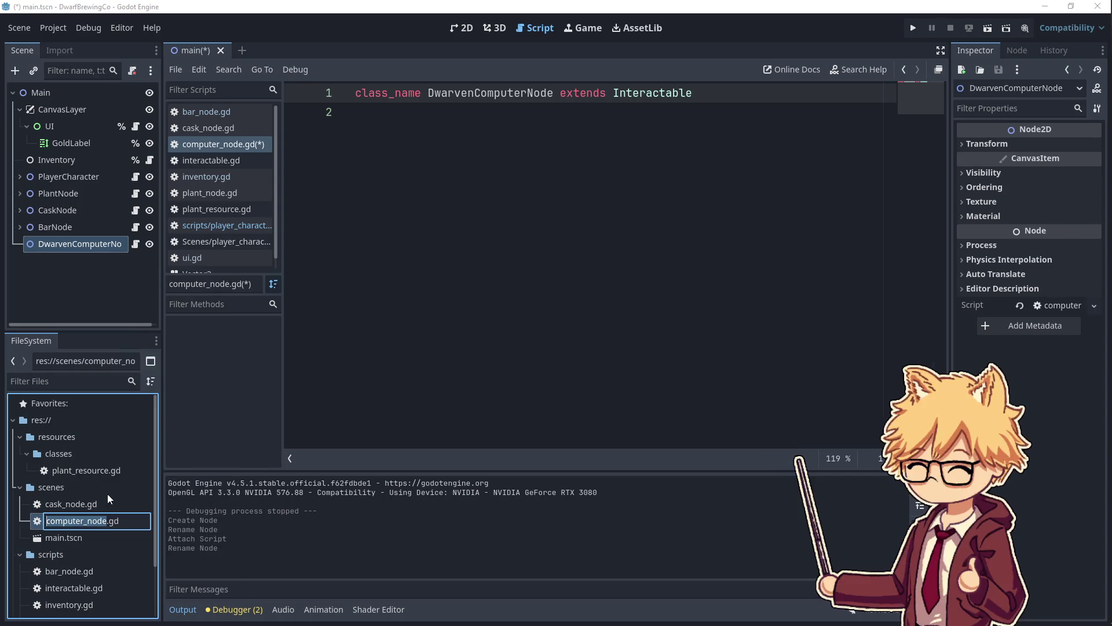
{"action": "left_click", "coordinate": [50, 522]}
{"action": "type", "text": "dwarven"}
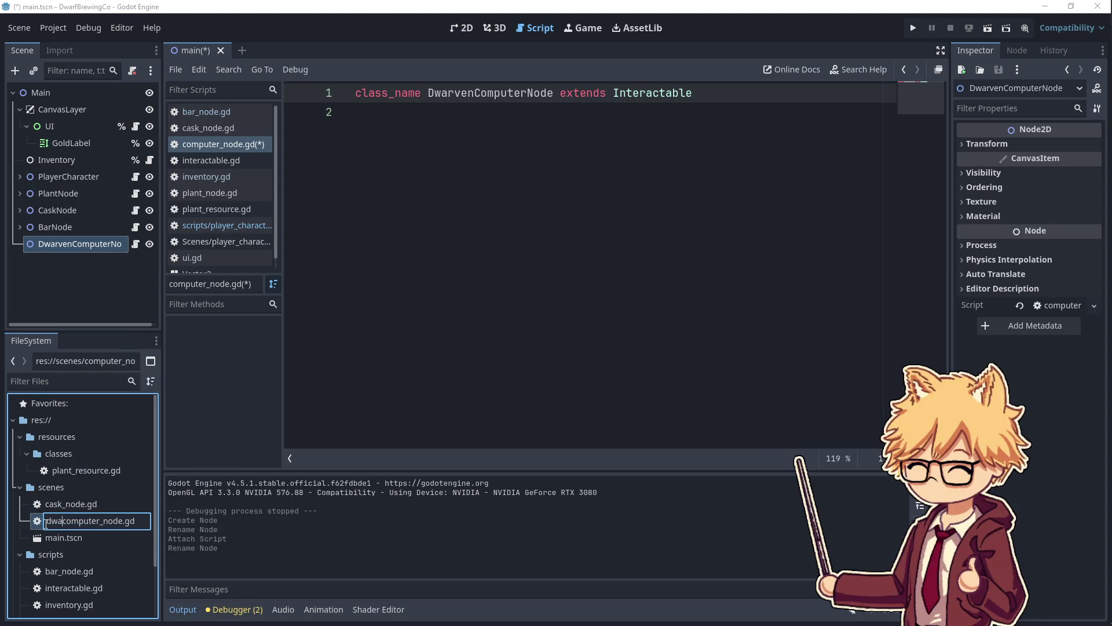
{"action": "type", "text": "_"}
{"action": "key", "text": "Return"}
{"action": "left_click", "coordinate": [61, 498]}
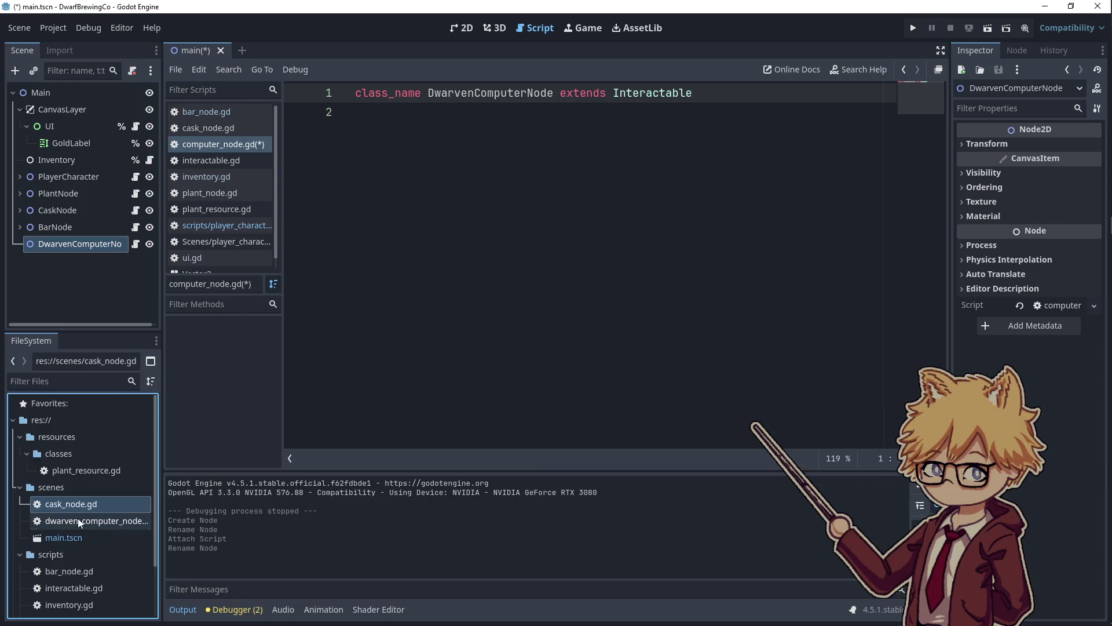
{"action": "left_click_drag", "start_coordinate": [70, 505], "coordinate": [51, 555]}
Step: Start typing an interact function on line 3 of the script
{"action": "left_click", "coordinate": [554, 268]}
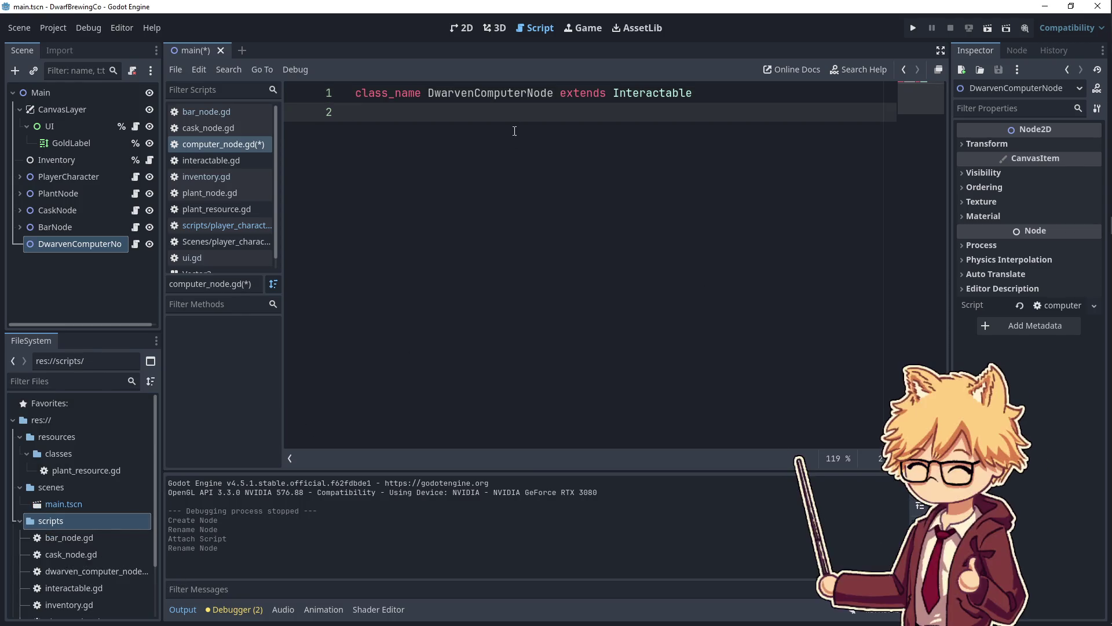
{"action": "key", "text": "Return"}
{"action": "type", "text": "func inter"}
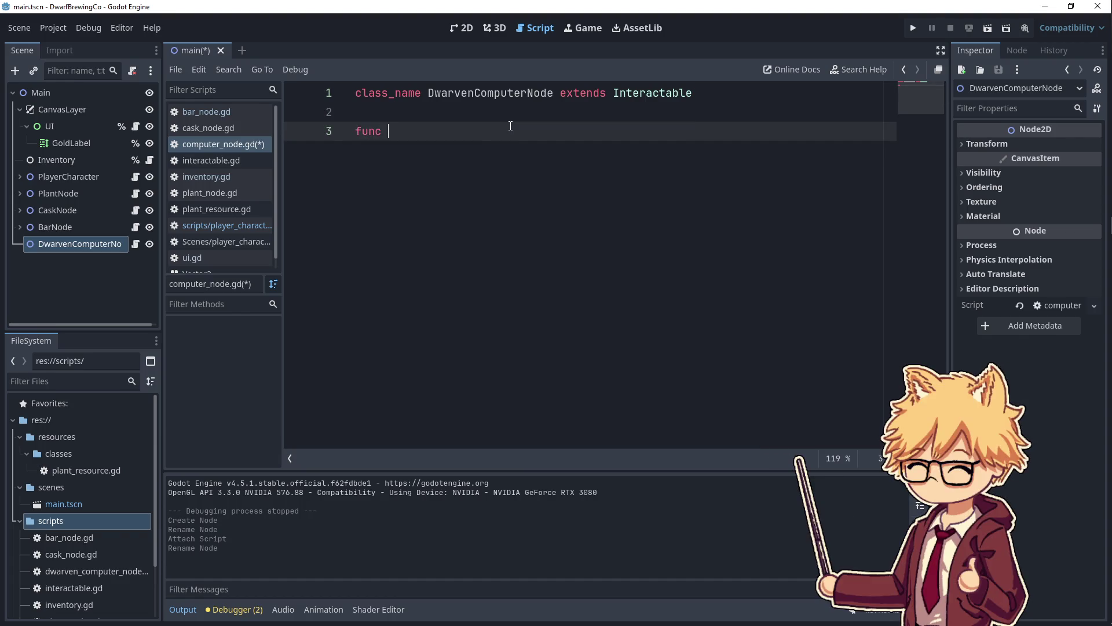
{"action": "type", "text": "a"}
Step: Accept the interact(player_character: PlayerCharacter) -> void signature and empty its body
{"action": "key", "text": "Return"}
{"action": "key", "text": "Return"}
{"action": "type", "text": "pass"}
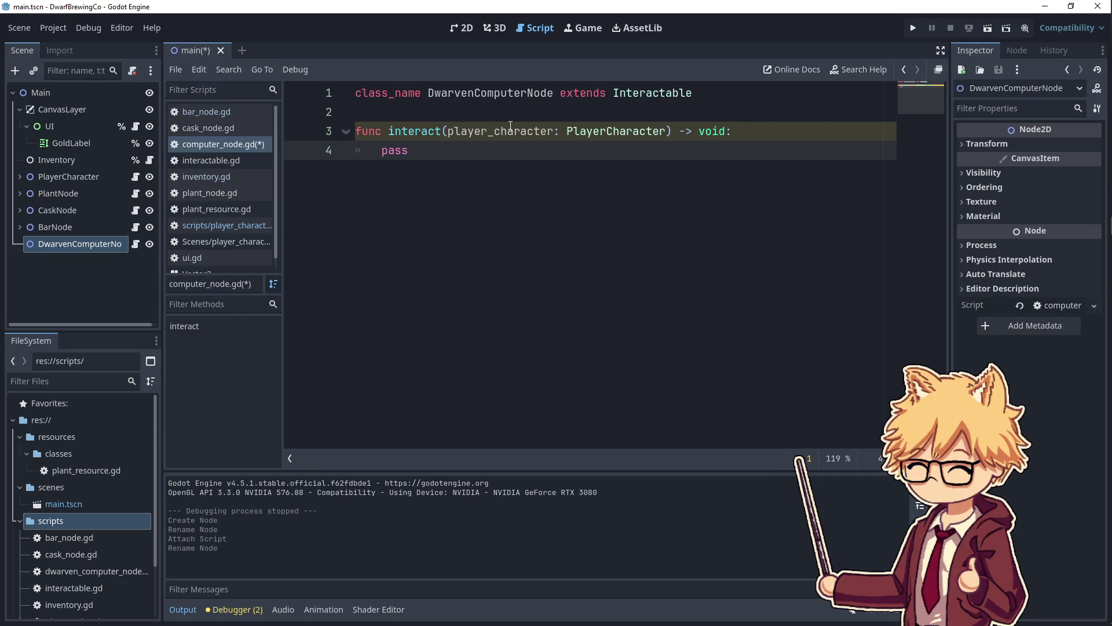
{"action": "key", "text": "BackSpace"}
{"action": "key", "text": "BackSpace"}
{"action": "key", "text": "BackSpace"}
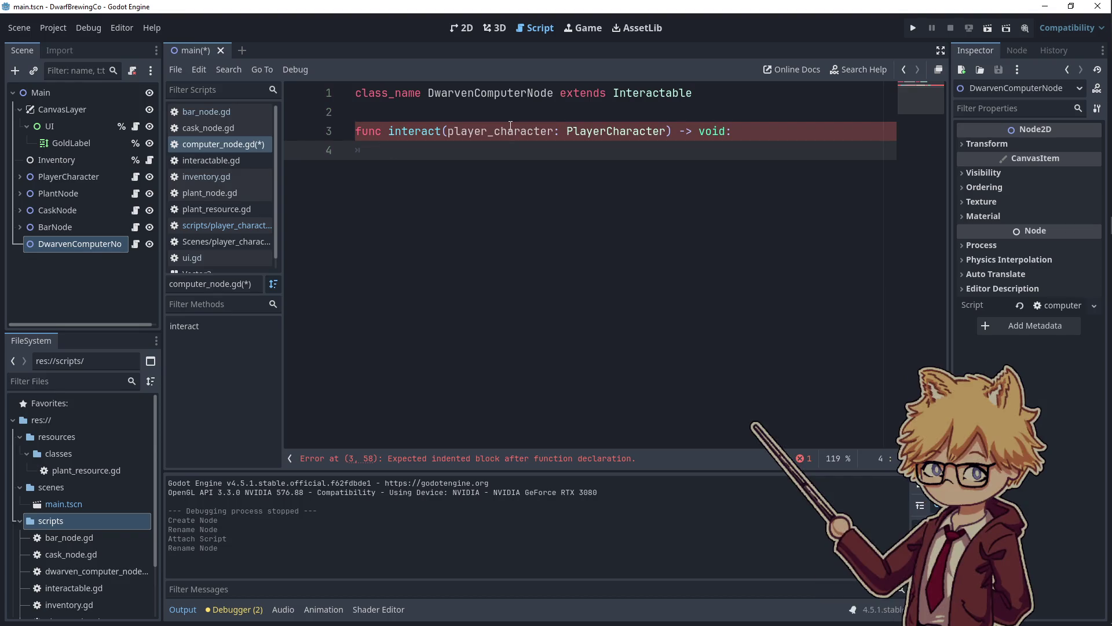
{"action": "left_click", "coordinate": [87, 128], "text": "ctrl"}
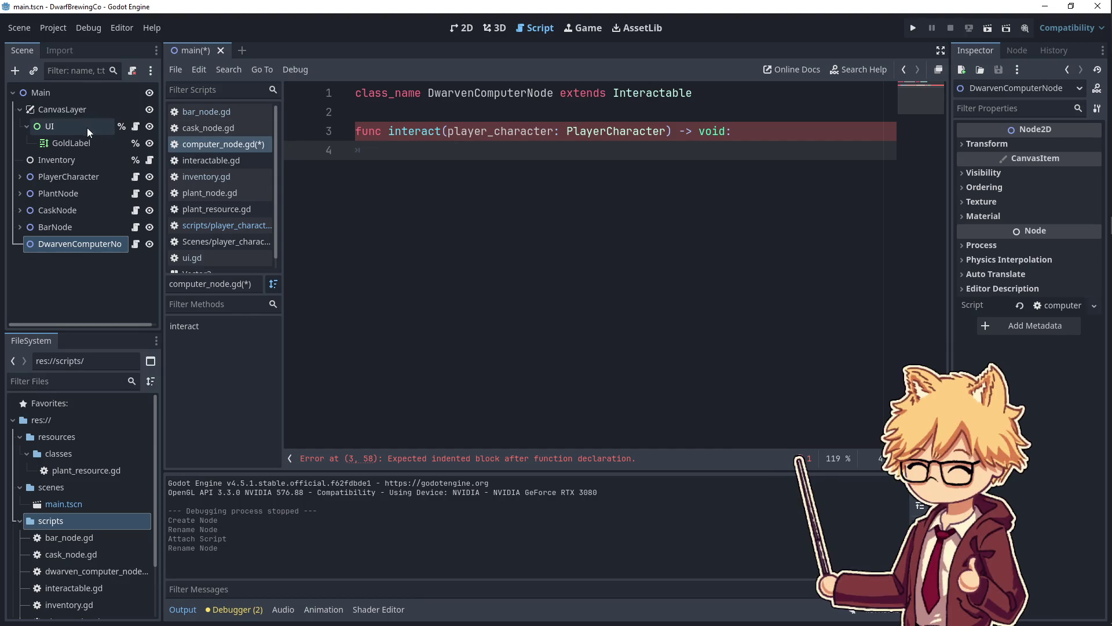
{"action": "left_click_drag", "start_coordinate": [77, 127], "coordinate": [435, 110]}
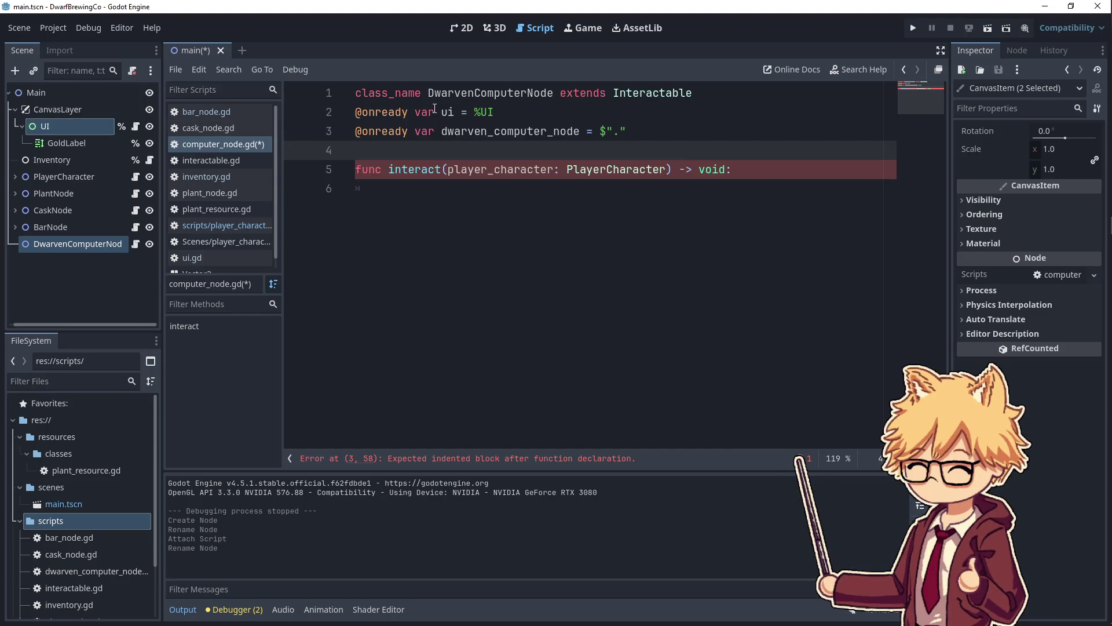
{"action": "triple_click", "coordinate": [553, 116]}
{"action": "triple_click", "coordinate": [637, 131]}
{"action": "key", "text": "BackSpace"}
{"action": "key", "text": "BackSpace"}
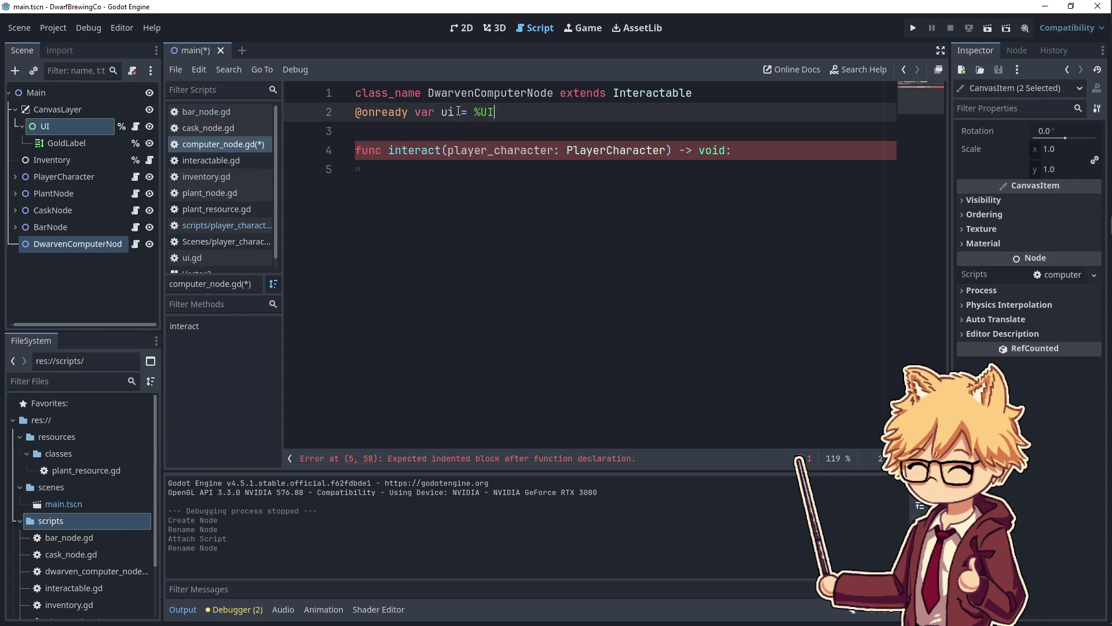
{"action": "left_click", "coordinate": [456, 112]}
{"action": "key", "text": "Home"}
{"action": "key", "text": "Return"}
Step: Write ui.display_computer_menu() inside the interact function body
{"action": "left_click", "coordinate": [426, 188]}
{"action": "type", "text": "ui.display_"}
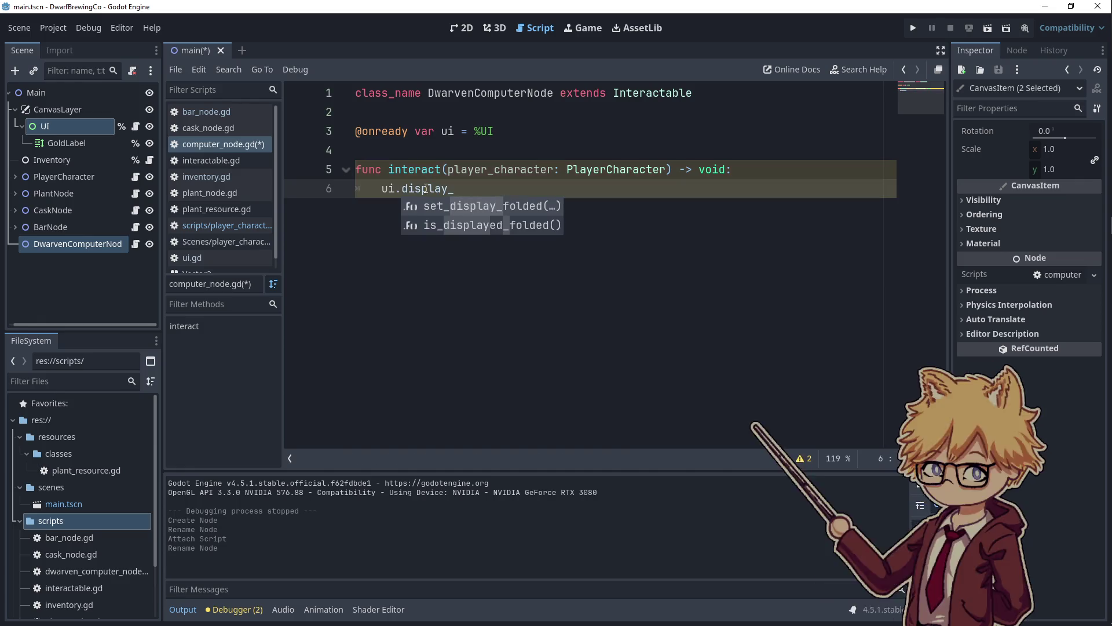
{"action": "type", "text": "computer_menu"}
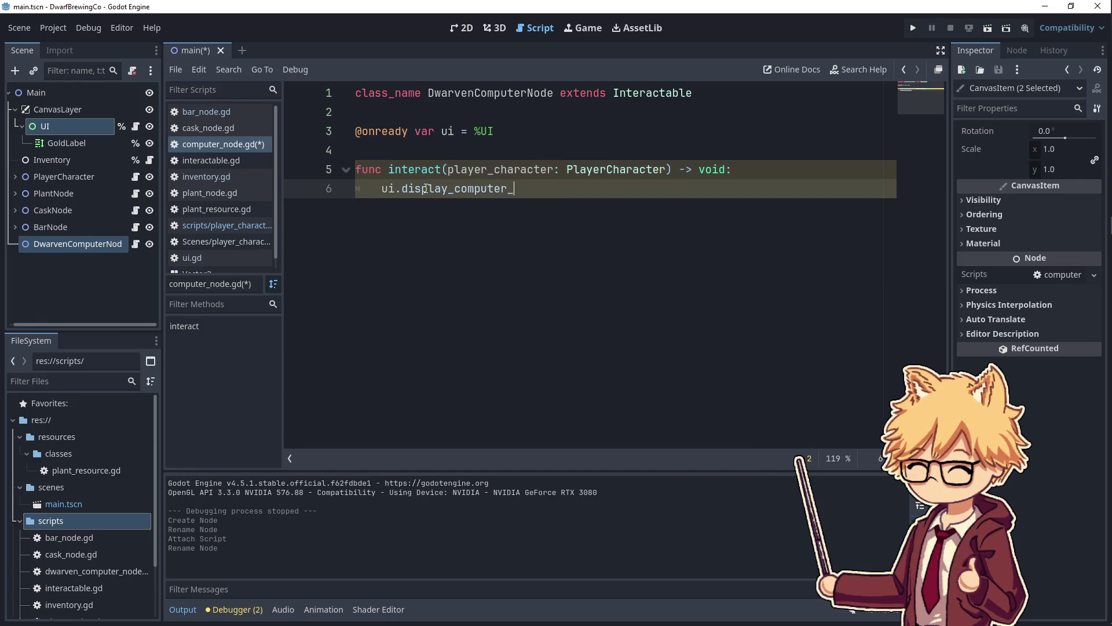
{"action": "type", "text": "(0)"}
{"action": "key", "text": "BackSpace"}
{"action": "double_click", "coordinate": [453, 191]}
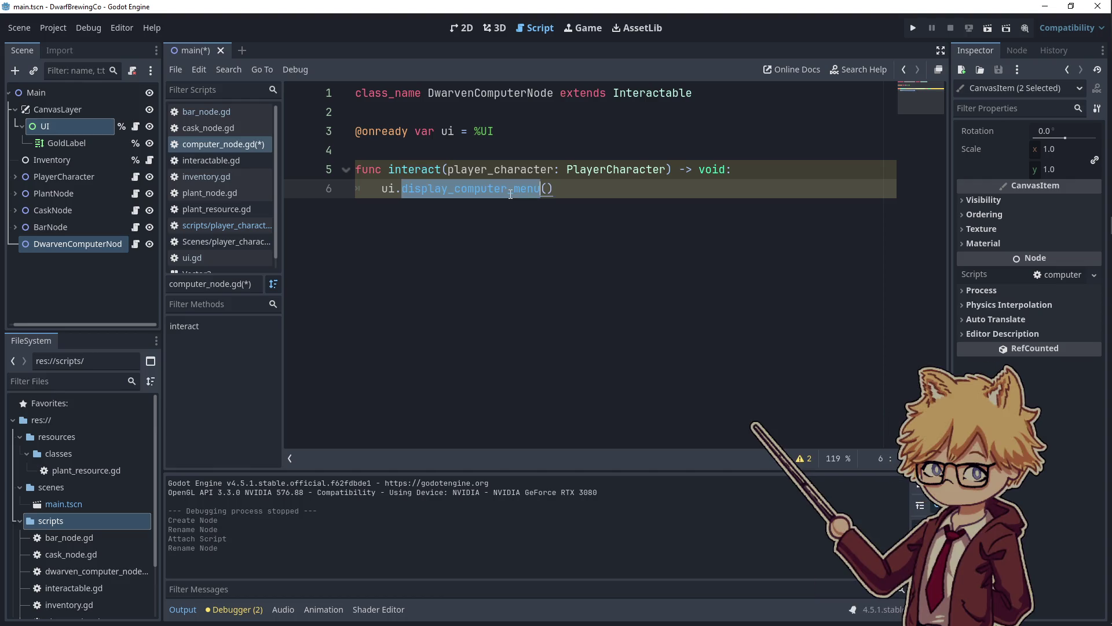
{"action": "double_click", "coordinate": [453, 192]}
{"action": "double_click", "coordinate": [495, 188]}
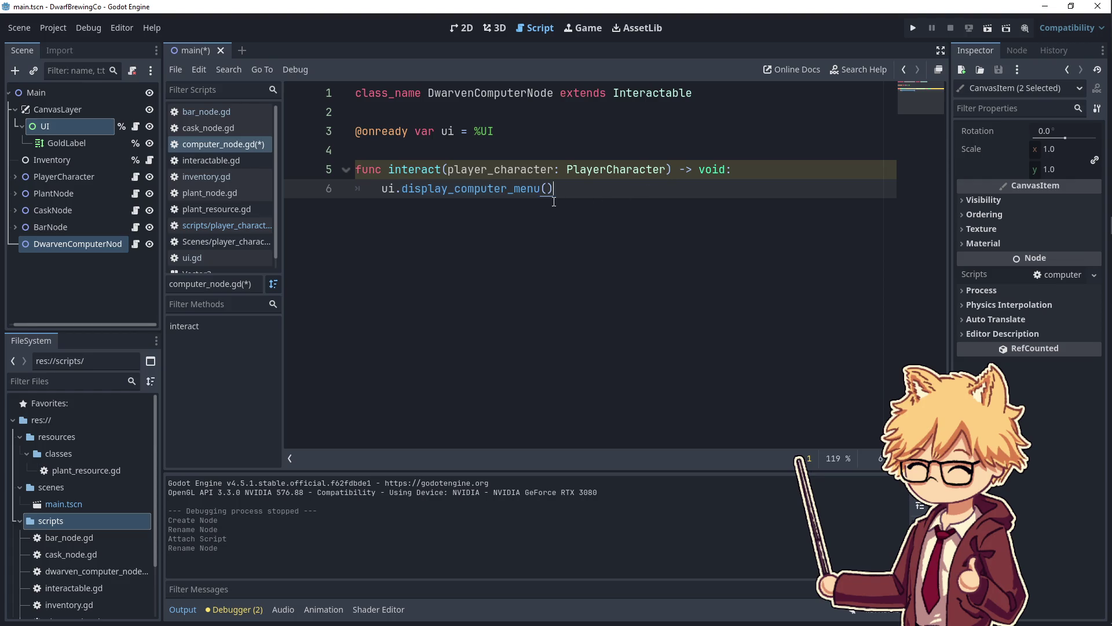
{"action": "left_click", "coordinate": [135, 126]}
Step: Add a Control child under UI named ComputerMenu
{"action": "right_click", "coordinate": [76, 132]}
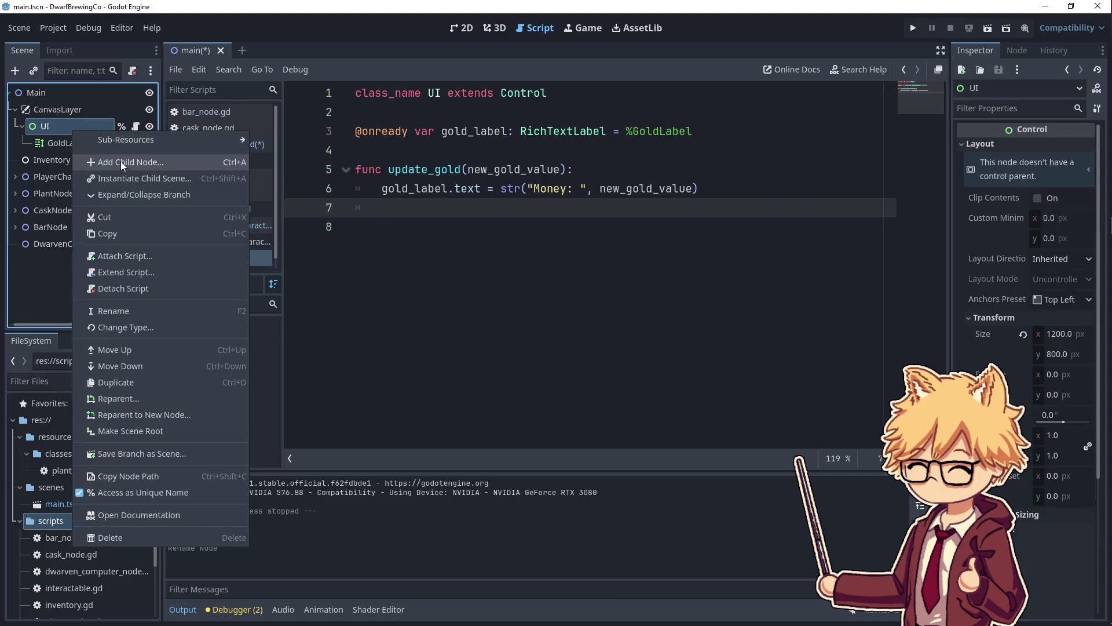
{"action": "left_click", "coordinate": [121, 161]}
{"action": "left_click", "coordinate": [449, 319]}
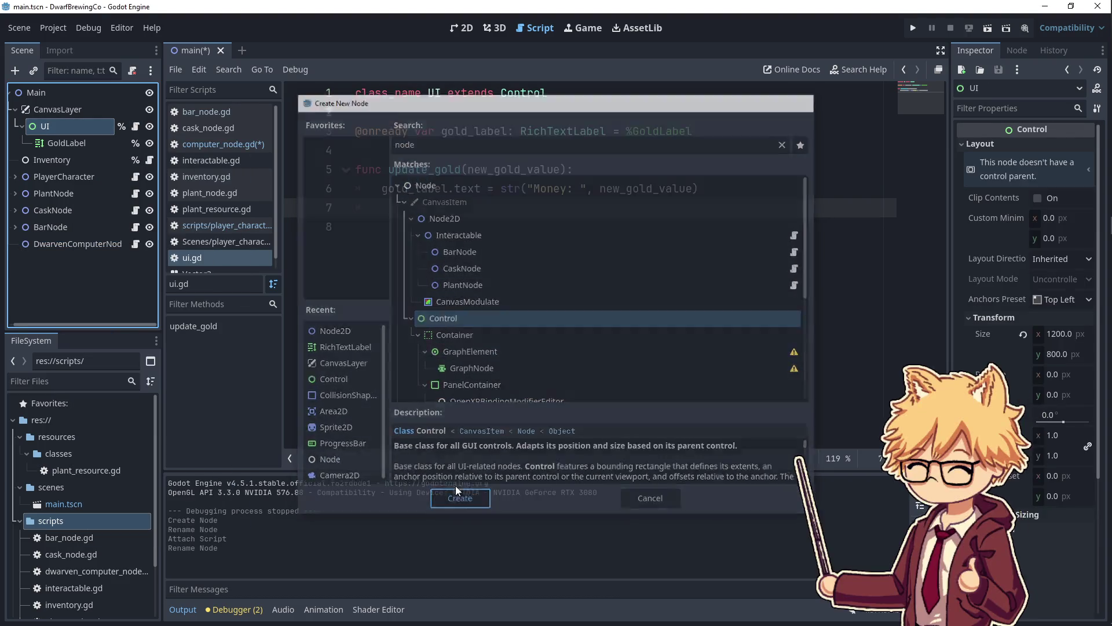
{"action": "left_click", "coordinate": [458, 500]}
{"action": "double_click", "coordinate": [88, 160]}
{"action": "double_click", "coordinate": [88, 160]}
{"action": "type", "text": "ComputerMenu"}
{"action": "key", "text": "Return"}
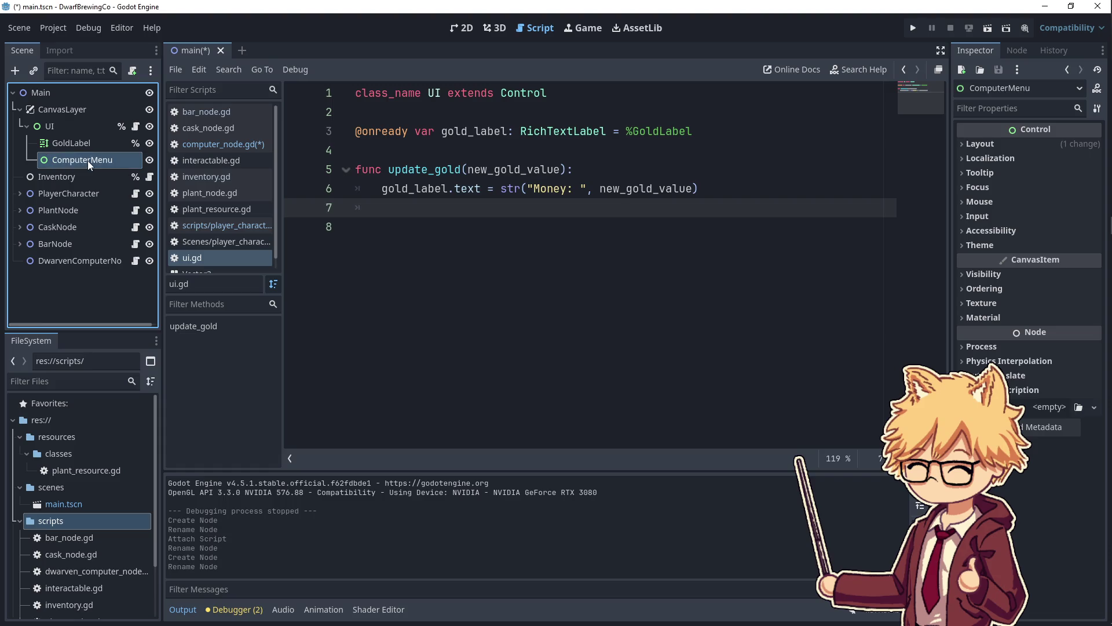
Step: Resize ComputerMenu to about 1200 × 800 on the 2D canvas and anchor it to Center
{"action": "left_click", "coordinate": [462, 28]}
{"action": "scroll", "coordinate": [541, 231], "scroll_direction": "up", "scroll_amount": 3}
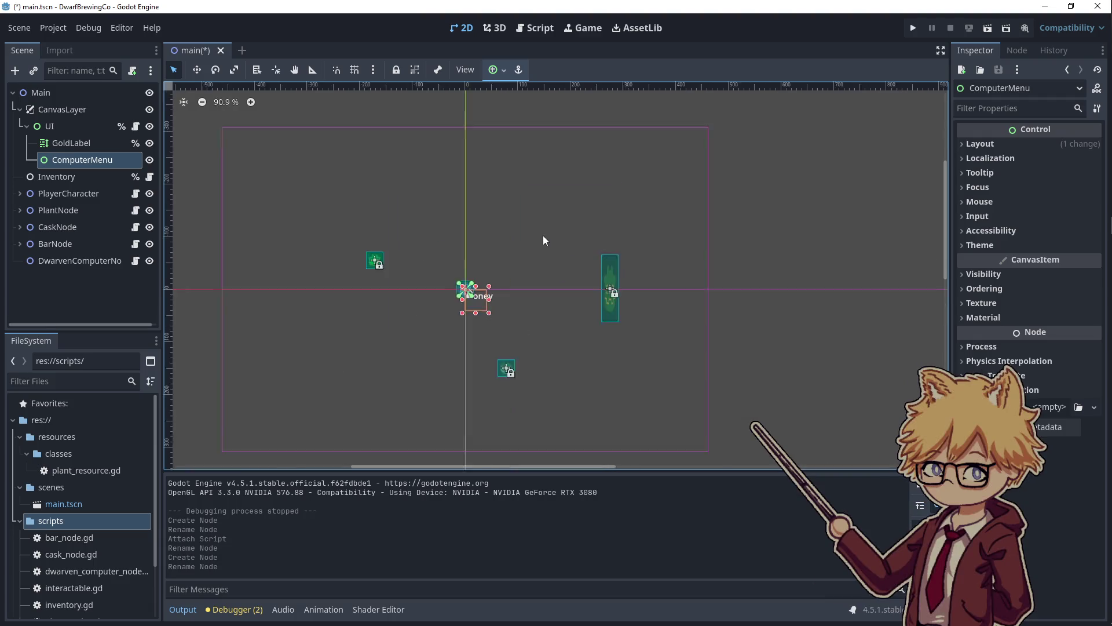
{"action": "left_click_drag", "start_coordinate": [506, 269], "coordinate": [279, 114]}
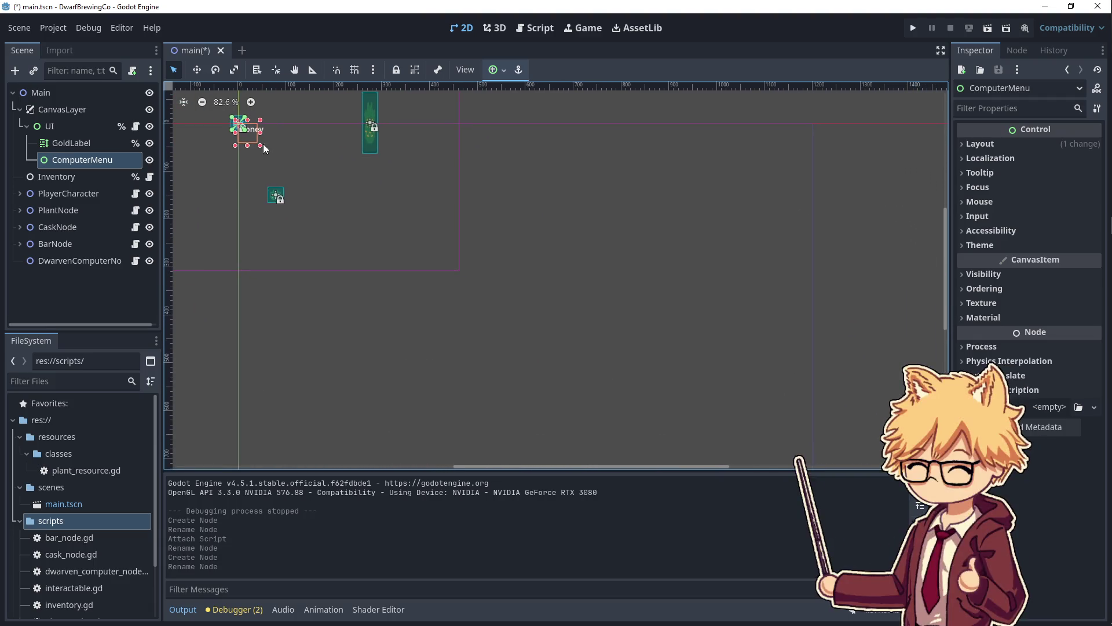
{"action": "mouse_move", "coordinate": [363, 199]}
{"action": "left_mouse_down"}
{"action": "mouse_move", "coordinate": [740, 310]}
{"action": "mouse_move", "coordinate": [680, 289]}
{"action": "mouse_move", "coordinate": [755, 425]}
{"action": "left_mouse_up"}
{"action": "scroll", "coordinate": [341, 249], "scroll_direction": "down", "scroll_amount": 2}
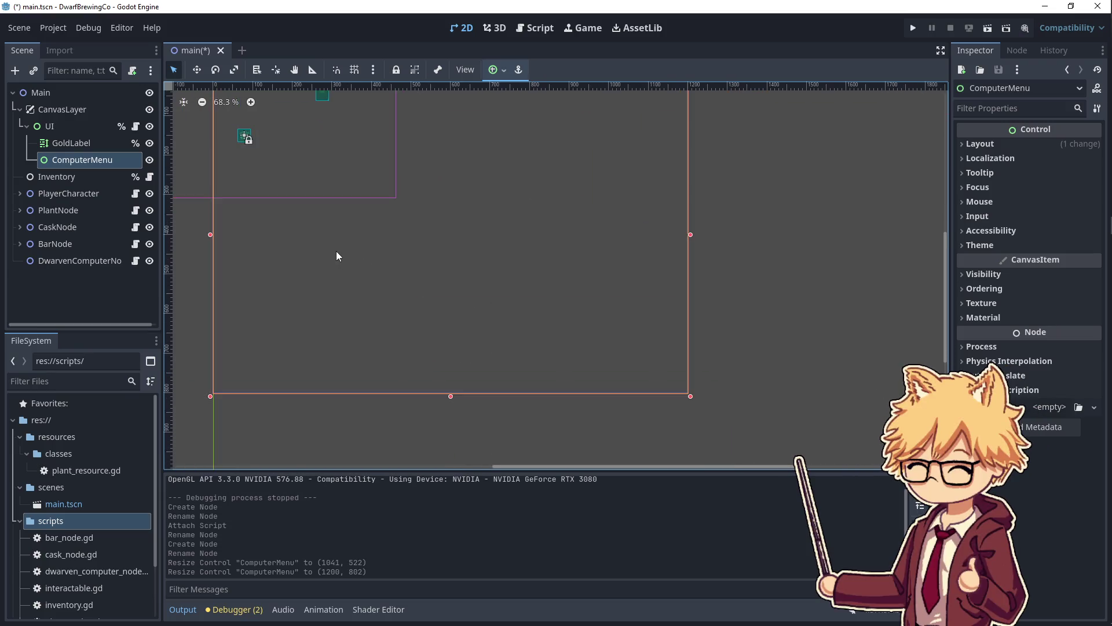
{"action": "left_click", "coordinate": [500, 74]}
{"action": "left_click", "coordinate": [522, 135]}
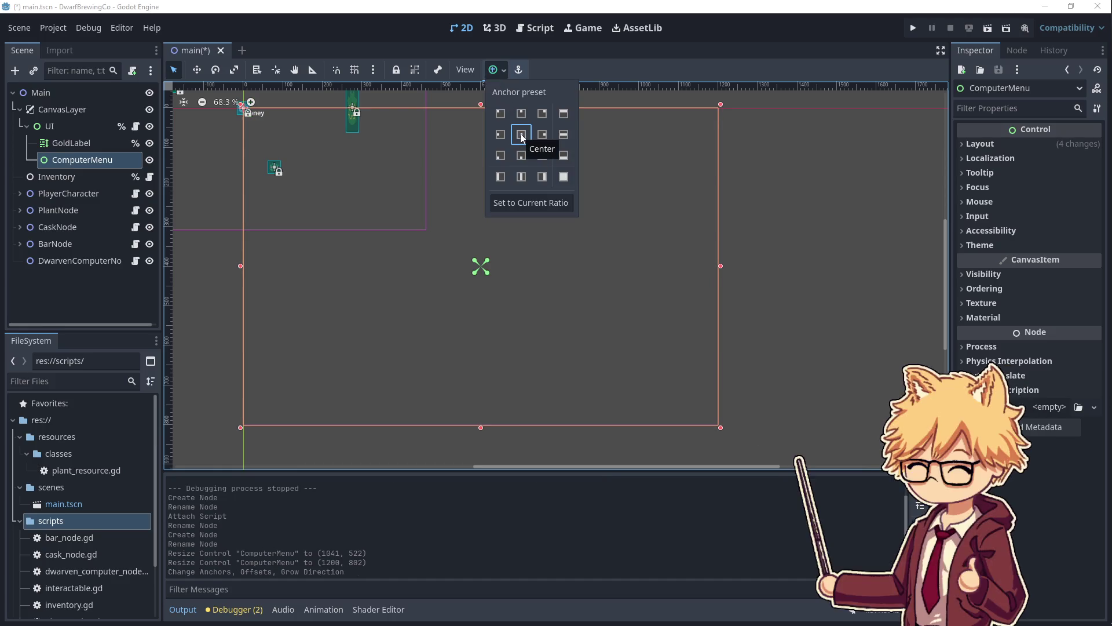
Step: Filter the Inspector by 'transform' to check ComputerMenu's Layout > Transform values
{"action": "left_click", "coordinate": [1009, 108]}
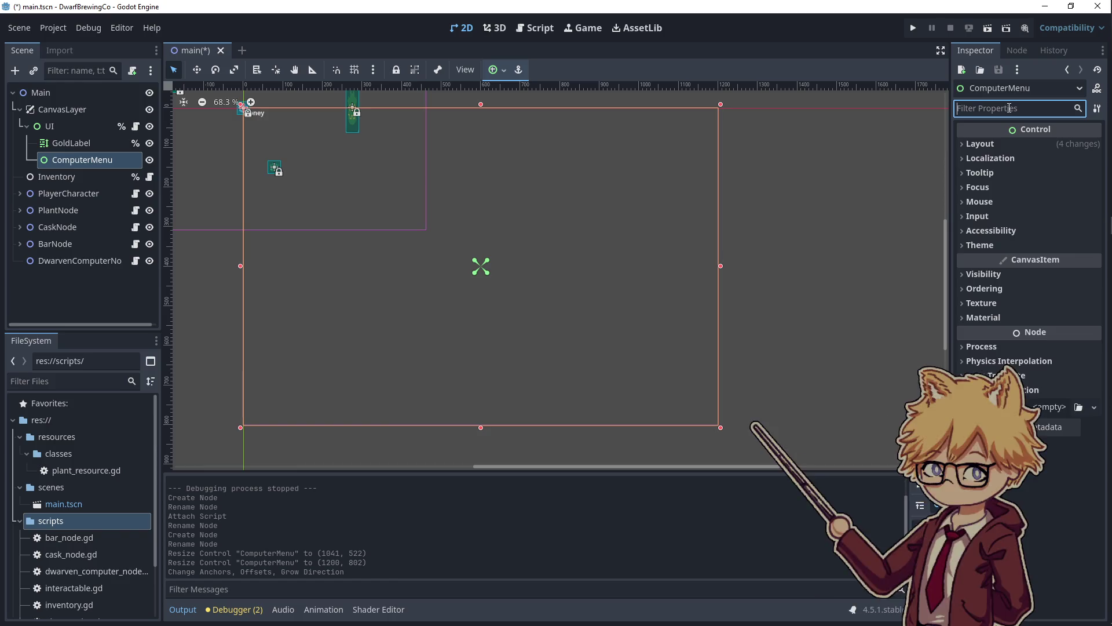
{"action": "type", "text": "transform"}
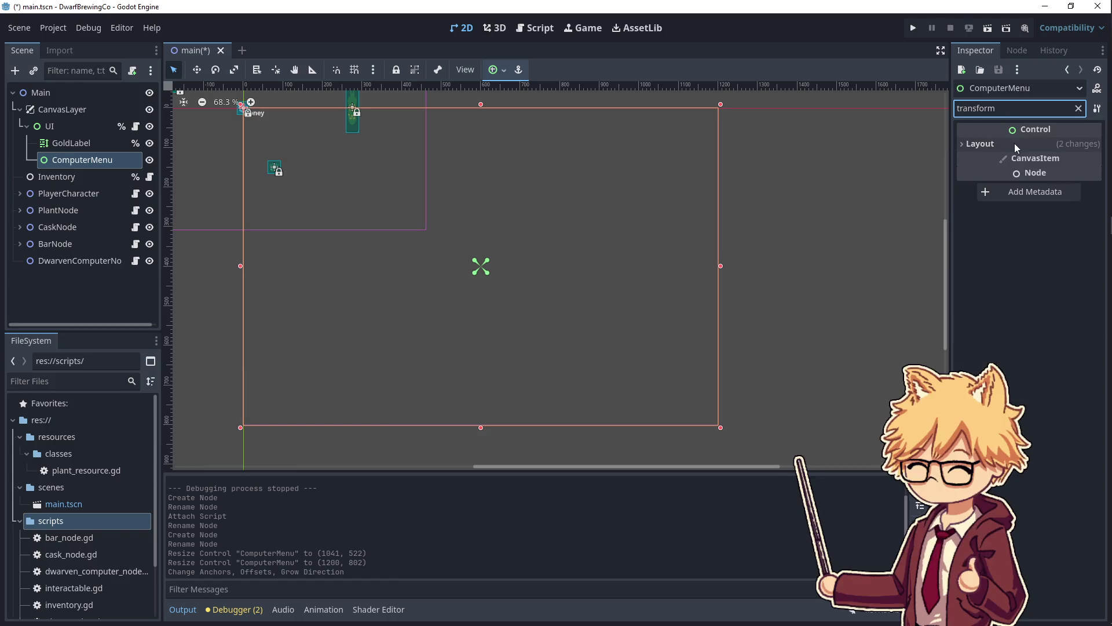
{"action": "left_click", "coordinate": [1014, 144]}
{"action": "left_click", "coordinate": [1024, 158]}
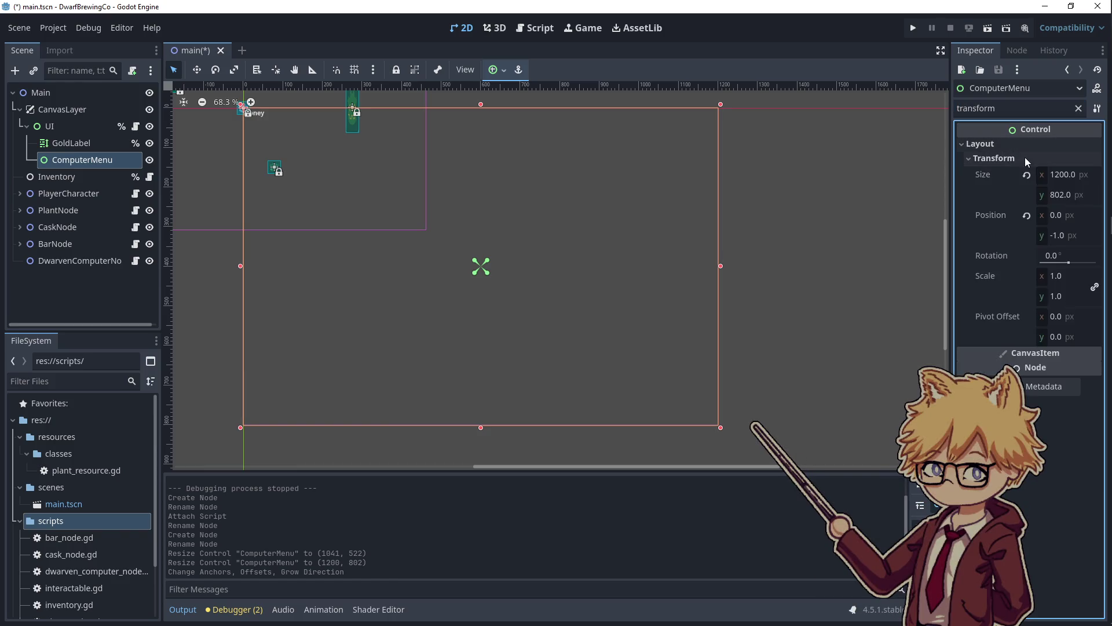
{"action": "left_click", "coordinate": [57, 119]}
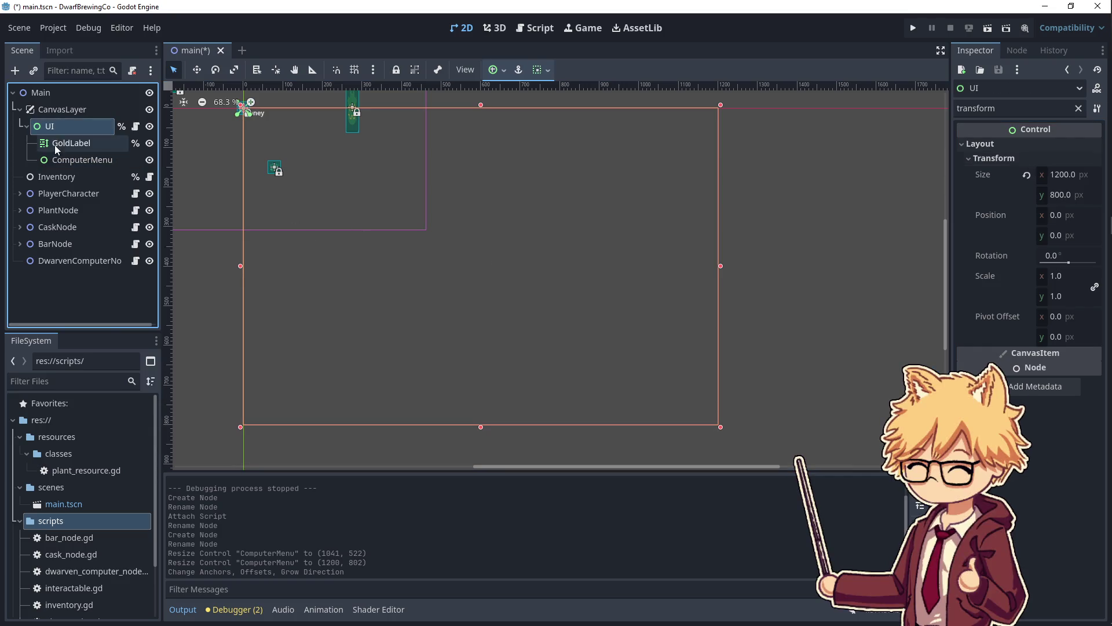
{"action": "right_click", "coordinate": [57, 127]}
Step: Add a MarginContainer under UI, move ComputerMenu into it, and anchor it Full Rect
{"action": "left_click", "coordinate": [94, 159]}
{"action": "type", "text": "margin"}
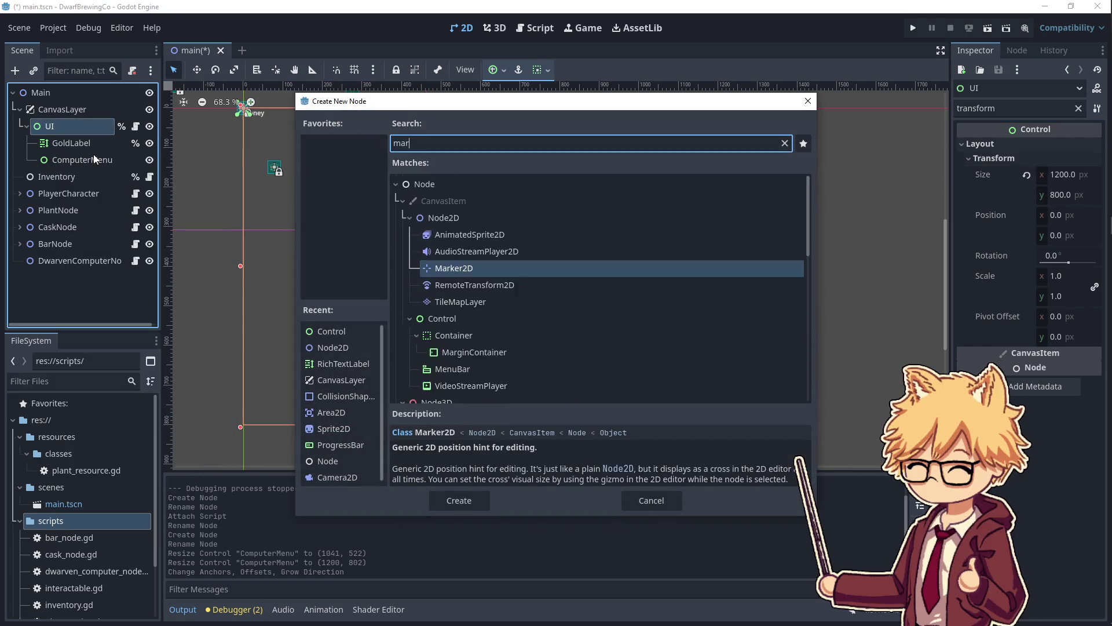
{"action": "key", "text": "Return"}
{"action": "left_click_drag", "start_coordinate": [93, 154], "coordinate": [40, 178]}
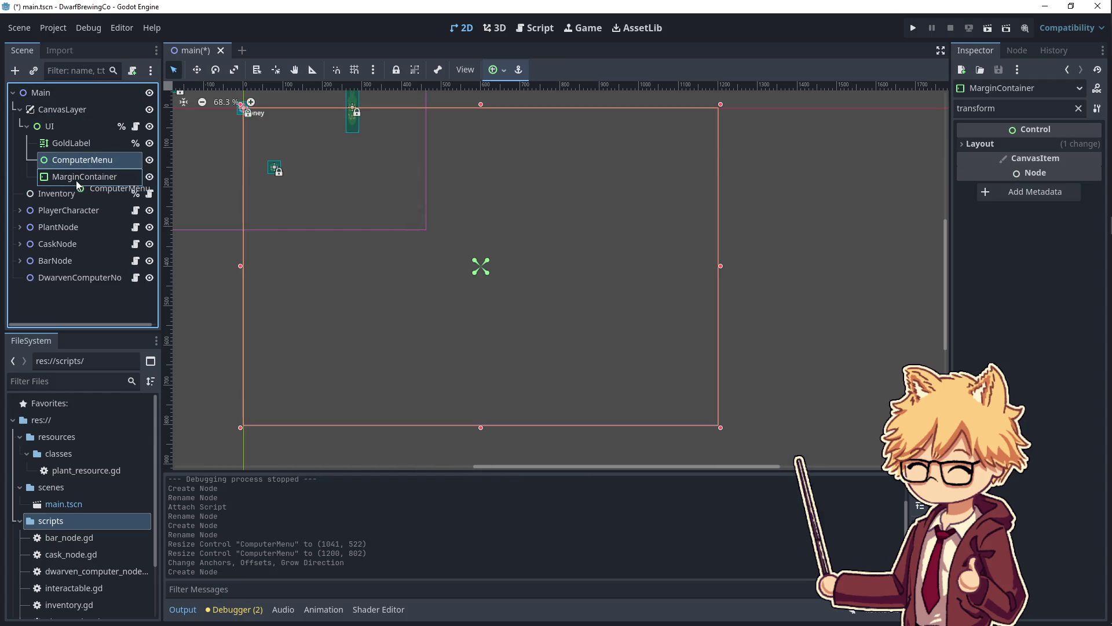
{"action": "left_click", "coordinate": [497, 70]}
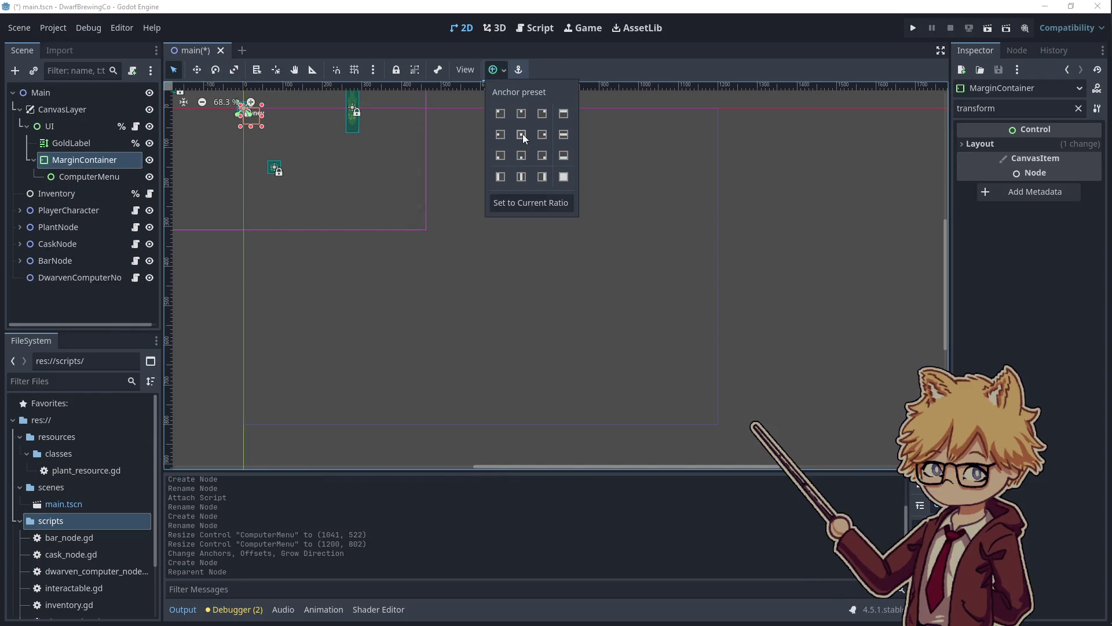
{"action": "left_click", "coordinate": [563, 177]}
Step: Compare the layout of ComputerMenu and the MarginContainer by selecting each in turn
{"action": "left_click", "coordinate": [106, 179]}
{"action": "left_click", "coordinate": [105, 178]}
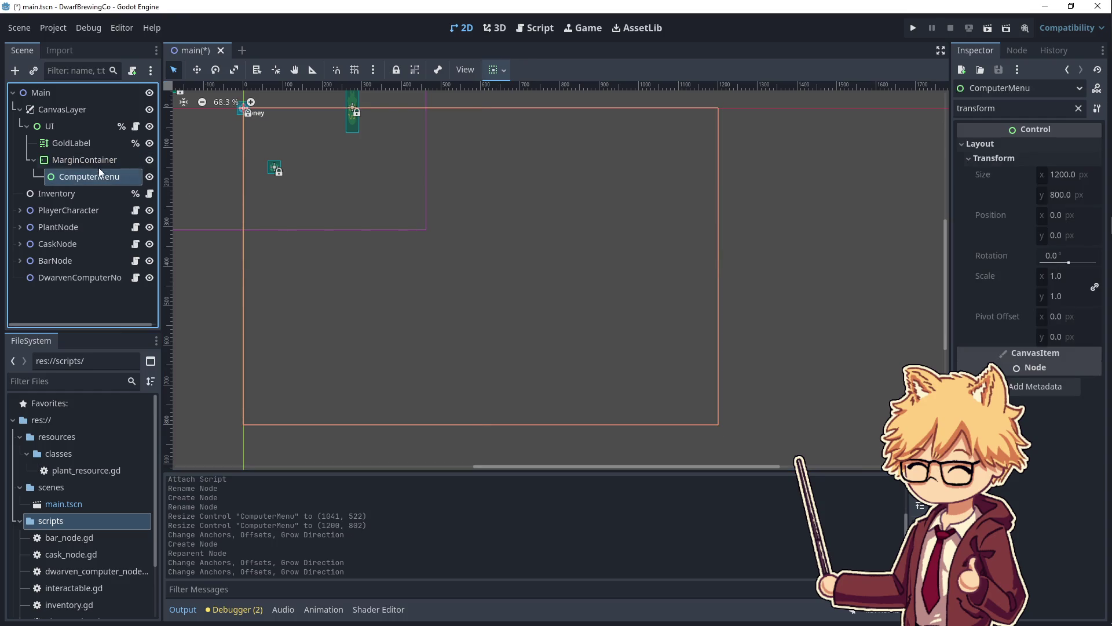
{"action": "left_click", "coordinate": [94, 162]}
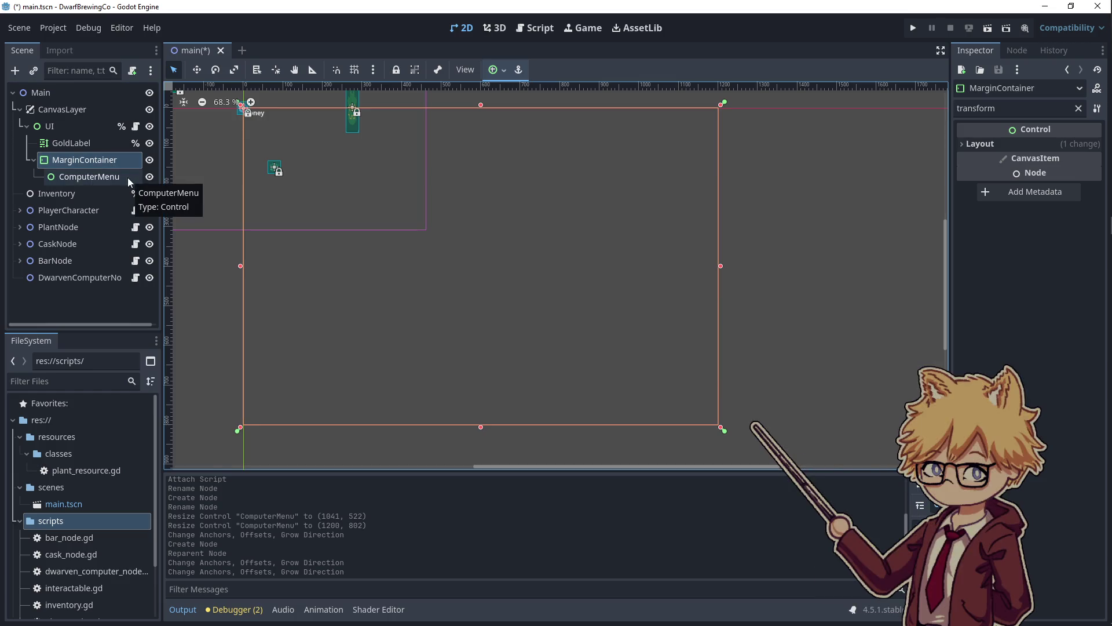
{"action": "left_click", "coordinate": [92, 176]}
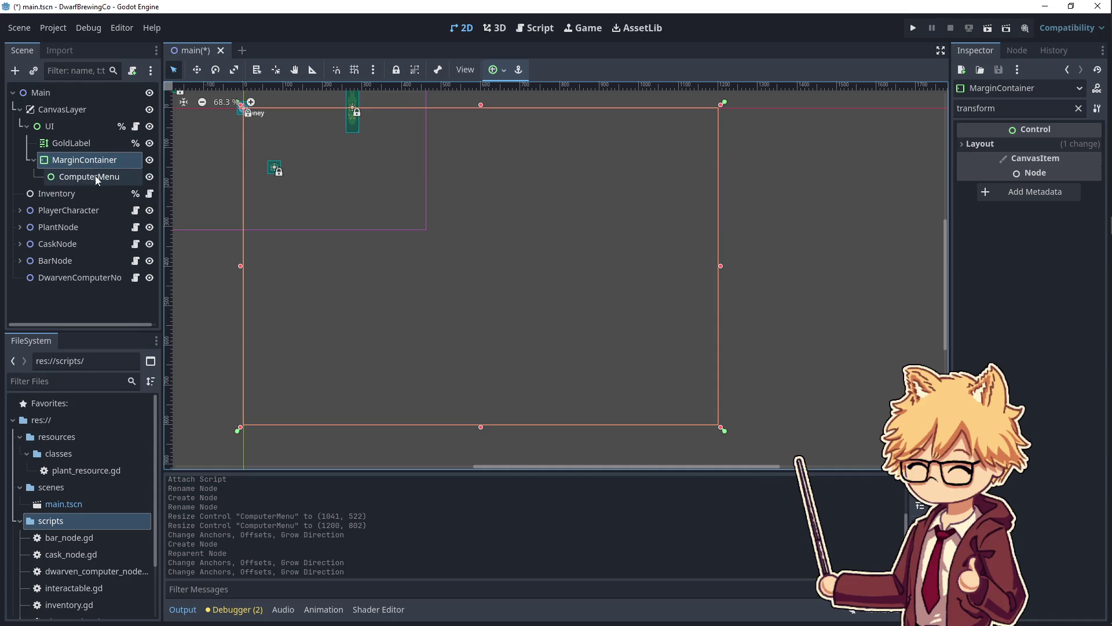
{"action": "left_click", "coordinate": [99, 160]}
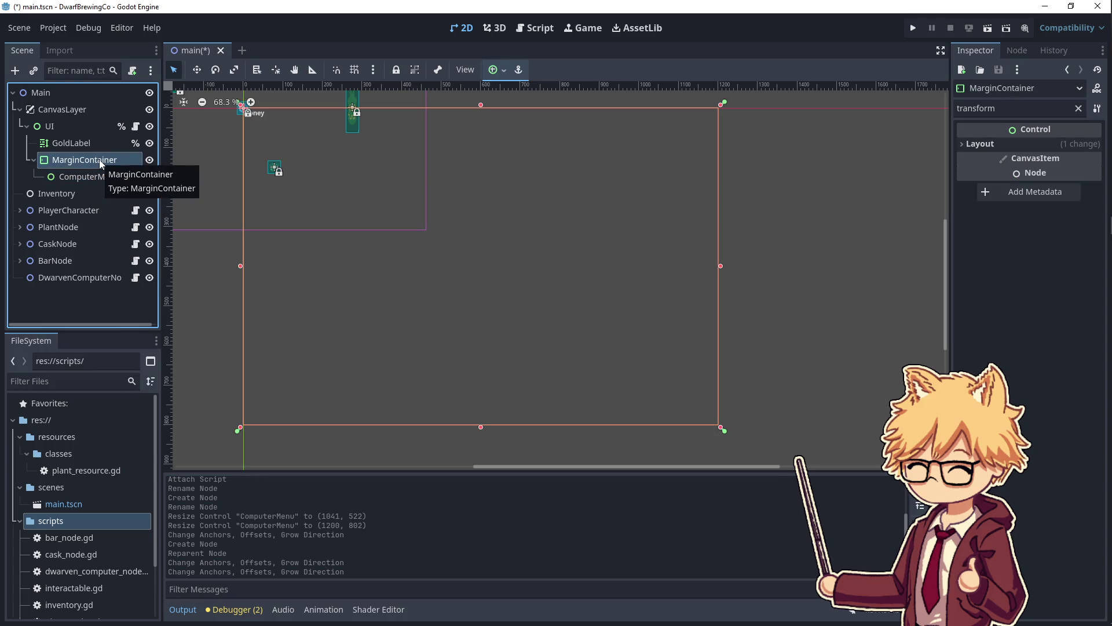
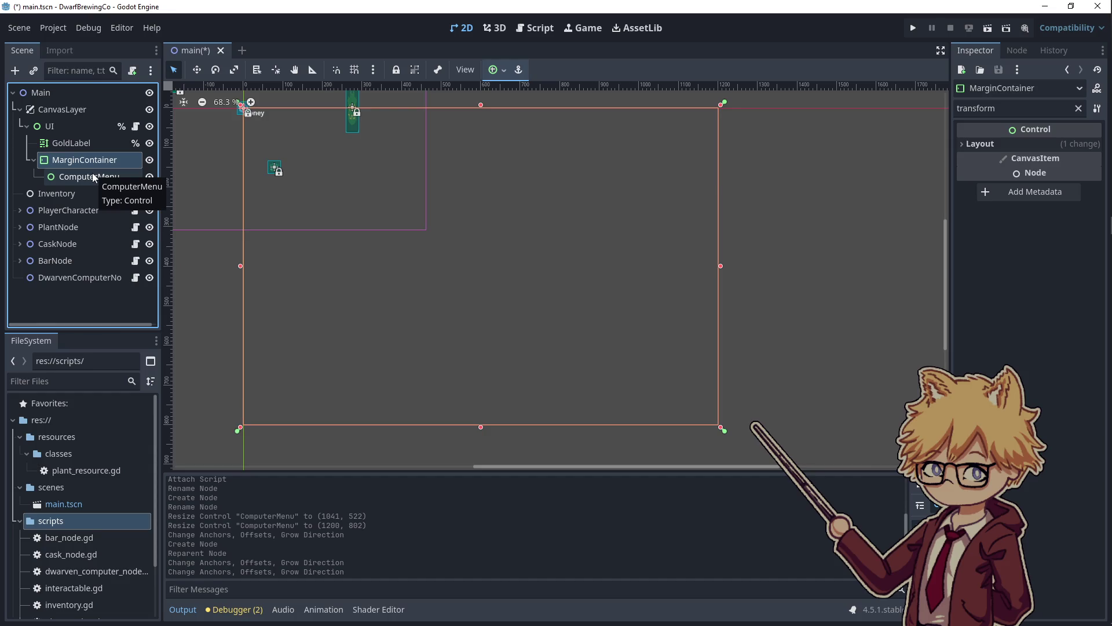
Step: Add a TextureRect child to UI and drag it between GoldLabel and MarginContainer
{"action": "right_click", "coordinate": [55, 125]}
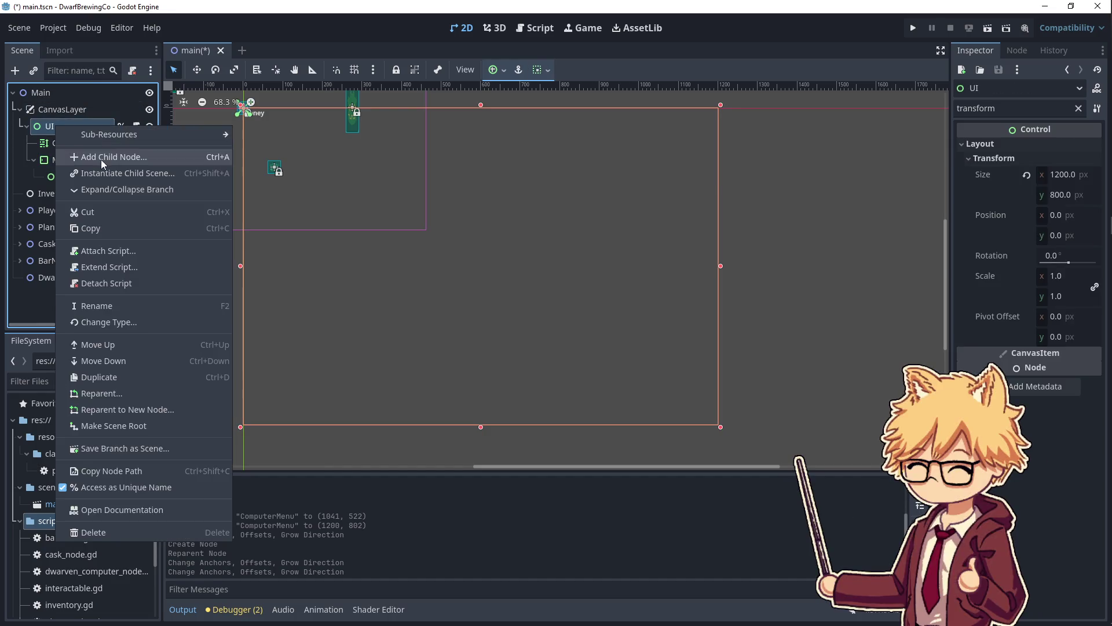
{"action": "left_click", "coordinate": [101, 159]}
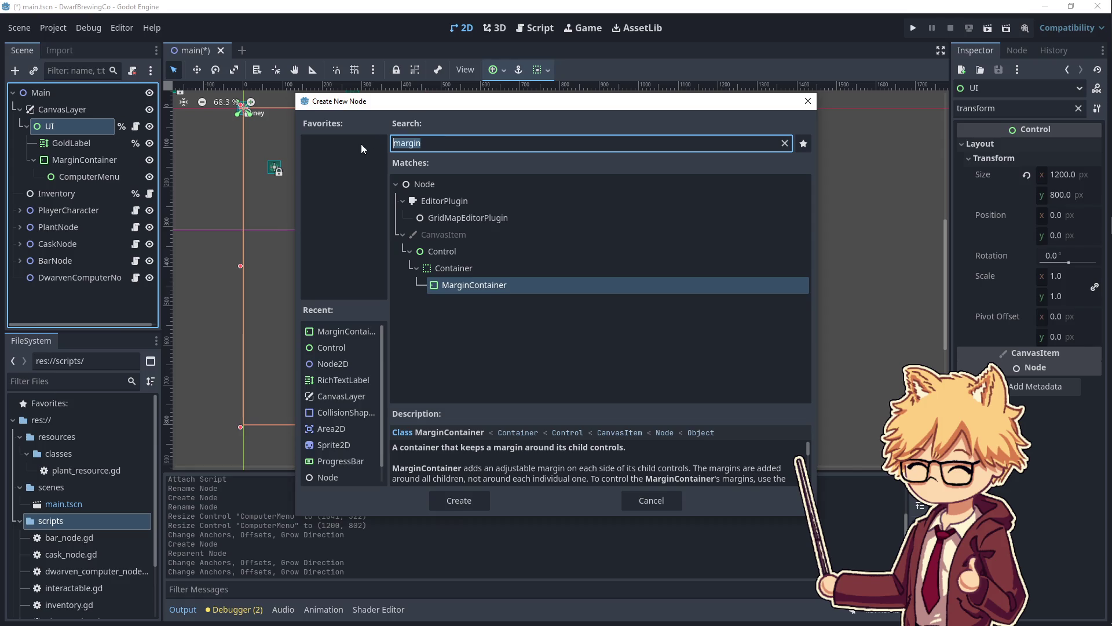
{"action": "type", "text": "text"}
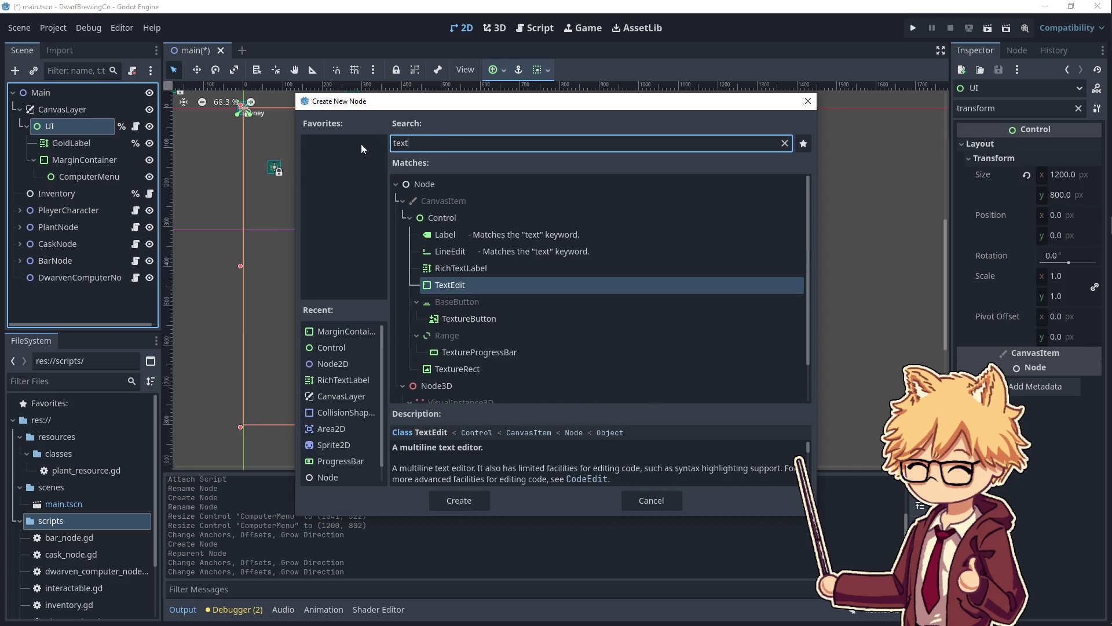
{"action": "key", "text": "Down"}
{"action": "key", "text": "Down"}
{"action": "key", "text": "Down"}
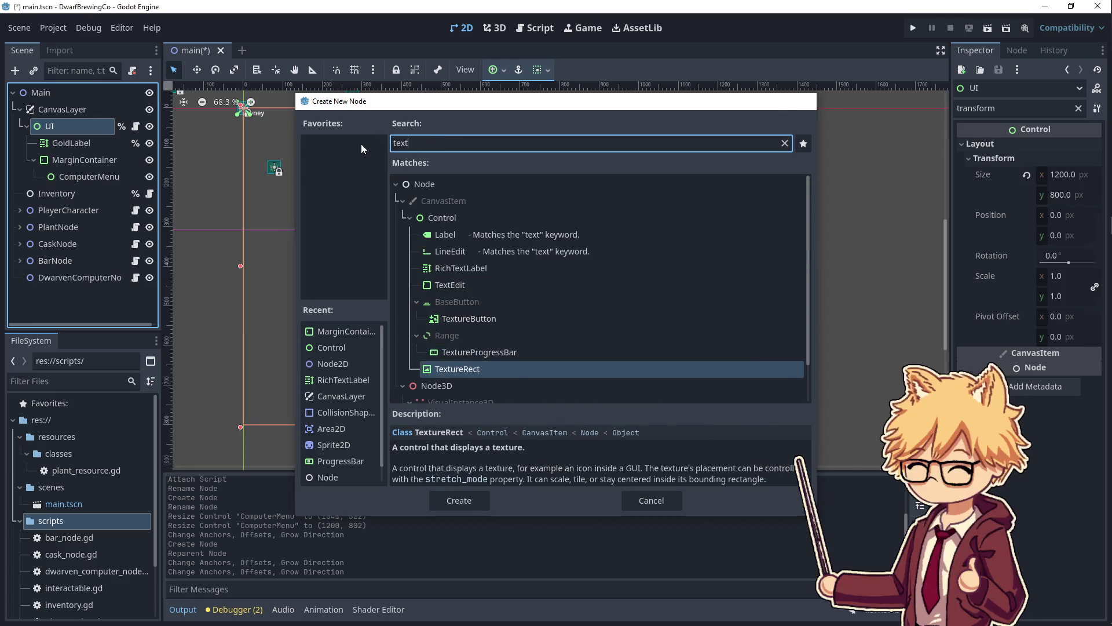
{"action": "key", "text": "Return"}
{"action": "left_click_drag", "start_coordinate": [81, 196], "coordinate": [72, 158]}
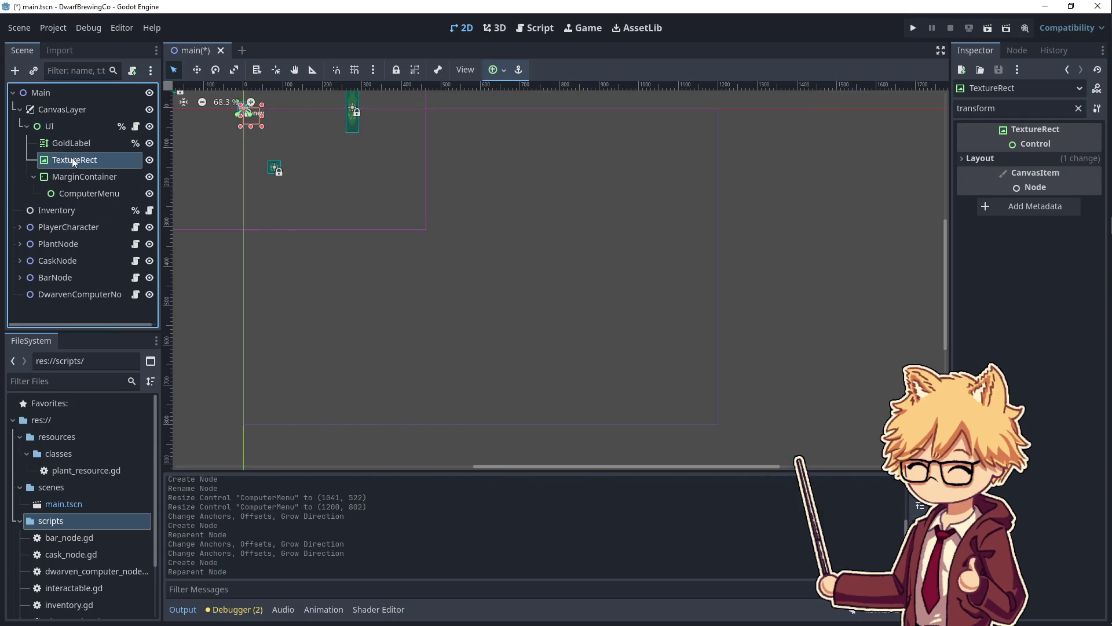
Step: Apply the Full Rect anchor preset to the TextureRect and rename it ModalBackground
{"action": "left_click", "coordinate": [493, 69]}
{"action": "left_click", "coordinate": [564, 177]}
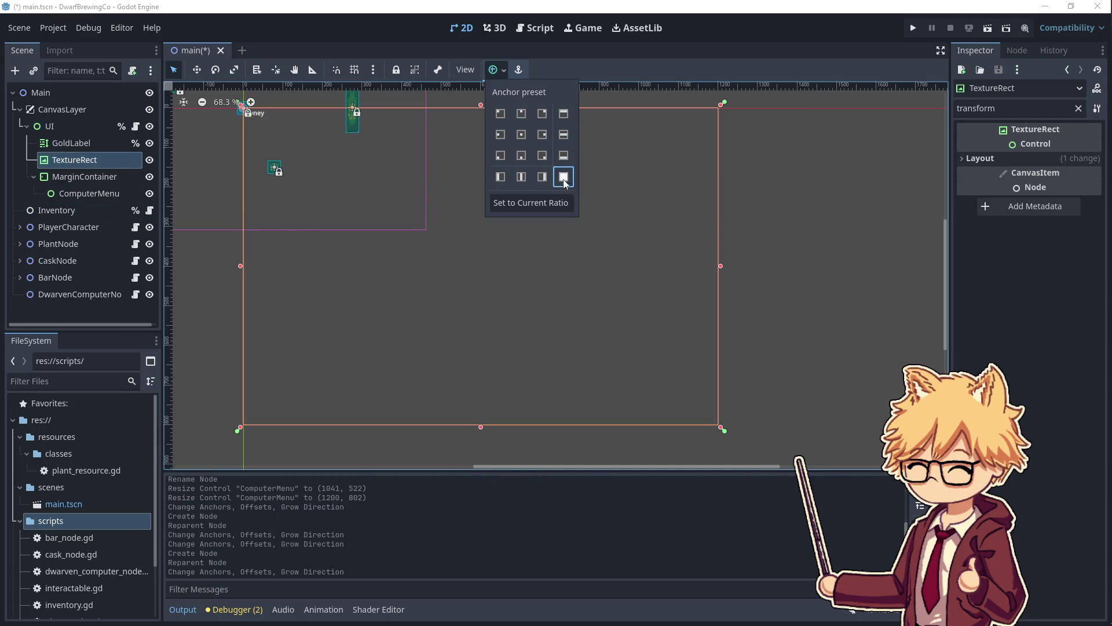
{"action": "double_click", "coordinate": [121, 162]}
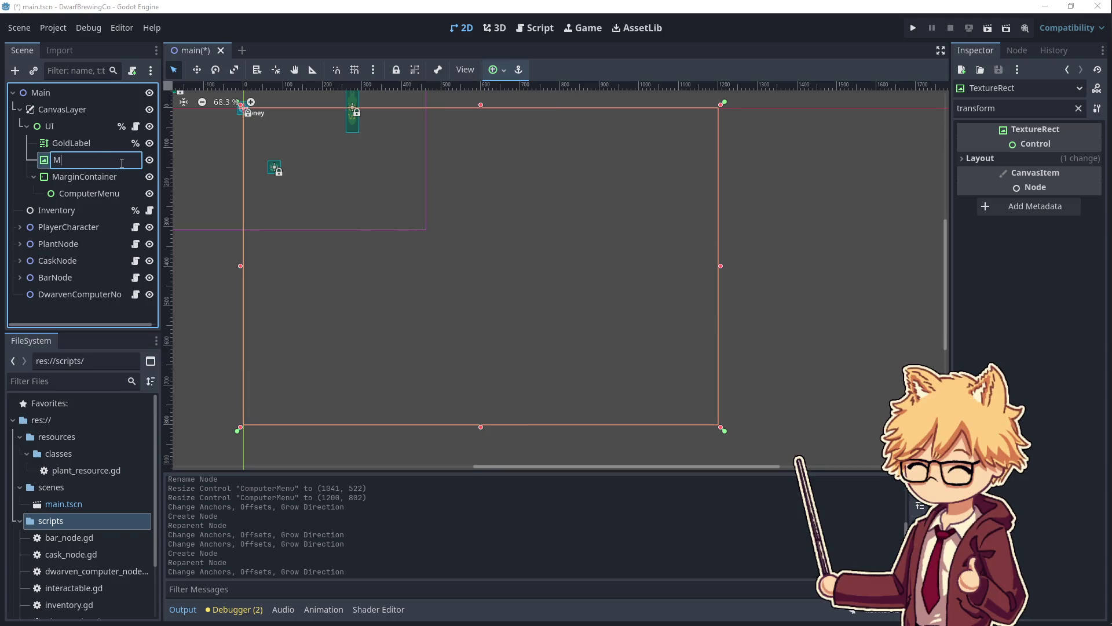
{"action": "type", "text": "nd"}
{"action": "key", "text": "Return"}
Step: Rename the ComputerMenu node to Control
{"action": "left_click", "coordinate": [76, 179]}
{"action": "left_click", "coordinate": [84, 193]}
{"action": "left_click", "coordinate": [95, 176]}
{"action": "left_click", "coordinate": [96, 190]}
{"action": "left_click", "coordinate": [94, 177]}
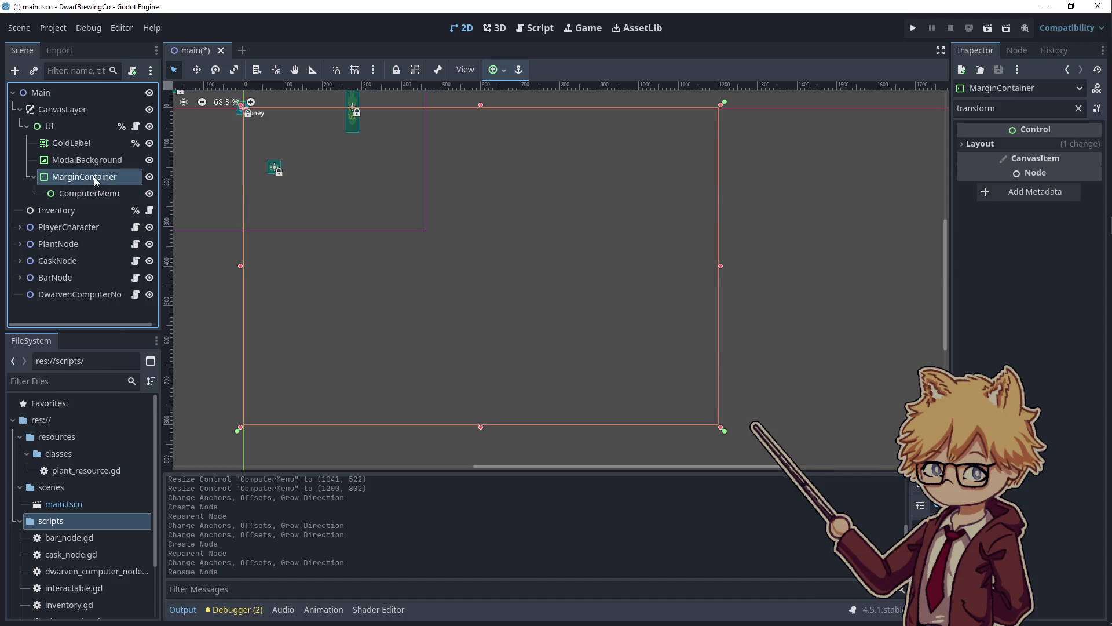
{"action": "double_click", "coordinate": [92, 178]}
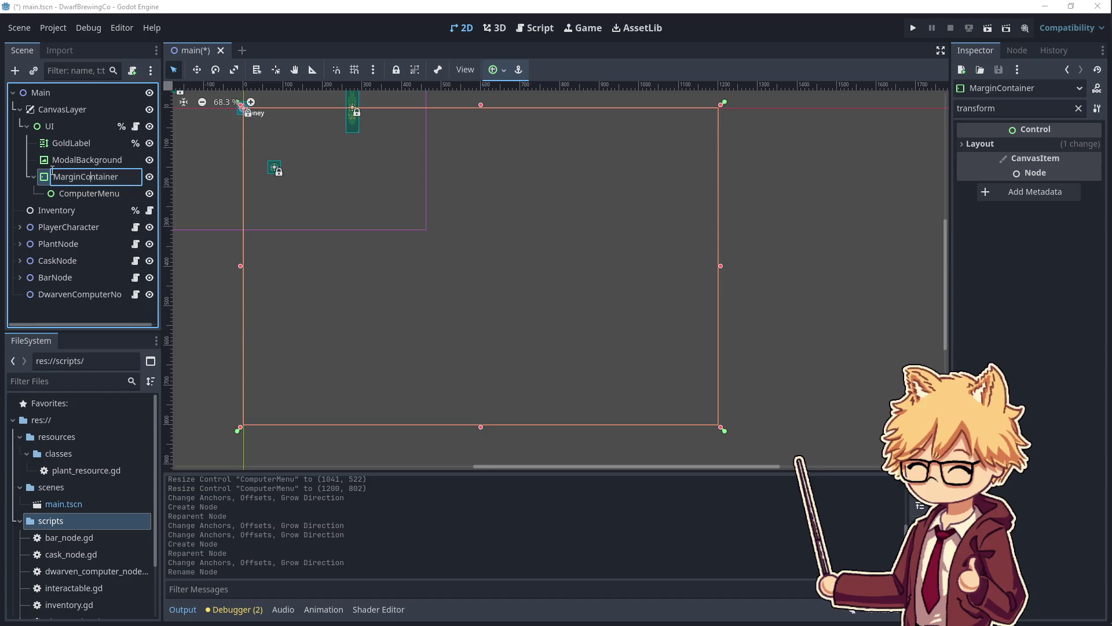
{"action": "left_click", "coordinate": [87, 192]}
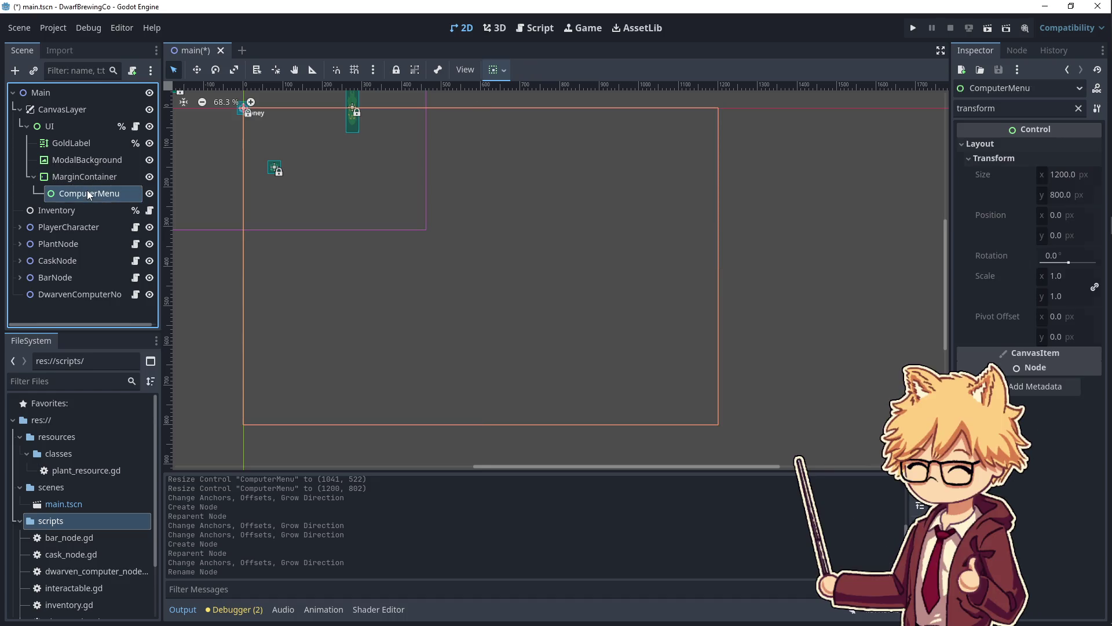
{"action": "double_click", "coordinate": [90, 195]}
{"action": "type", "text": "Cio"}
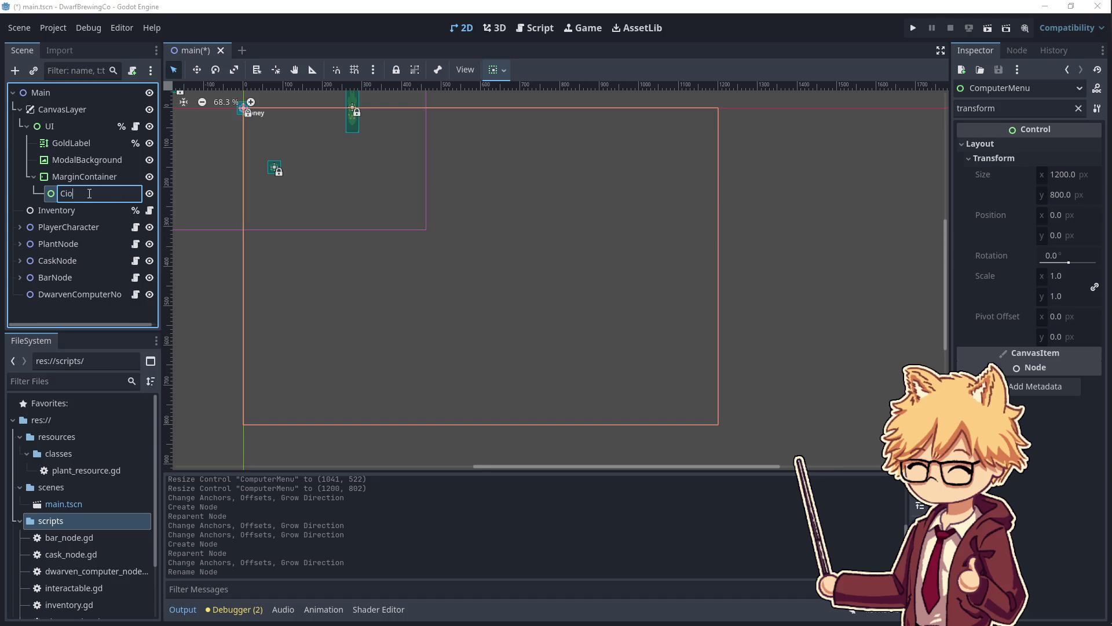
{"action": "key", "text": "BackSpace"}
{"action": "type", "text": "opn"}
{"action": "key", "text": "BackSpace"}
{"action": "type", "text": "ntrol"}
{"action": "key", "text": "Return"}
Step: Rename MarginContainer to ComputerMenuContainer and open the ui.gd script
{"action": "double_click", "coordinate": [92, 178]}
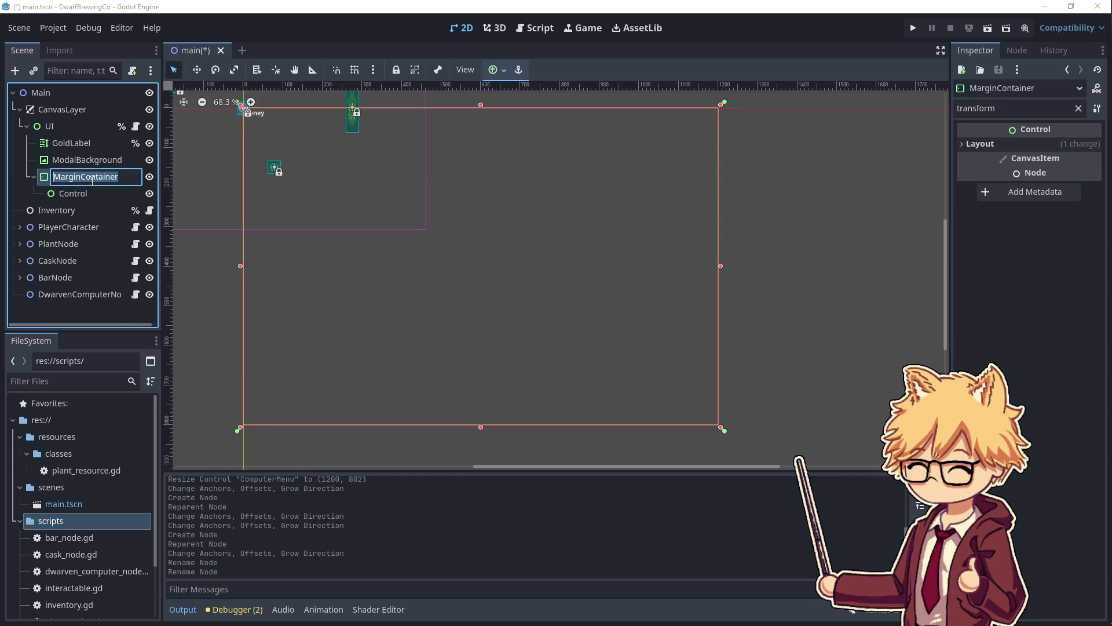
{"action": "type", "text": "ComputerMenu"}
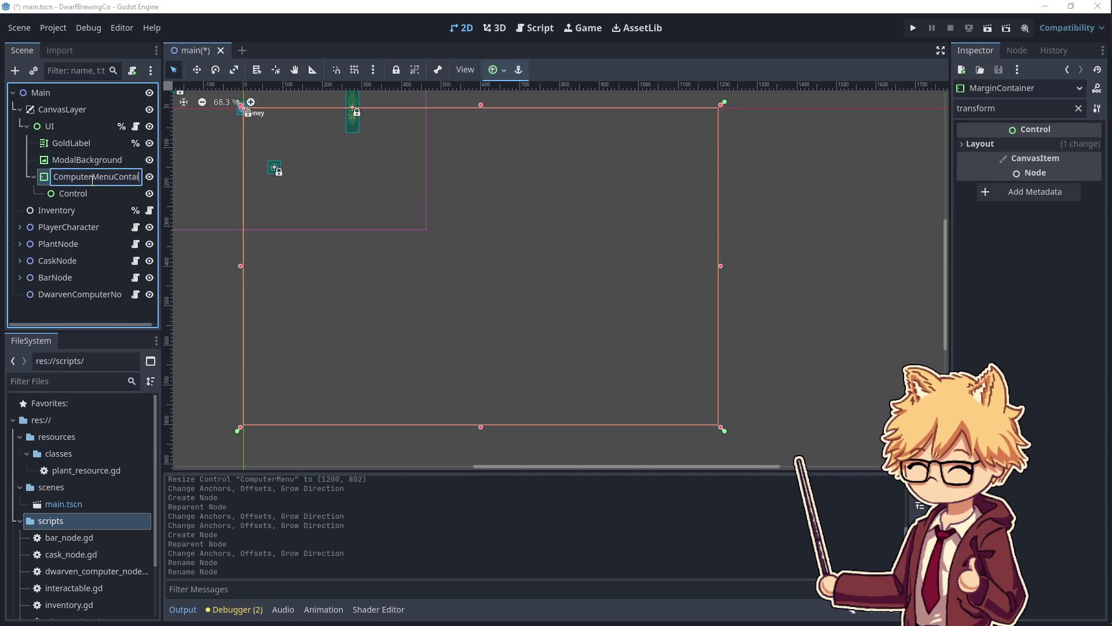
{"action": "type", "text": "ner"}
{"action": "key", "text": "Return"}
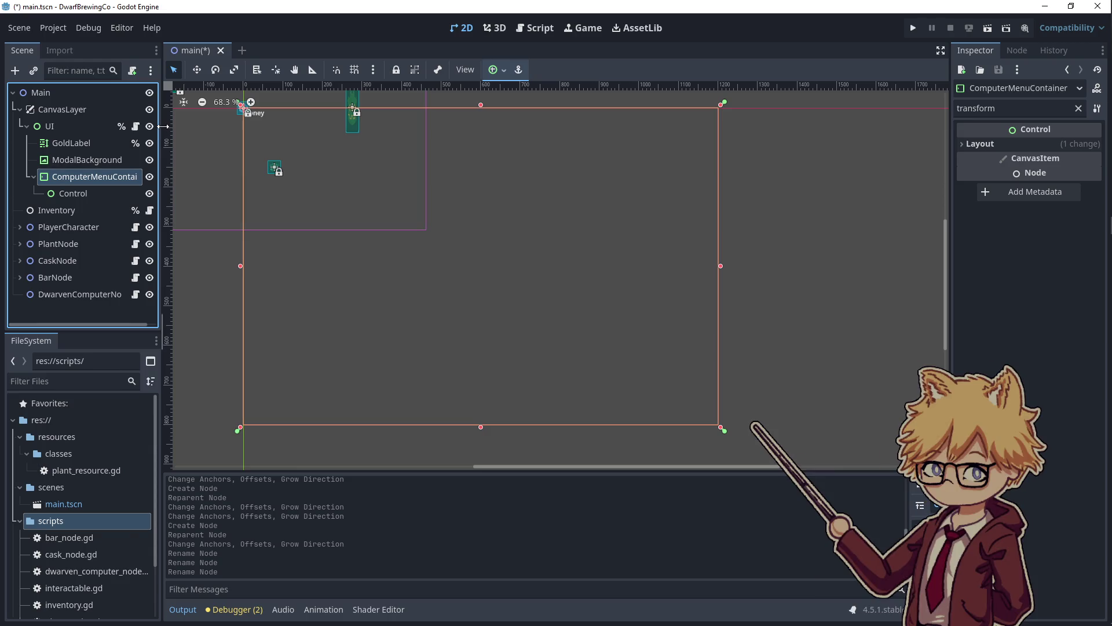
{"action": "left_click_drag", "start_coordinate": [163, 127], "coordinate": [231, 127]}
{"action": "left_click", "coordinate": [205, 127]}
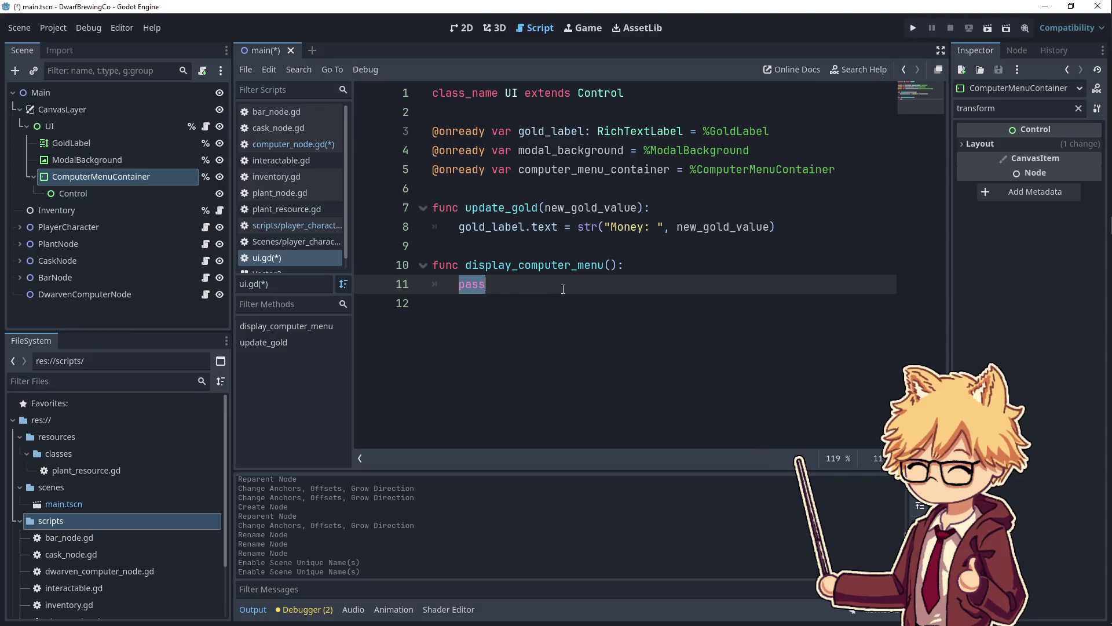
Step: Replace pass in display_computer_menu with modal_background, copied from line 4
{"action": "double_click", "coordinate": [551, 150]}
{"action": "key", "text": "ctrl+c"}
{"action": "double_click", "coordinate": [472, 284]}
{"action": "key", "text": "ctrl+v"}
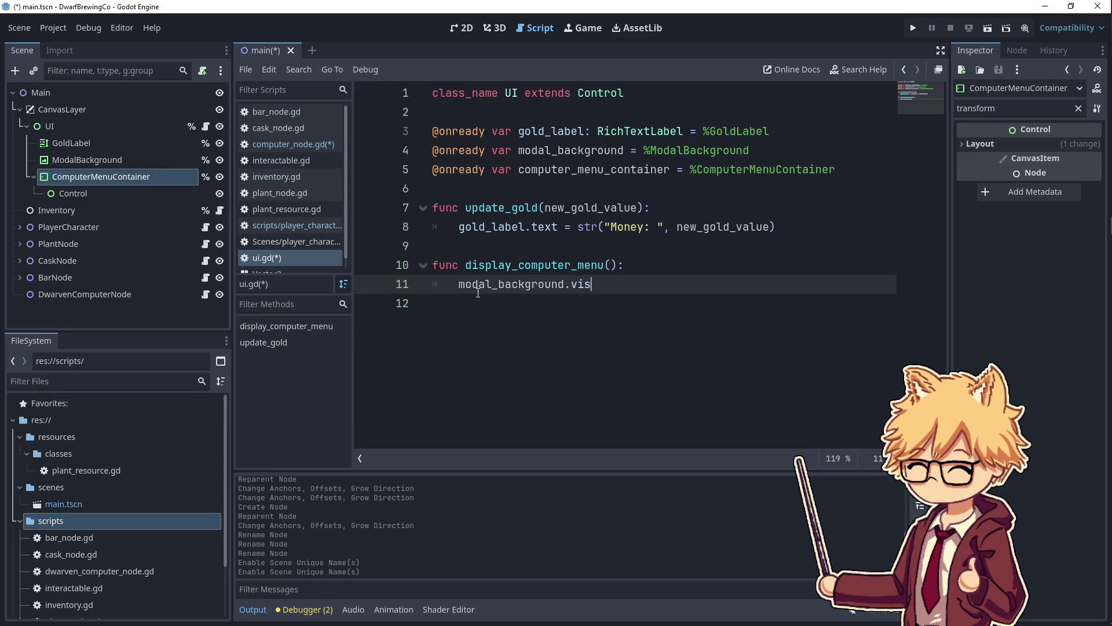
Step: Test-run the project, stop it, then select DwarvenComputerNode in the 2D view
{"action": "left_click", "coordinate": [913, 28]}
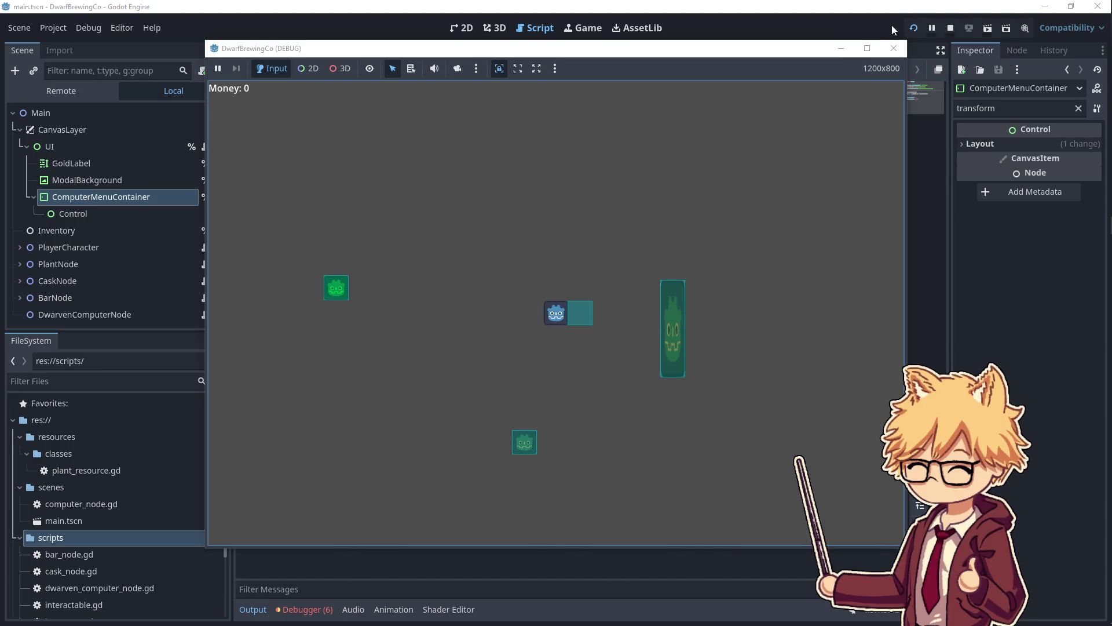
{"action": "left_click", "coordinate": [893, 48]}
{"action": "left_click", "coordinate": [84, 294]}
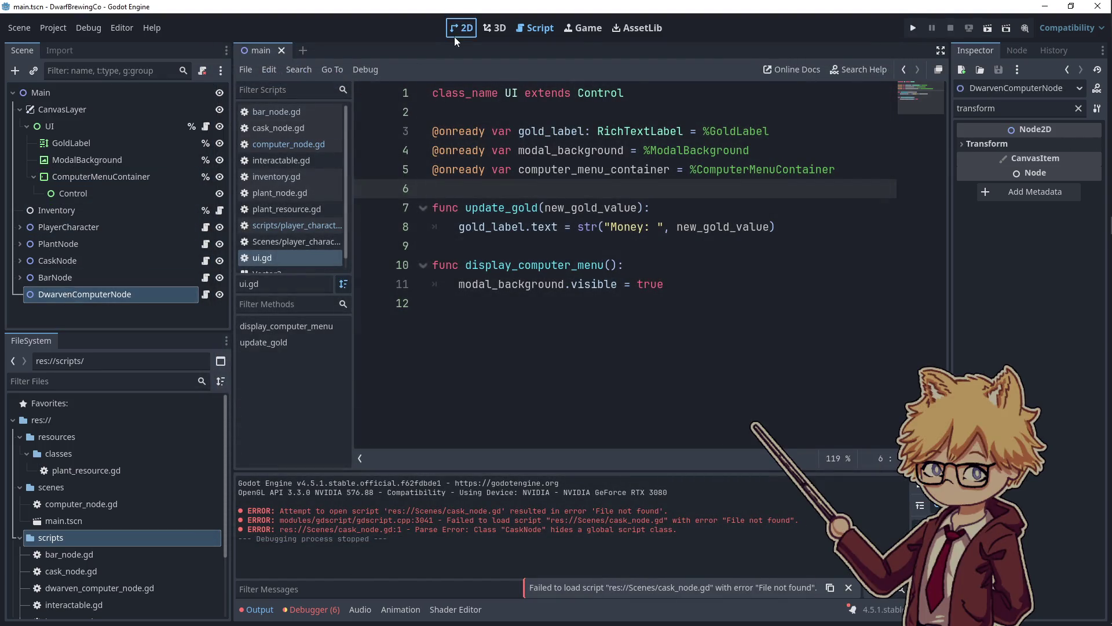
{"action": "left_click", "coordinate": [458, 29]}
Step: Add a Sprite2D child to DwarvenComputerNode and give it the icon.svg texture
{"action": "key", "text": "f"}
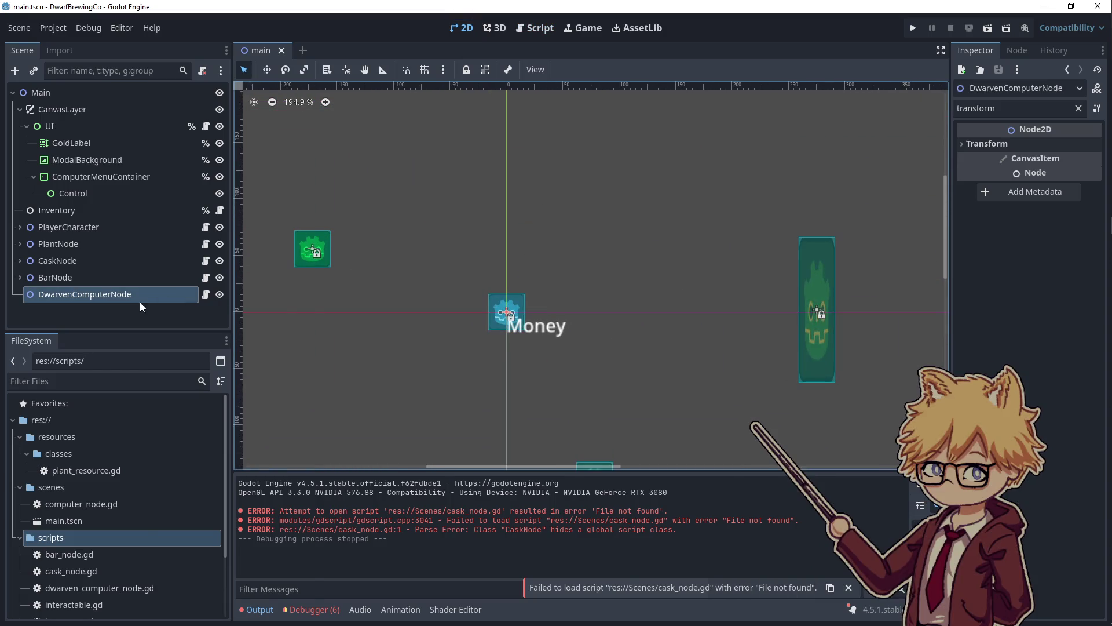
{"action": "right_click", "coordinate": [137, 297]}
{"action": "left_click", "coordinate": [192, 240]}
{"action": "type", "text": "sprite"}
{"action": "key", "text": "Return"}
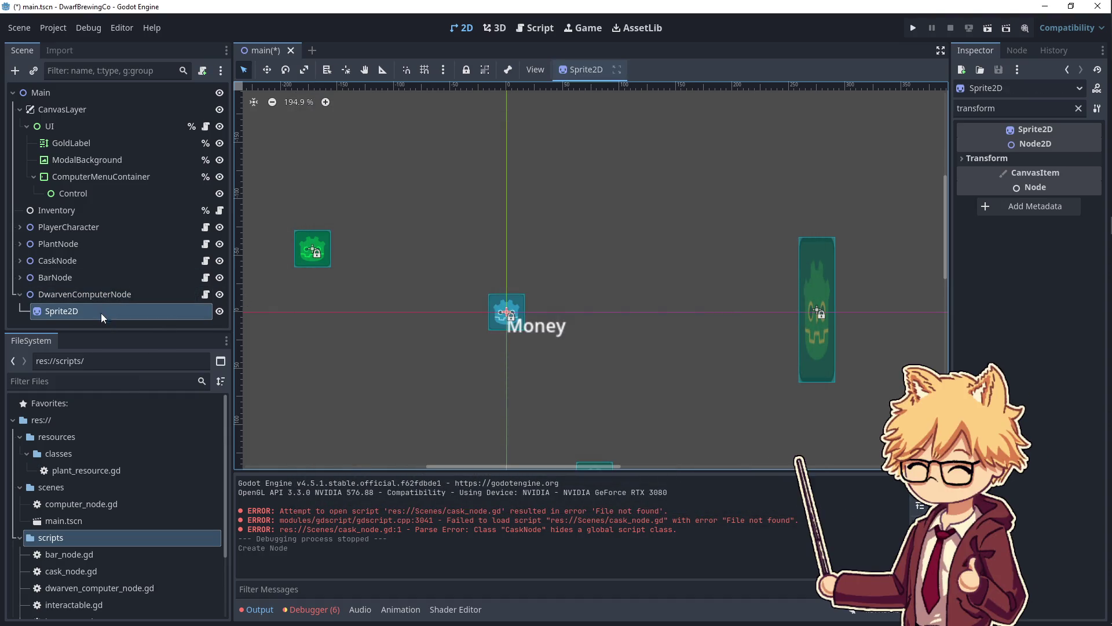
{"action": "scroll", "coordinate": [66, 457], "scroll_direction": "down", "scroll_amount": 3}
{"action": "mouse_move", "coordinate": [55, 606]}
{"action": "left_mouse_down"}
{"action": "mouse_move", "coordinate": [115, 389]}
{"action": "mouse_move", "coordinate": [92, 316]}
{"action": "mouse_move", "coordinate": [104, 313]}
{"action": "left_mouse_up"}
Step: Set the sprite's linked Scale to 0.25 on both axes
{"action": "left_click", "coordinate": [1043, 158]}
{"action": "left_click", "coordinate": [1077, 108]}
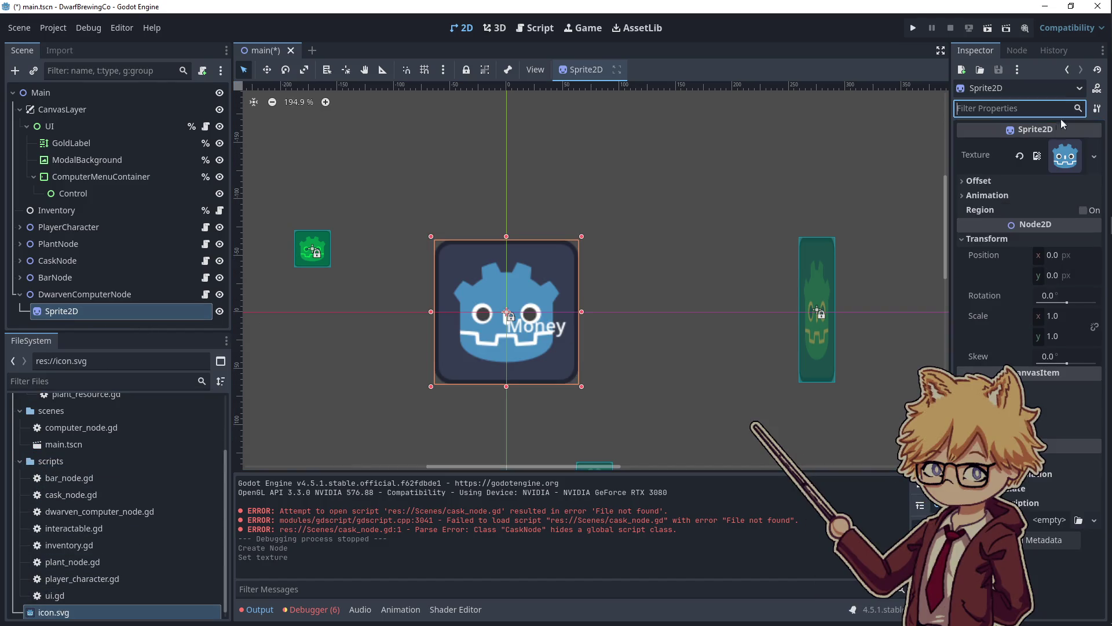
{"action": "type", "text": "sca"}
{"action": "left_click", "coordinate": [1065, 175]}
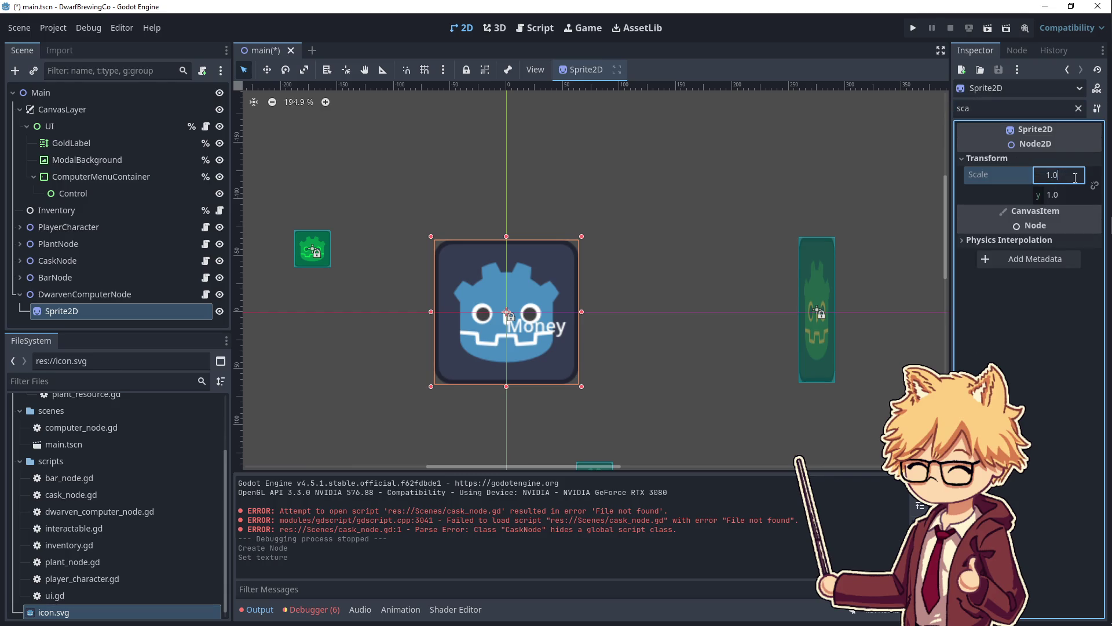
{"action": "key", "text": "Tab"}
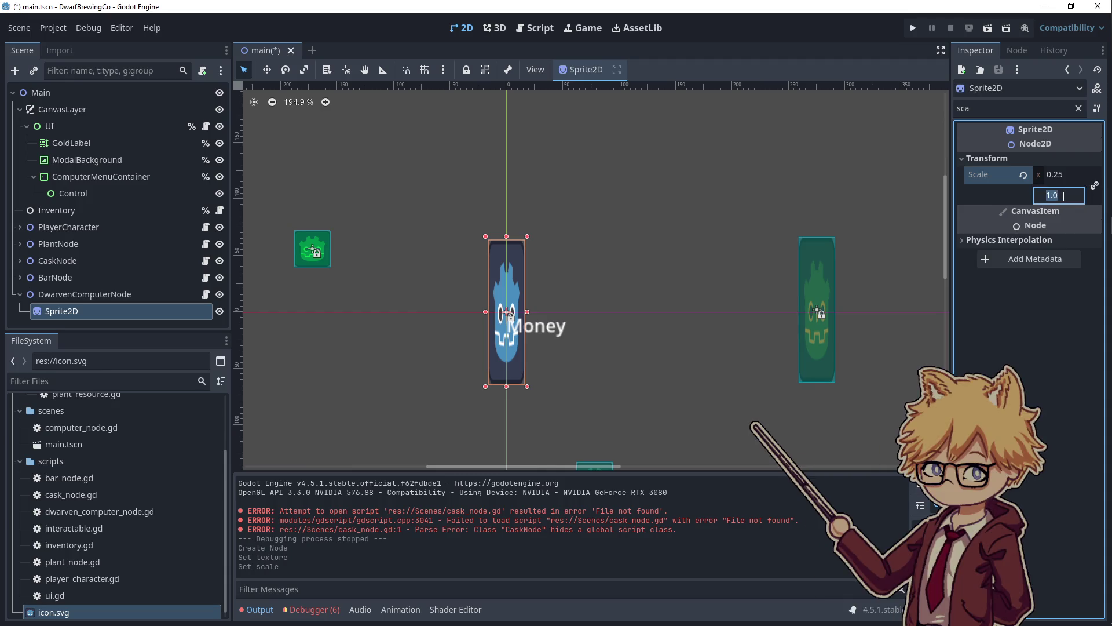
{"action": "key", "text": "Escape"}
{"action": "left_click", "coordinate": [1026, 176]}
{"action": "left_click", "coordinate": [1072, 176]}
{"action": "type", "text": "0.25"}
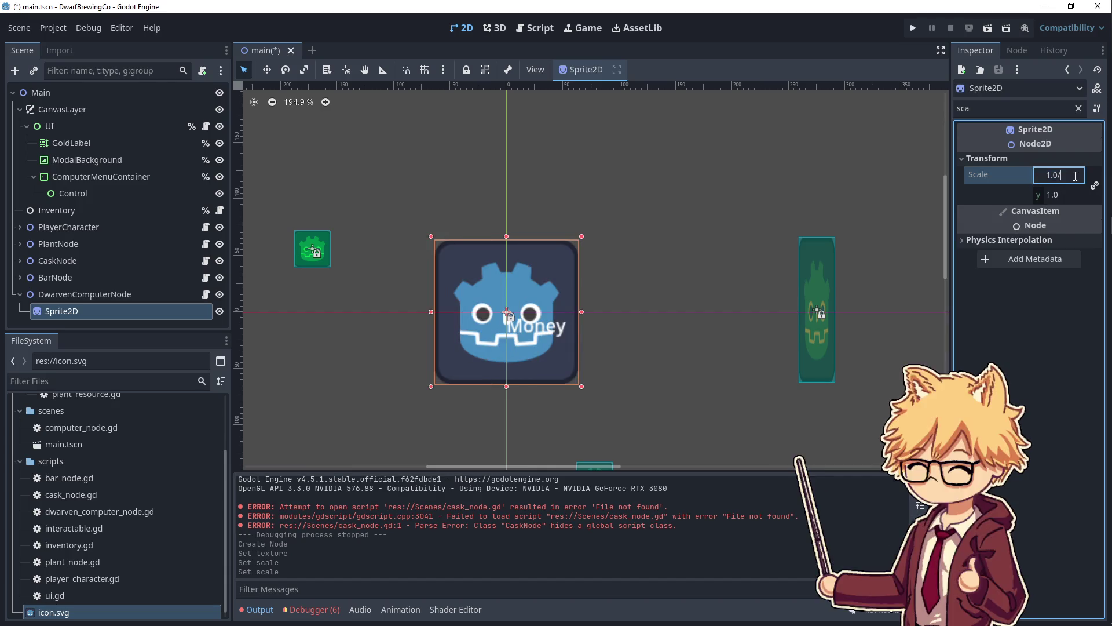
{"action": "key", "text": "Tab"}
Step: Lock the sprite and nudge DwarvenComputerNode slightly up-left
{"action": "left_click", "coordinate": [633, 251]}
{"action": "left_click", "coordinate": [516, 306]}
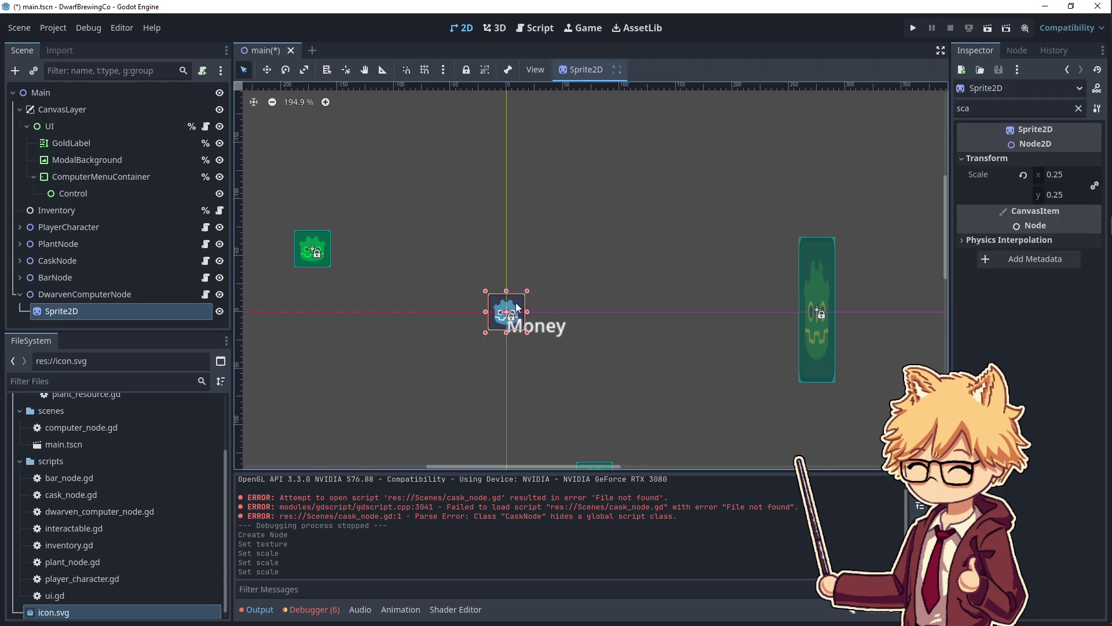
{"action": "left_click", "coordinate": [466, 69]}
{"action": "mouse_move", "coordinate": [503, 311]}
{"action": "left_mouse_down"}
{"action": "mouse_move", "coordinate": [679, 156]}
{"action": "mouse_move", "coordinate": [686, 129]}
{"action": "mouse_move", "coordinate": [558, 285]}
{"action": "mouse_move", "coordinate": [538, 256]}
{"action": "left_mouse_up"}
{"action": "right_click", "coordinate": [103, 298]}
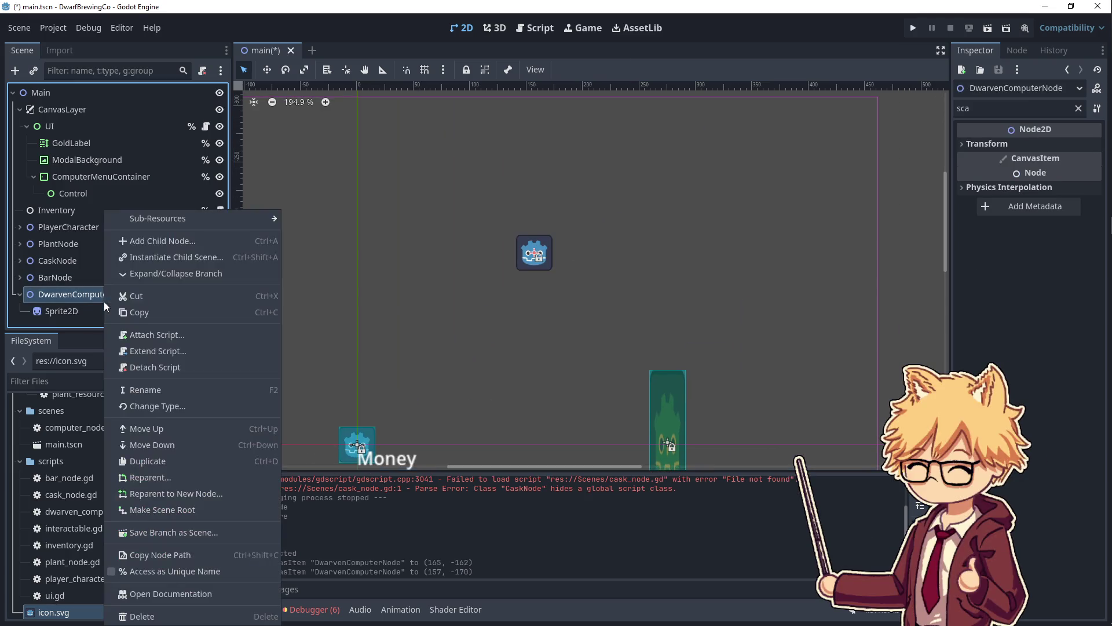
Step: Add an Area2D child to DwarvenComputerNode with a CollisionShape2D under it
{"action": "left_click", "coordinate": [78, 242]}
{"action": "right_click", "coordinate": [96, 300]}
{"action": "left_click", "coordinate": [151, 242]}
{"action": "type", "text": "area"}
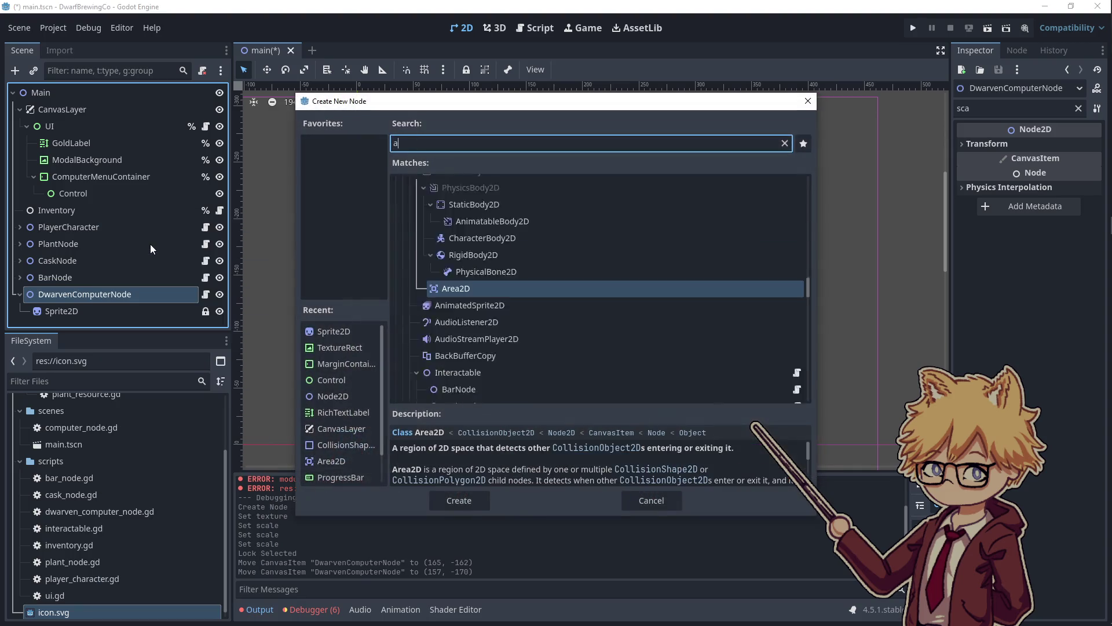
{"action": "key", "text": "Return"}
{"action": "right_click", "coordinate": [100, 316]}
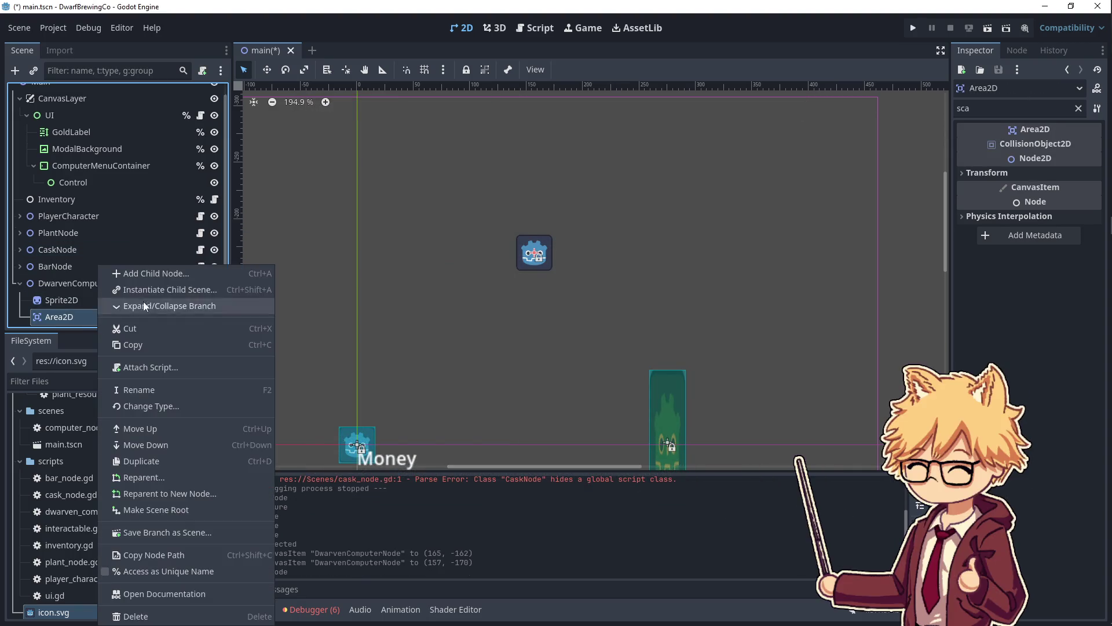
{"action": "left_click", "coordinate": [165, 274]}
{"action": "type", "text": "collision"}
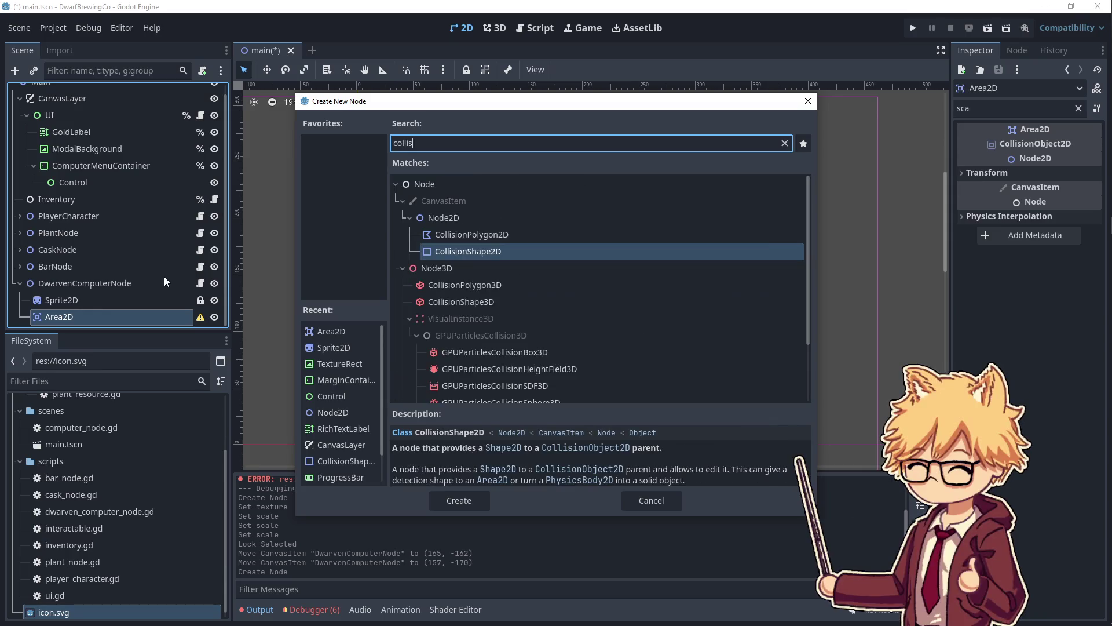
{"action": "key", "text": "Return"}
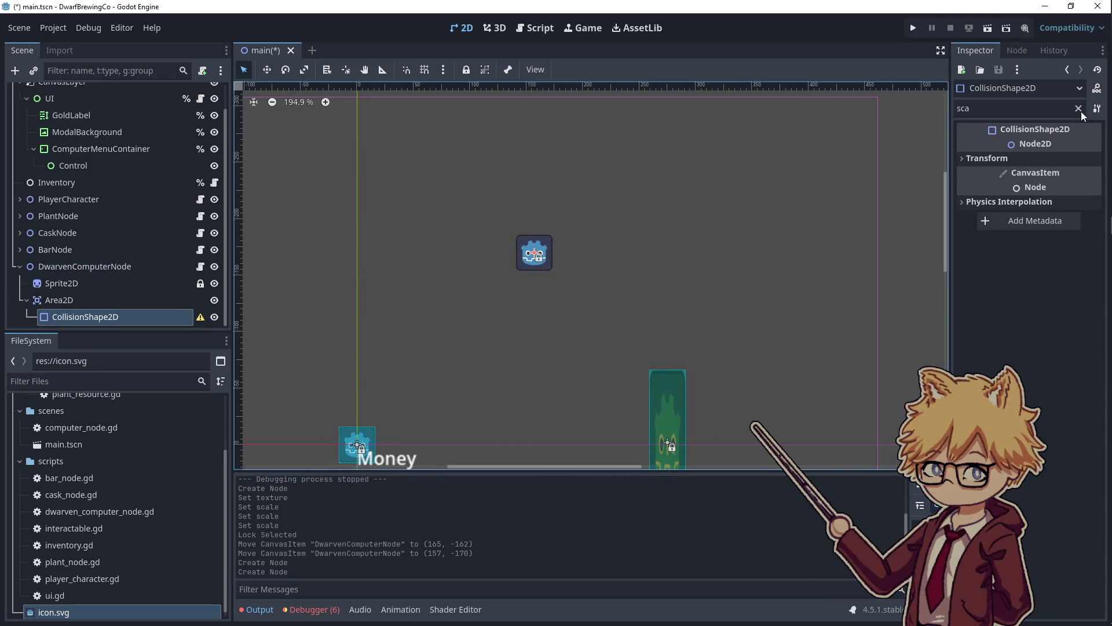
Step: Give the collision a new RectangleShape2D and stretch it to 32×32 over the sprite
{"action": "left_click", "coordinate": [1078, 109]}
{"action": "left_click", "coordinate": [1046, 146]}
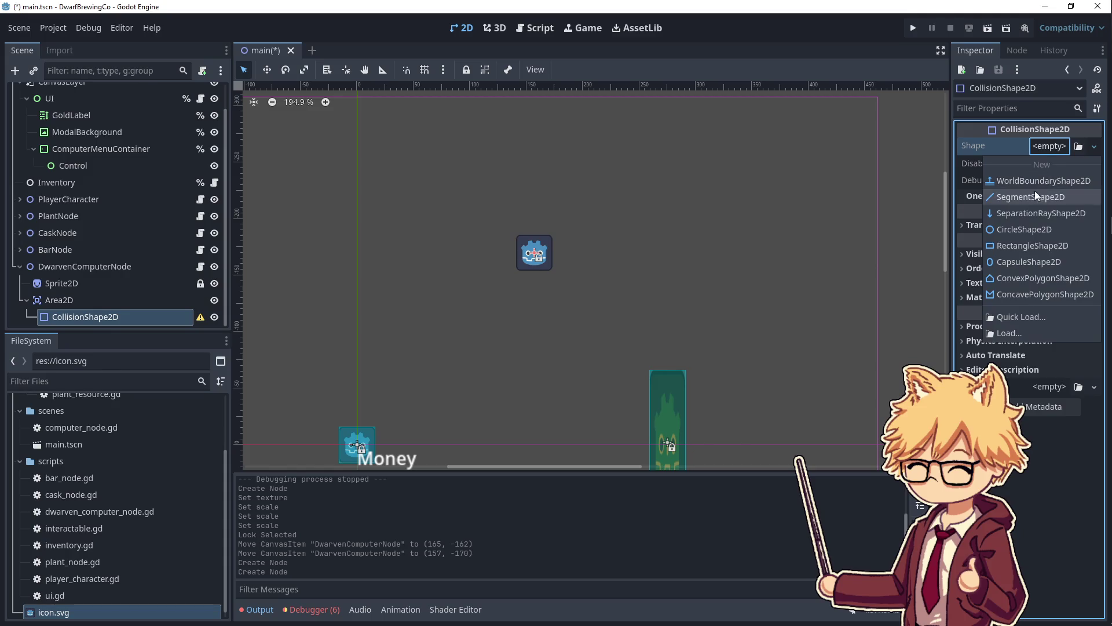
{"action": "left_click", "coordinate": [1031, 246]}
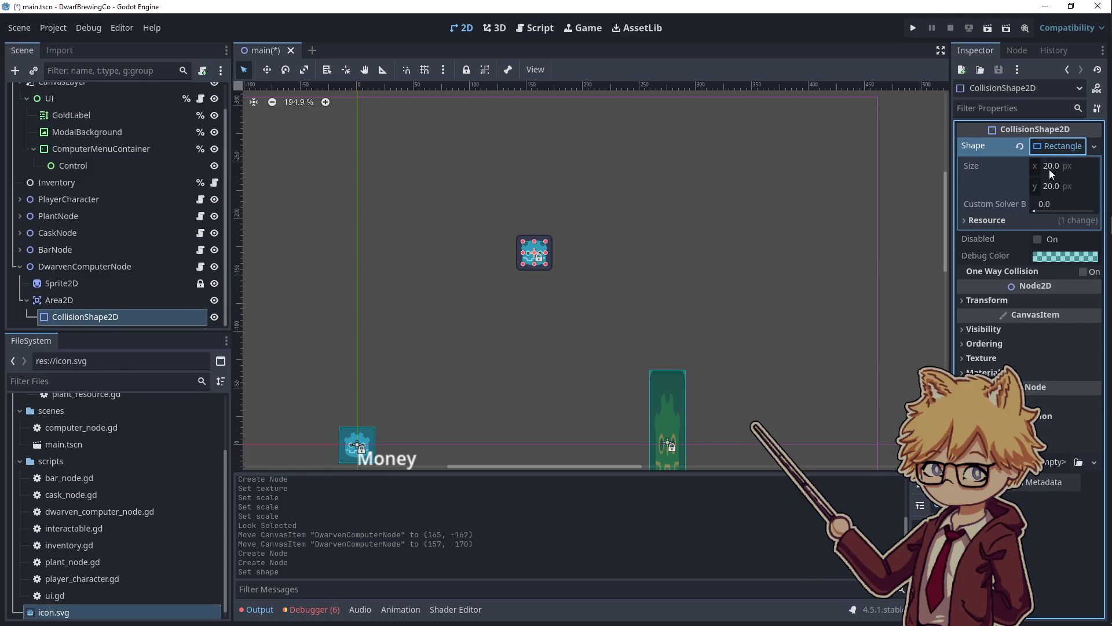
{"action": "scroll", "coordinate": [590, 242], "scroll_direction": "up", "scroll_amount": 3}
{"action": "scroll", "coordinate": [509, 243], "scroll_direction": "up", "scroll_amount": 3}
{"action": "left_click_drag", "start_coordinate": [507, 236], "coordinate": [528, 214]}
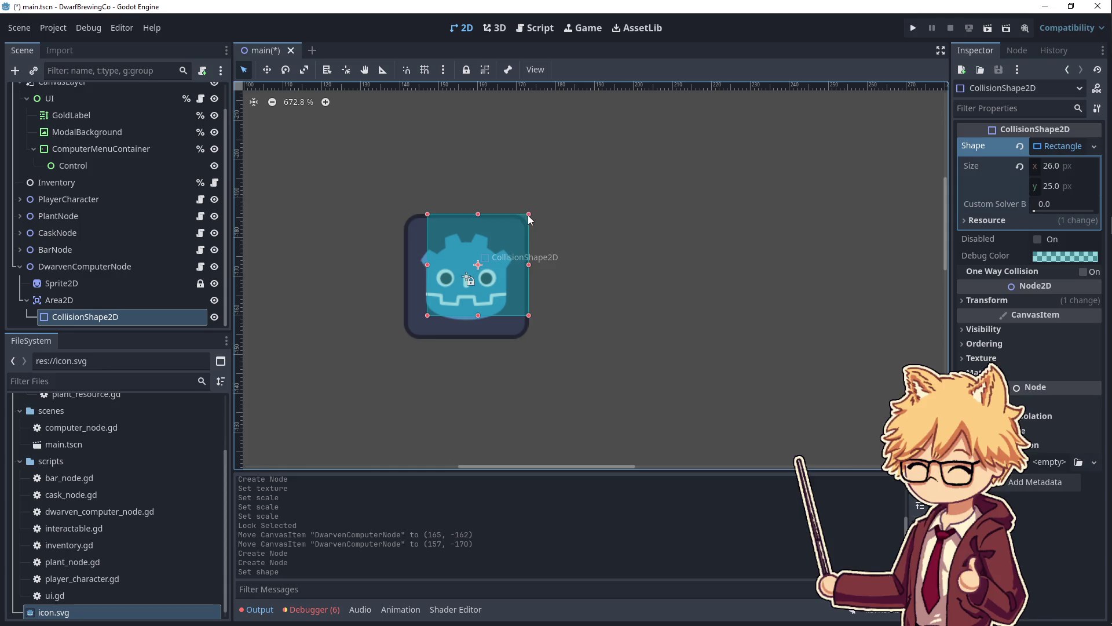
{"action": "left_click_drag", "start_coordinate": [436, 311], "coordinate": [404, 340]}
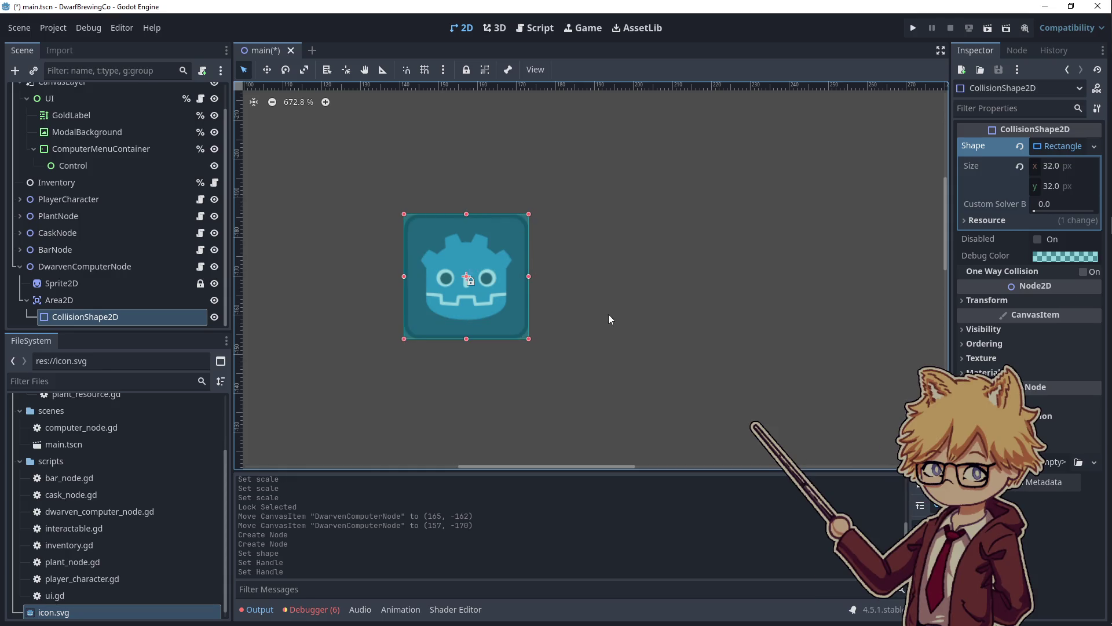
Step: Pan out to view the whole scene and select the ModalBackground node
{"action": "left_click", "coordinate": [608, 315]}
{"action": "scroll", "coordinate": [597, 319], "scroll_direction": "down", "scroll_amount": 3}
{"action": "scroll", "coordinate": [593, 327], "scroll_direction": "down", "scroll_amount": 4}
{"action": "left_click_drag", "start_coordinate": [589, 355], "coordinate": [634, 200]}
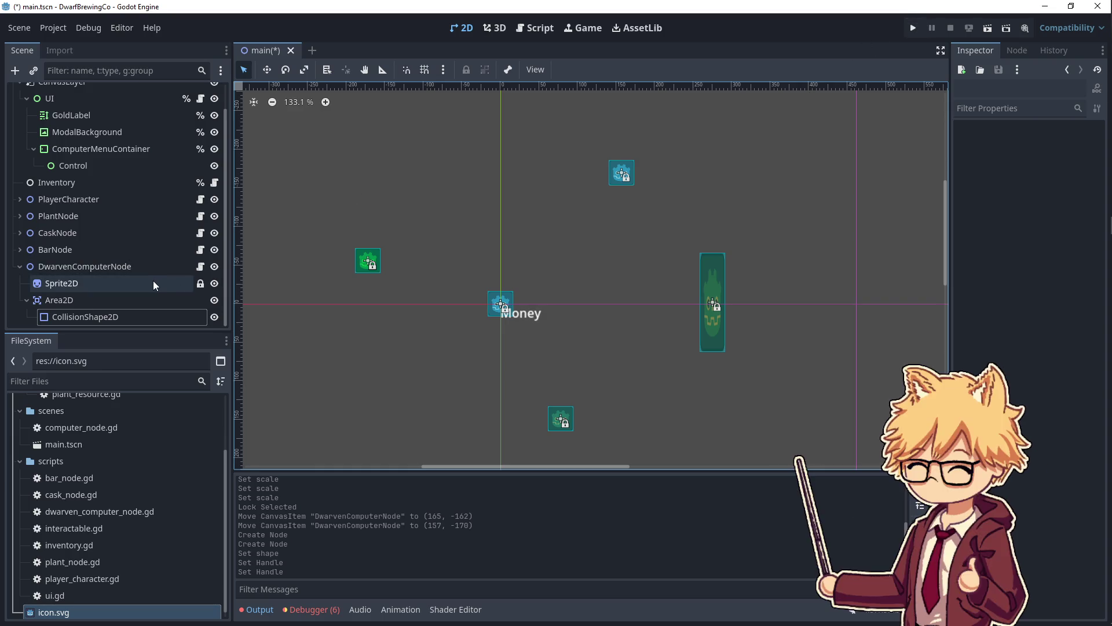
{"action": "scroll", "coordinate": [148, 255], "scroll_direction": "up", "scroll_amount": 2}
{"action": "left_click", "coordinate": [69, 163]}
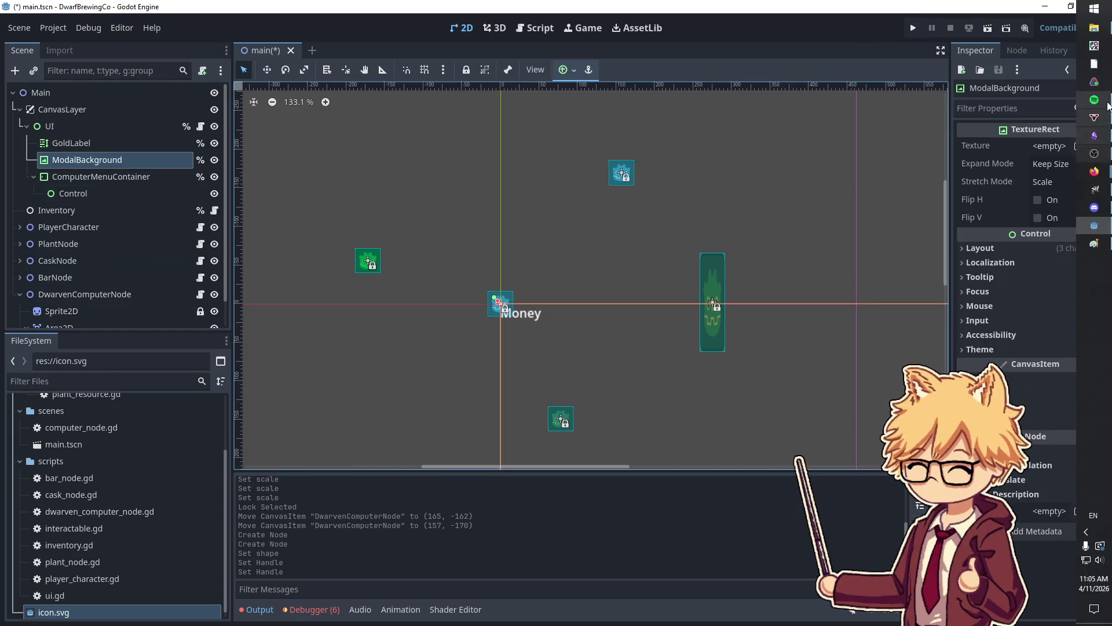
Step: Launch another Godot, filter projects by 'gwj', and open GWJ82, accepting the 4.5 conversion
{"action": "left_click_drag", "start_coordinate": [756, 12], "coordinate": [770, 127]}
{"action": "double_click", "coordinate": [22, 133]}
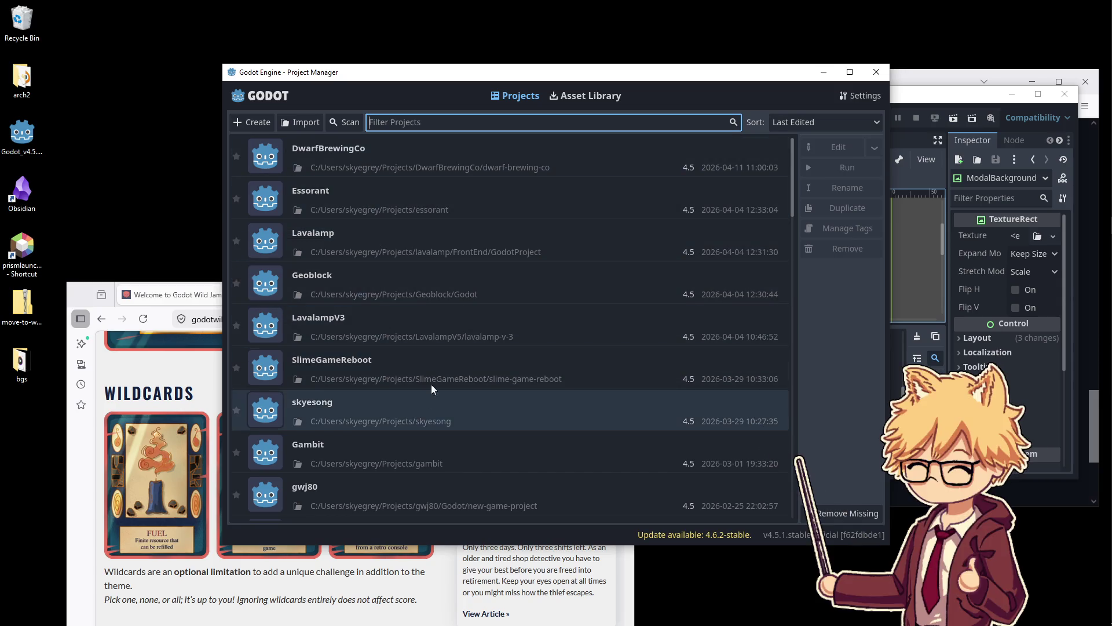
{"action": "scroll", "coordinate": [440, 260], "scroll_direction": "down", "scroll_amount": 3}
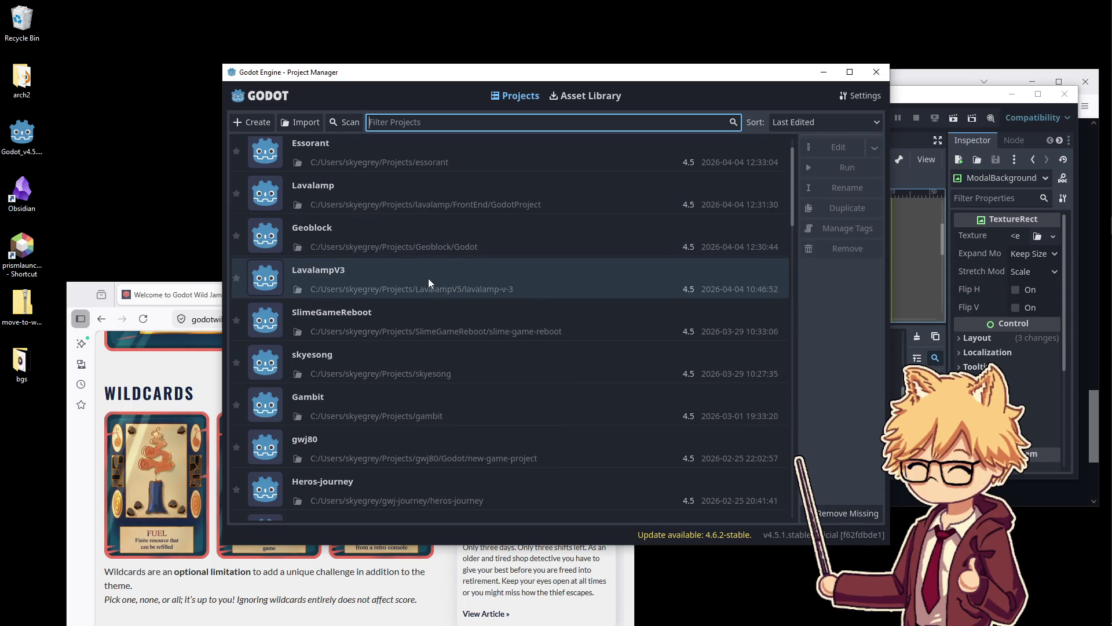
{"action": "scroll", "coordinate": [360, 396], "scroll_direction": "down", "scroll_amount": 3}
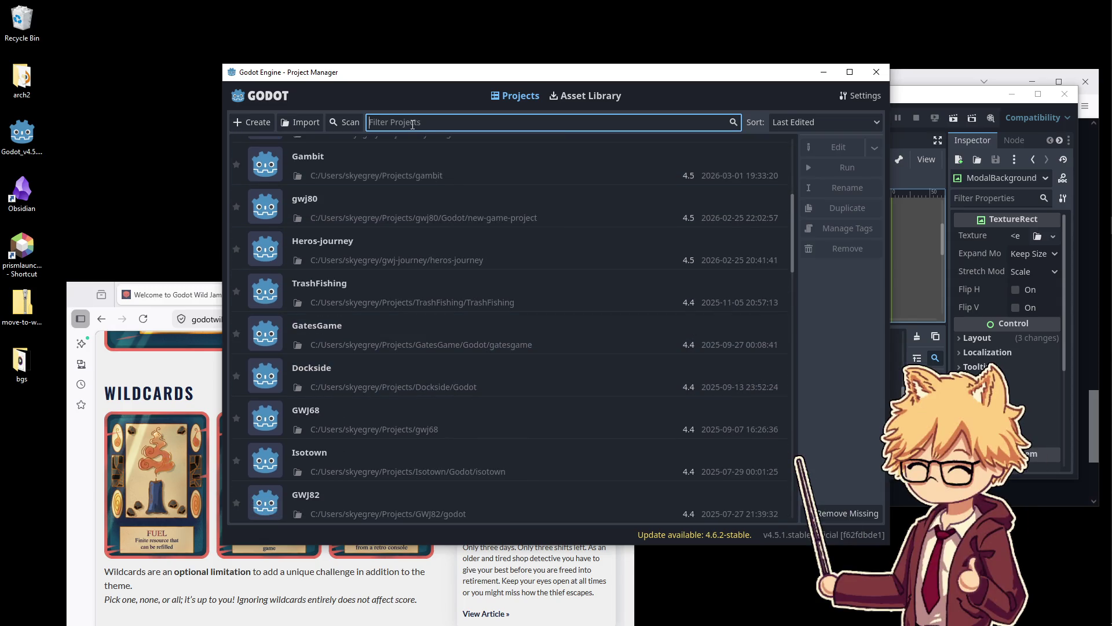
{"action": "type", "text": "gwj"}
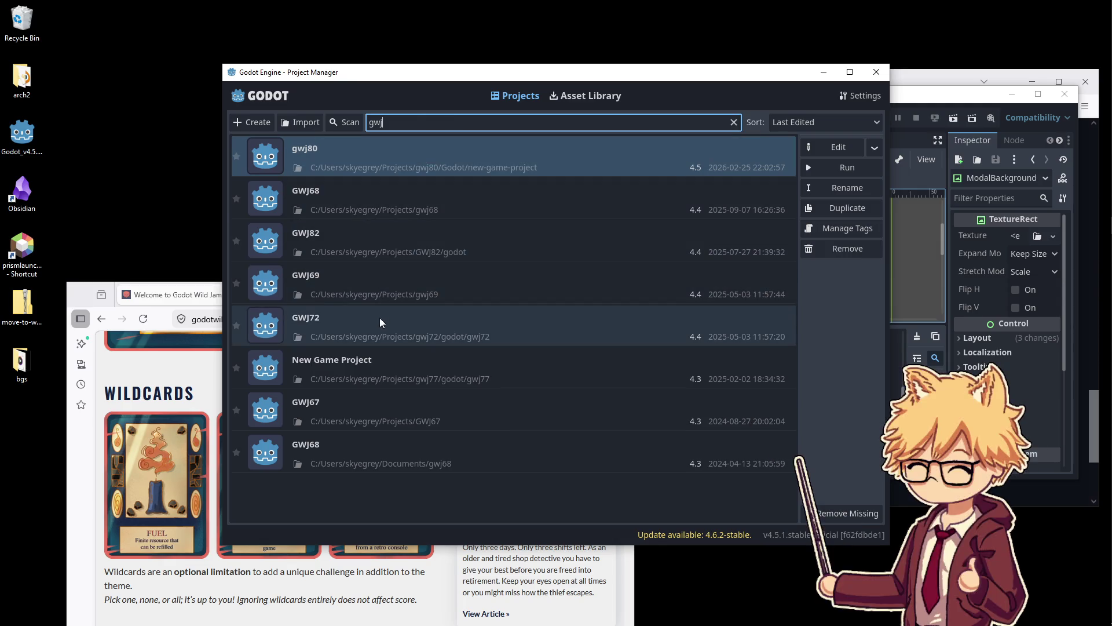
{"action": "double_click", "coordinate": [365, 239]}
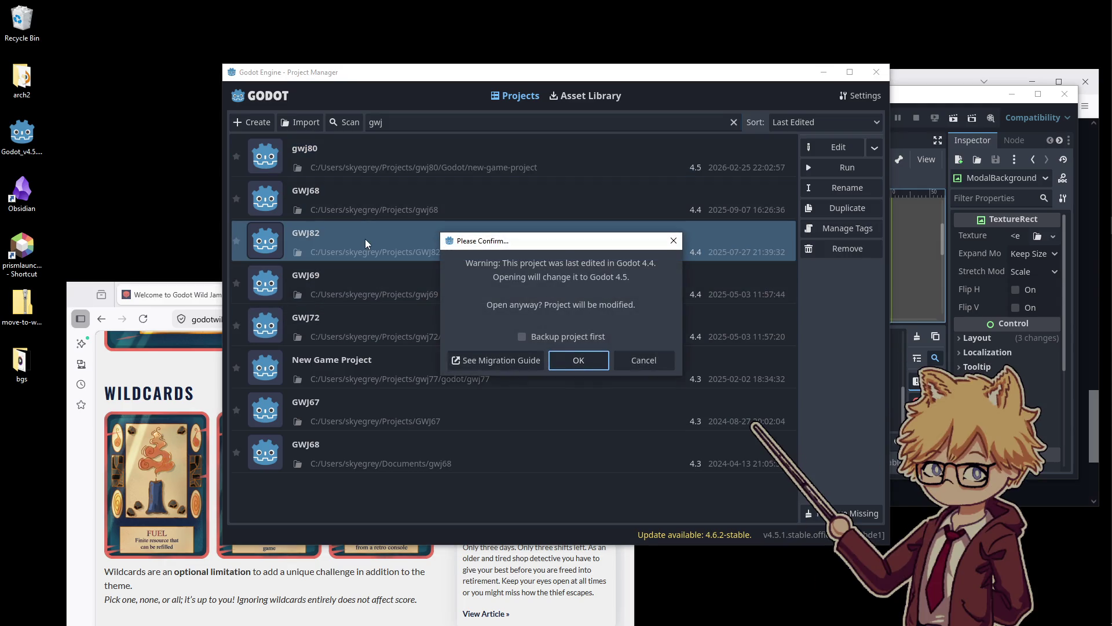
{"action": "left_click", "coordinate": [573, 360]}
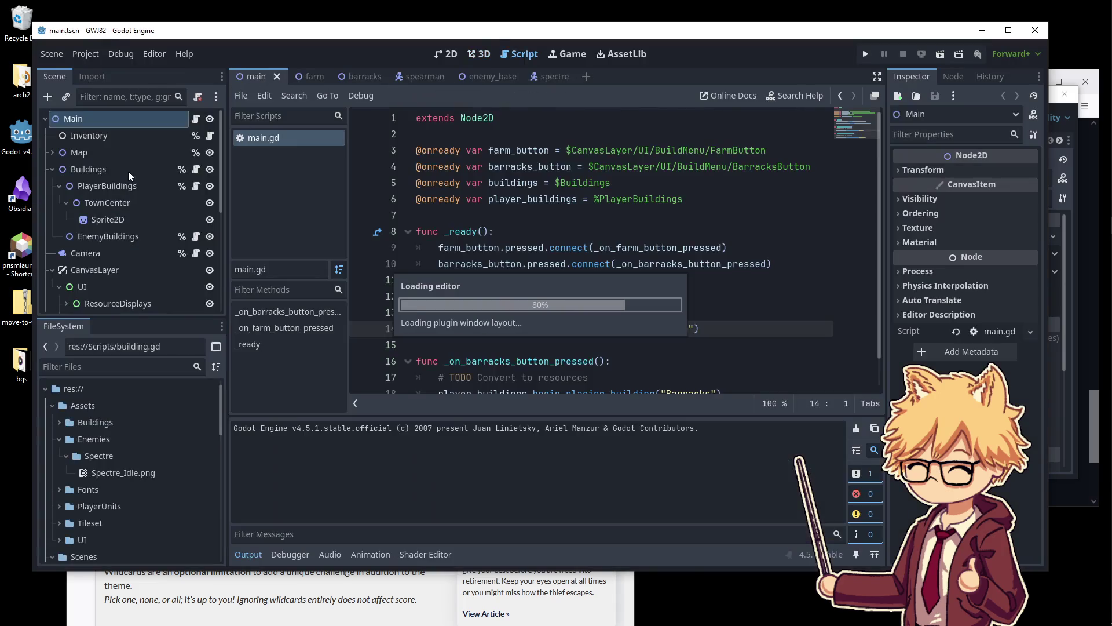
Step: Expand FarmButton in the Scene dock and view main.tscn in the 2D workspace
{"action": "scroll", "coordinate": [126, 255], "scroll_direction": "down", "scroll_amount": 2}
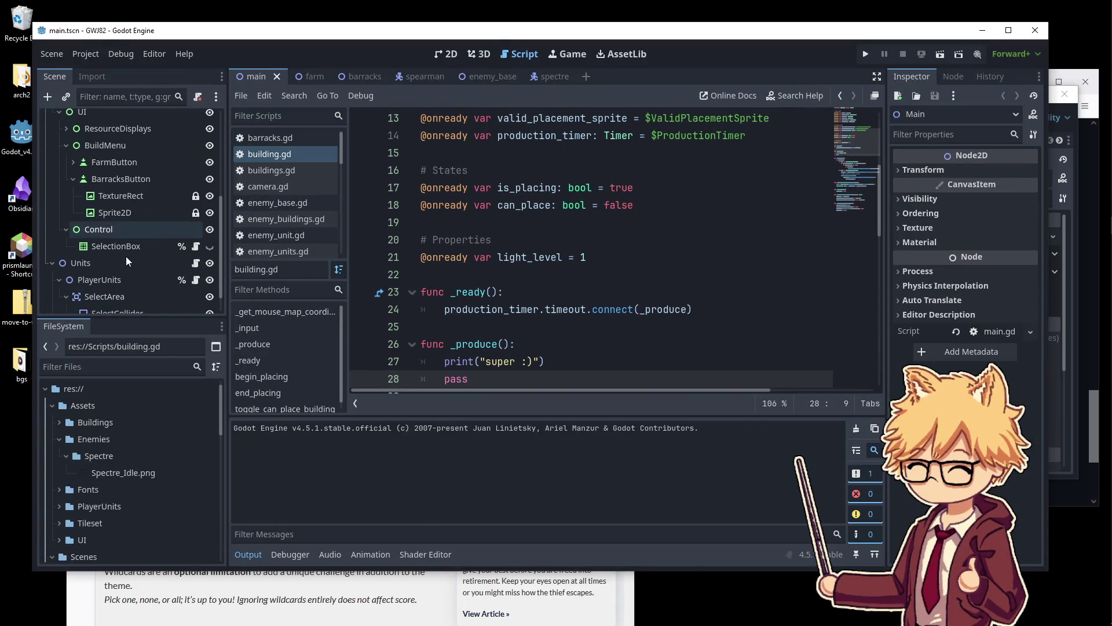
{"action": "scroll", "coordinate": [122, 205], "scroll_direction": "up", "scroll_amount": 2}
{"action": "left_click", "coordinate": [71, 186]}
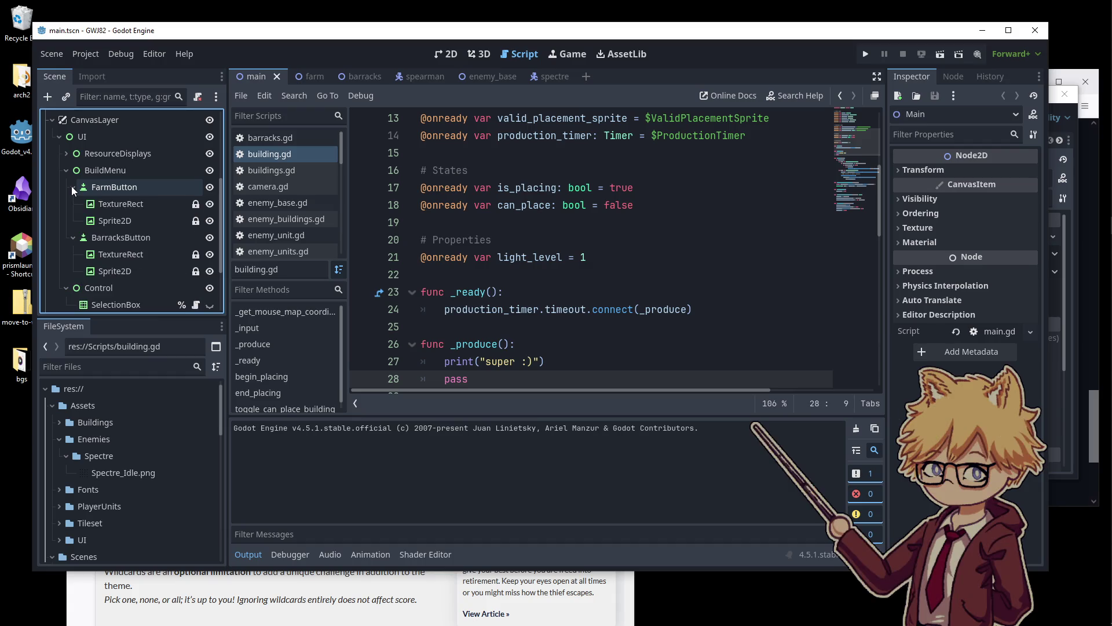
{"action": "left_click", "coordinate": [446, 53]}
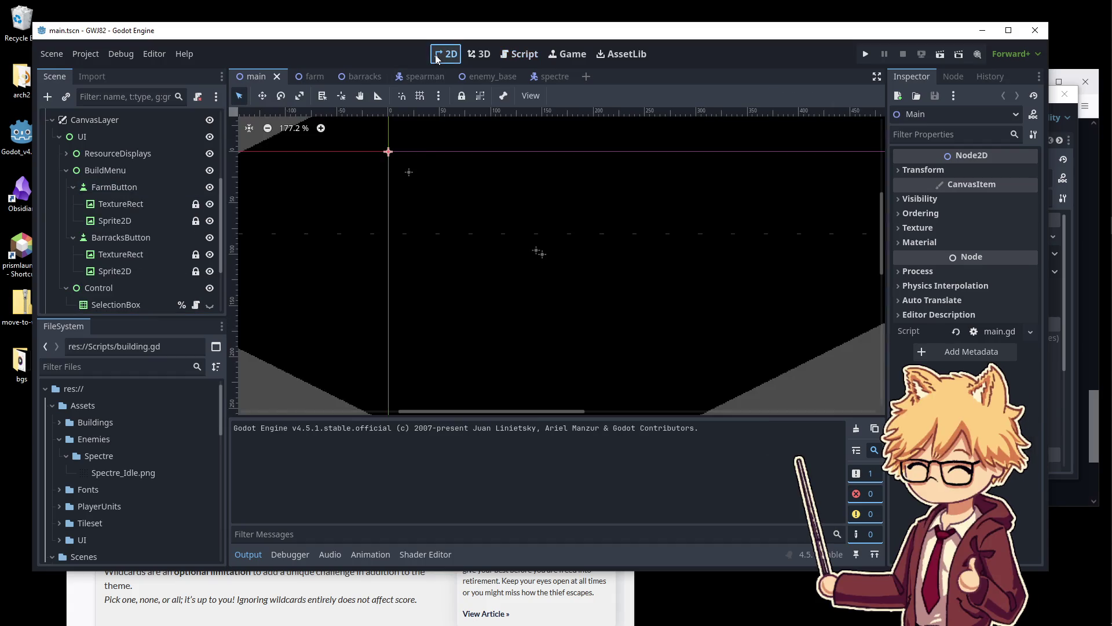
{"action": "scroll", "coordinate": [550, 246], "scroll_direction": "down", "scroll_amount": 3}
{"action": "scroll", "coordinate": [555, 264], "scroll_direction": "up", "scroll_amount": 6}
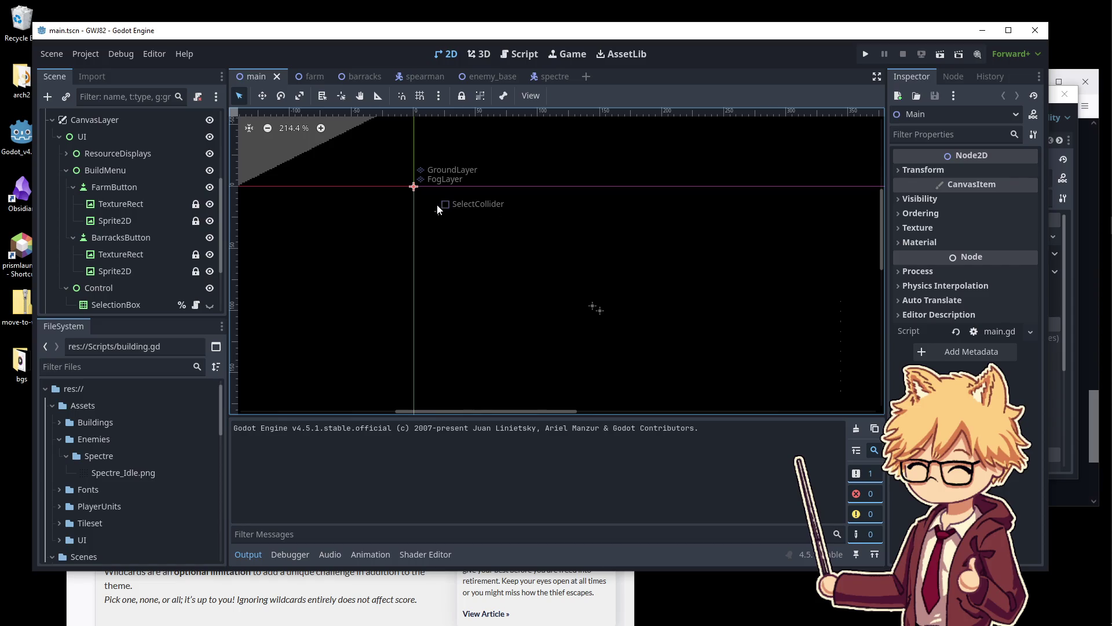
Step: Close the GWJ82 editor and move the DwarfBrewingCo window up-left
{"action": "left_click", "coordinate": [1035, 30]}
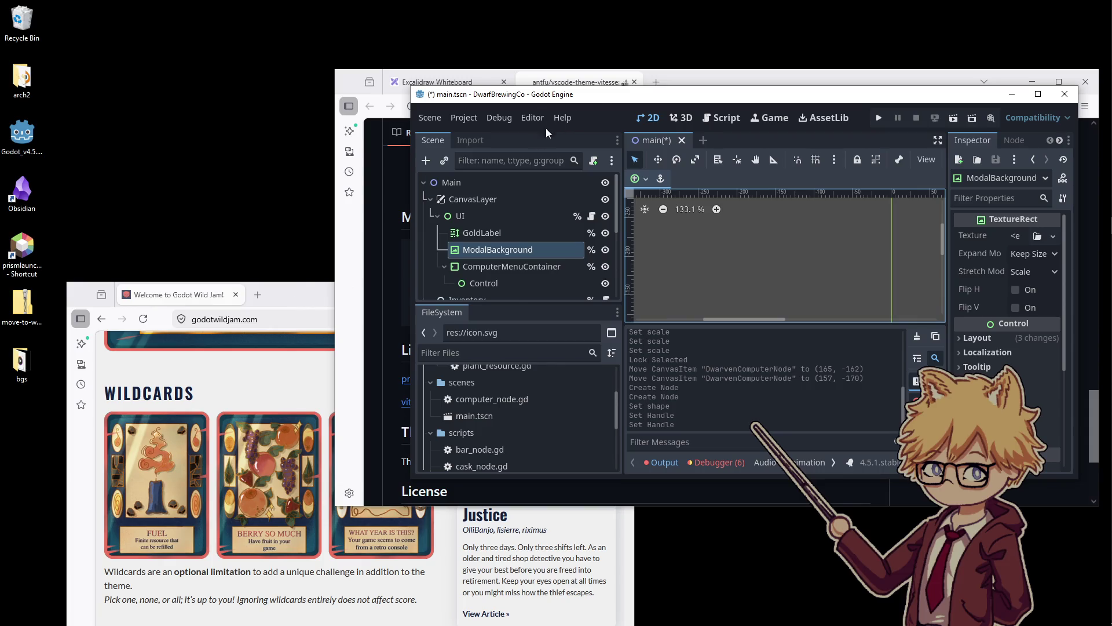
{"action": "left_click_drag", "start_coordinate": [599, 94], "coordinate": [459, 59]}
{"action": "scroll", "coordinate": [573, 313], "scroll_direction": "down", "scroll_amount": 3}
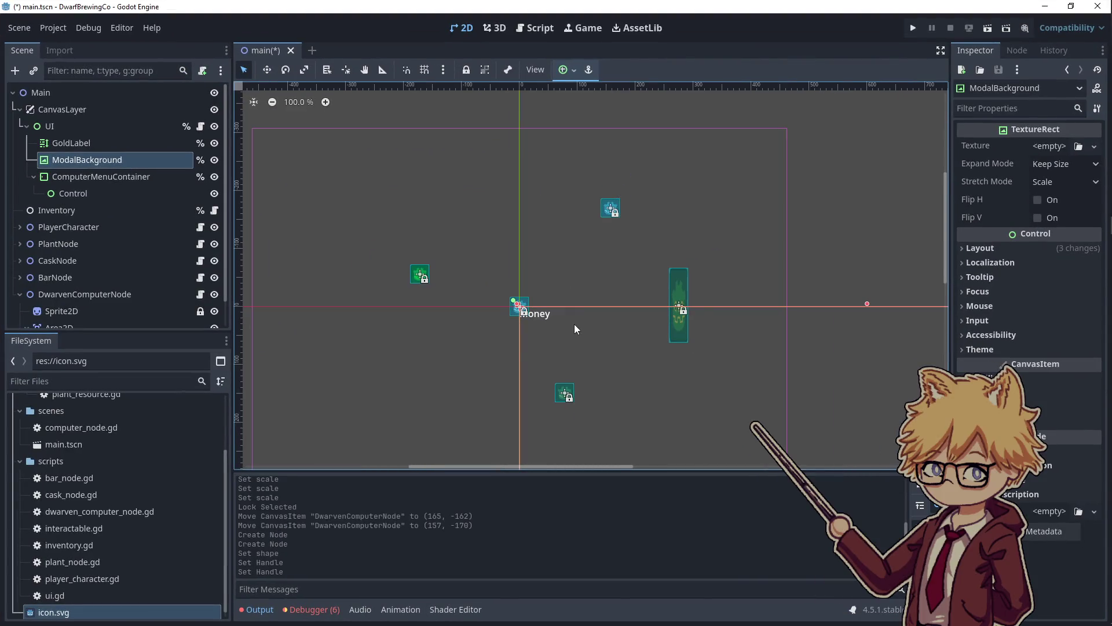
Step: Launch GIMP from the system search
{"action": "key", "text": "super"}
{"action": "type", "text": "gimp"}
{"action": "key", "text": "Return"}
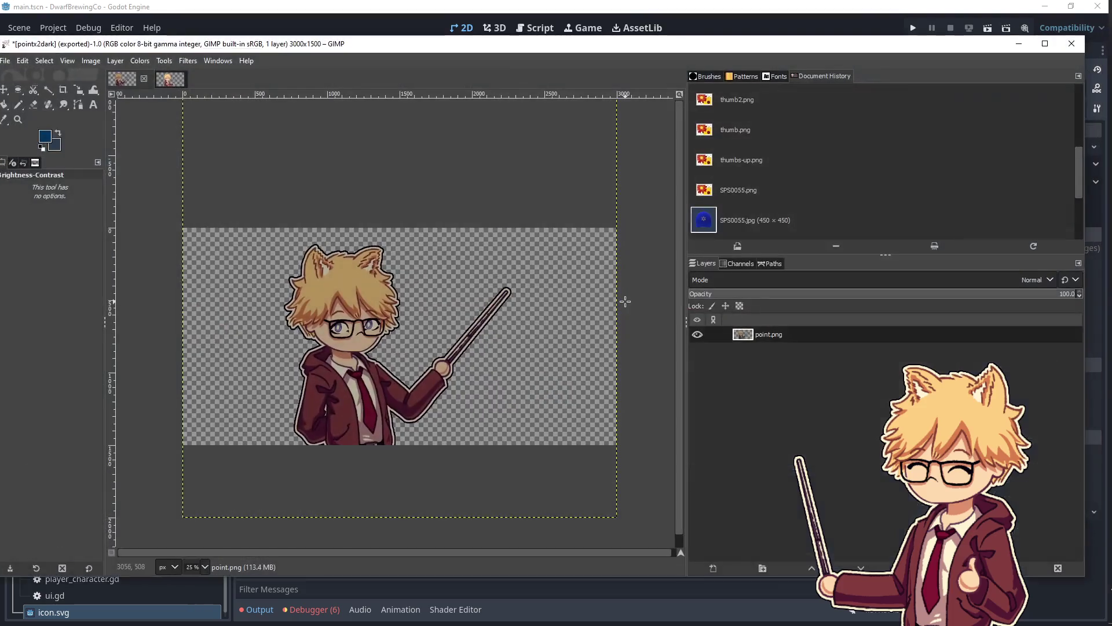
Step: Create a new 640×640 image
{"action": "left_click", "coordinate": [5, 61]}
{"action": "left_click", "coordinate": [23, 73]}
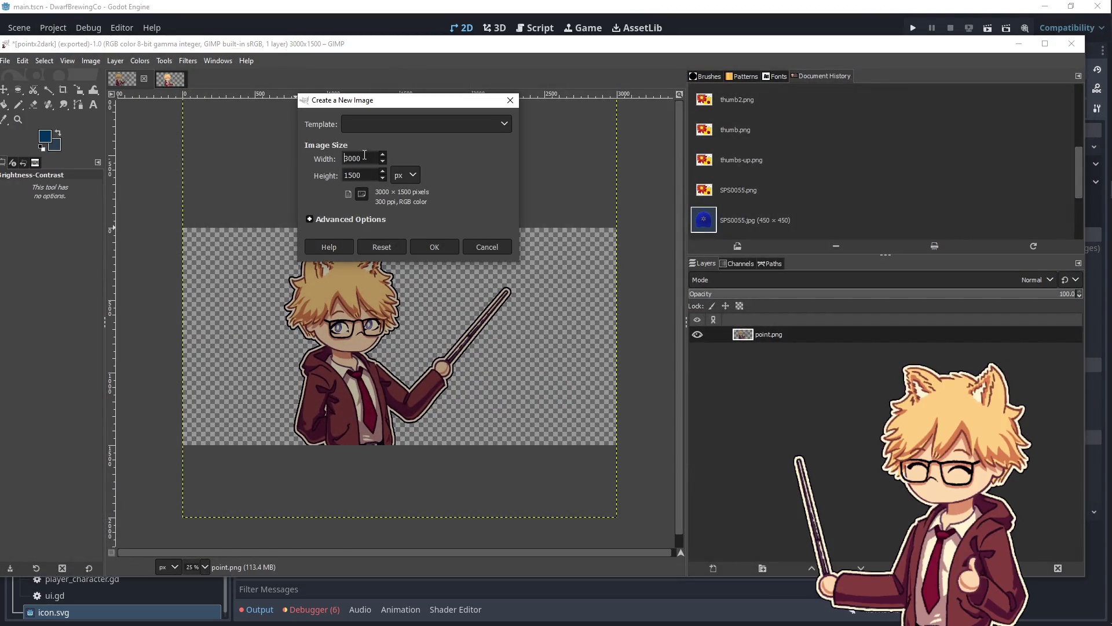
{"action": "type", "text": "640"}
{"action": "key", "text": "Tab"}
{"action": "type", "text": "640"}
{"action": "key", "text": "Return"}
Step: Apply Color to Alpha to make the dark blue background transparent
{"action": "left_click", "coordinate": [123, 61]}
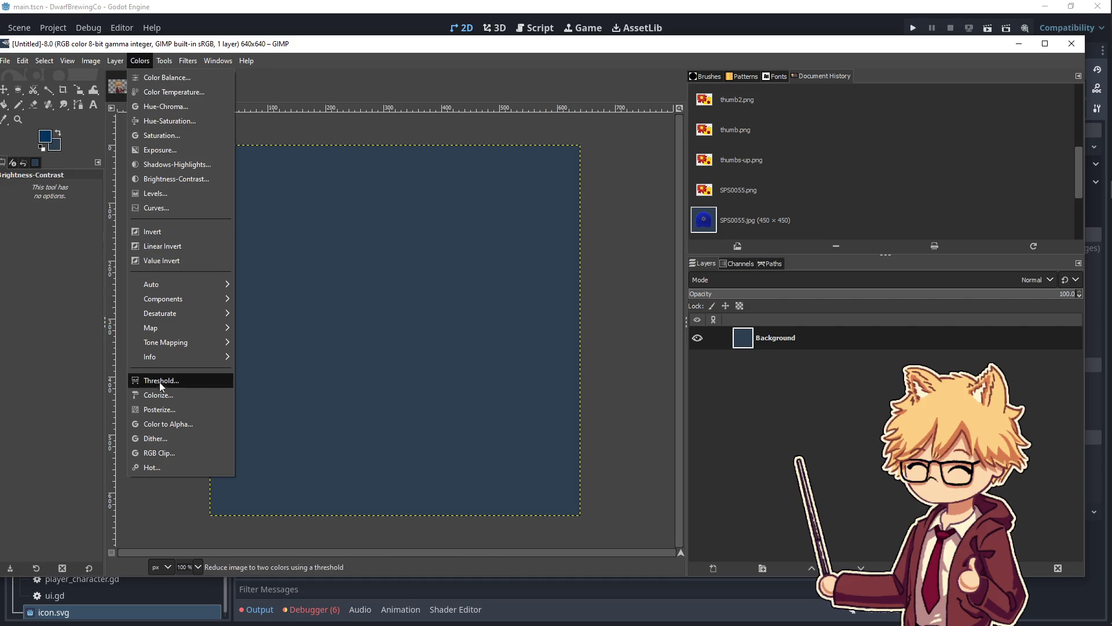
{"action": "left_click", "coordinate": [168, 423]}
{"action": "left_click", "coordinate": [213, 510]}
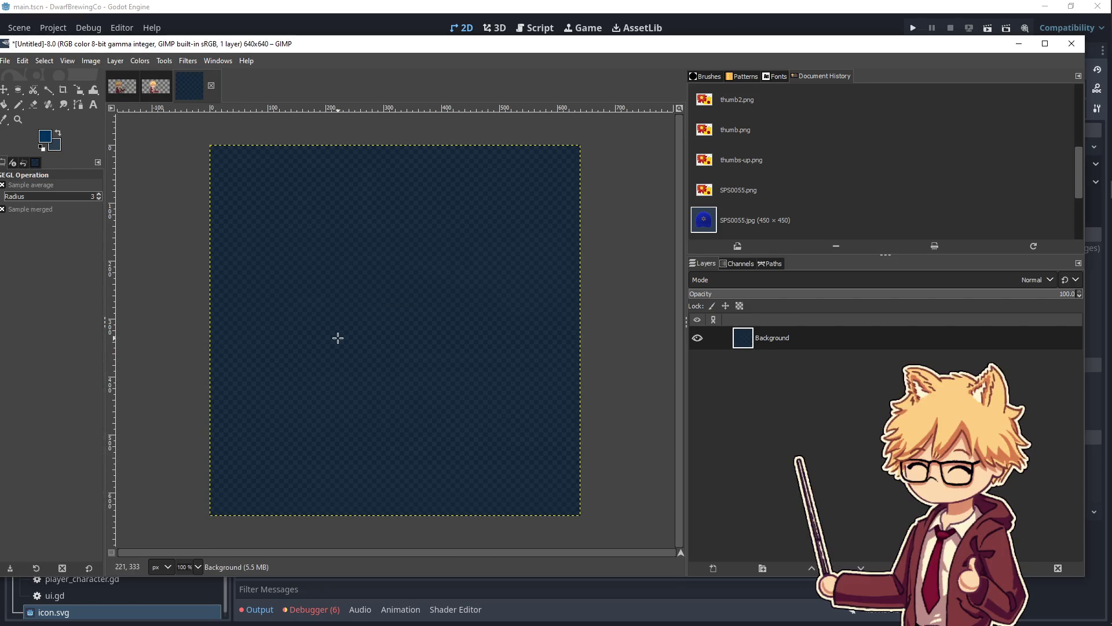
{"action": "left_click_drag", "start_coordinate": [245, 44], "coordinate": [333, 40]}
Step: Set the foreground colour to white (ffffff) and draw a gradient across the canvas
{"action": "left_click", "coordinate": [95, 99]}
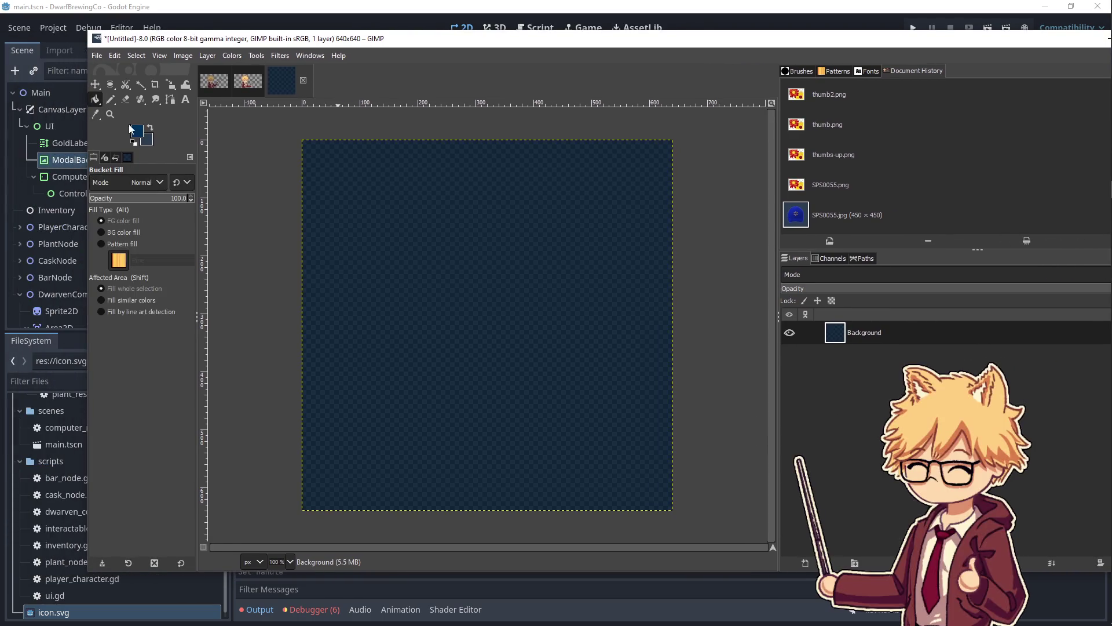
{"action": "left_click", "coordinate": [137, 130]}
{"action": "type", "text": "ffffff"}
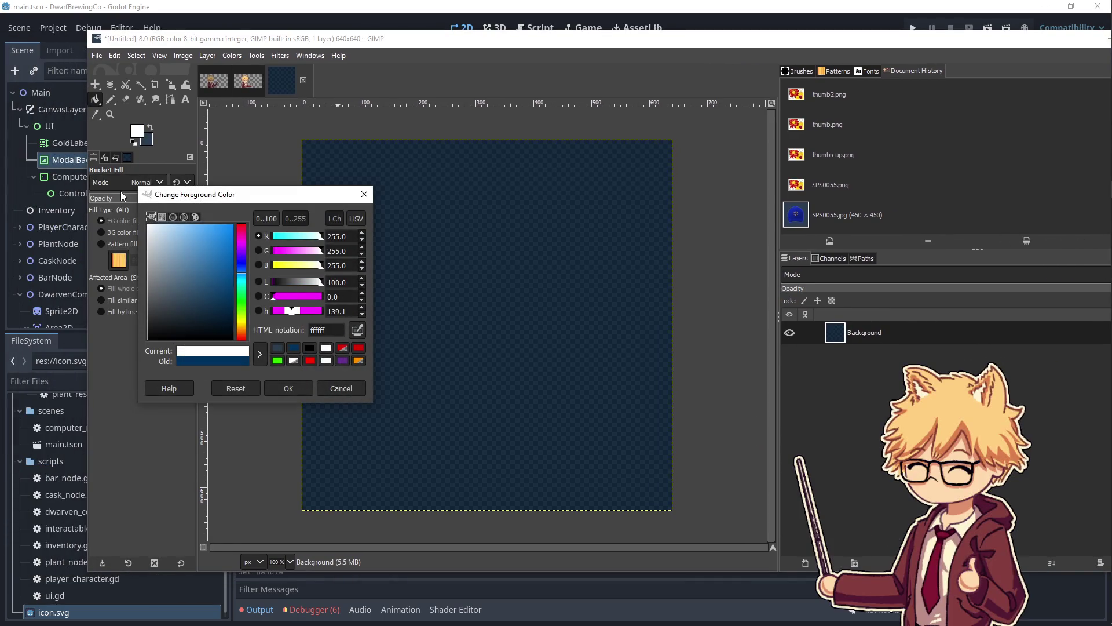
{"action": "left_click", "coordinate": [289, 387]}
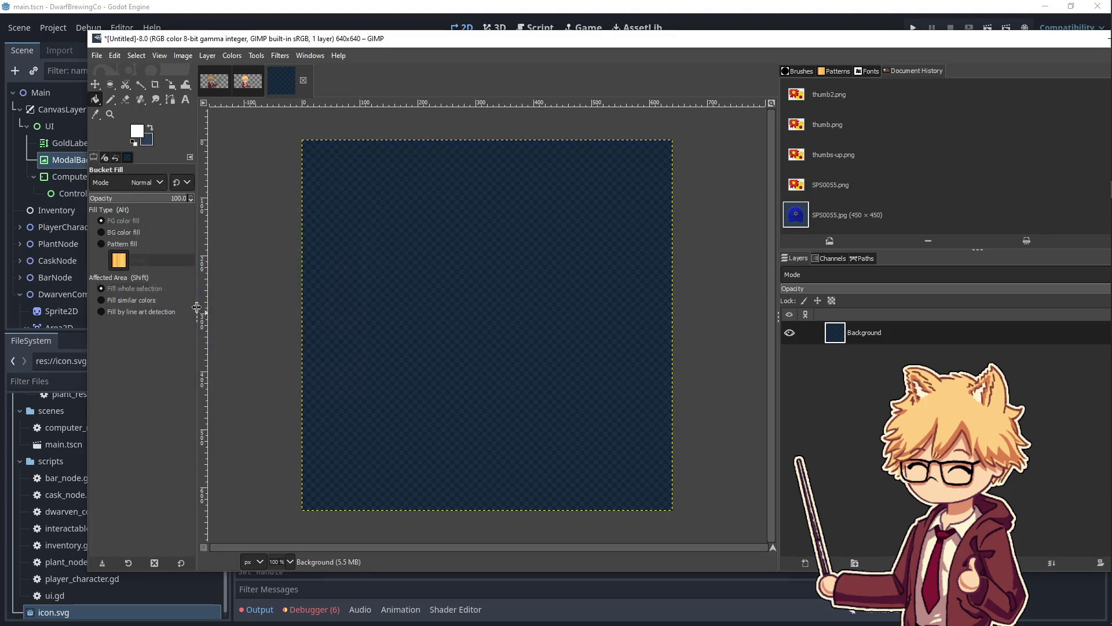
{"action": "key", "text": "g"}
{"action": "left_click", "coordinate": [545, 282]}
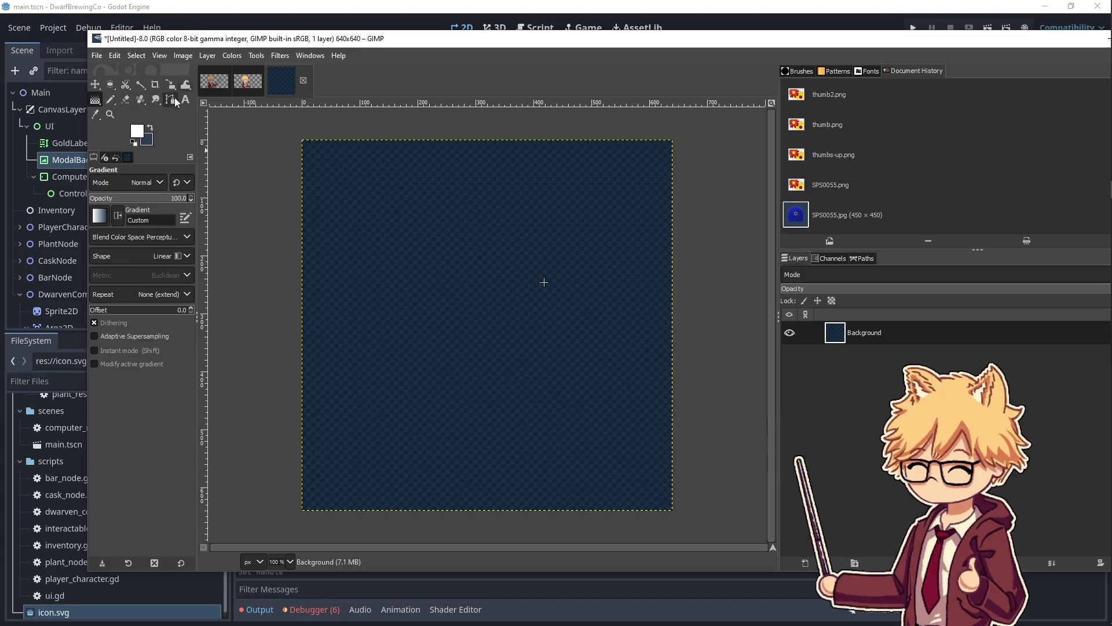
{"action": "left_click", "coordinate": [382, 223]}
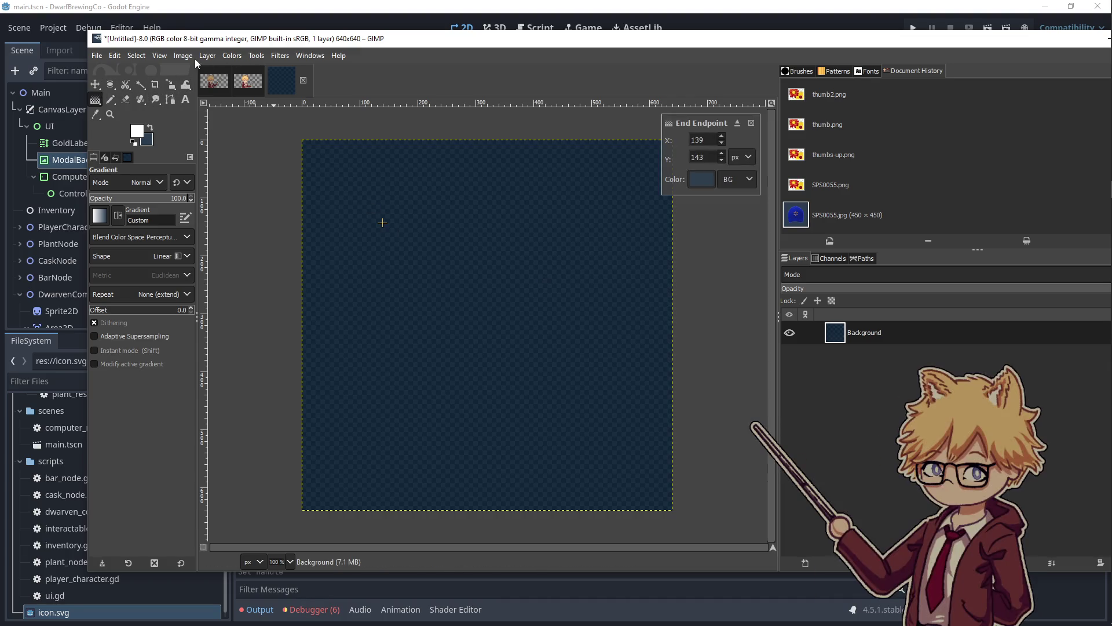
Step: Switch to the Bucket Fill tool, then draw a small elliptical selection on the canvas
{"action": "left_click", "coordinate": [257, 56]}
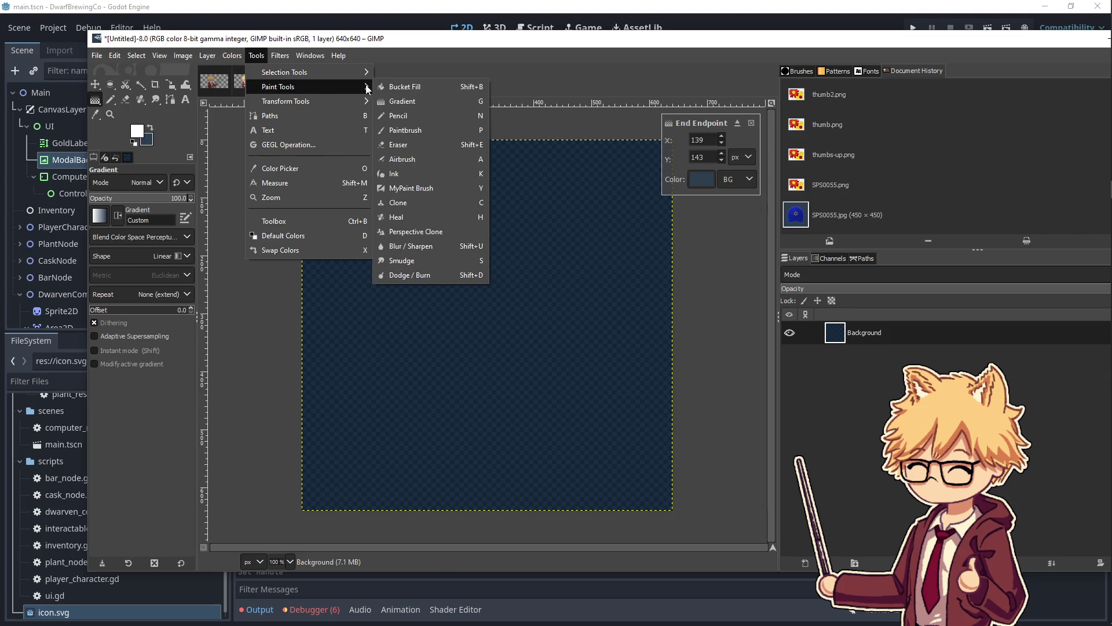
{"action": "left_click", "coordinate": [400, 101]}
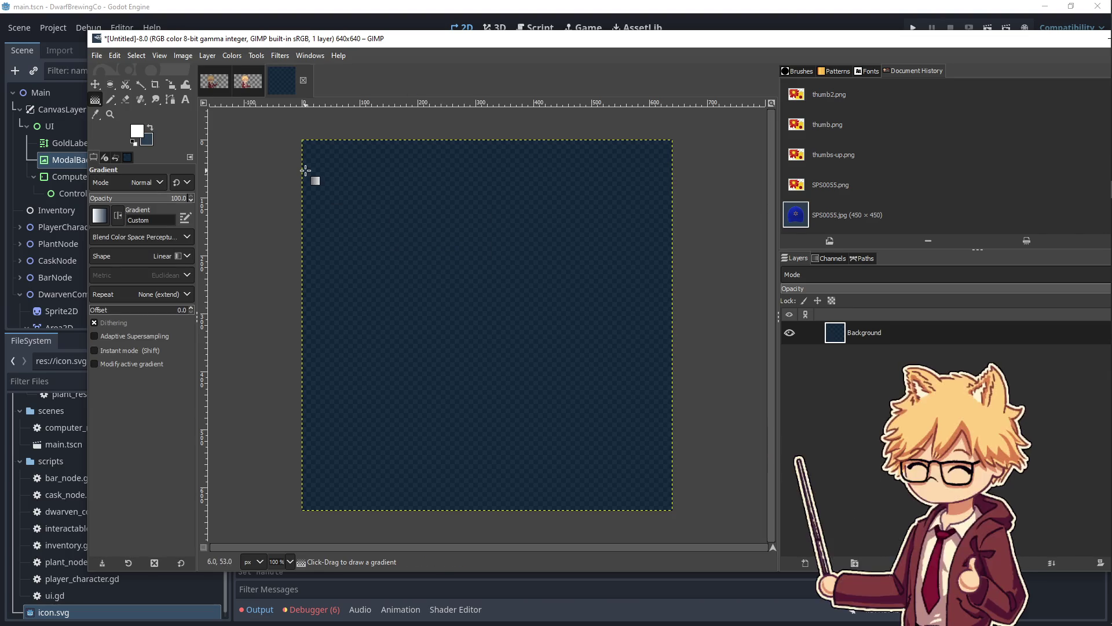
{"action": "left_click", "coordinate": [204, 57]}
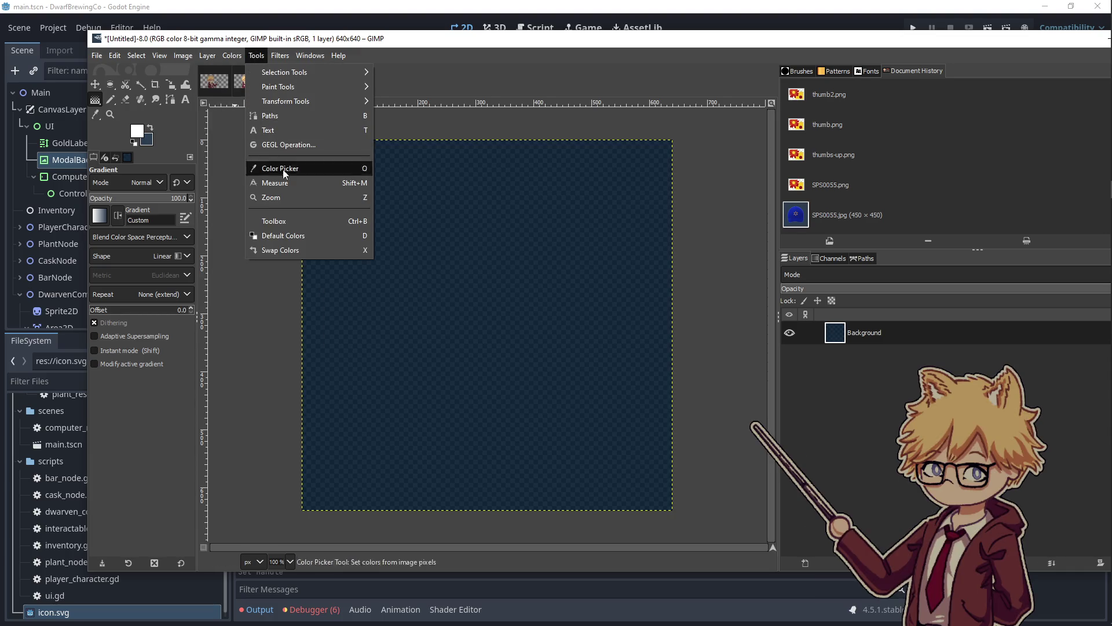
{"action": "mouse_move", "coordinate": [287, 90]}
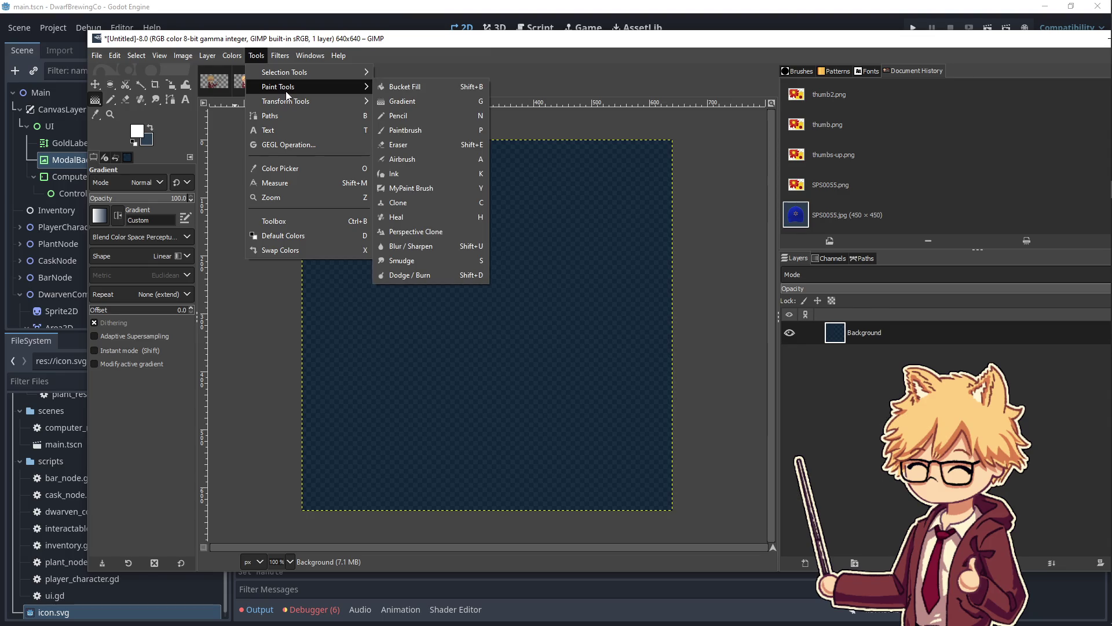
{"action": "left_click", "coordinate": [409, 88]}
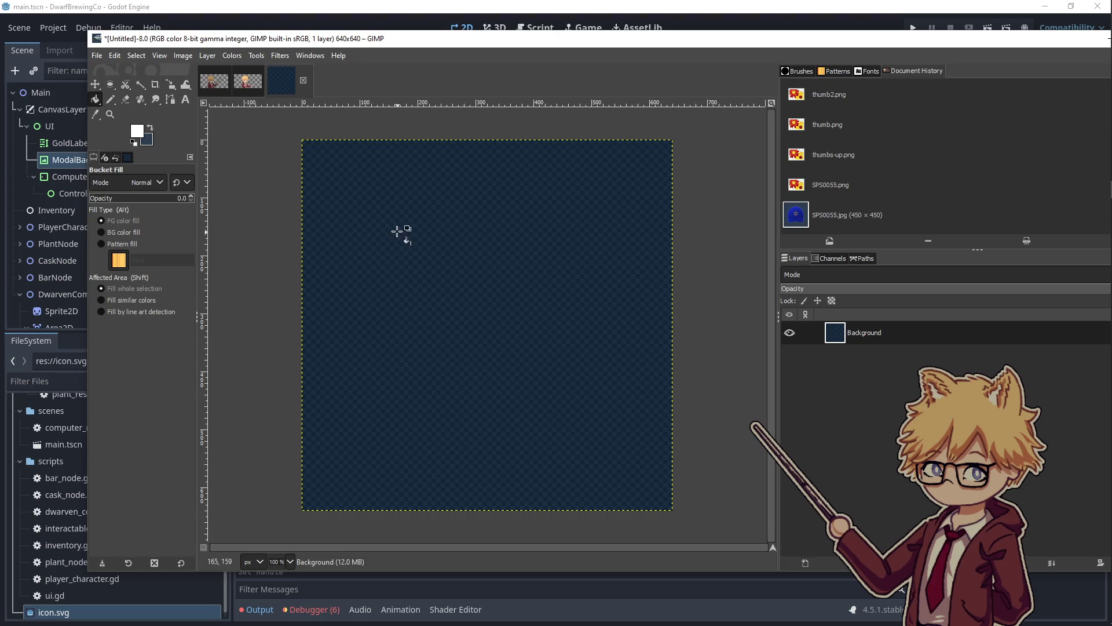
{"action": "key", "text": "e"}
{"action": "left_click_drag", "start_coordinate": [378, 214], "coordinate": [354, 243]}
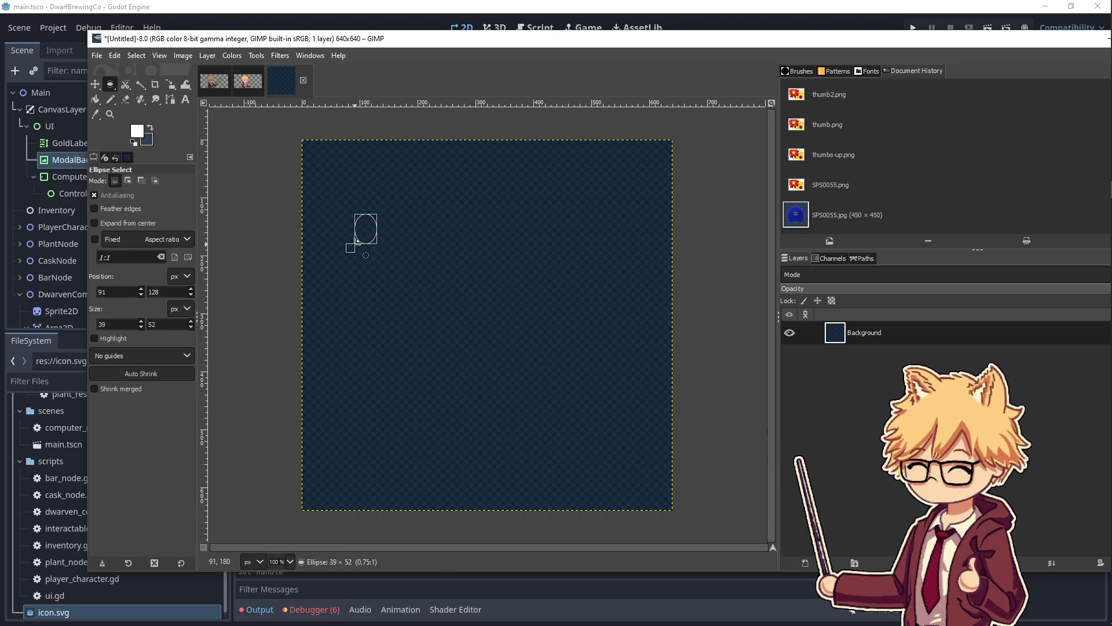
Step: Erase the navy fill back to transparency and set the foreground colour to black
{"action": "left_click", "coordinate": [125, 100]}
{"action": "mouse_move", "coordinate": [313, 179]}
{"action": "left_mouse_down"}
{"action": "mouse_move", "coordinate": [394, 136]}
{"action": "mouse_move", "coordinate": [482, 233]}
{"action": "mouse_move", "coordinate": [218, 397]}
{"action": "mouse_move", "coordinate": [269, 481]}
{"action": "mouse_move", "coordinate": [676, 456]}
{"action": "mouse_move", "coordinate": [435, 454]}
{"action": "mouse_move", "coordinate": [713, 318]}
{"action": "left_mouse_up"}
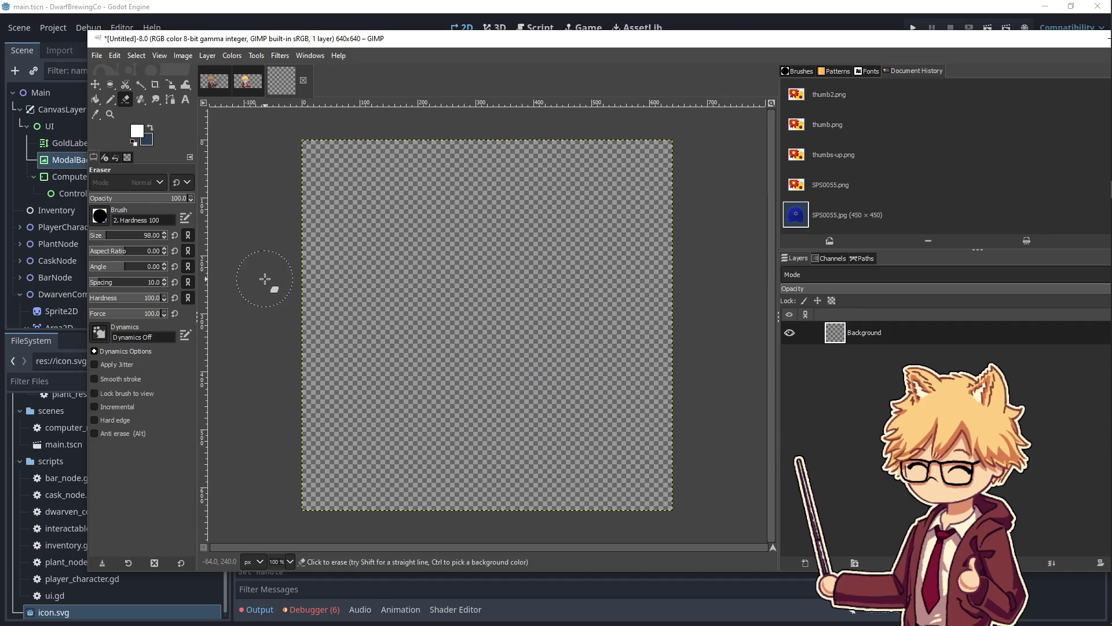
{"action": "left_click", "coordinate": [96, 99]}
{"action": "left_click", "coordinate": [136, 130]}
{"action": "left_click", "coordinate": [197, 311]}
{"action": "left_click_drag", "start_coordinate": [194, 320], "coordinate": [195, 341]}
{"action": "left_click", "coordinate": [288, 389]}
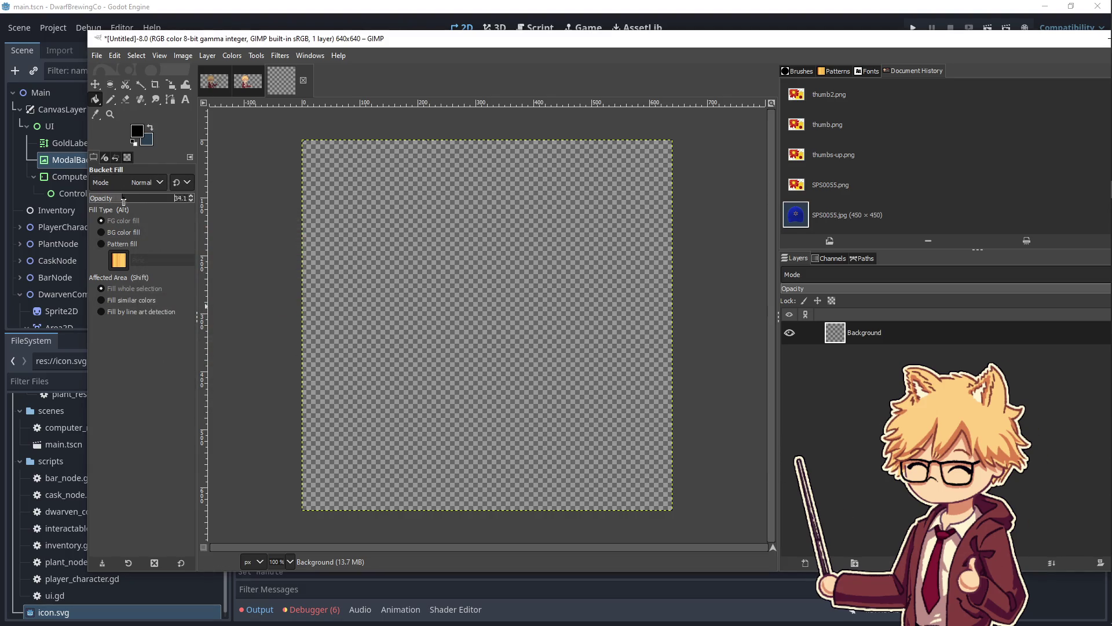
Step: Bucket-fill the whole canvas with black, retrying opacity values until it settles at 40
{"action": "left_click", "coordinate": [405, 241]}
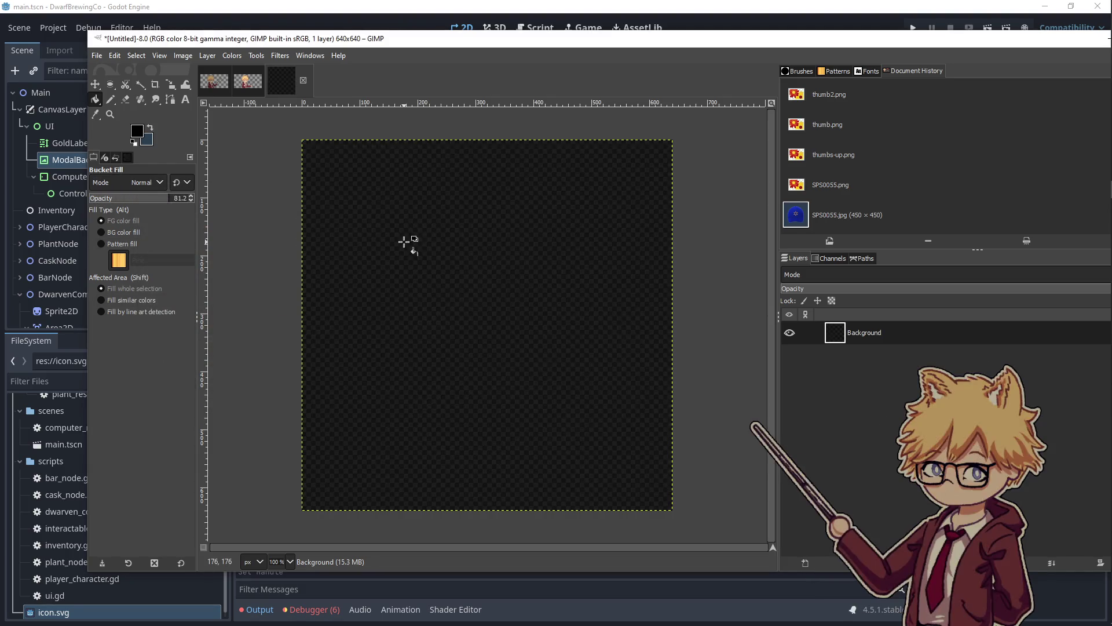
{"action": "key", "text": "ctrl+z"}
{"action": "left_click_drag", "start_coordinate": [168, 199], "coordinate": [125, 198]}
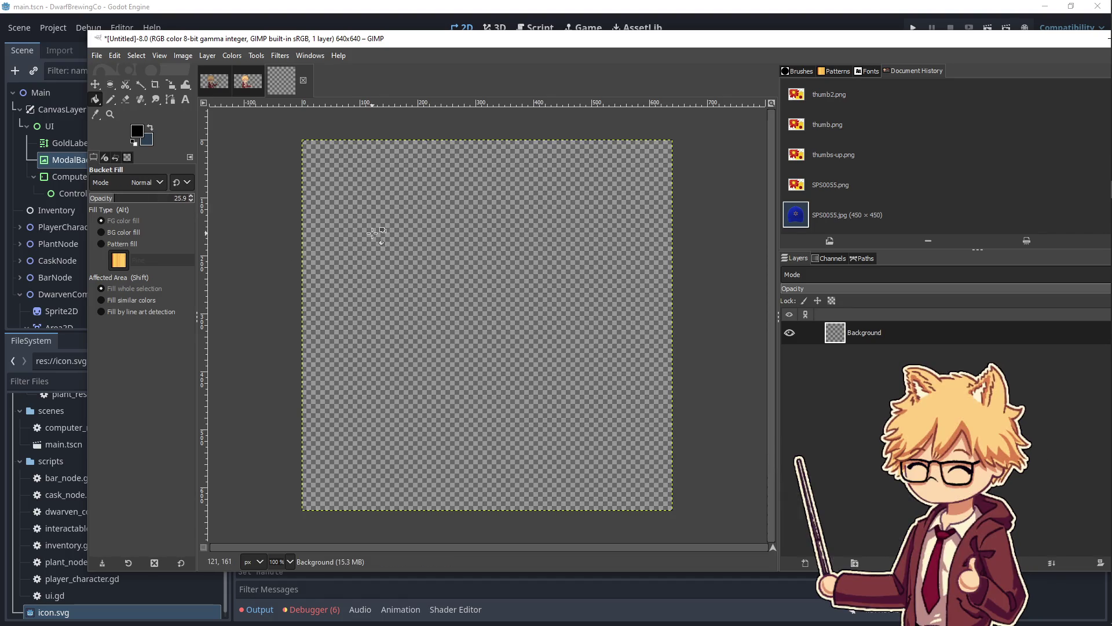
{"action": "left_click", "coordinate": [374, 232]}
{"action": "key", "text": "ctrl+z"}
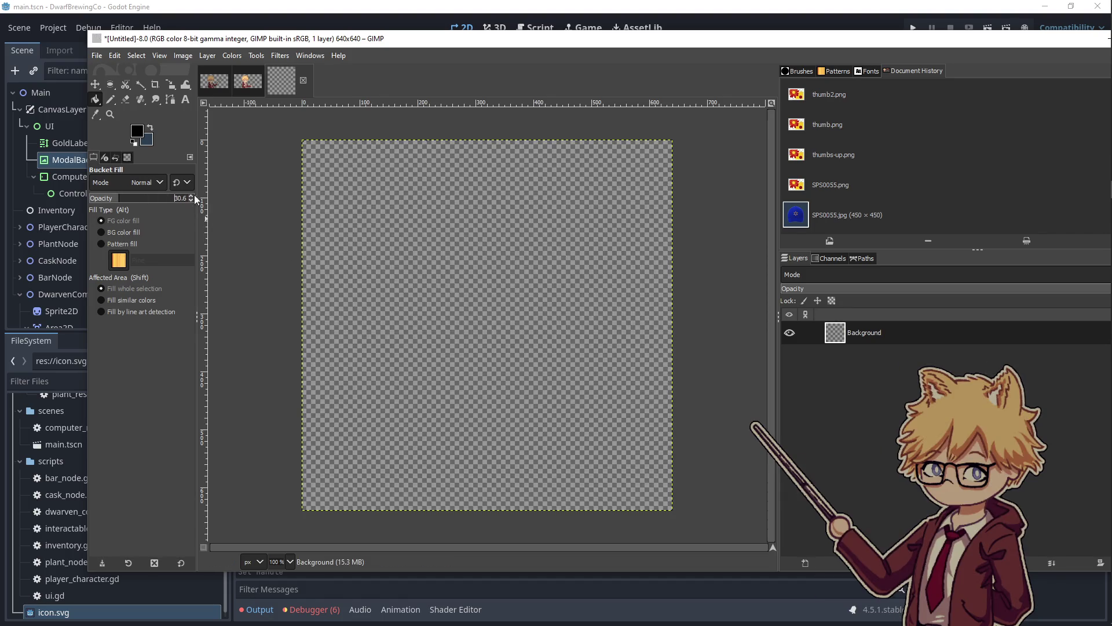
{"action": "left_click", "coordinate": [388, 237]}
{"action": "left_click", "coordinate": [128, 201]}
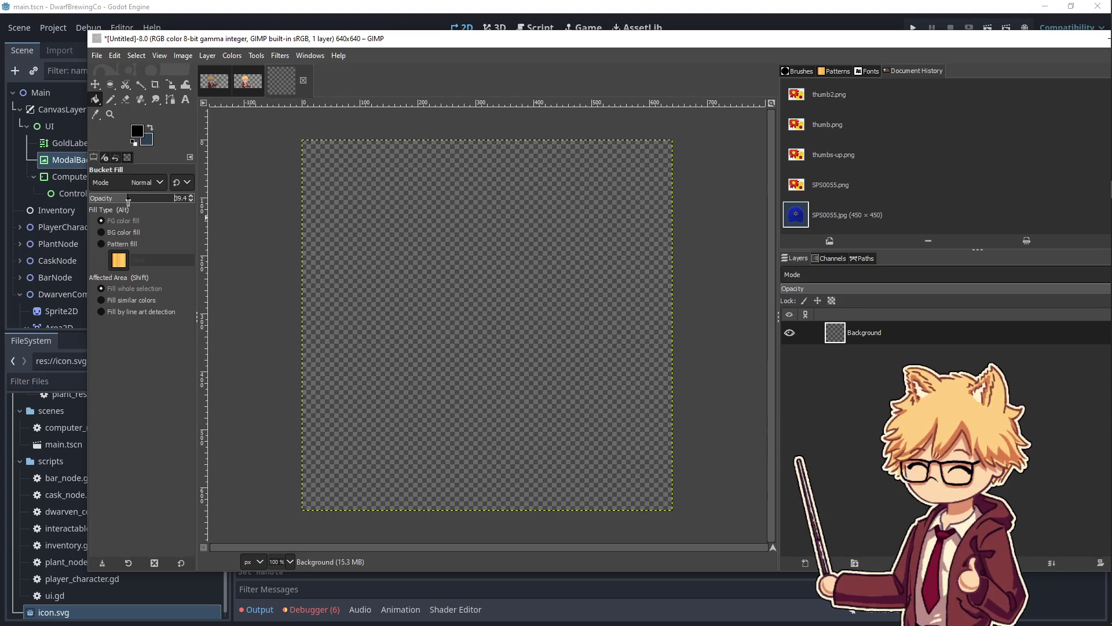
{"action": "key", "text": "ctrl+z"}
{"action": "left_click", "coordinate": [388, 257]}
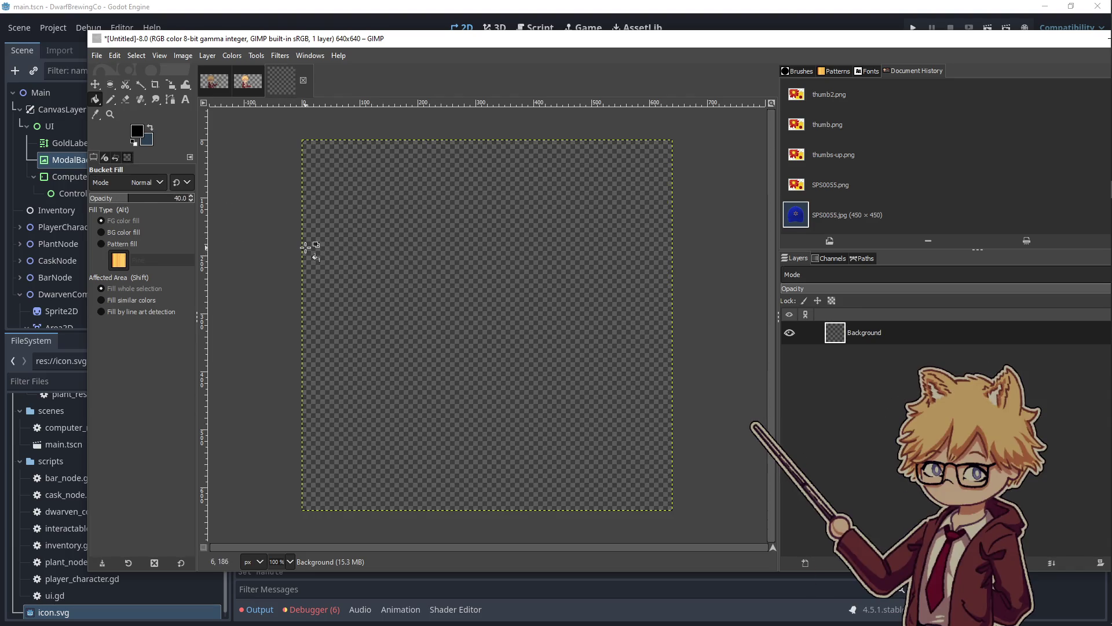
{"action": "left_click", "coordinate": [97, 55]}
Step: Start Export As and browse to Projects/DwarfBrewingCo/dwarf-brewing-co
{"action": "left_click", "coordinate": [139, 255]}
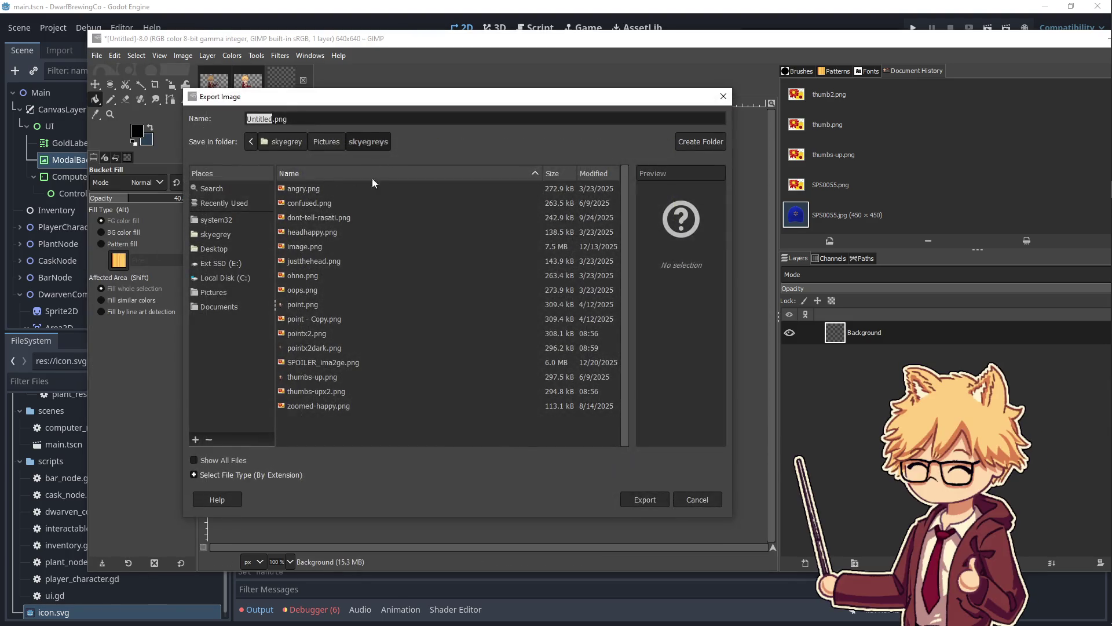
{"action": "left_click", "coordinate": [251, 141]}
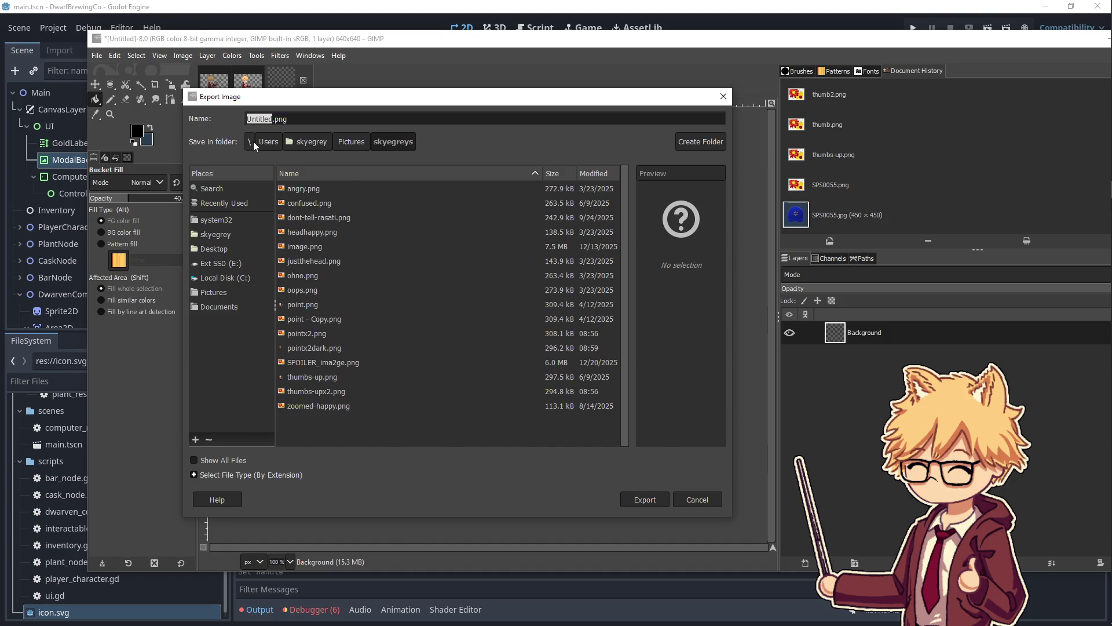
{"action": "left_click", "coordinate": [309, 142]}
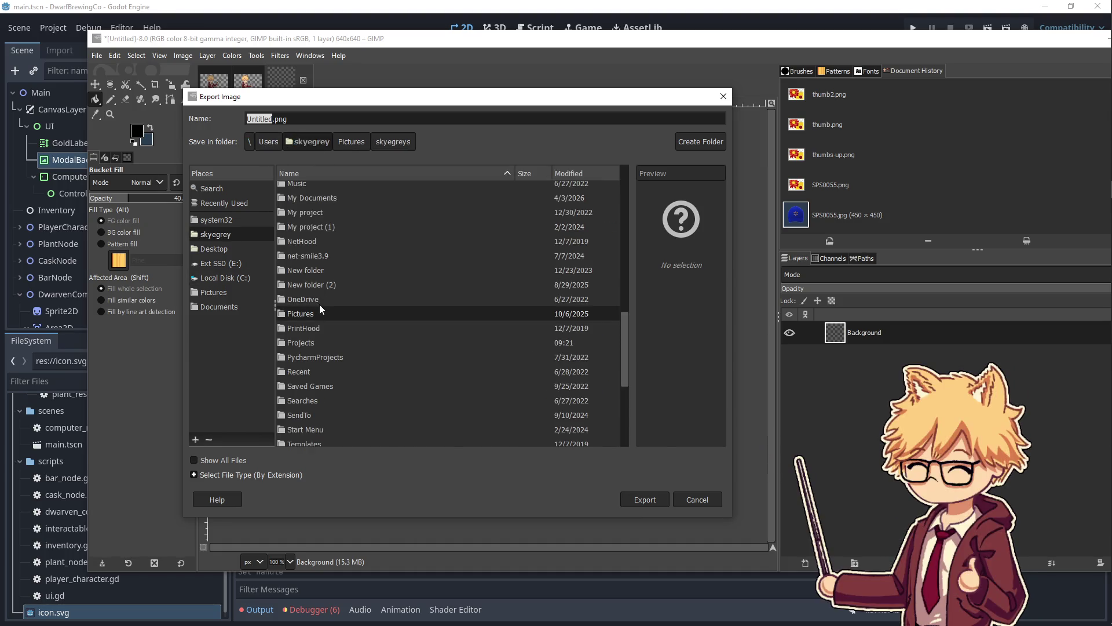
{"action": "double_click", "coordinate": [310, 342]}
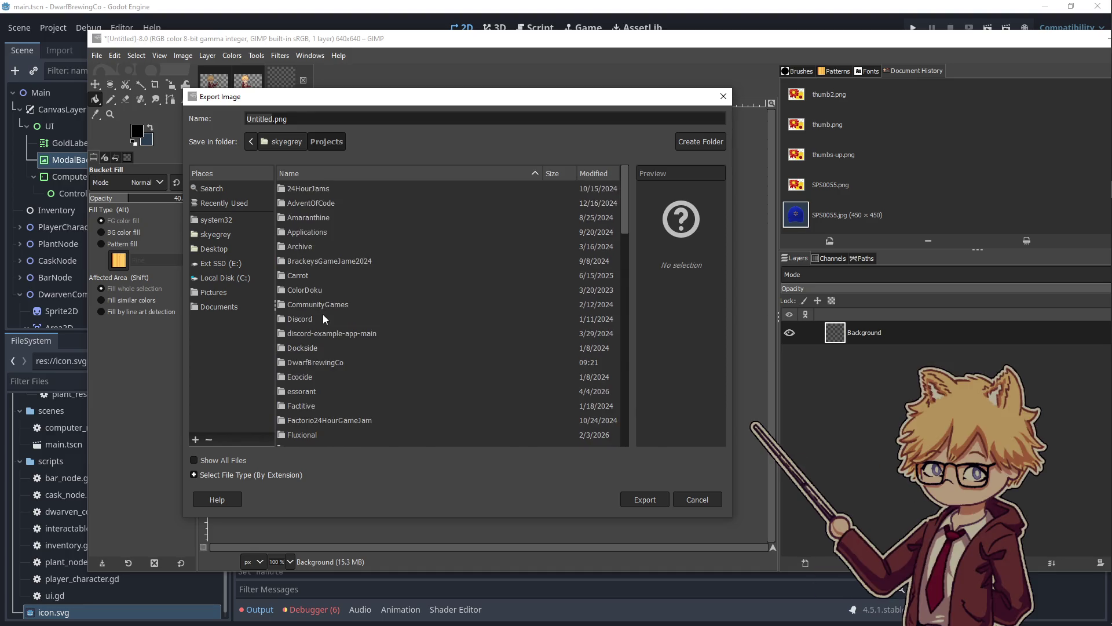
{"action": "type", "text": "da"}
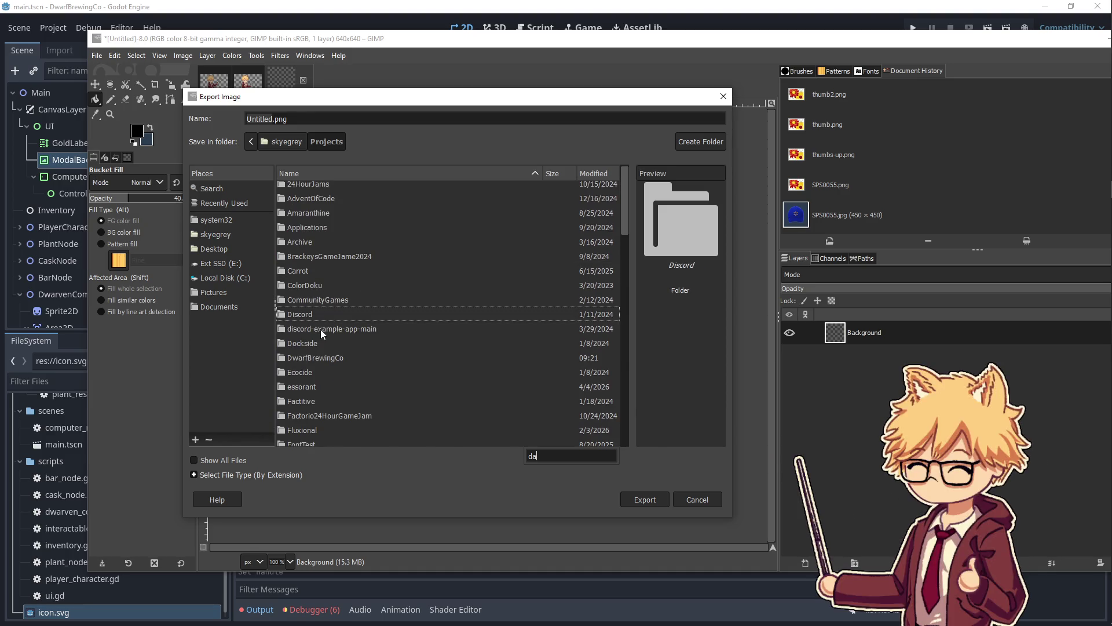
{"action": "double_click", "coordinate": [316, 356]}
{"action": "double_click", "coordinate": [306, 187]}
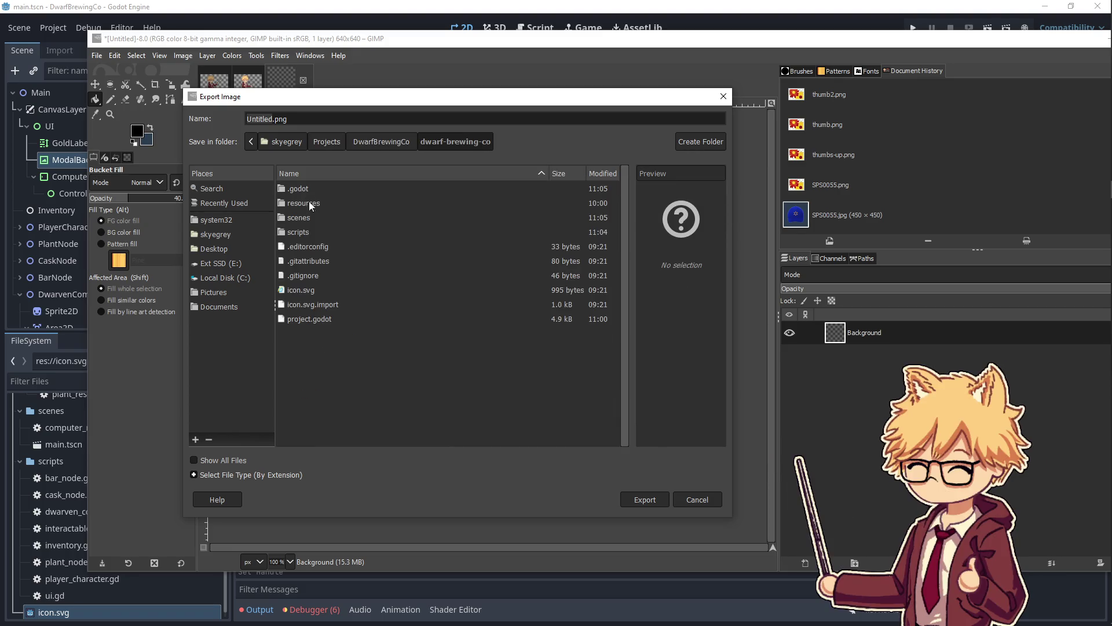
Step: Create an assets folder there, export the image into it as modal-background.png, and minimize GIMP
{"action": "right_click", "coordinate": [300, 331]}
{"action": "left_click", "coordinate": [343, 364]}
{"action": "left_click", "coordinate": [717, 141]}
{"action": "type", "text": "assets"}
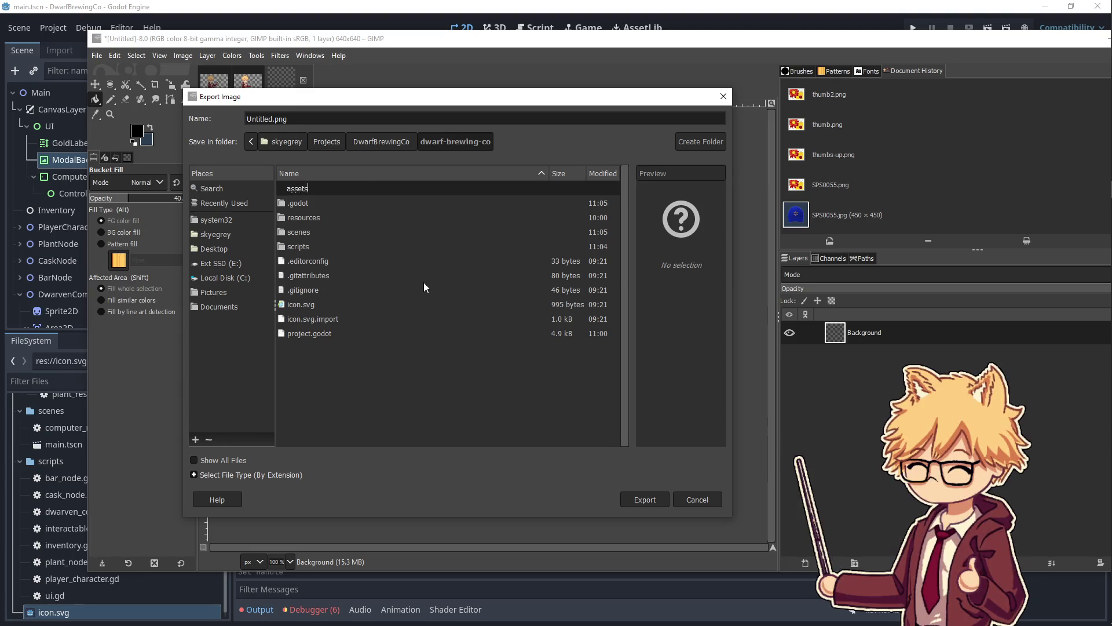
{"action": "key", "text": "Return"}
{"action": "double_click", "coordinate": [267, 120]}
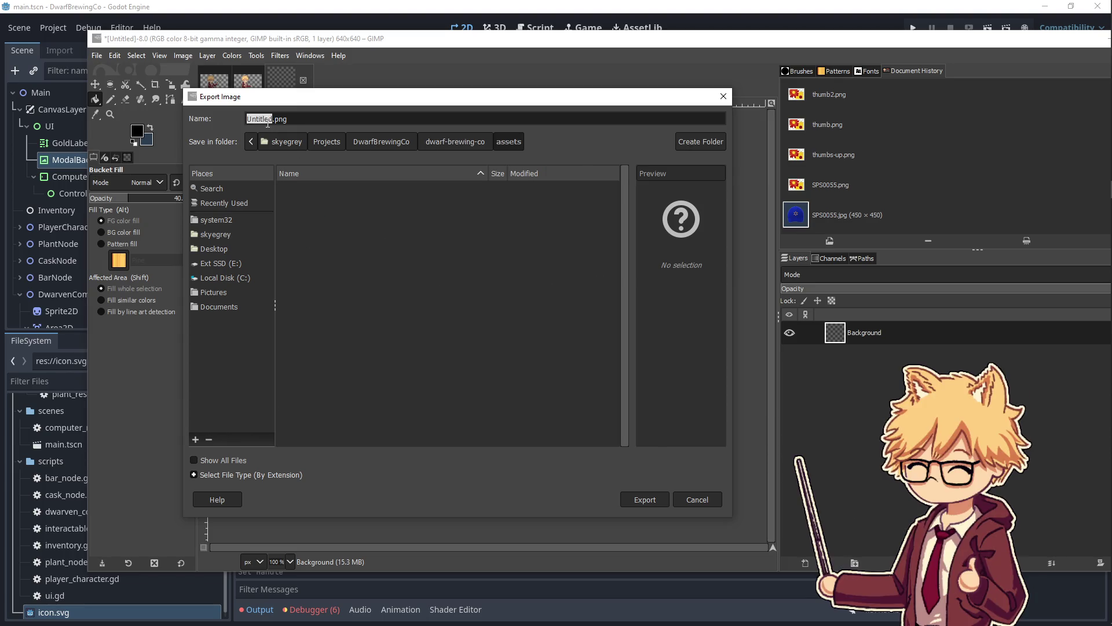
{"action": "type", "text": "l-ba"}
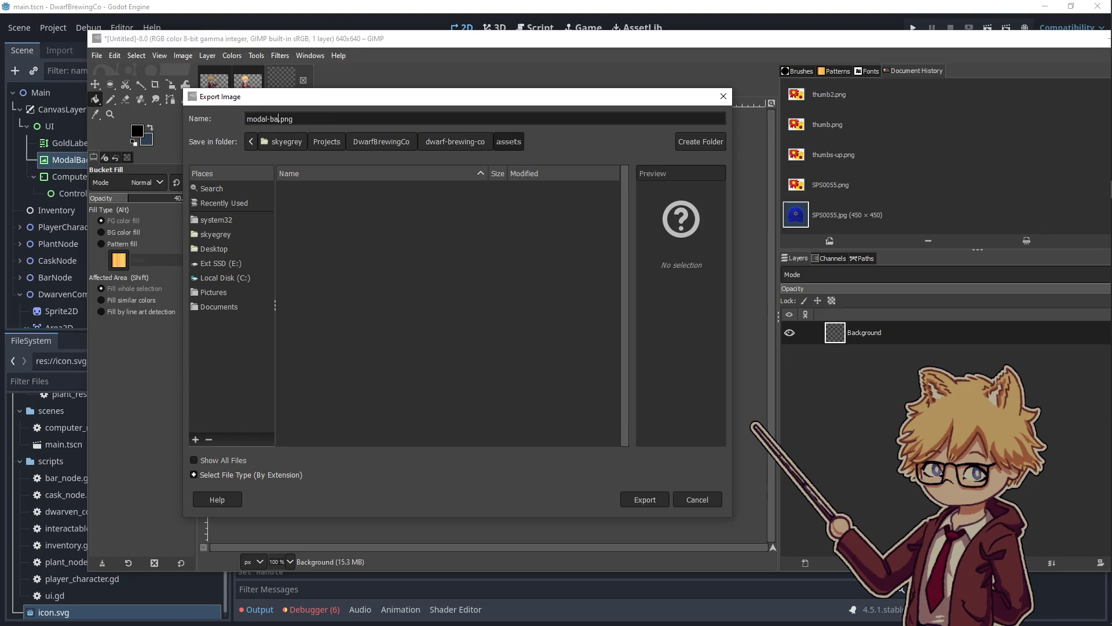
{"action": "type", "text": "ound"}
{"action": "key", "text": "Return"}
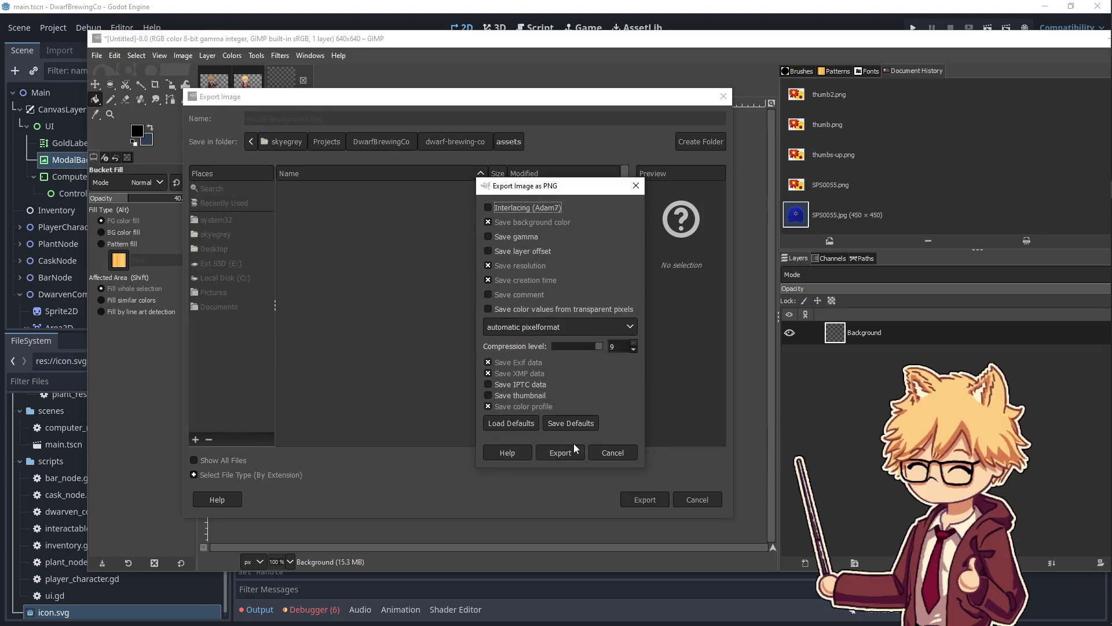
{"action": "key", "text": "Return"}
{"action": "left_click", "coordinate": [1107, 39]}
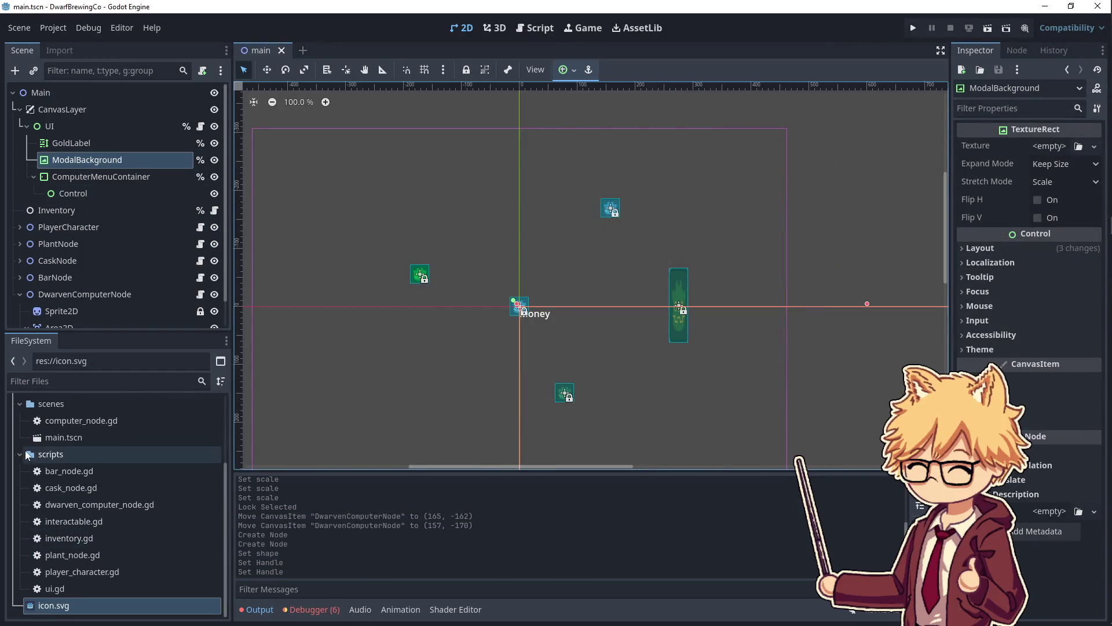
Step: Drag modal-background.png onto ModalBackground's Texture, test-run the game, then switch back to GIMP
{"action": "left_click", "coordinate": [20, 449]}
{"action": "left_click", "coordinate": [19, 438]}
{"action": "mouse_move", "coordinate": [86, 454]}
{"action": "left_mouse_down"}
{"action": "mouse_move", "coordinate": [133, 447]}
{"action": "mouse_move", "coordinate": [124, 160]}
{"action": "left_mouse_up"}
{"action": "scroll", "coordinate": [464, 323], "scroll_direction": "down", "scroll_amount": 5}
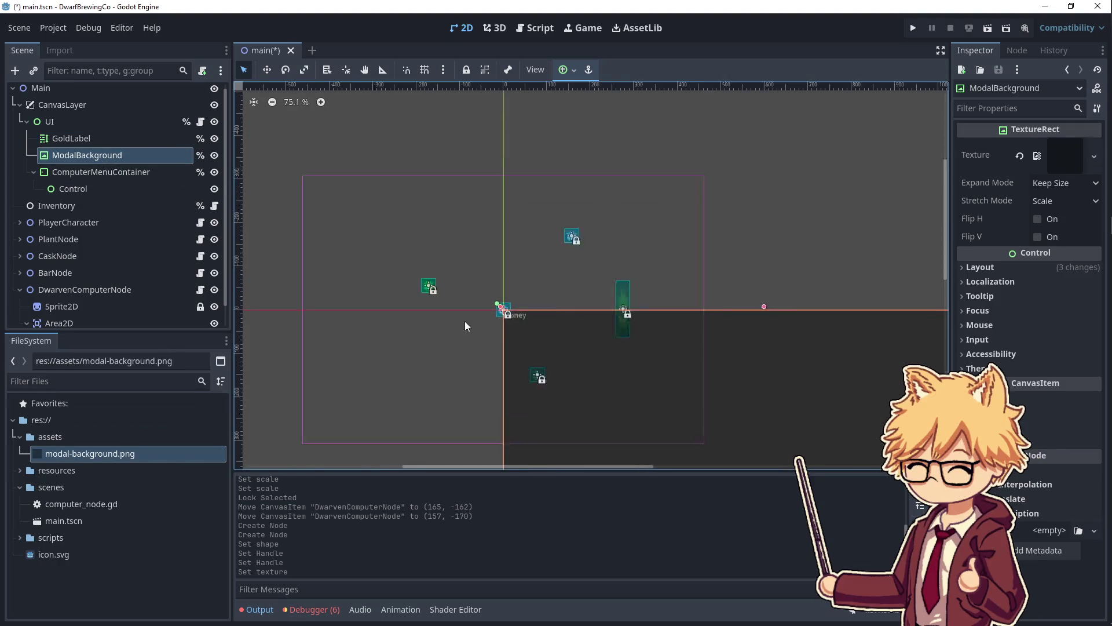
{"action": "left_click", "coordinate": [918, 28]}
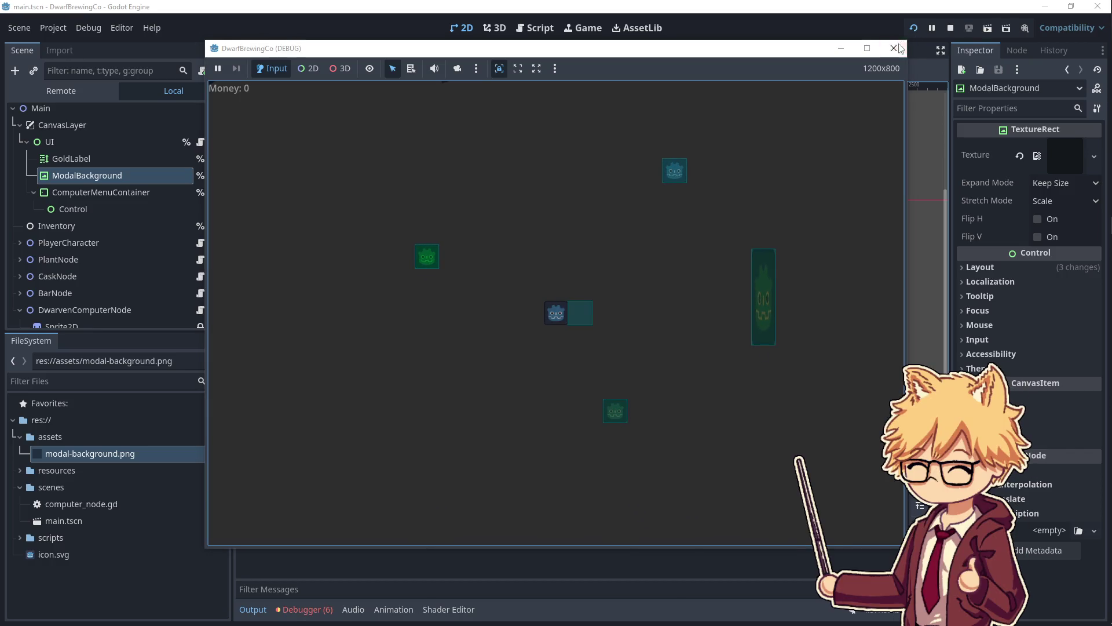
{"action": "key", "text": "F8"}
{"action": "key", "text": "alt+Tab"}
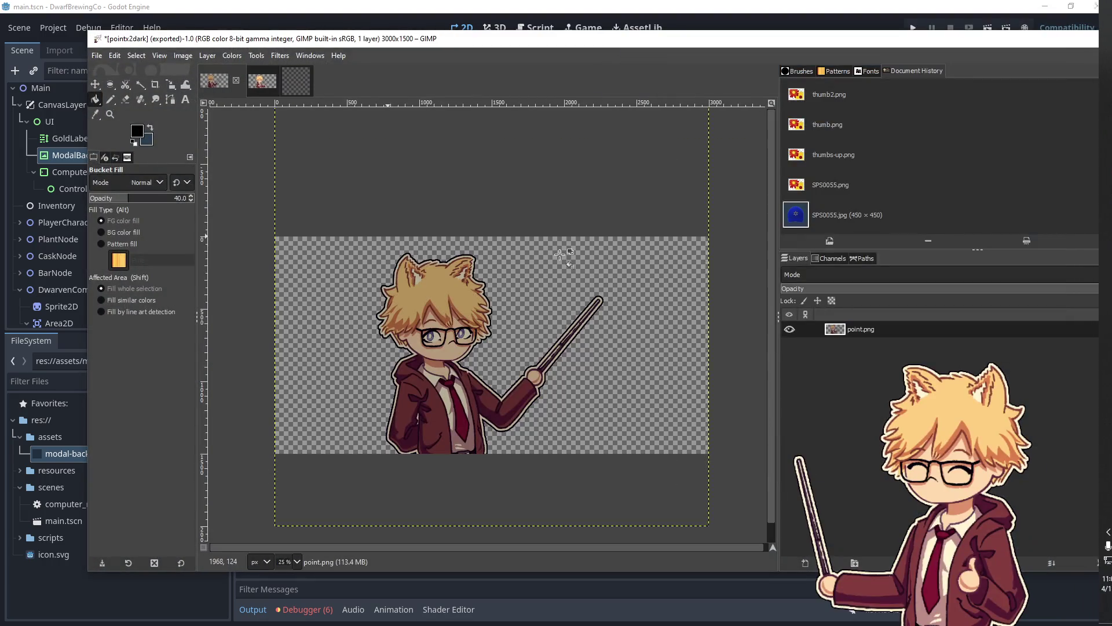
Step: Refill the modal-background canvas with black at 26.5 opacity
{"action": "left_click", "coordinate": [247, 81]}
{"action": "left_click", "coordinate": [300, 89]}
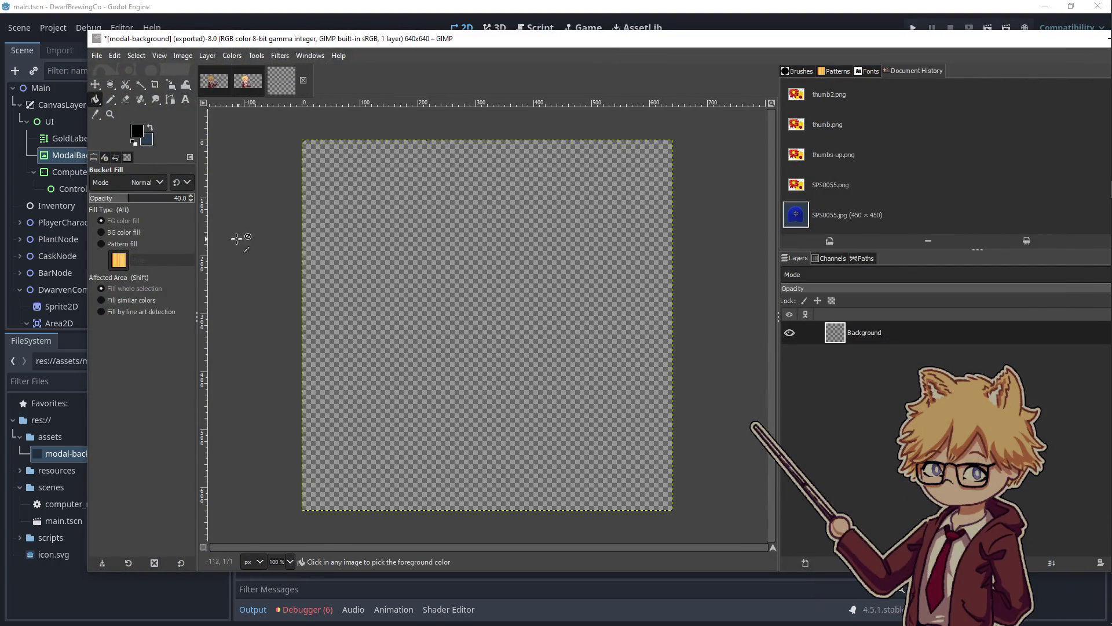
{"action": "left_click", "coordinate": [302, 237]}
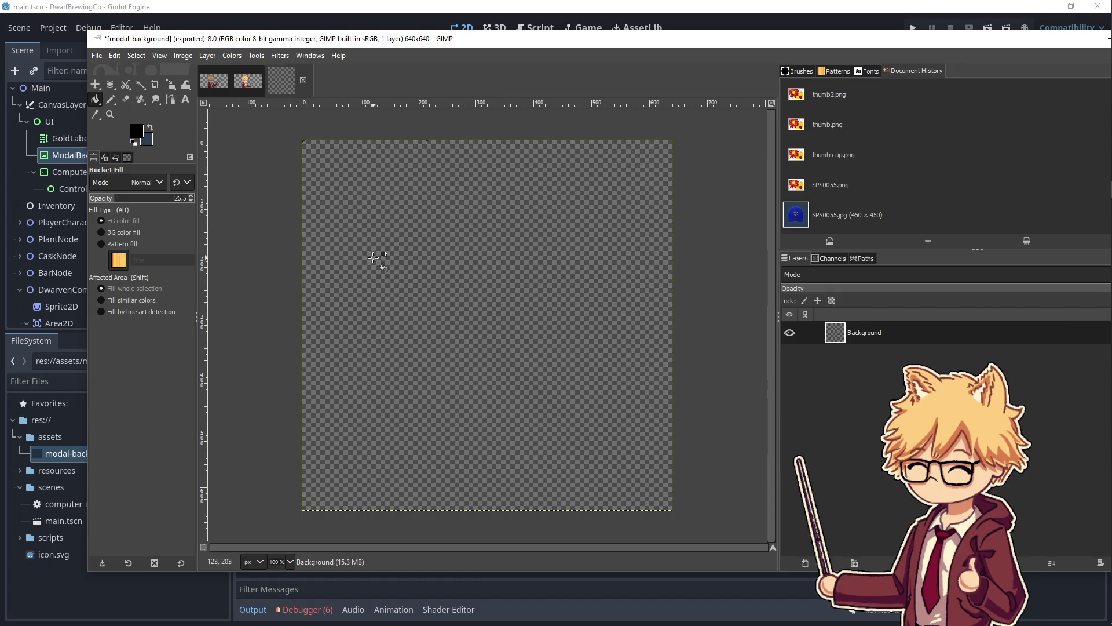
Step: Re-export over modal-background.png, then return to Godot and run the game
{"action": "key", "text": "ctrl+s"}
{"action": "left_click", "coordinate": [828, 427]}
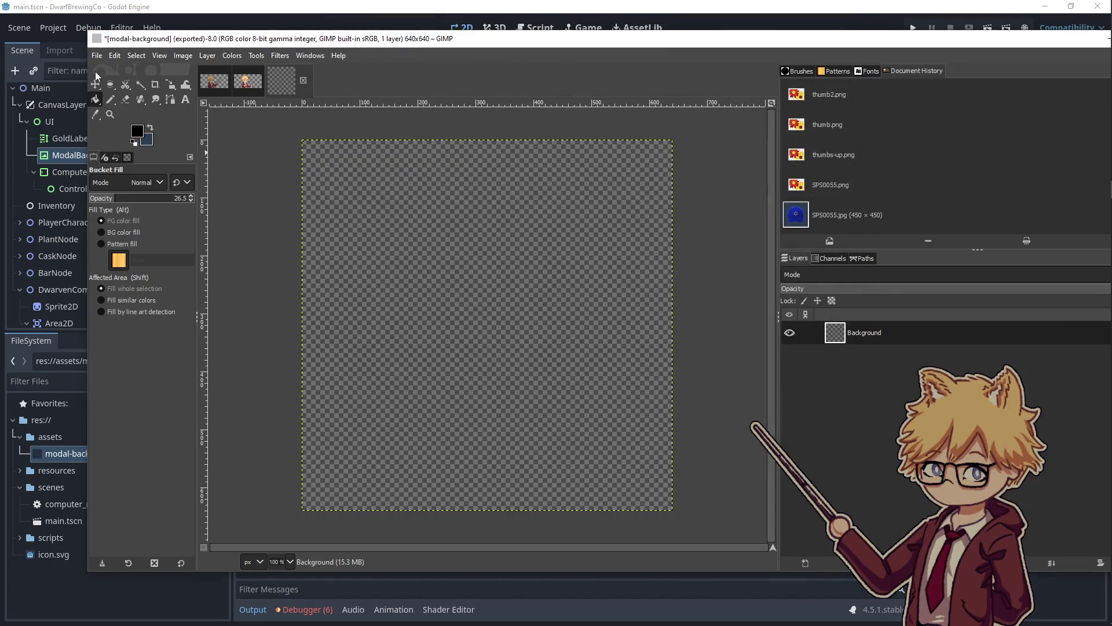
{"action": "left_click", "coordinate": [97, 55]}
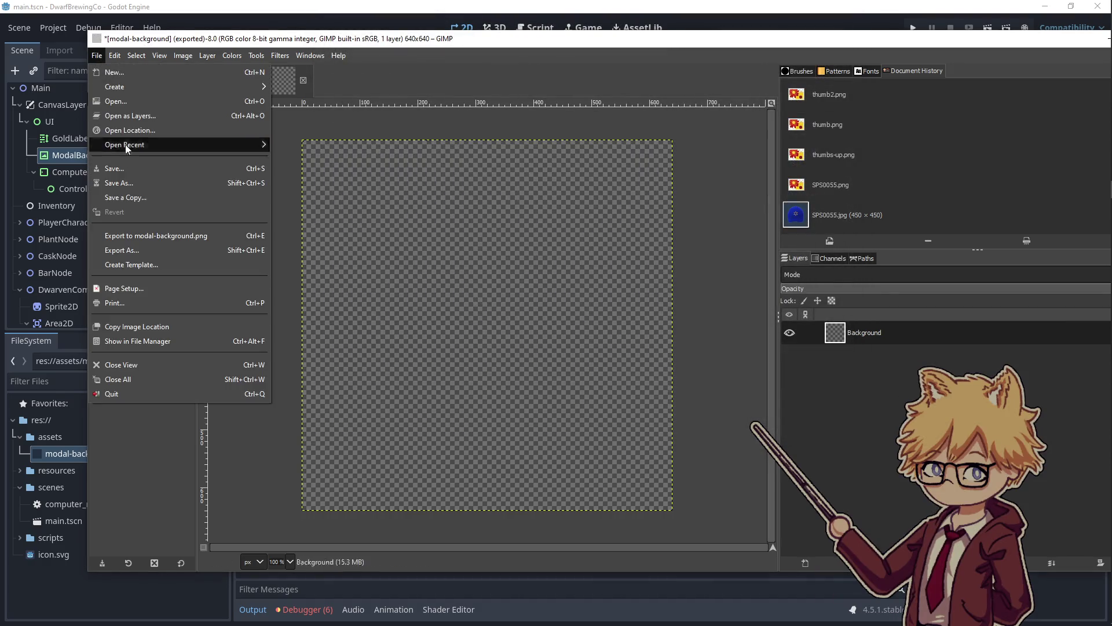
{"action": "left_click", "coordinate": [159, 238]}
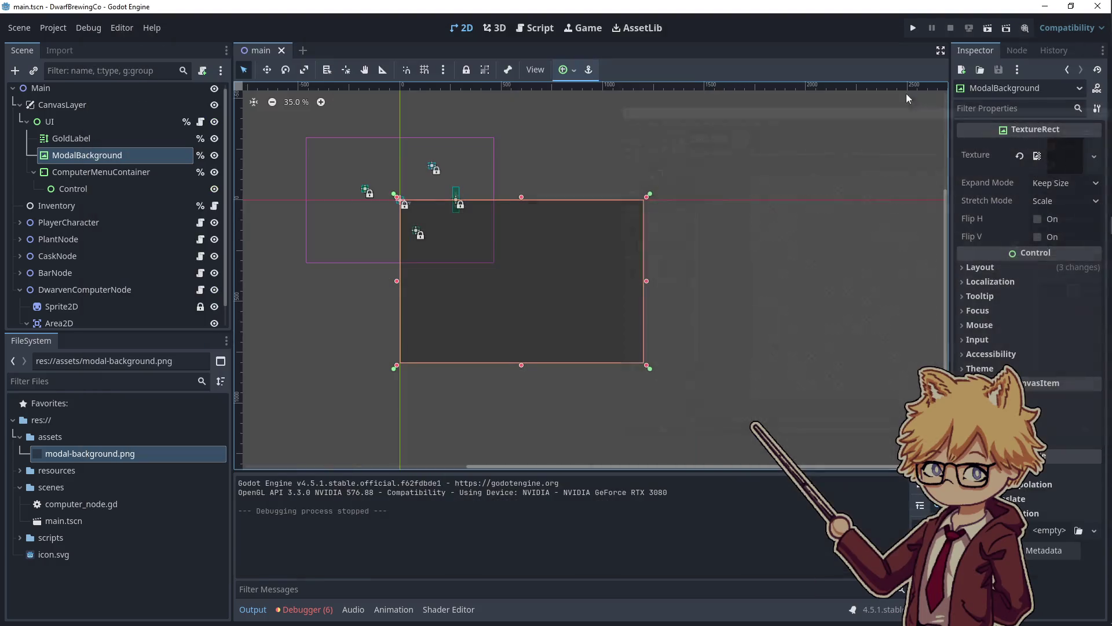
{"action": "left_click", "coordinate": [1108, 38]}
{"action": "left_click", "coordinate": [913, 28]}
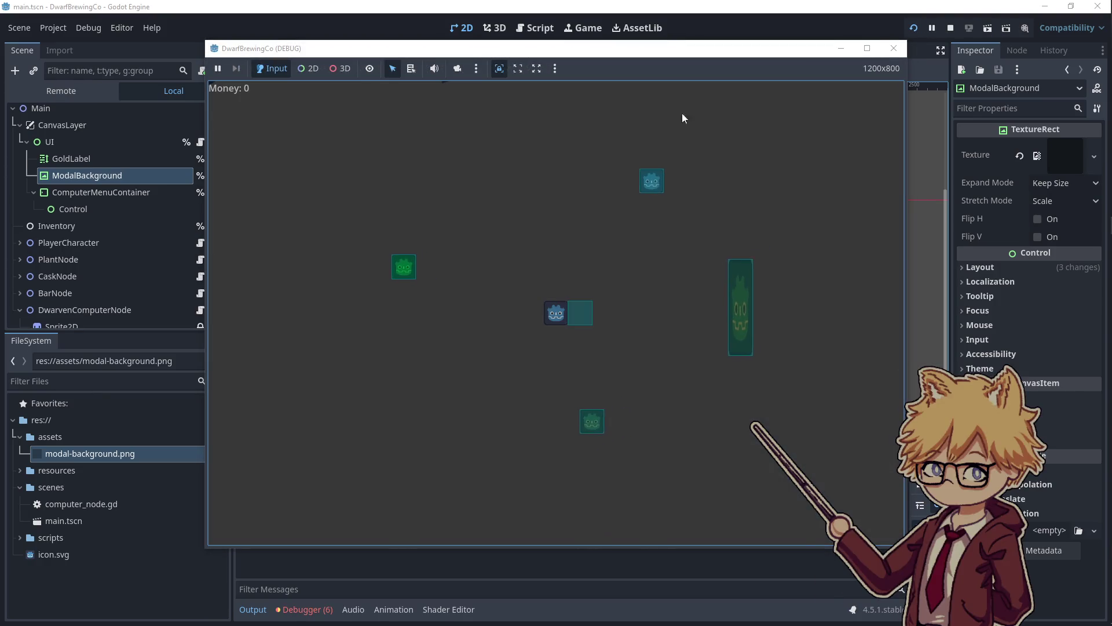
Step: Stop the game, hide ModalBackground by default, save the scene, and do another quick test run
{"action": "left_click", "coordinate": [894, 48]}
{"action": "left_click", "coordinate": [214, 155]}
{"action": "left_click", "coordinate": [63, 105]}
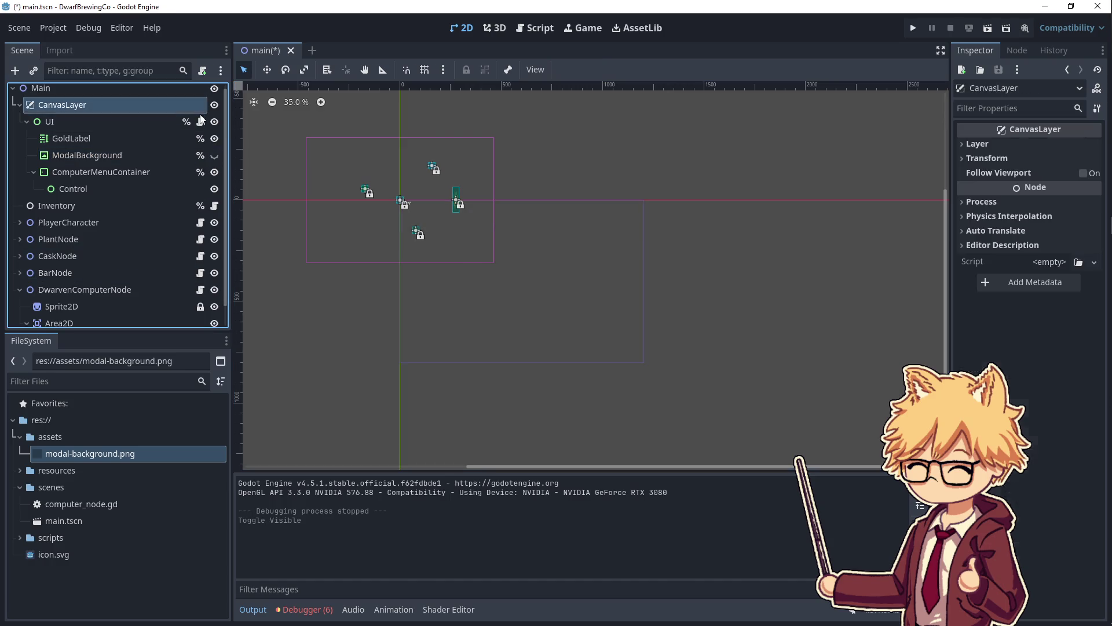
{"action": "left_click", "coordinate": [199, 121]}
{"action": "double_click", "coordinate": [593, 284]}
{"action": "key", "text": "ctrl+s"}
{"action": "left_click", "coordinate": [920, 25]}
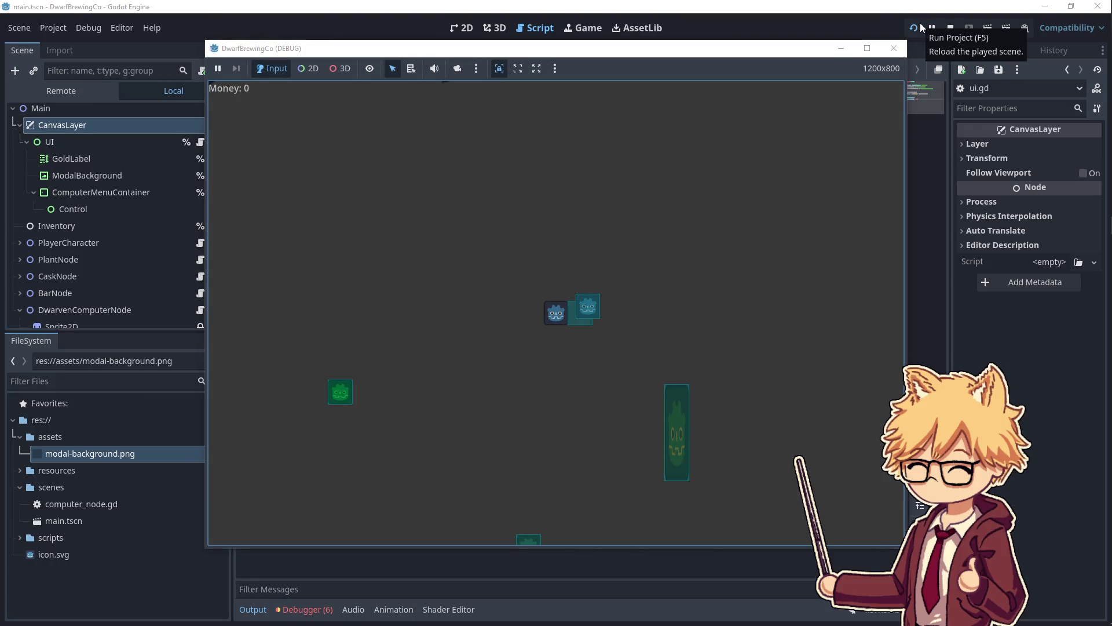
{"action": "left_click", "coordinate": [894, 48]}
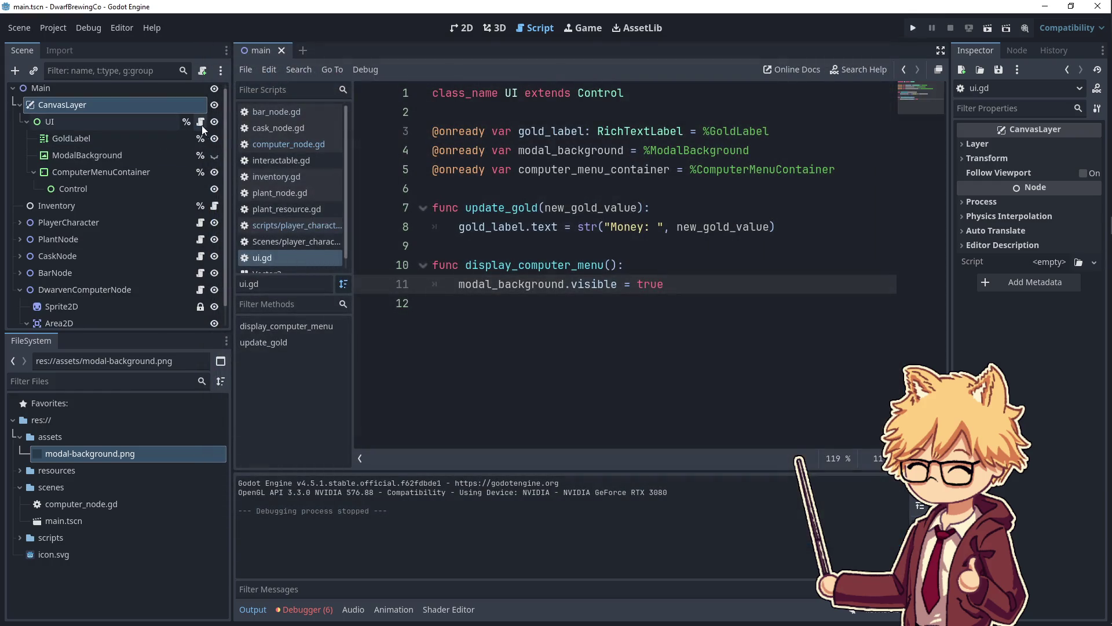
Step: Set the UI node's Process Mode to Always in the Inspector
{"action": "left_click", "coordinate": [75, 121]}
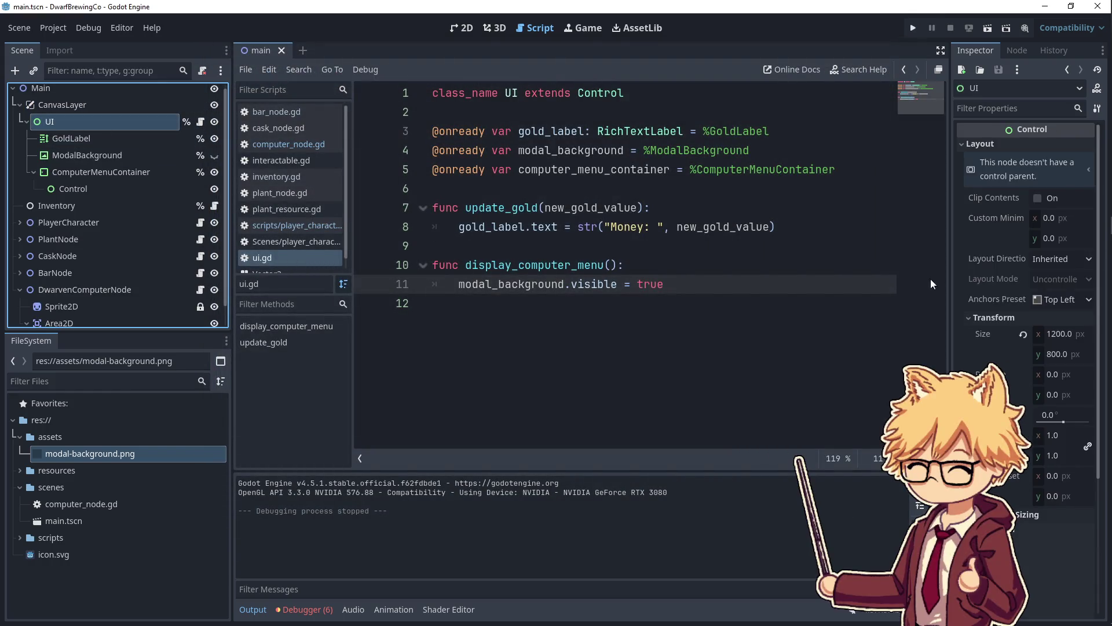
{"action": "left_click", "coordinate": [1005, 109]}
{"action": "type", "text": "paren"}
{"action": "key", "text": "BackSpace"}
{"action": "key", "text": "BackSpace"}
{"action": "key", "text": "BackSpace"}
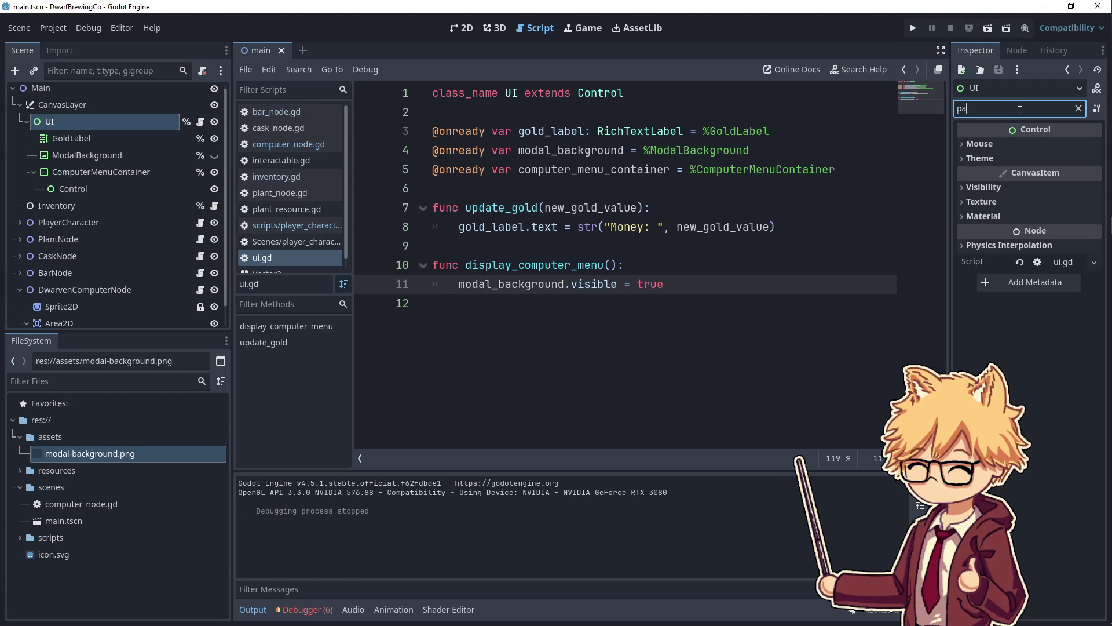
{"action": "type", "text": "u"}
{"action": "key", "text": "BackSpace"}
{"action": "key", "text": "BackSpace"}
{"action": "type", "text": "as"}
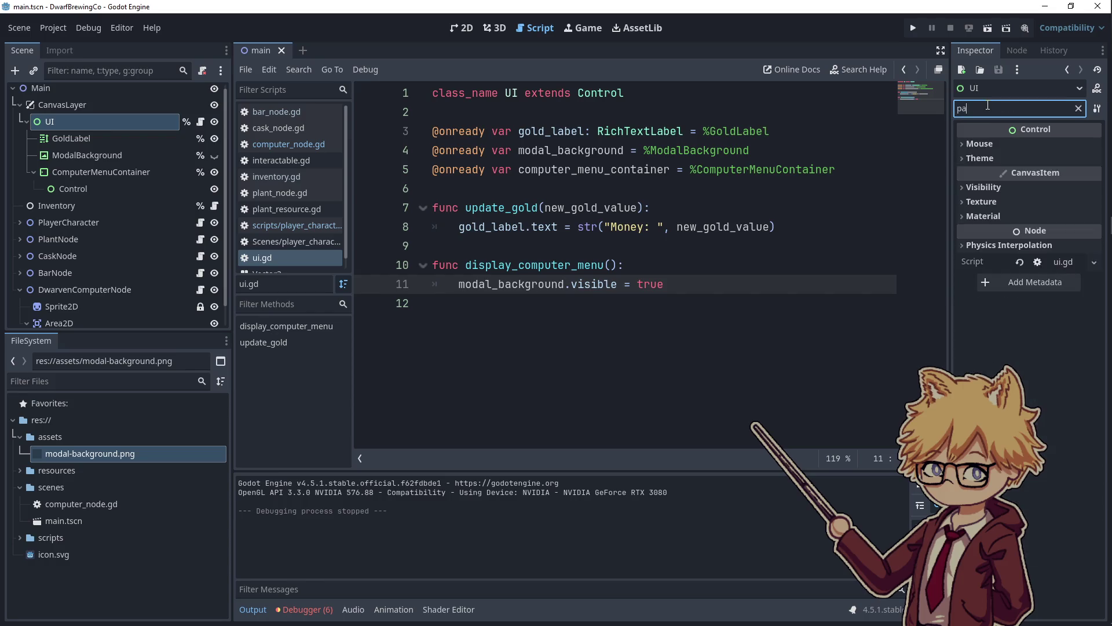
{"action": "key", "text": "BackSpace"}
{"action": "type", "text": "us"}
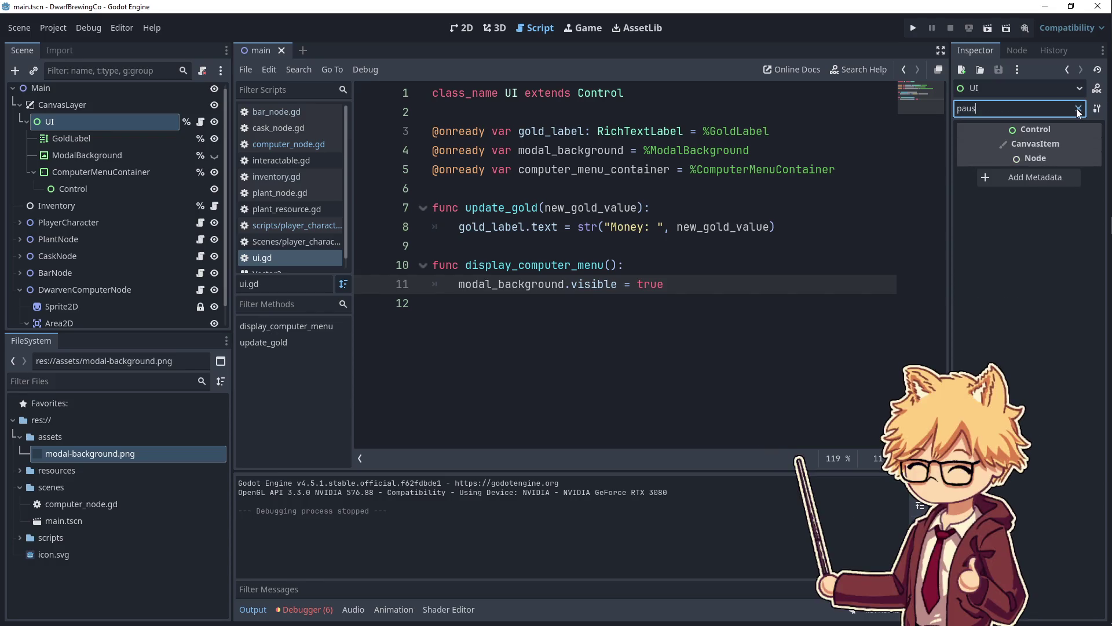
{"action": "left_click", "coordinate": [1078, 108]}
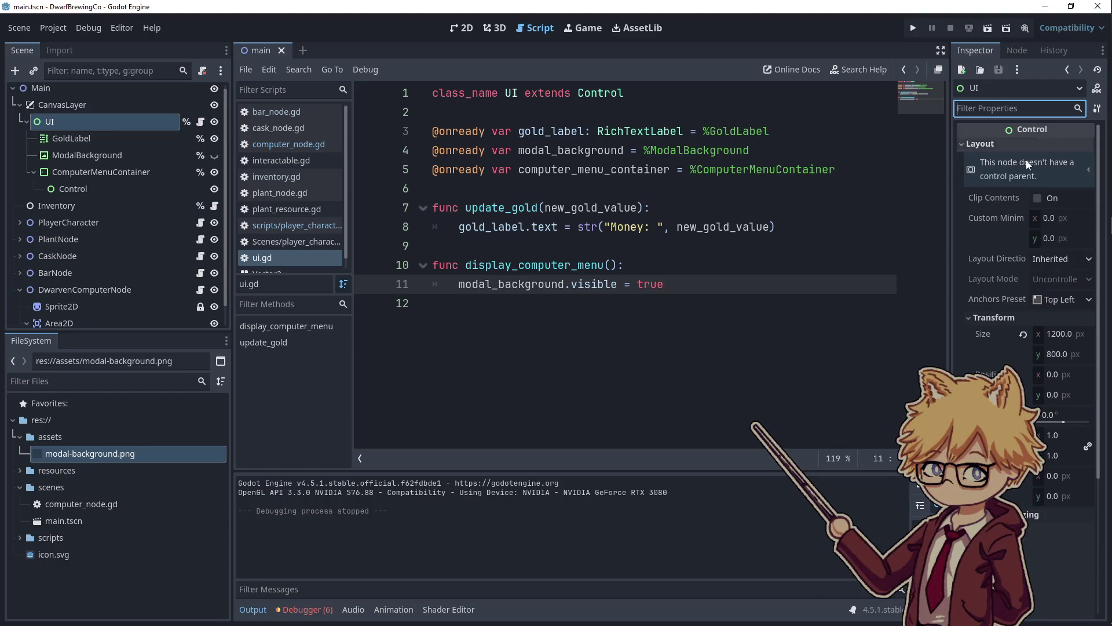
{"action": "scroll", "coordinate": [1028, 533], "scroll_direction": "down", "scroll_amount": 2}
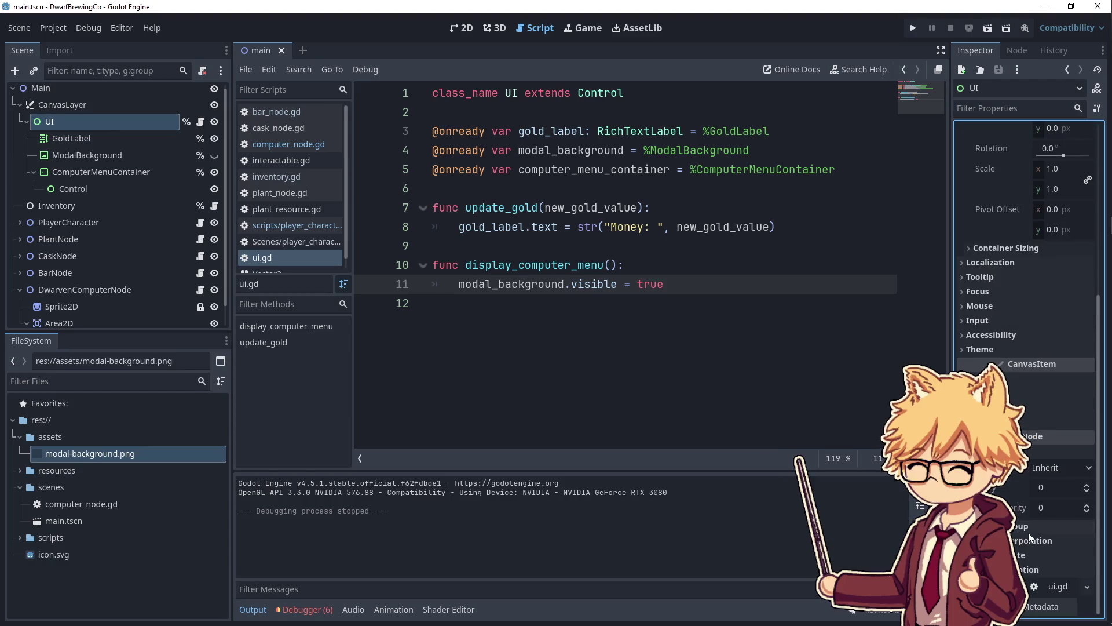
{"action": "left_click", "coordinate": [1046, 466]}
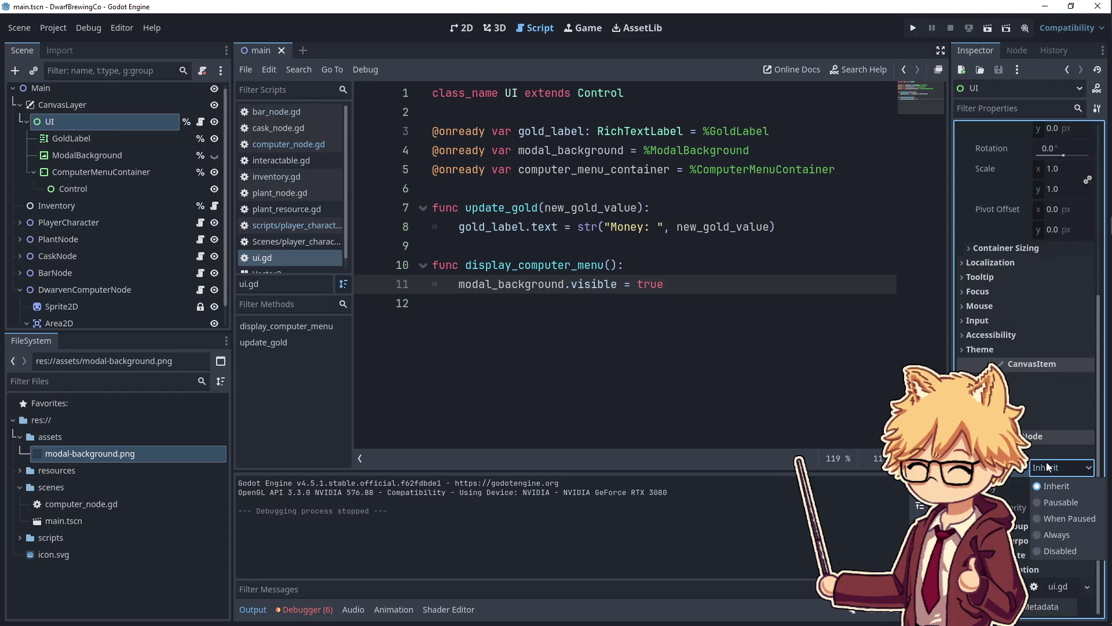
{"action": "left_click", "coordinate": [1046, 534]}
{"action": "left_click", "coordinate": [735, 304]}
Step: Run the game, move the player with the arrow keys, and close the game window
{"action": "left_click", "coordinate": [914, 27]}
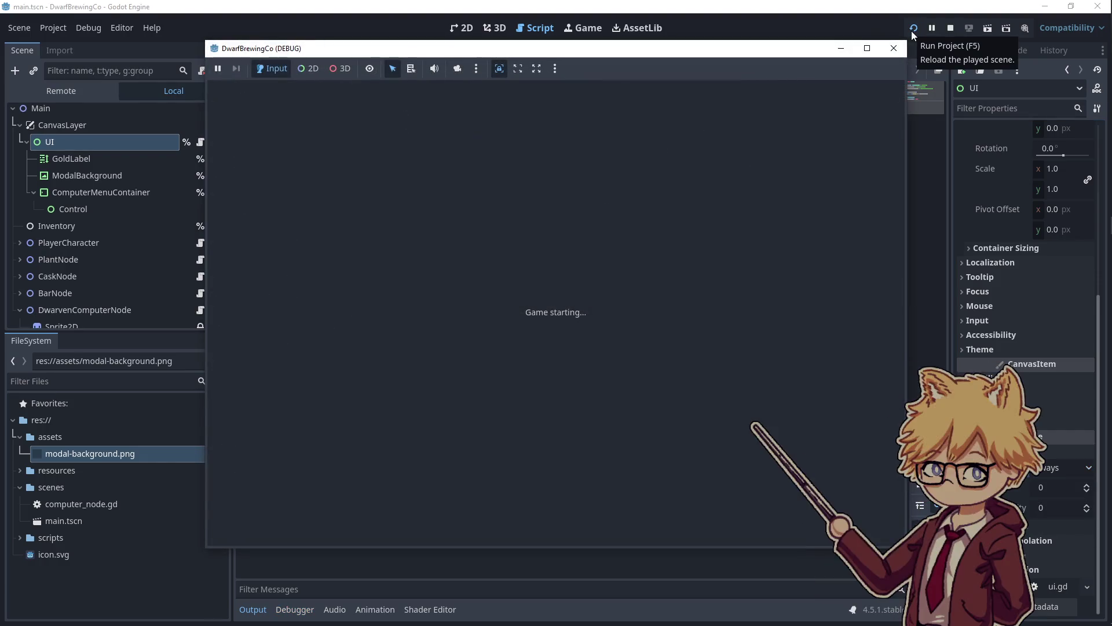
{"action": "key", "text": "Right"}
{"action": "key", "text": "Left"}
{"action": "key", "text": "Down"}
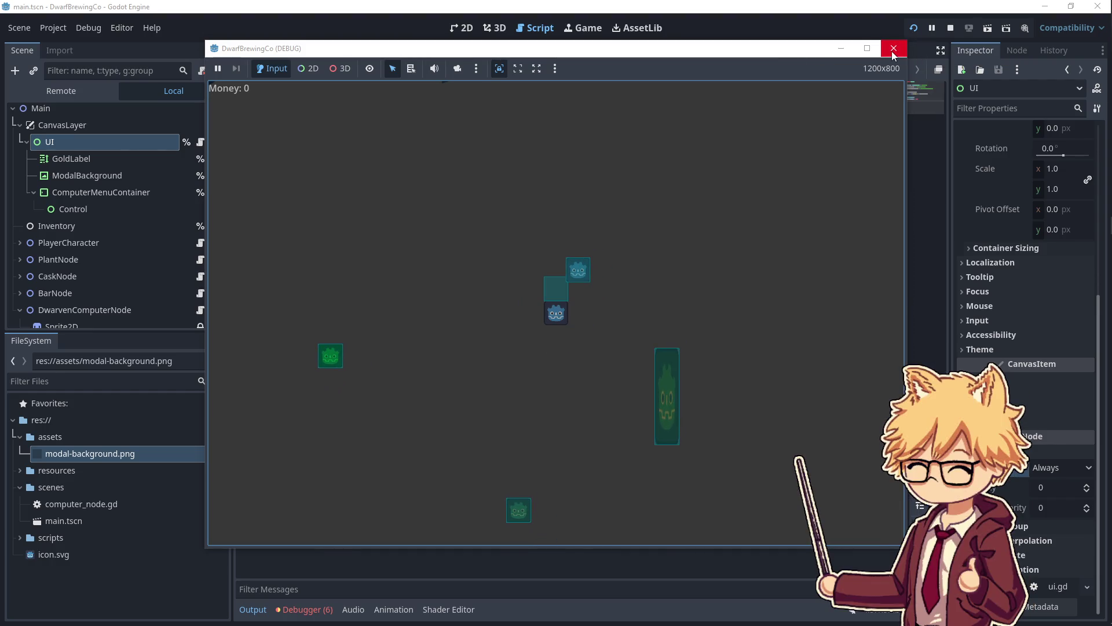
{"action": "left_click", "coordinate": [893, 51]}
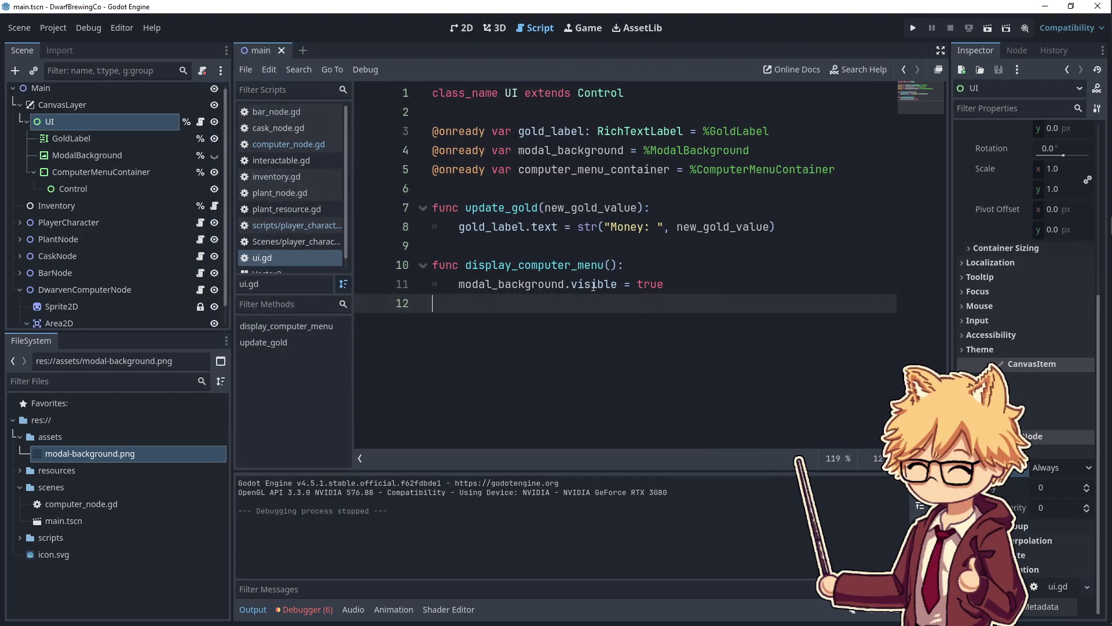
Step: Add get_tree().paused = true at the top of display_computer_menu and save ui.gd
{"action": "left_click", "coordinate": [650, 261]}
{"action": "key", "text": "Return"}
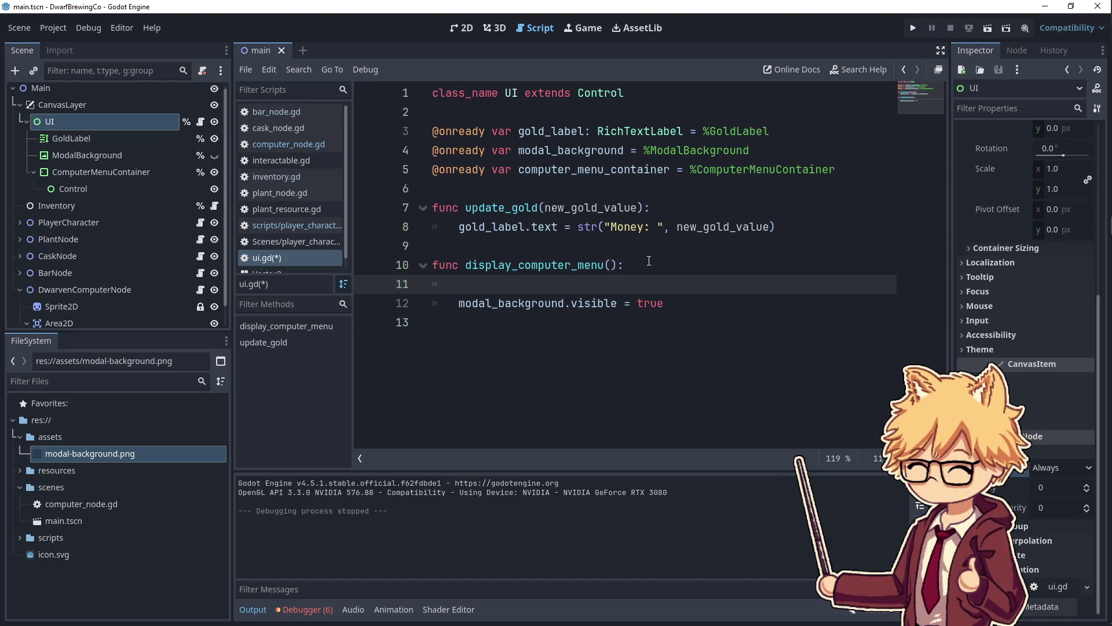
{"action": "type", "text": "se"}
{"action": "key", "text": "BackSpace"}
{"action": "key", "text": "BackSpace"}
{"action": "key", "text": "BackSpace"}
{"action": "key", "text": "BackSpace"}
{"action": "key", "text": "BackSpace"}
{"action": "type", "text": "get_tree"}
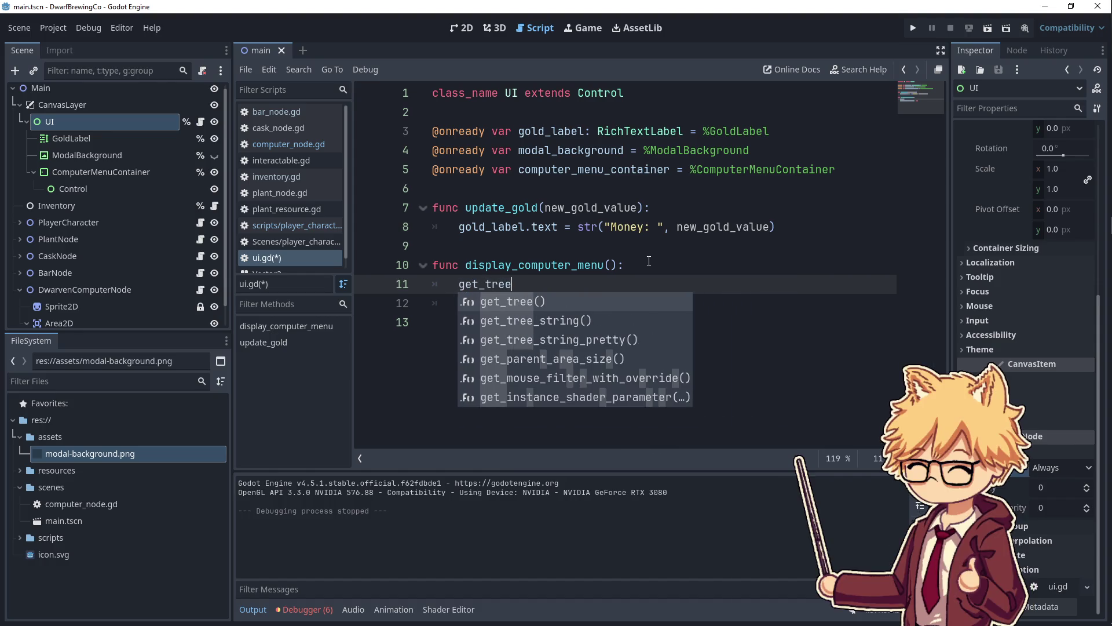
{"action": "key", "text": "Return"}
{"action": "type", "text": ".paused = true"}
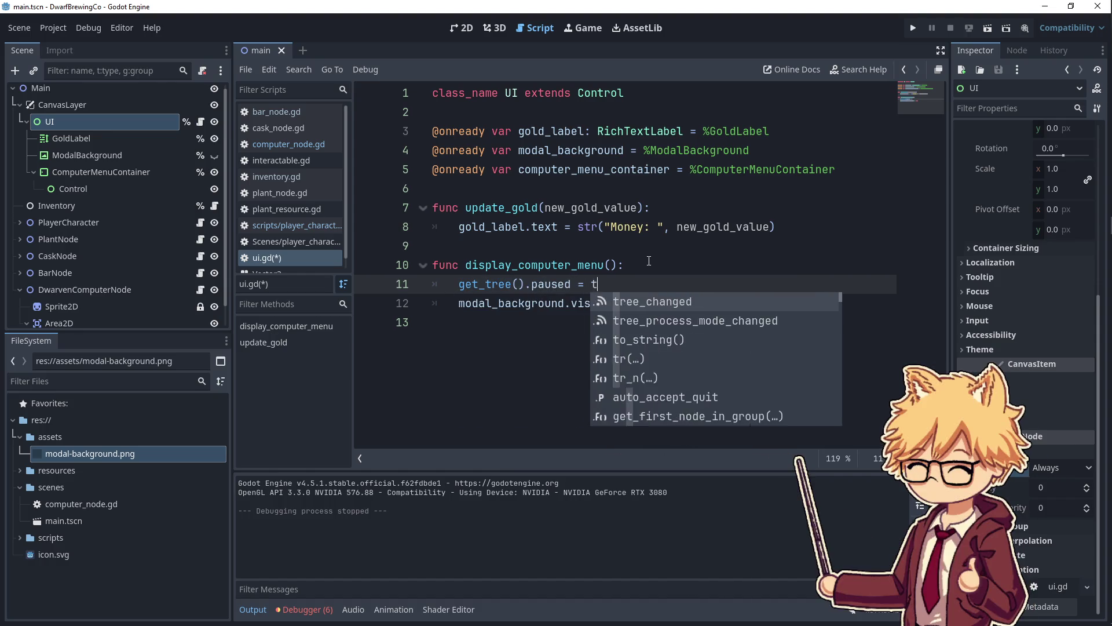
{"action": "key", "text": "ctrl+s"}
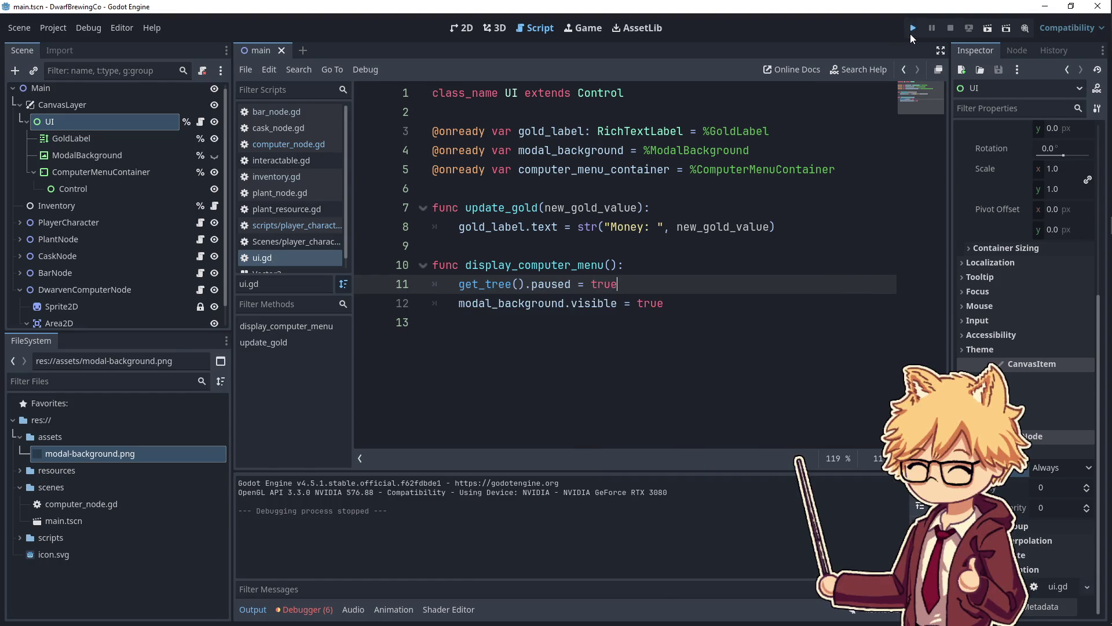
Step: Run the game to test pausing, move the player, then close the game window
{"action": "left_click", "coordinate": [909, 34]}
{"action": "key", "text": "Up"}
{"action": "key", "text": "Right"}
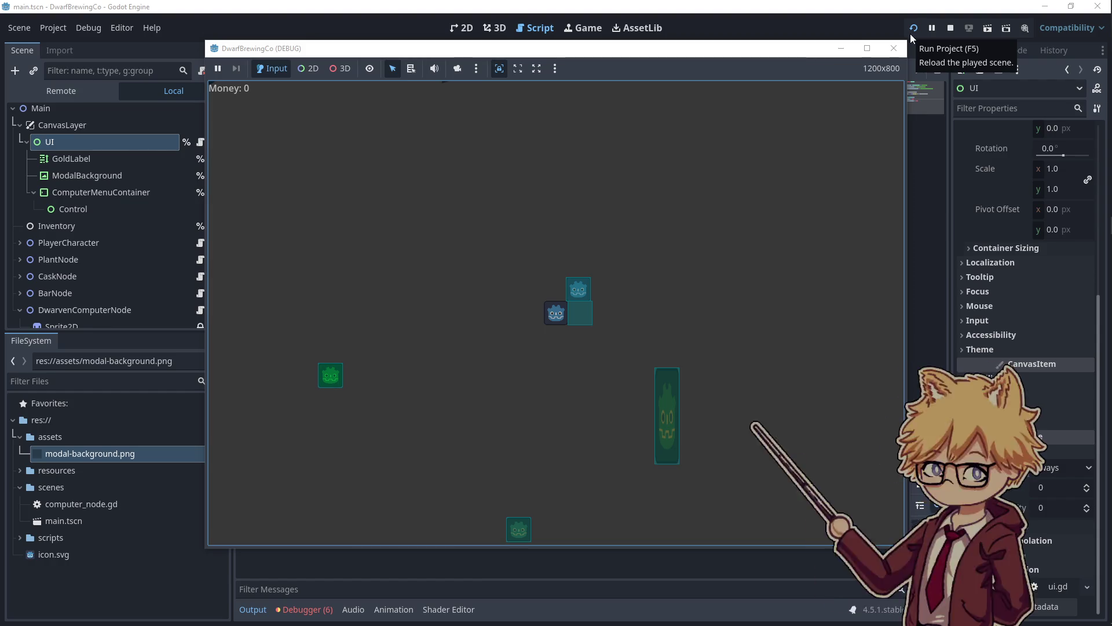
{"action": "left_click", "coordinate": [893, 48]}
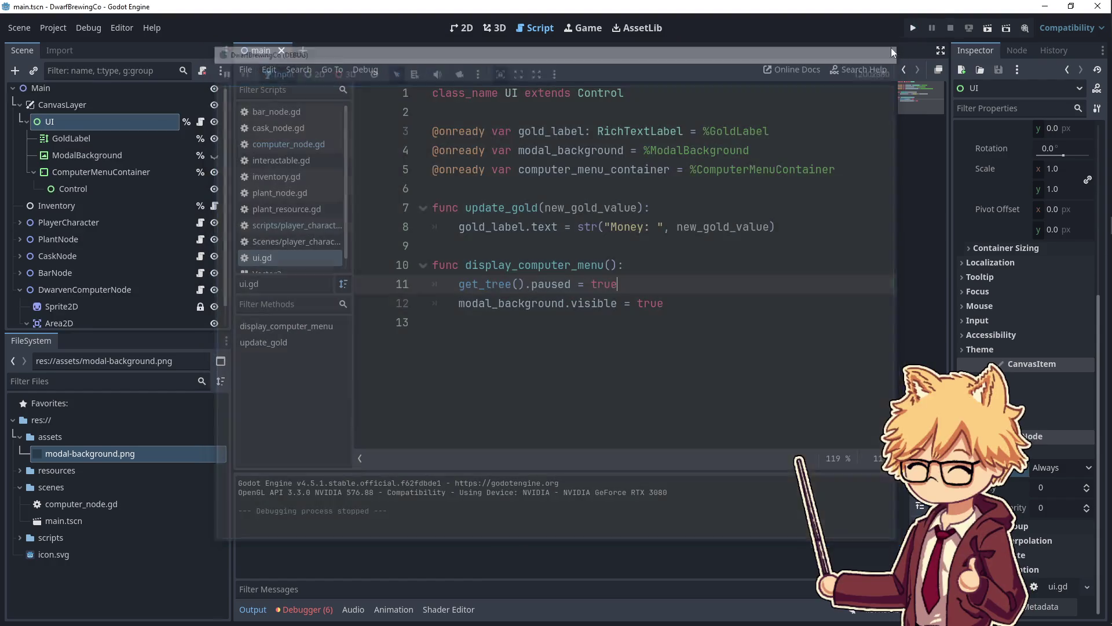
Step: Add a computer_menu_container.animate_in() call after the modal background line
{"action": "left_click", "coordinate": [626, 251]}
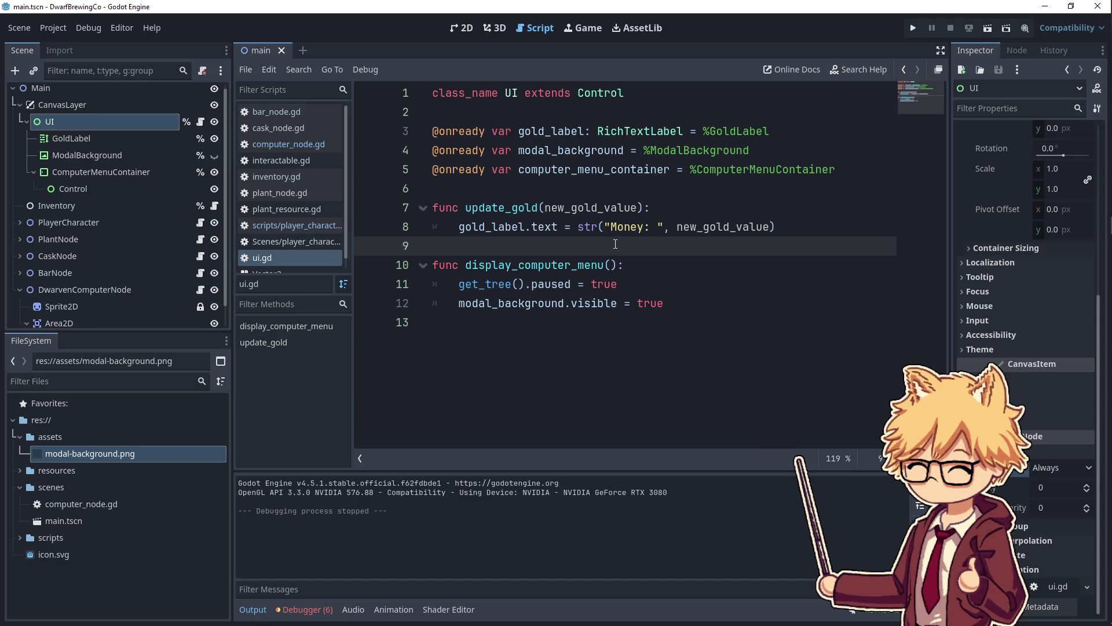
{"action": "left_click", "coordinate": [541, 289]}
{"action": "left_click", "coordinate": [538, 302]}
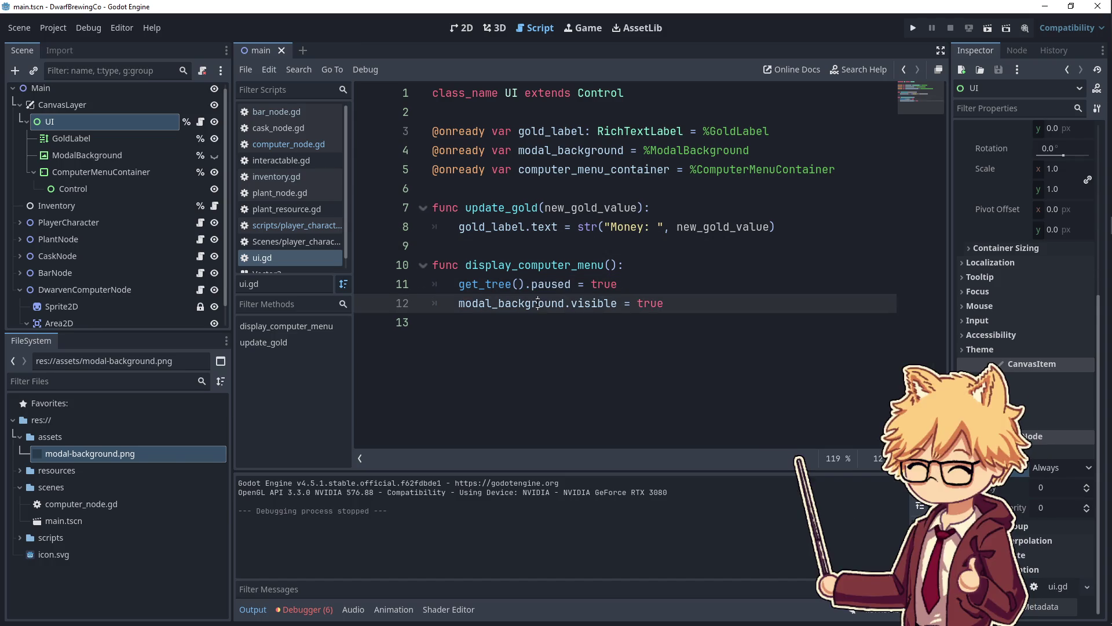
{"action": "left_click", "coordinate": [165, 170]}
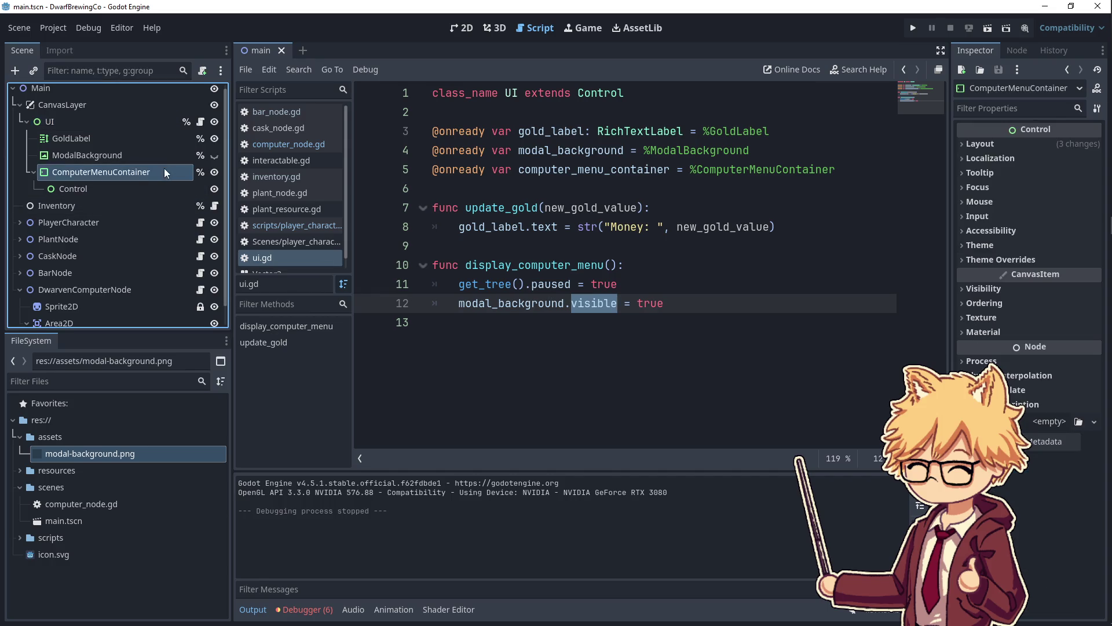
{"action": "left_click", "coordinate": [708, 305]}
{"action": "key", "text": "Return"}
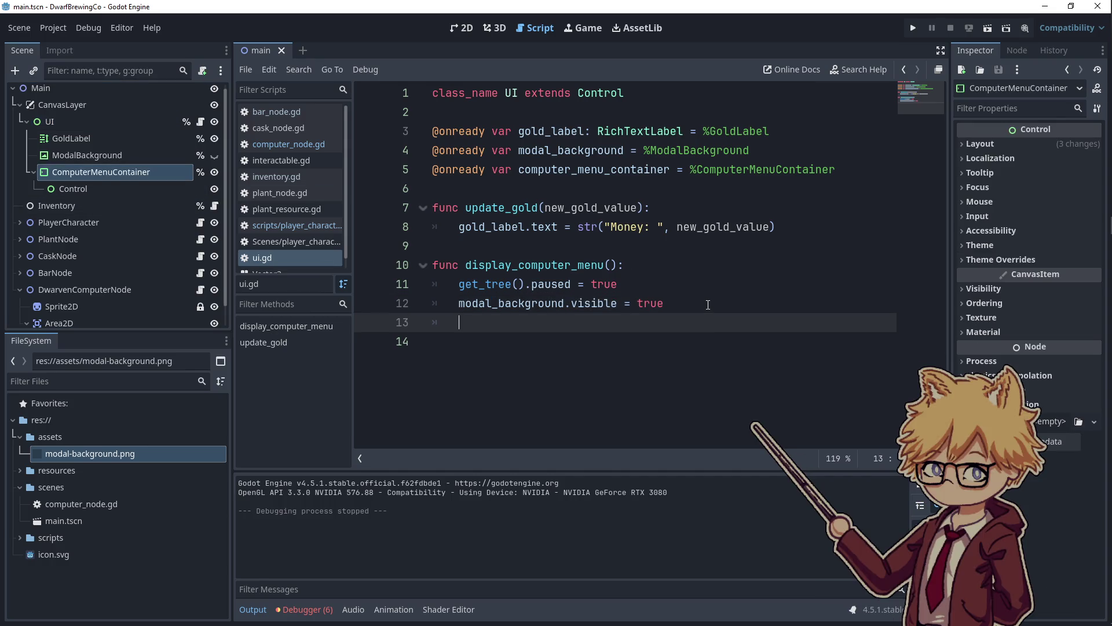
{"action": "type", "text": "comp"}
{"action": "key", "text": "Return"}
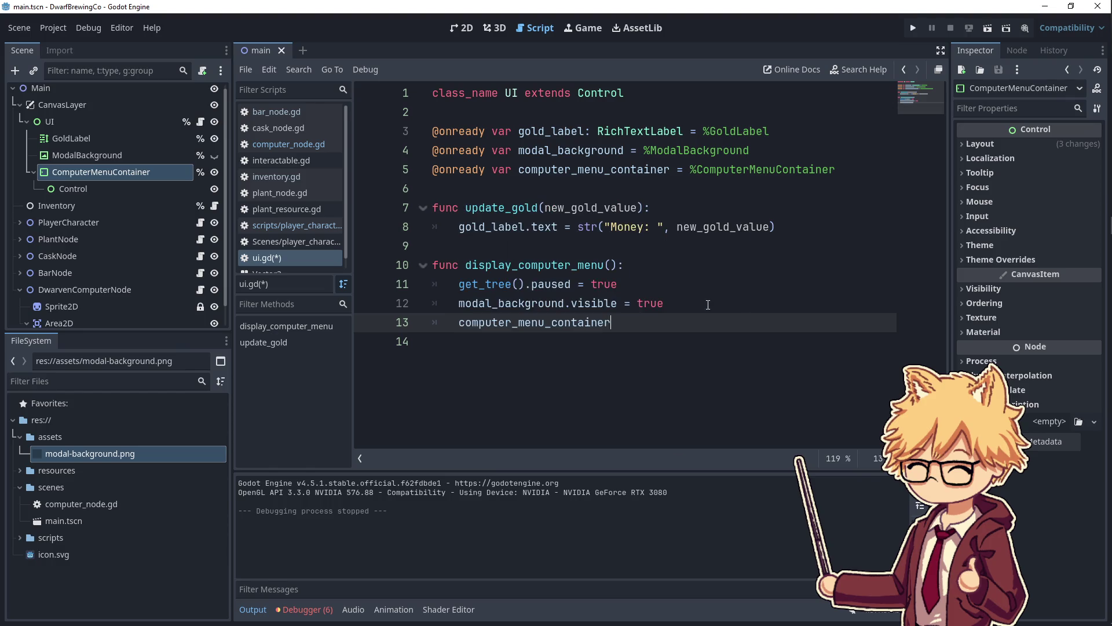
{"action": "type", "text": "im"}
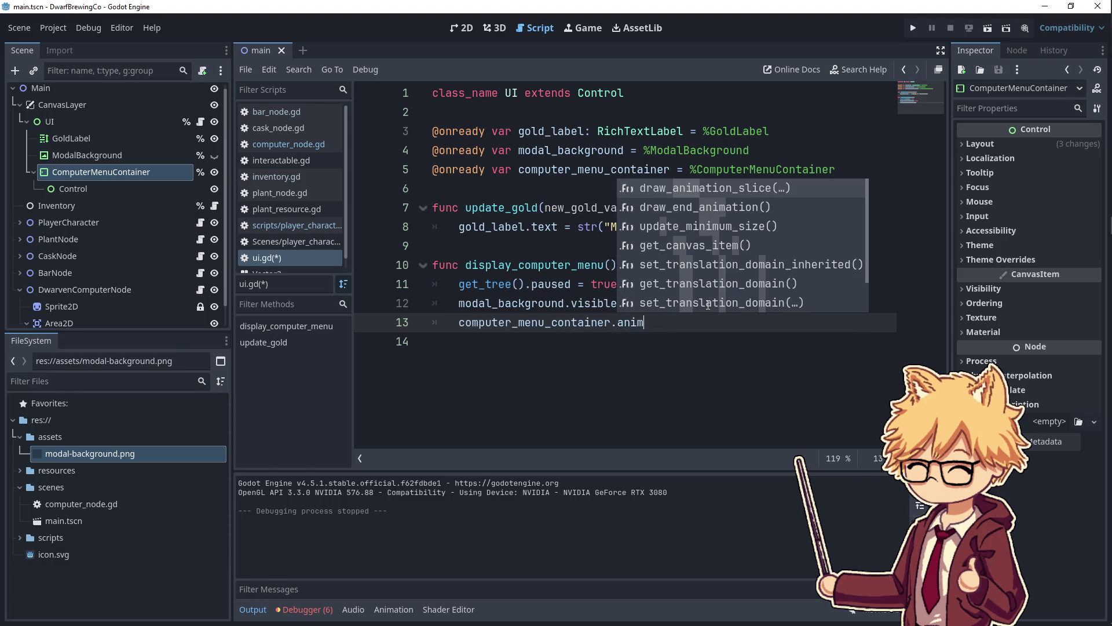
{"action": "type", "text": "ate_in("}
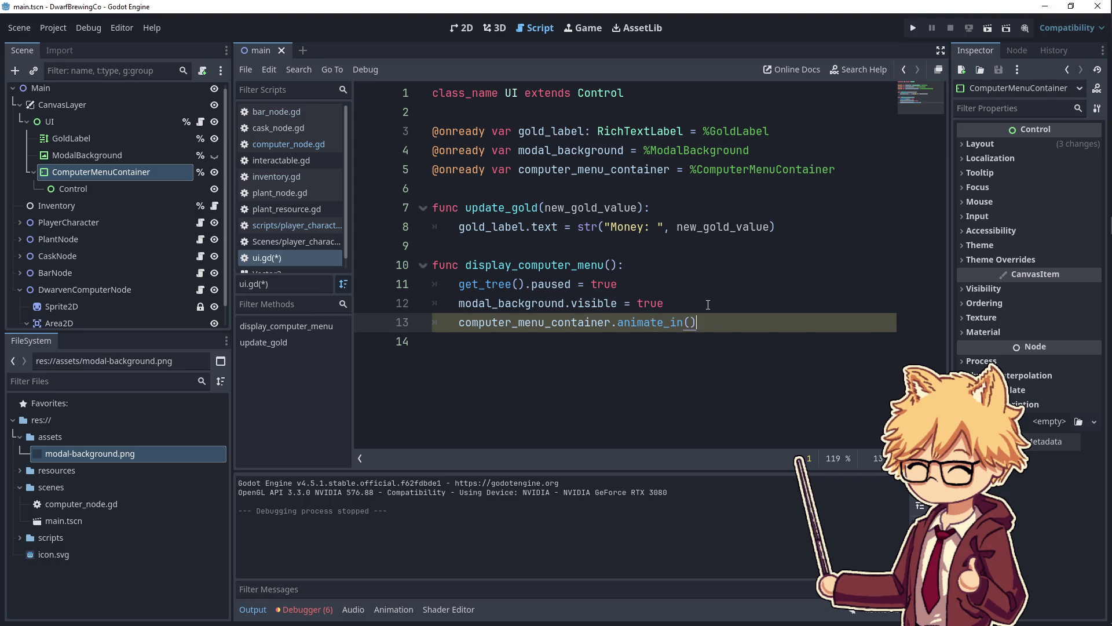
{"action": "right_click", "coordinate": [132, 174]}
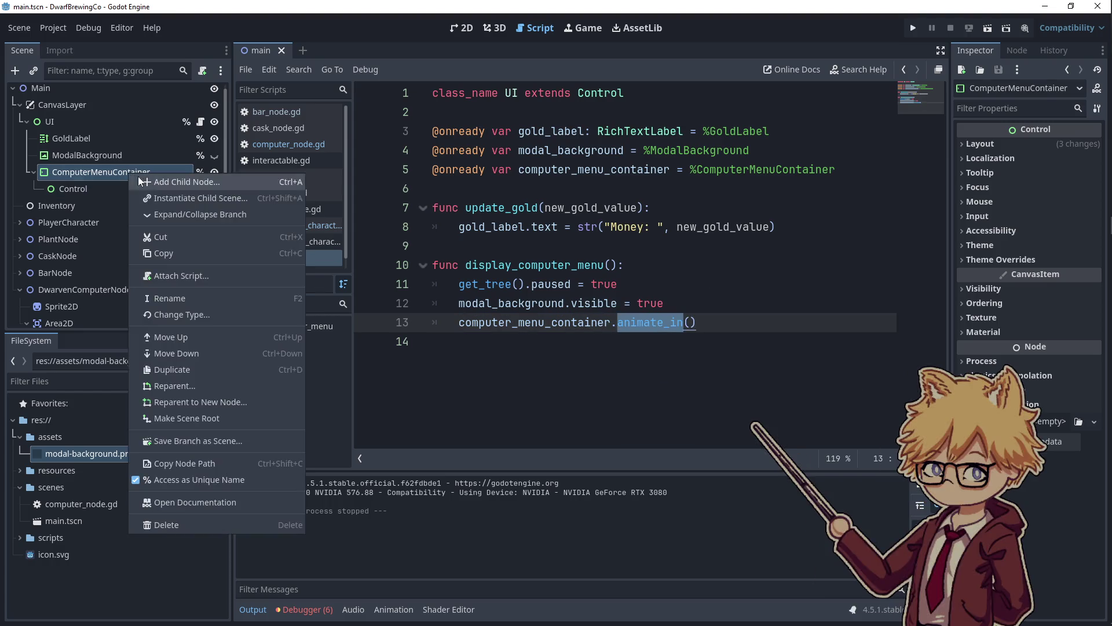
Step: Attach a new script res://scripts/computer_menu_container.gd declaring class_name ComputerMenuContainer
{"action": "left_click", "coordinate": [197, 280]}
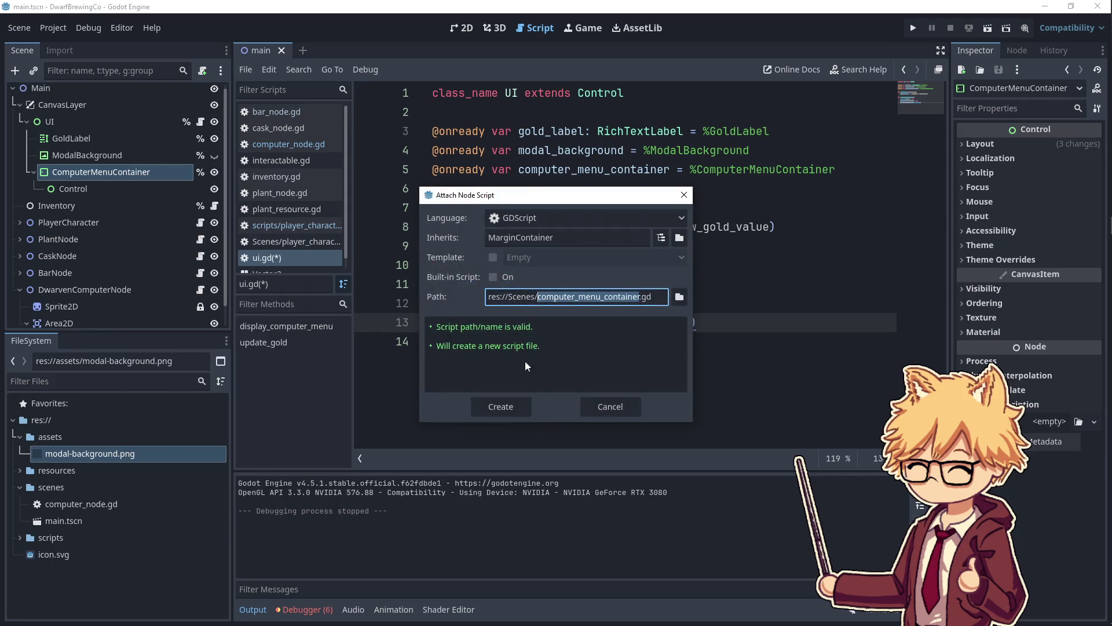
{"action": "left_click", "coordinate": [675, 297]}
{"action": "left_click", "coordinate": [293, 124]}
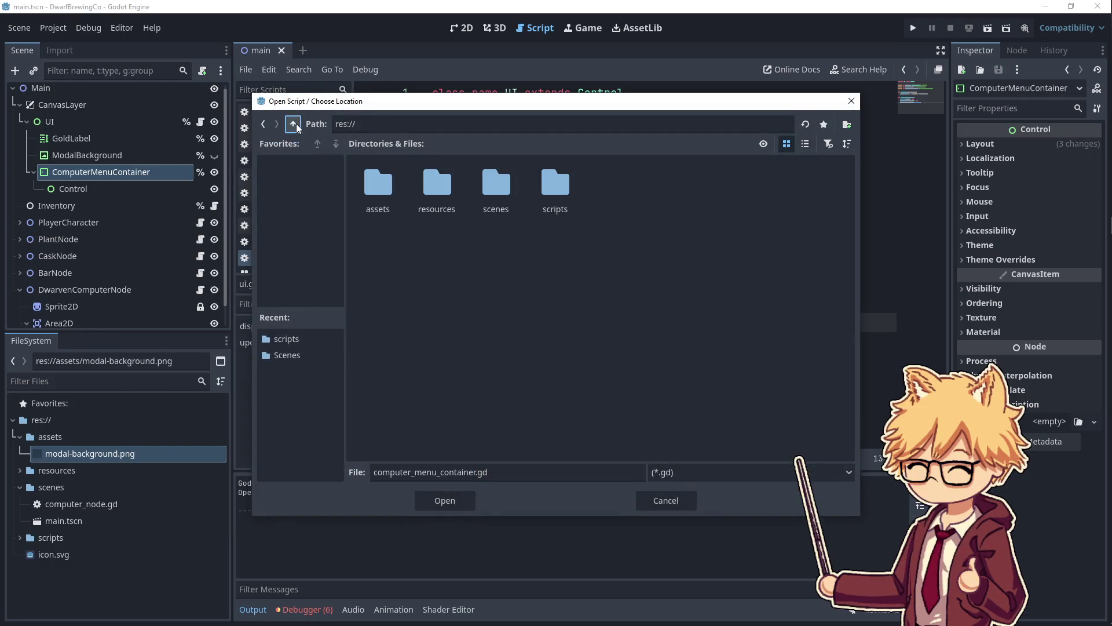
{"action": "double_click", "coordinate": [541, 193]}
{"action": "left_click", "coordinate": [461, 496]}
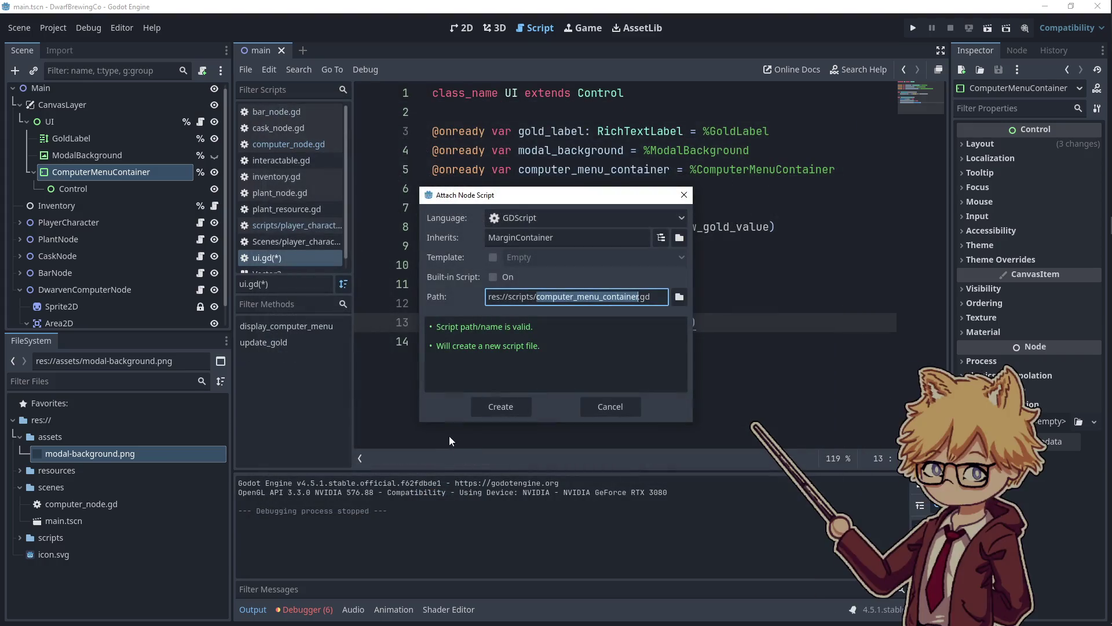
{"action": "left_click", "coordinate": [522, 406]}
{"action": "type", "text": "class_name ComputerMenuContainer extends MarginContainer"}
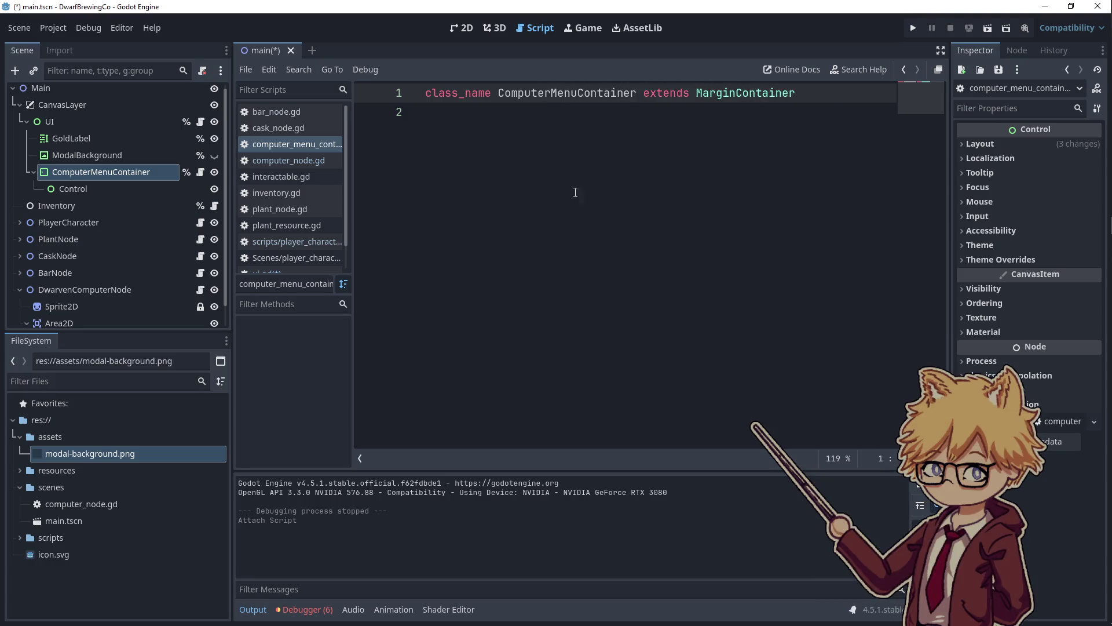
{"action": "key", "text": "Return"}
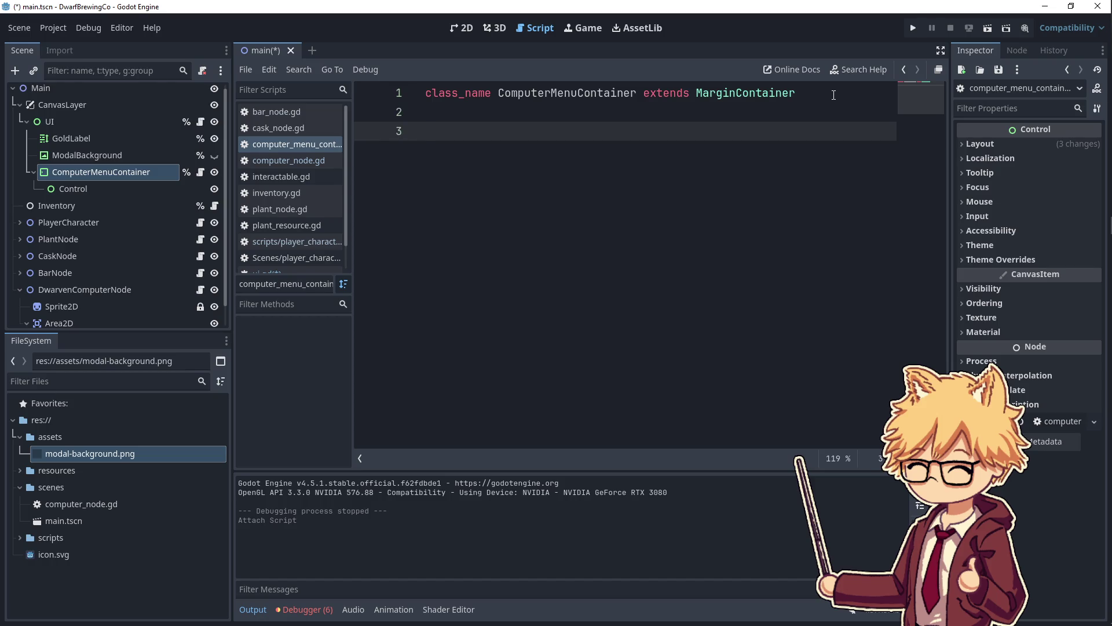
{"action": "left_click", "coordinate": [95, 187]}
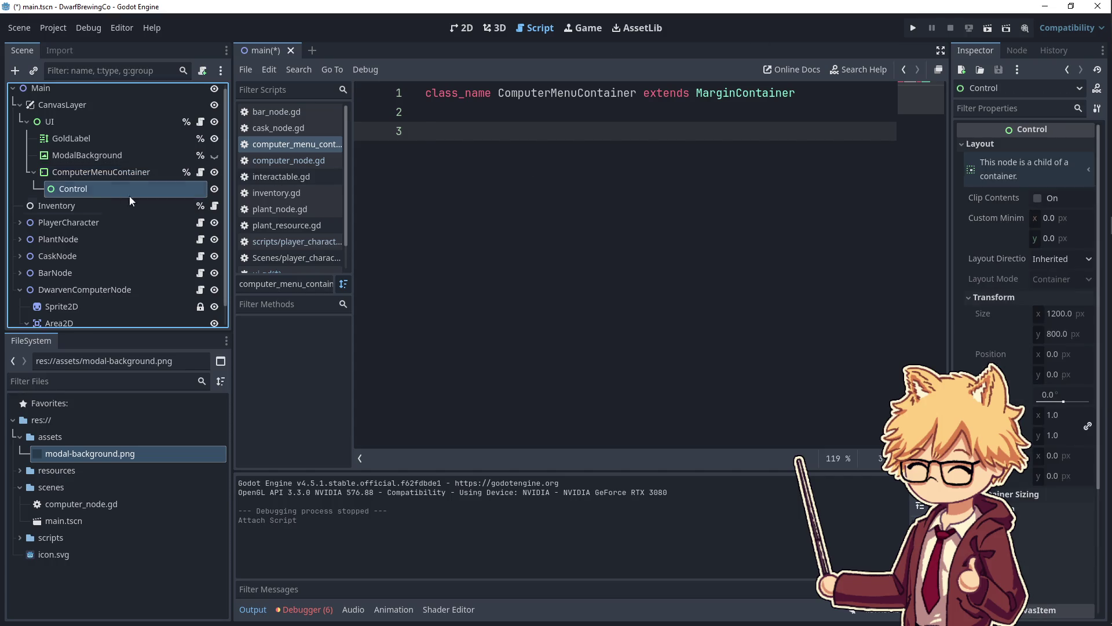
{"action": "left_click", "coordinate": [1092, 28]}
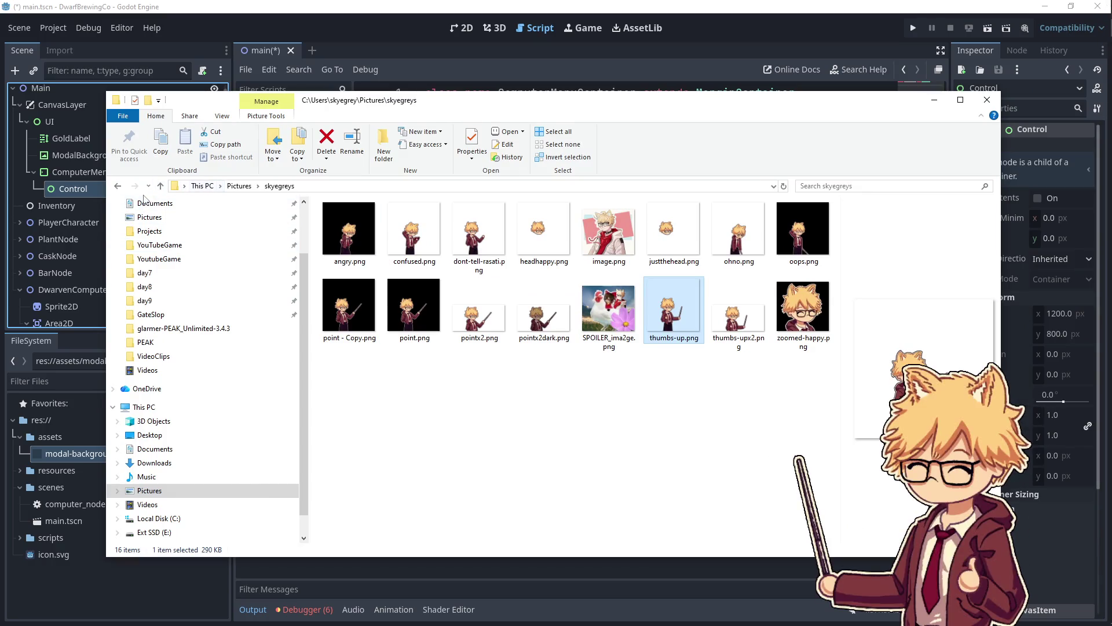
Step: Search the Ext SSD (E:) drive for the Projects folder, then back out
{"action": "scroll", "coordinate": [153, 400], "scroll_direction": "down", "scroll_amount": 1}
{"action": "left_click", "coordinate": [157, 393]}
{"action": "double_click", "coordinate": [498, 342]}
{"action": "left_click", "coordinate": [350, 258]}
{"action": "double_click", "coordinate": [350, 257]}
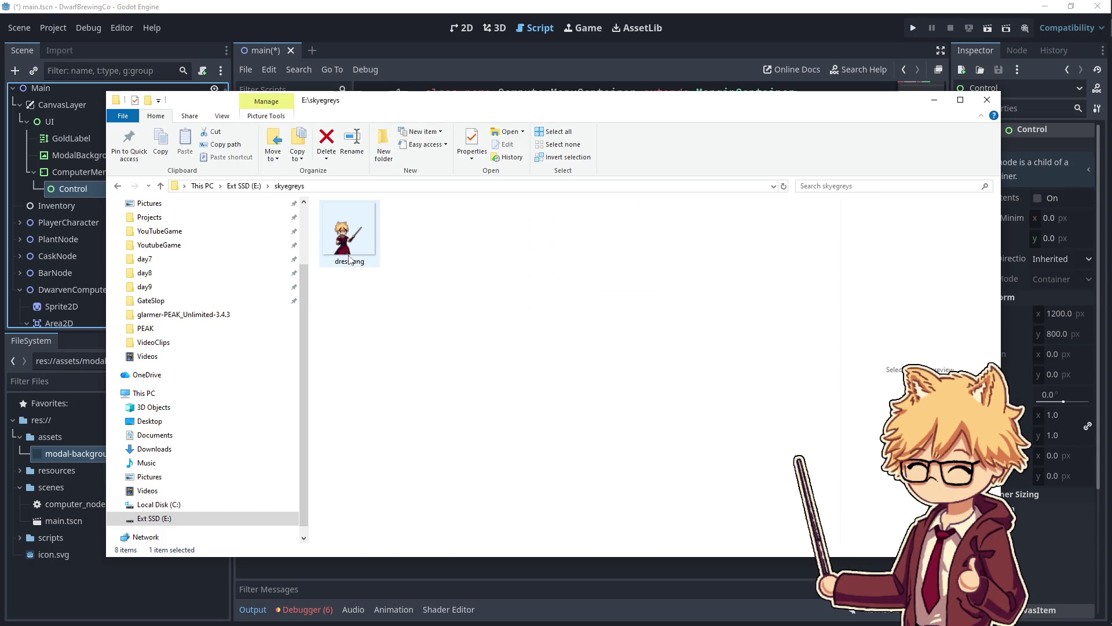
{"action": "left_click", "coordinate": [250, 186]}
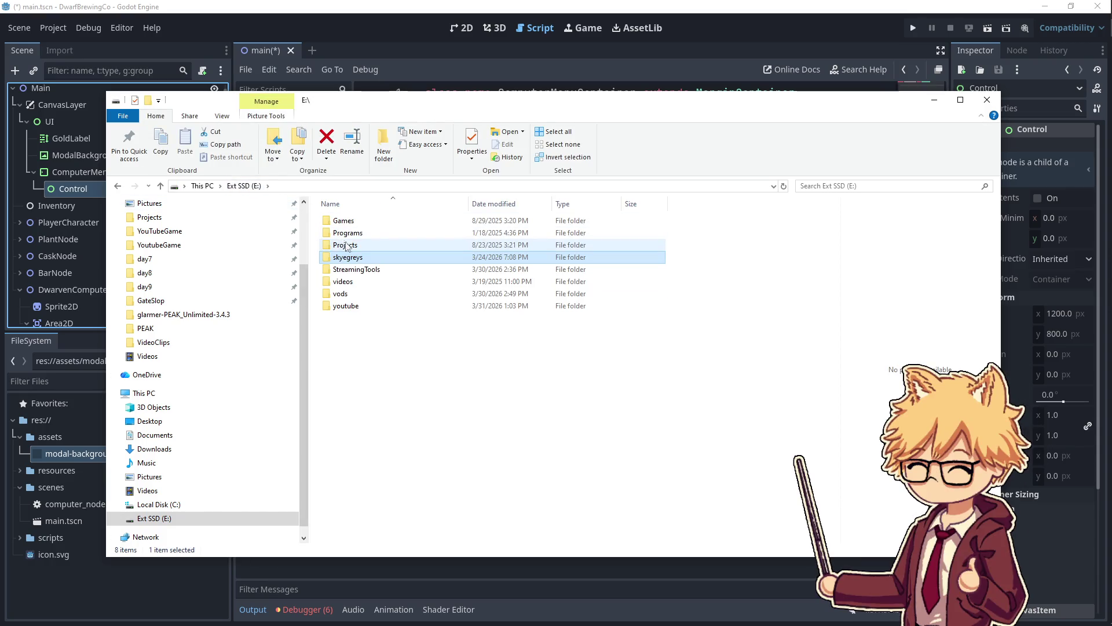
{"action": "double_click", "coordinate": [345, 248]}
{"action": "left_click", "coordinate": [240, 186]}
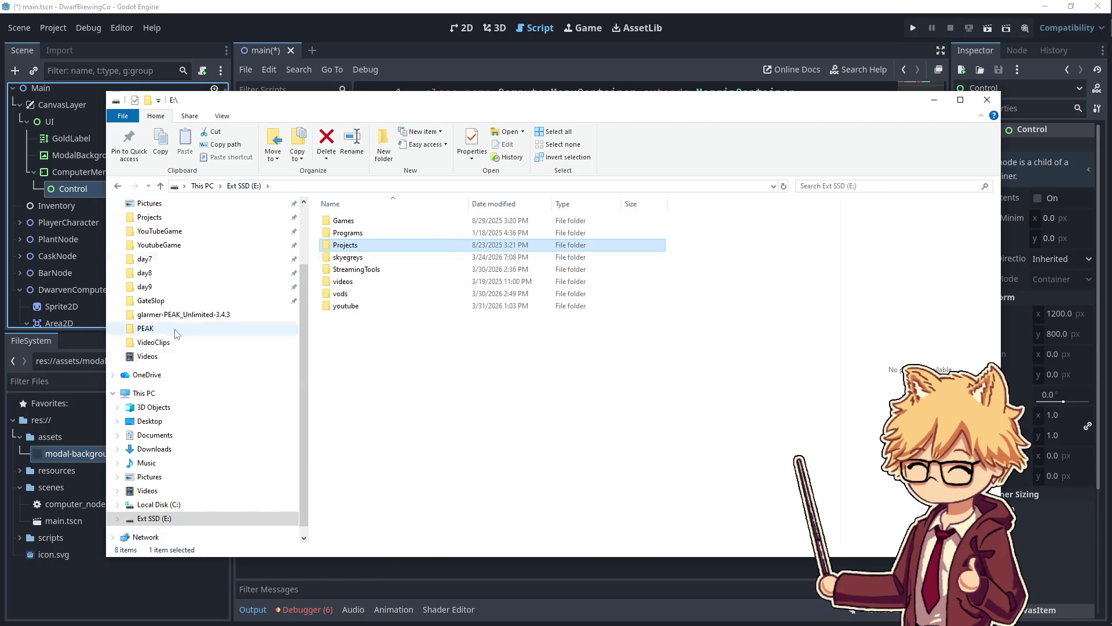
{"action": "scroll", "coordinate": [192, 332], "scroll_direction": "up", "scroll_amount": 2}
{"action": "scroll", "coordinate": [192, 332], "scroll_direction": "up", "scroll_amount": 1}
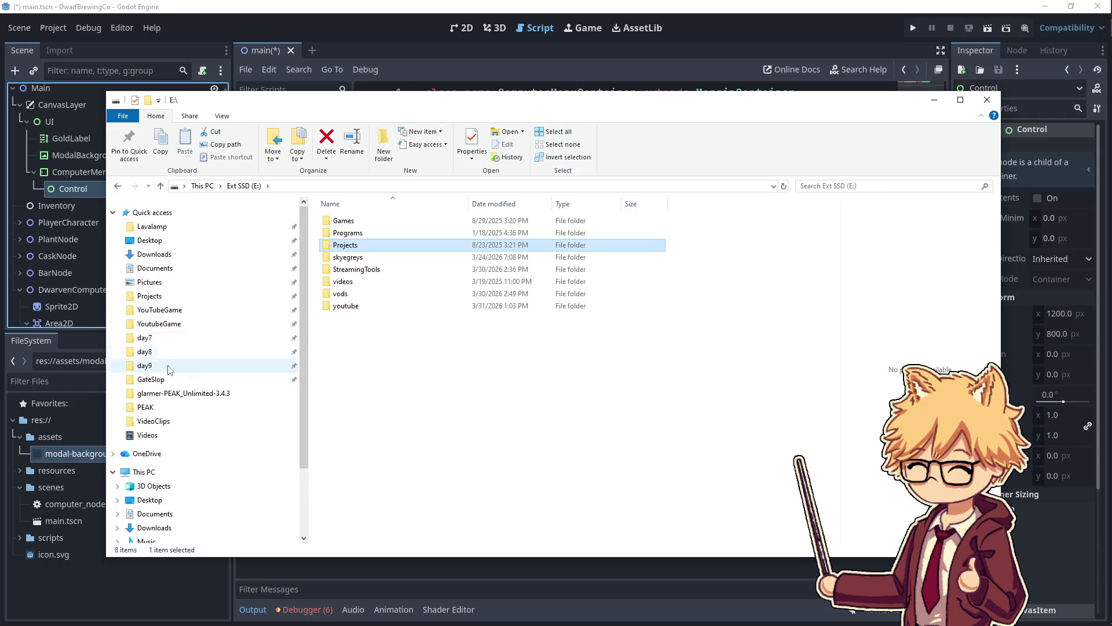
Step: Open Projects > GameDevAssets > kenney_ui-pack > PNG in the user folder
{"action": "left_click", "coordinate": [168, 302]}
{"action": "scroll", "coordinate": [385, 342], "scroll_direction": "down", "scroll_amount": 8}
{"action": "scroll", "coordinate": [385, 342], "scroll_direction": "down", "scroll_amount": 8}
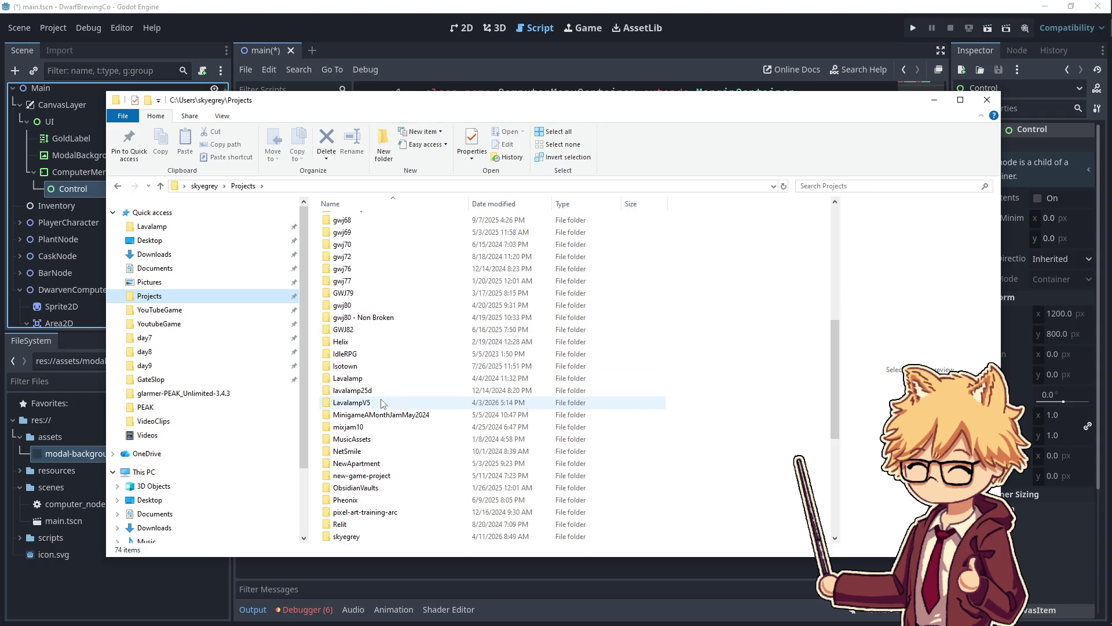
{"action": "scroll", "coordinate": [385, 347], "scroll_direction": "up", "scroll_amount": 8}
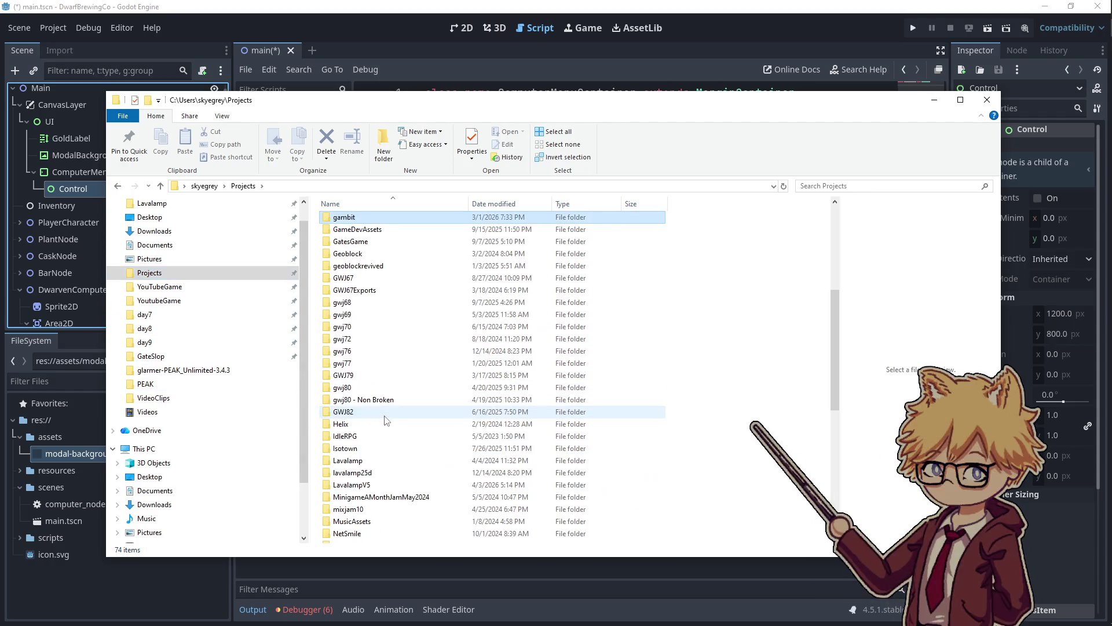
{"action": "double_click", "coordinate": [365, 233]}
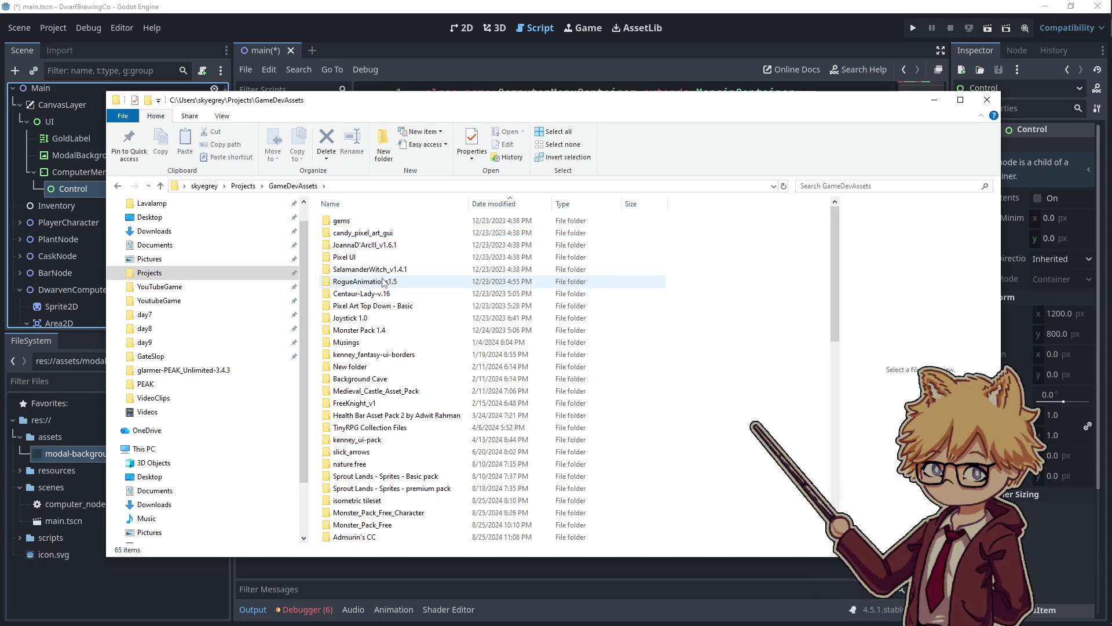
{"action": "scroll", "coordinate": [375, 351], "scroll_direction": "down", "scroll_amount": 1}
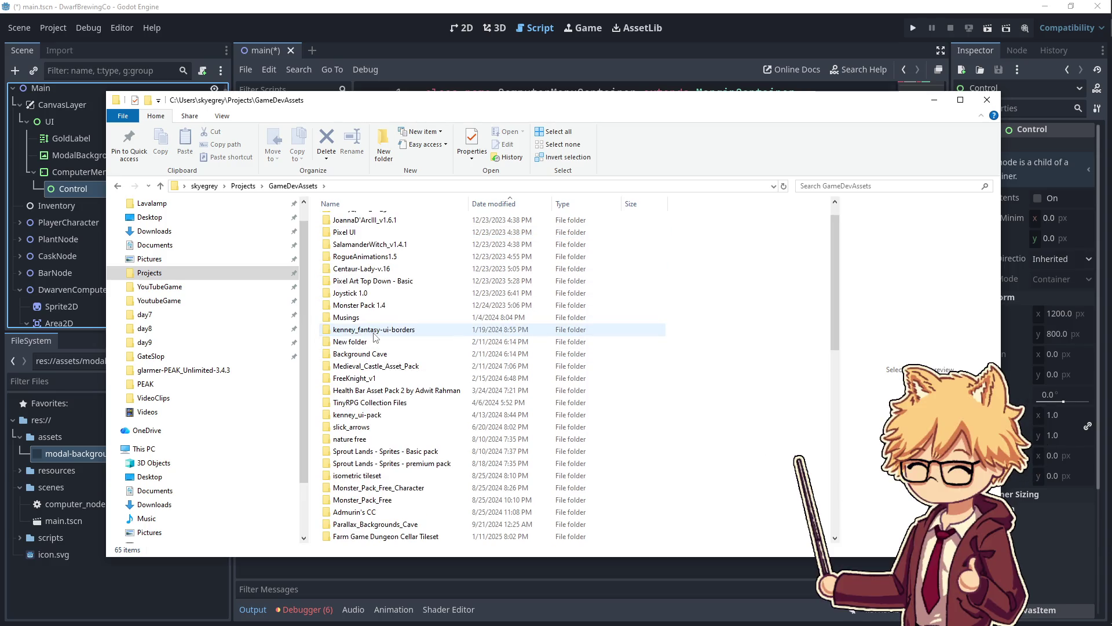
{"action": "scroll", "coordinate": [374, 377], "scroll_direction": "down", "scroll_amount": 2}
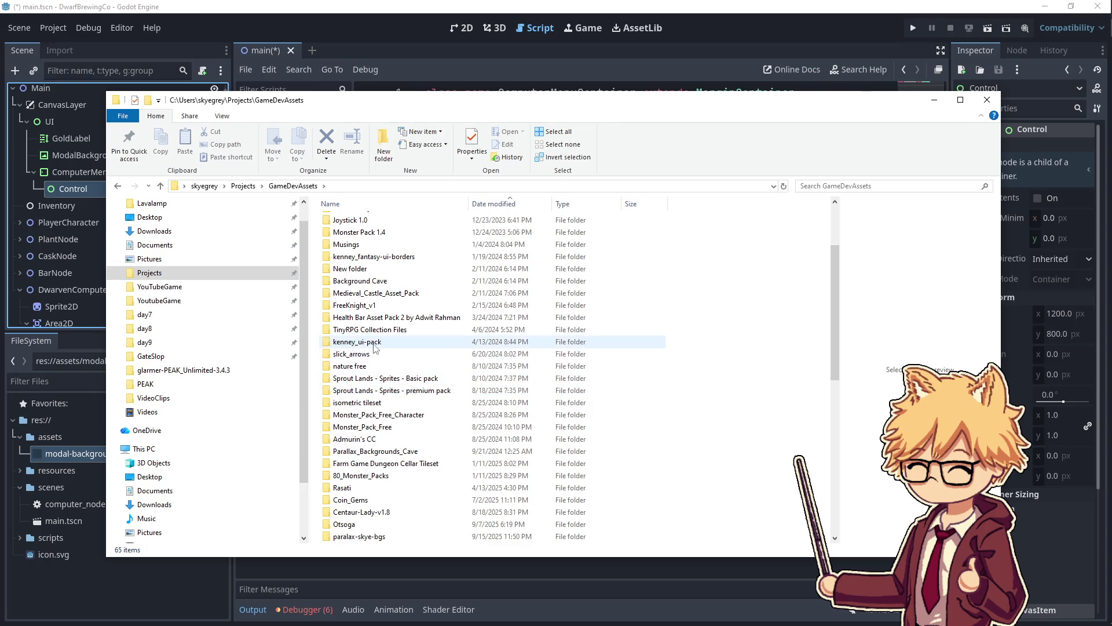
{"action": "double_click", "coordinate": [374, 342]}
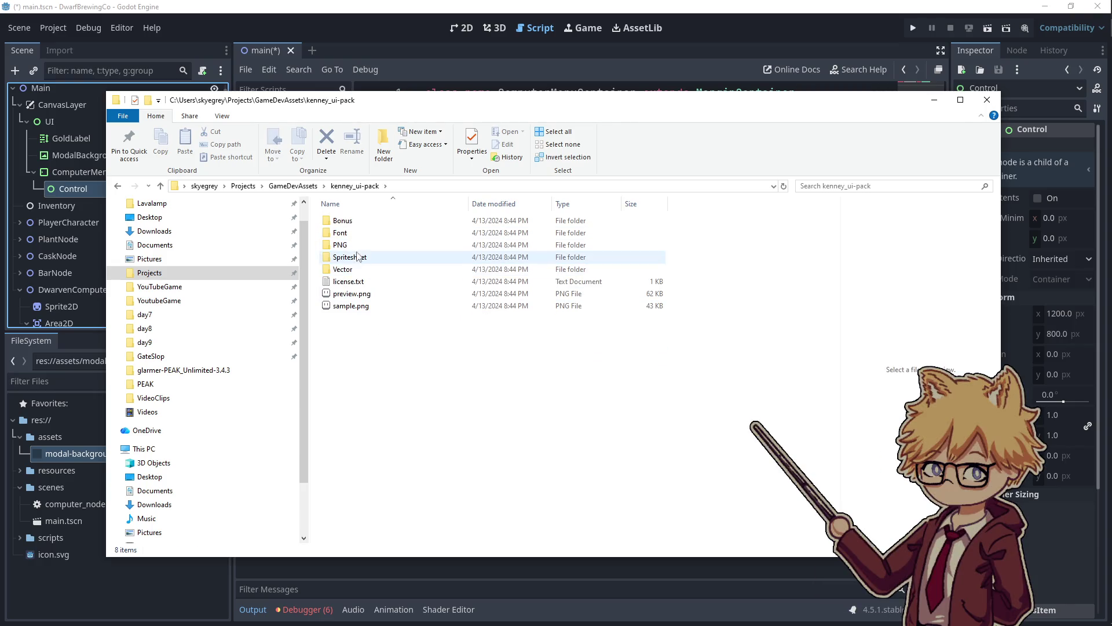
{"action": "double_click", "coordinate": [342, 245]}
Step: Drag grey_panel.png into the Godot project's assets folder
{"action": "scroll", "coordinate": [525, 313], "scroll_direction": "down", "scroll_amount": 5}
{"action": "scroll", "coordinate": [526, 313], "scroll_direction": "up", "scroll_amount": 5}
{"action": "scroll", "coordinate": [525, 313], "scroll_direction": "down", "scroll_amount": 10}
{"action": "scroll", "coordinate": [526, 313], "scroll_direction": "up", "scroll_amount": 5}
{"action": "left_click", "coordinate": [583, 332]}
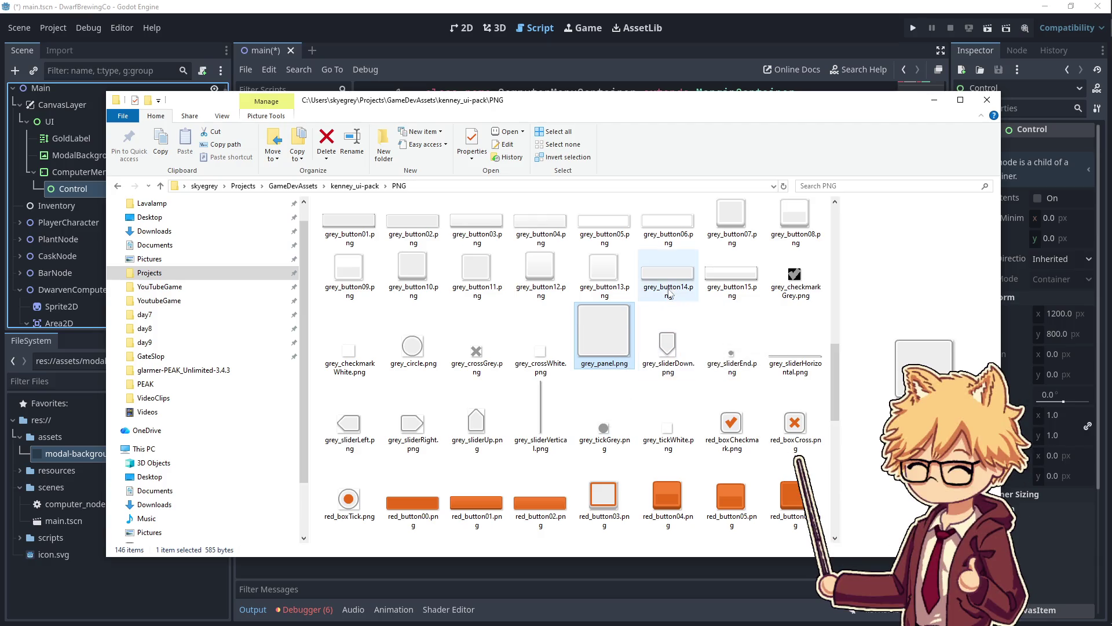
{"action": "mouse_move", "coordinate": [602, 333]}
{"action": "left_mouse_down"}
{"action": "mouse_move", "coordinate": [50, 441]}
{"action": "mouse_move", "coordinate": [87, 192]}
{"action": "left_mouse_up"}
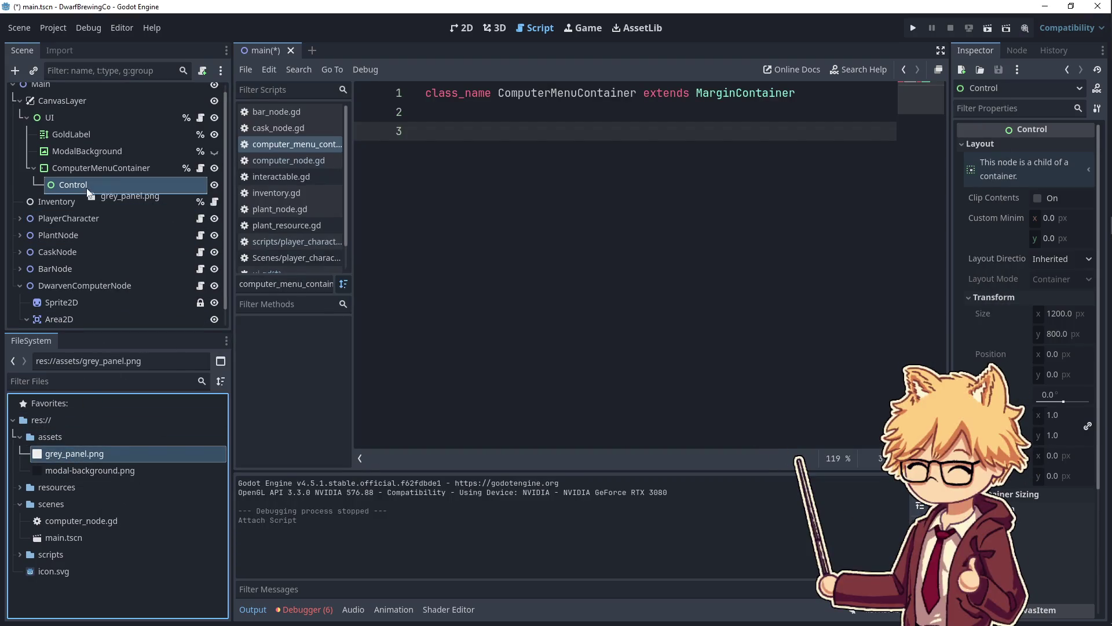
Step: Switch to the 2D workspace and start adding a child node under Control
{"action": "left_click", "coordinate": [464, 28]}
{"action": "scroll", "coordinate": [614, 302], "scroll_direction": "down", "scroll_amount": 2}
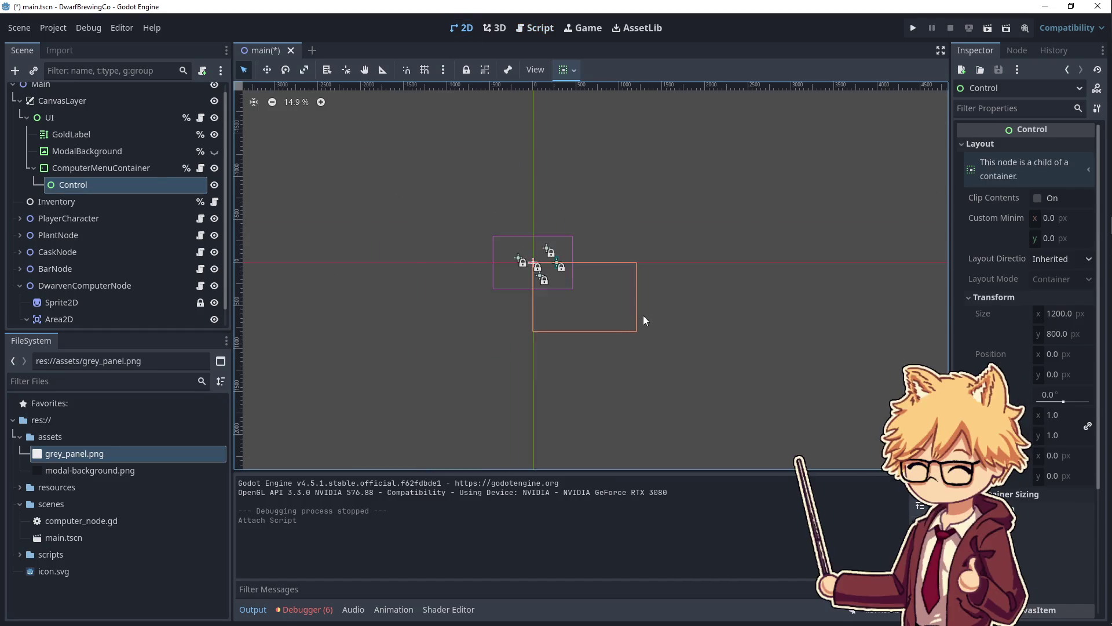
{"action": "right_click", "coordinate": [125, 183]}
{"action": "left_click", "coordinate": [152, 189]}
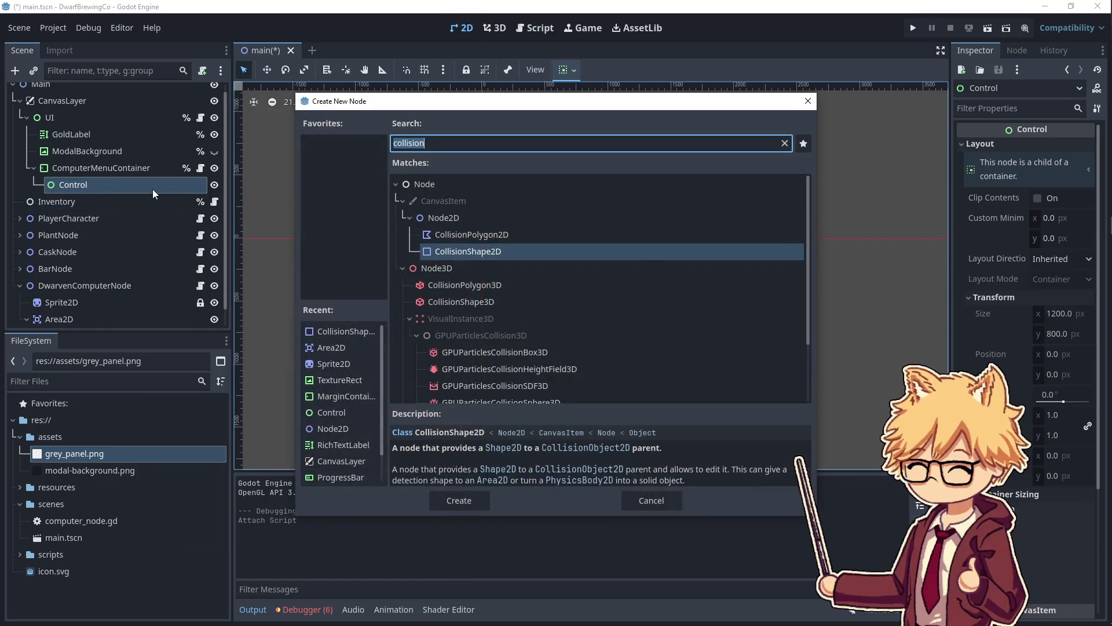
Step: Create a TextureRect, move it above Control, and change its type to NinePatchRect
{"action": "type", "text": "texte"}
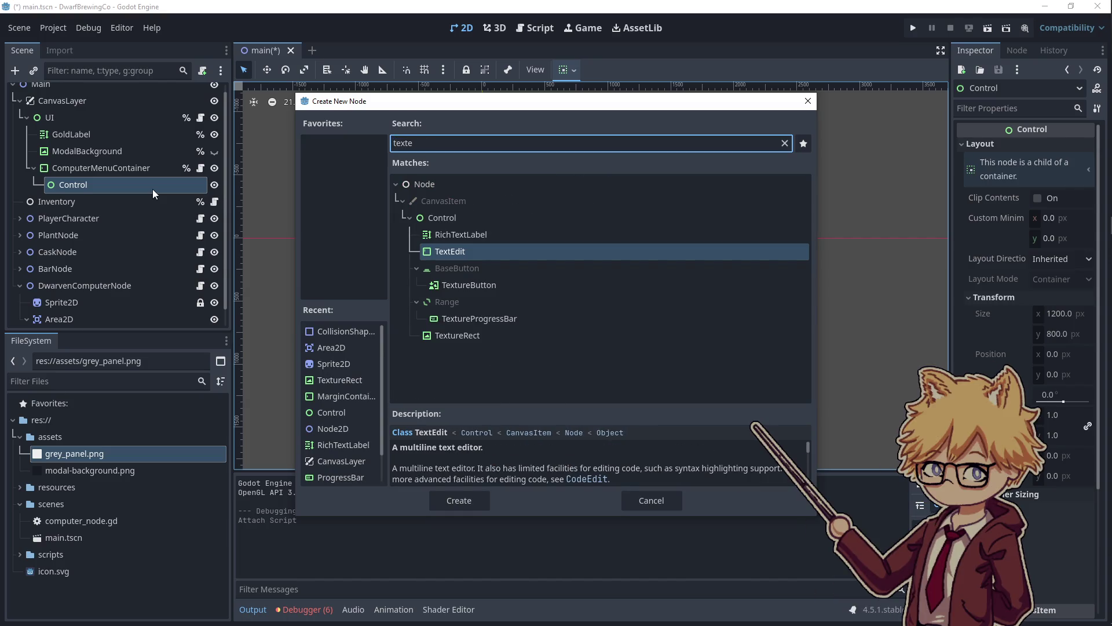
{"action": "key", "text": "Down"}
{"action": "key", "text": "Down"}
{"action": "key", "text": "Down"}
{"action": "key", "text": "Return"}
{"action": "left_click_drag", "start_coordinate": [87, 201], "coordinate": [99, 180]}
{"action": "right_click", "coordinate": [71, 185]}
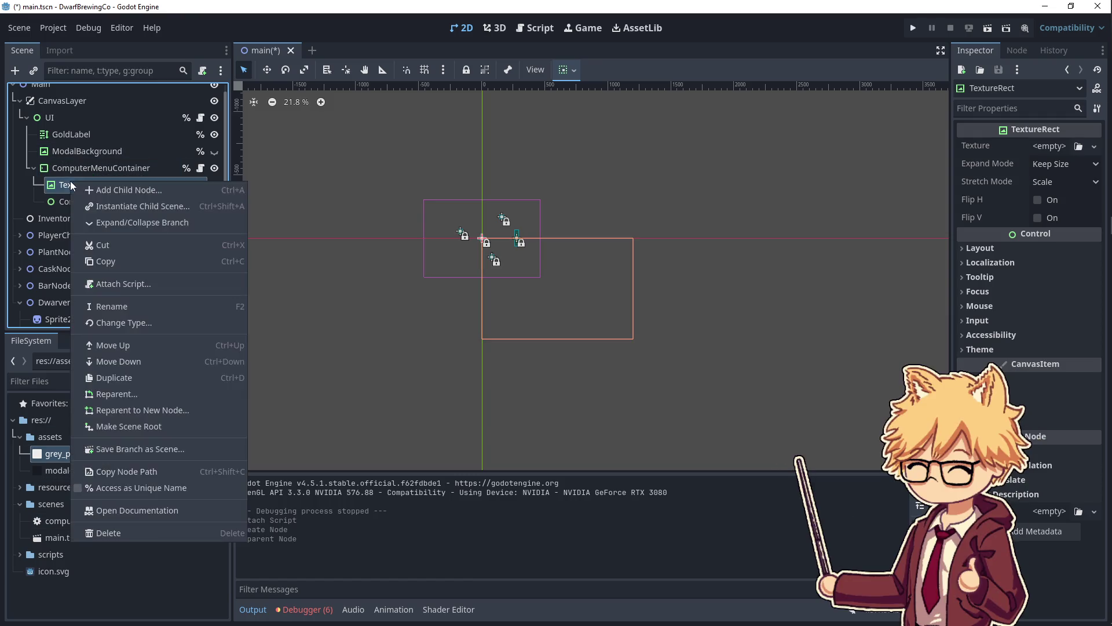
{"action": "left_click", "coordinate": [125, 317]}
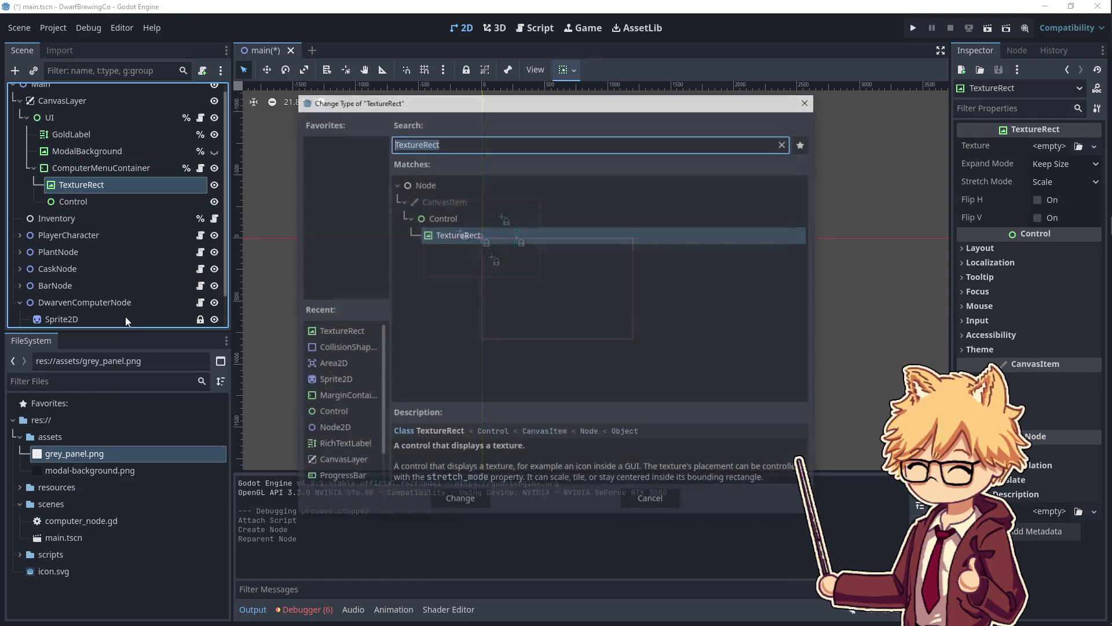
{"action": "type", "text": "nine"}
{"action": "key", "text": "Return"}
Step: Texture the NinePatchRect with grey_panel.png, lower its top patch margin, then open Project Settings
{"action": "mouse_move", "coordinate": [75, 453]}
{"action": "left_mouse_down"}
{"action": "mouse_move", "coordinate": [108, 132]}
{"action": "mouse_move", "coordinate": [87, 184]}
{"action": "left_mouse_up"}
{"action": "scroll", "coordinate": [621, 283], "scroll_direction": "up", "scroll_amount": 5}
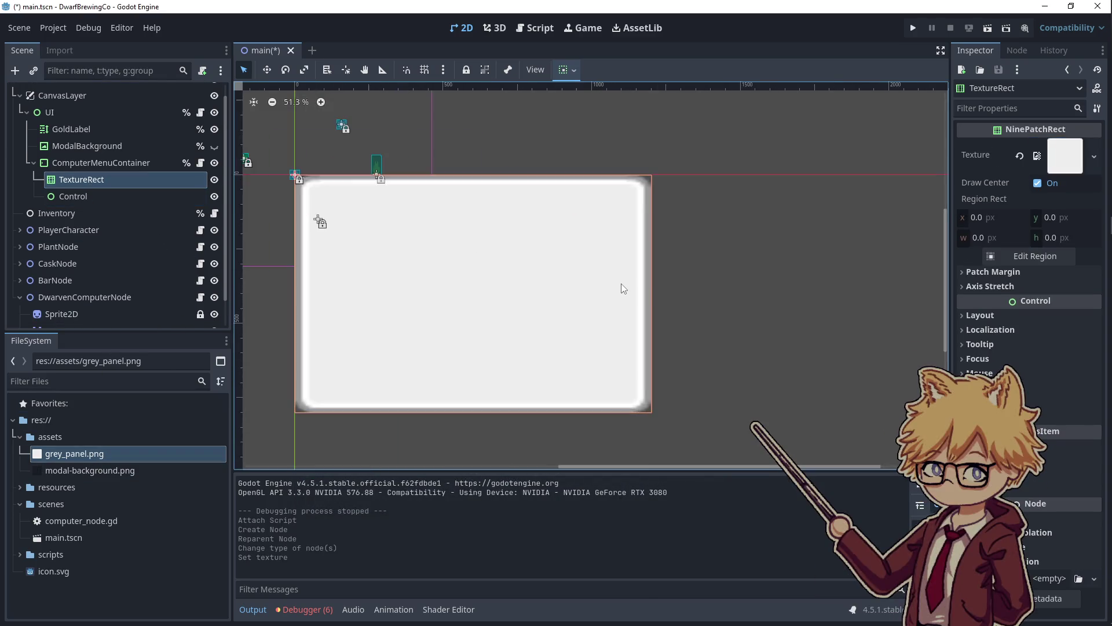
{"action": "scroll", "coordinate": [621, 283], "scroll_direction": "up", "scroll_amount": 1}
{"action": "left_click", "coordinate": [1034, 256]}
{"action": "scroll", "coordinate": [543, 287], "scroll_direction": "up", "scroll_amount": 5}
{"action": "left_click_drag", "start_coordinate": [565, 260], "coordinate": [565, 268]}
{"action": "left_click", "coordinate": [825, 147]}
{"action": "left_click", "coordinate": [53, 28]}
{"action": "left_click", "coordinate": [68, 40]}
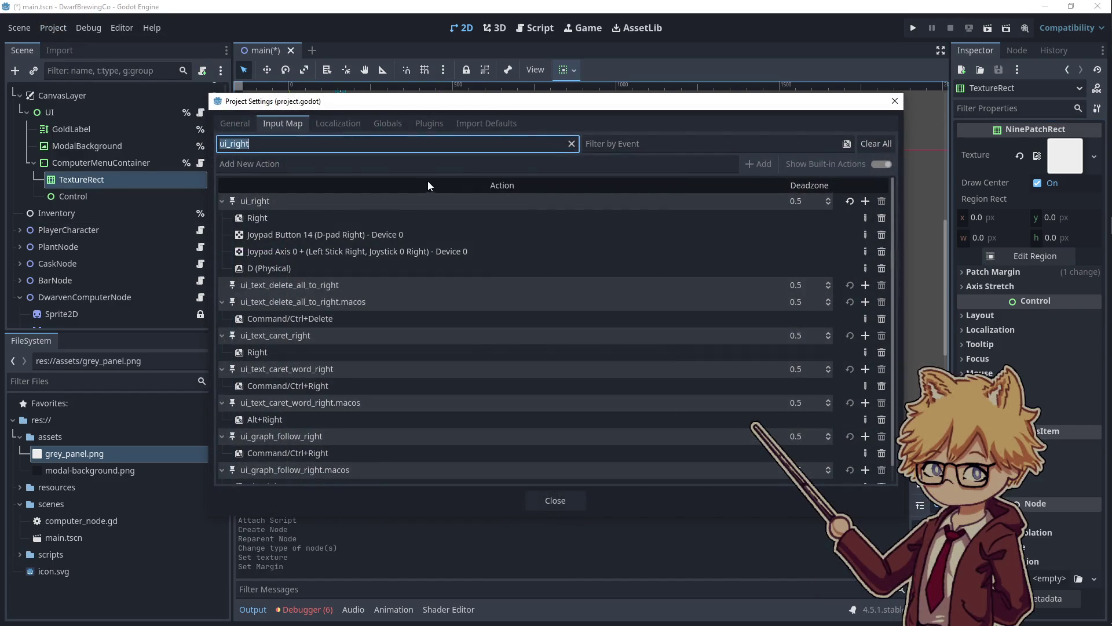
{"action": "left_click", "coordinate": [235, 124]}
{"action": "type", "text": "filter"}
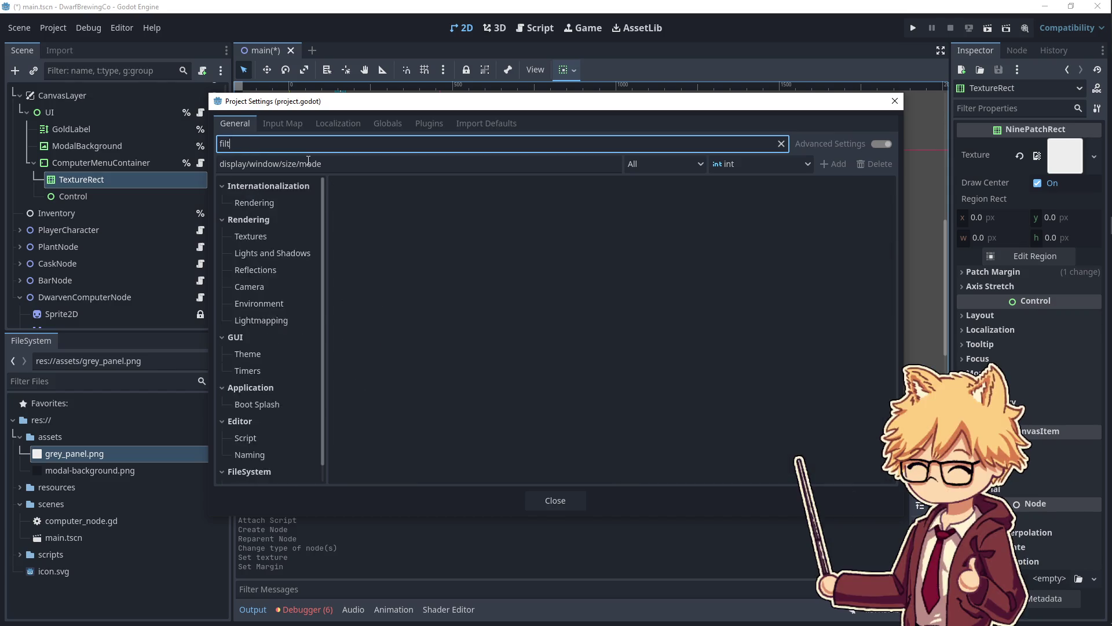
{"action": "left_click", "coordinate": [250, 202]}
{"action": "left_click", "coordinate": [668, 201]}
{"action": "left_click", "coordinate": [667, 215]}
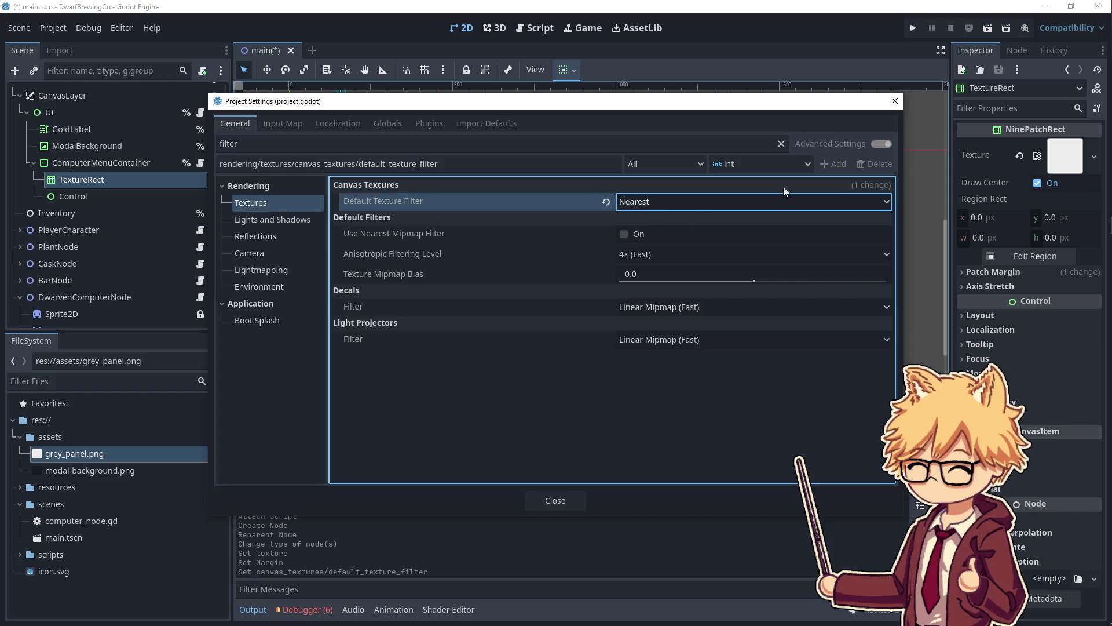
{"action": "left_click", "coordinate": [565, 500]}
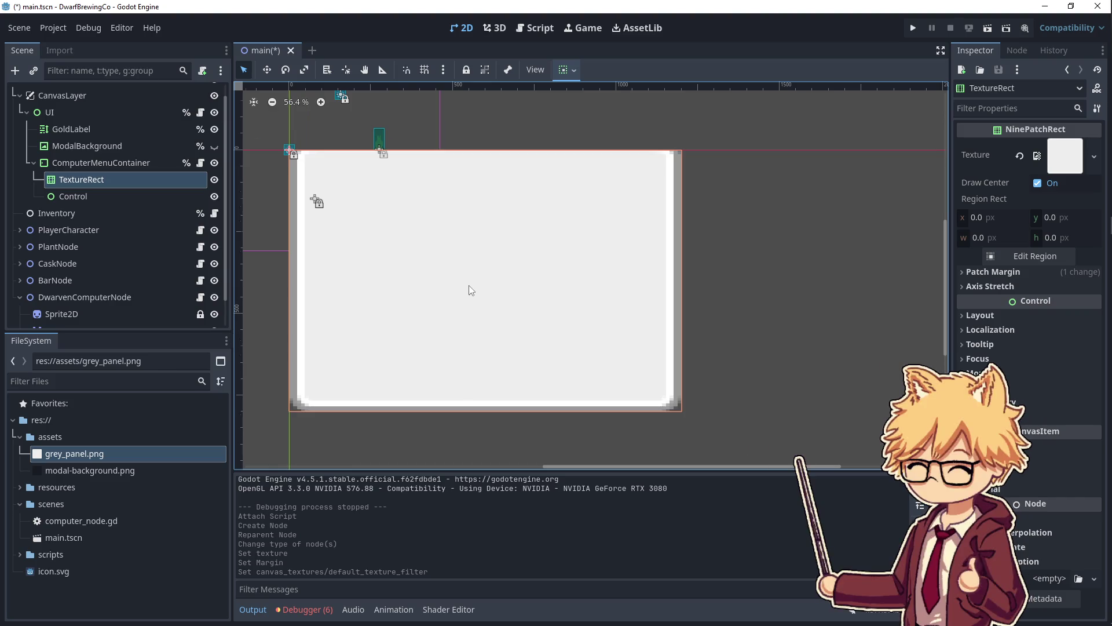
{"action": "left_click", "coordinate": [1031, 256]}
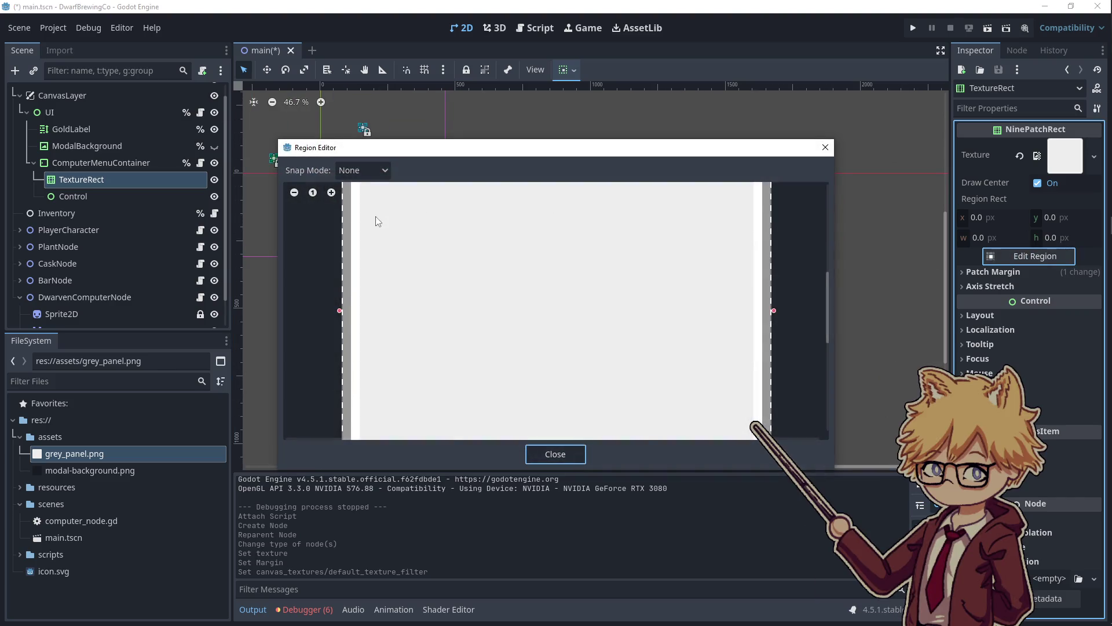
{"action": "scroll", "coordinate": [412, 238], "scroll_direction": "down", "scroll_amount": 1}
{"action": "scroll", "coordinate": [415, 242], "scroll_direction": "up", "scroll_amount": 4}
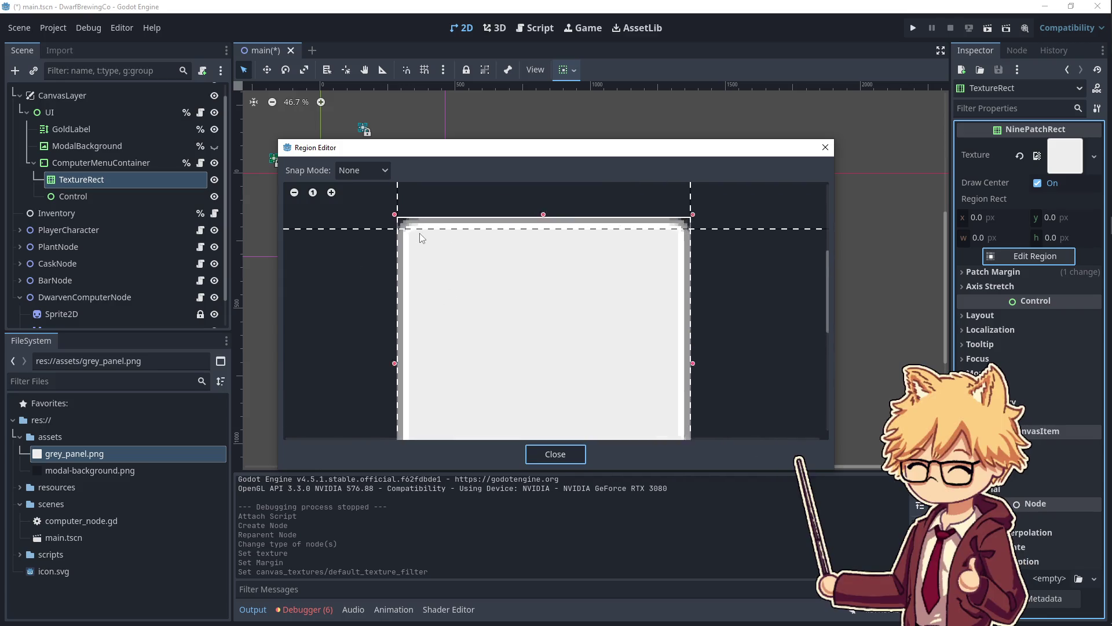
{"action": "scroll", "coordinate": [427, 217], "scroll_direction": "up", "scroll_amount": 2}
{"action": "left_click_drag", "start_coordinate": [428, 208], "coordinate": [429, 214]}
{"action": "left_click_drag", "start_coordinate": [367, 232], "coordinate": [415, 237]}
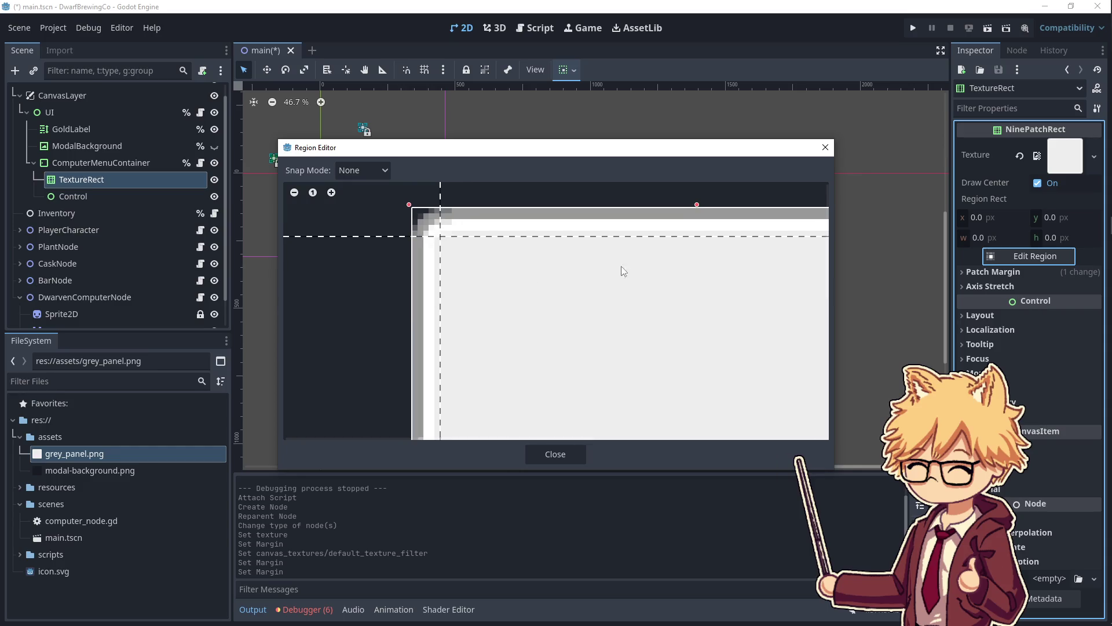
{"action": "scroll", "coordinate": [621, 266], "scroll_direction": "right", "scroll_amount": 5}
{"action": "left_click_drag", "start_coordinate": [639, 238], "coordinate": [598, 237]}
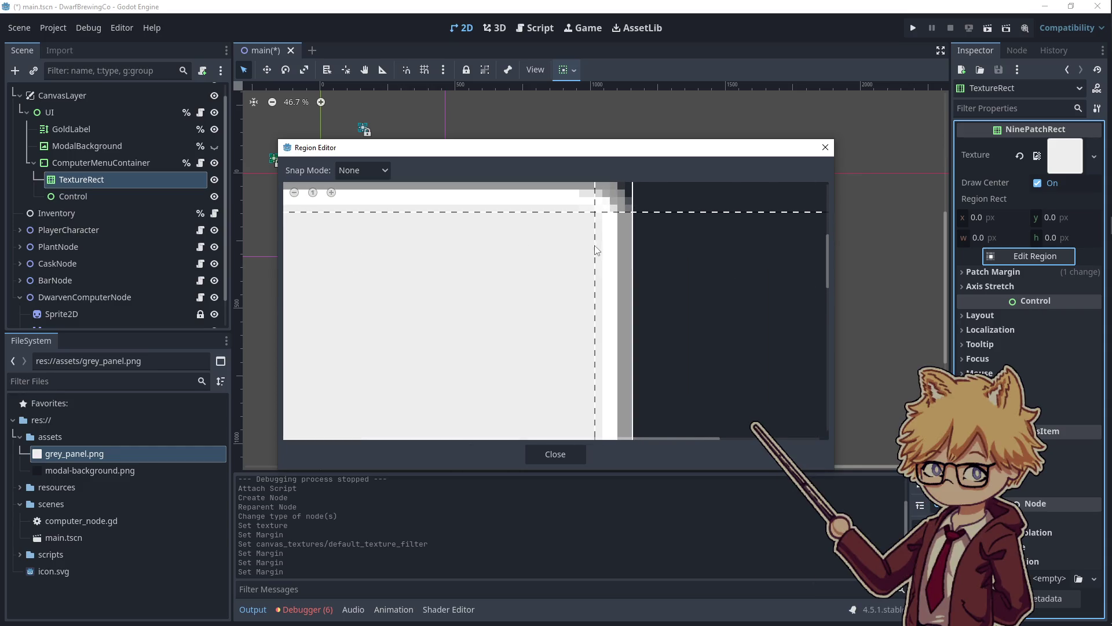
{"action": "scroll", "coordinate": [557, 313], "scroll_direction": "down", "scroll_amount": 5}
{"action": "scroll", "coordinate": [561, 366], "scroll_direction": "up", "scroll_amount": 2}
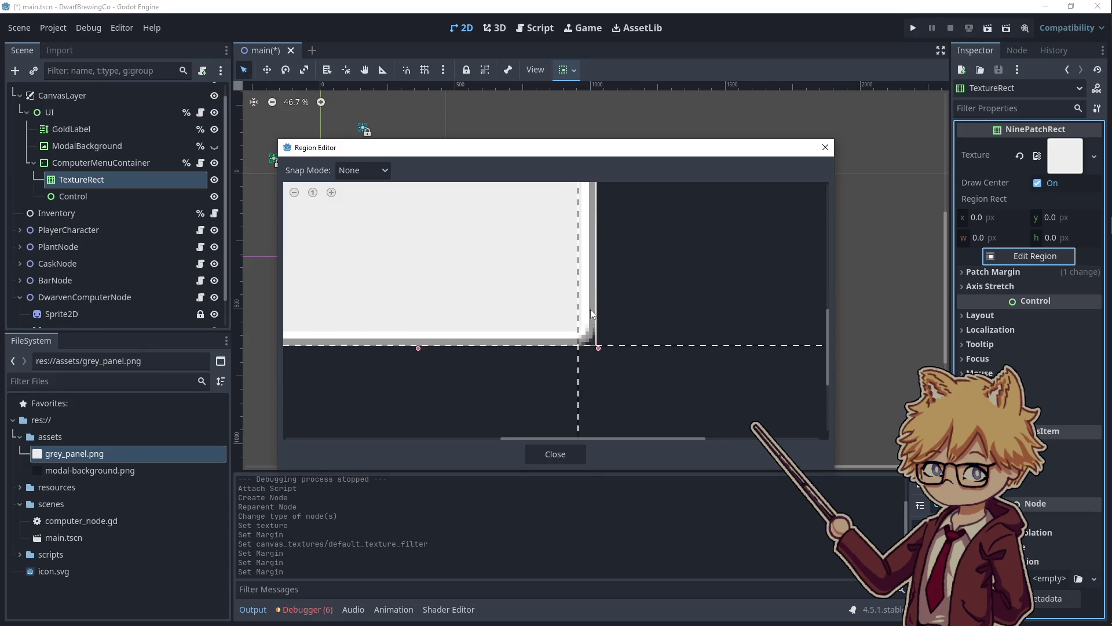
{"action": "scroll", "coordinate": [497, 328], "scroll_direction": "down", "scroll_amount": 3}
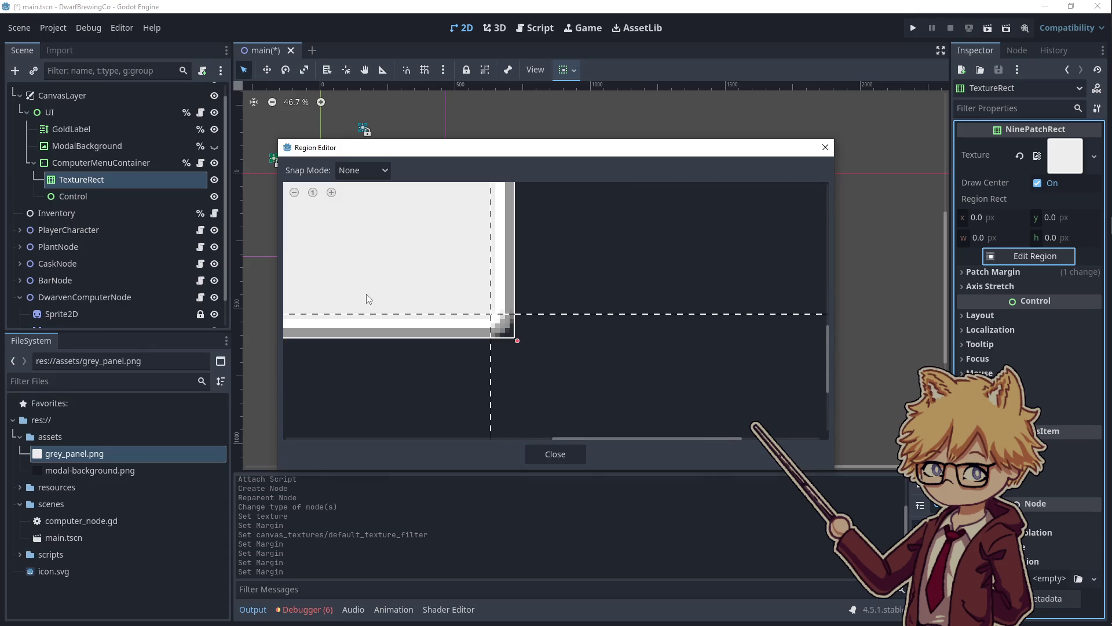
{"action": "scroll", "coordinate": [369, 301], "scroll_direction": "up", "scroll_amount": 2}
{"action": "scroll", "coordinate": [374, 328], "scroll_direction": "up", "scroll_amount": 3}
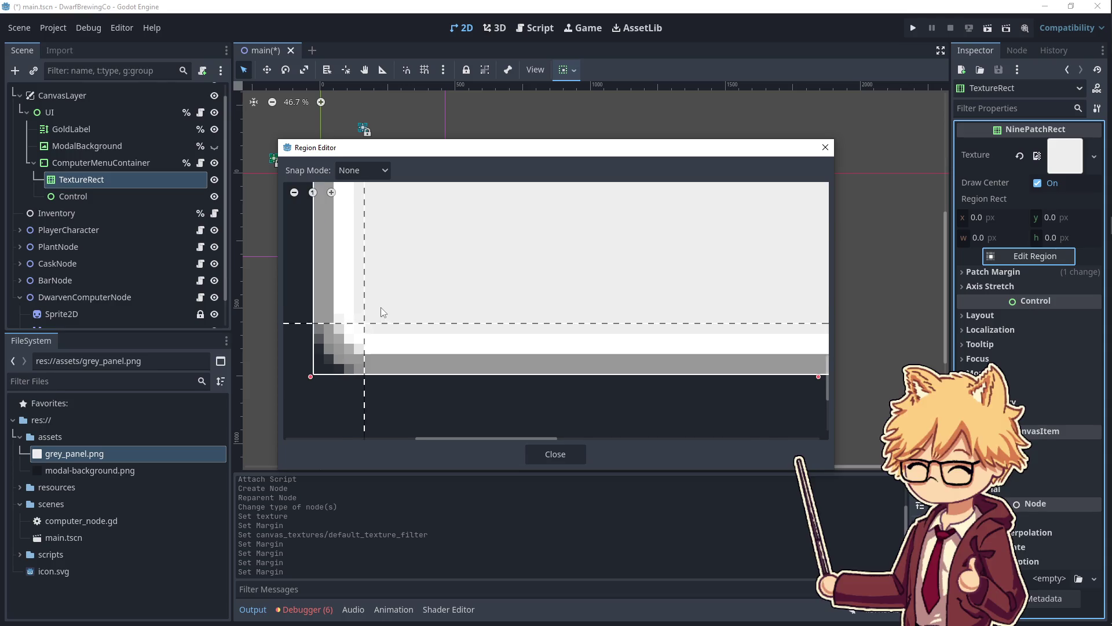
{"action": "scroll", "coordinate": [365, 330], "scroll_direction": "down", "scroll_amount": 2}
{"action": "scroll", "coordinate": [364, 332], "scroll_direction": "down", "scroll_amount": 2}
{"action": "left_click", "coordinate": [555, 453]}
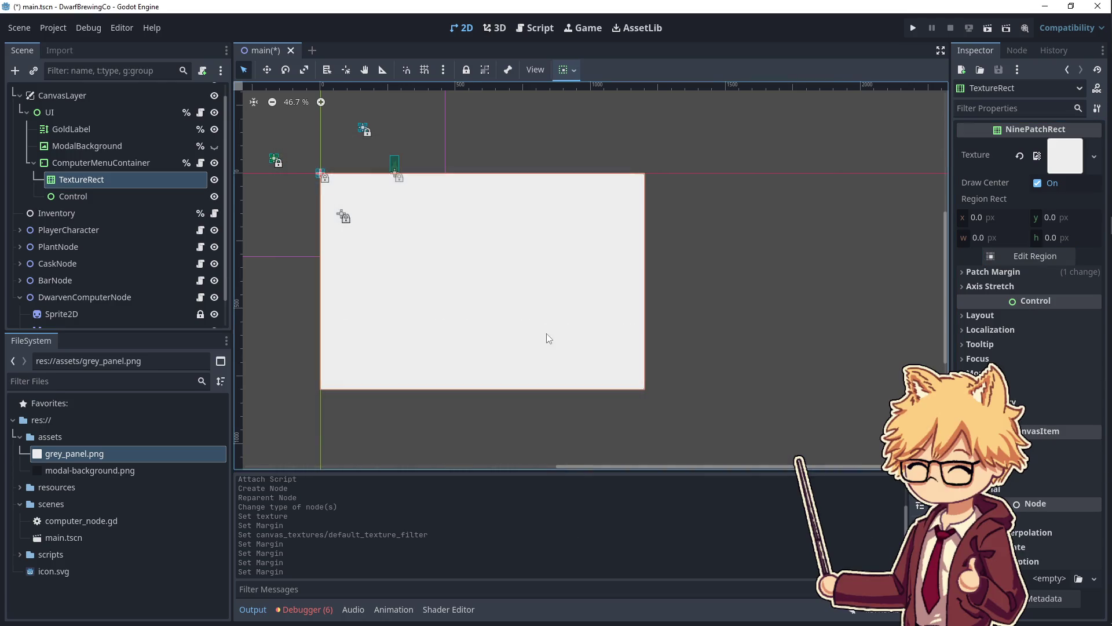
{"action": "scroll", "coordinate": [547, 333], "scroll_direction": "down", "scroll_amount": 1}
{"action": "left_click", "coordinate": [545, 331]}
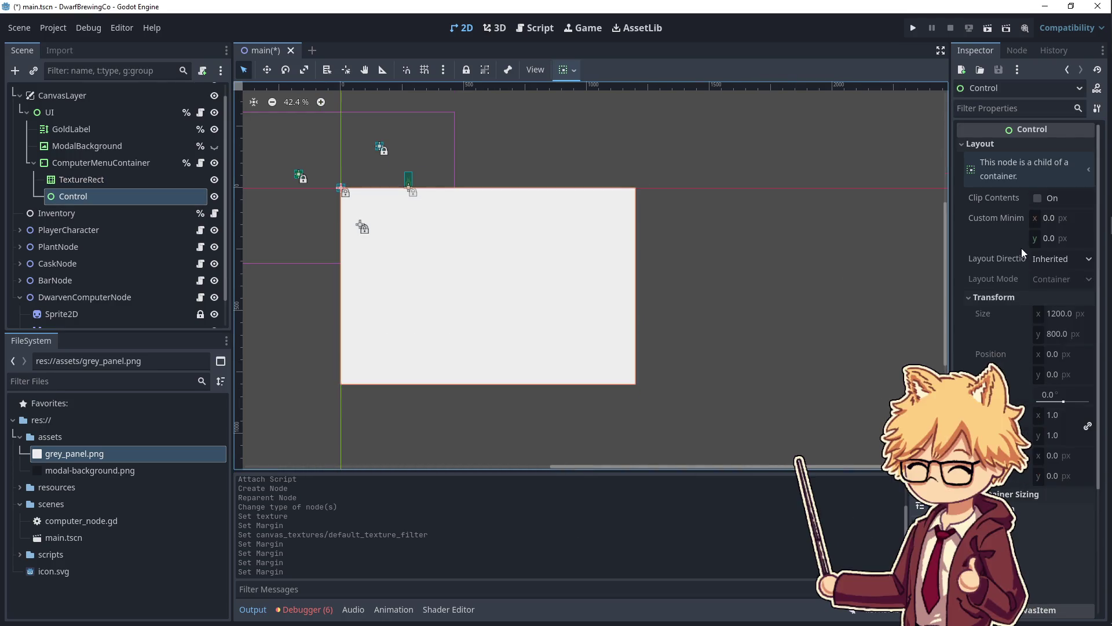
{"action": "left_click", "coordinate": [122, 179]}
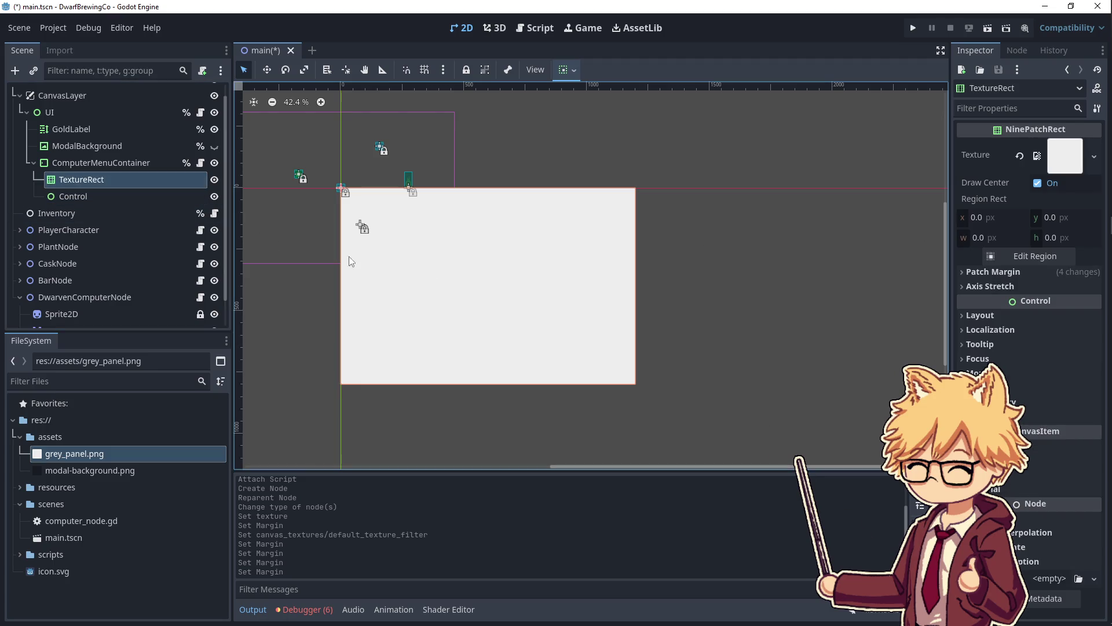
{"action": "left_click", "coordinate": [1031, 257]}
{"action": "key", "text": "Escape"}
{"action": "scroll", "coordinate": [637, 174], "scroll_direction": "up", "scroll_amount": 10}
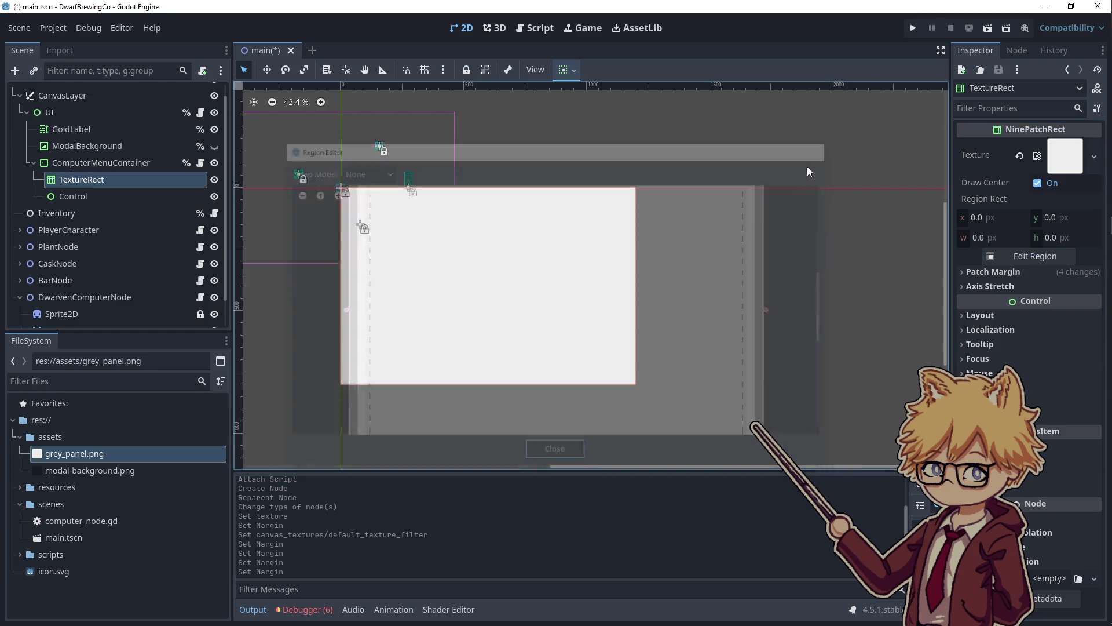
{"action": "scroll", "coordinate": [537, 236], "scroll_direction": "down", "scroll_amount": 12}
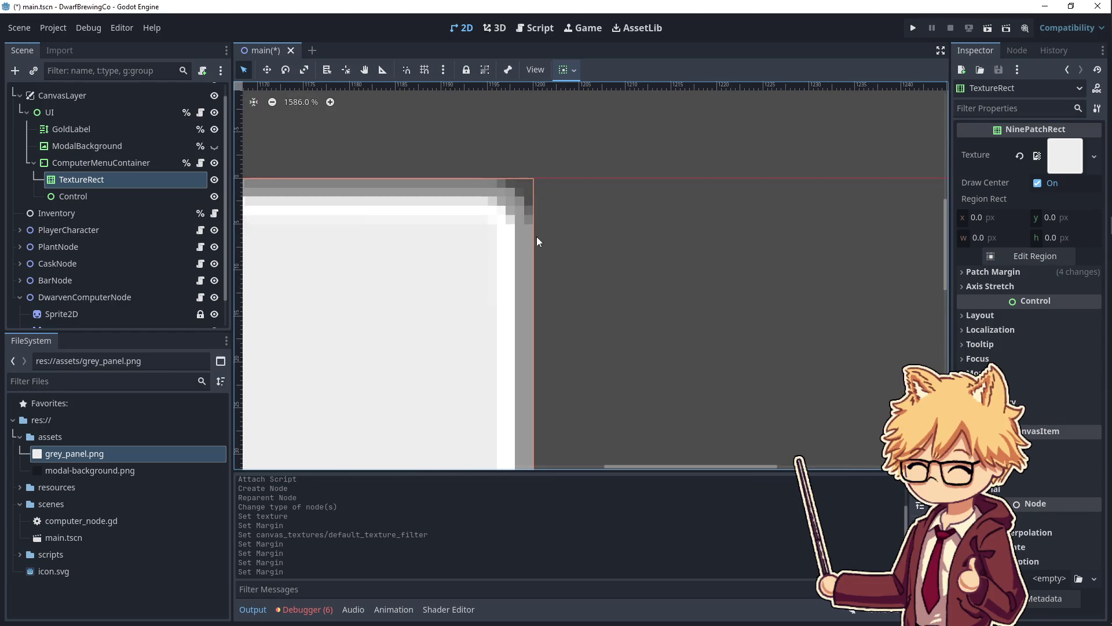
{"action": "scroll", "coordinate": [533, 255], "scroll_direction": "up", "scroll_amount": 4}
{"action": "scroll", "coordinate": [534, 261], "scroll_direction": "down", "scroll_amount": 4}
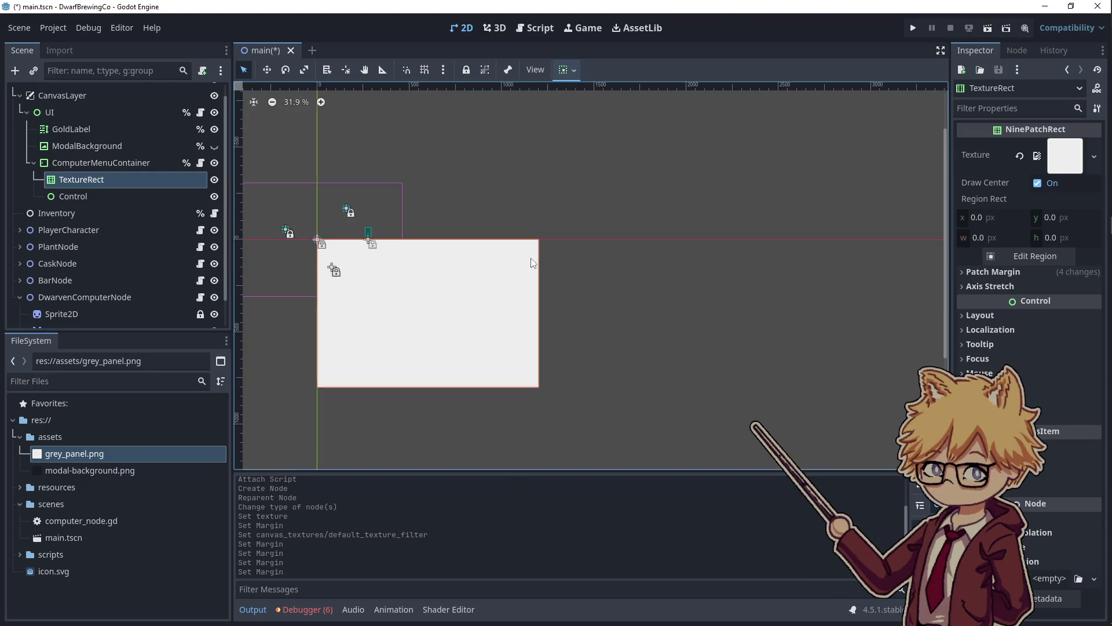
{"action": "scroll", "coordinate": [498, 206], "scroll_direction": "left", "scroll_amount": 4}
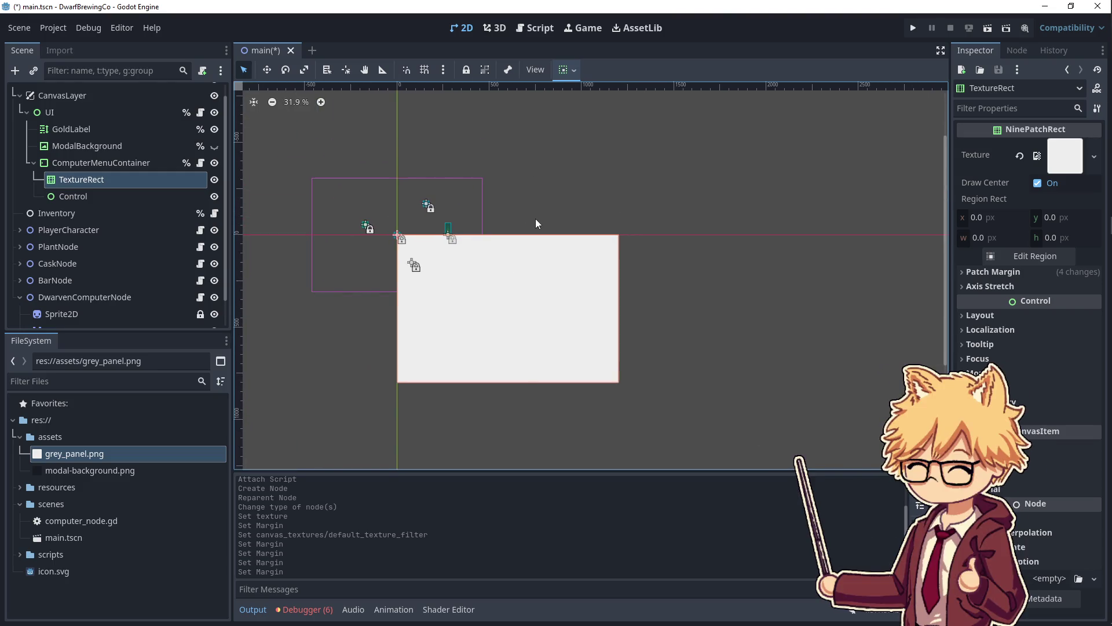
{"action": "scroll", "coordinate": [536, 224], "scroll_direction": "up", "scroll_amount": 6}
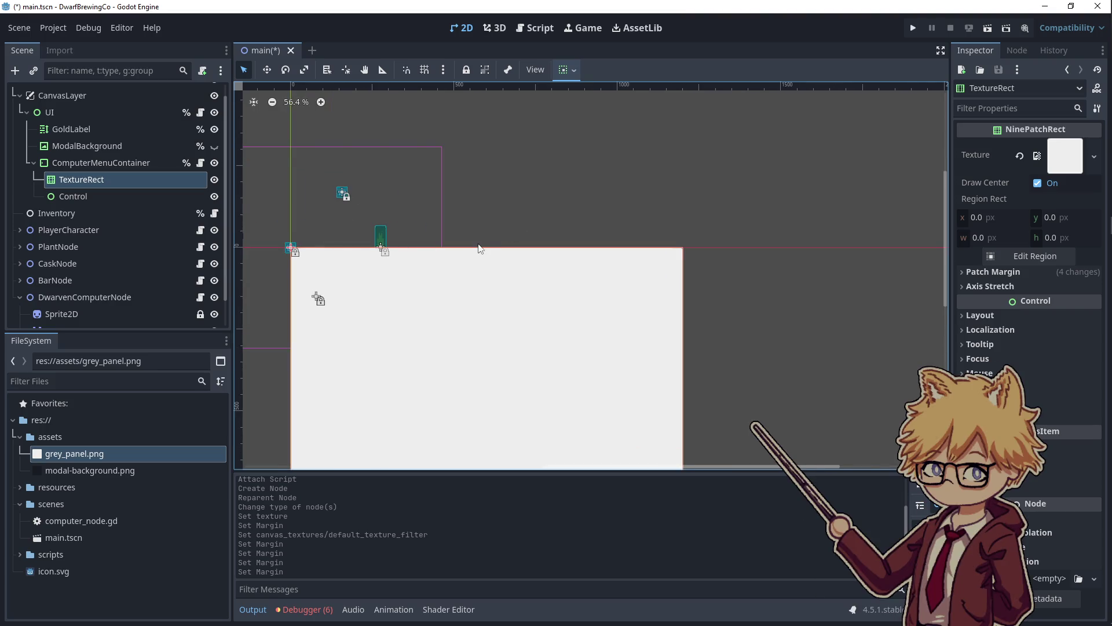
{"action": "scroll", "coordinate": [464, 255], "scroll_direction": "down", "scroll_amount": 1}
{"action": "left_click", "coordinate": [101, 162]}
Step: Enable the left, top, right and bottom margin theme constant overrides on ComputerMenuContainer
{"action": "left_click", "coordinate": [979, 113]}
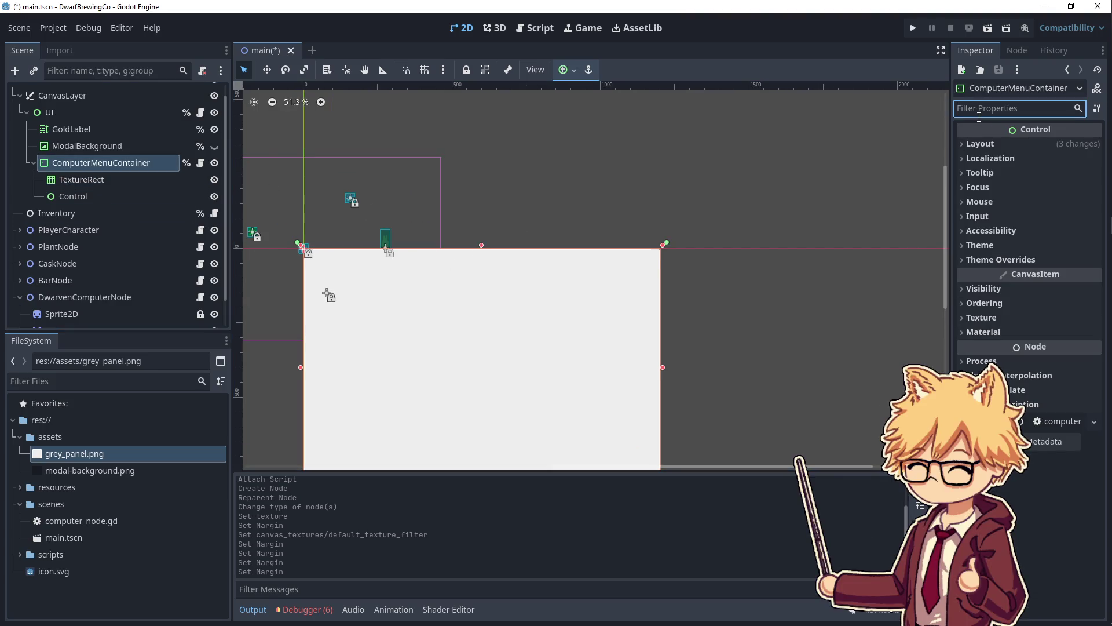
{"action": "type", "text": "margi"}
{"action": "left_click", "coordinate": [996, 144]}
{"action": "left_click", "coordinate": [989, 157]}
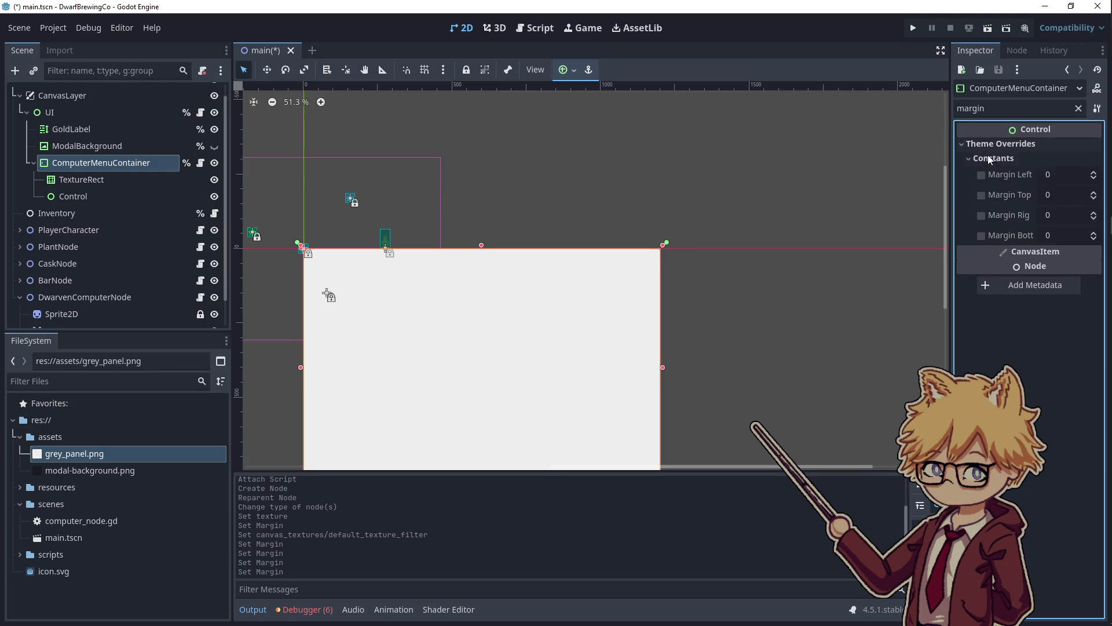
{"action": "left_click", "coordinate": [981, 175]}
{"action": "left_click", "coordinate": [981, 195]}
{"action": "left_click", "coordinate": [981, 215]}
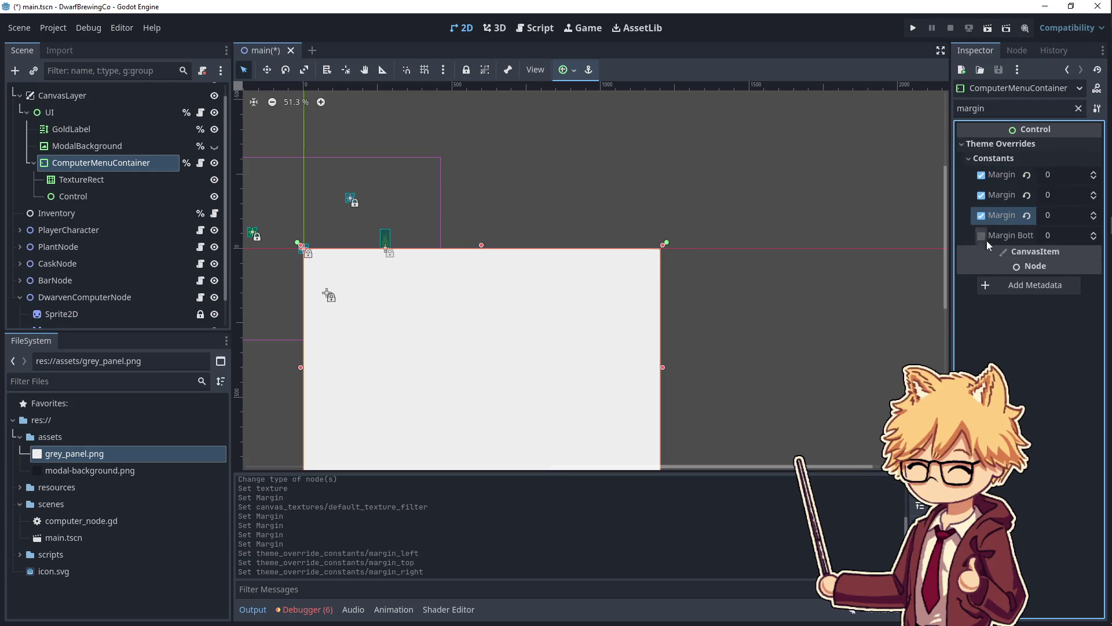
{"action": "left_click", "coordinate": [982, 236]}
Step: Set the margin overrides to 150 and test-run the game
{"action": "left_click", "coordinate": [1074, 175]}
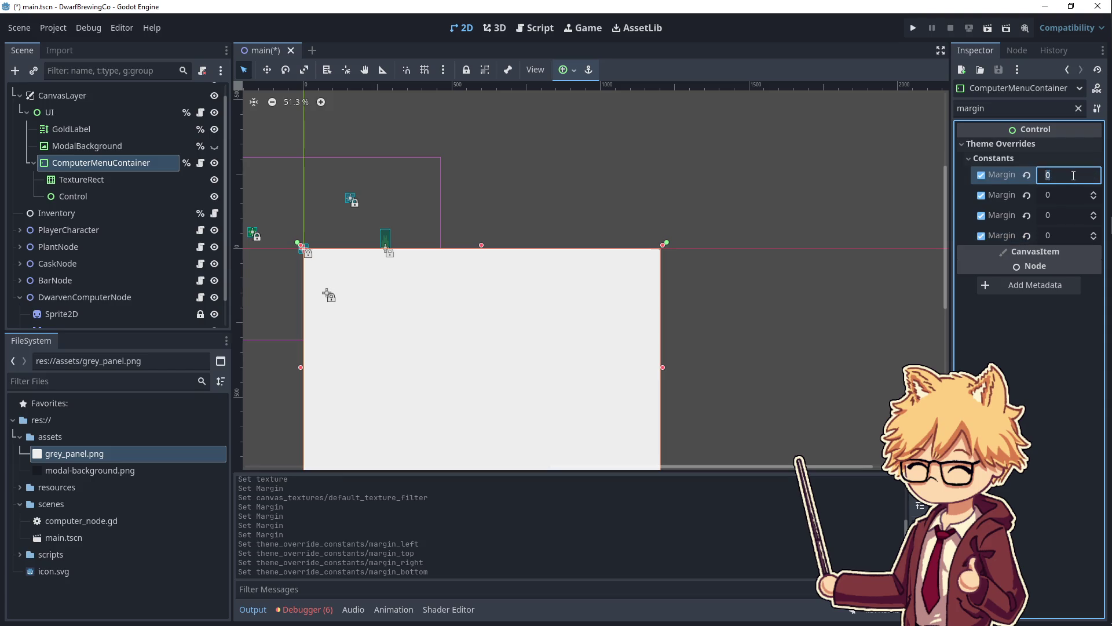
{"action": "type", "text": "150"}
{"action": "key", "text": "Tab"}
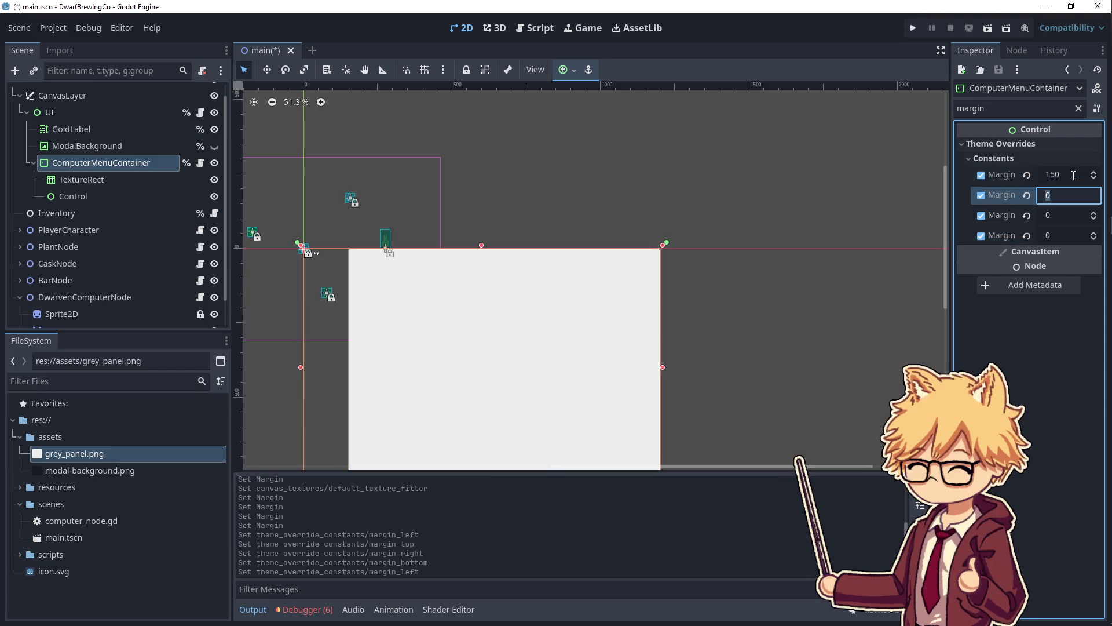
{"action": "key", "text": "Tab"}
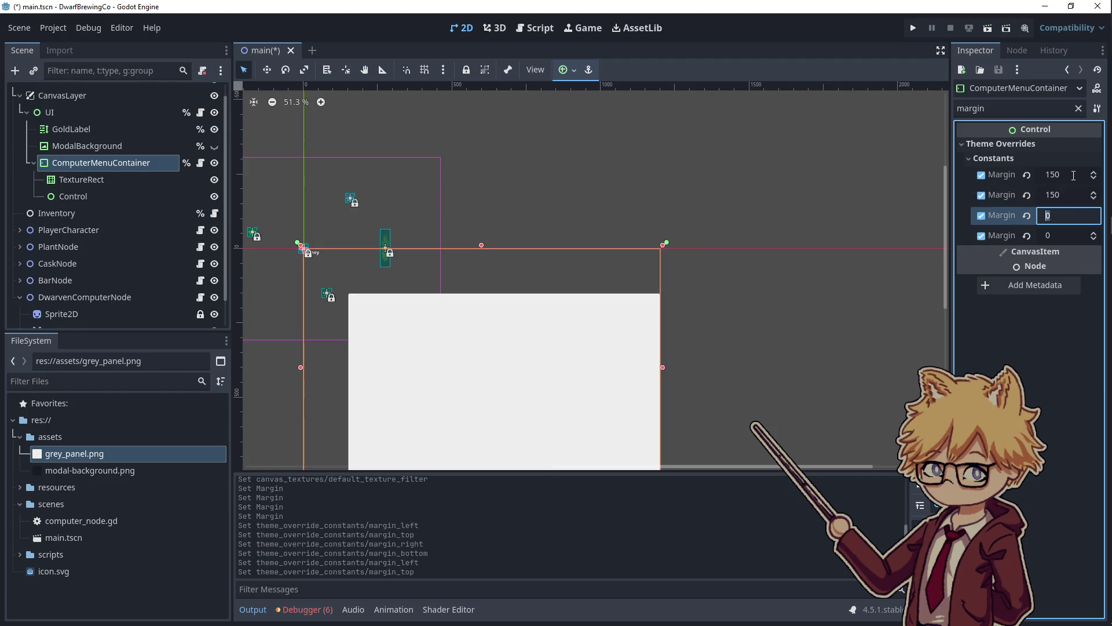
{"action": "left_click", "coordinate": [1066, 191]}
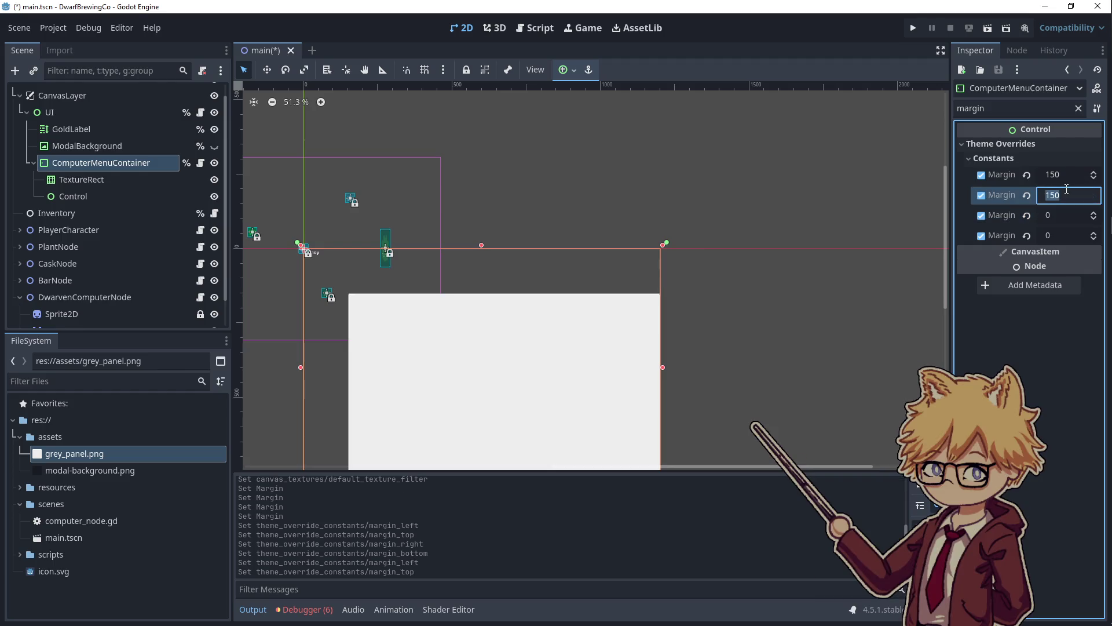
{"action": "key", "text": "Tab"}
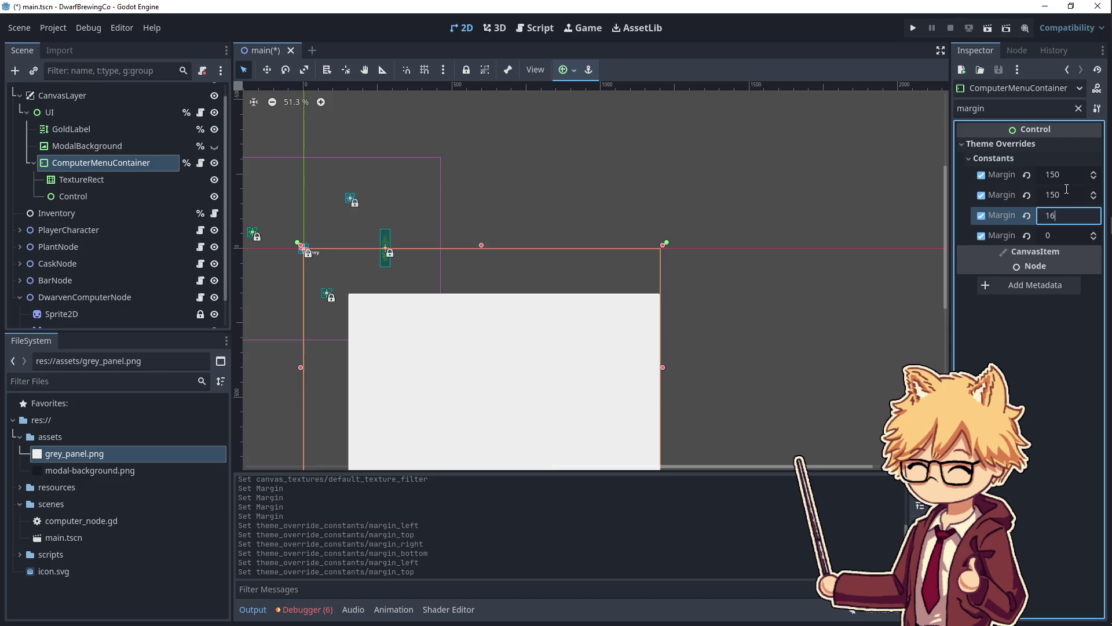
{"action": "type", "text": "50"}
{"action": "key", "text": "Tab"}
{"action": "type", "text": "1"}
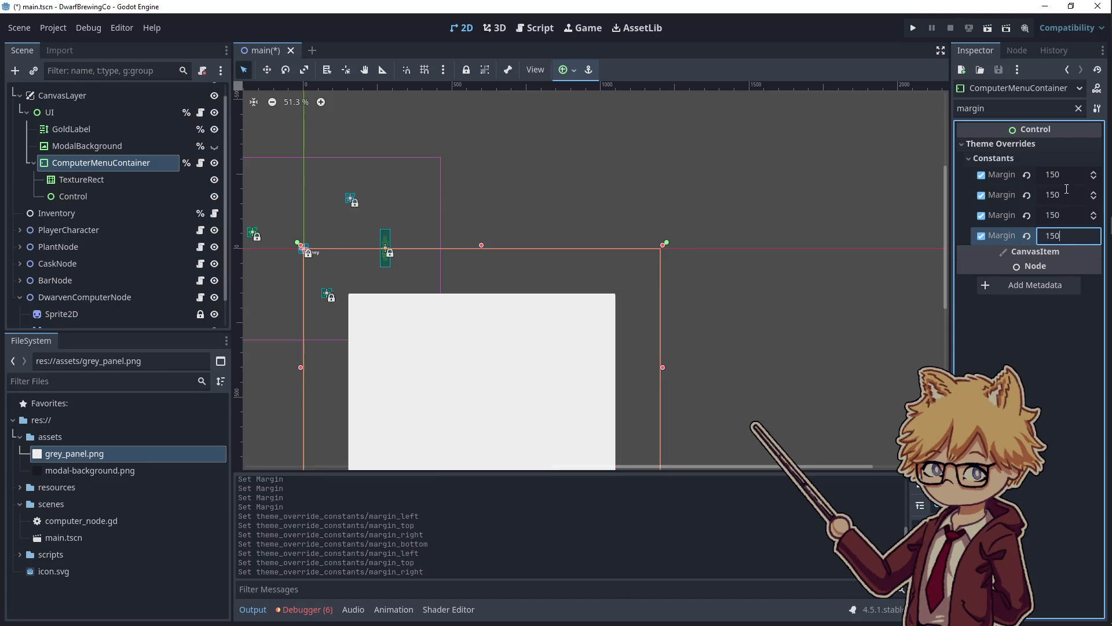
{"action": "left_click", "coordinate": [777, 276]}
{"action": "left_click", "coordinate": [909, 29]}
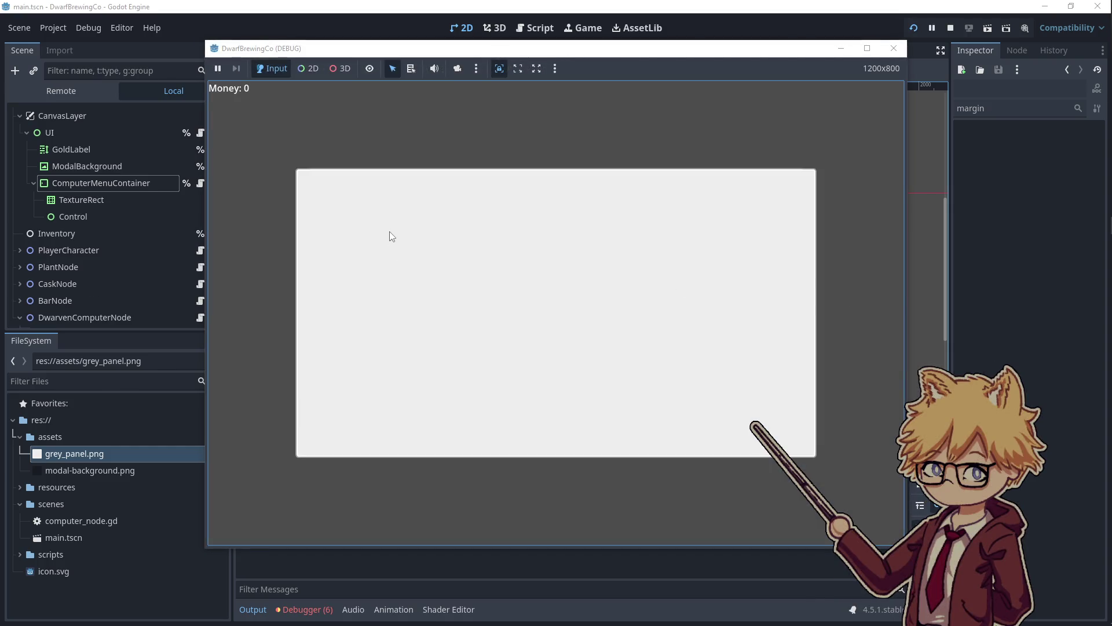
{"action": "left_click", "coordinate": [899, 53]}
Step: Change the left and right margins to 100 and run the game again to check
{"action": "left_click", "coordinate": [96, 163]}
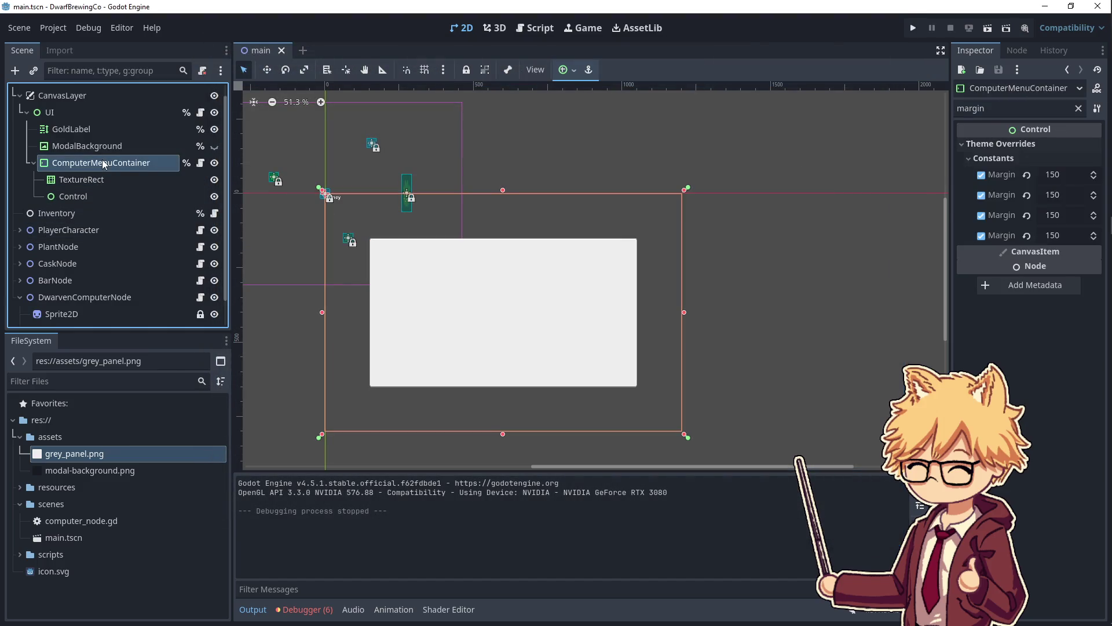
{"action": "left_click", "coordinate": [1069, 174]}
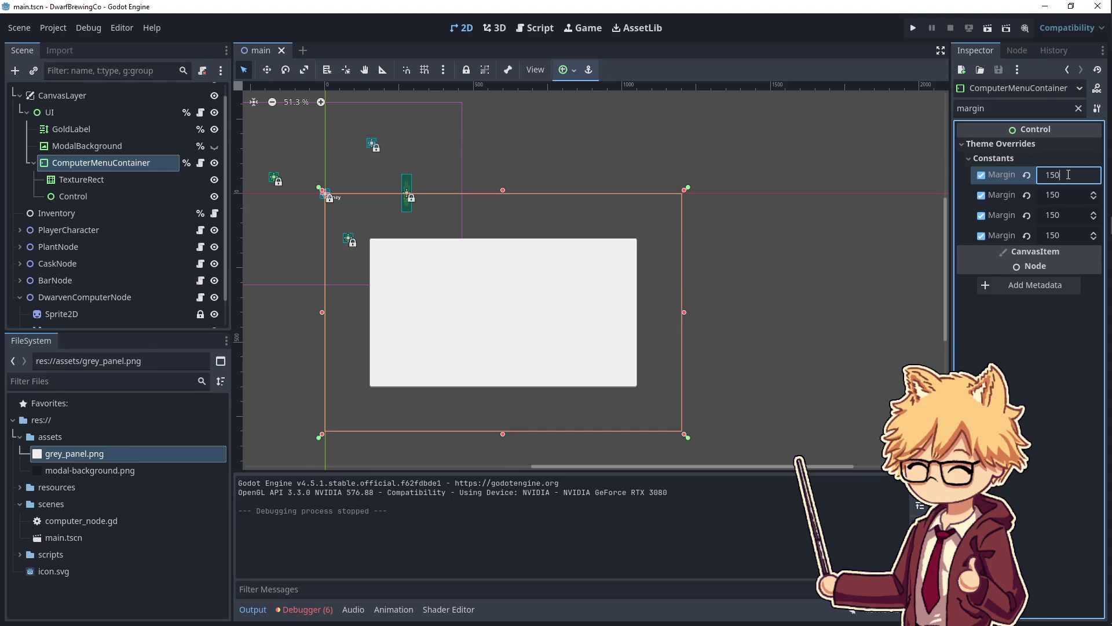
{"action": "key", "text": "Return"}
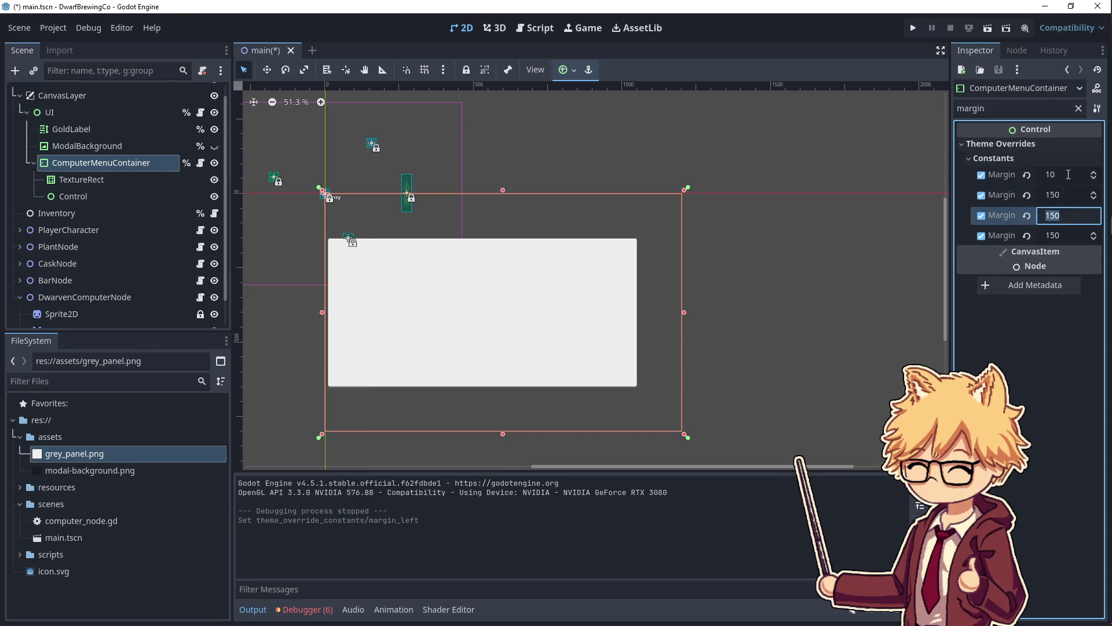
{"action": "type", "text": "0"}
{"action": "key", "text": "Tab"}
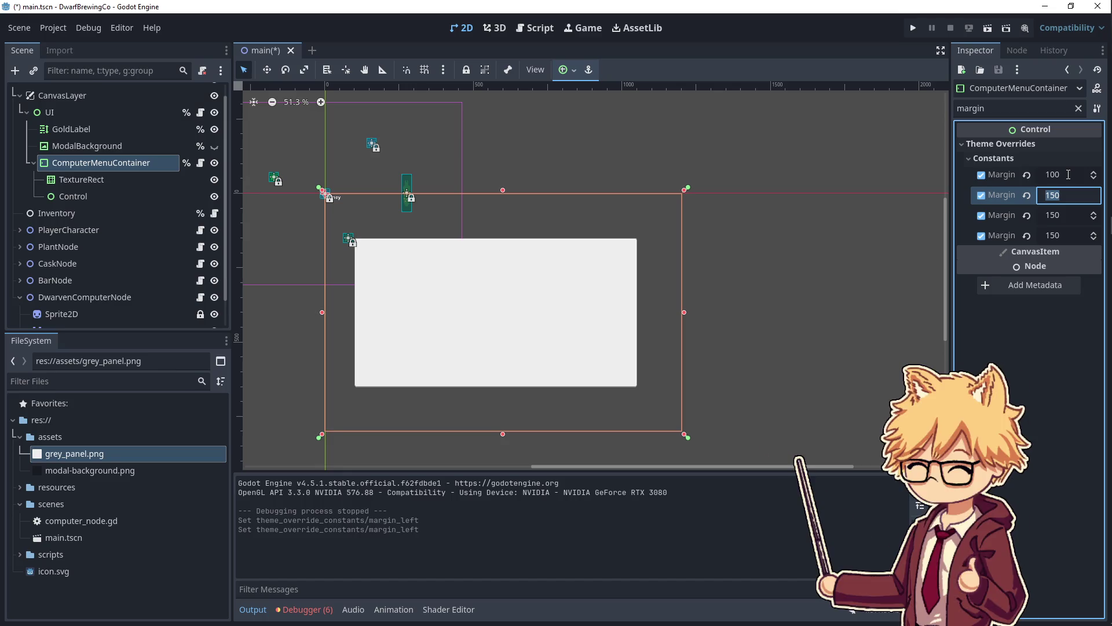
{"action": "key", "text": "Tab"}
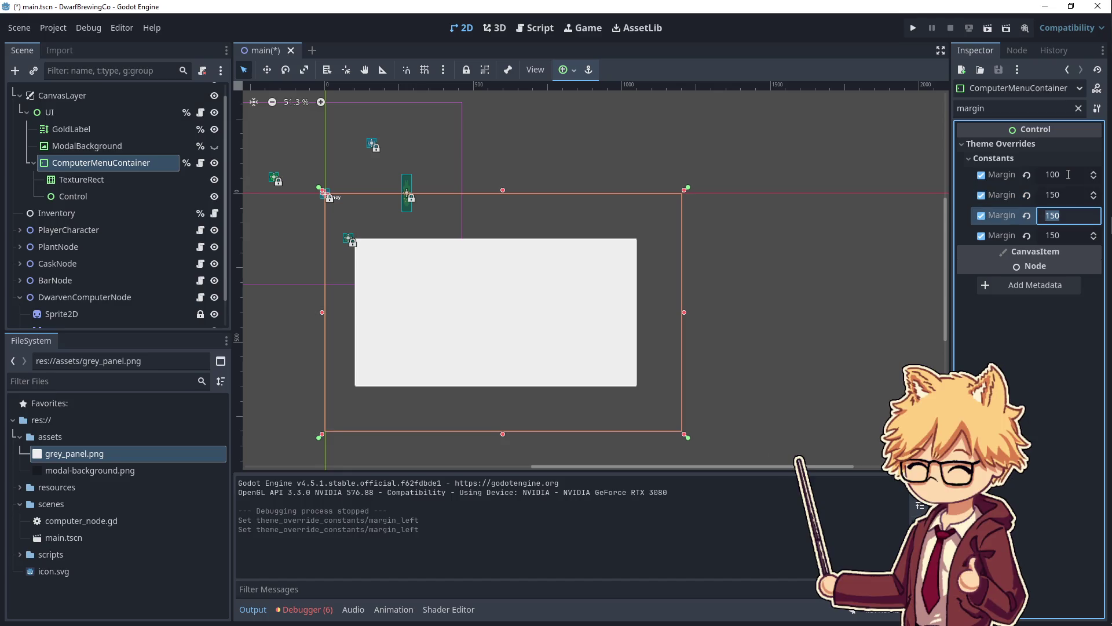
{"action": "type", "text": "100"}
{"action": "key", "text": "Tab"}
{"action": "key", "text": "F5"}
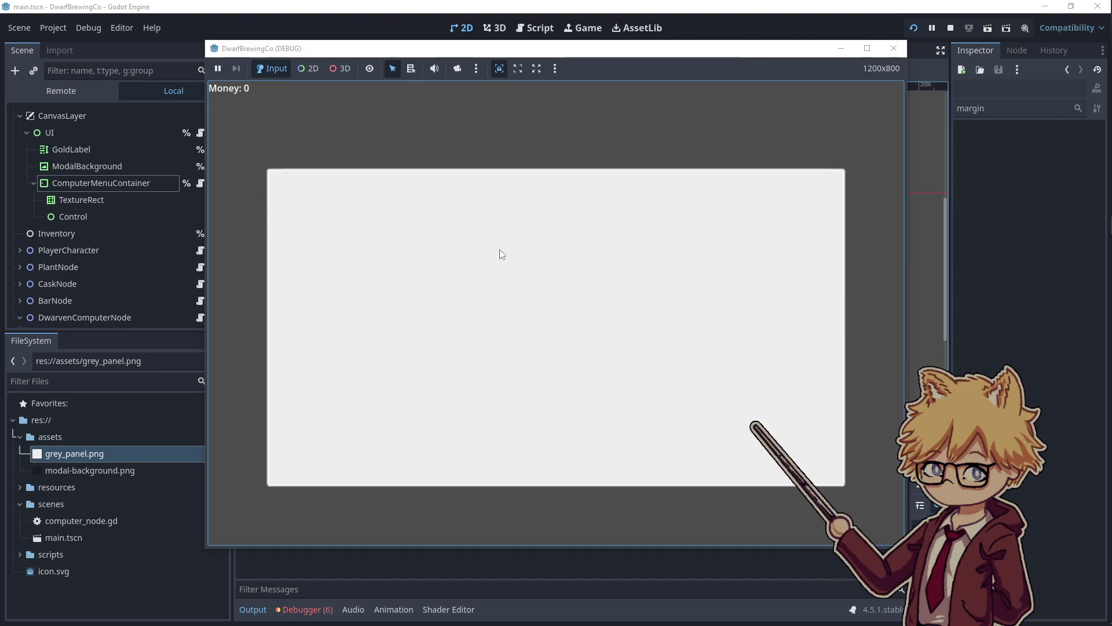
{"action": "left_click", "coordinate": [893, 48]}
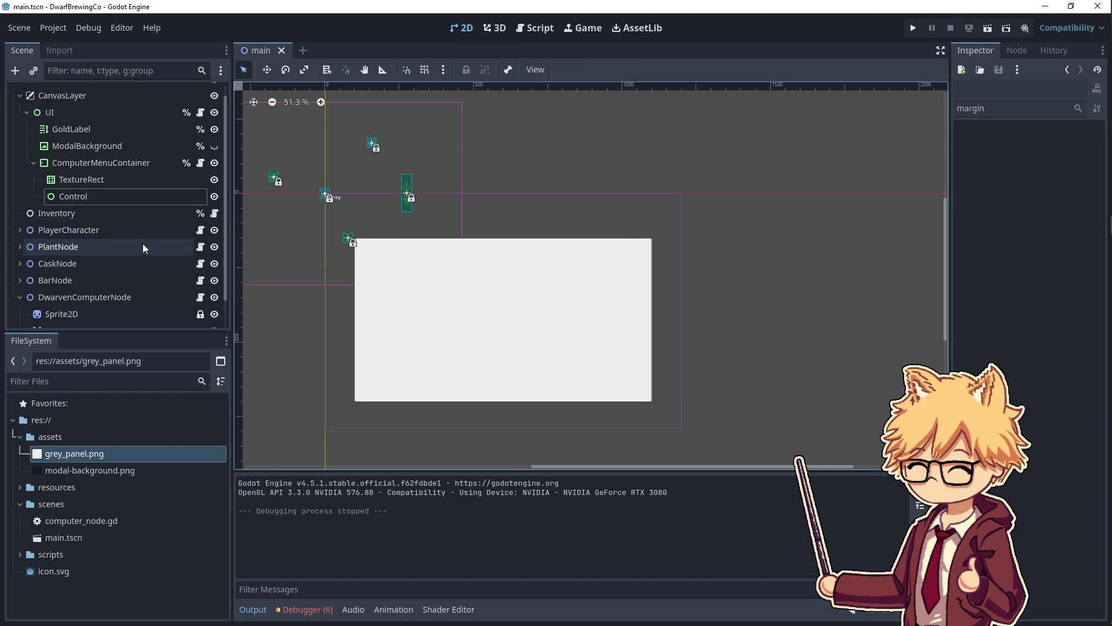
{"action": "scroll", "coordinate": [140, 213], "scroll_direction": "up", "scroll_amount": 1}
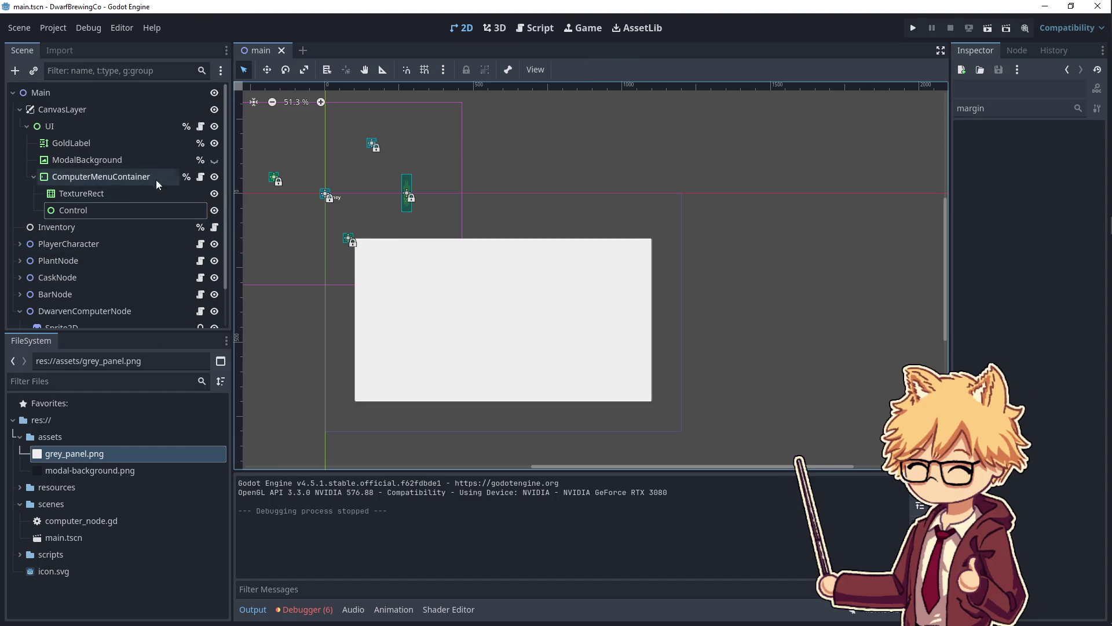
{"action": "left_click", "coordinate": [214, 178]}
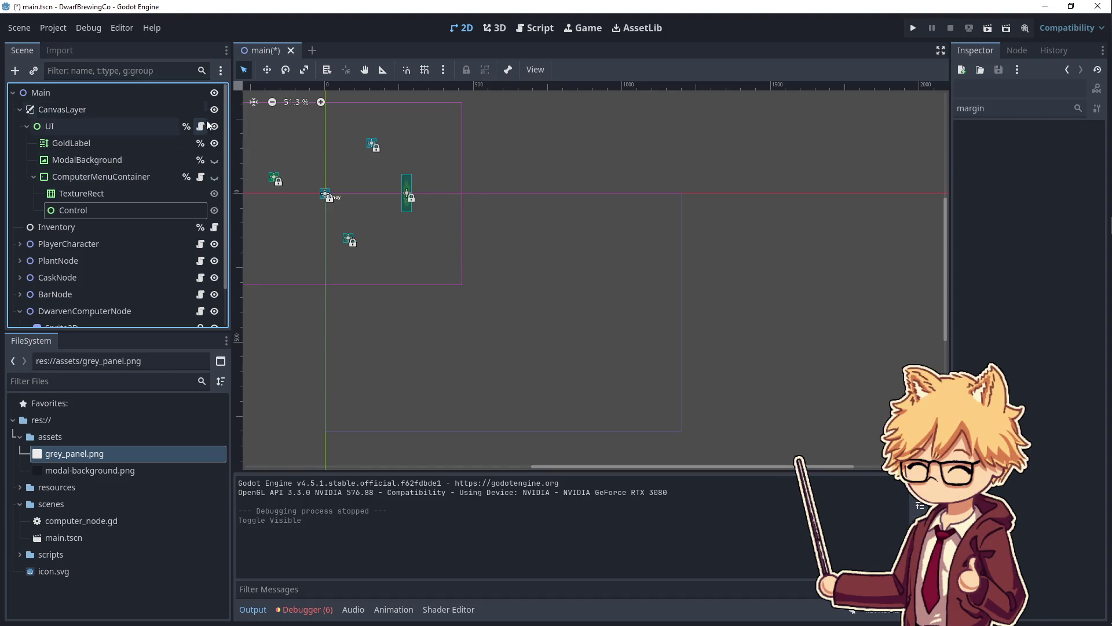
{"action": "left_click", "coordinate": [201, 126]}
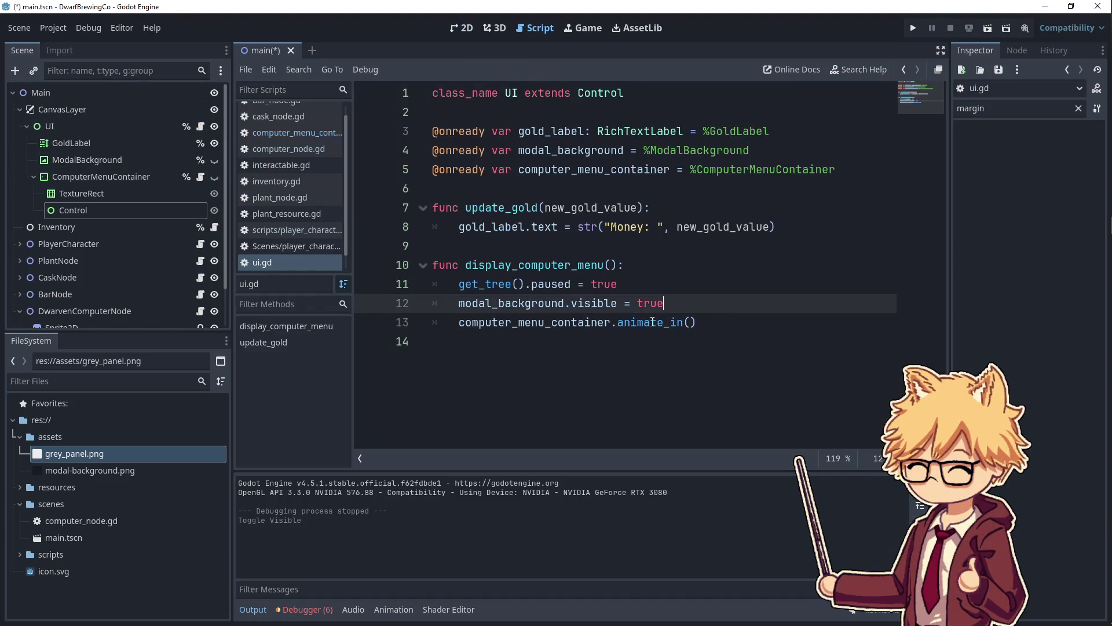
{"action": "left_click", "coordinate": [200, 177]}
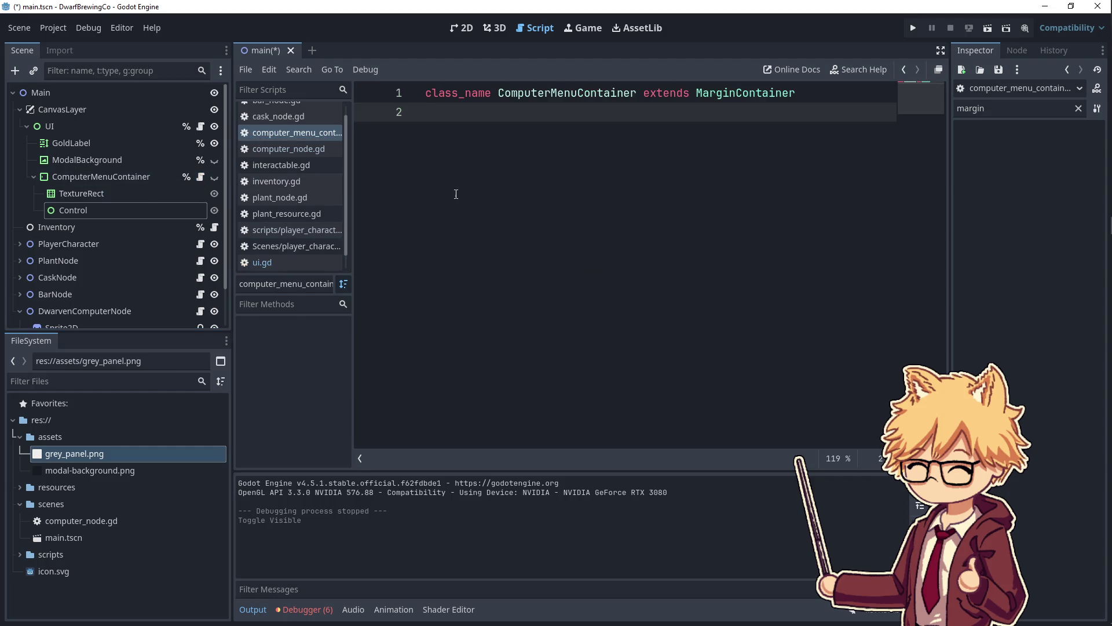
{"action": "left_click", "coordinate": [458, 28]}
{"action": "left_click_drag", "start_coordinate": [419, 232], "coordinate": [489, 188]}
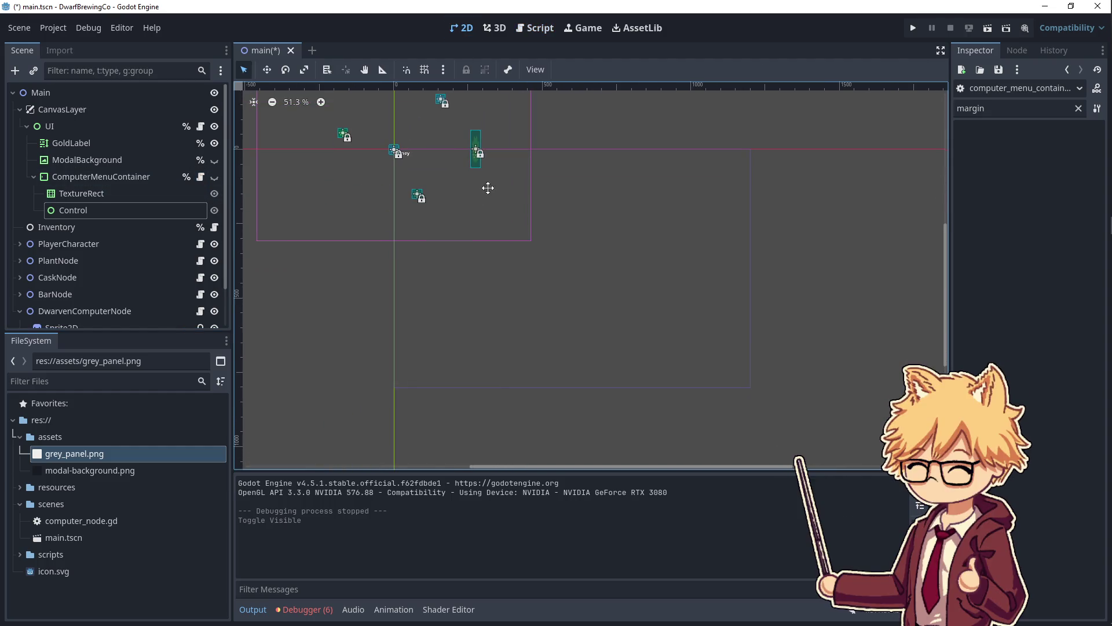
{"action": "left_click", "coordinate": [114, 179]}
{"action": "left_click", "coordinate": [214, 177]}
{"action": "left_click_drag", "start_coordinate": [554, 292], "coordinate": [551, 213]}
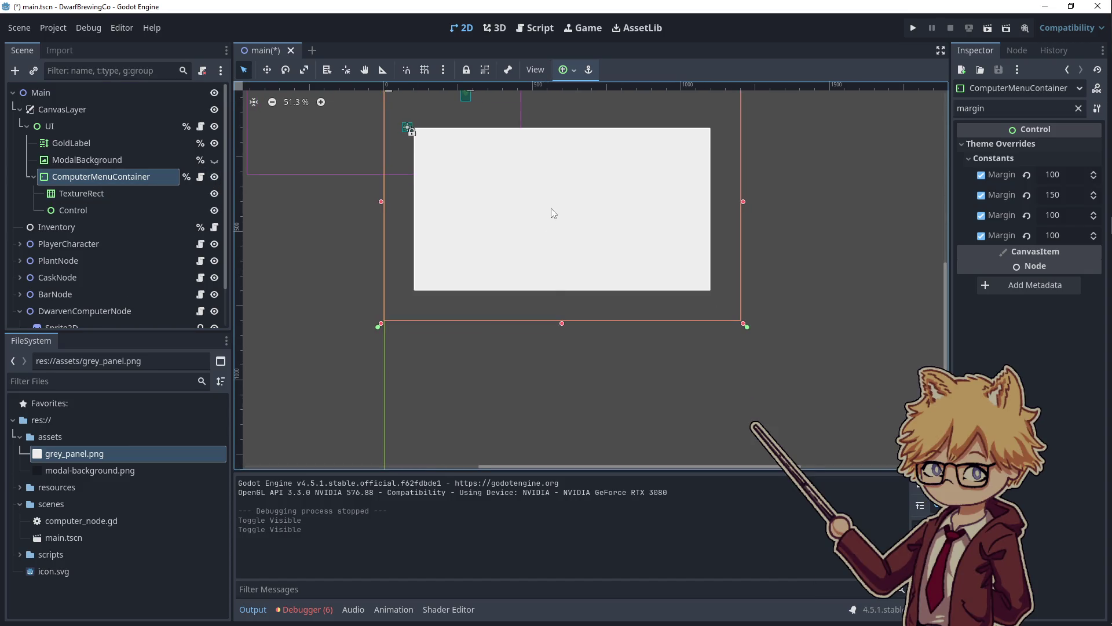
Step: Move ComputerMenuContainer down on the canvas to position (0, 800)
{"action": "left_click", "coordinate": [552, 210]}
{"action": "left_click", "coordinate": [130, 193]}
{"action": "left_click", "coordinate": [134, 209], "text": "shift"}
{"action": "left_click_drag", "start_coordinate": [554, 187], "coordinate": [554, 429]}
{"action": "scroll", "coordinate": [527, 211], "scroll_direction": "up", "scroll_amount": 5}
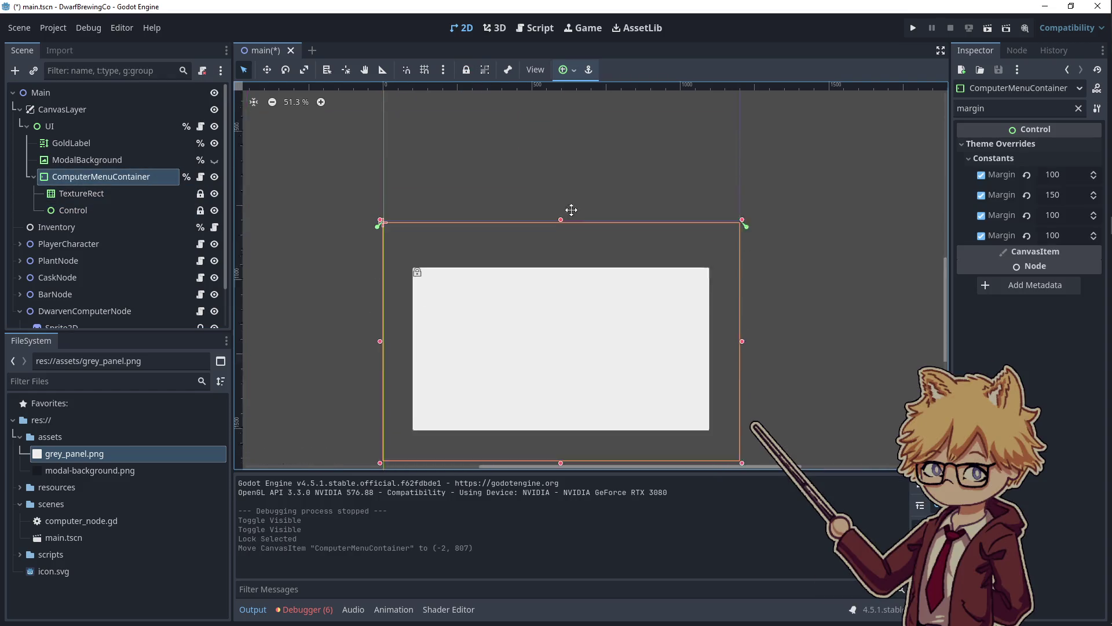
{"action": "scroll", "coordinate": [461, 244], "scroll_direction": "up", "scroll_amount": 9}
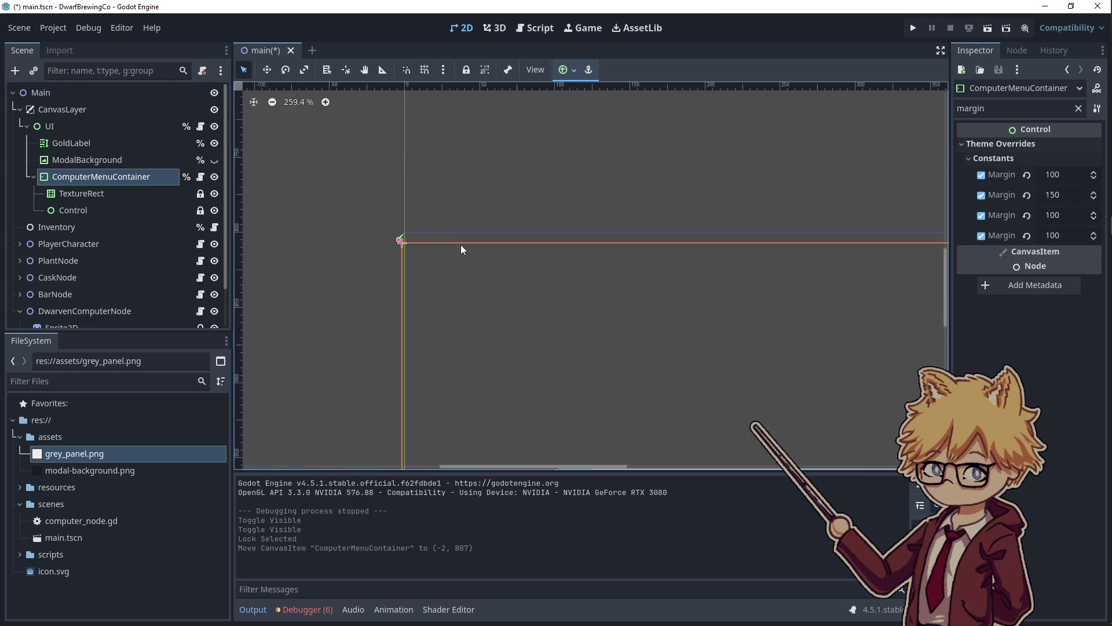
{"action": "mouse_move", "coordinate": [400, 274]}
{"action": "left_mouse_down"}
{"action": "mouse_move", "coordinate": [378, 252]}
{"action": "mouse_move", "coordinate": [375, 209]}
{"action": "left_mouse_up"}
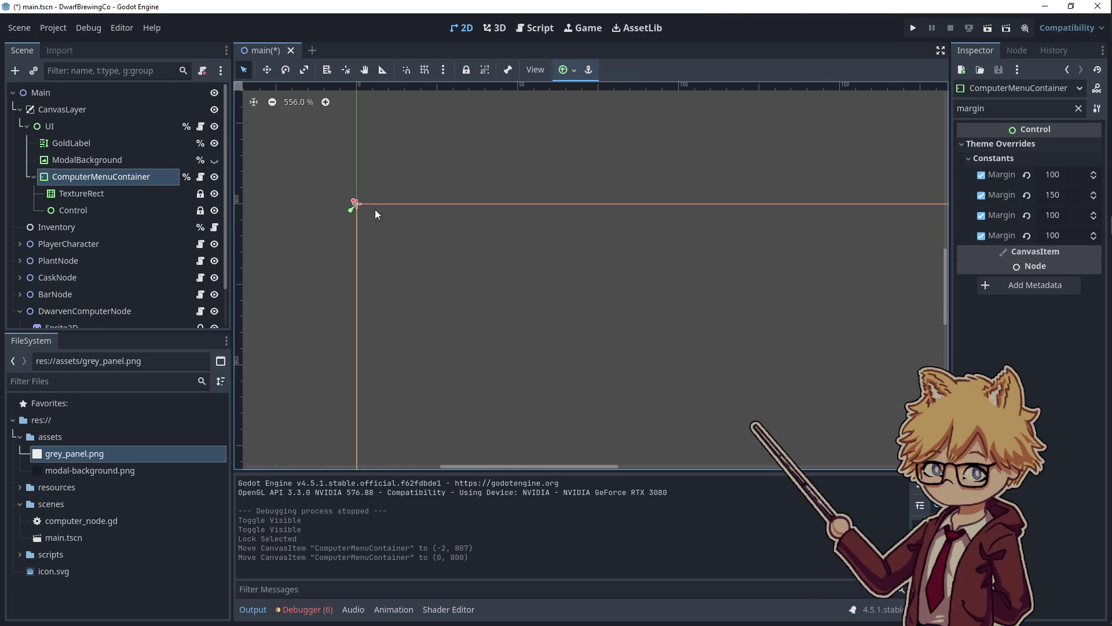
Step: Select ComputerMenuContainer and open its attached script
{"action": "scroll", "coordinate": [484, 250], "scroll_direction": "down", "scroll_amount": 15}
{"action": "scroll", "coordinate": [507, 297], "scroll_direction": "down", "scroll_amount": 1}
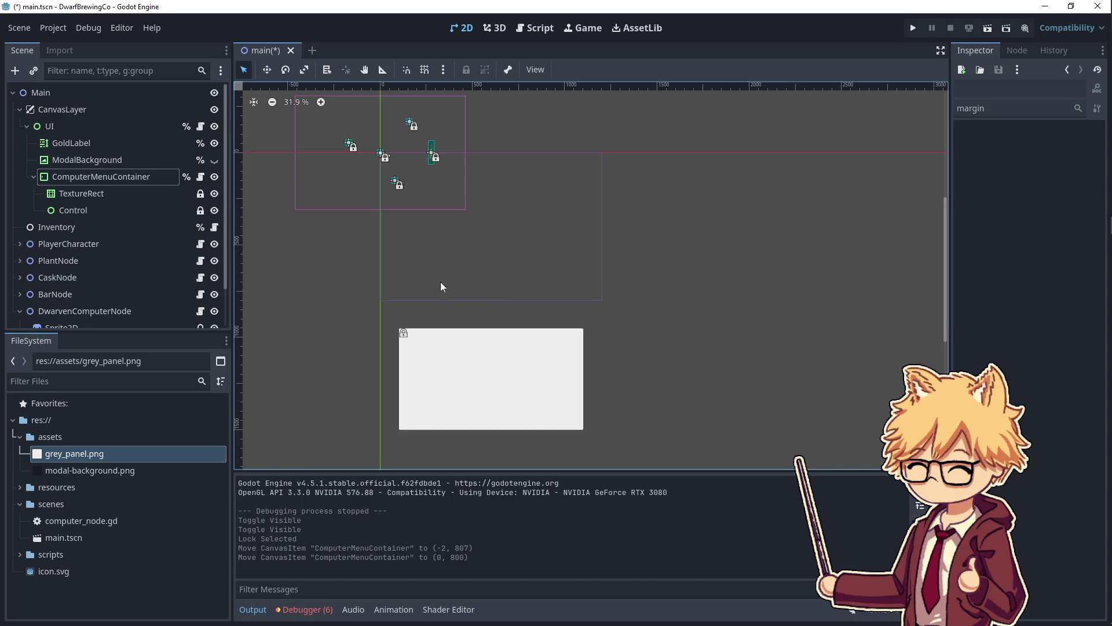
{"action": "left_click", "coordinate": [489, 341]}
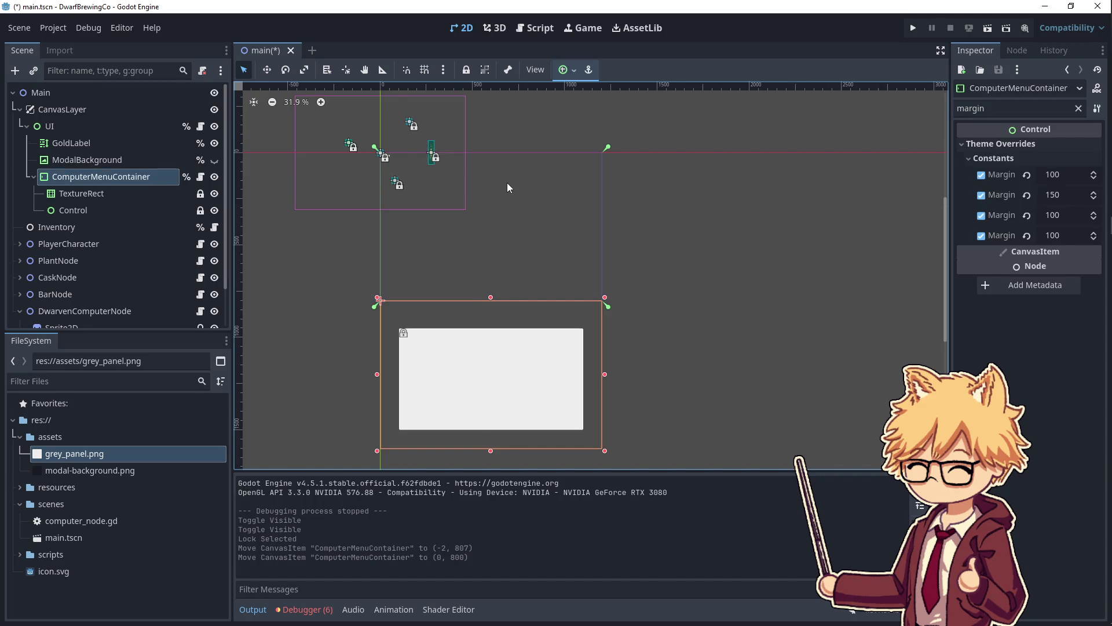
{"action": "left_click", "coordinate": [200, 176]}
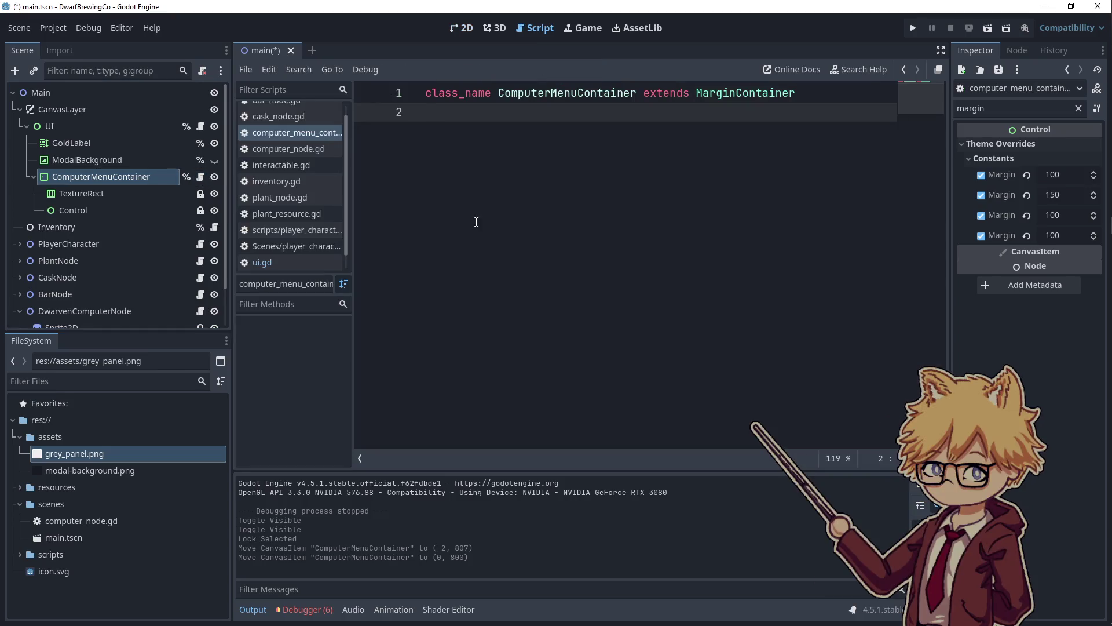
Step: Add an animate_in() function stub with a pass body to computer_menu_container.gd
{"action": "left_click", "coordinate": [496, 148]}
{"action": "key", "text": "BackSpace"}
{"action": "key", "text": "BackSpace"}
{"action": "key", "text": "BackSpace"}
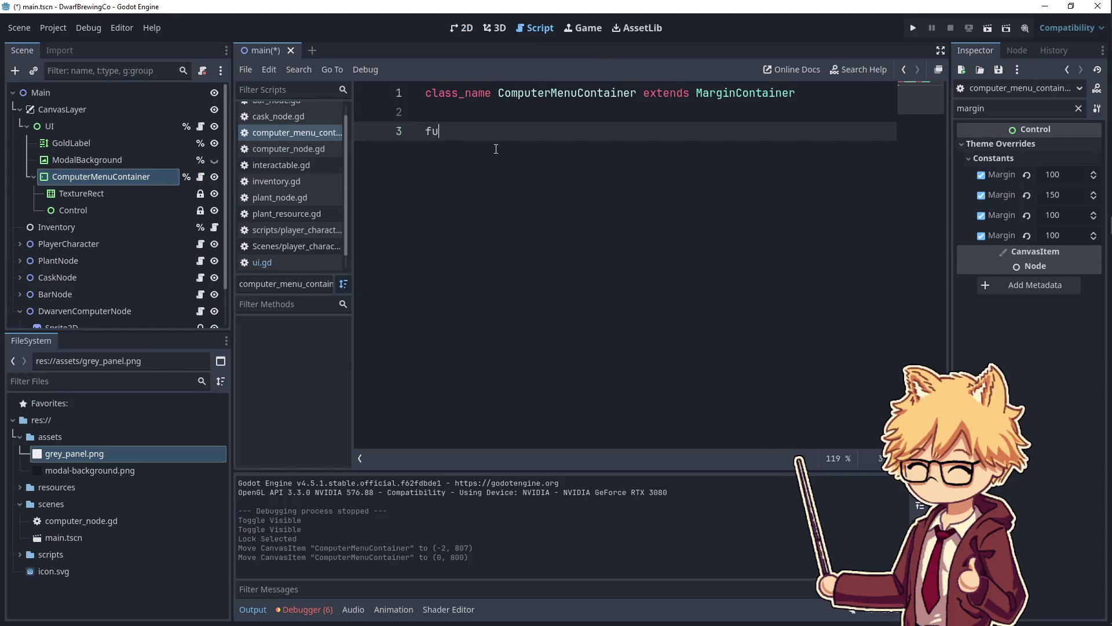
{"action": "type", "text": "nc a"}
{"action": "type", "text": "():"}
{"action": "key", "text": "Return"}
{"action": "type", "text": "pass"}
{"action": "key", "text": "End"}
{"action": "key", "text": "Return"}
{"action": "key", "text": "Return"}
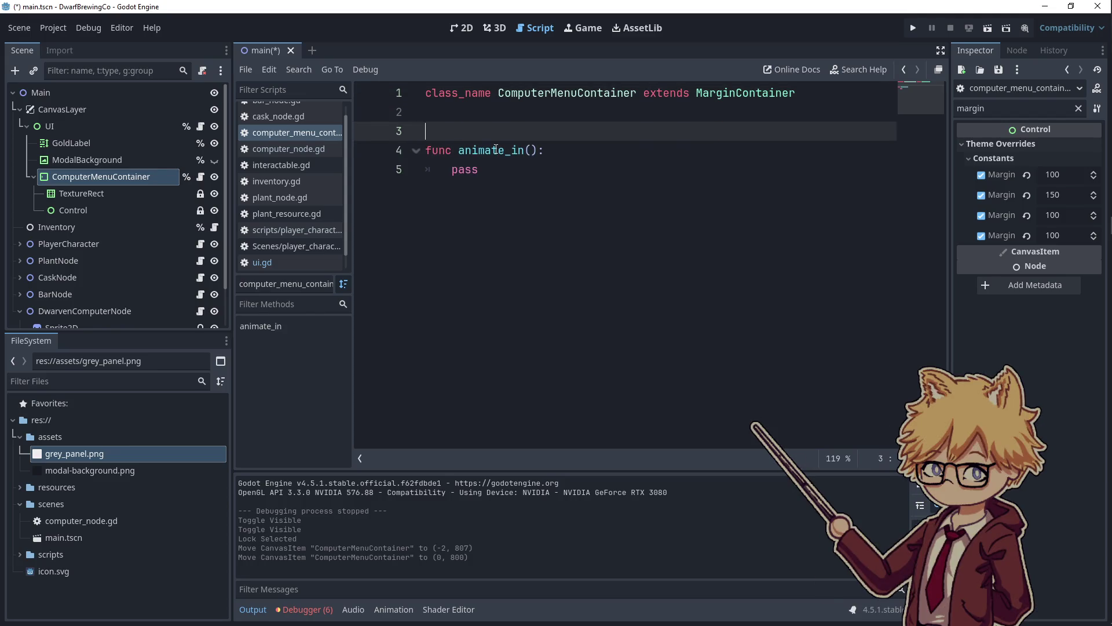
Step: Replace pass with var animate_in_tween = get_tree().create_tween()
{"action": "left_click", "coordinate": [1078, 109]}
{"action": "double_click", "coordinate": [469, 188]}
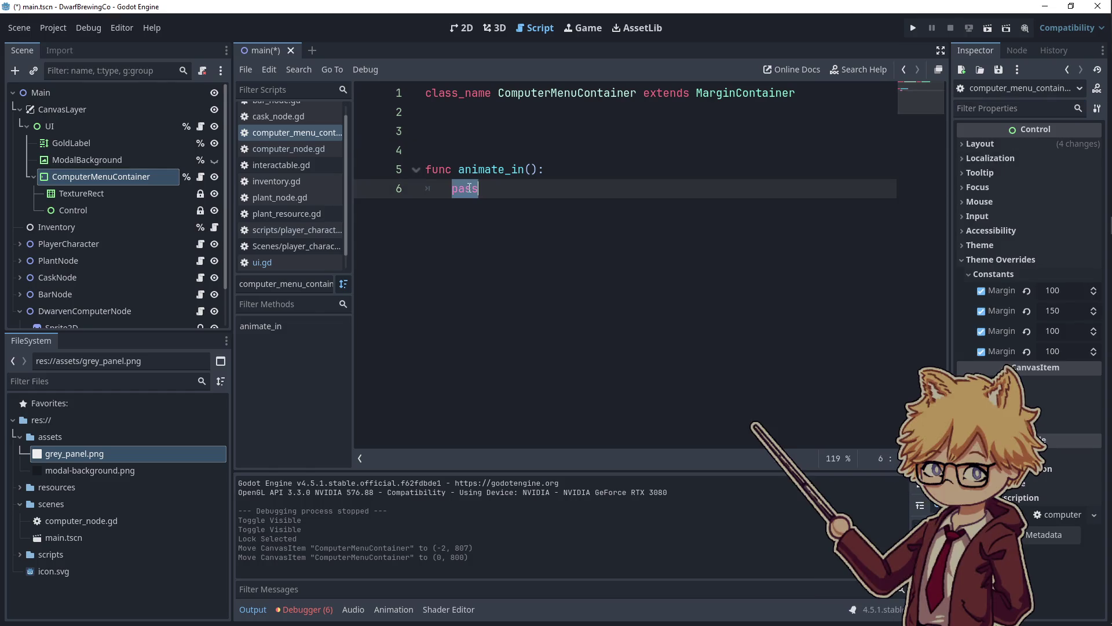
{"action": "left_click", "coordinate": [497, 121]}
{"action": "left_click", "coordinate": [489, 139]}
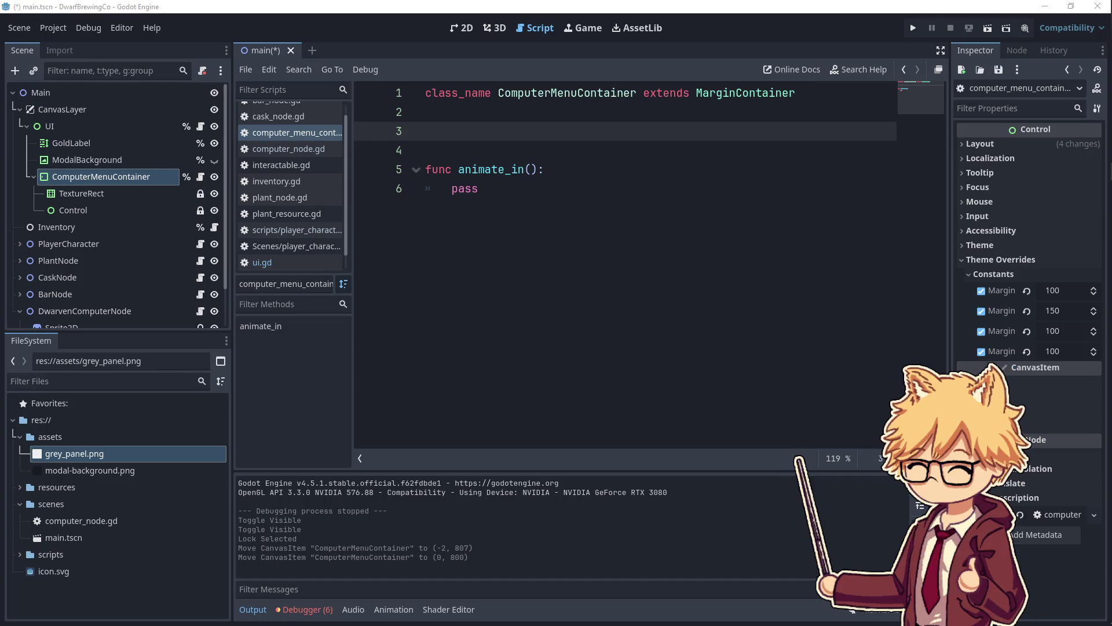
{"action": "left_click", "coordinate": [497, 255]}
{"action": "left_click", "coordinate": [494, 137]}
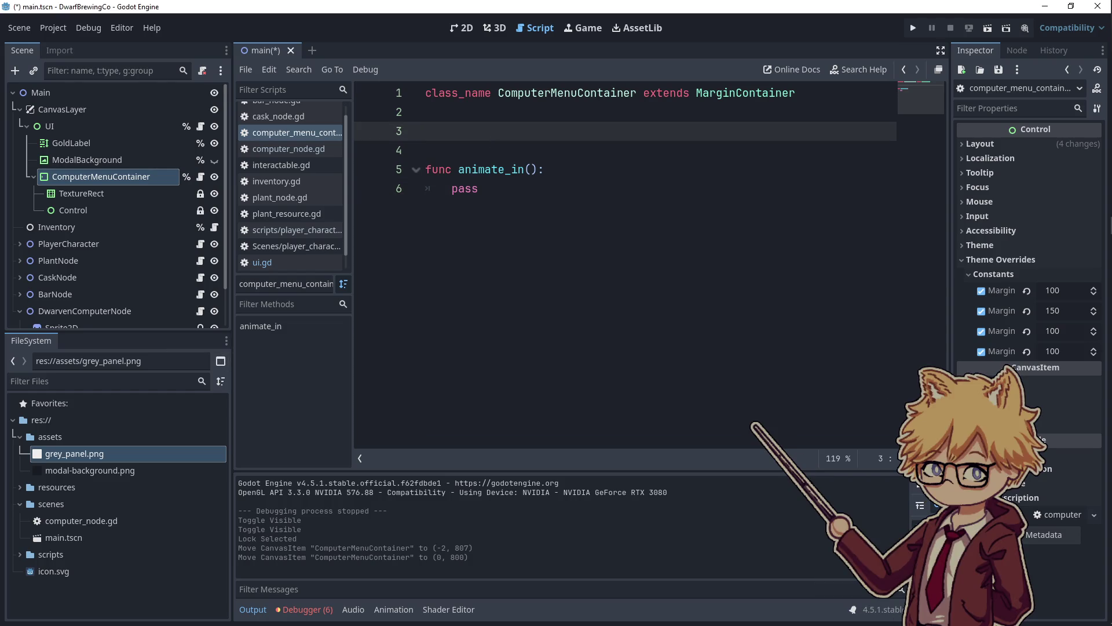
{"action": "double_click", "coordinate": [468, 190]}
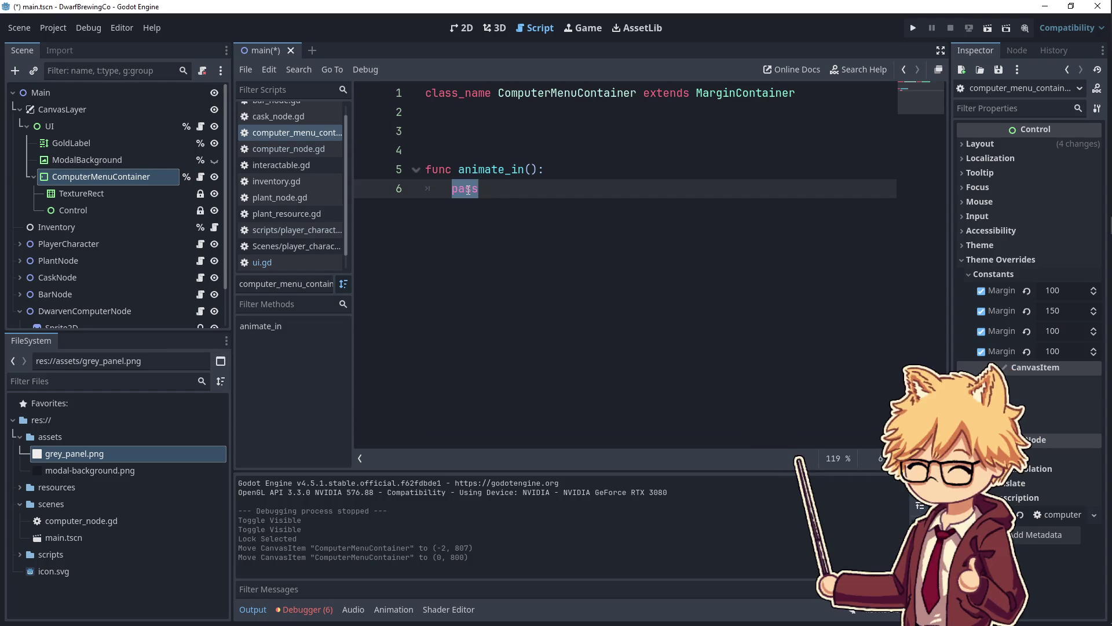
{"action": "type", "text": "va"}
{"action": "key", "text": "BackSpace"}
{"action": "type", "text": "animate_in_tween "}
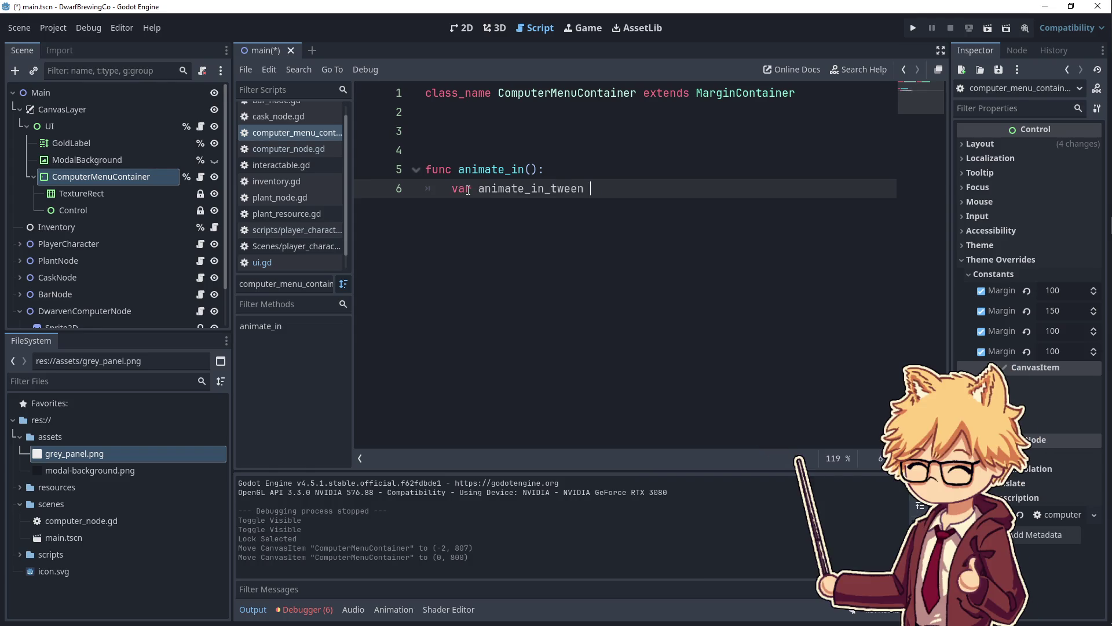
{"action": "type", "text": "= get_tre"}
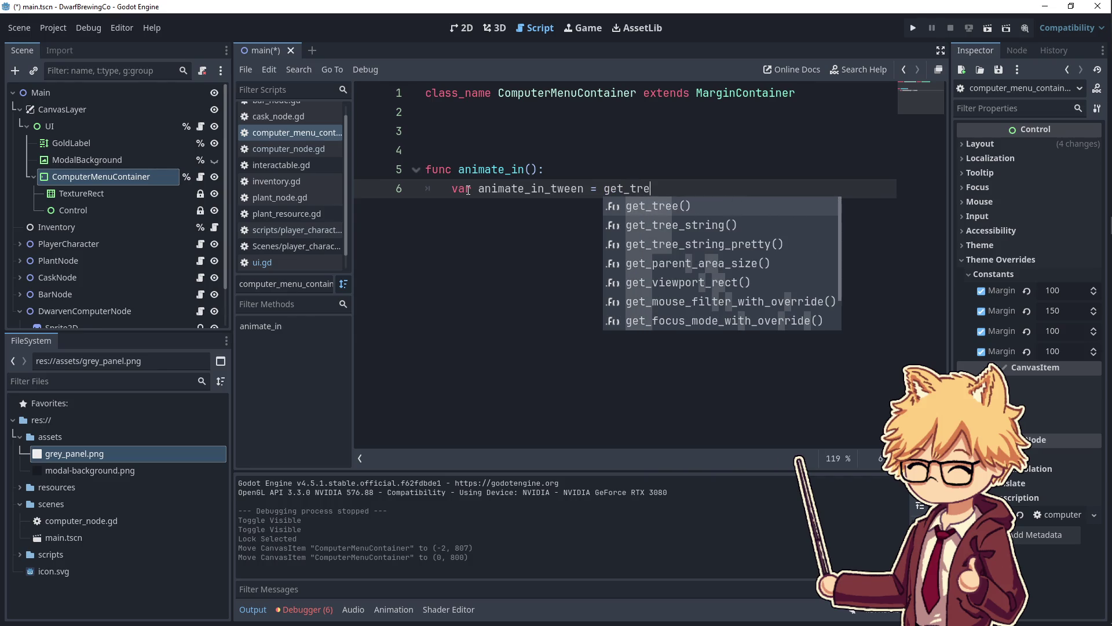
{"action": "key", "text": "Return"}
{"action": "type", "text": ".create_tw"}
{"action": "key", "text": "Return"}
{"action": "key", "text": "Return"}
Step: Add animate_in_tween.tween_property(self, "position:x", 0, ...) on the next line
{"action": "type", "text": "anima"}
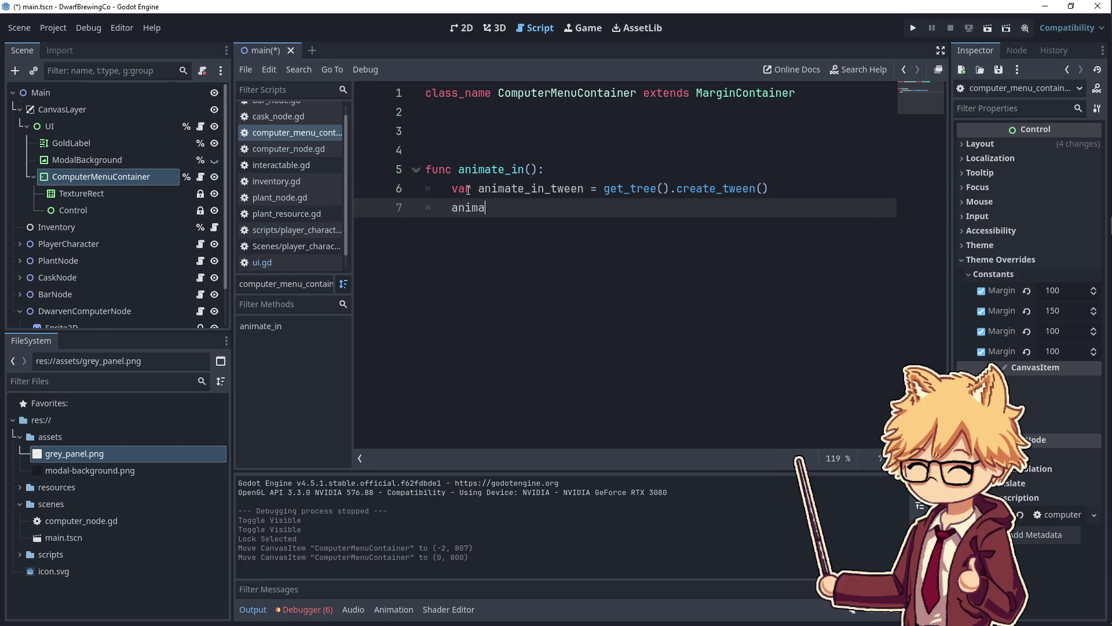
{"action": "key", "text": "Down"}
{"action": "key", "text": "Return"}
{"action": "type", "text": "."}
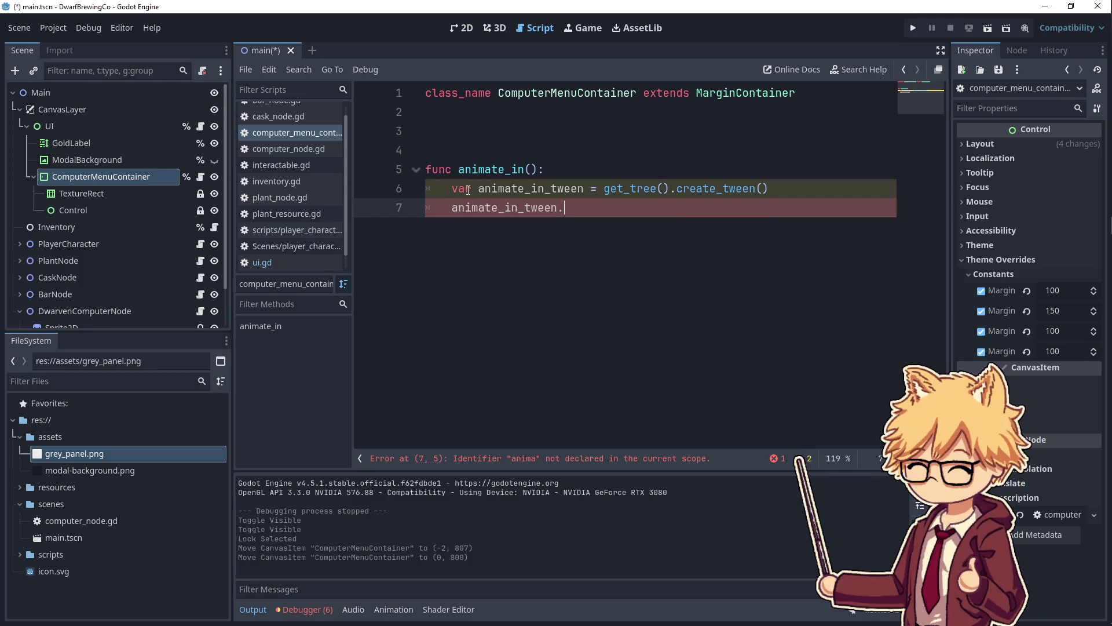
{"action": "type", "text": "set_pro"}
{"action": "key", "text": "BackSpace"}
{"action": "key", "text": "BackSpace"}
{"action": "key", "text": "BackSpace"}
{"action": "type", "text": "twe"}
{"action": "key", "text": "BackSpace"}
{"action": "key", "text": "BackSpace"}
{"action": "key", "text": "BackSpace"}
{"action": "type", "text": "te_i"}
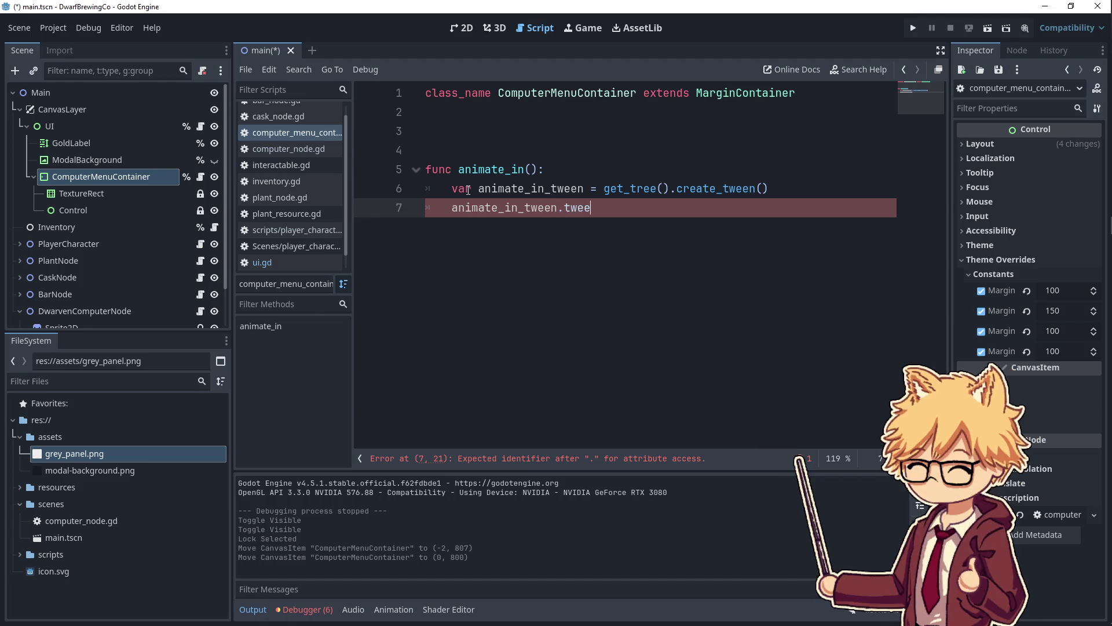
{"action": "type", "text": "n"}
{"action": "key", "text": "Down"}
{"action": "key", "text": "Down"}
{"action": "key", "text": "Down"}
{"action": "key", "text": "Return"}
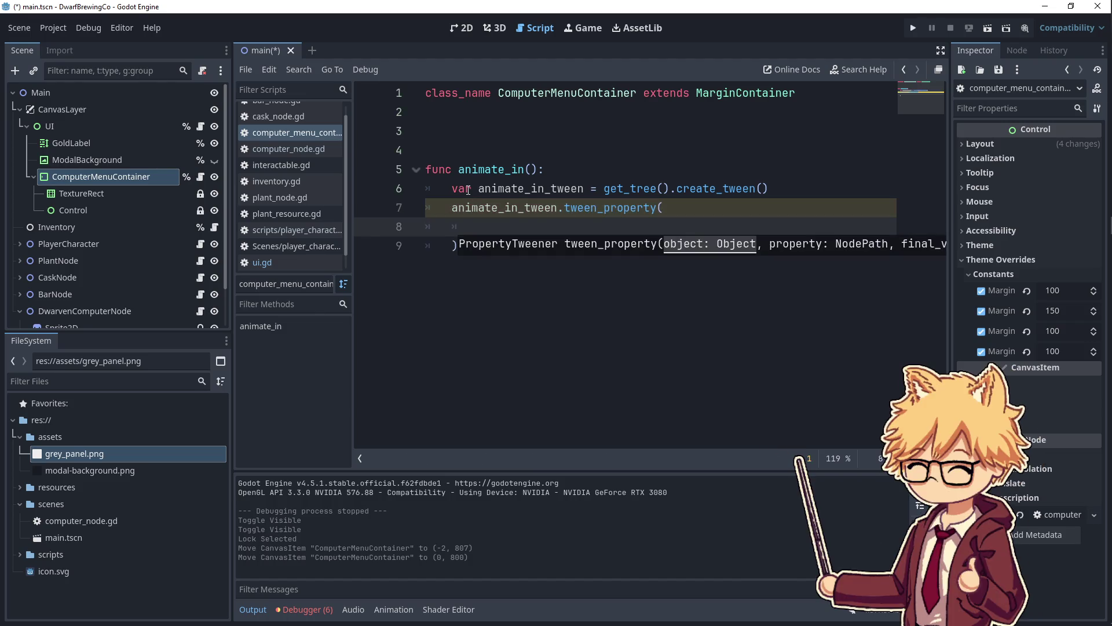
{"action": "type", "text": "self"}
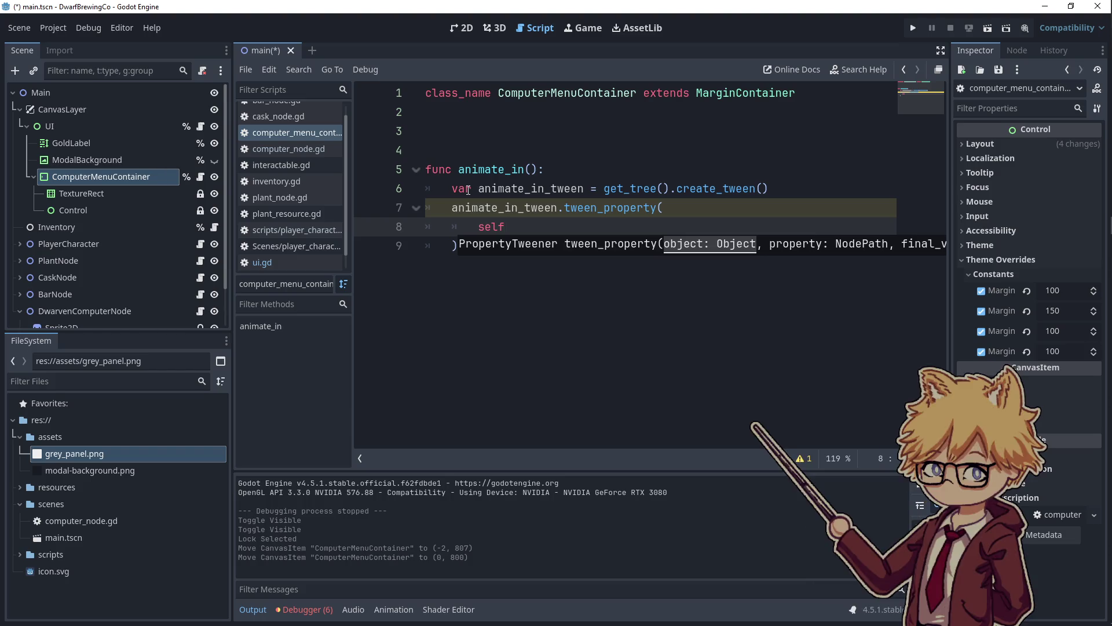
{"action": "type", "text": ","}
{"action": "key", "text": "Return"}
{"action": "type", "text": "\"position:"}
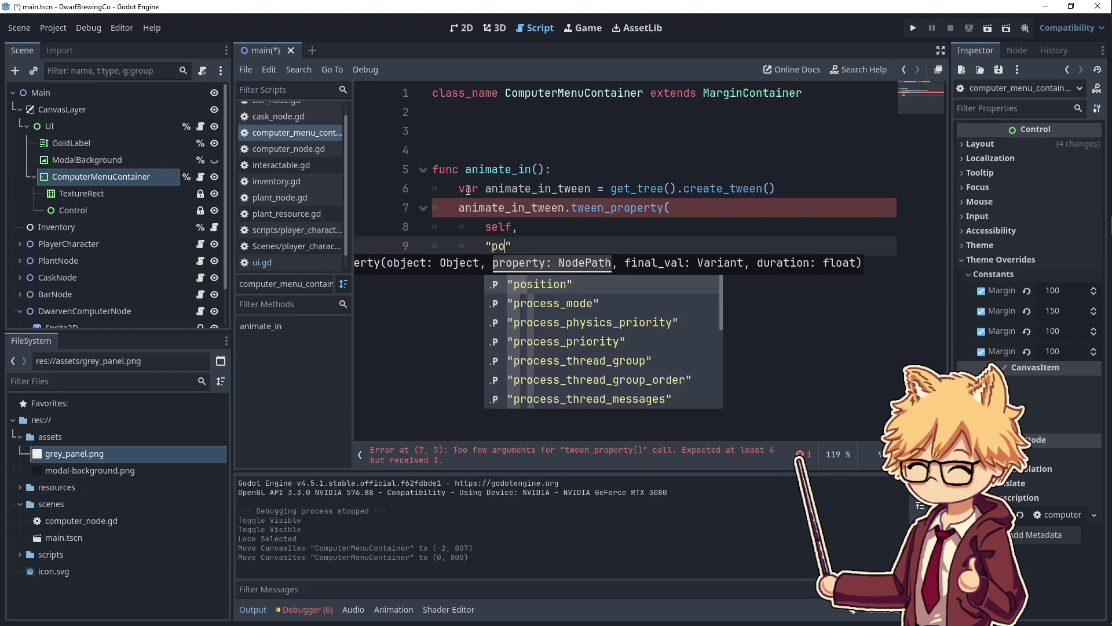
{"action": "key", "text": "BackSpace"}
{"action": "type", "text": "x"}
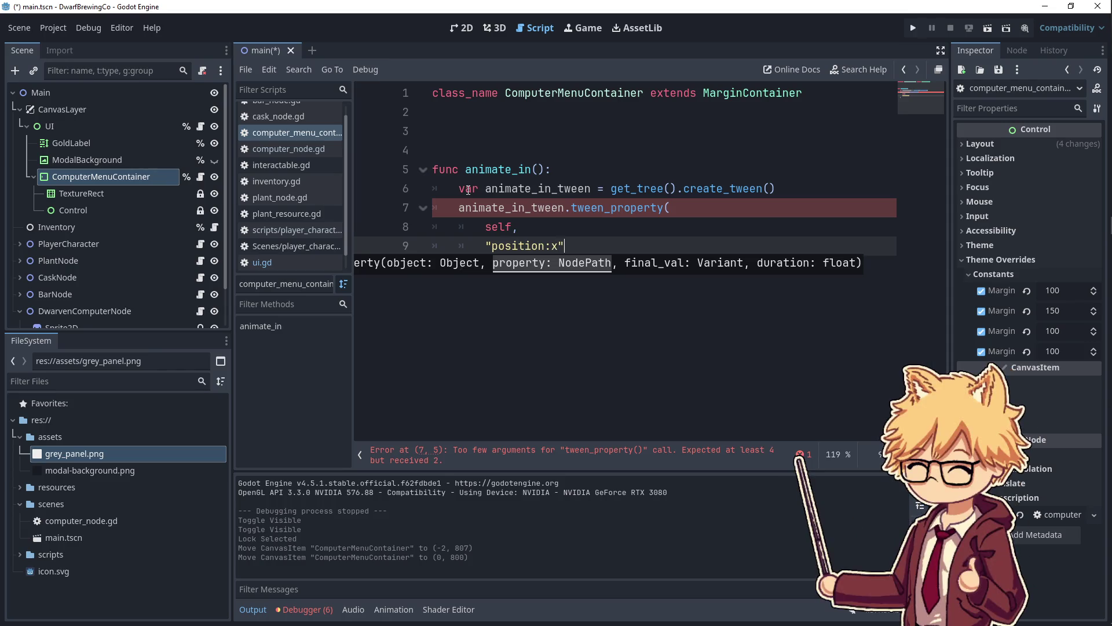
{"action": "key", "text": "Return"}
{"action": "type", "text": ","}
{"action": "key", "text": "Return"}
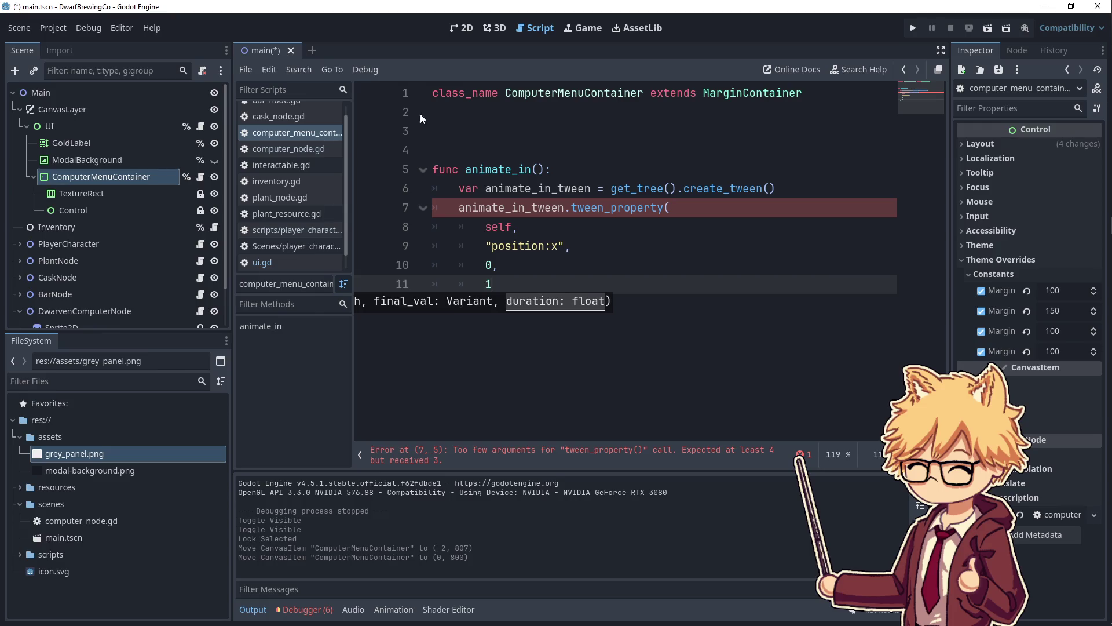
Step: Set the tween duration to .25 and save the script
{"action": "left_click", "coordinate": [581, 266]}
{"action": "left_click_drag", "start_coordinate": [491, 288], "coordinate": [485, 286]}
{"action": "type", "text": "5"}
{"action": "key", "text": "ctrl+s"}
{"action": "left_click", "coordinate": [608, 255]}
Step: Test the menu in a game run, then check ComputerMenuContainer's Transform position in the Inspector
{"action": "key", "text": "F5"}
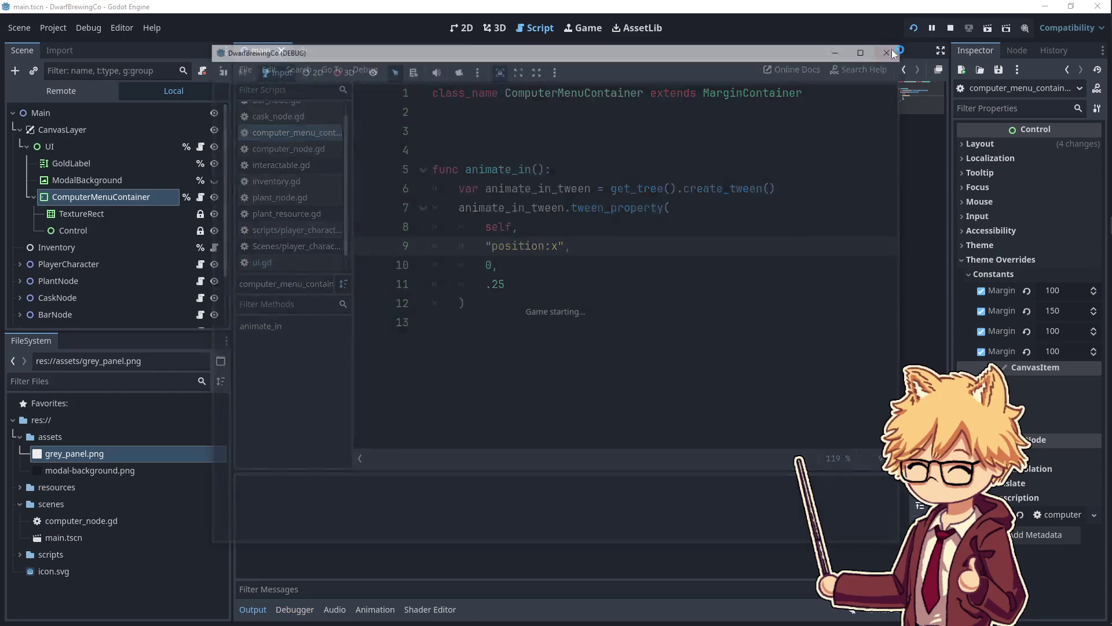
{"action": "key", "text": "w"}
{"action": "key", "text": "d"}
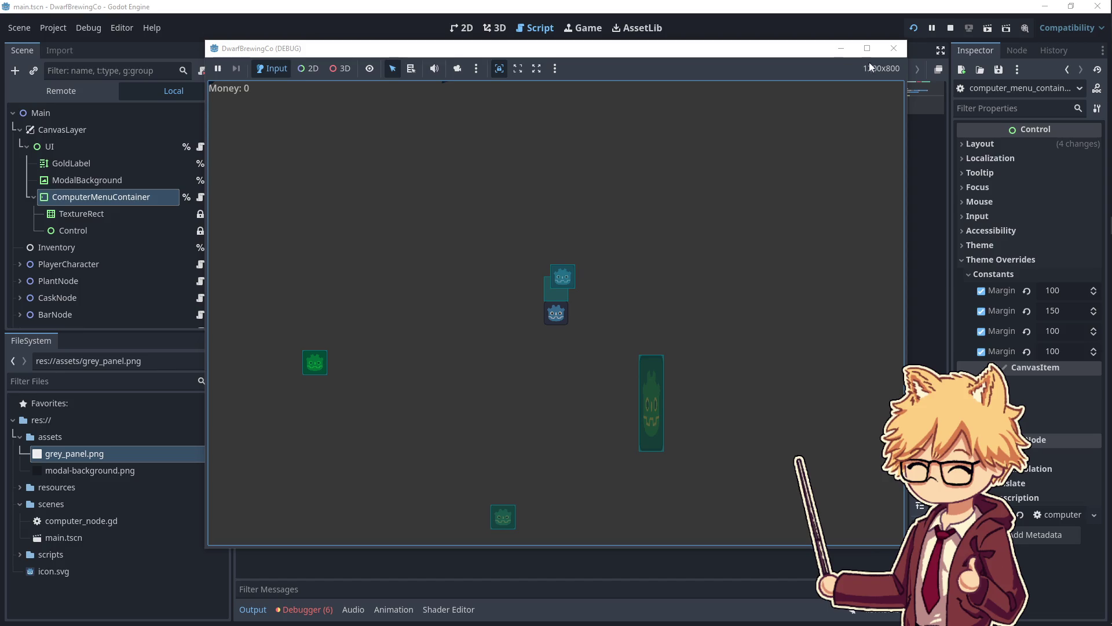
{"action": "left_click", "coordinate": [894, 49]}
{"action": "left_click", "coordinate": [90, 144]}
{"action": "left_click", "coordinate": [82, 177]}
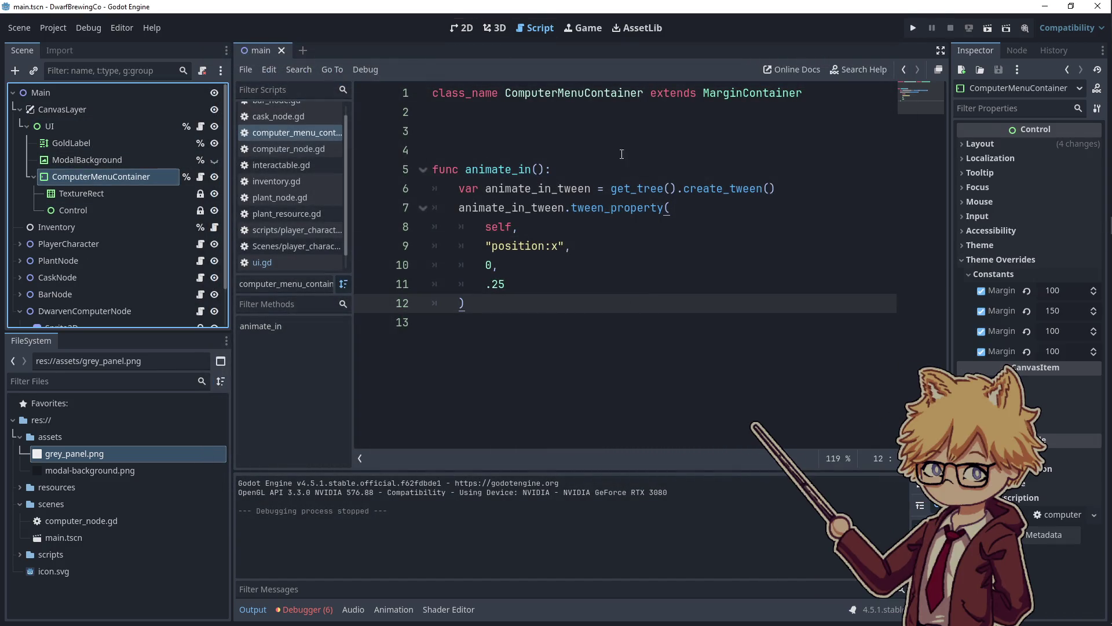
{"action": "left_click", "coordinate": [1007, 109]}
{"action": "type", "text": "tras"}
{"action": "left_click", "coordinate": [1007, 160]}
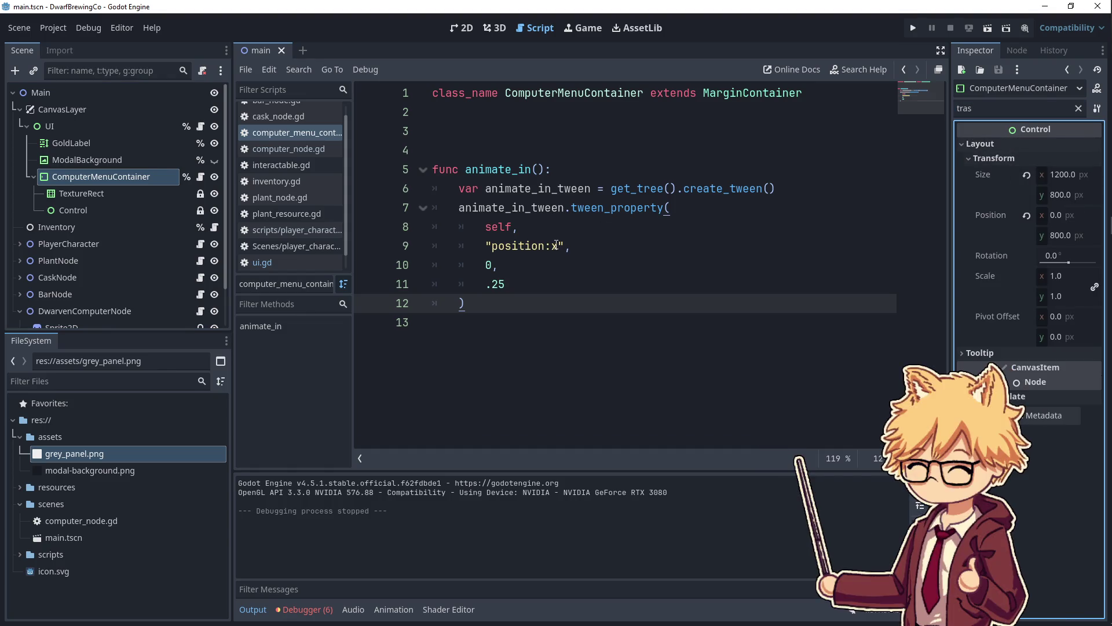
Step: Change "position:x" to "position:y" in the tween and test the menu again
{"action": "double_click", "coordinate": [554, 244]}
{"action": "type", "text": "y"}
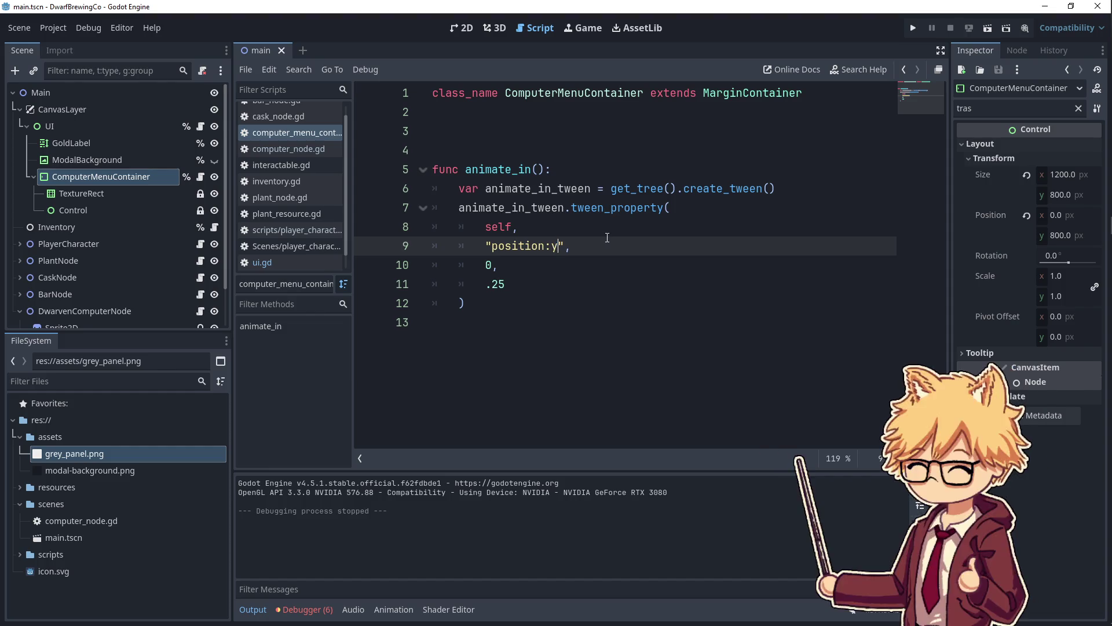
{"action": "key", "text": "Escape"}
{"action": "left_click", "coordinate": [913, 29]}
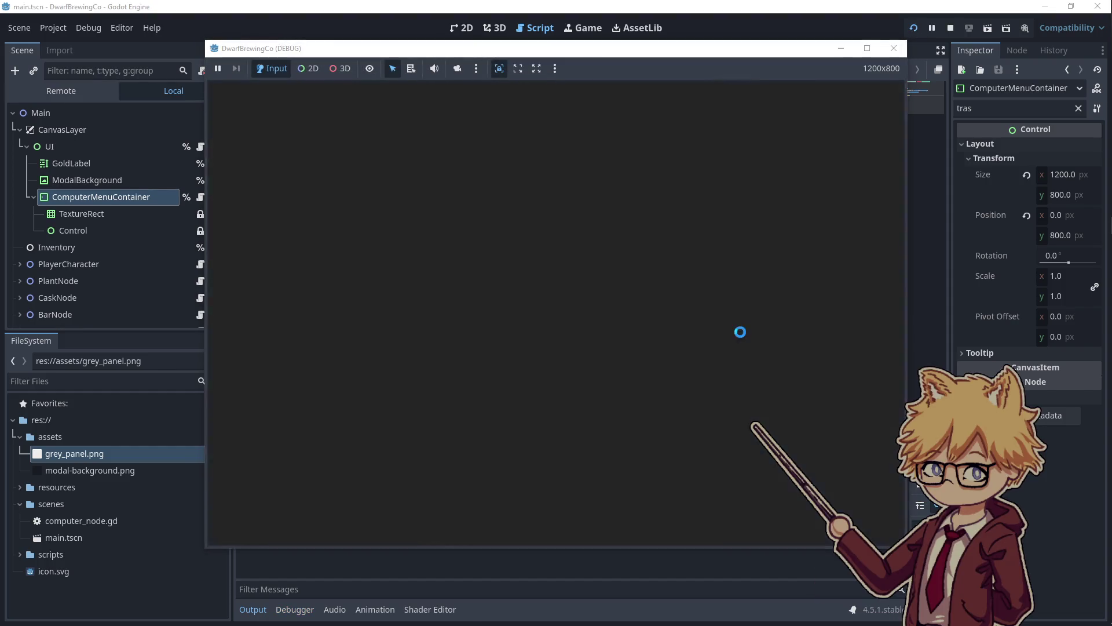
{"action": "key", "text": "w"}
{"action": "key", "text": "d"}
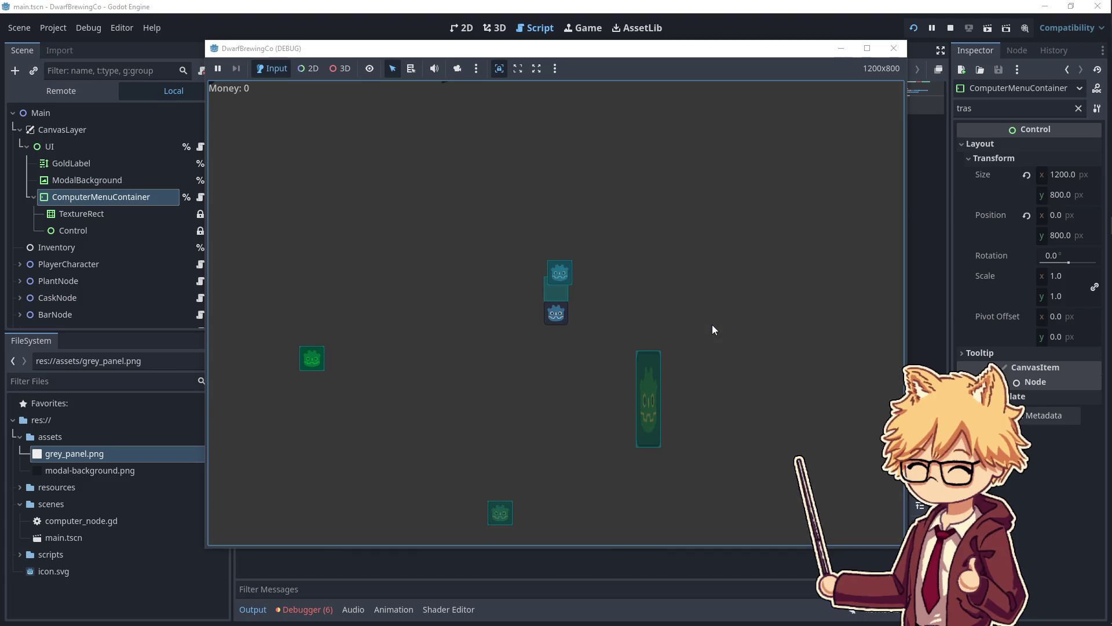
{"action": "left_click", "coordinate": [894, 48]}
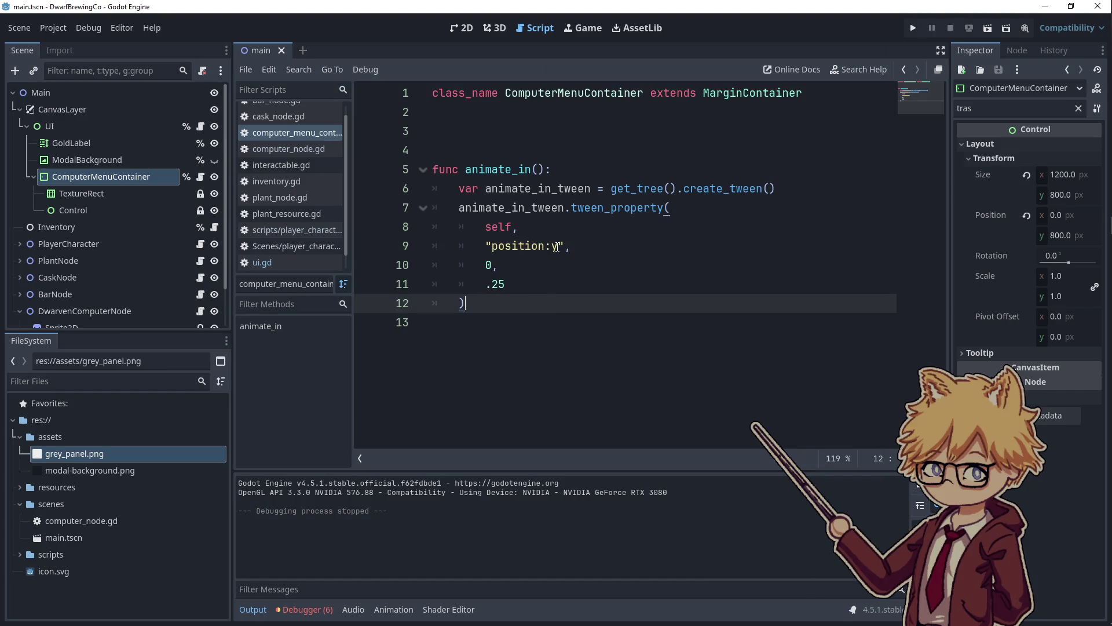
Step: Review the debugger errors reporting that cask_node.gd fails to parse and load
{"action": "left_click", "coordinate": [304, 609]}
{"action": "left_click", "coordinate": [316, 464]}
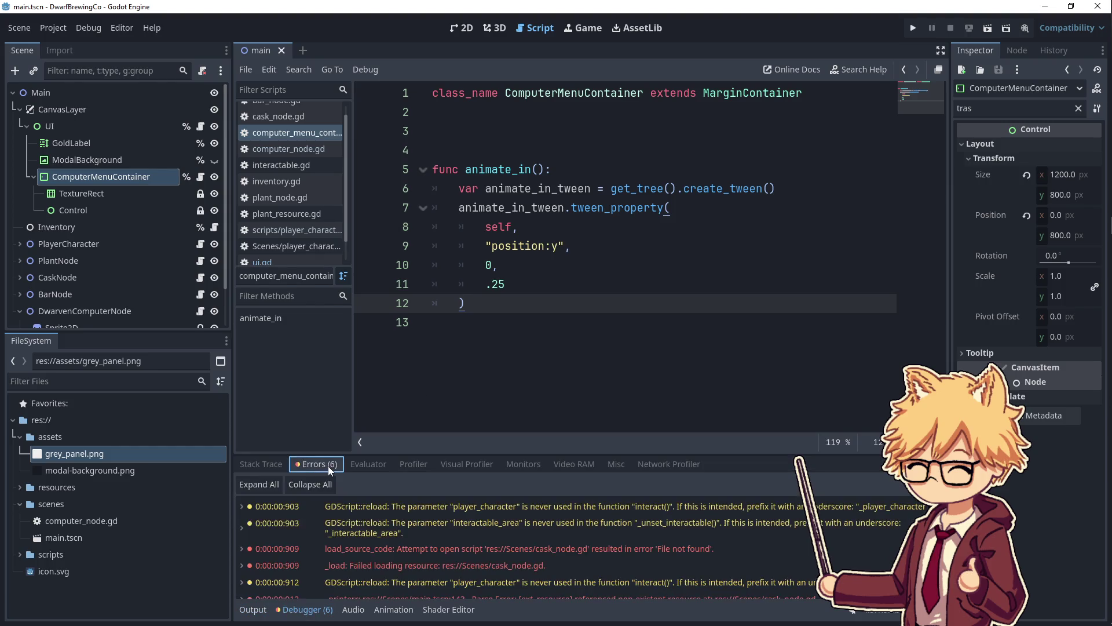
{"action": "scroll", "coordinate": [464, 558], "scroll_direction": "down", "scroll_amount": 1}
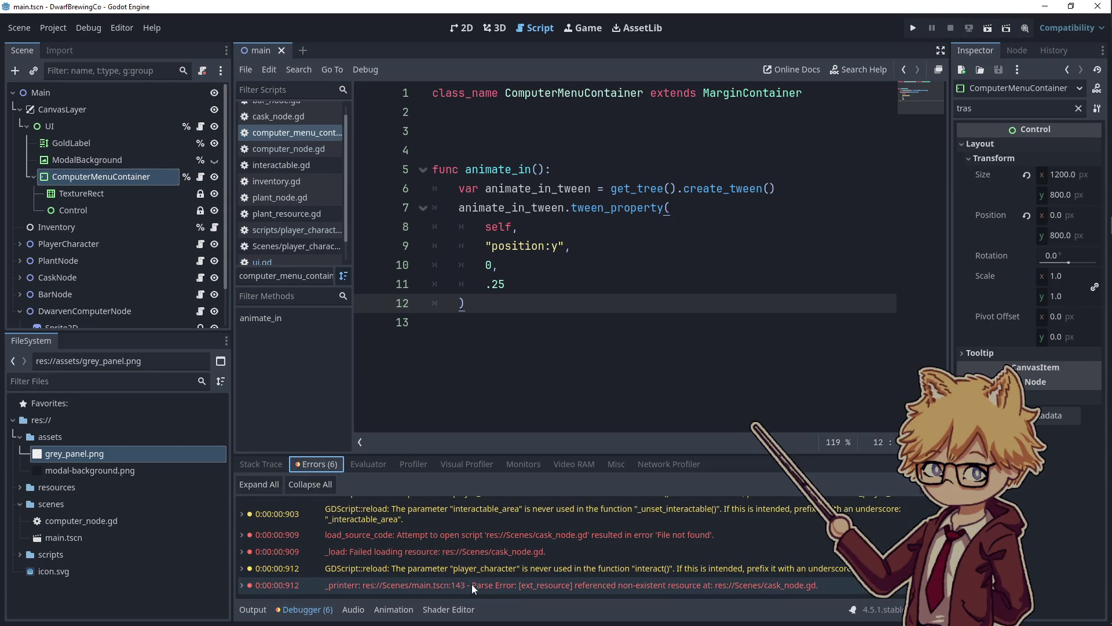
{"action": "left_click", "coordinate": [472, 584]}
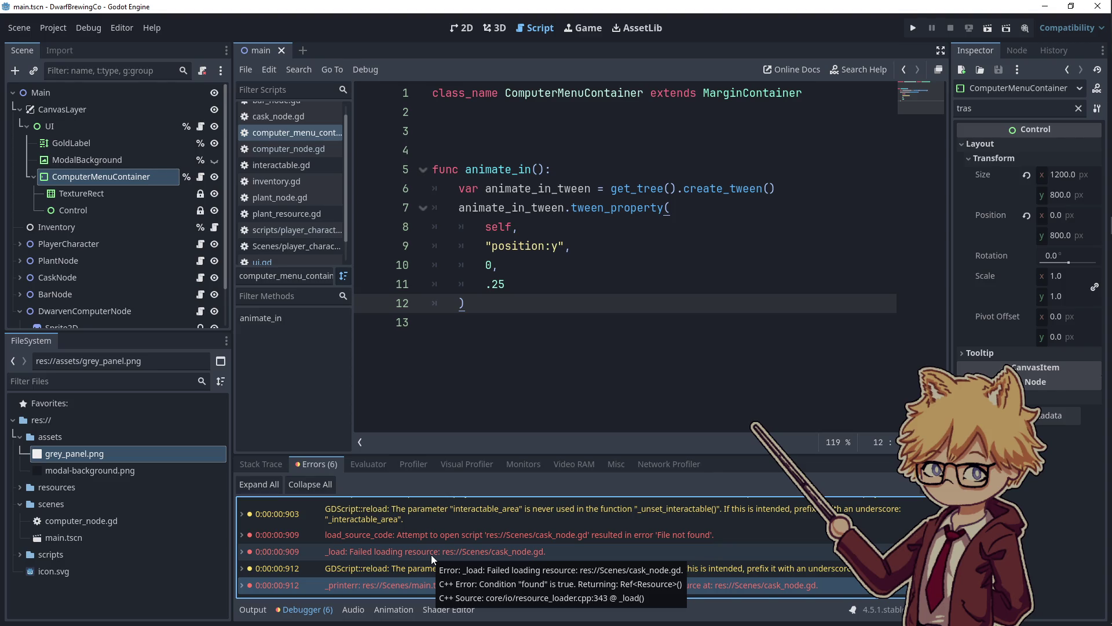
{"action": "left_click", "coordinate": [436, 537]}
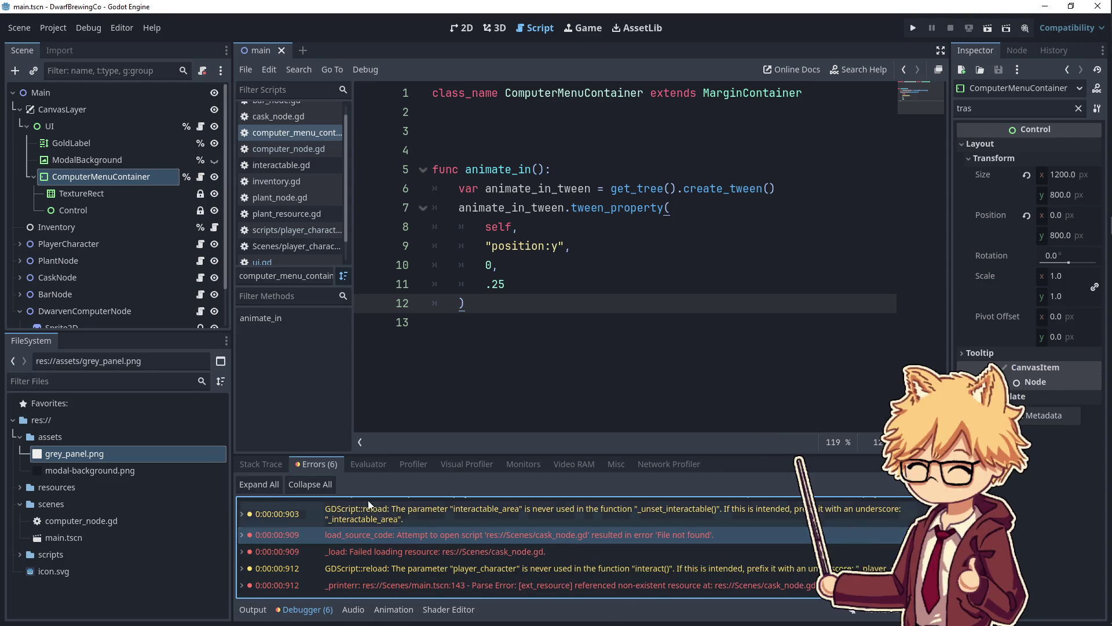
{"action": "scroll", "coordinate": [149, 321], "scroll_direction": "down", "scroll_amount": 3}
Step: Open cask_node.gd and examine its CaskNode class_name declaration
{"action": "left_click", "coordinate": [200, 232]}
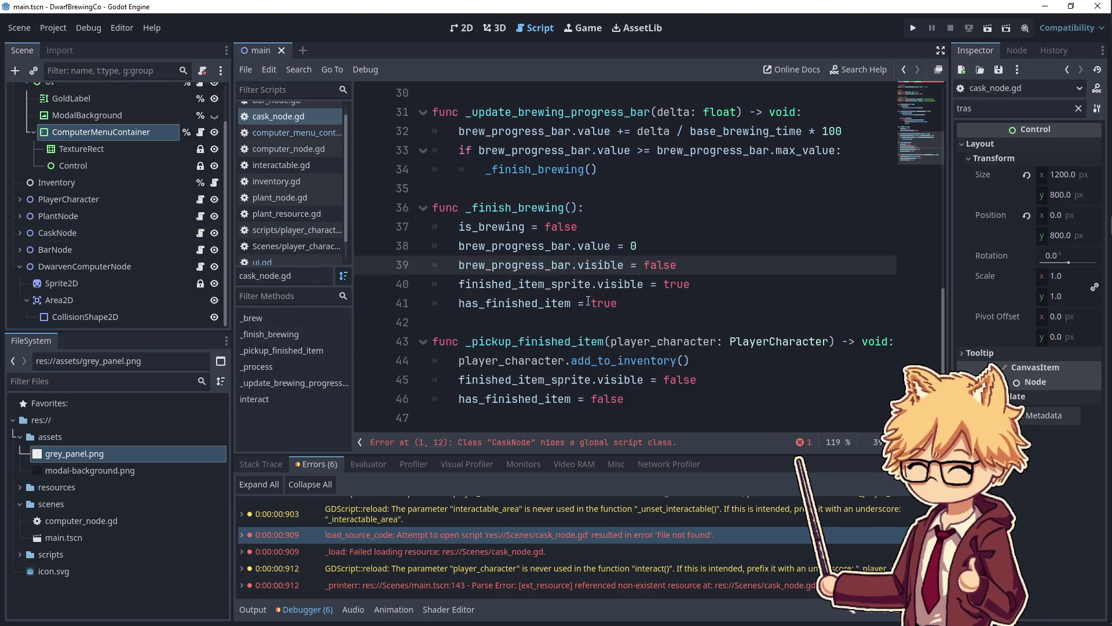
{"action": "scroll", "coordinate": [589, 301], "scroll_direction": "up", "scroll_amount": 10}
{"action": "left_click", "coordinate": [586, 227]}
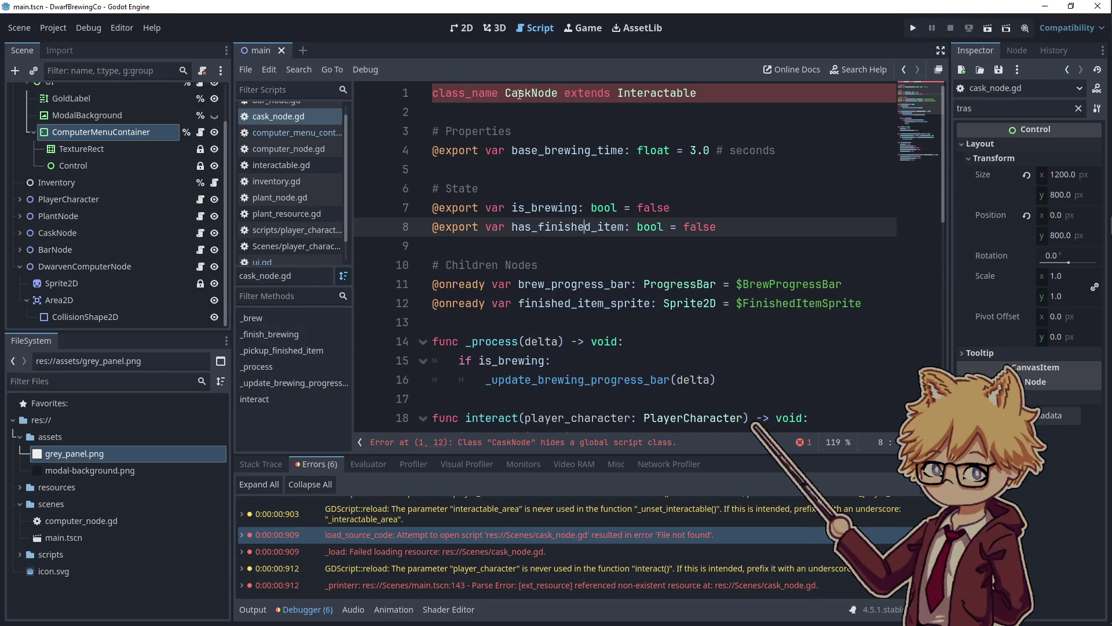
{"action": "left_click", "coordinate": [522, 100], "text": "ctrl"}
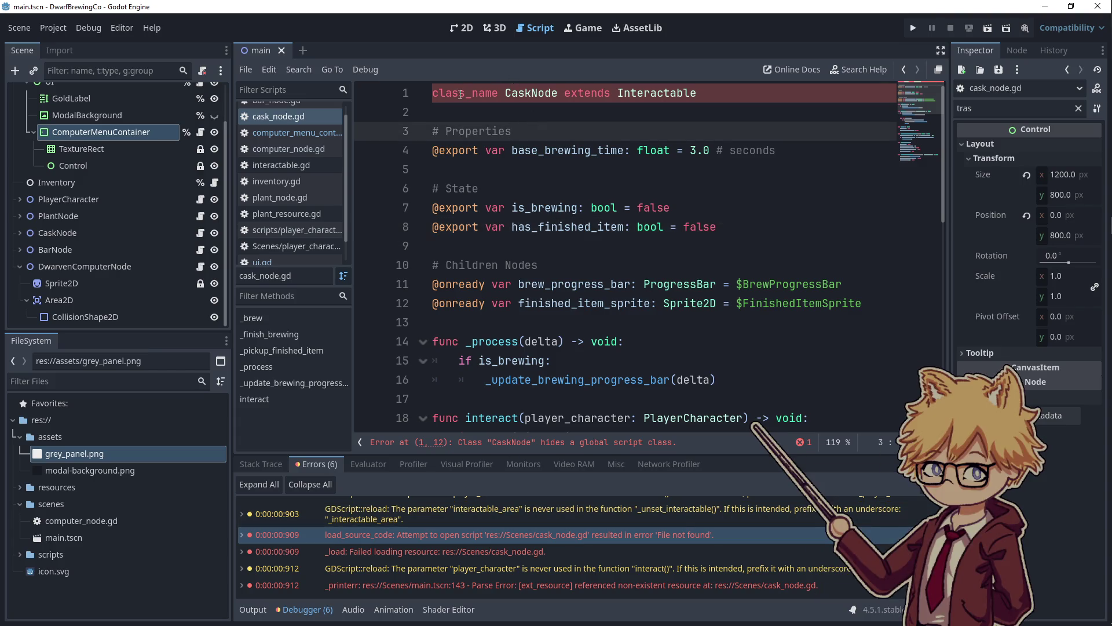
{"action": "left_click", "coordinate": [558, 95]}
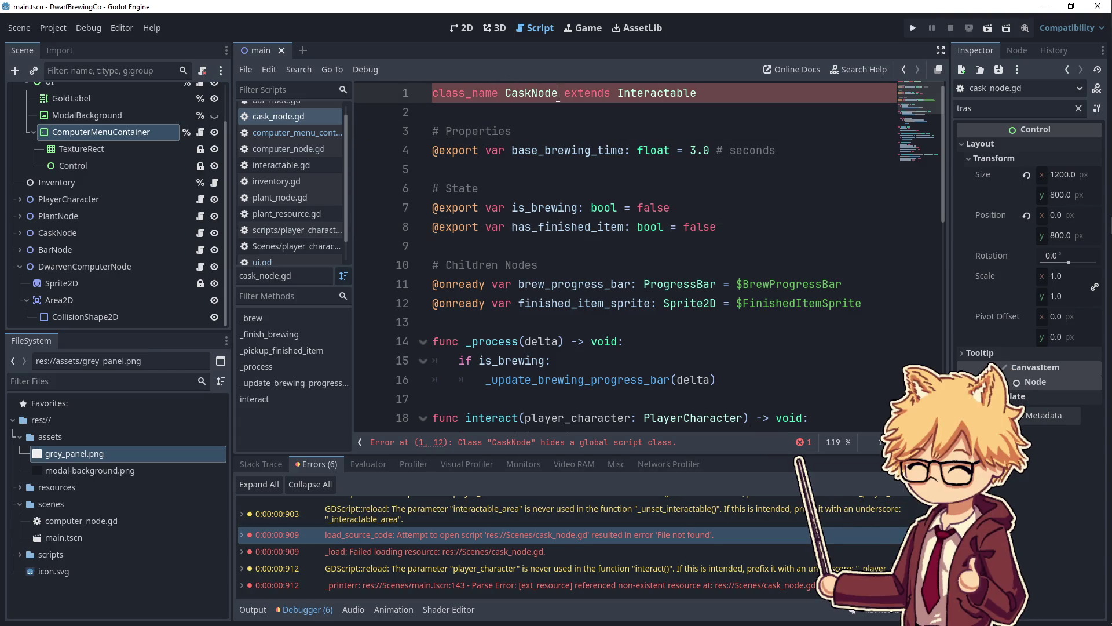
{"action": "left_click", "coordinate": [618, 108]}
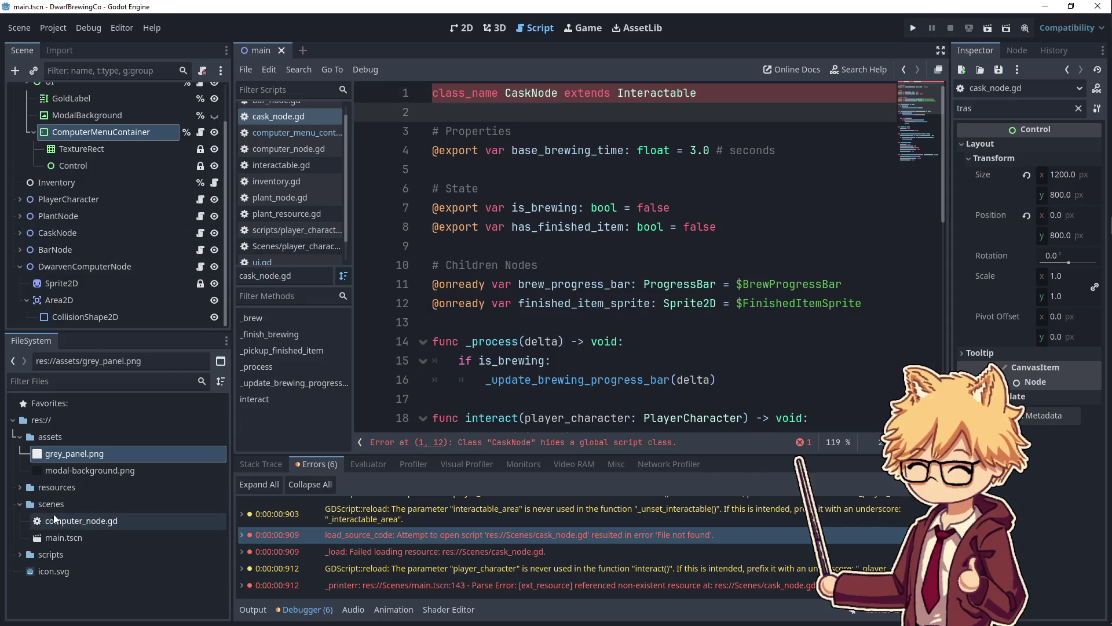
Step: Drag scripts/cask_node.gd onto the CaskNode node and save the scene
{"action": "left_click", "coordinate": [19, 554]}
{"action": "scroll", "coordinate": [19, 550], "scroll_direction": "down", "scroll_amount": 3}
{"action": "left_click_drag", "start_coordinate": [91, 487], "coordinate": [60, 238]}
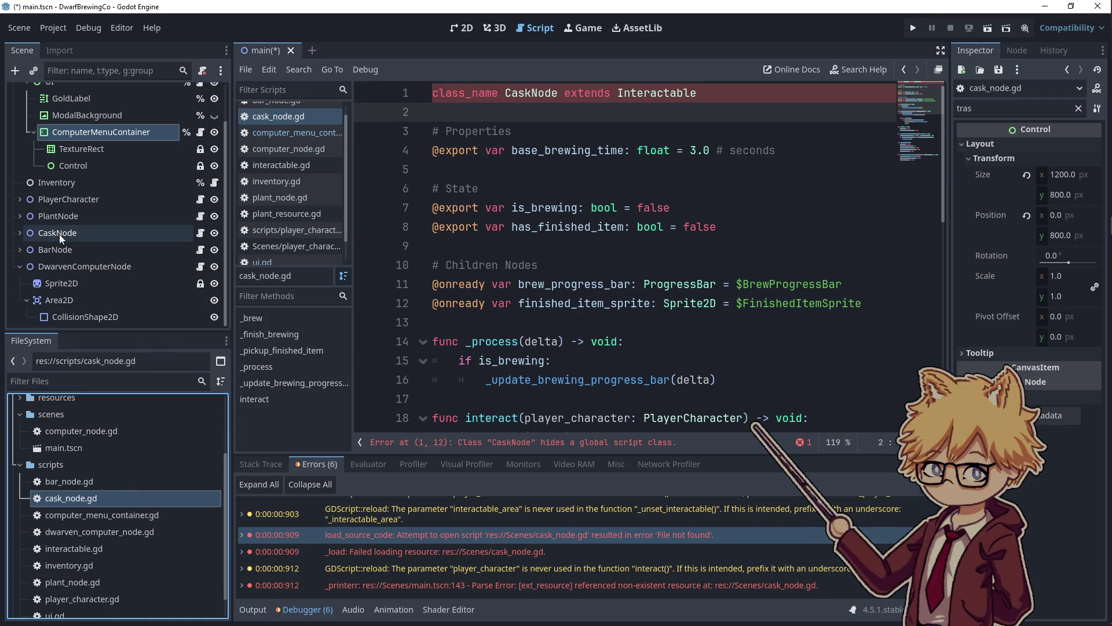
{"action": "left_click", "coordinate": [580, 226]}
{"action": "key", "text": "ctrl+s"}
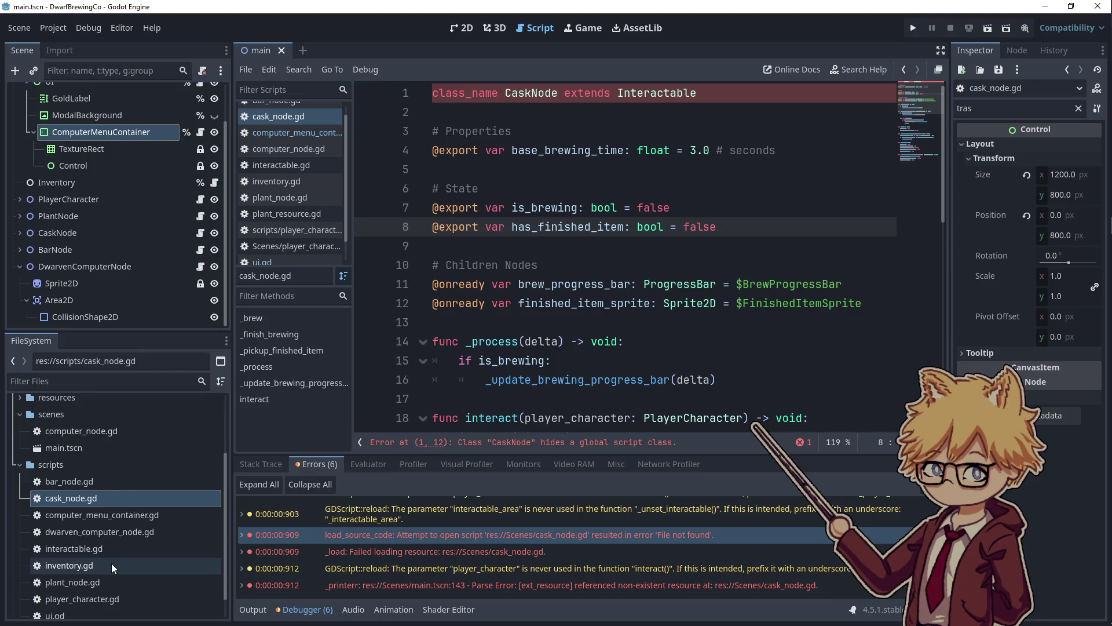
Step: Open scripts/cask_node.gd in the script editor
{"action": "scroll", "coordinate": [112, 562], "scroll_direction": "down", "scroll_amount": 2}
{"action": "double_click", "coordinate": [79, 469]}
{"action": "scroll", "coordinate": [555, 271], "scroll_direction": "down", "scroll_amount": 4}
{"action": "scroll", "coordinate": [555, 271], "scroll_direction": "up", "scroll_amount": 4}
Step: Detach CaskNode's script, attach scripts/cask_node.gd again, and save with Ctrl+S
{"action": "left_click", "coordinate": [78, 235]}
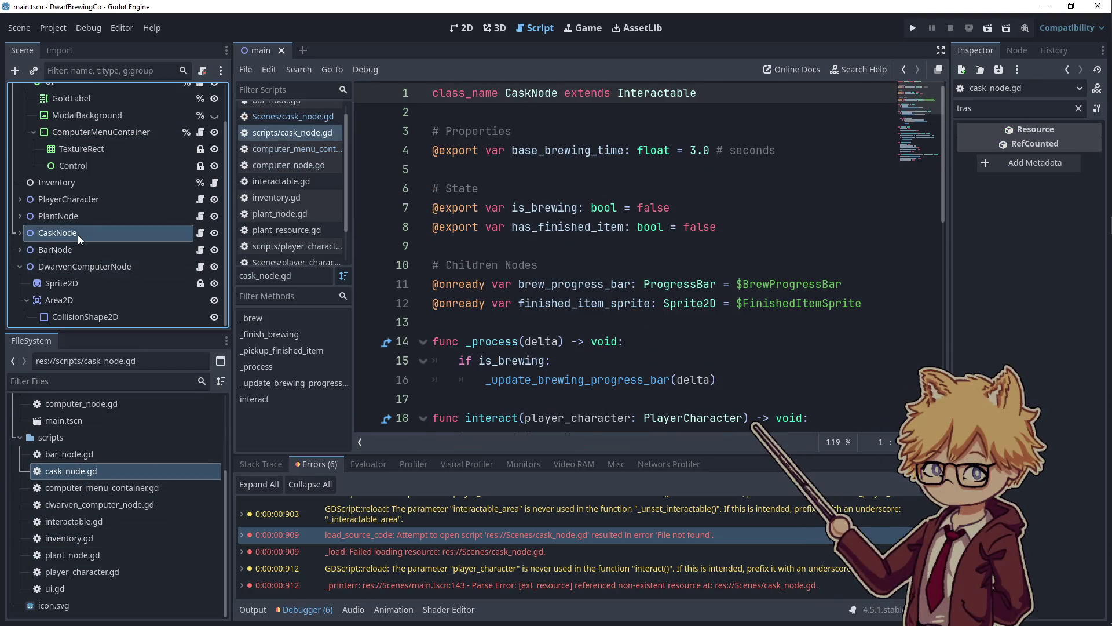
{"action": "right_click", "coordinate": [77, 234]}
{"action": "left_click", "coordinate": [131, 368]}
{"action": "mouse_move", "coordinate": [68, 471]}
{"action": "left_mouse_down"}
{"action": "mouse_move", "coordinate": [122, 434]}
{"action": "mouse_move", "coordinate": [78, 233]}
{"action": "left_mouse_up"}
{"action": "left_click", "coordinate": [555, 227]}
{"action": "key", "text": "ctrl+s"}
Step: Run the game with F5, move the player briefly, then stop it
{"action": "scroll", "coordinate": [546, 377], "scroll_direction": "down", "scroll_amount": 2}
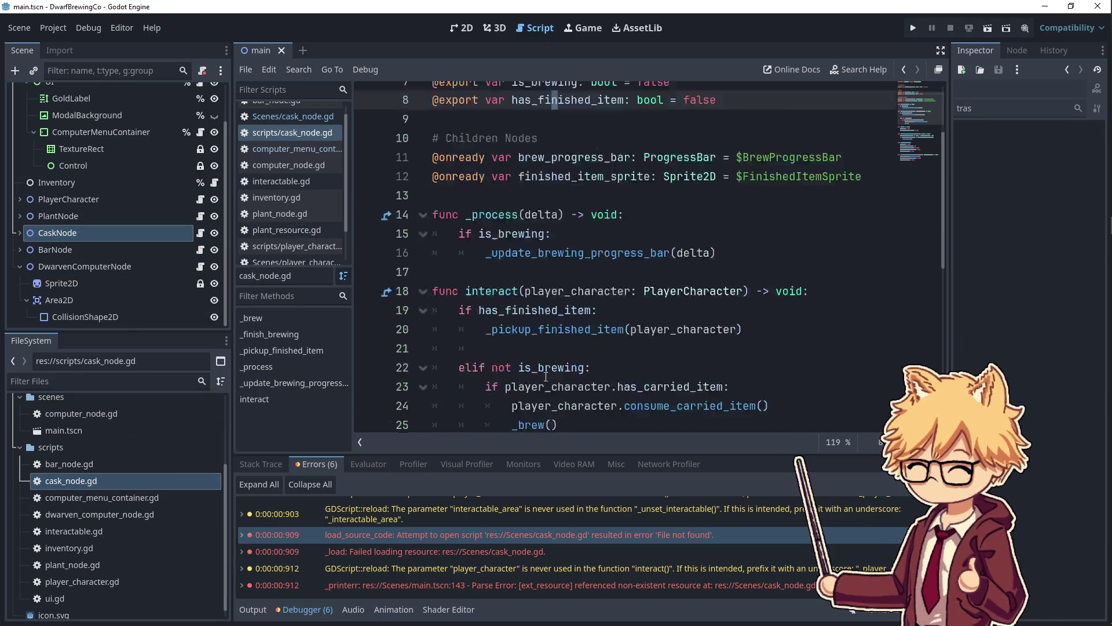
{"action": "scroll", "coordinate": [546, 377], "scroll_direction": "down", "scroll_amount": 10}
{"action": "key", "text": "F5"}
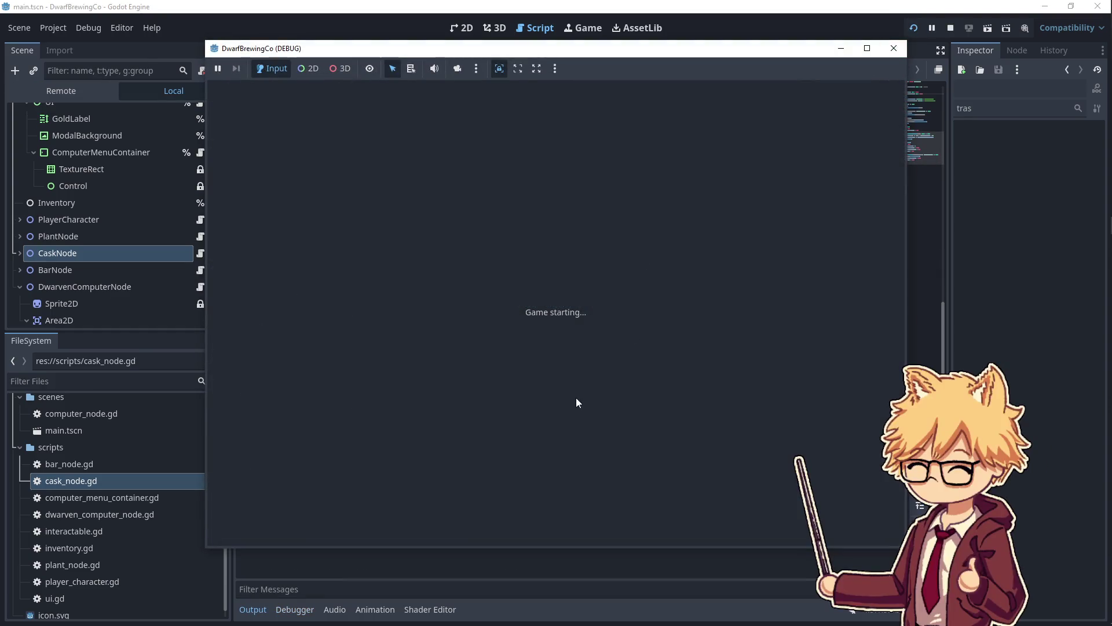
{"action": "key", "text": "Up"}
{"action": "key", "text": "Right"}
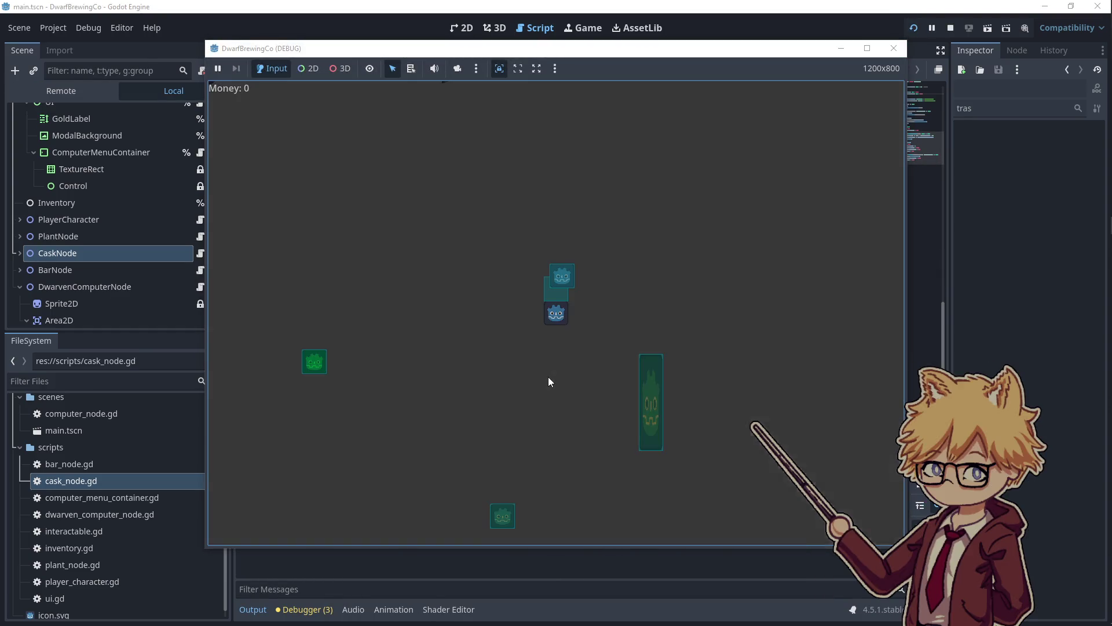
{"action": "left_click", "coordinate": [894, 48]}
{"action": "scroll", "coordinate": [117, 219], "scroll_direction": "up", "scroll_amount": 2}
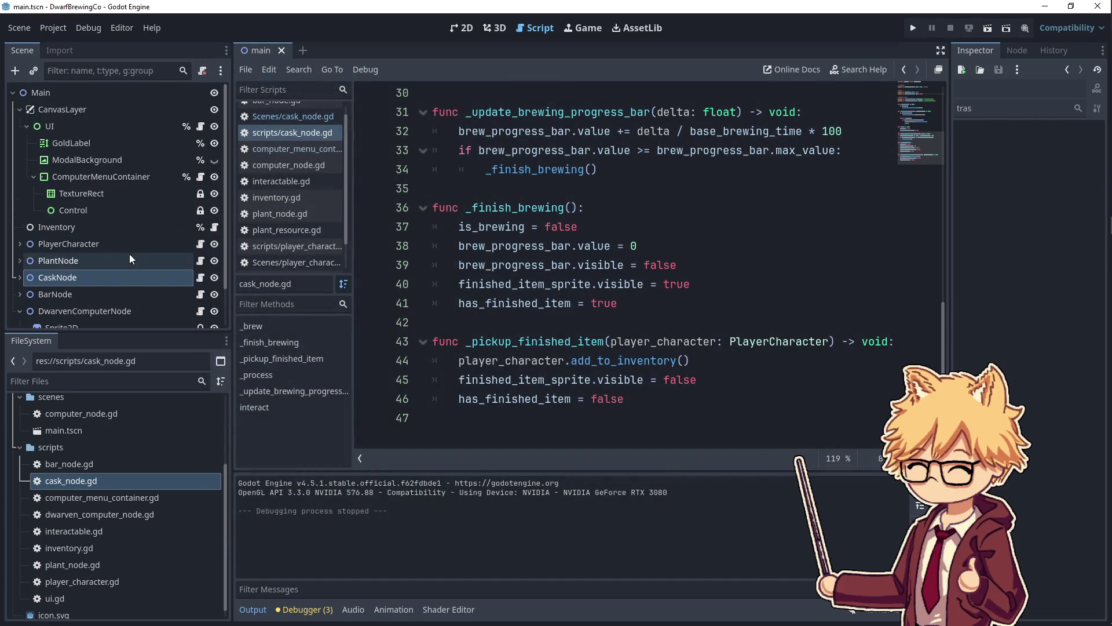
Step: Open computer_menu_container.gd and inspect the animate_in_tween create_tween line
{"action": "left_click", "coordinate": [201, 177]}
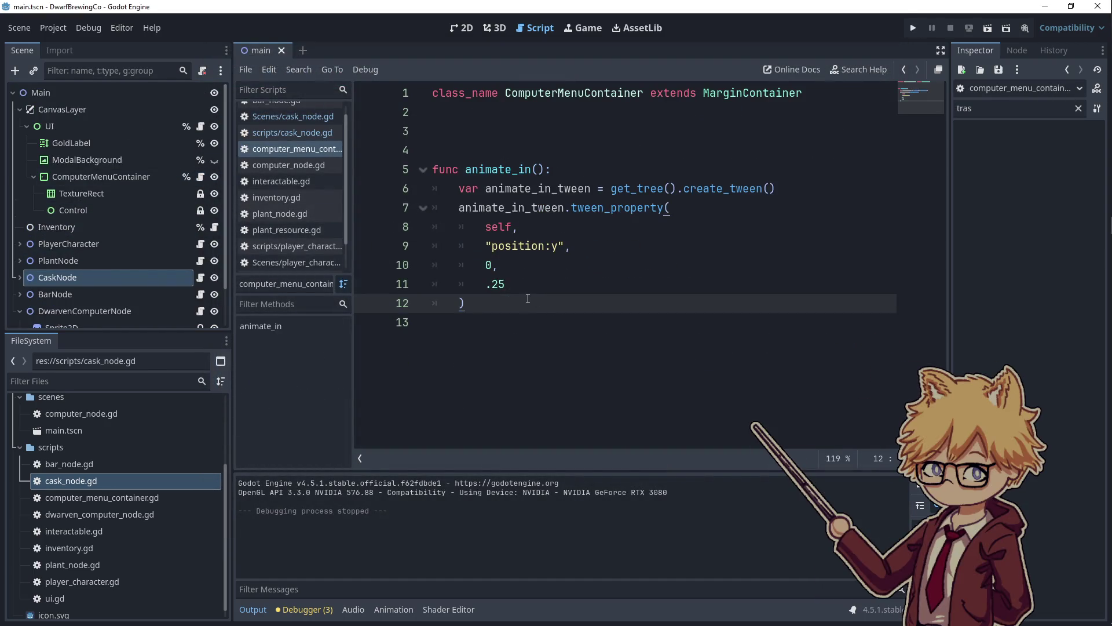
{"action": "double_click", "coordinate": [539, 189]}
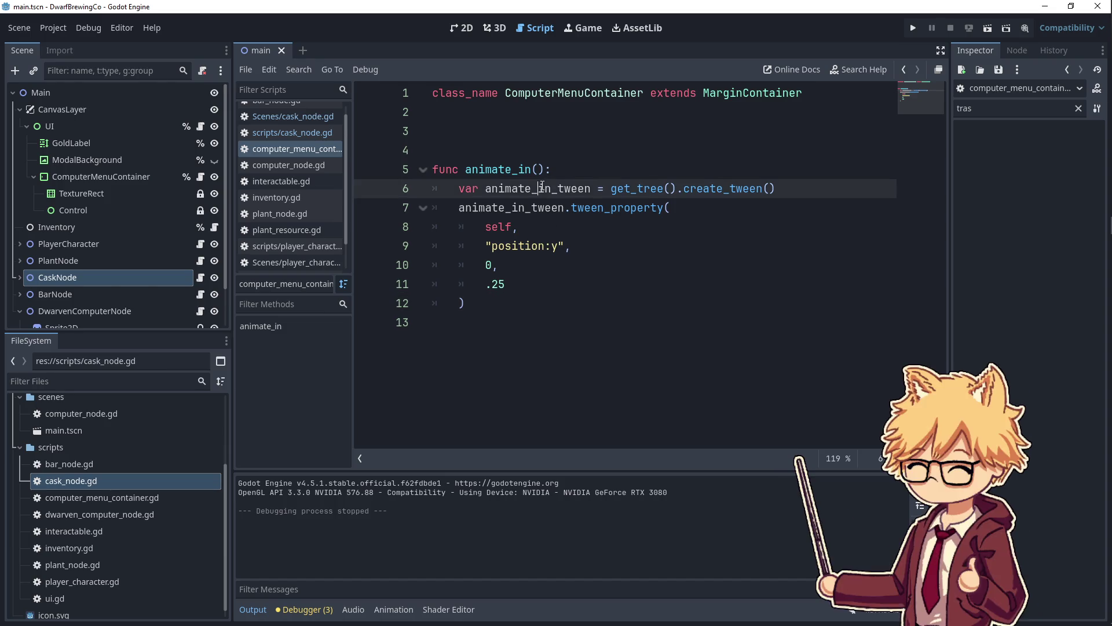
{"action": "double_click", "coordinate": [728, 188]}
{"action": "double_click", "coordinate": [626, 187]}
{"action": "mouse_move", "coordinate": [627, 186]}
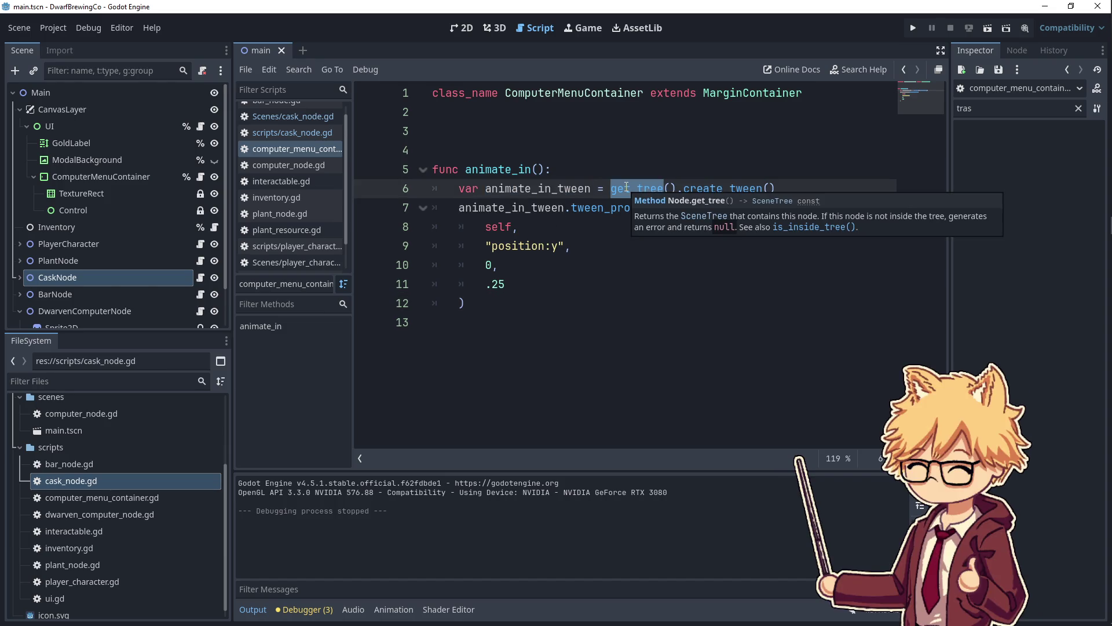
Step: Add an animate_in_tween.set_pause_mode() call on a new line after tween_property
{"action": "left_click", "coordinate": [528, 302]}
{"action": "key", "text": "Return"}
{"action": "type", "text": "aniam"}
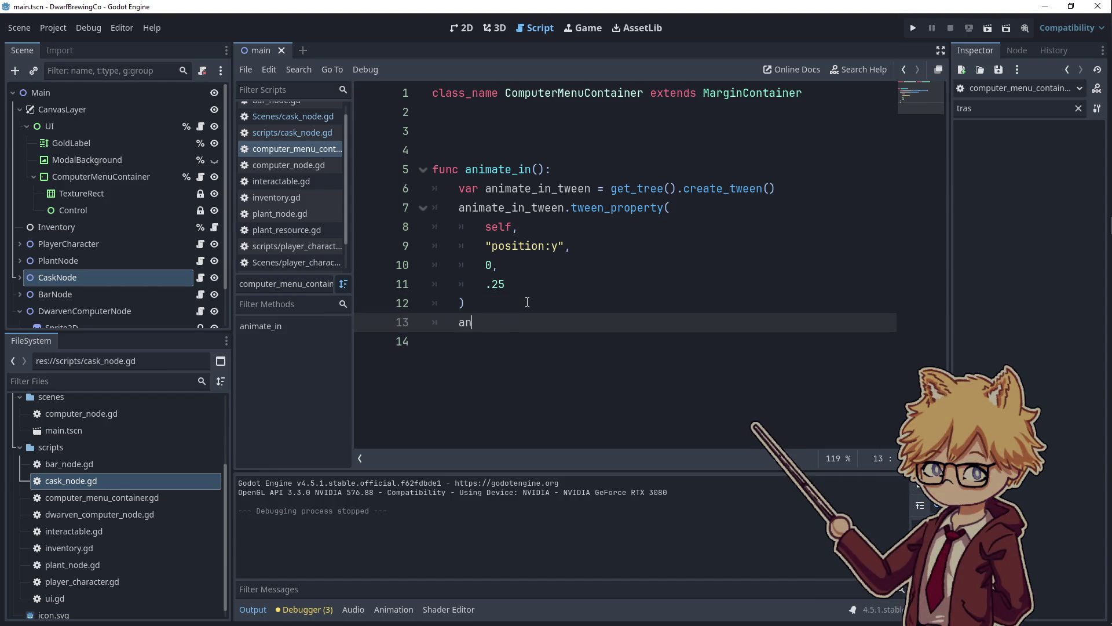
{"action": "key", "text": "BackSpace"}
{"action": "key", "text": "BackSpace"}
{"action": "key", "text": "BackSpace"}
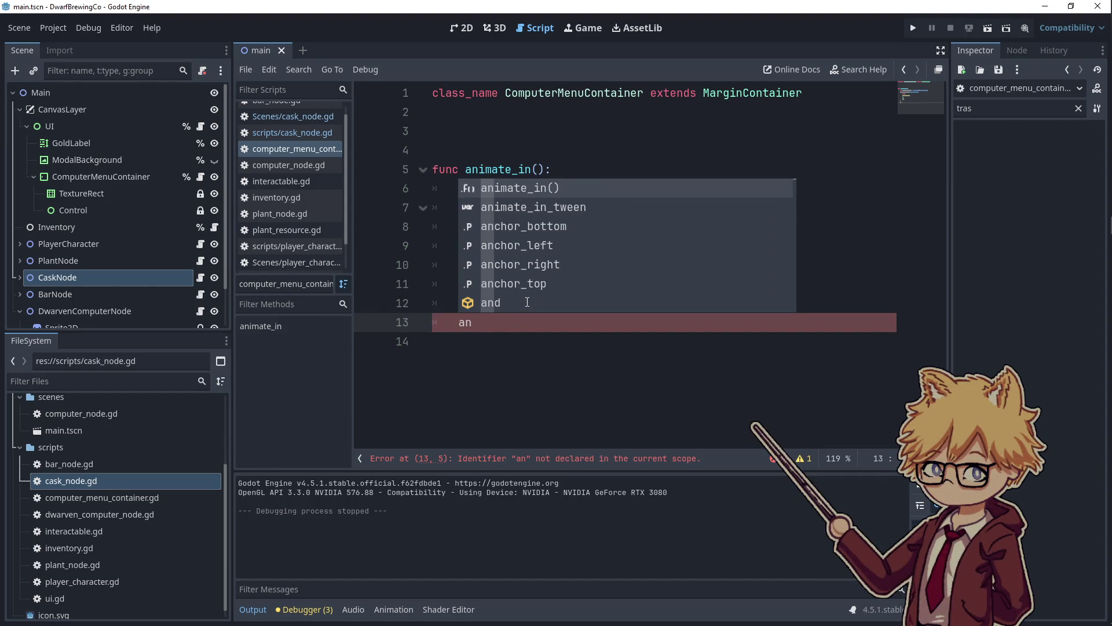
{"action": "key", "text": "Down"}
{"action": "key", "text": "Return"}
{"action": "type", "text": ".pua"}
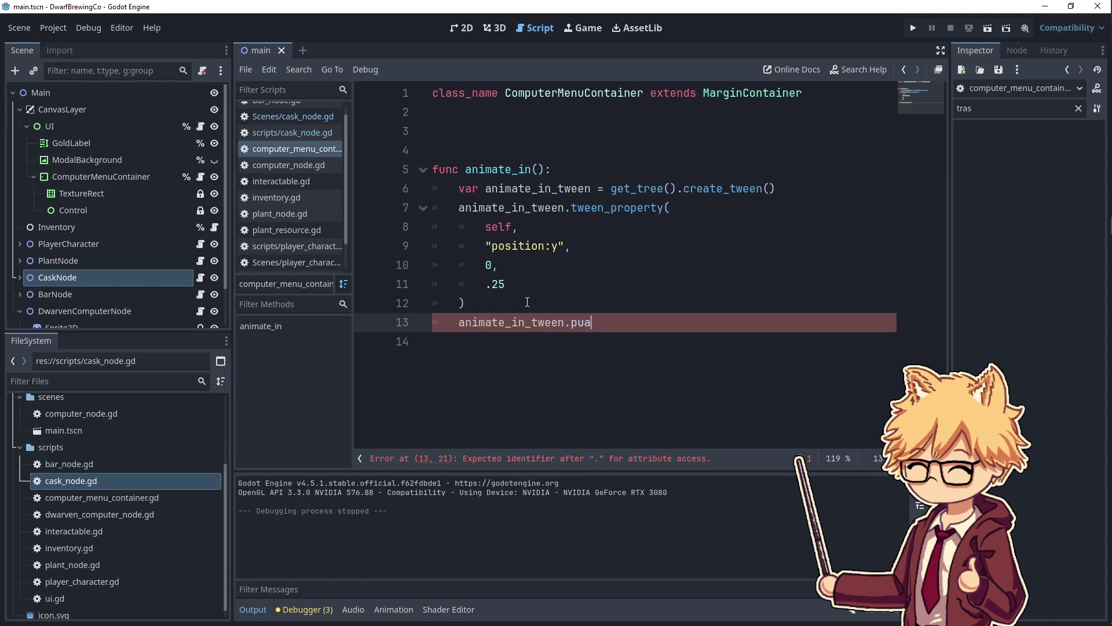
{"action": "type", "text": "pause"}
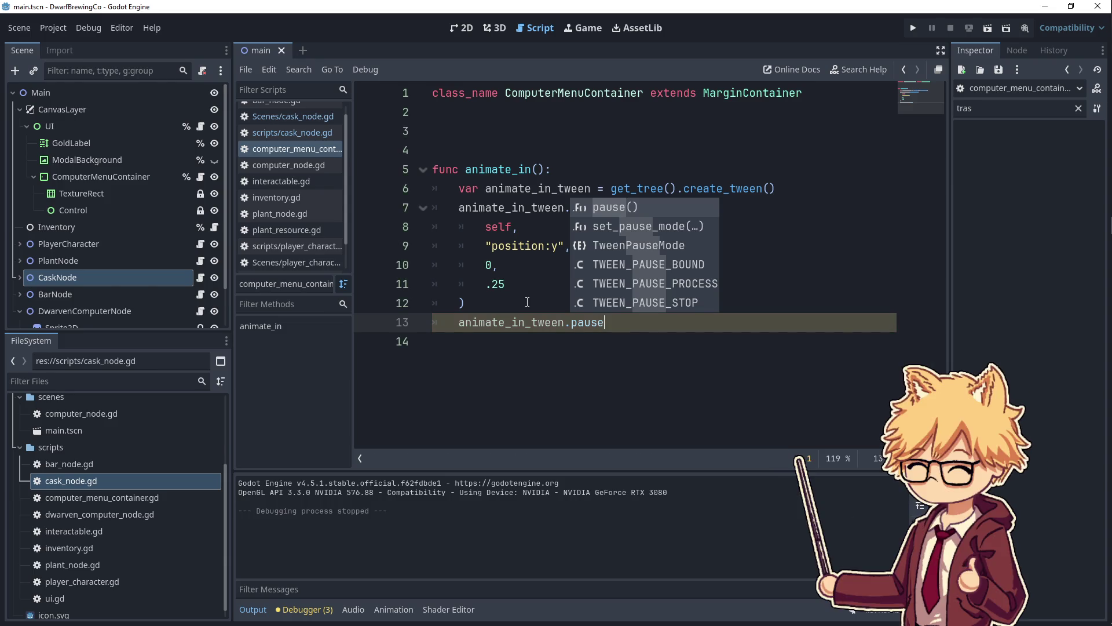
{"action": "key", "text": "Down"}
{"action": "key", "text": "Return"}
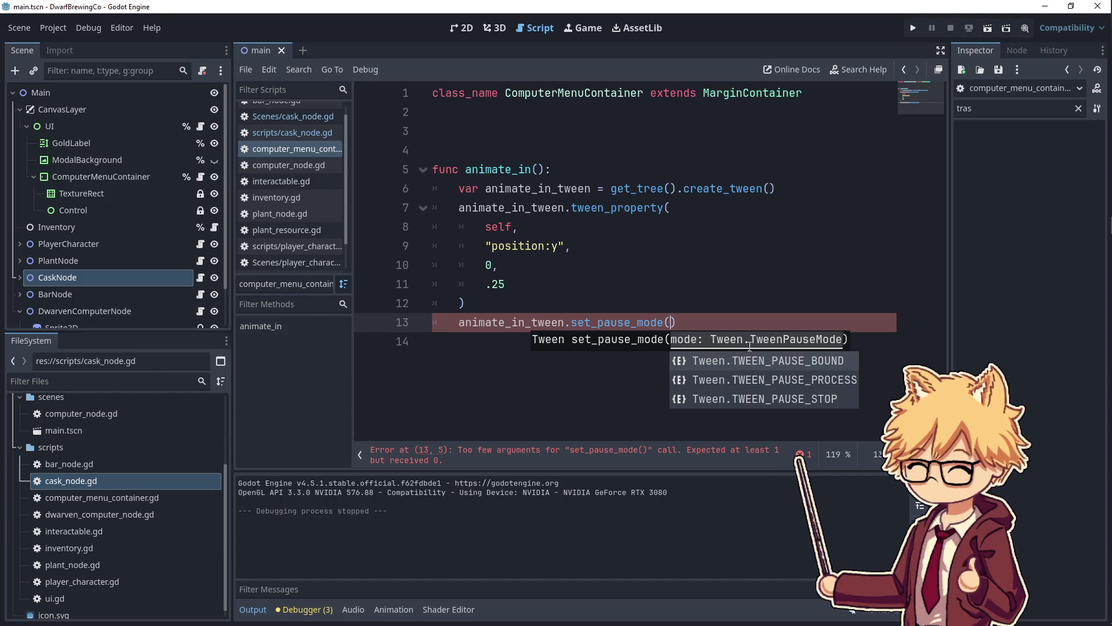
{"action": "left_click", "coordinate": [639, 323]}
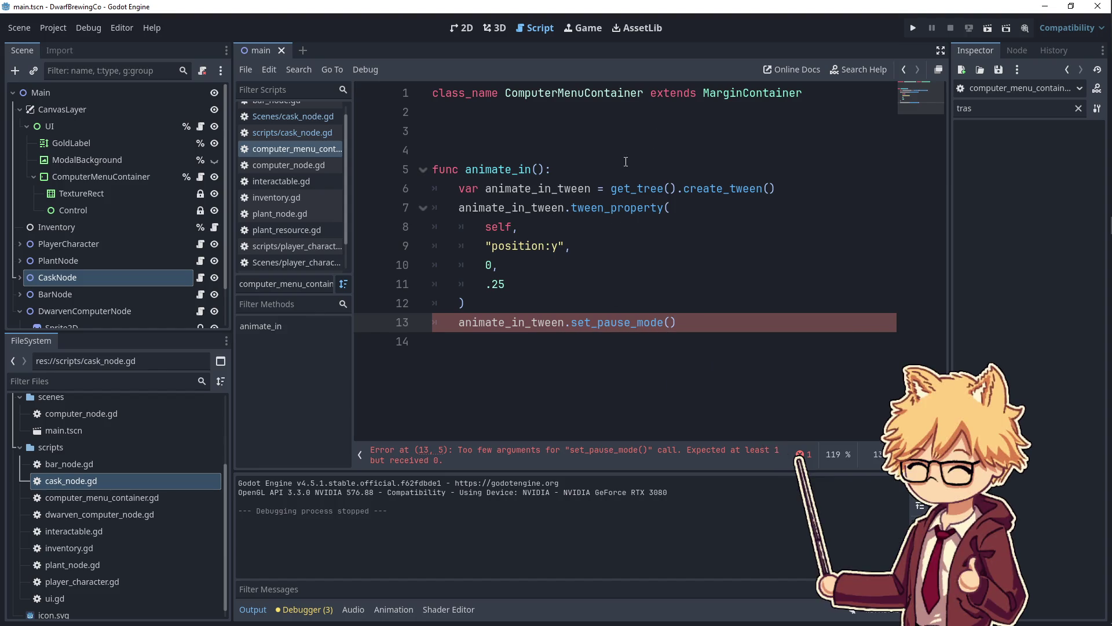
Step: Declare animate_in_tween as Tween on line 6 and view the Tween class docs
{"action": "left_click", "coordinate": [594, 189]}
{"action": "type", "text": ": tween"}
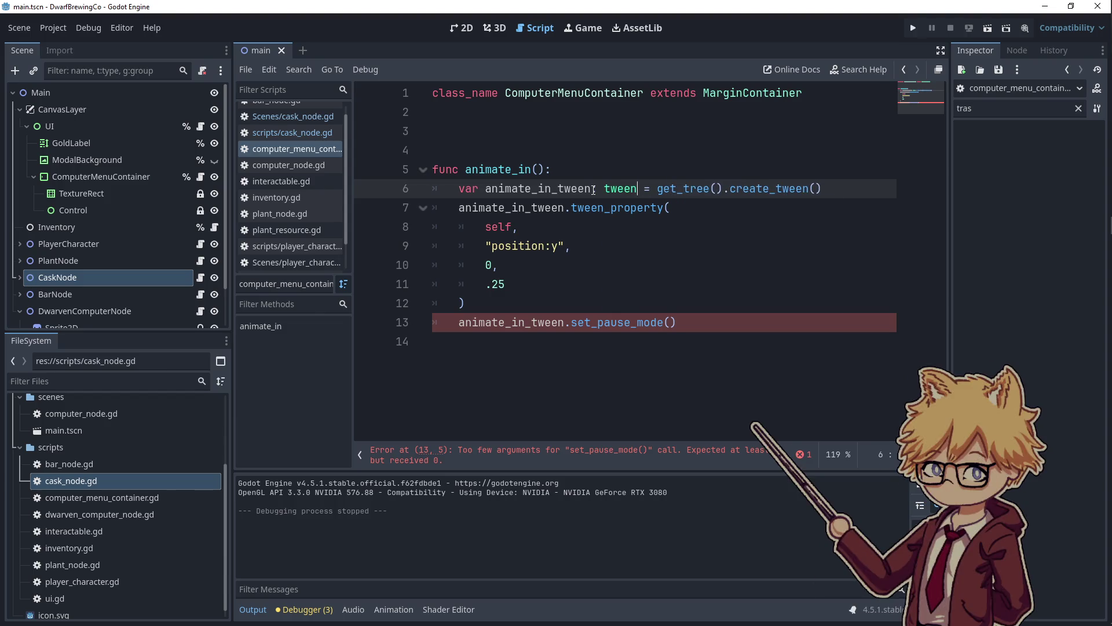
{"action": "key", "text": "Return"}
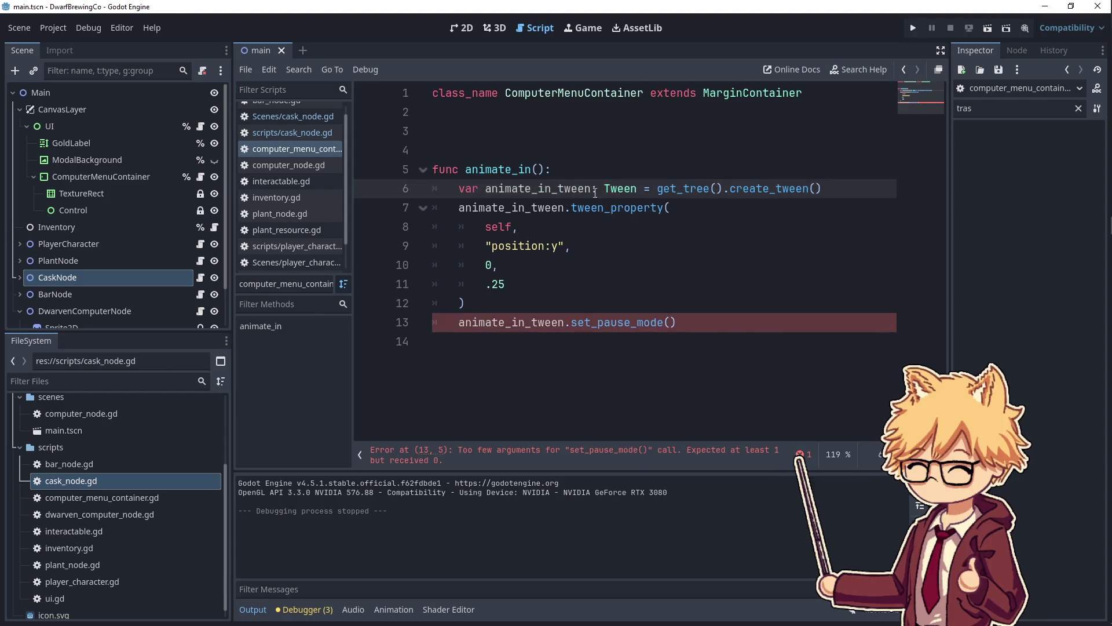
{"action": "left_click", "coordinate": [618, 189], "text": "ctrl"}
{"action": "scroll", "coordinate": [569, 318], "scroll_direction": "down", "scroll_amount": 5}
Step: Search the Tween documentation for 'pause' and read the pause() method
{"action": "key", "text": "ctrl+f"}
{"action": "type", "text": "pause"}
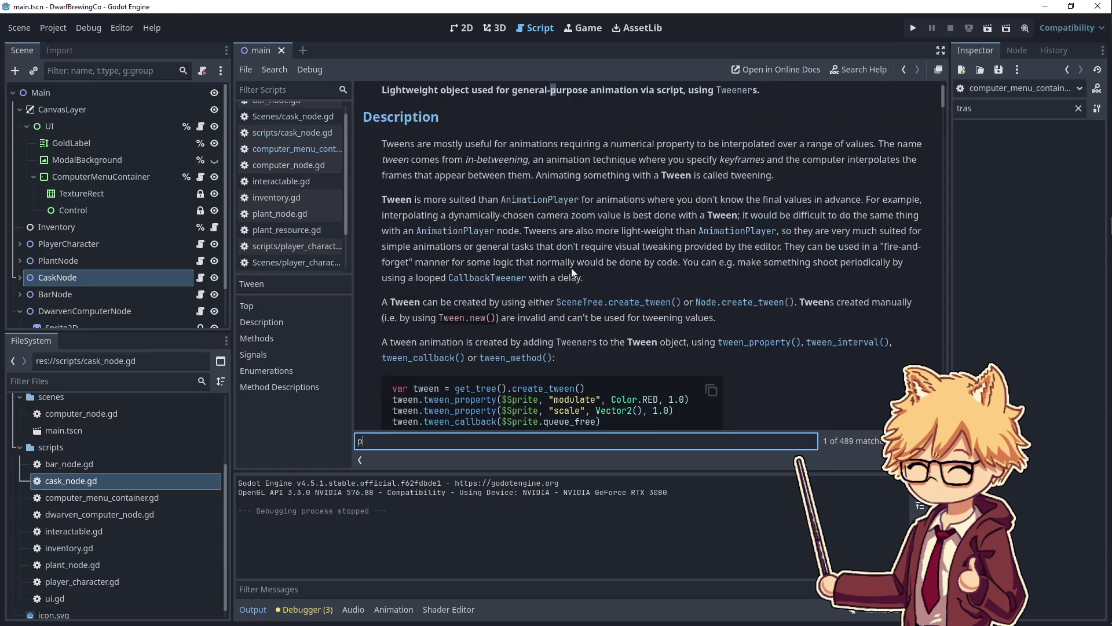
{"action": "scroll", "coordinate": [532, 124], "scroll_direction": "up", "scroll_amount": 3}
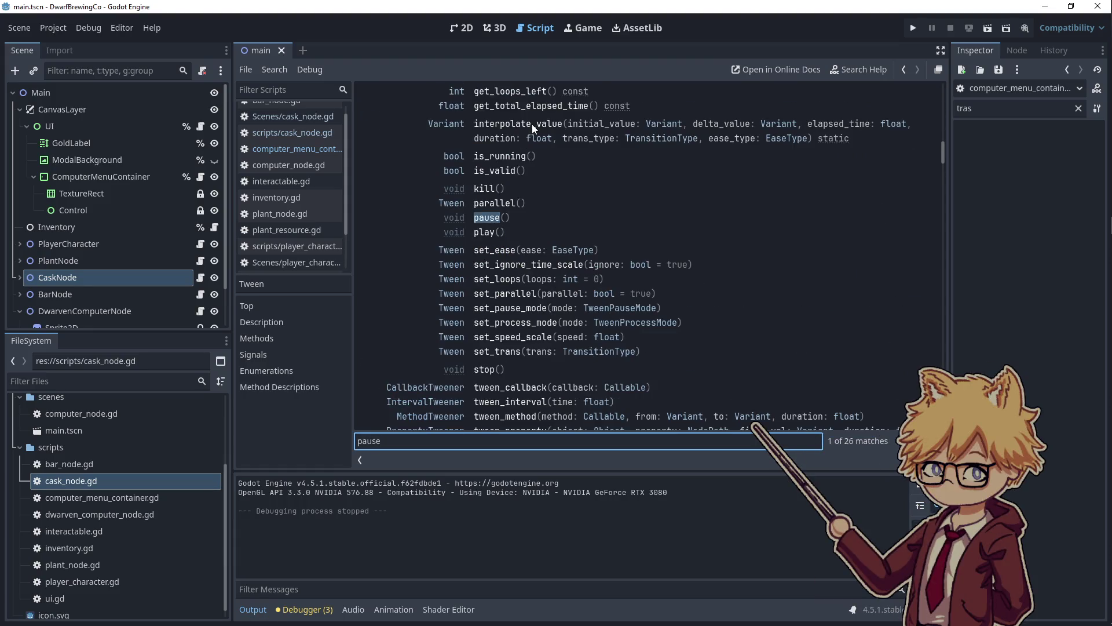
{"action": "scroll", "coordinate": [566, 214], "scroll_direction": "up", "scroll_amount": 4}
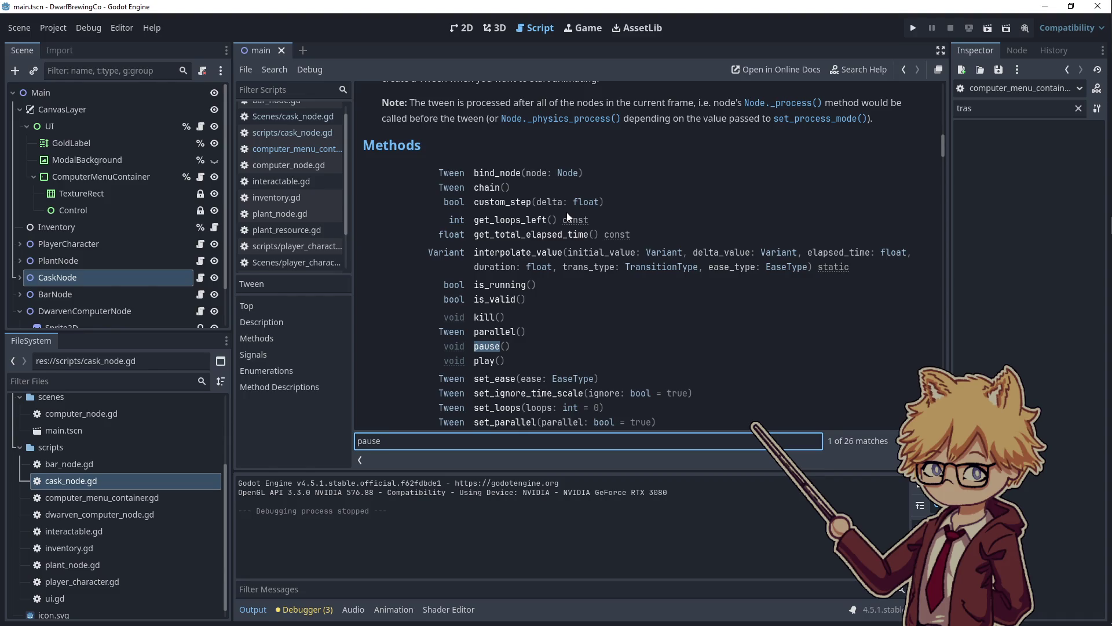
{"action": "scroll", "coordinate": [566, 212], "scroll_direction": "down", "scroll_amount": 4}
{"action": "left_click", "coordinate": [487, 219]}
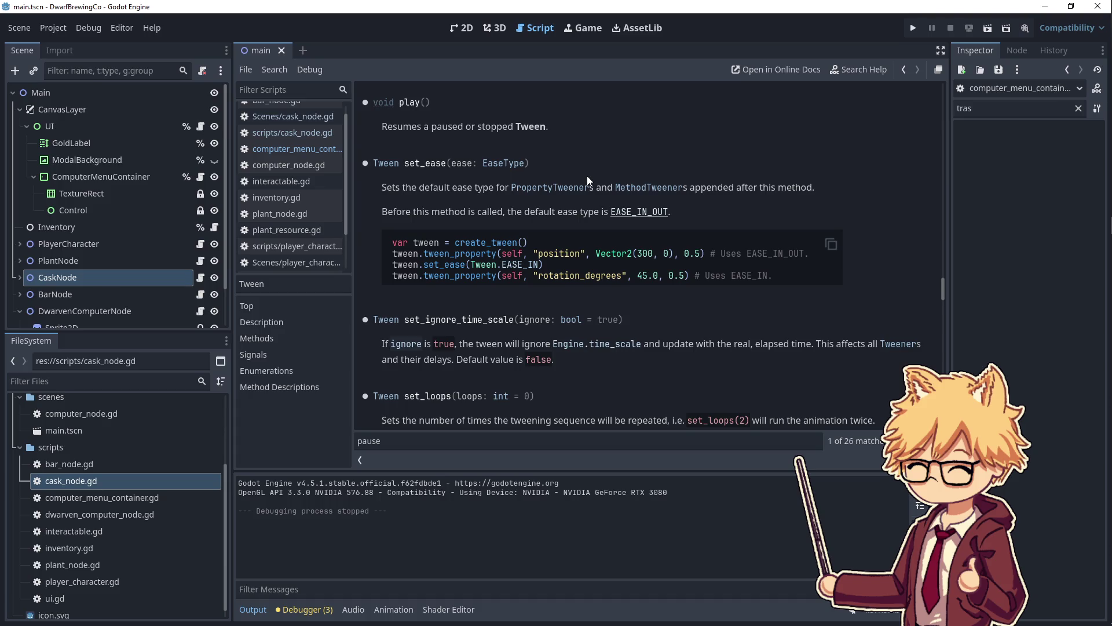
{"action": "scroll", "coordinate": [590, 176], "scroll_direction": "down", "scroll_amount": 5}
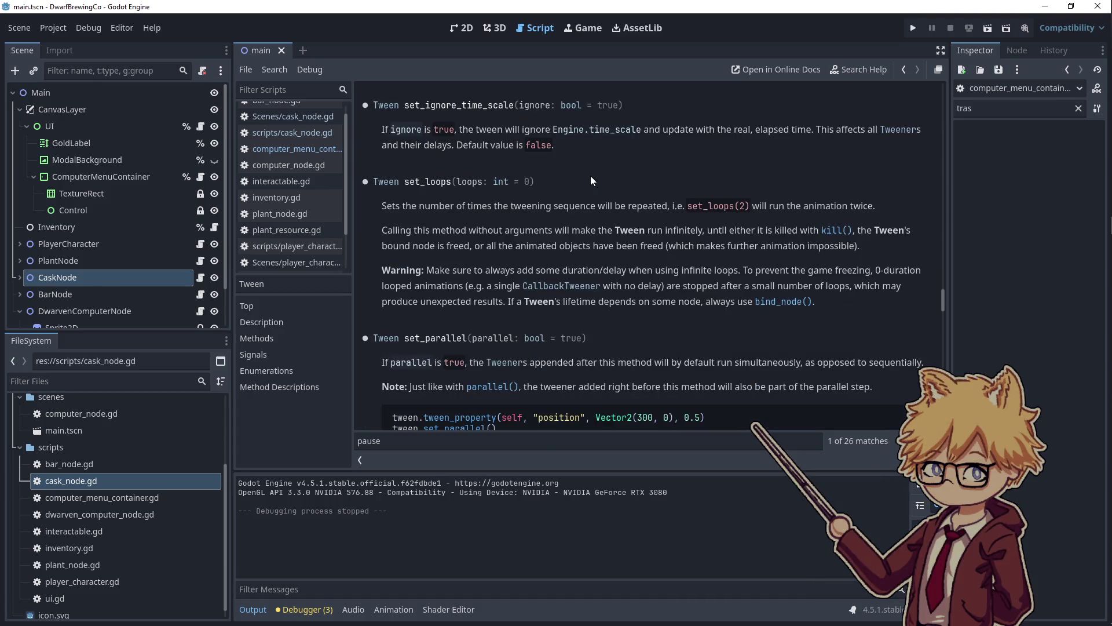
Step: Follow set_pause_mode to the TweenPauseMode enum and copy TWEEN_PAUSE_PROCESS
{"action": "key", "text": "ctrl+f"}
{"action": "type", "text": "set_pause"}
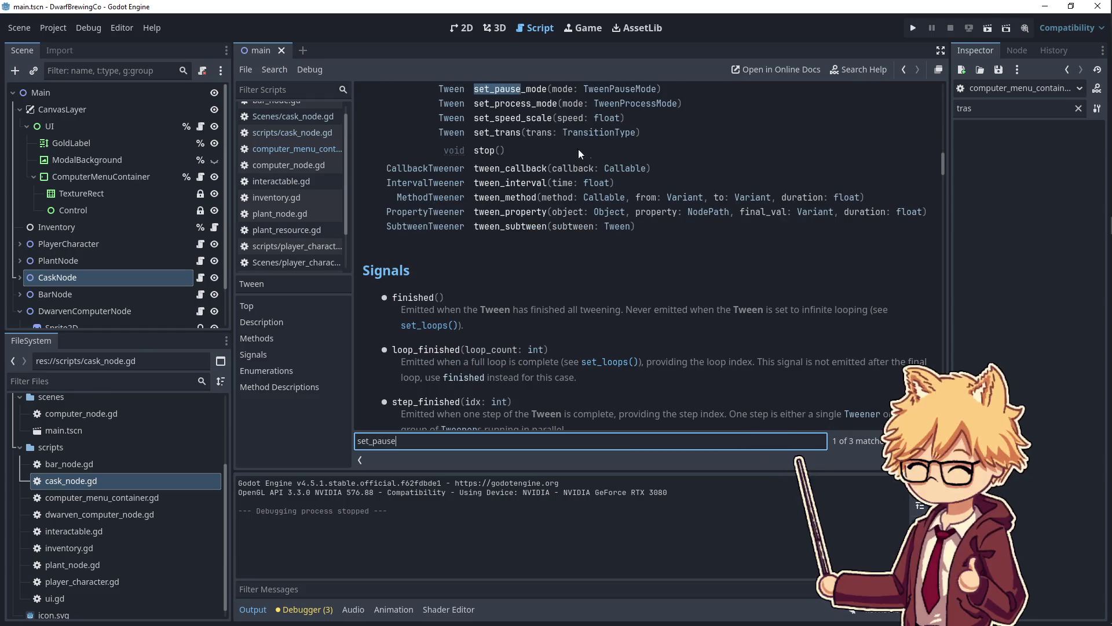
{"action": "left_click", "coordinate": [523, 93]}
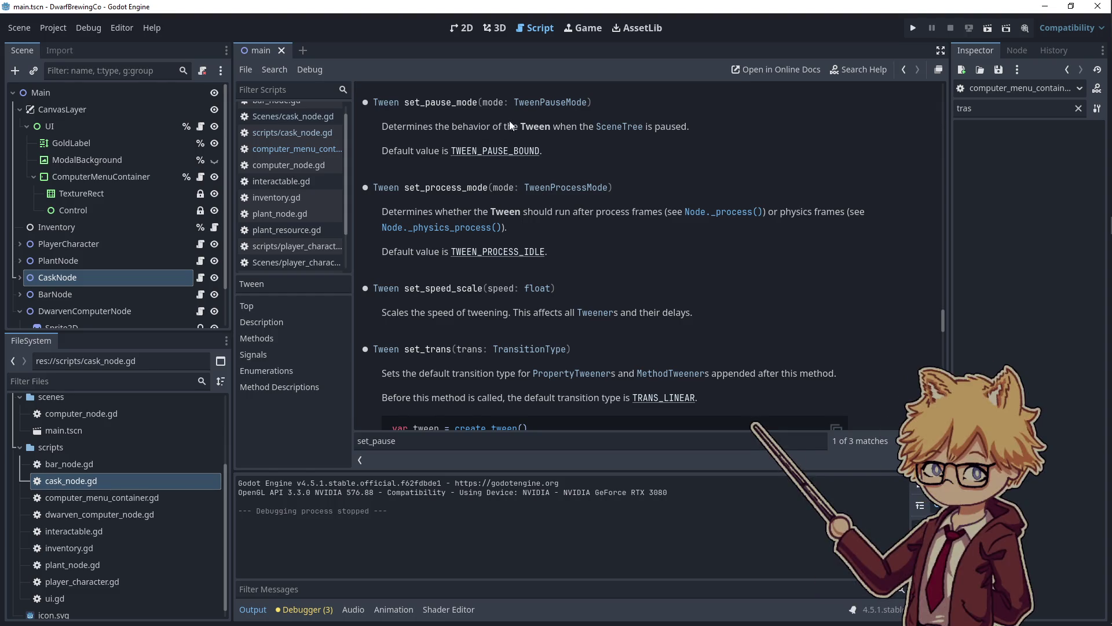
{"action": "left_click", "coordinate": [534, 105]}
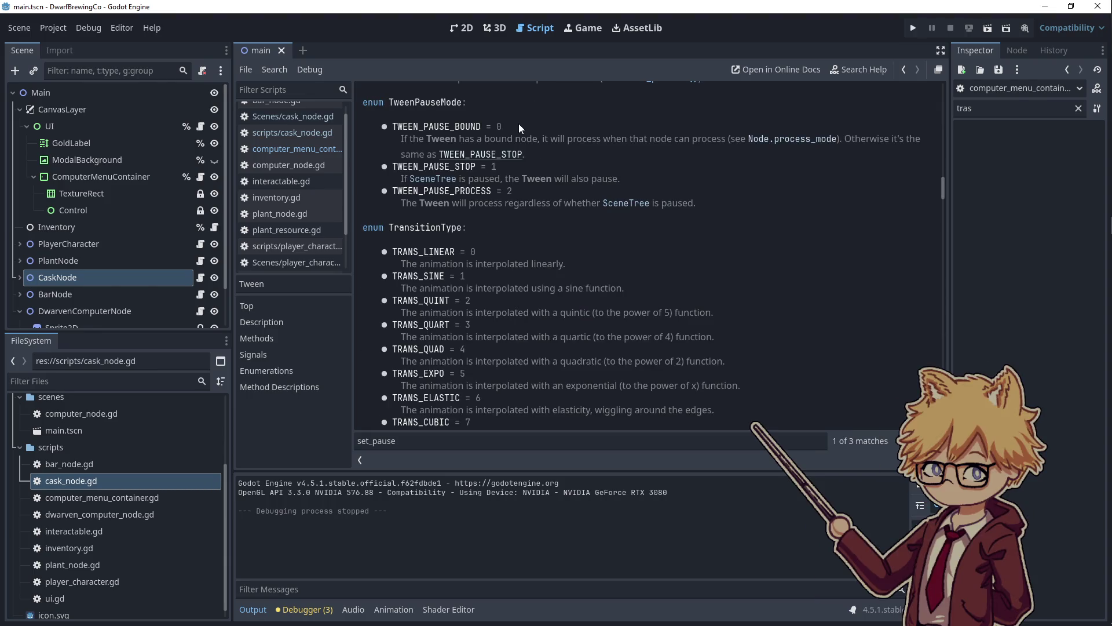
{"action": "double_click", "coordinate": [475, 190]}
{"action": "key", "text": "ctrl+c"}
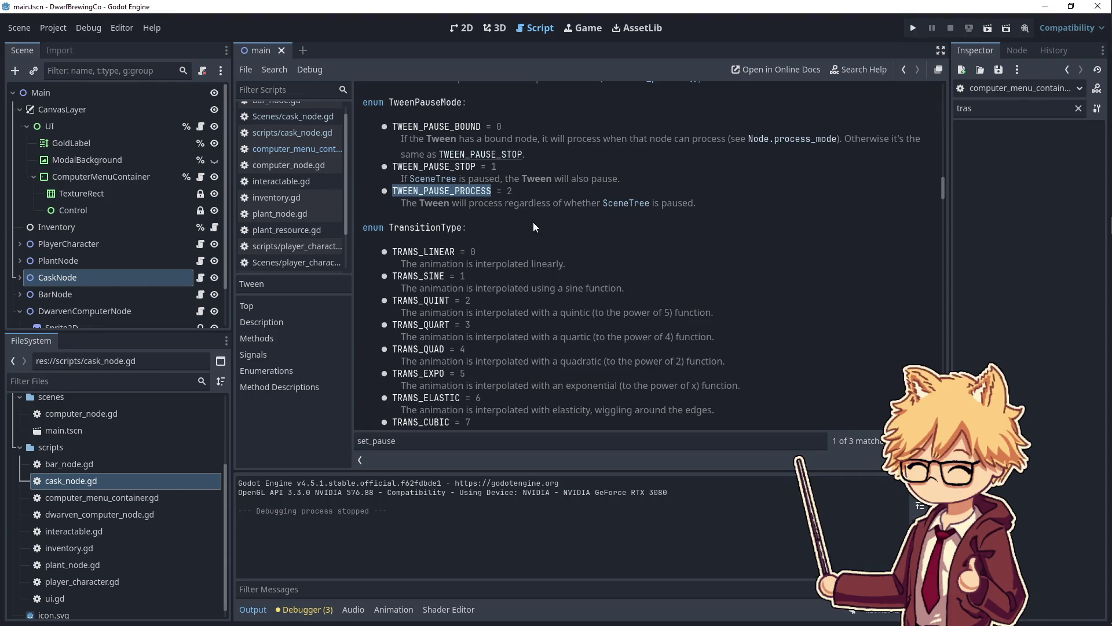
{"action": "left_click", "coordinate": [297, 149]}
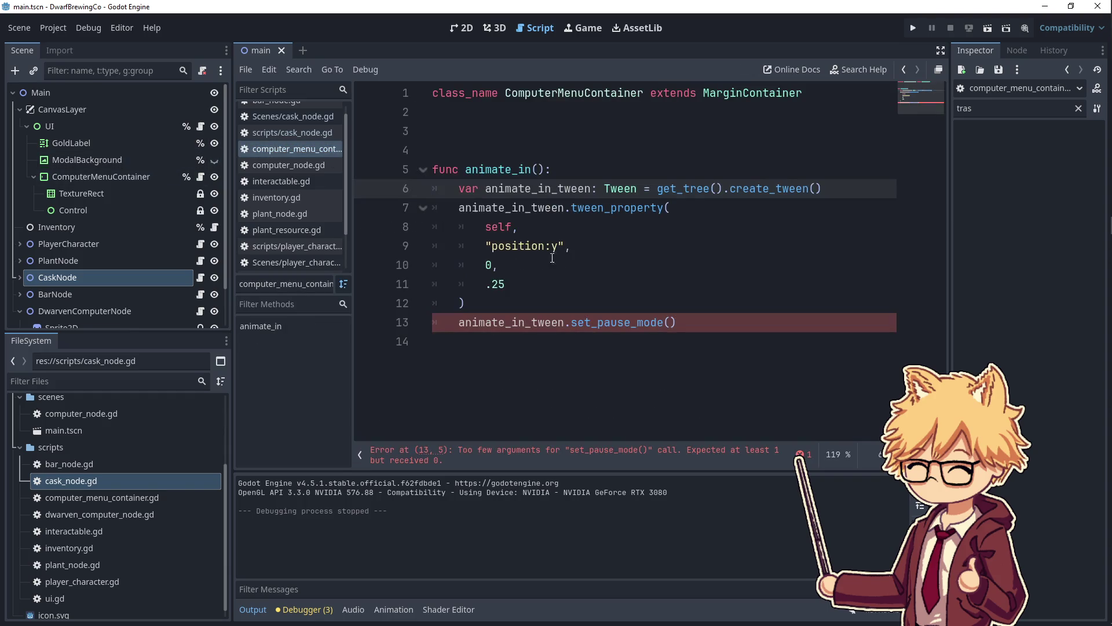
Step: Try TWEEN_PAUSE_PROCESS, then PROCESS_MODE_ALWAYS, as the set_pause_mode argument
{"action": "left_click", "coordinate": [672, 322]}
{"action": "key", "text": "ctrl+v"}
{"action": "left_click", "coordinate": [716, 284]}
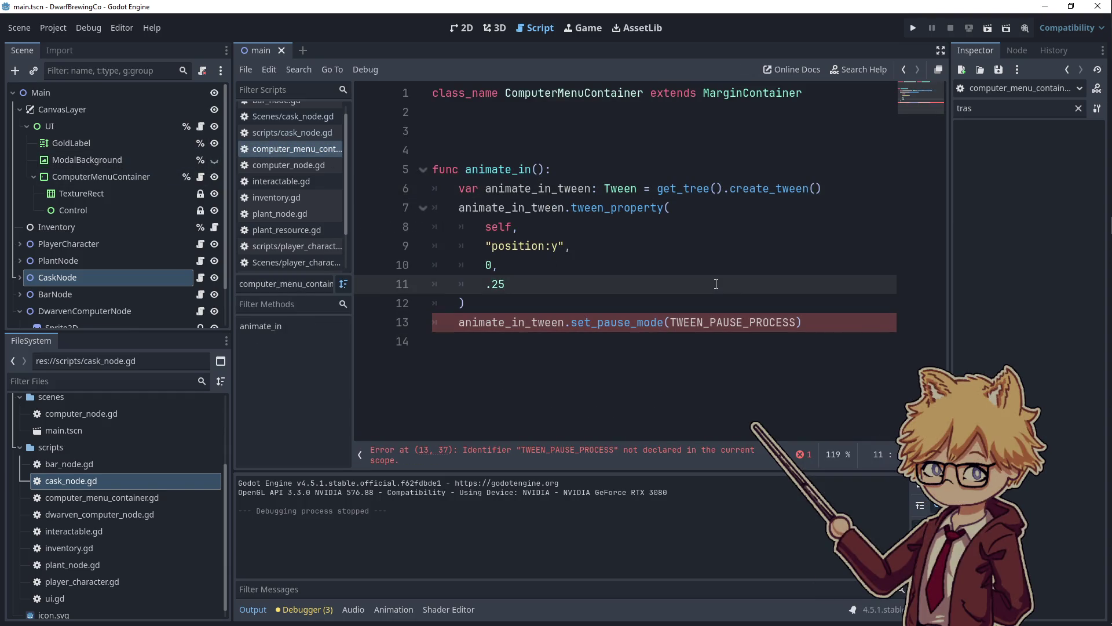
{"action": "left_click", "coordinate": [795, 322]}
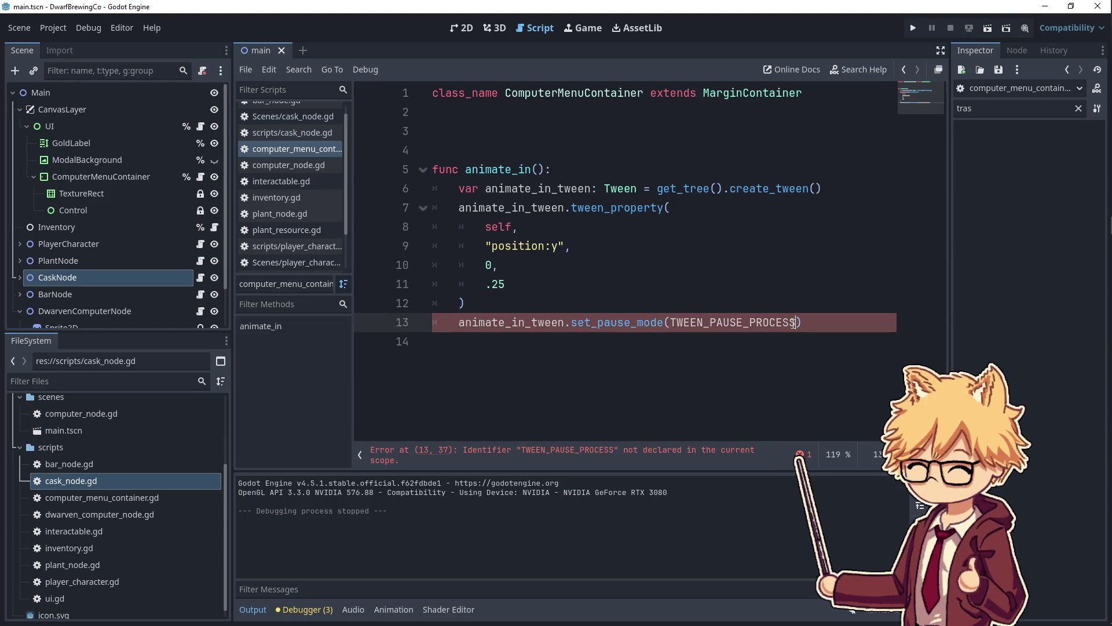
{"action": "key", "text": "BackSpace"}
{"action": "key", "text": "BackSpace"}
{"action": "key", "text": "BackSpace"}
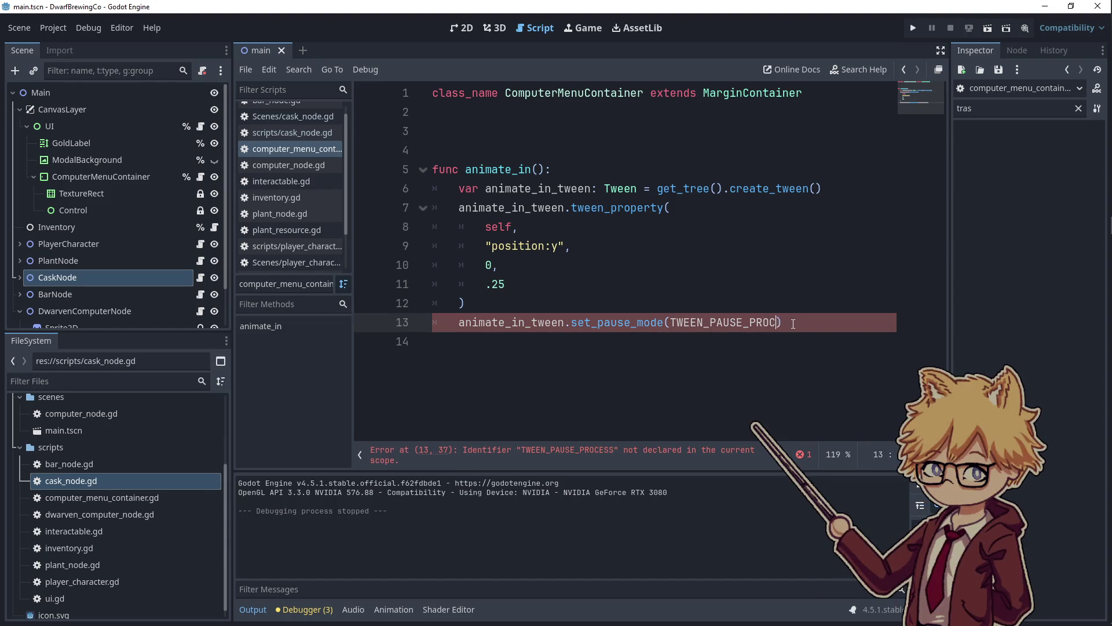
{"action": "key", "text": "BackSpace"}
{"action": "key", "text": "BackSpace"}
{"action": "key", "text": "BackSpace"}
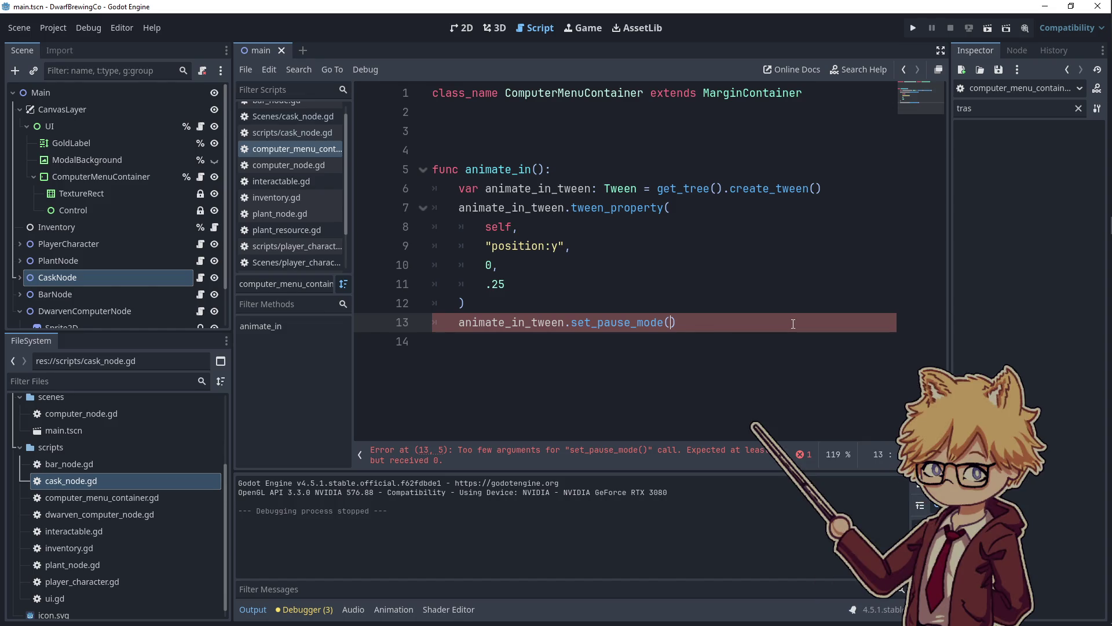
{"action": "type", "text": "PROCE"}
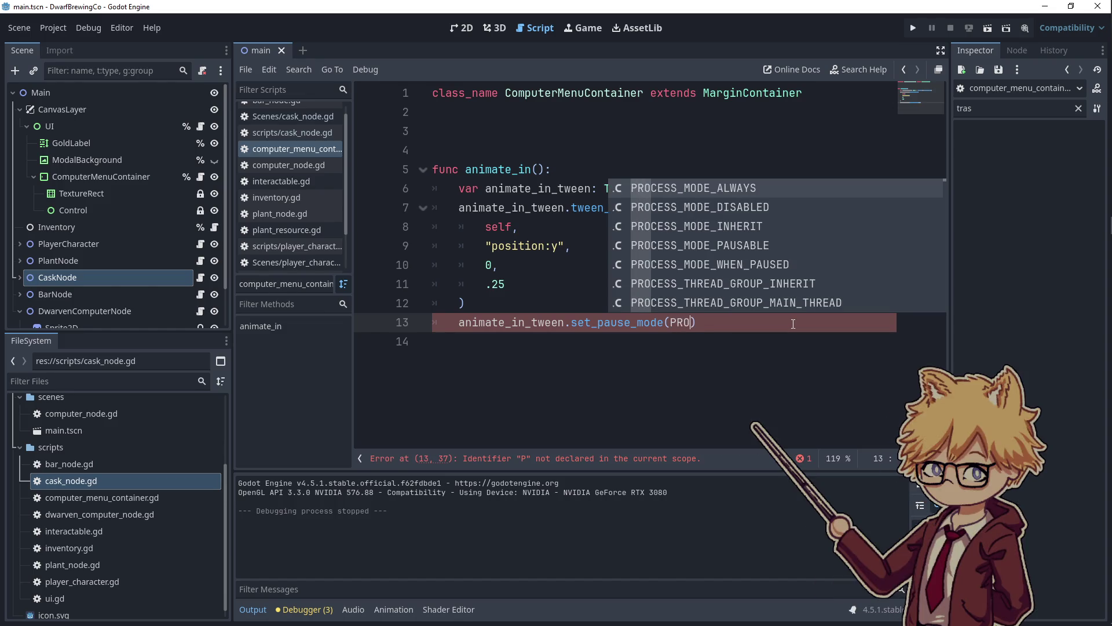
{"action": "type", "text": "SS"}
{"action": "key", "text": "Return"}
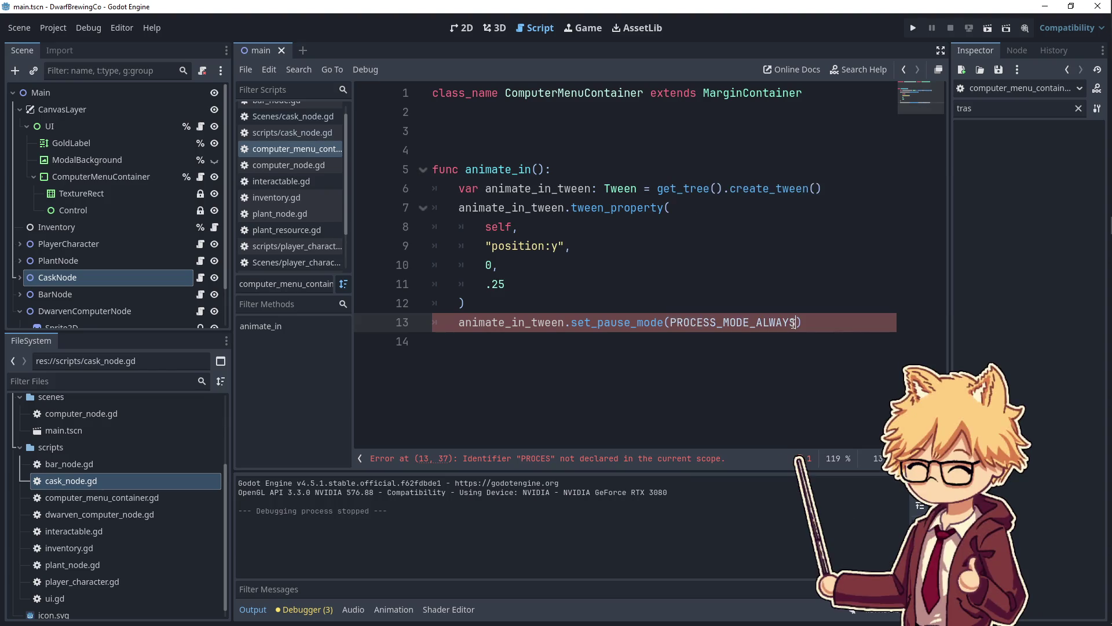
{"action": "left_click", "coordinate": [846, 277]}
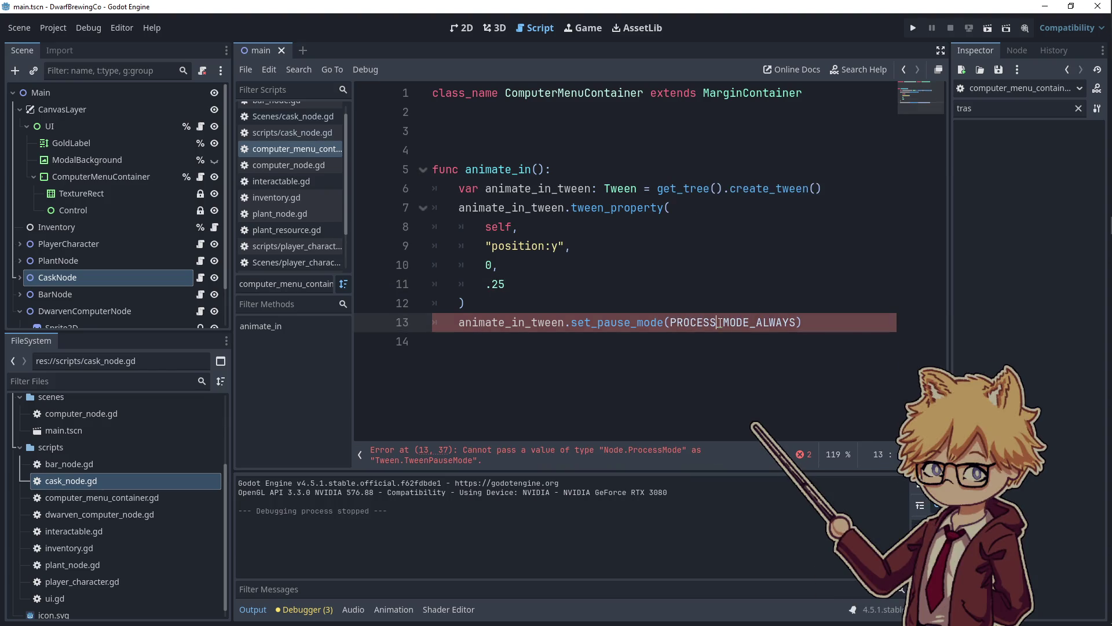
Step: Replace the argument with Tween.TweenProcessMode via autocomplete
{"action": "double_click", "coordinate": [720, 322]}
{"action": "key", "text": "BackSpace"}
{"action": "type", "text": "Tween.Process"}
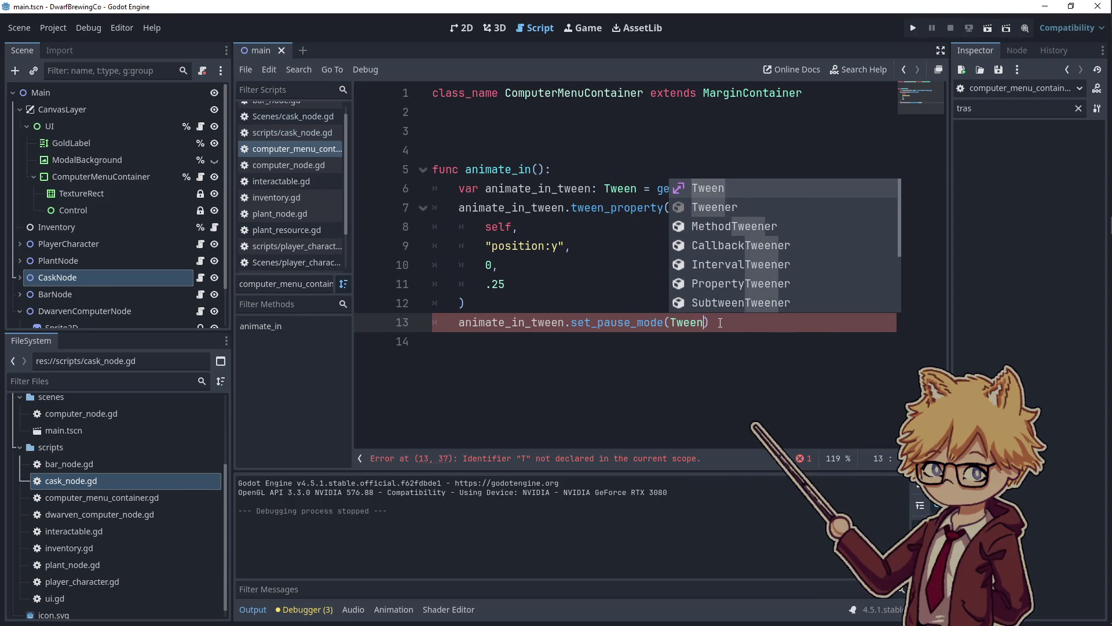
{"action": "key", "text": "Return"}
{"action": "type", "text": ".TweenProcessMode."}
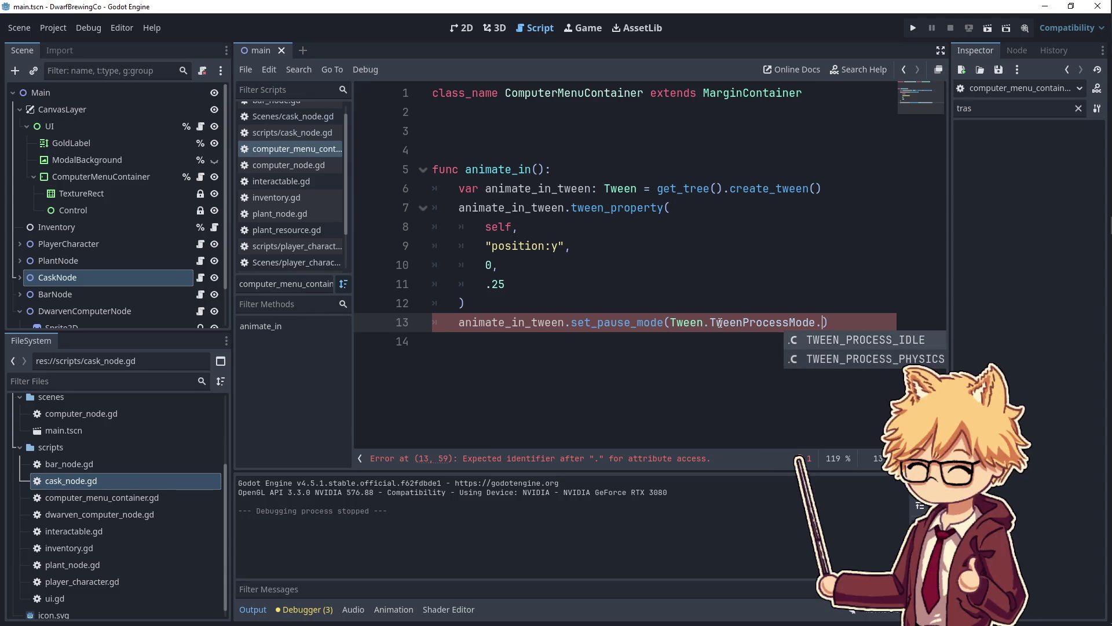
{"action": "left_click", "coordinate": [690, 303]}
Step: Correct the argument to Tween.TweenPauseMode.TWEEN_PAUSE_PROCESS
{"action": "double_click", "coordinate": [752, 324]}
{"action": "key", "text": "BackSpace"}
{"action": "type", "text": "TweenPau"}
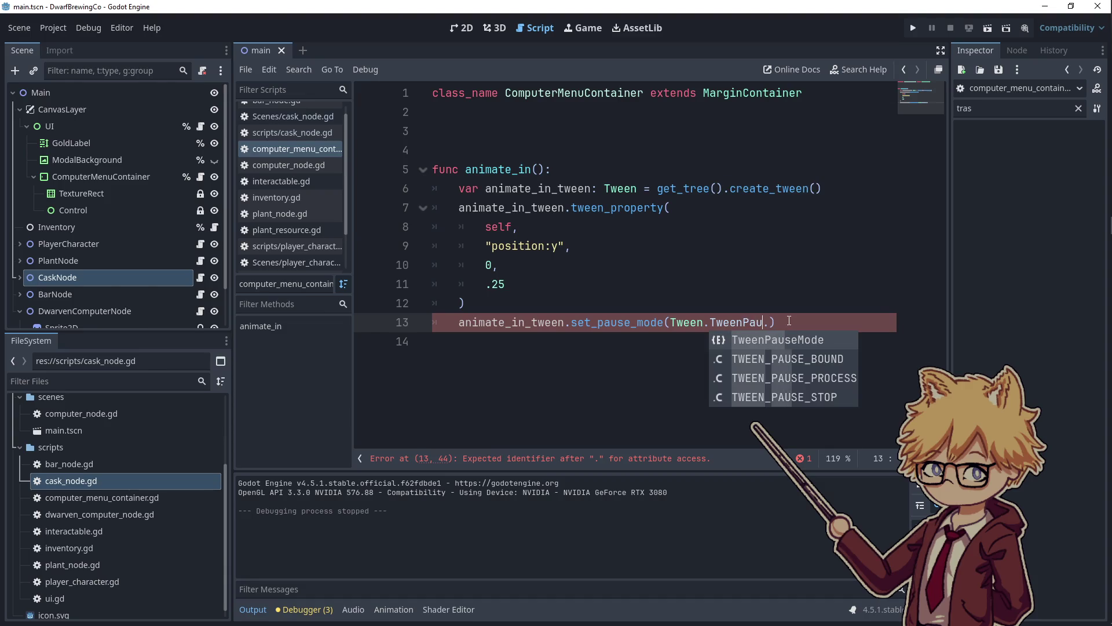
{"action": "key", "text": "Return"}
{"action": "key", "text": "BackSpace"}
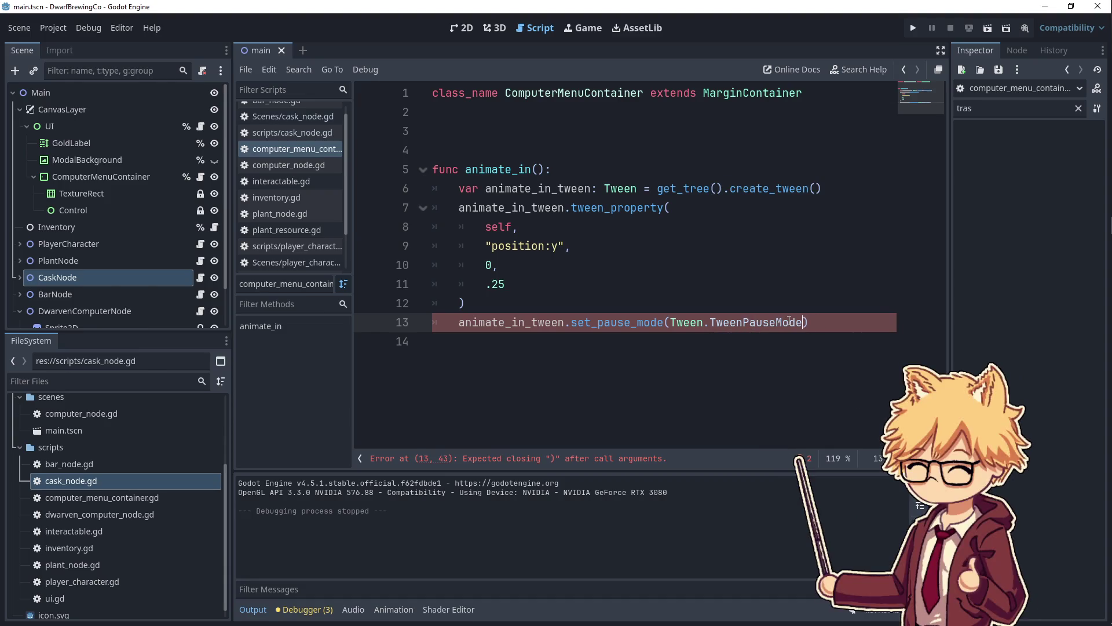
{"action": "key", "text": "Down"}
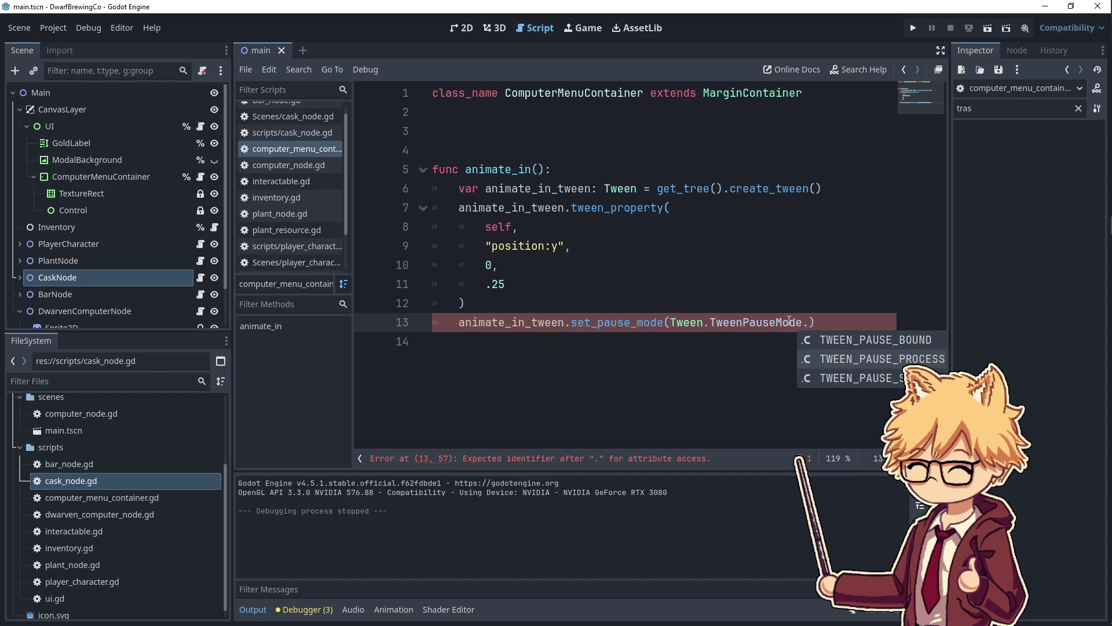
{"action": "key", "text": "Return"}
{"action": "key", "text": "Up"}
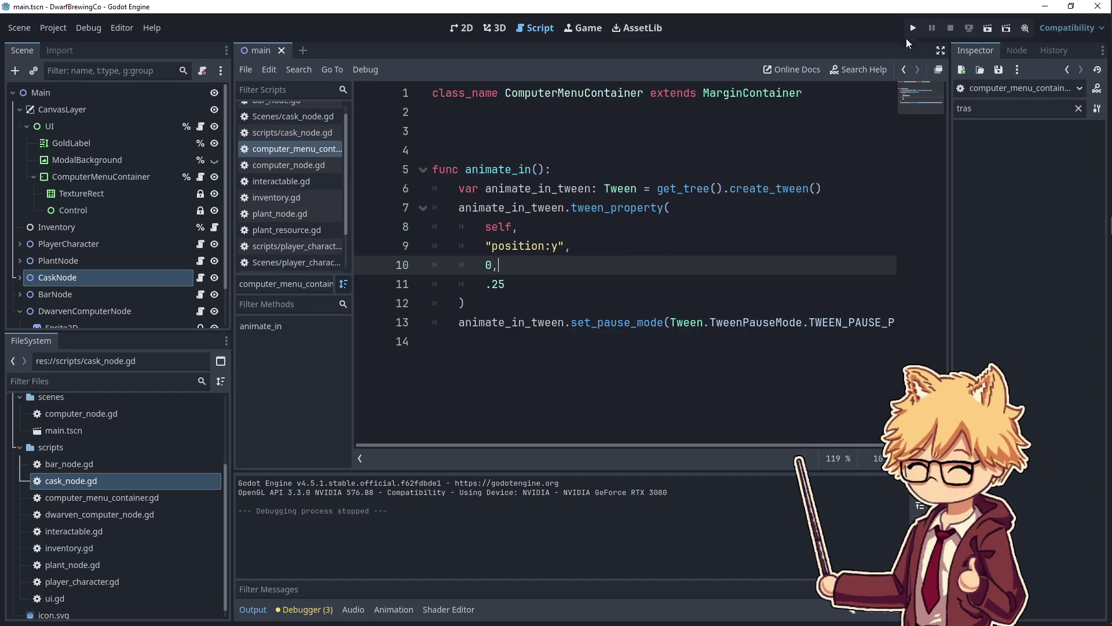
{"action": "left_click", "coordinate": [913, 29]}
{"action": "key", "text": "Up"}
{"action": "key", "text": "Right"}
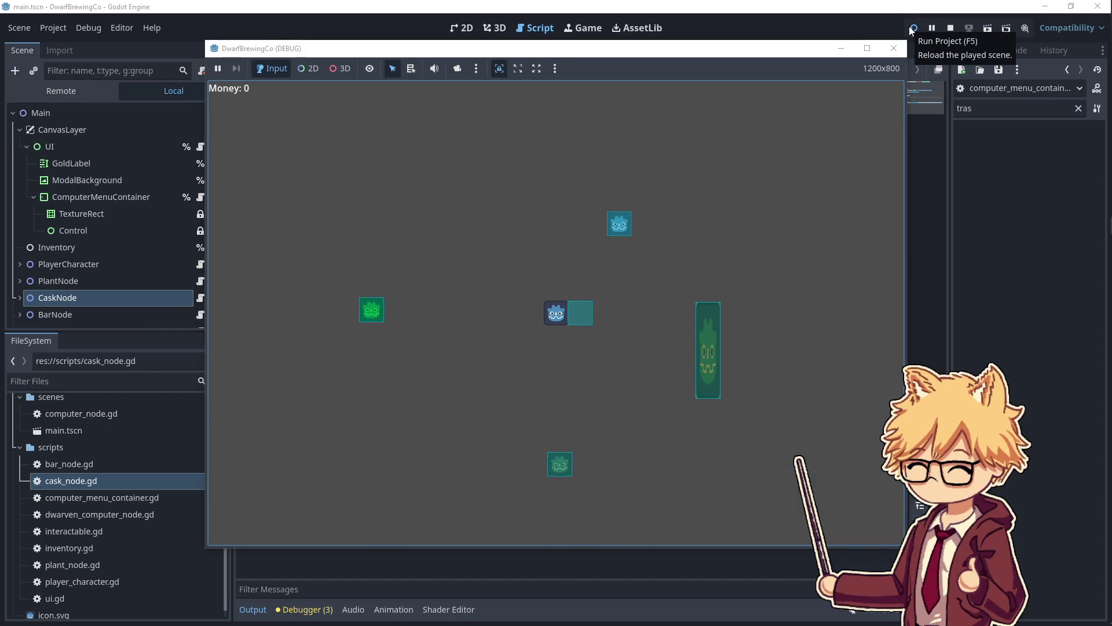
{"action": "key", "text": "e"}
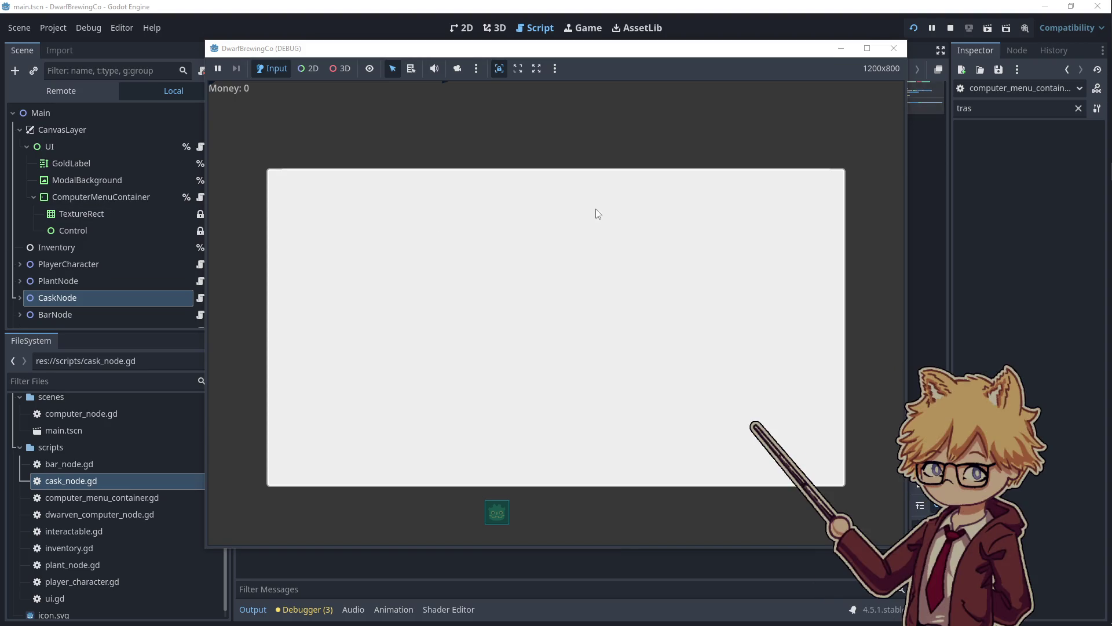
{"action": "left_click", "coordinate": [893, 49]}
{"action": "left_click", "coordinate": [665, 279]}
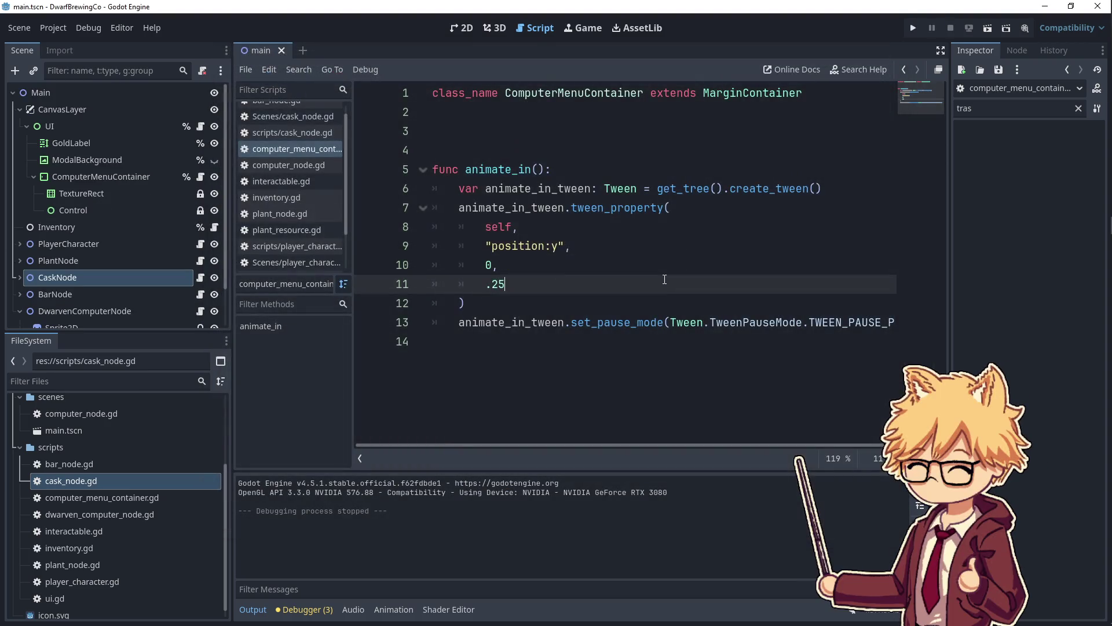
Step: Switch to ui.gd and place the cursor on empty line 14
{"action": "mouse_move", "coordinate": [637, 324]}
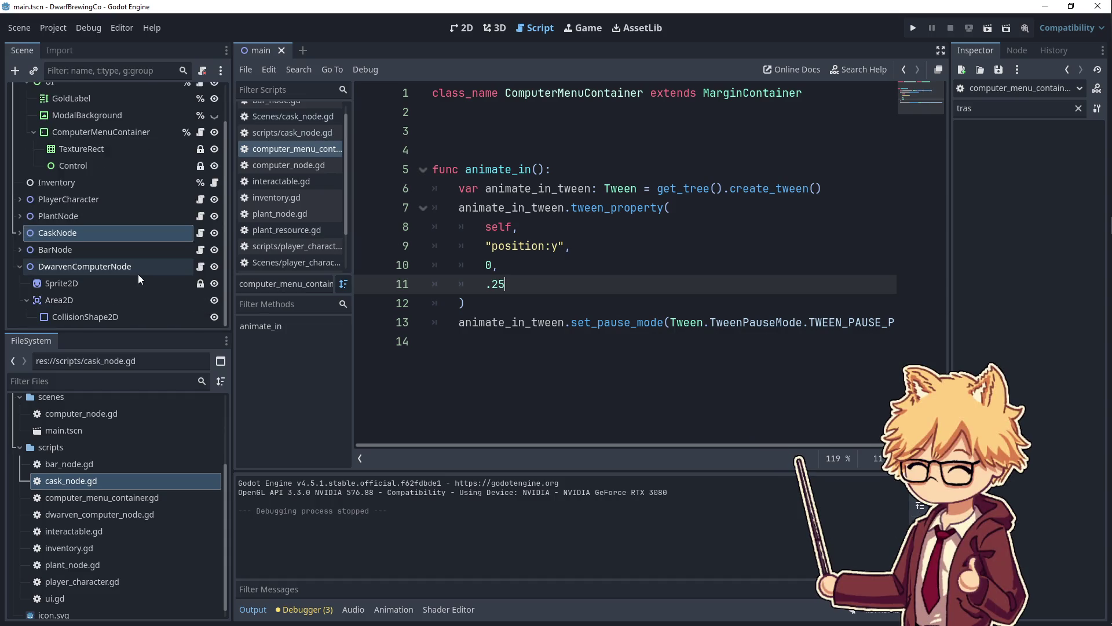
{"action": "left_click", "coordinate": [201, 126]}
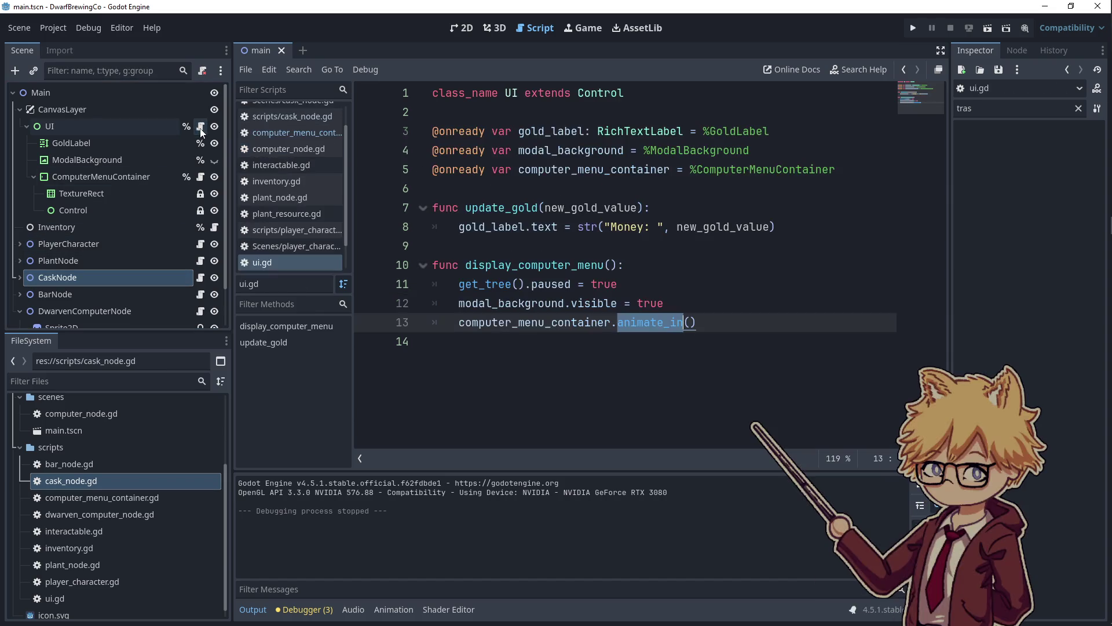
{"action": "left_click", "coordinate": [650, 364]}
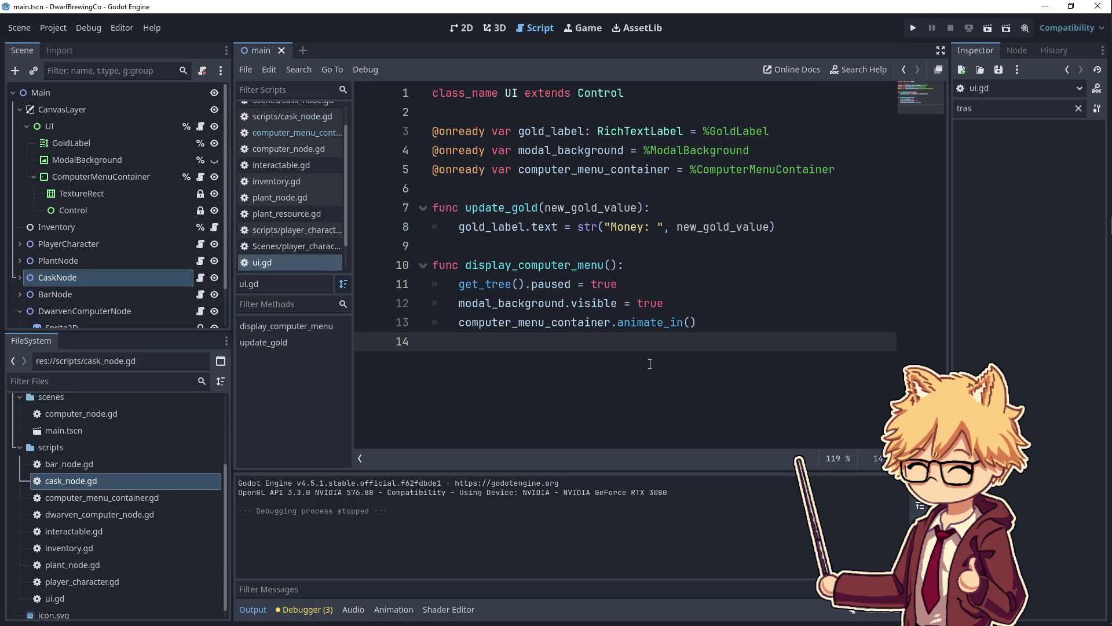
Step: Start func hide_computer_menu() in ui.gd with get_tree().paused = false as its first line
{"action": "key", "text": "Return"}
{"action": "type", "text": "func hide)"}
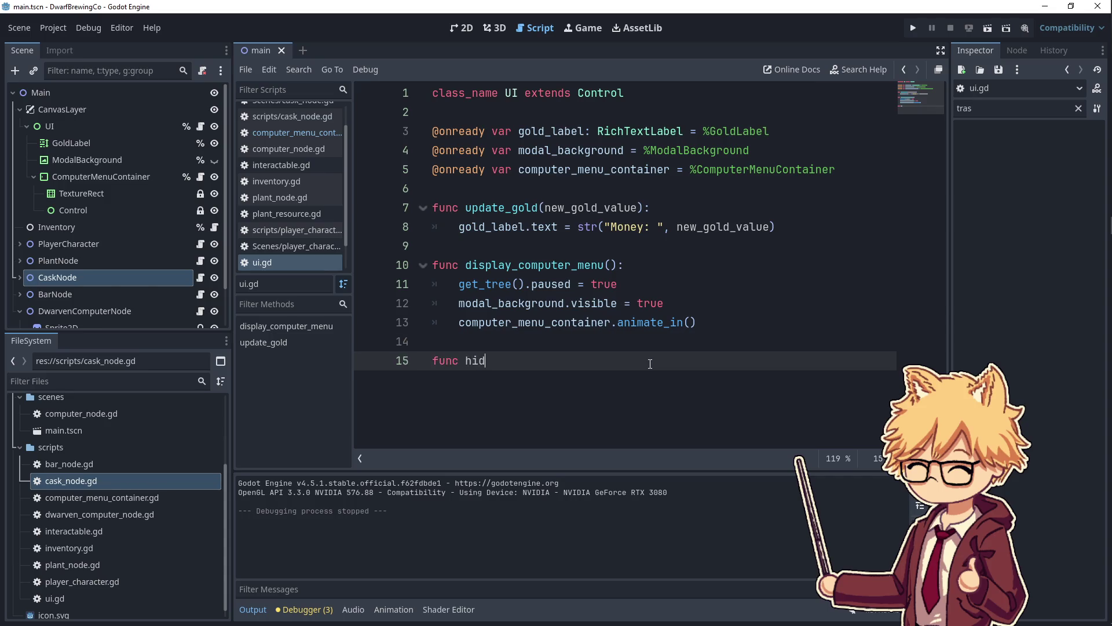
{"action": "type", "text": "("}
{"action": "key", "text": "BackSpace"}
{"action": "key", "text": "BackSpace"}
{"action": "type", "text": "_computer_"}
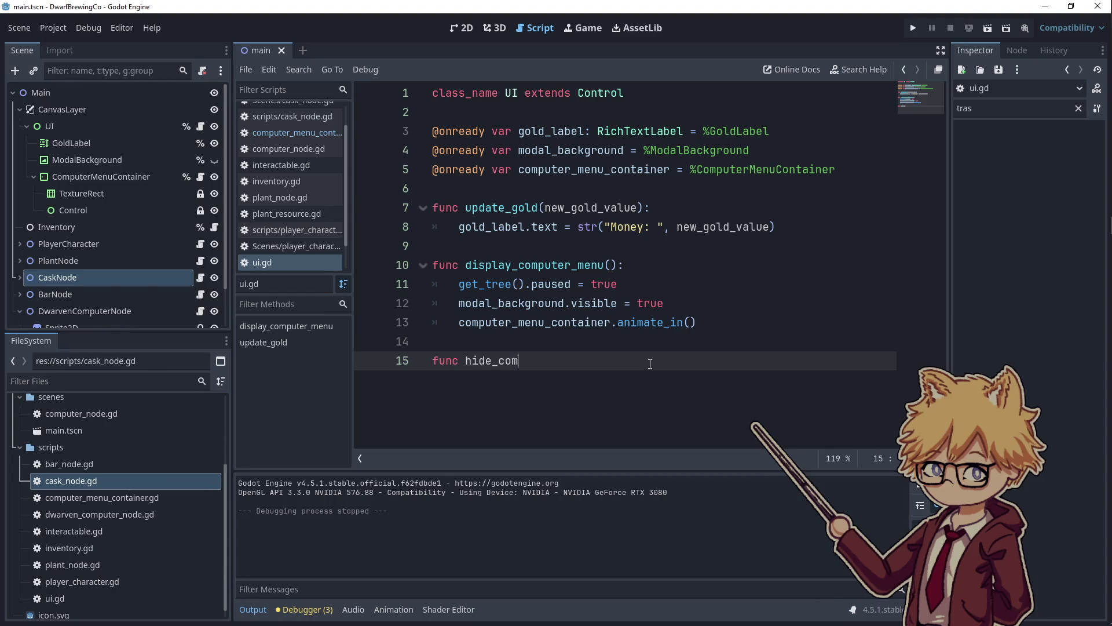
{"action": "type", "text": "menu():"}
{"action": "key", "text": "Return"}
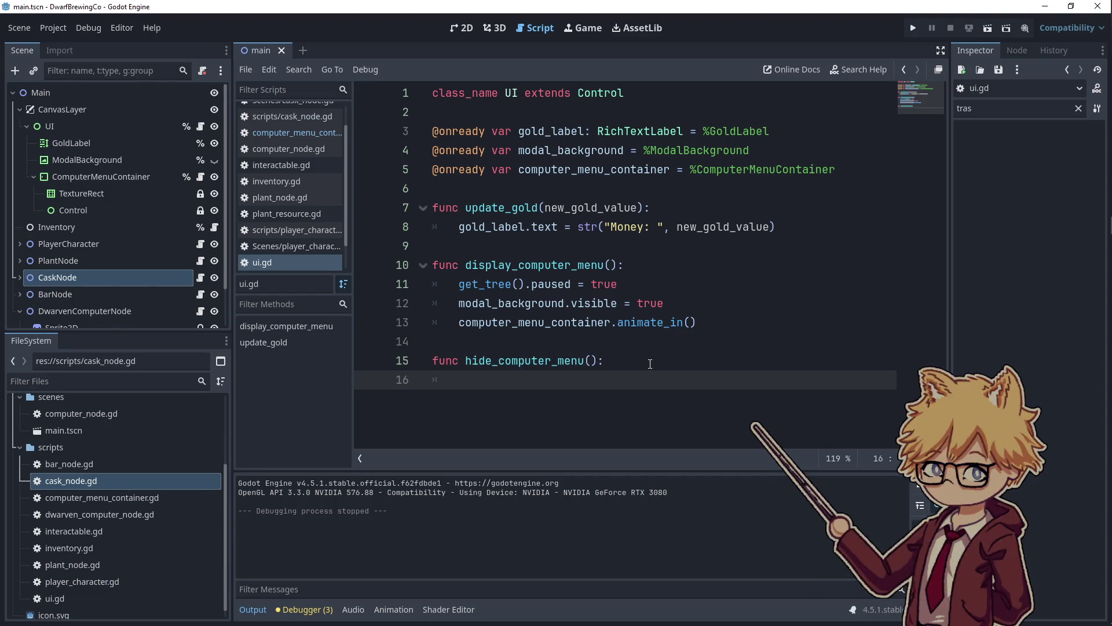
{"action": "type", "text": "get"}
{"action": "key", "text": "BackSpace"}
{"action": "key", "text": "BackSpace"}
{"action": "key", "text": "BackSpace"}
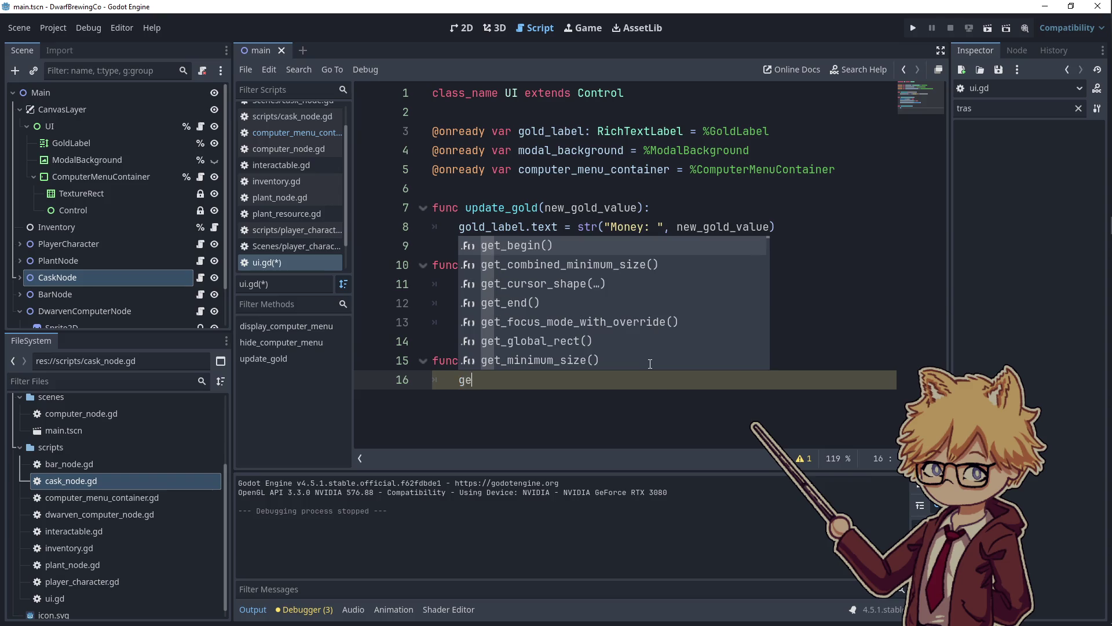
{"action": "type", "text": "get_tree()"}
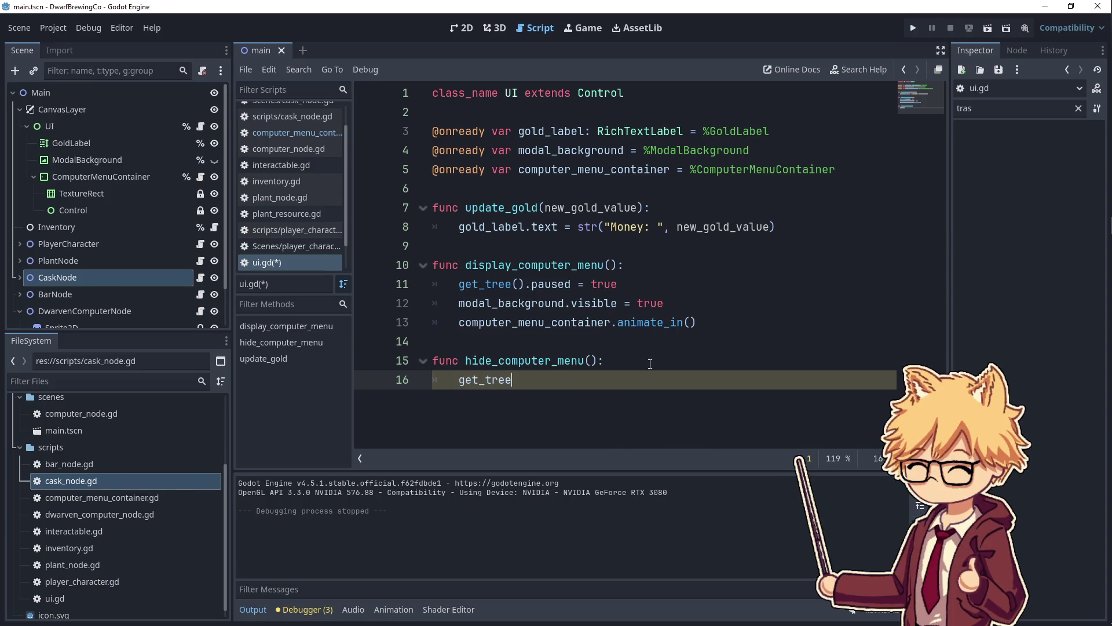
{"action": "type", "text": ".paused = false"}
{"action": "key", "text": "Return"}
Step: Make the function set modal_background.visible to false and call computer_menu_container.animate_out()
{"action": "type", "text": "mode"}
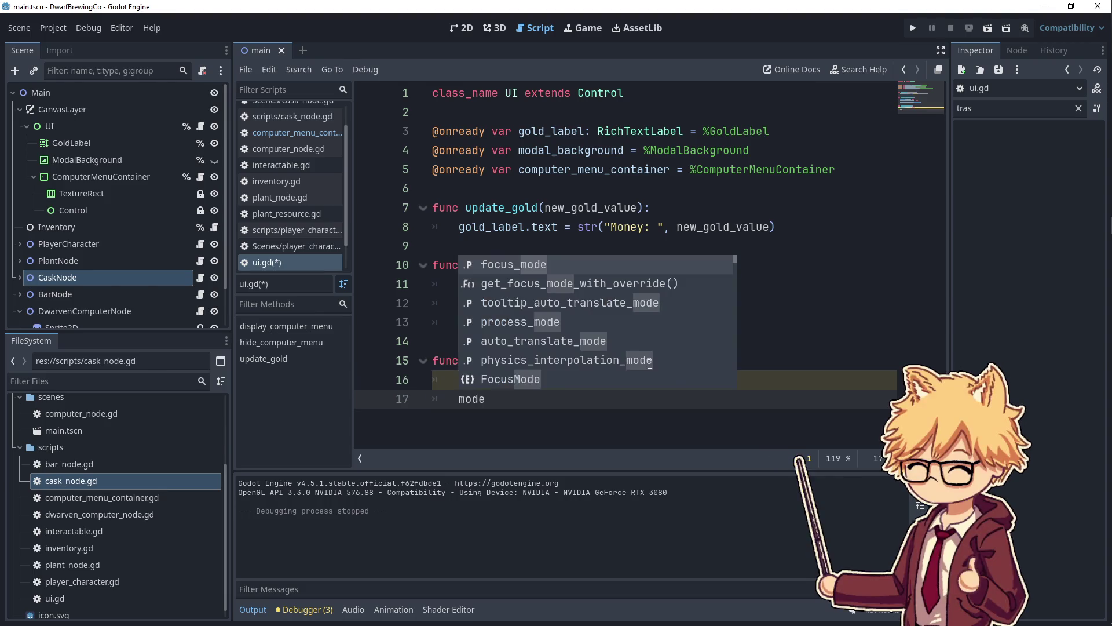
{"action": "key", "text": "BackSpace"}
{"action": "key", "text": "BackSpace"}
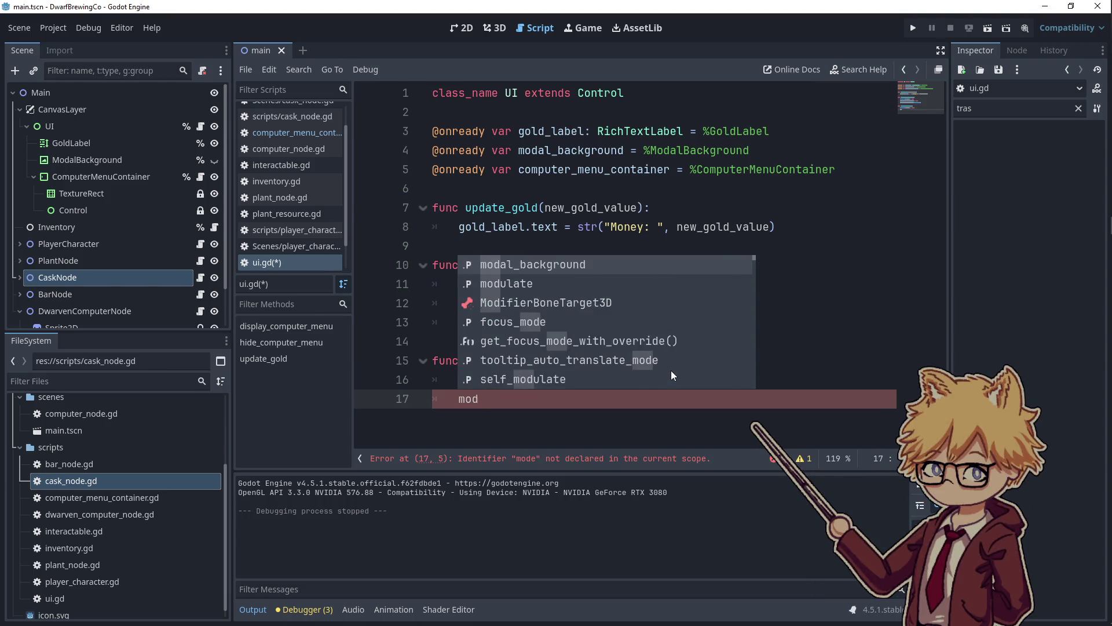
{"action": "type", "text": "da"}
{"action": "key", "text": "Return"}
{"action": "type", "text": ".visible = false"}
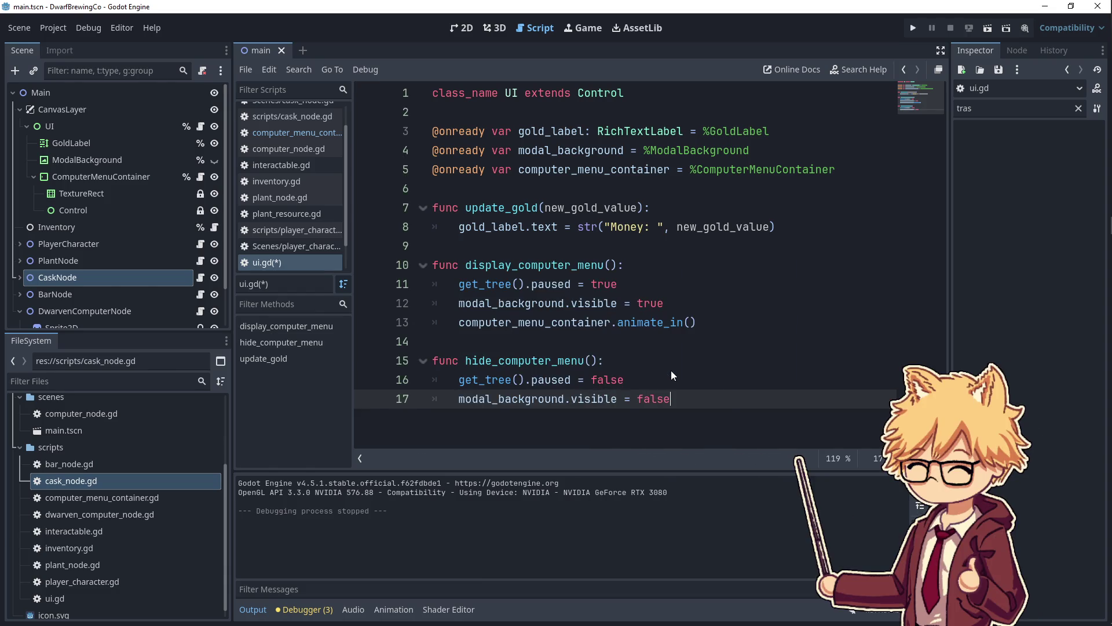
{"action": "key", "text": "Return"}
{"action": "type", "text": "computer"}
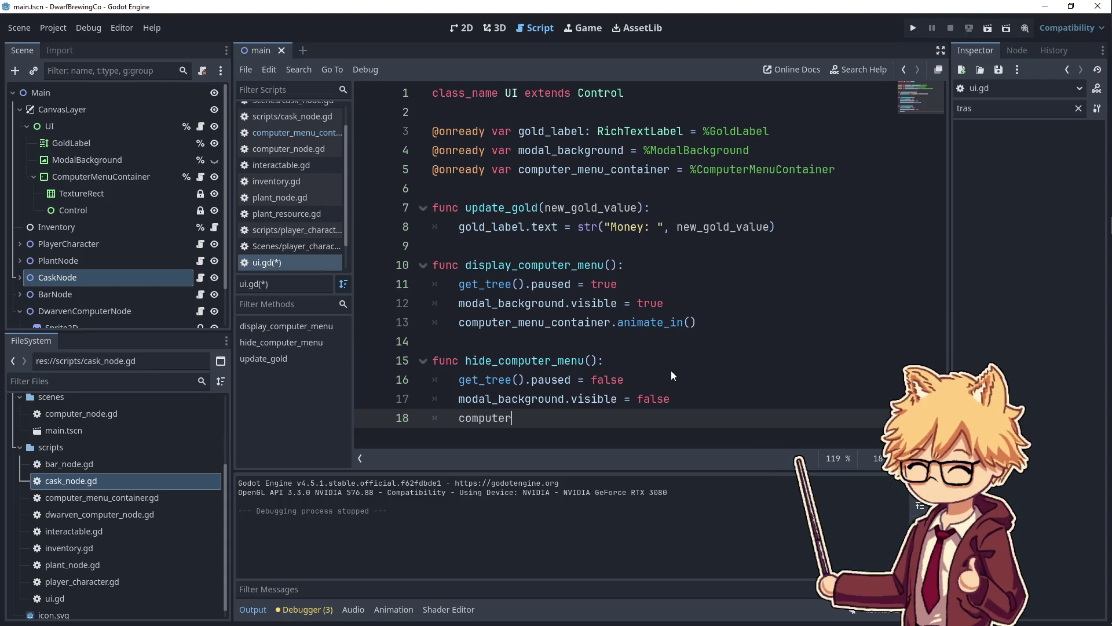
{"action": "key", "text": "Return"}
{"action": "type", "text": ".animate)_out"}
{"action": "key", "text": "BackSpace"}
{"action": "key", "text": "BackSpace"}
{"action": "key", "text": "BackSpace"}
{"action": "type", "text": "_out()"}
{"action": "left_click", "coordinate": [561, 418]}
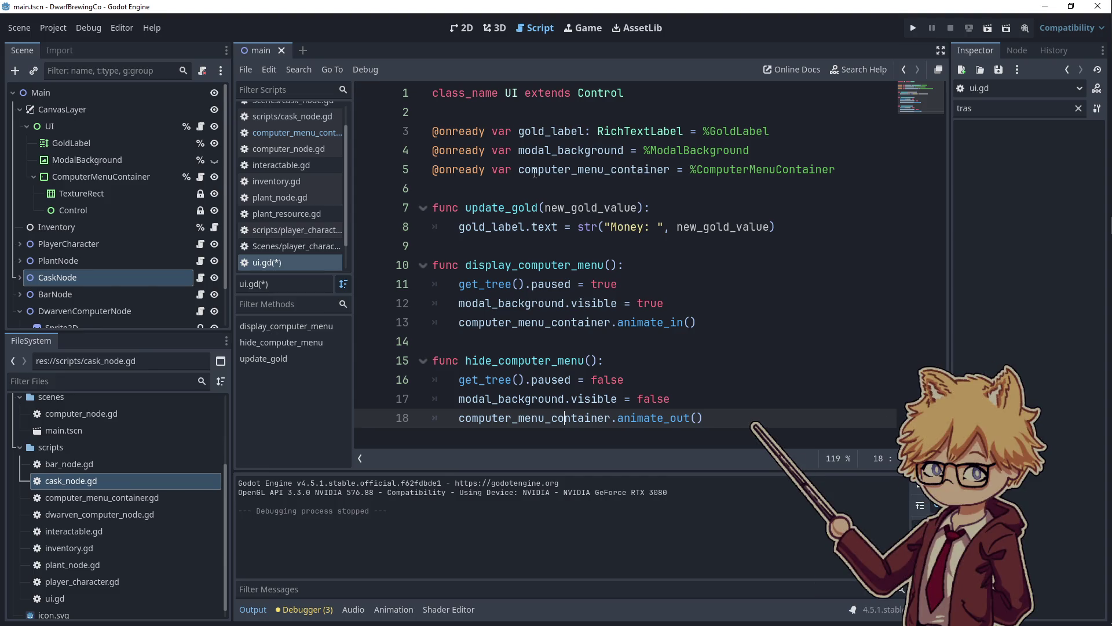
Step: In computer_menu_container.gd, add func animate_out() and move set_pause_mode's argument onto its own line
{"action": "left_click", "coordinate": [200, 177]}
{"action": "left_click", "coordinate": [579, 391]}
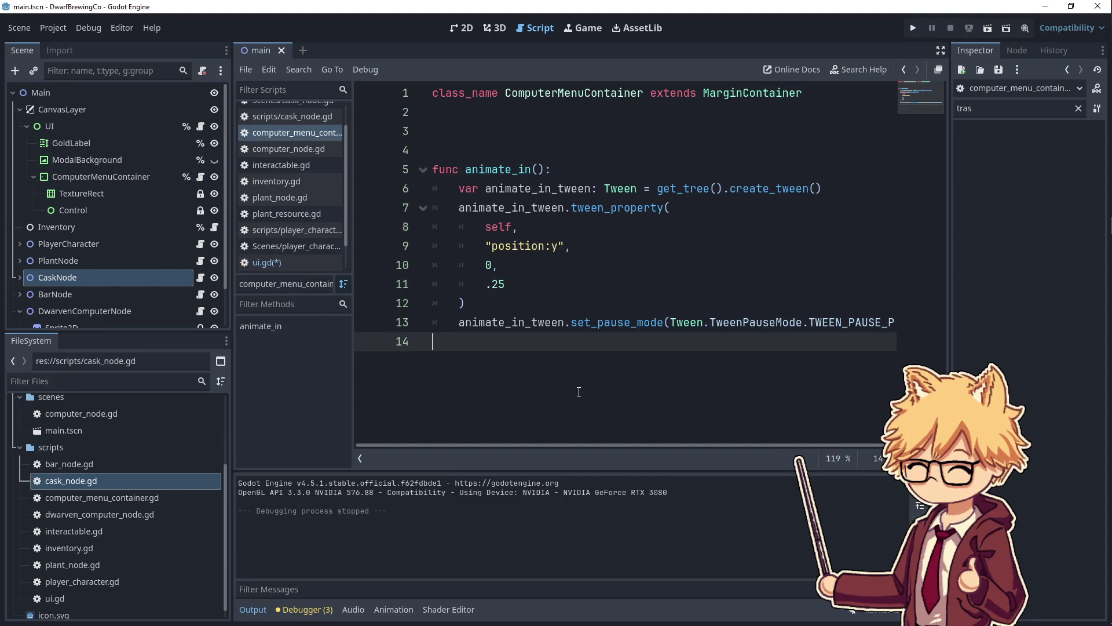
{"action": "key", "text": "Return"}
{"action": "type", "text": "func animate_out("}
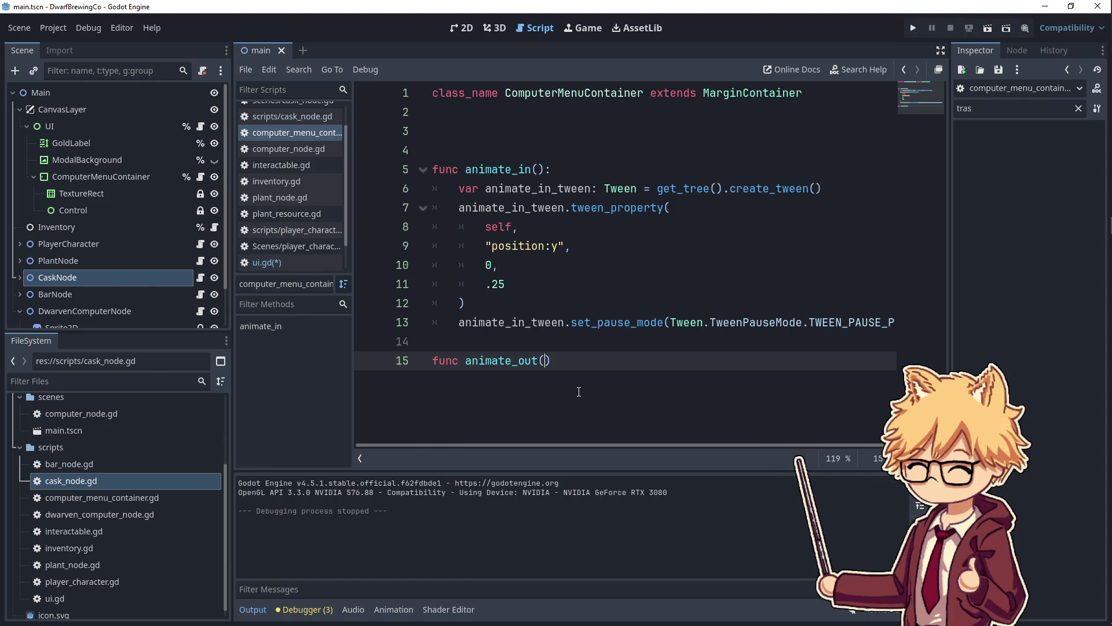
{"action": "type", "text": "):"}
{"action": "key", "text": "Return"}
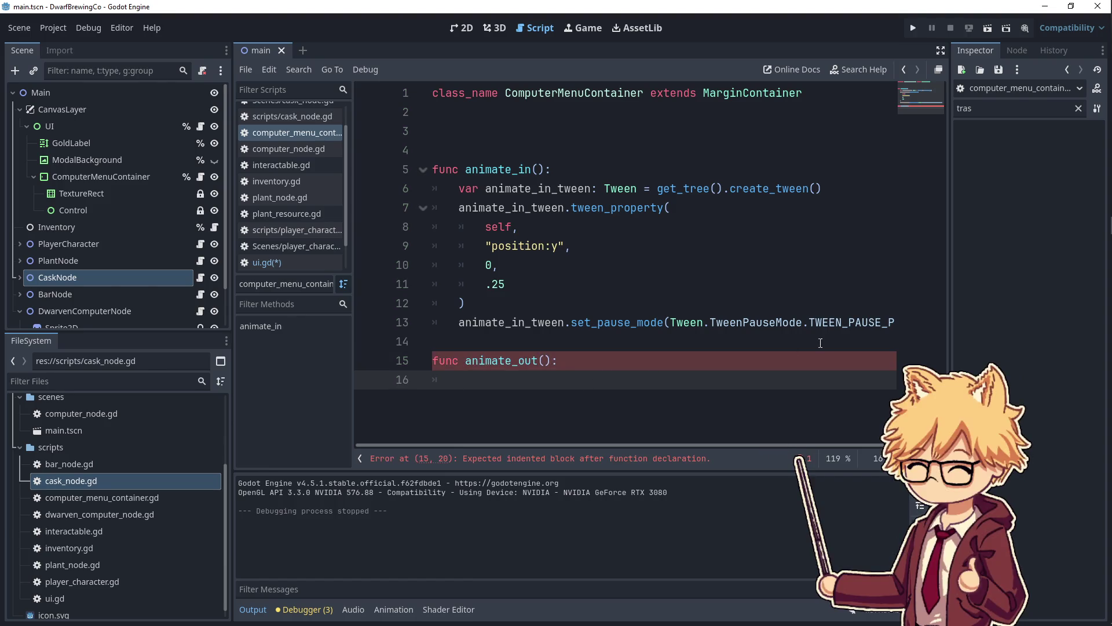
{"action": "left_click", "coordinate": [667, 322]}
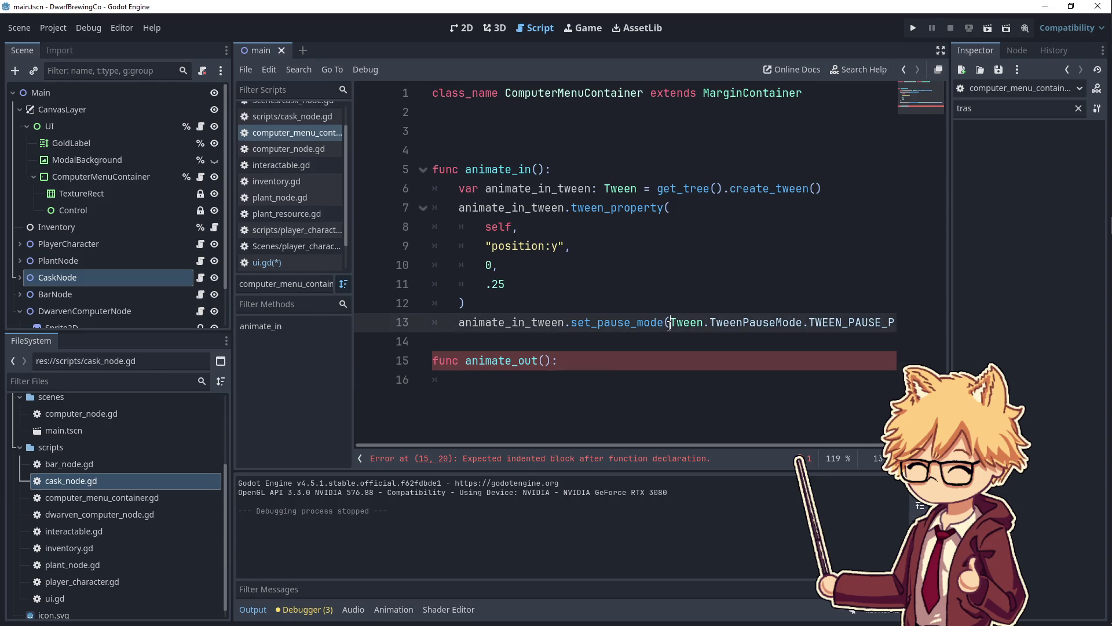
{"action": "key", "text": "Return"}
{"action": "key", "text": "Return"}
{"action": "key", "text": "BackSpace"}
Step: Copy animate_in's tween code into animate_out
{"action": "left_click", "coordinate": [610, 416]}
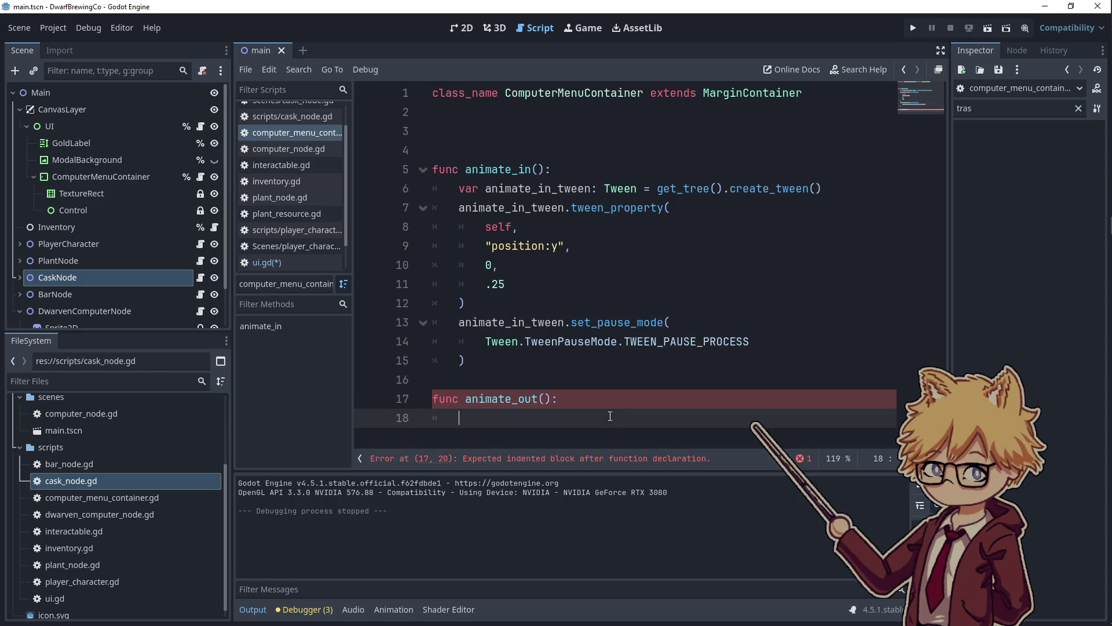
{"action": "mouse_move", "coordinate": [459, 188]}
{"action": "left_mouse_down"}
{"action": "mouse_move", "coordinate": [463, 322]}
{"action": "mouse_move", "coordinate": [465, 303]}
{"action": "left_mouse_up"}
{"action": "key", "text": "ctrl+c"}
{"action": "left_click", "coordinate": [569, 417]}
{"action": "key", "text": "ctrl+v"}
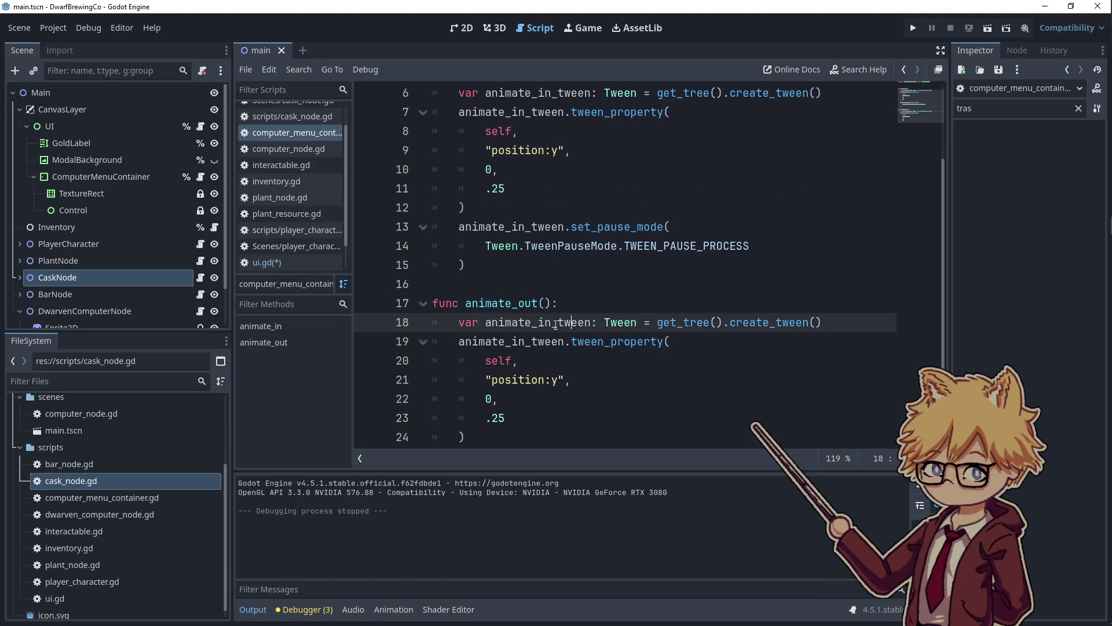
Step: Rename the pasted tween variable to animate_out_tween and set the target y position to 800
{"action": "left_click", "coordinate": [553, 322]}
{"action": "key", "text": "BackSpace"}
{"action": "key", "text": "BackSpace"}
{"action": "type", "text": "out"}
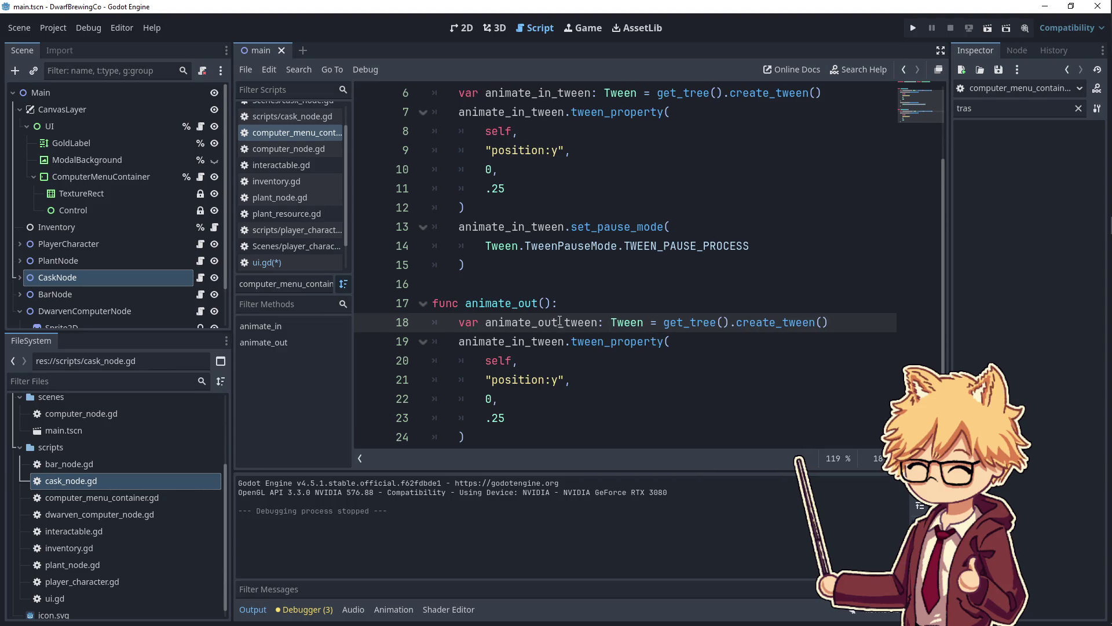
{"action": "left_click", "coordinate": [526, 341]}
{"action": "key", "text": "BackSpace"}
{"action": "key", "text": "BackSpace"}
{"action": "type", "text": "out"}
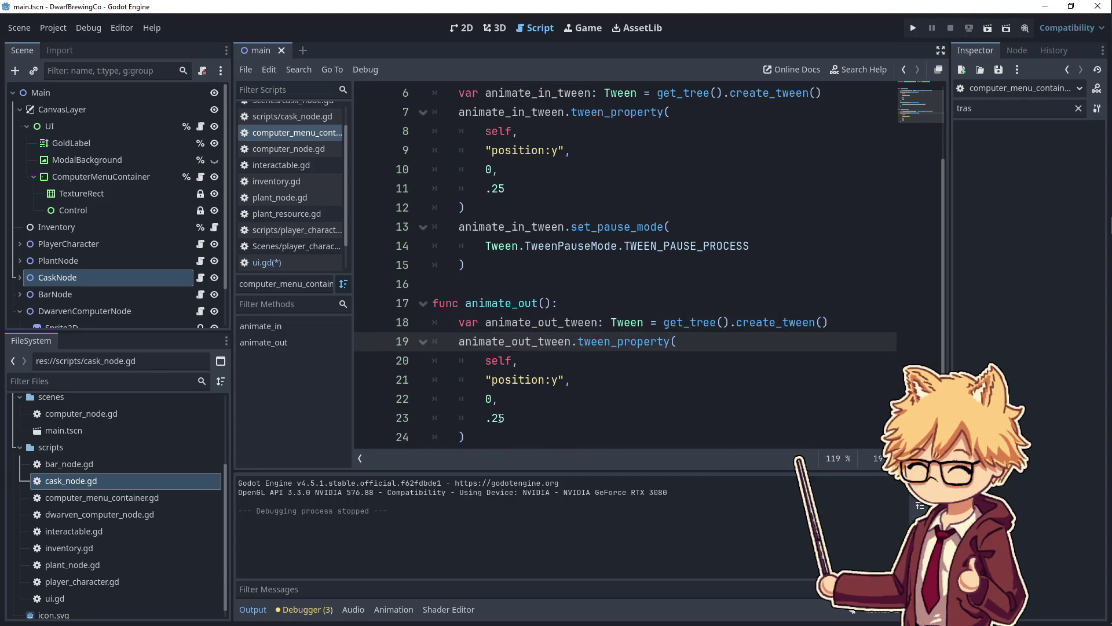
{"action": "double_click", "coordinate": [488, 400]}
{"action": "type", "text": "800"}
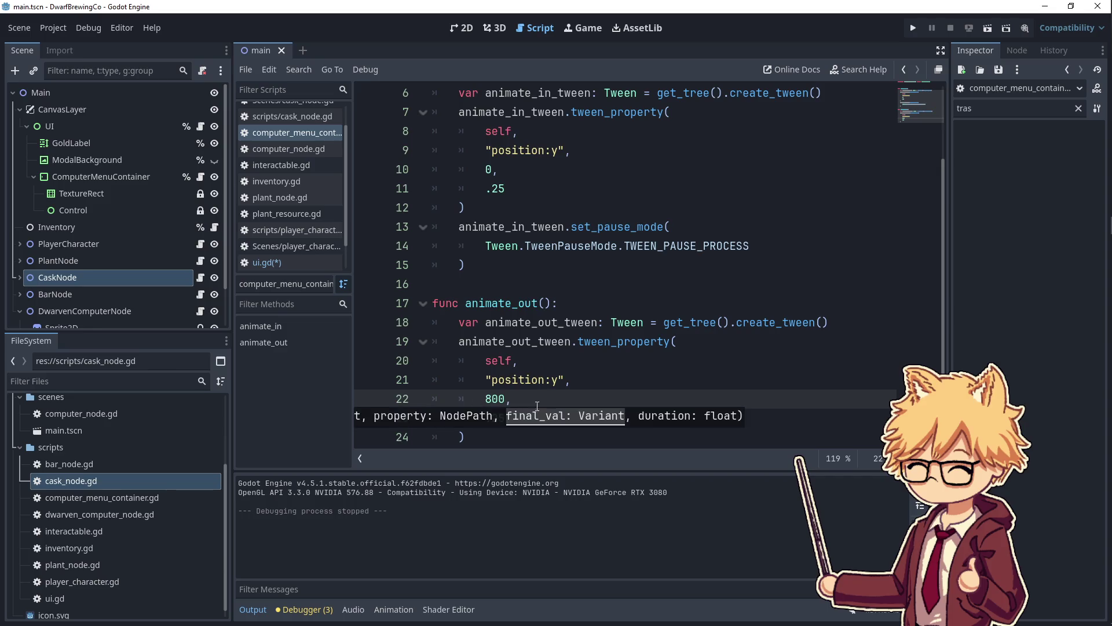
Step: Save computer_menu_container.gd and go back to ui.gd
{"action": "key", "text": "Up"}
{"action": "key", "text": "ctrl+s"}
{"action": "scroll", "coordinate": [566, 347], "scroll_direction": "up", "scroll_amount": 2}
{"action": "scroll", "coordinate": [567, 347], "scroll_direction": "down", "scroll_amount": 3}
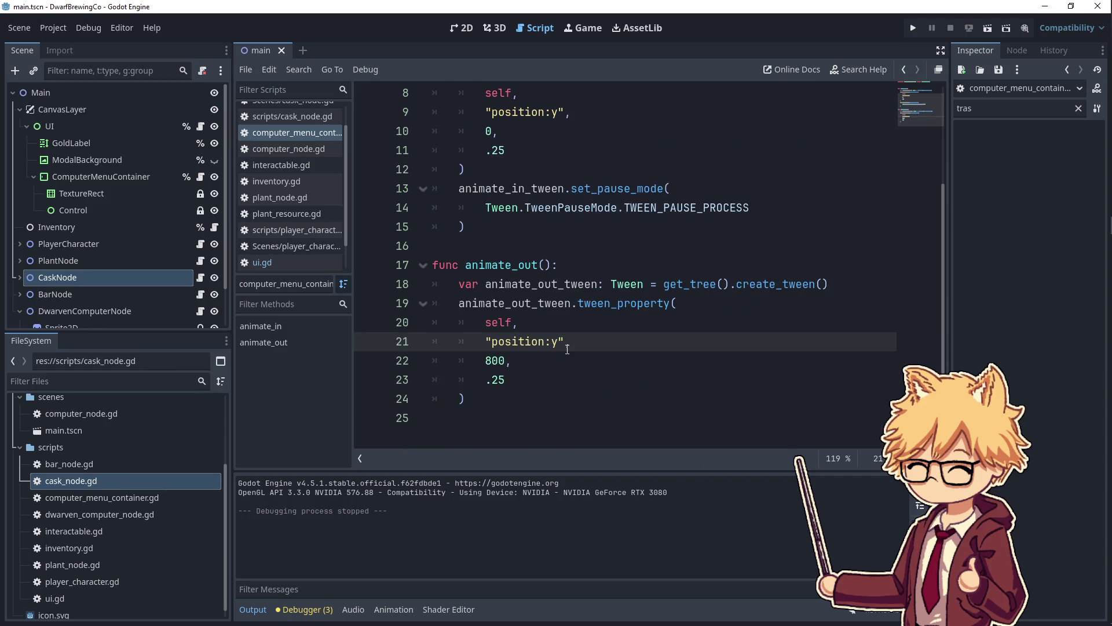
{"action": "key", "text": "Down"}
{"action": "key", "text": "Down"}
{"action": "key", "text": "ctrl+s"}
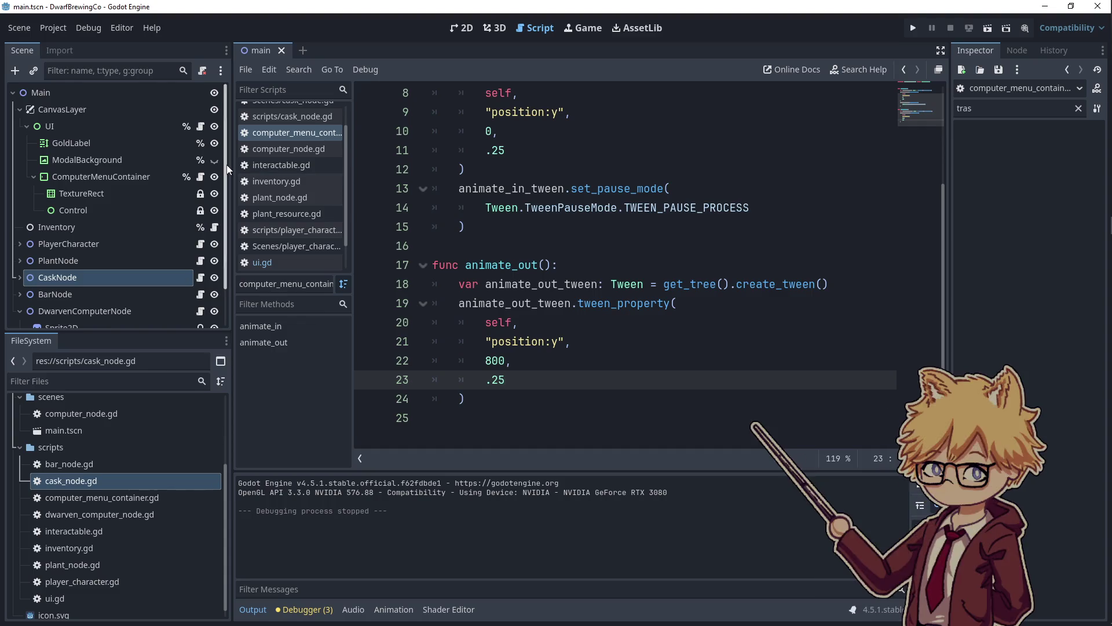
{"action": "scroll", "coordinate": [514, 248], "scroll_direction": "up", "scroll_amount": 3}
{"action": "key", "text": "alt+Left"}
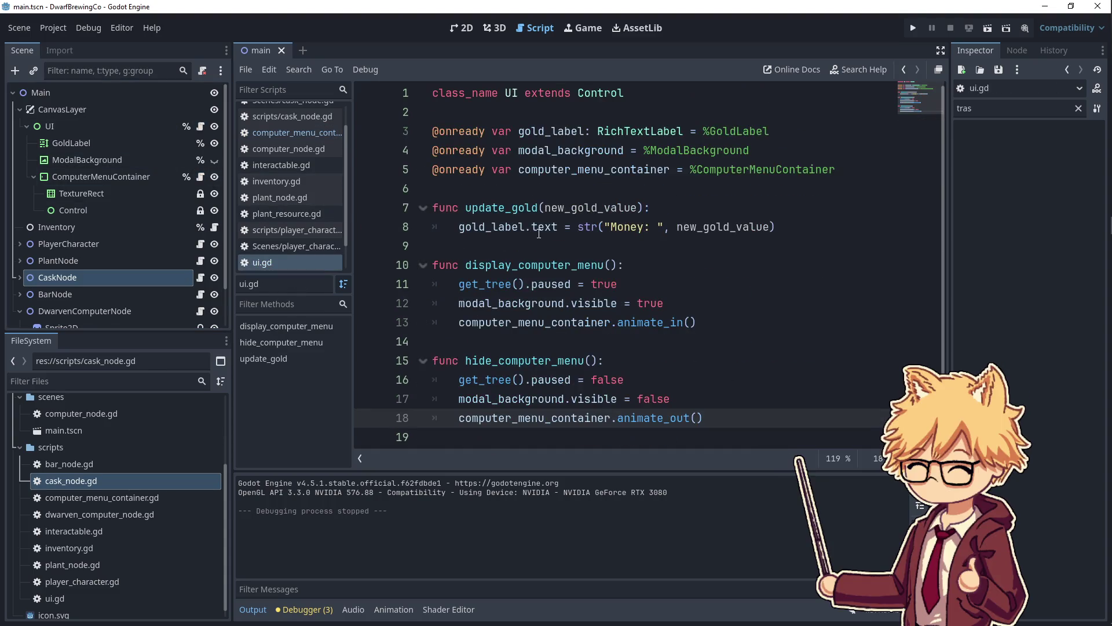
{"action": "scroll", "coordinate": [539, 233], "scroll_direction": "down", "scroll_amount": 1}
{"action": "scroll", "coordinate": [539, 234], "scroll_direction": "up", "scroll_amount": 1}
{"action": "scroll", "coordinate": [545, 220], "scroll_direction": "down", "scroll_amount": 1}
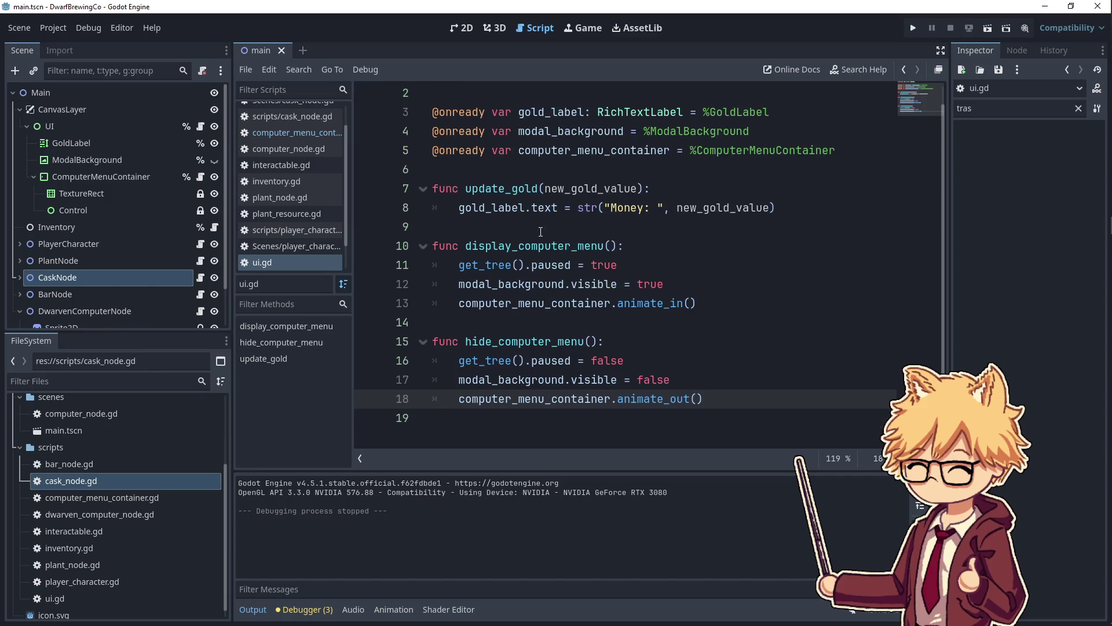
{"action": "scroll", "coordinate": [556, 188], "scroll_direction": "up", "scroll_amount": 1}
{"action": "left_click", "coordinate": [449, 186]}
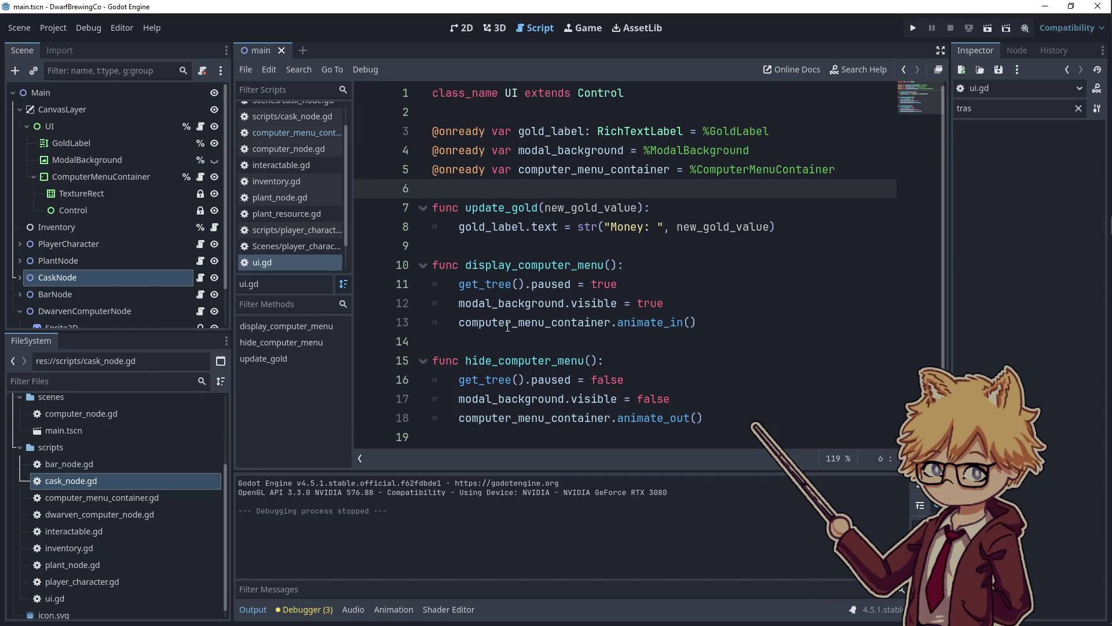
{"action": "key", "text": "Return"}
{"action": "key", "text": "Return"}
{"action": "key", "text": "Up"}
{"action": "type", "text": "@on"}
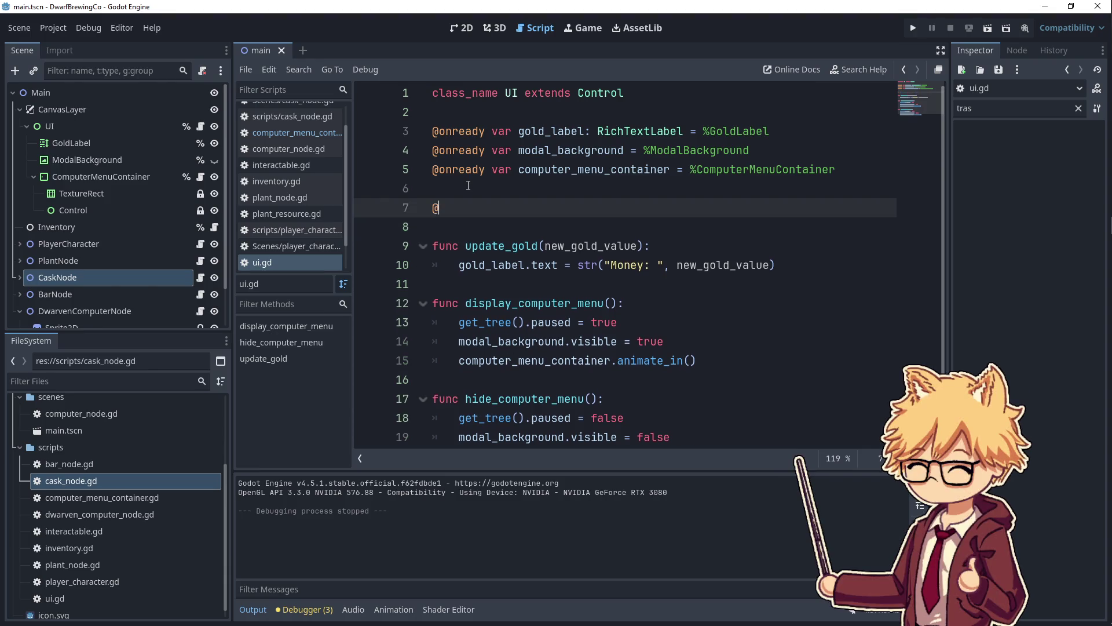
{"action": "key", "text": "Return"}
{"action": "type", "text": "var is_menu_displayed: bool = false"}
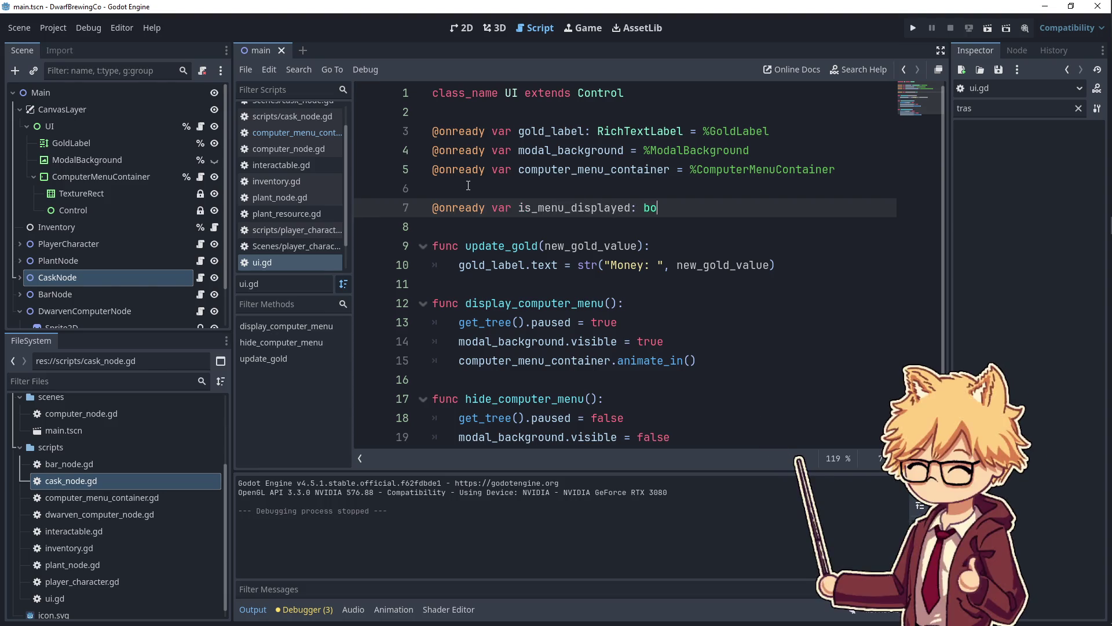
Step: Set is_menu_displayed = true at the start of display_computer_menu
{"action": "double_click", "coordinate": [568, 207]}
{"action": "key", "text": "ctrl+c"}
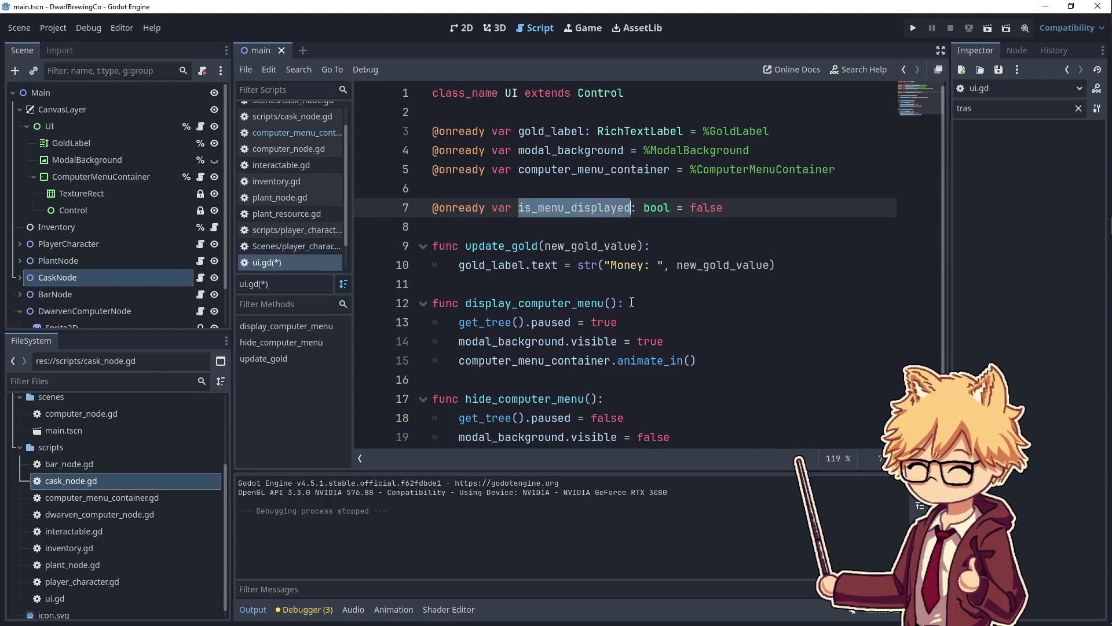
{"action": "left_click", "coordinate": [636, 304]}
{"action": "key", "text": "Return"}
{"action": "key", "text": "ctrl+v"}
{"action": "type", "text": "= true"}
Step: Delete the is_menu_displayed assignment line and reopen computer_menu_container.gd
{"action": "scroll", "coordinate": [608, 288], "scroll_direction": "down", "scroll_amount": 2}
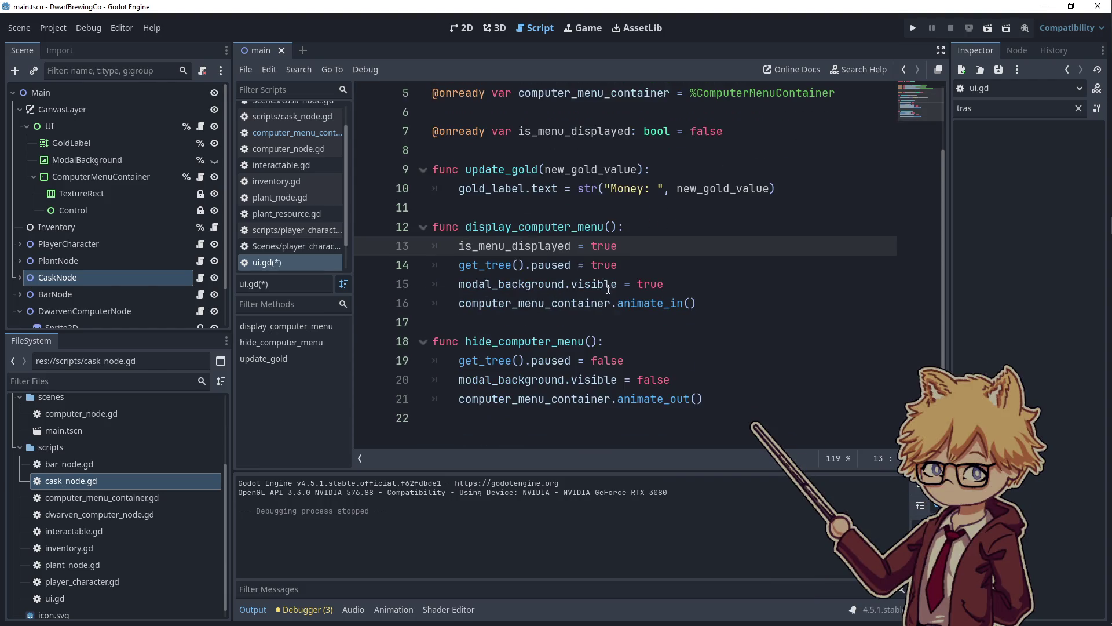
{"action": "left_click", "coordinate": [627, 343]}
{"action": "key", "text": "Return"}
{"action": "key", "text": "ctrl+v"}
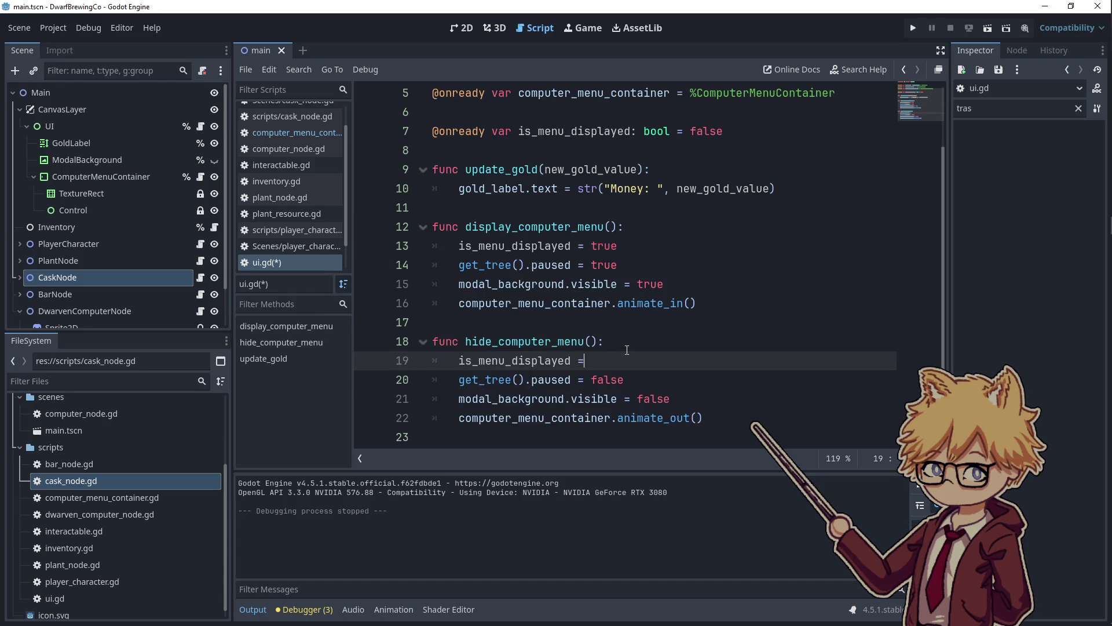
{"action": "key", "text": "BackSpace"}
{"action": "key", "text": "BackSpace"}
{"action": "key", "text": "BackSpace"}
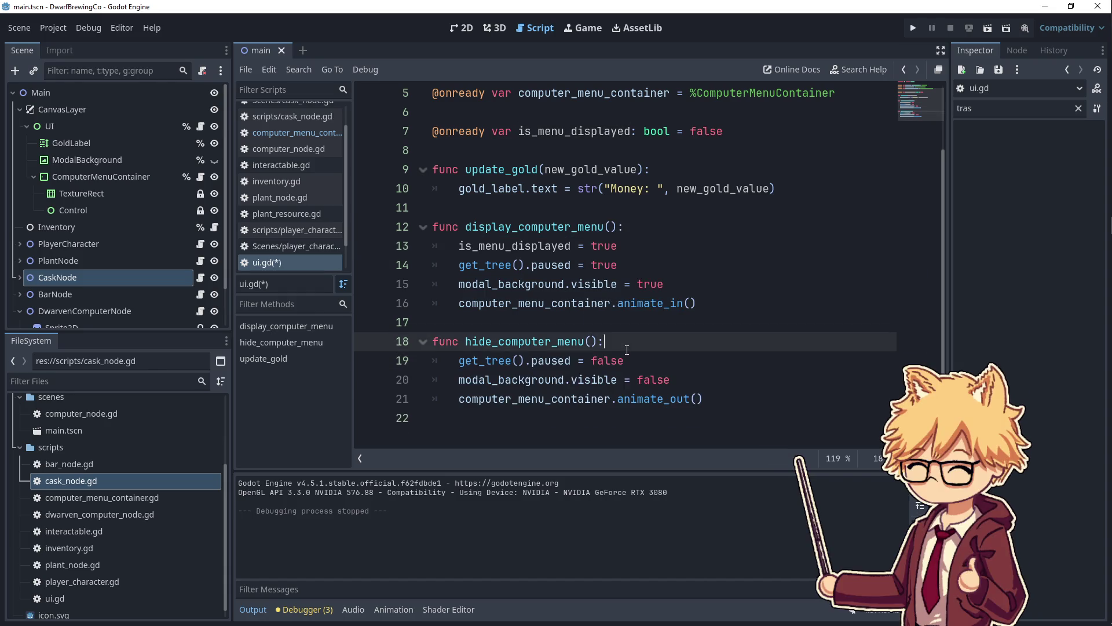
{"action": "triple_click", "coordinate": [644, 248]}
{"action": "key", "text": "BackSpace"}
{"action": "key", "text": "BackSpace"}
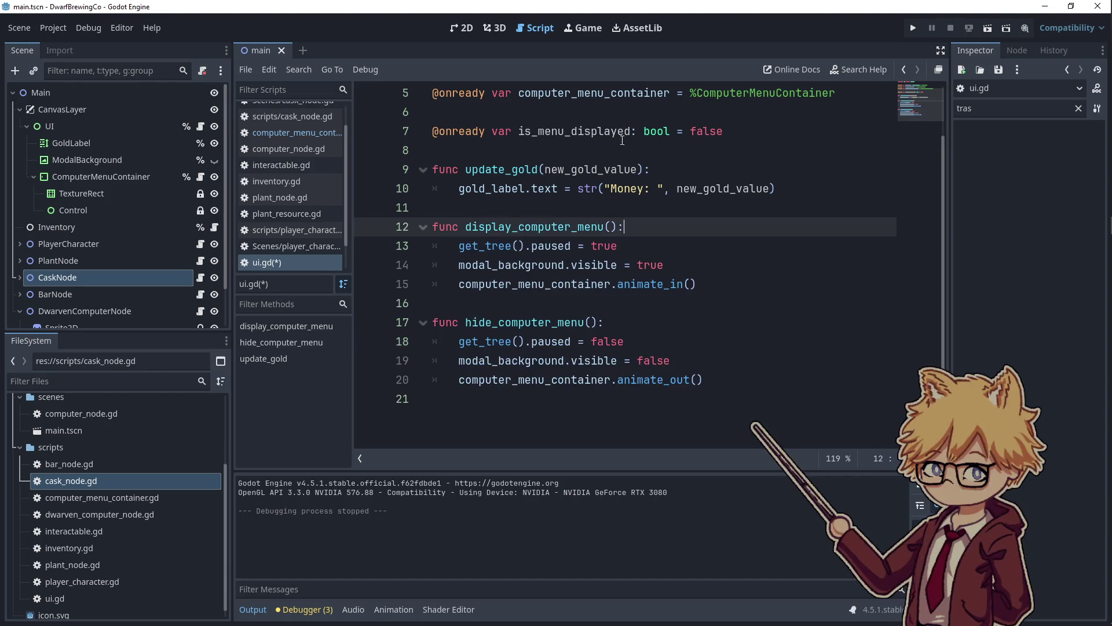
{"action": "left_click", "coordinate": [200, 176]}
{"action": "left_click", "coordinate": [584, 152]}
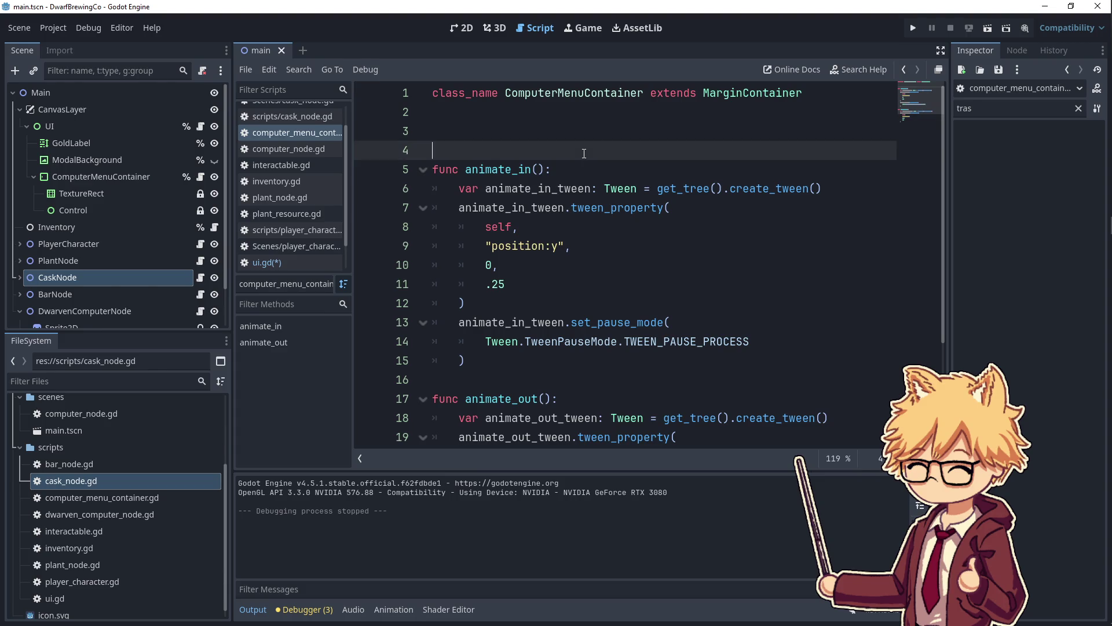
Step: Leave one blank line after class_name in computer_menu_container.gd, save, and return to ui.gd
{"action": "key", "text": "BackSpace"}
{"action": "key", "text": "BackSpace"}
{"action": "key", "text": "Return"}
{"action": "key", "text": "ctrl+s"}
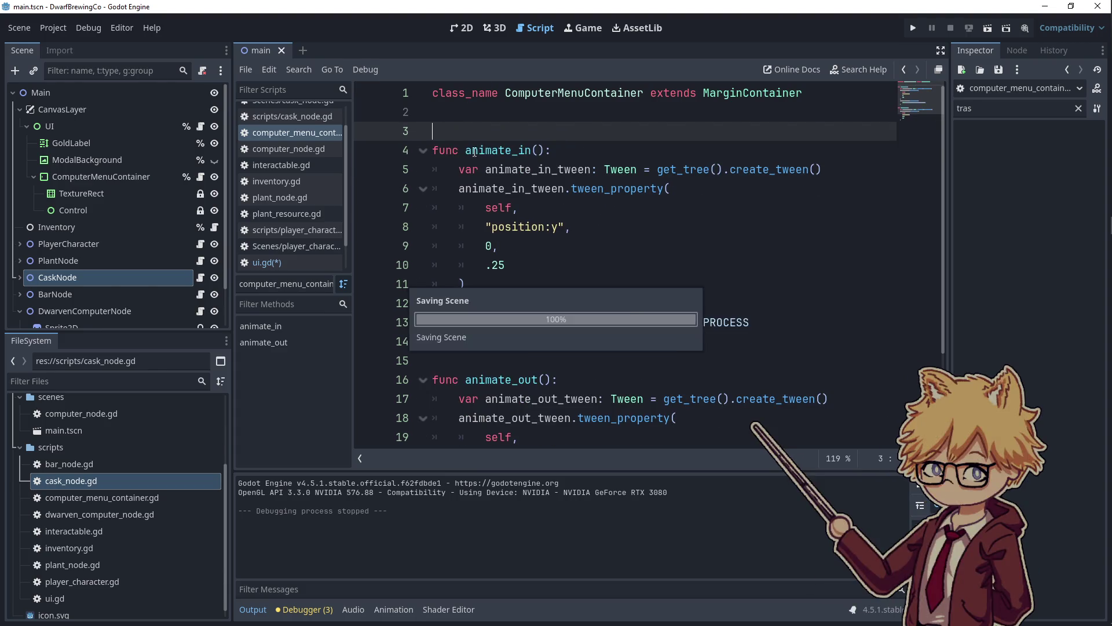
{"action": "left_click", "coordinate": [201, 126]}
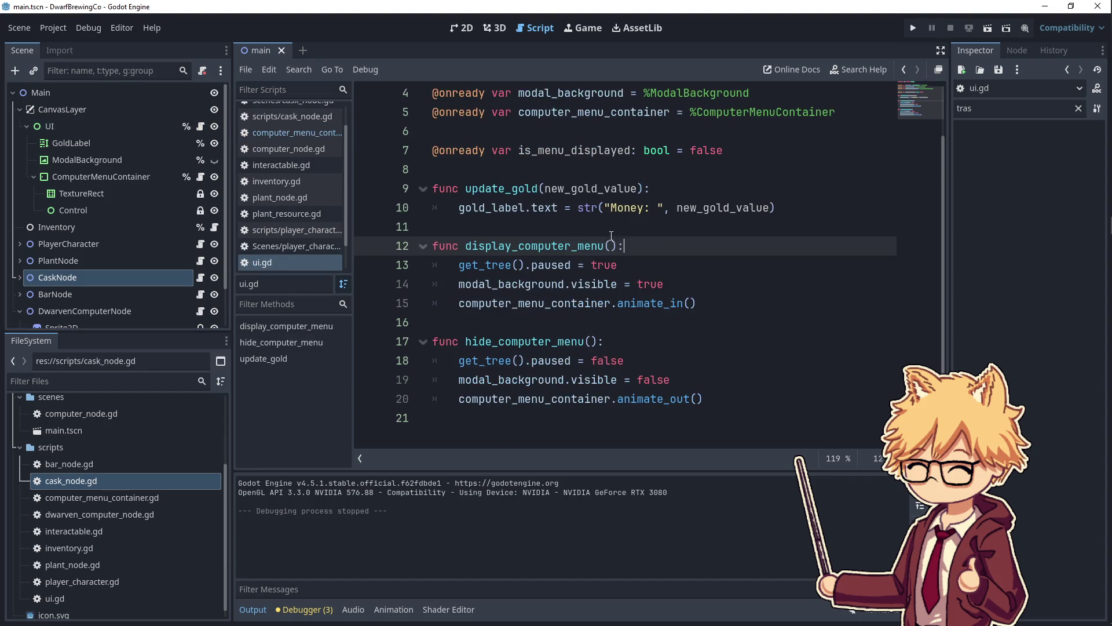
{"action": "left_click", "coordinate": [603, 223]}
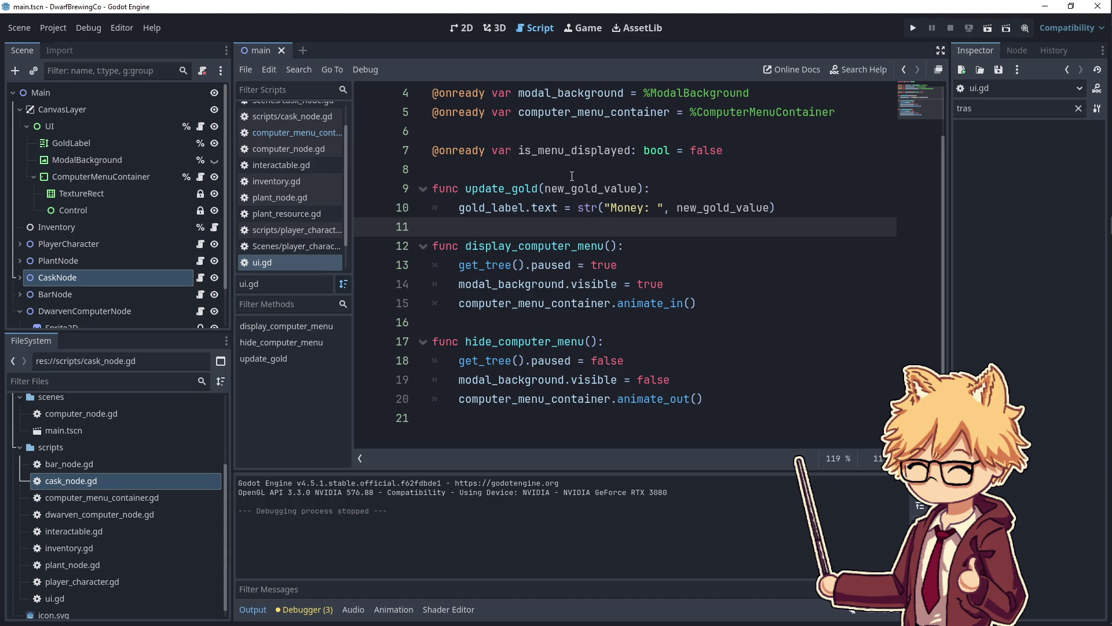
Step: Rename the is_menu_displayed variable to is_computer_menu_displayed
{"action": "left_click", "coordinate": [573, 138]}
{"action": "double_click", "coordinate": [574, 150]}
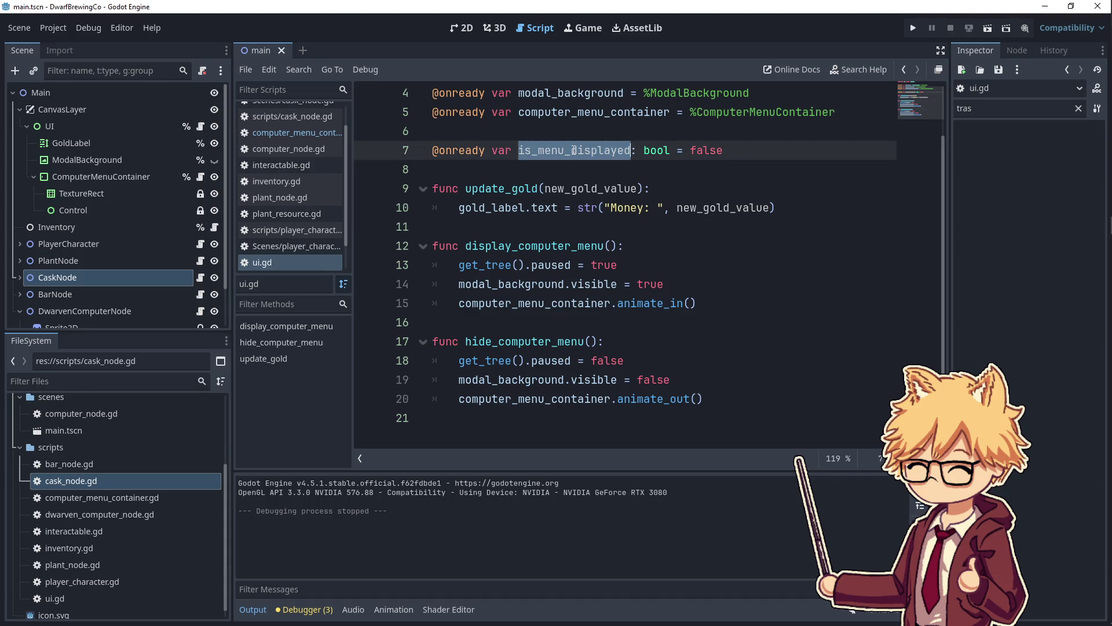
{"action": "type", "text": "is_computer_menu_displayed"}
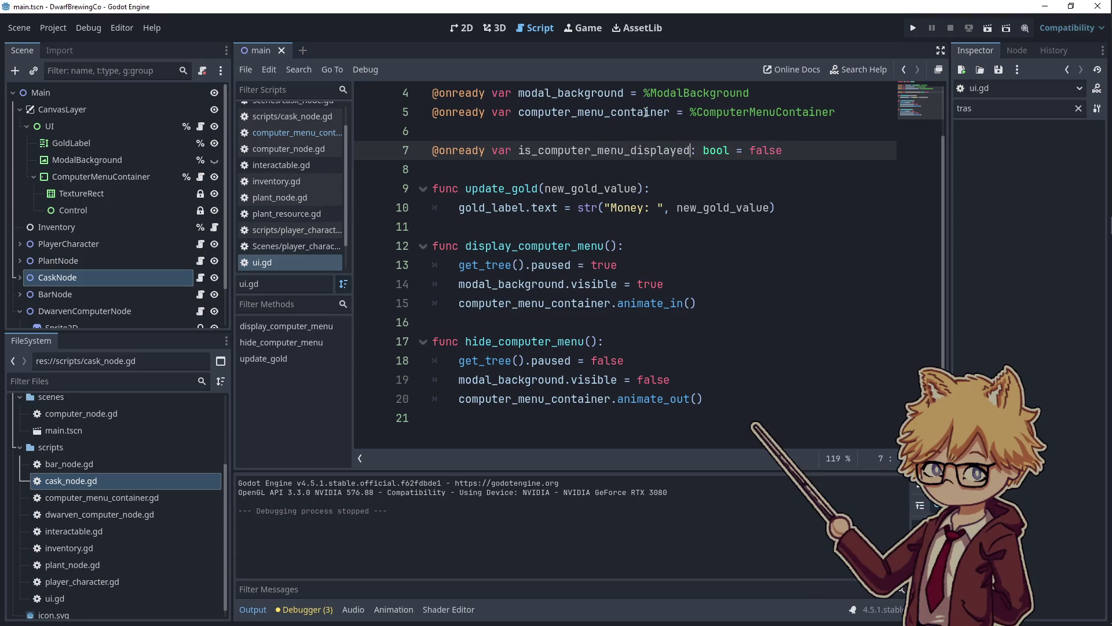
{"action": "key", "text": "ctrl+shift+Left"}
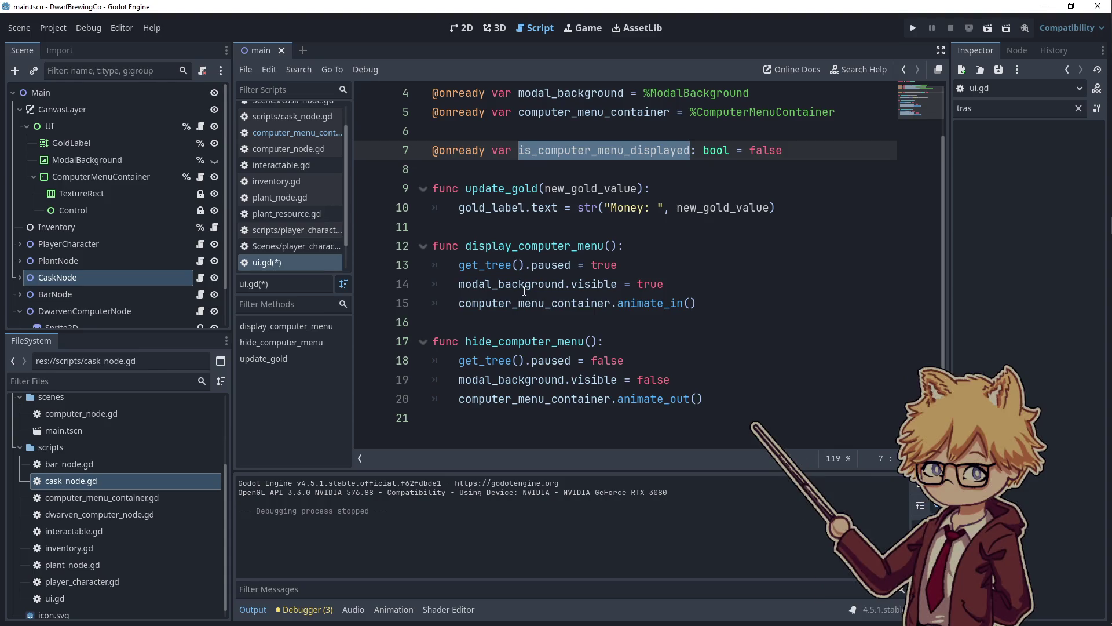
Step: Set is_computer_menu_displayed to true in display_computer_menu and false in hide_computer_menu
{"action": "left_click", "coordinate": [525, 284]}
{"action": "left_click", "coordinate": [663, 246]}
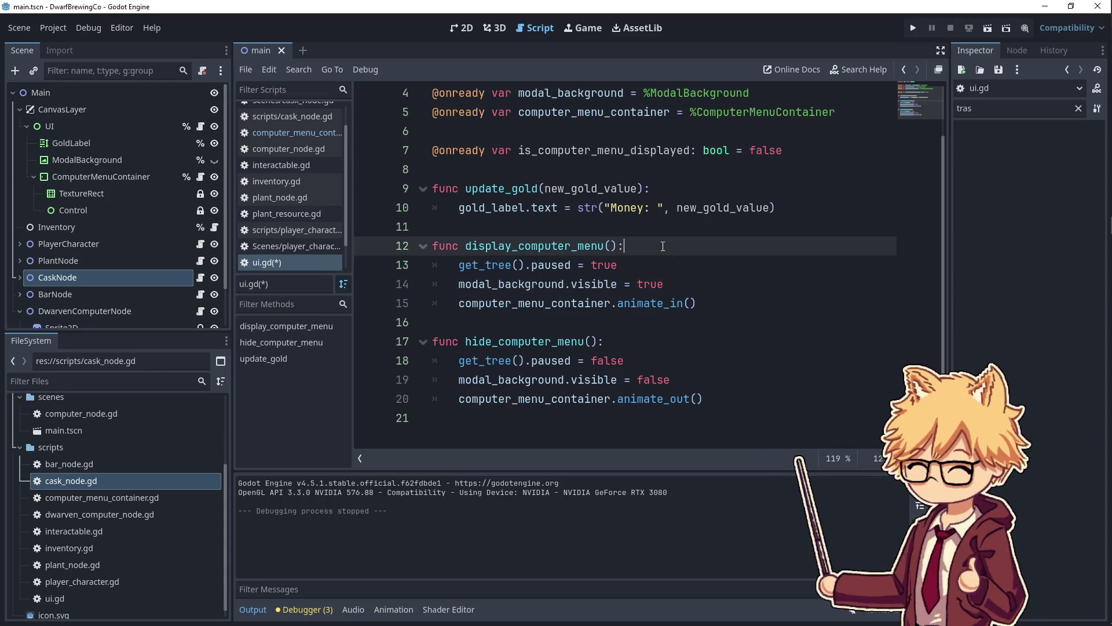
{"action": "key", "text": "Return"}
{"action": "type", "text": "is_computer_menu_displaye"}
{"action": "key", "text": "BackSpace"}
{"action": "type", "text": "= true"}
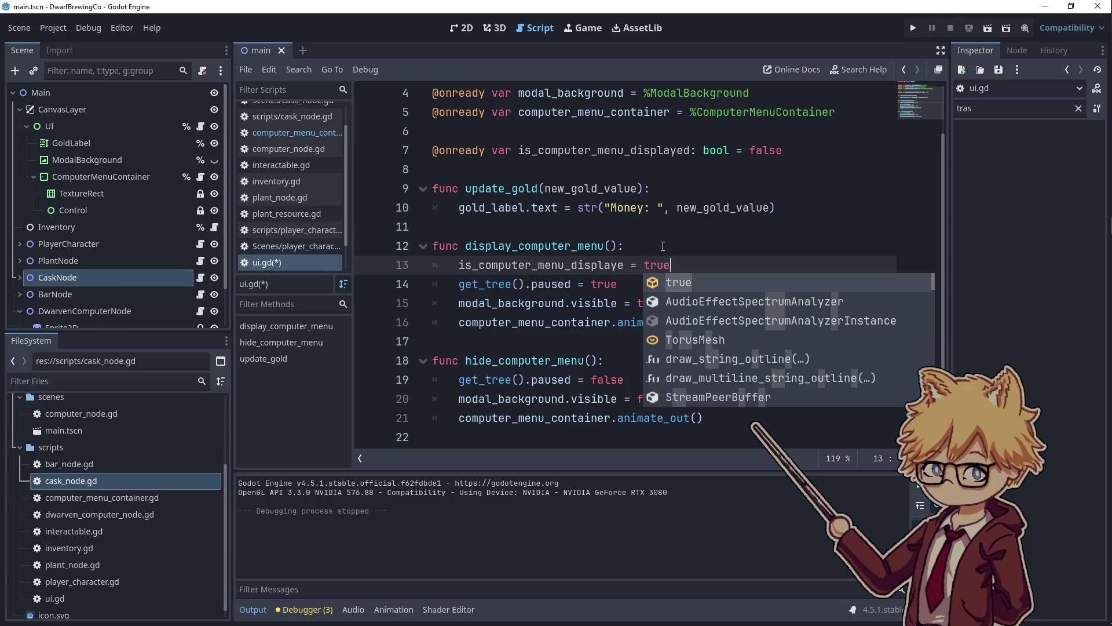
{"action": "left_click", "coordinate": [626, 366]}
{"action": "key", "text": "Return"}
{"action": "type", "text": "is_computer_menu_displayed ="}
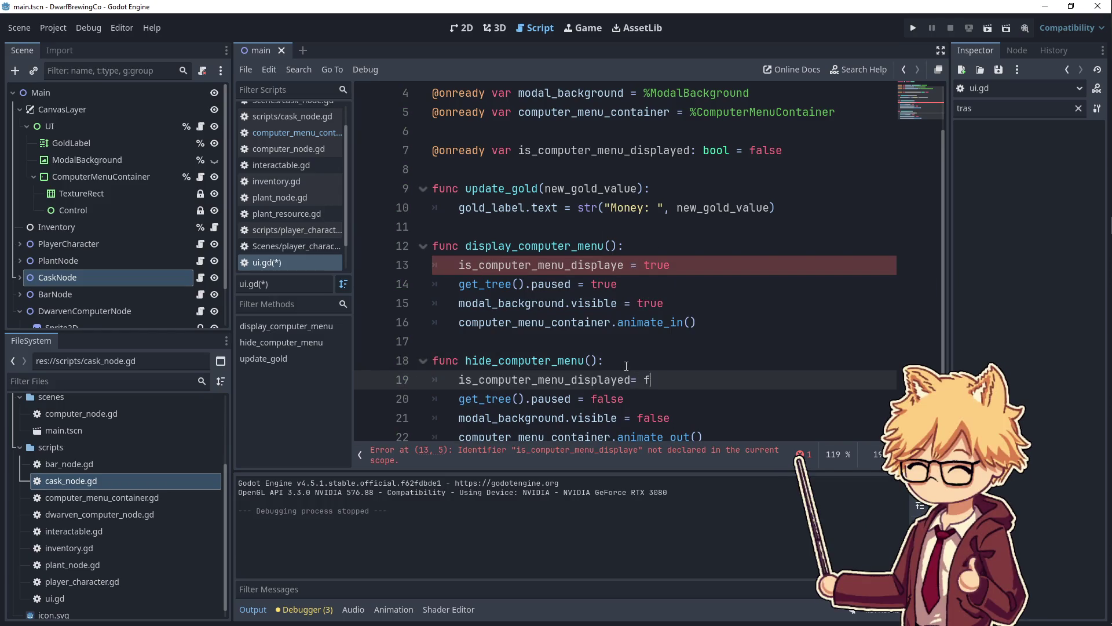
{"action": "type", "text": " false"}
Step: Correct the misspelled flag name on line 13 and save ui.gd
{"action": "left_click", "coordinate": [634, 364]}
{"action": "scroll", "coordinate": [634, 351], "scroll_direction": "down", "scroll_amount": 1}
{"action": "left_click", "coordinate": [543, 226]}
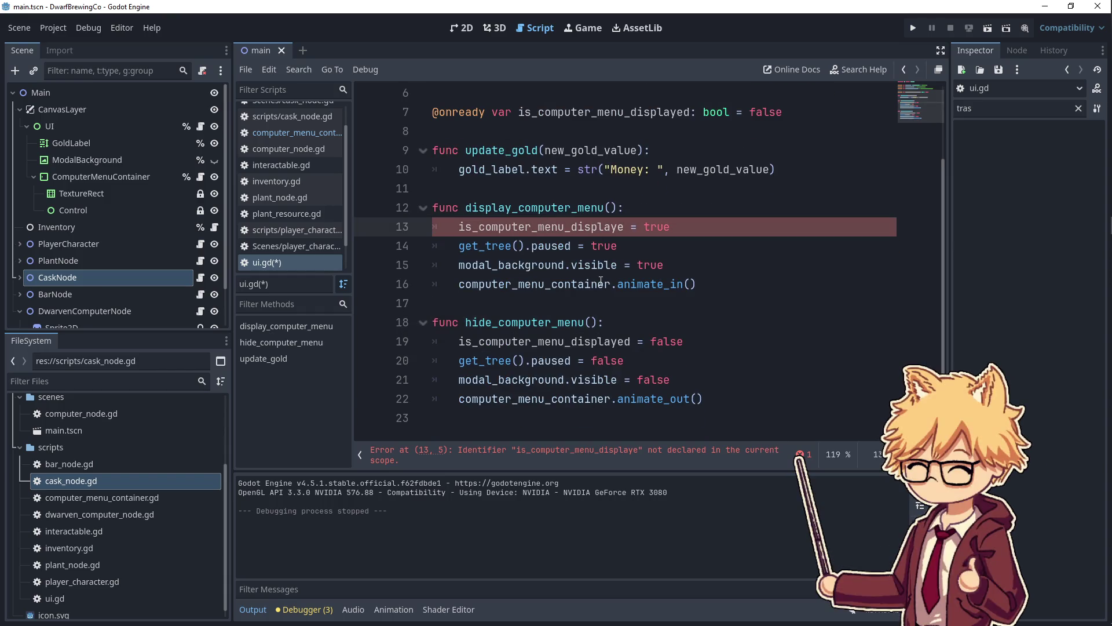
{"action": "left_click", "coordinate": [602, 323]}
{"action": "double_click", "coordinate": [590, 112]}
{"action": "left_click", "coordinate": [631, 227]}
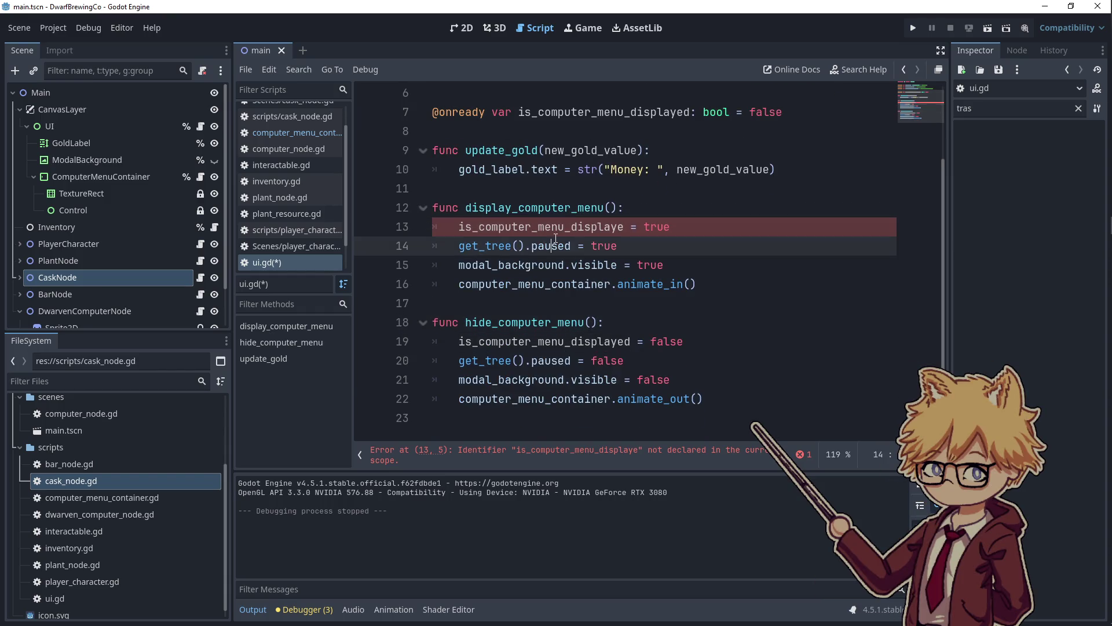
{"action": "type", "text": "d"}
{"action": "left_click", "coordinate": [619, 303]}
{"action": "key", "text": "ctrl+s"}
{"action": "left_click", "coordinate": [664, 265]}
{"action": "scroll", "coordinate": [603, 243], "scroll_direction": "up", "scroll_amount": 2}
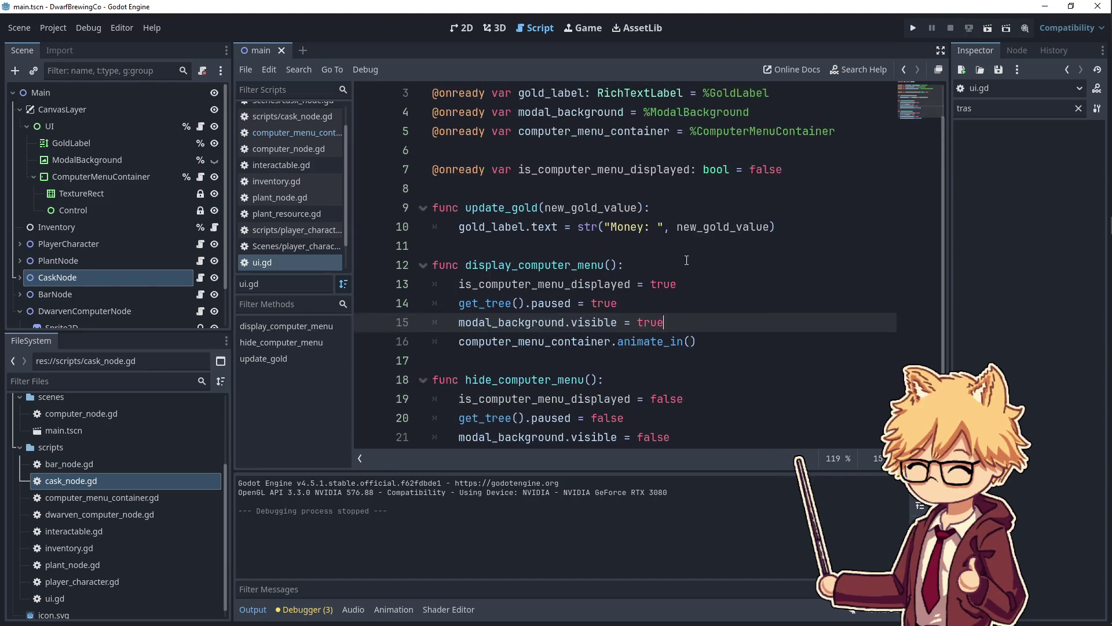
{"action": "scroll", "coordinate": [600, 224], "scroll_direction": "down", "scroll_amount": 2}
Step: Begin a new _process function below the declarations
{"action": "left_click", "coordinate": [574, 134]}
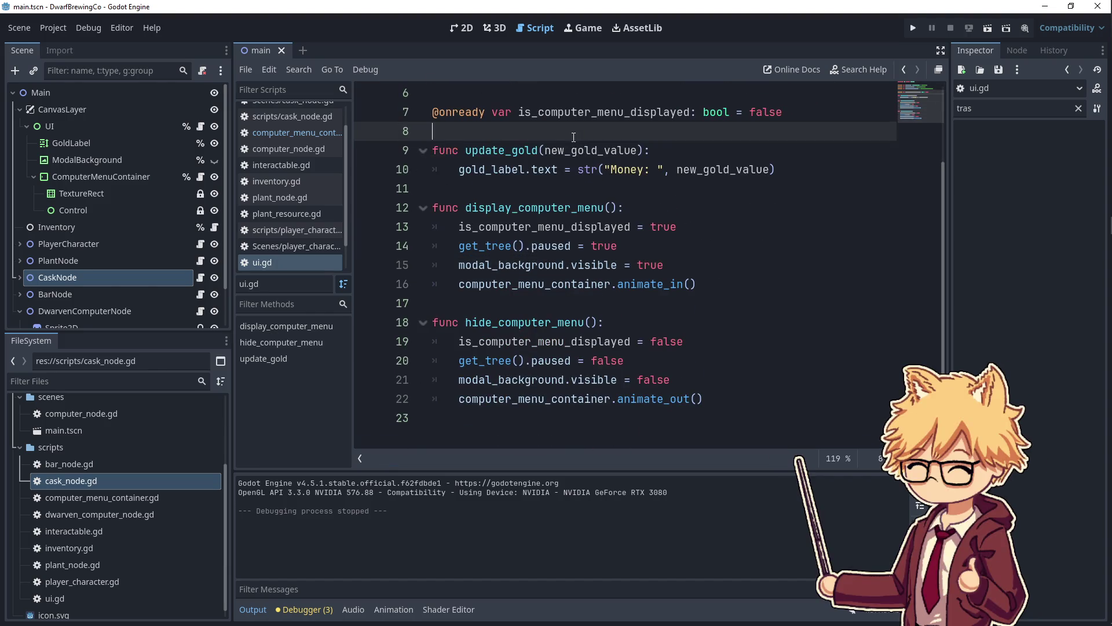
{"action": "key", "text": "Return"}
{"action": "key", "text": "Return"}
{"action": "type", "text": "fui"}
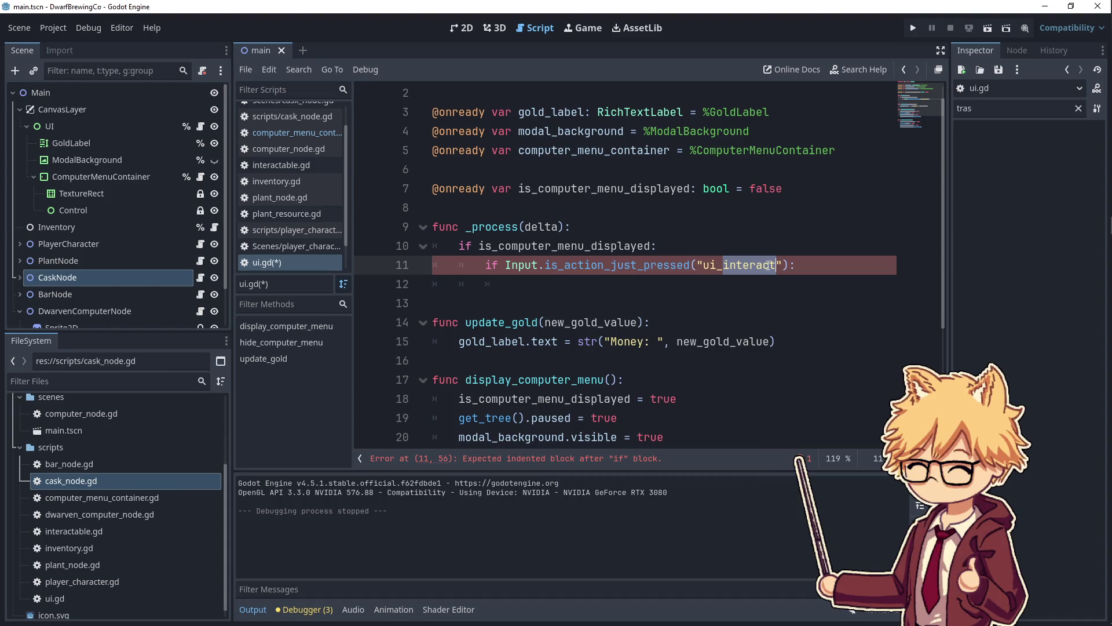
Step: Create a ui_close action in Project Settings' Input Map
{"action": "left_click", "coordinate": [53, 28]}
{"action": "left_click", "coordinate": [61, 34]}
{"action": "left_click", "coordinate": [282, 124]}
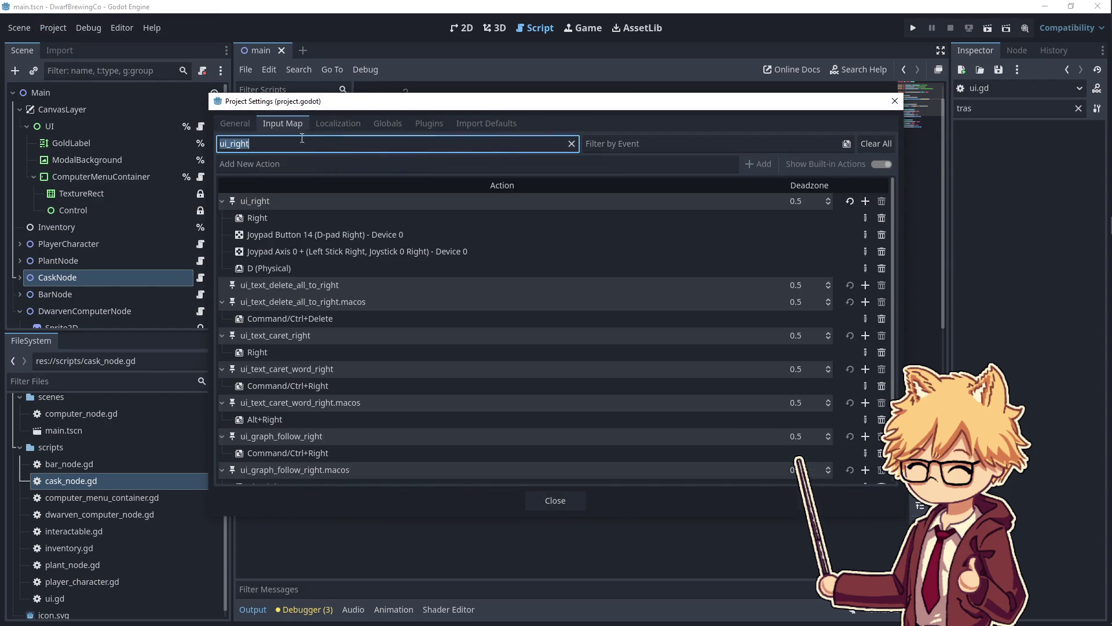
{"action": "left_click", "coordinate": [302, 138]}
{"action": "left_click", "coordinate": [253, 165]}
{"action": "type", "text": "ui_close"}
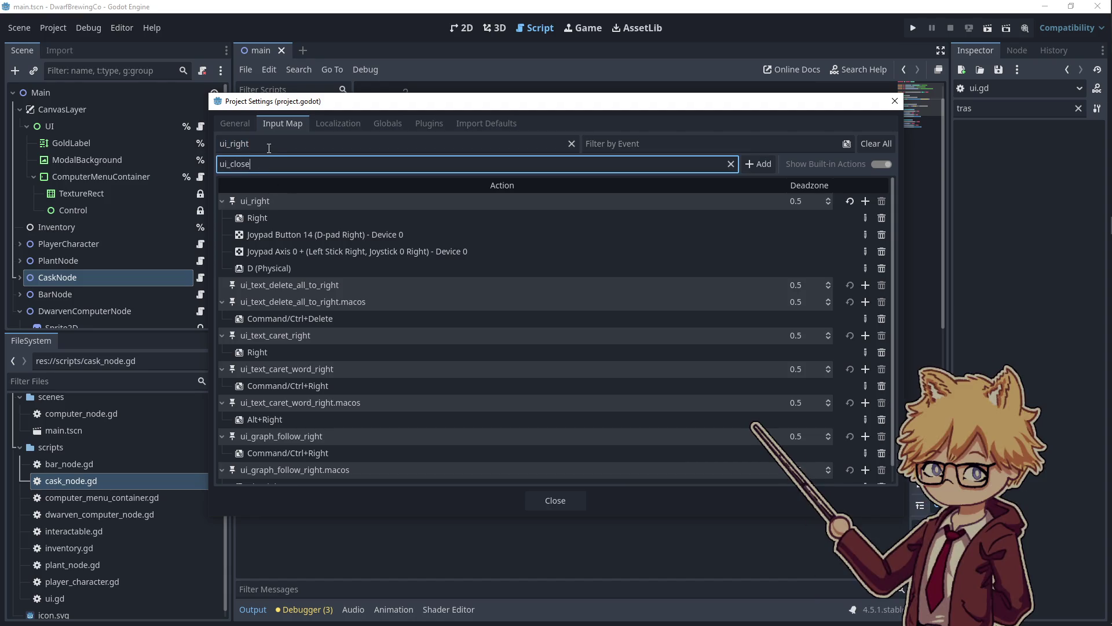
{"action": "left_click", "coordinate": [764, 166]}
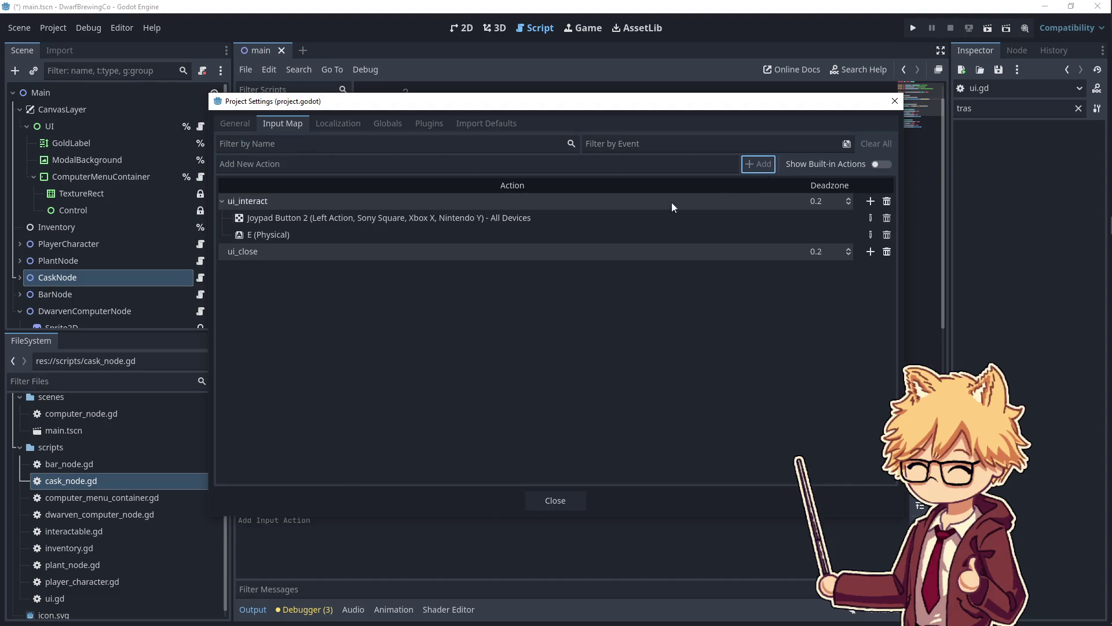
{"action": "double_click", "coordinate": [314, 254]}
{"action": "left_click", "coordinate": [581, 326]}
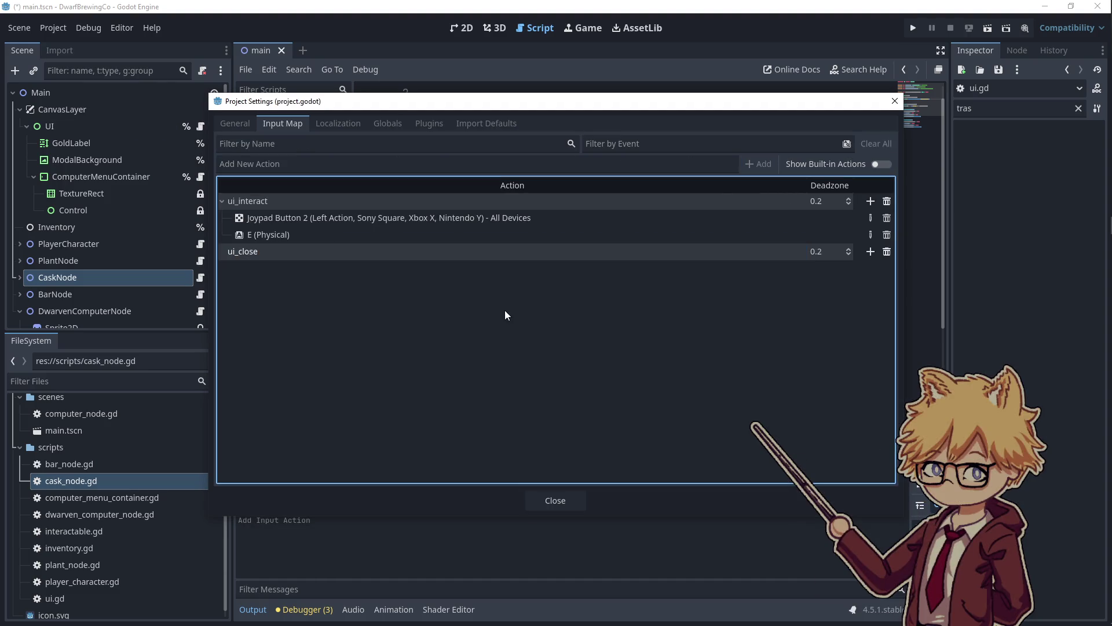
Step: Bind Joypad Button 1 and the Escape key to ui_close, then close Project Settings
{"action": "left_click", "coordinate": [870, 252]}
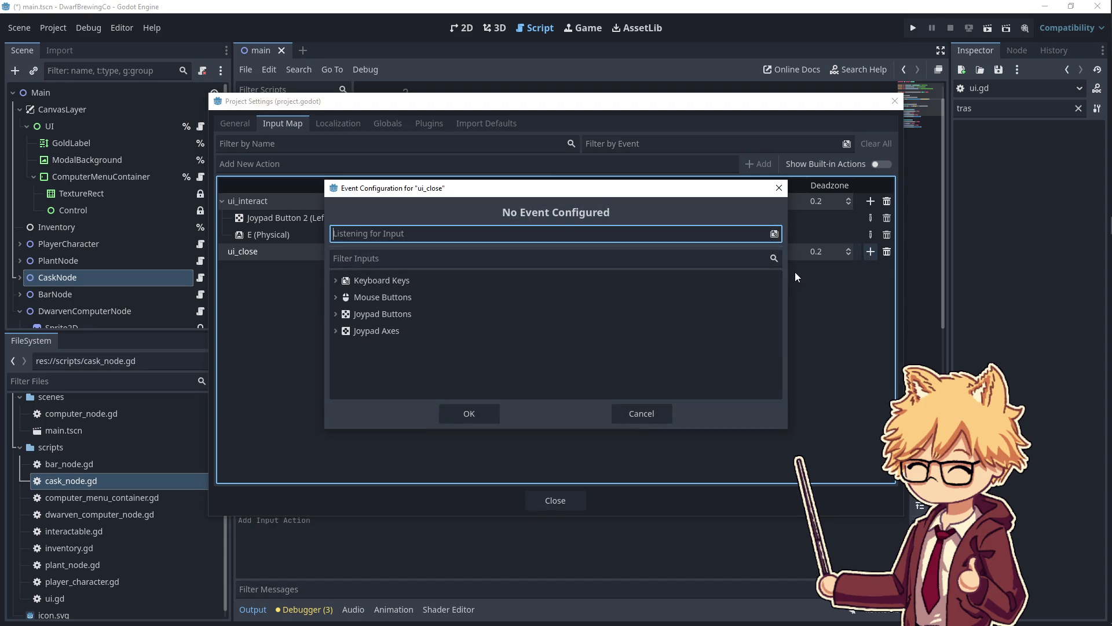
{"action": "left_click", "coordinate": [463, 413]}
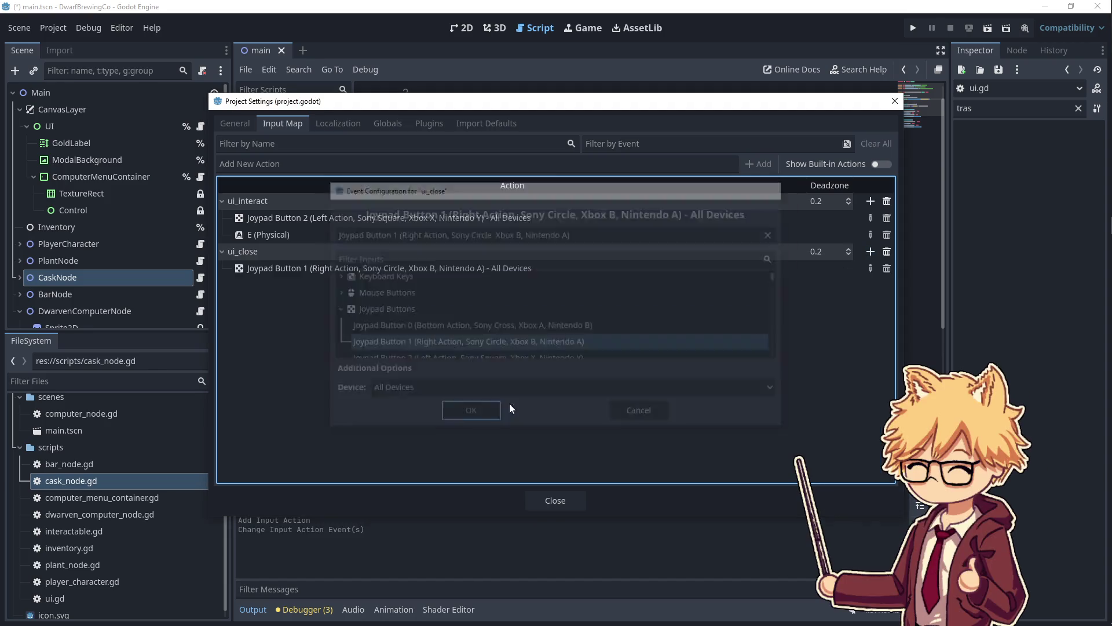
{"action": "left_click", "coordinate": [869, 251]}
{"action": "key", "text": "Escape"}
{"action": "left_click", "coordinate": [471, 413]}
{"action": "left_click", "coordinate": [556, 500]}
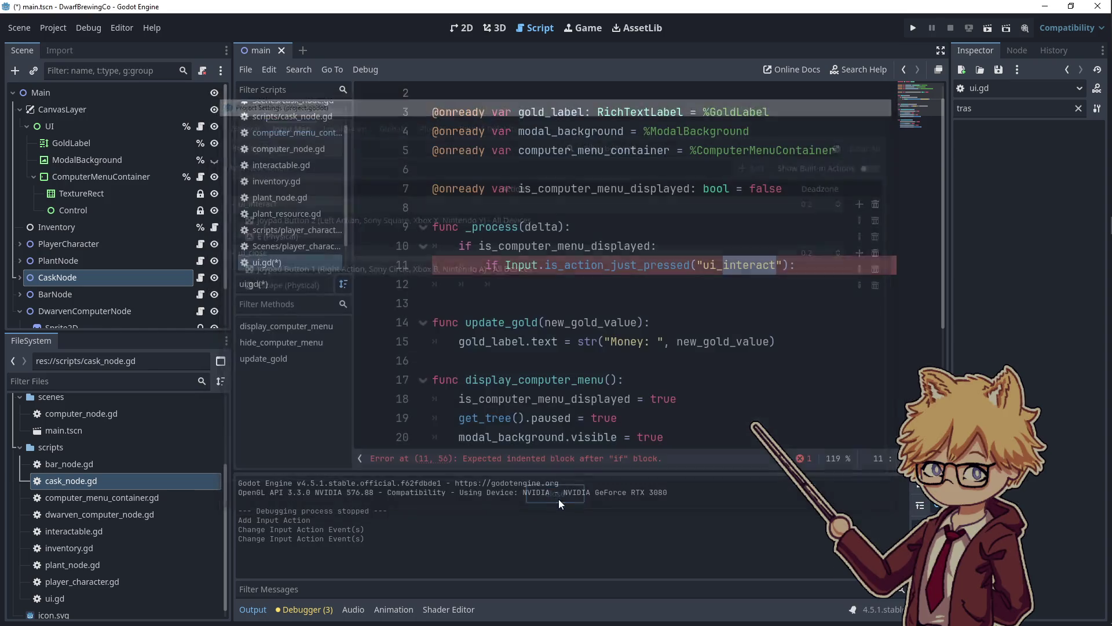
Step: Make _process check ui_close instead of ui_interact and call hide_computer_menu()
{"action": "double_click", "coordinate": [753, 271]}
{"action": "type", "text": "ui_close"}
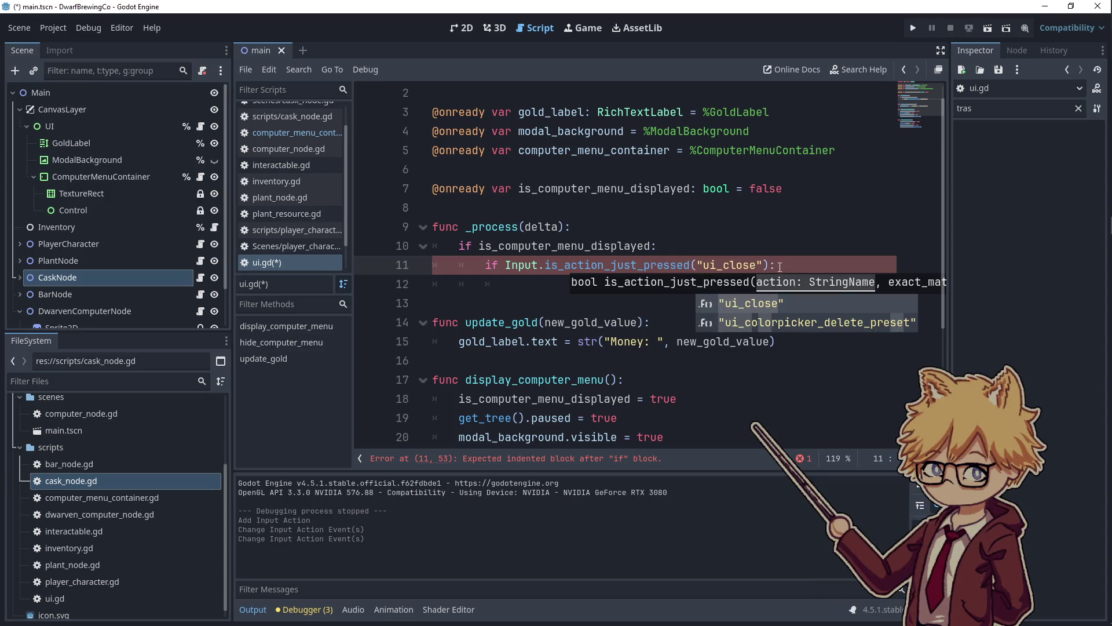
{"action": "left_click", "coordinate": [806, 270]}
{"action": "key", "text": "Return"}
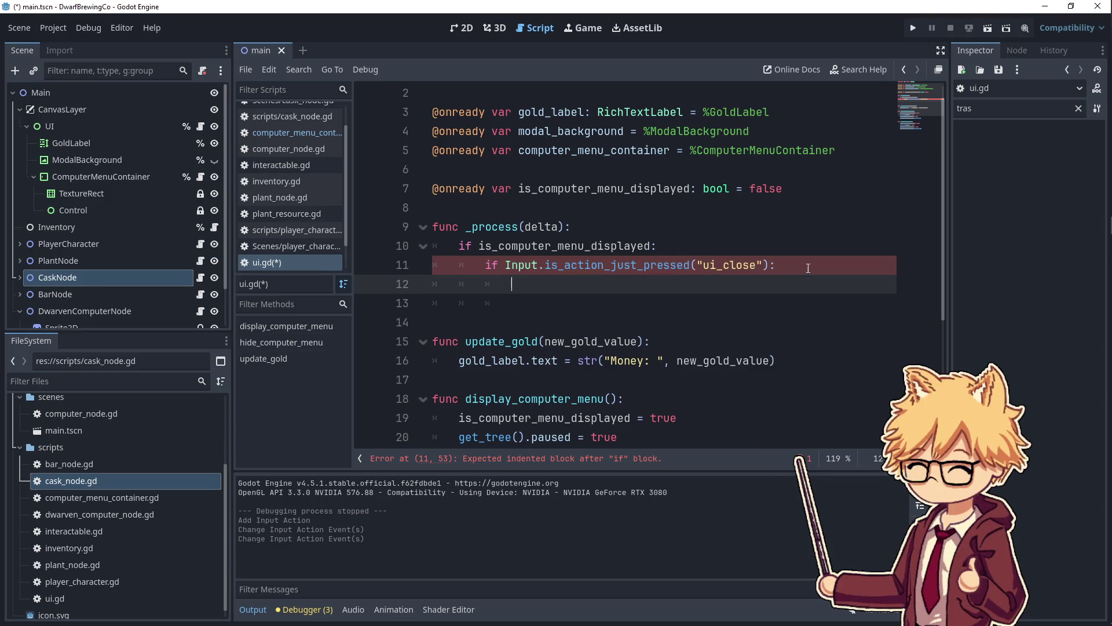
{"action": "scroll", "coordinate": [805, 270], "scroll_direction": "down", "scroll_amount": 3}
{"action": "double_click", "coordinate": [517, 322]}
{"action": "type", "text": "hide_computer_menu()"}
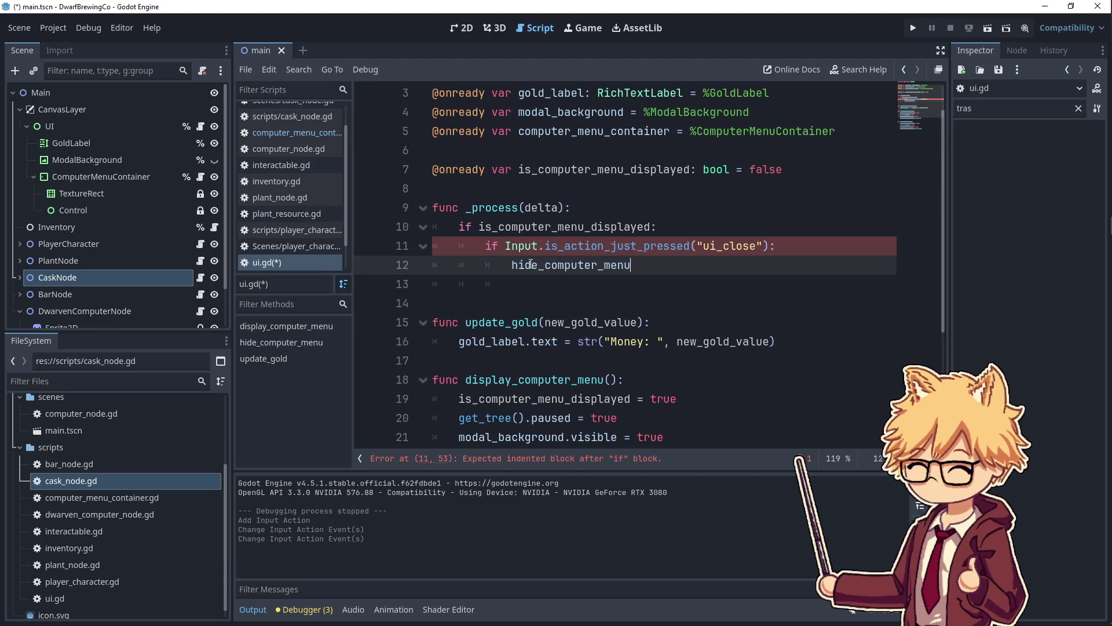
{"action": "key", "text": "Down"}
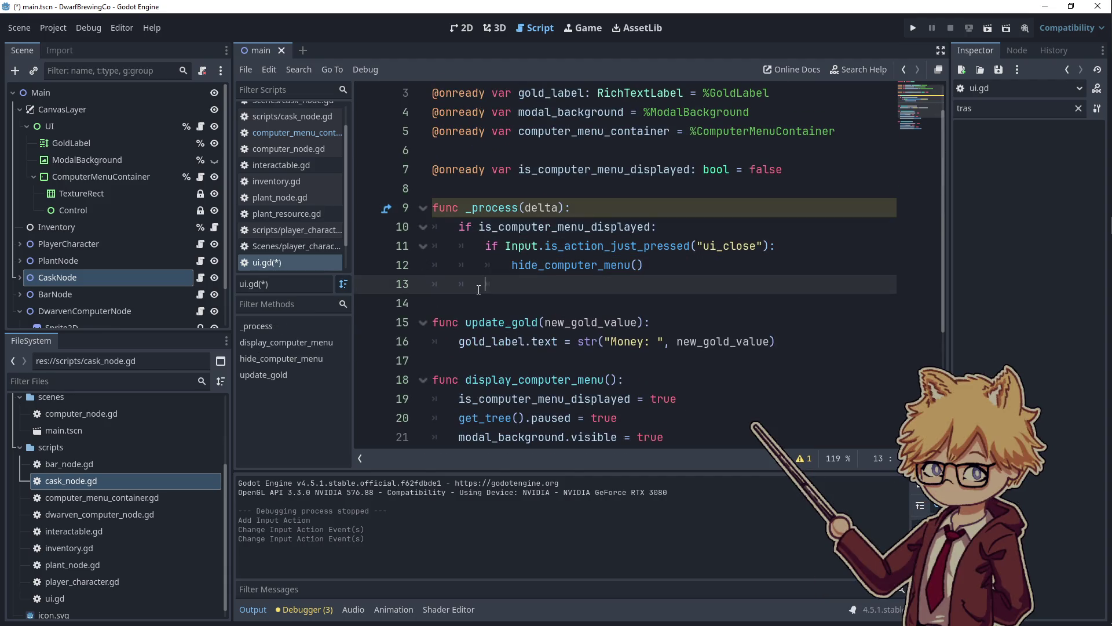
{"action": "key", "text": "BackSpace"}
{"action": "key", "text": "BackSpace"}
{"action": "key", "text": "BackSpace"}
Step: Give _process a -> void return type and run the project
{"action": "left_click", "coordinate": [583, 207]}
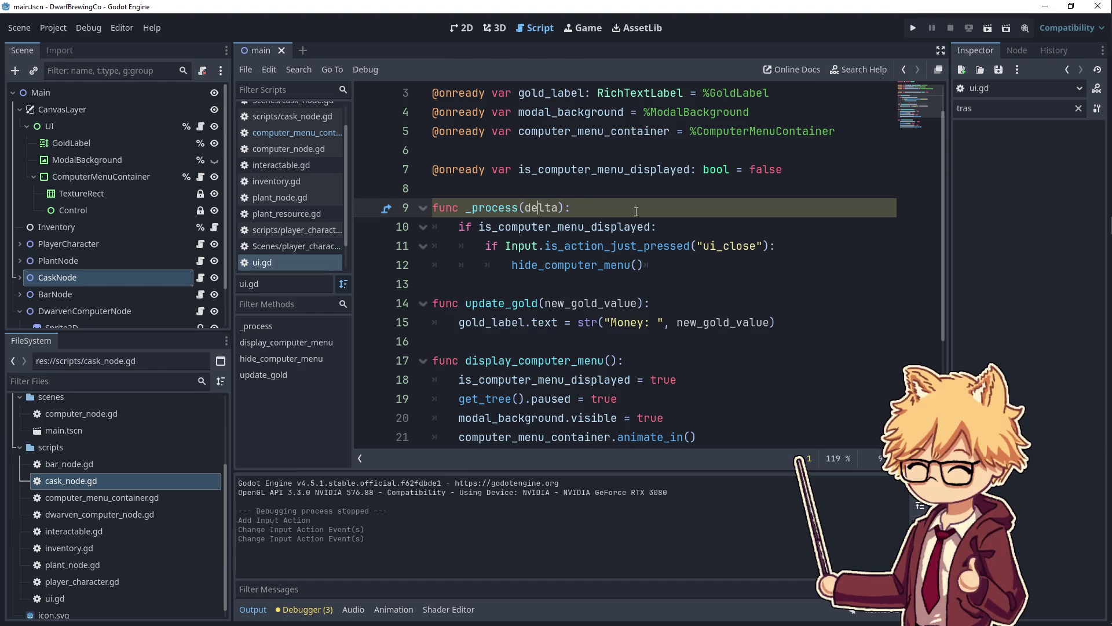
{"action": "type", "text": "-> void"}
{"action": "left_click", "coordinate": [637, 169]}
{"action": "left_click", "coordinate": [914, 29]}
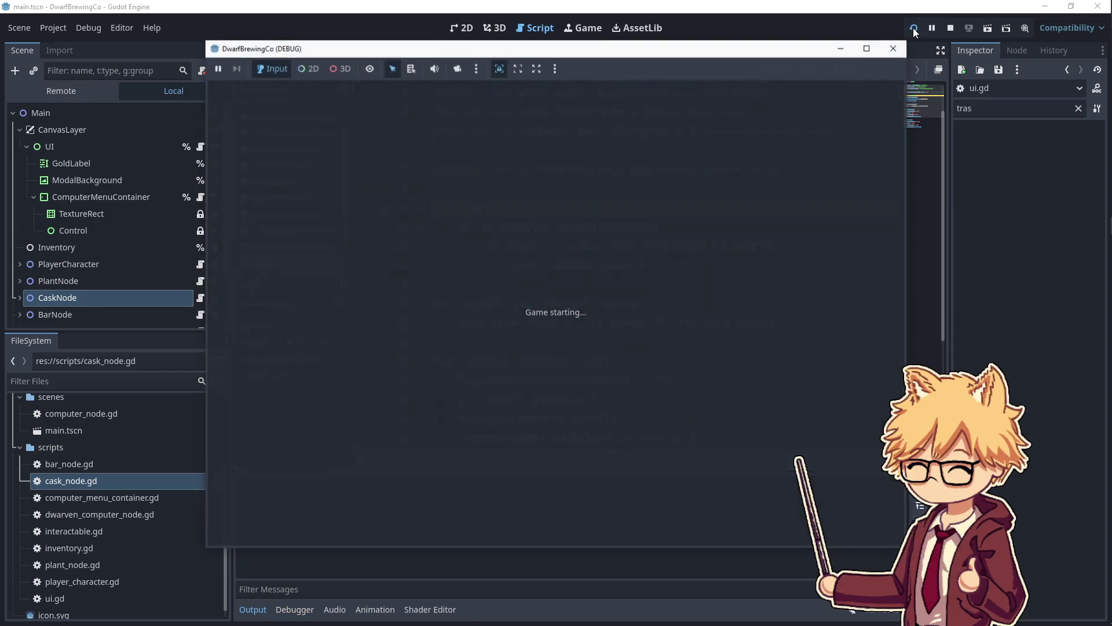
Step: Walk the dwarf up-right to the computer, then open and close its menu
{"action": "key", "text": "d"}
{"action": "key", "text": "w"}
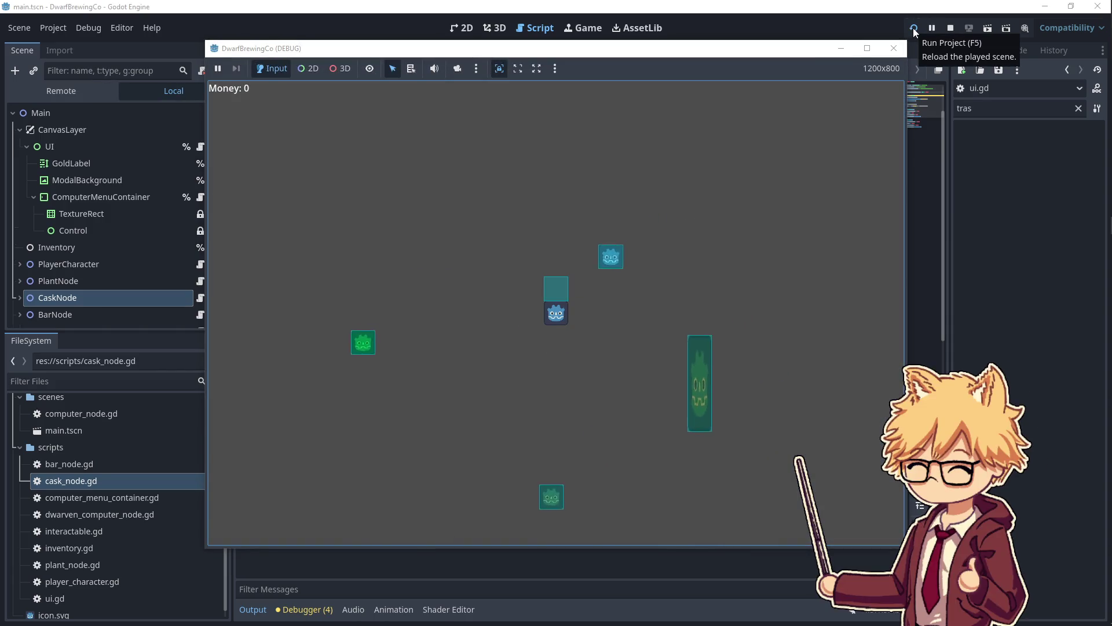
{"action": "key", "text": "e"}
{"action": "key", "text": "e"}
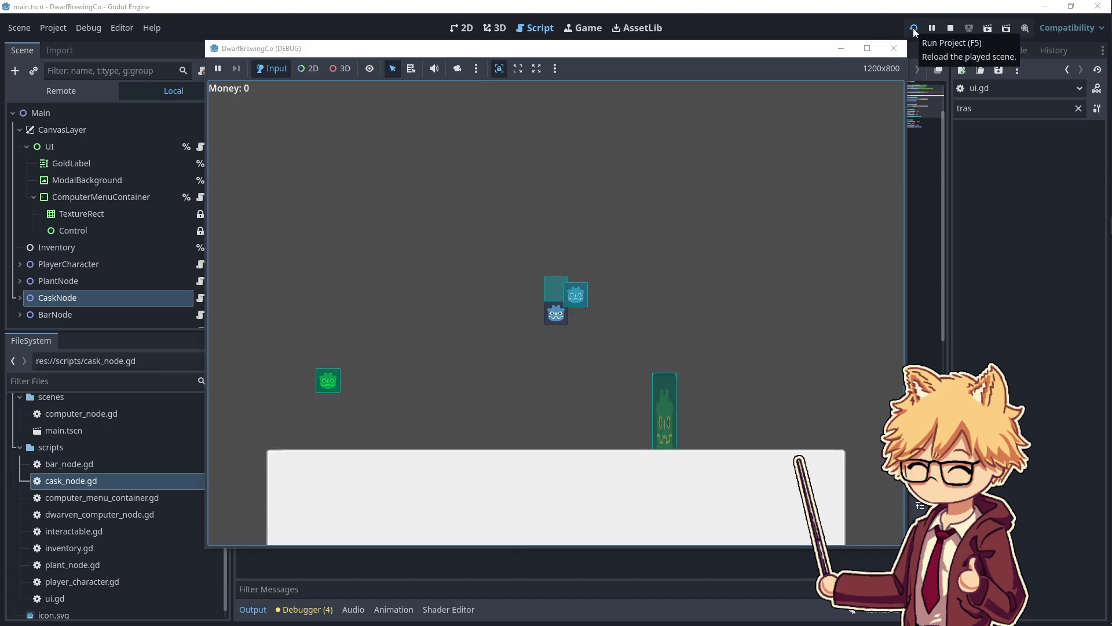
{"action": "key", "text": "s"}
Step: Walk the dwarf down-right, up-left, then right and down around the level
{"action": "key", "text": "d"}
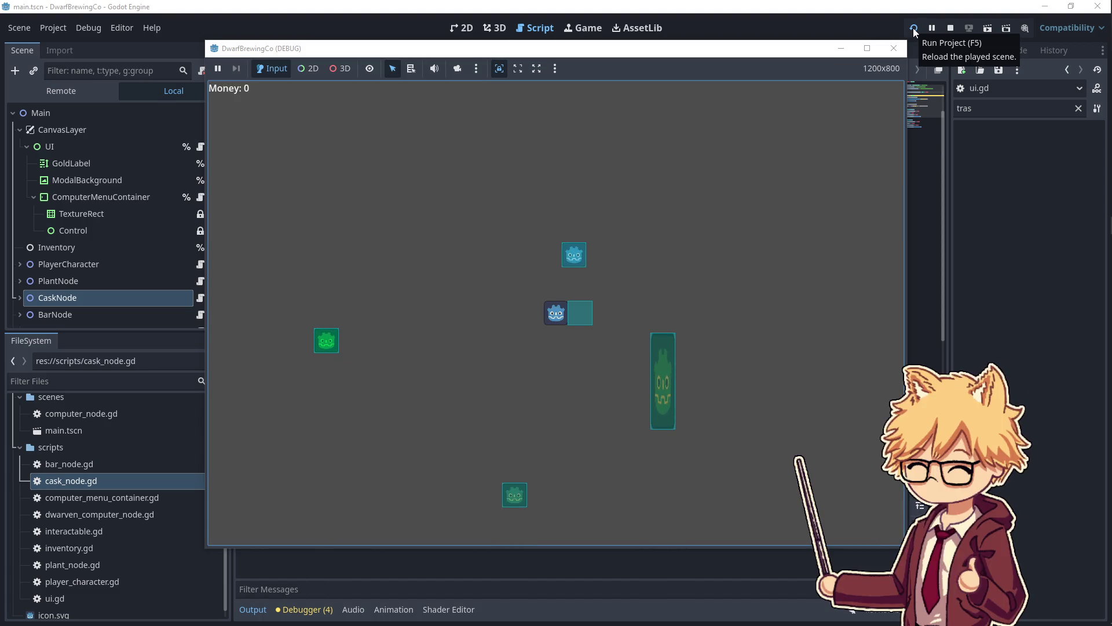
{"action": "key", "text": "w"}
{"action": "key", "text": "a"}
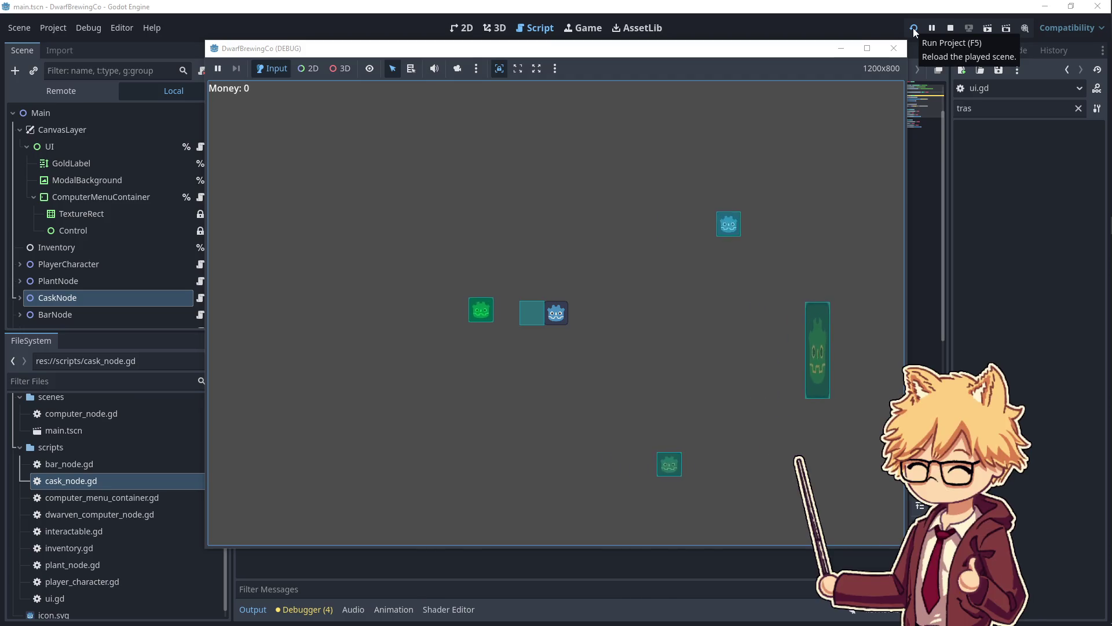
{"action": "key", "text": "d"}
{"action": "key", "text": "s"}
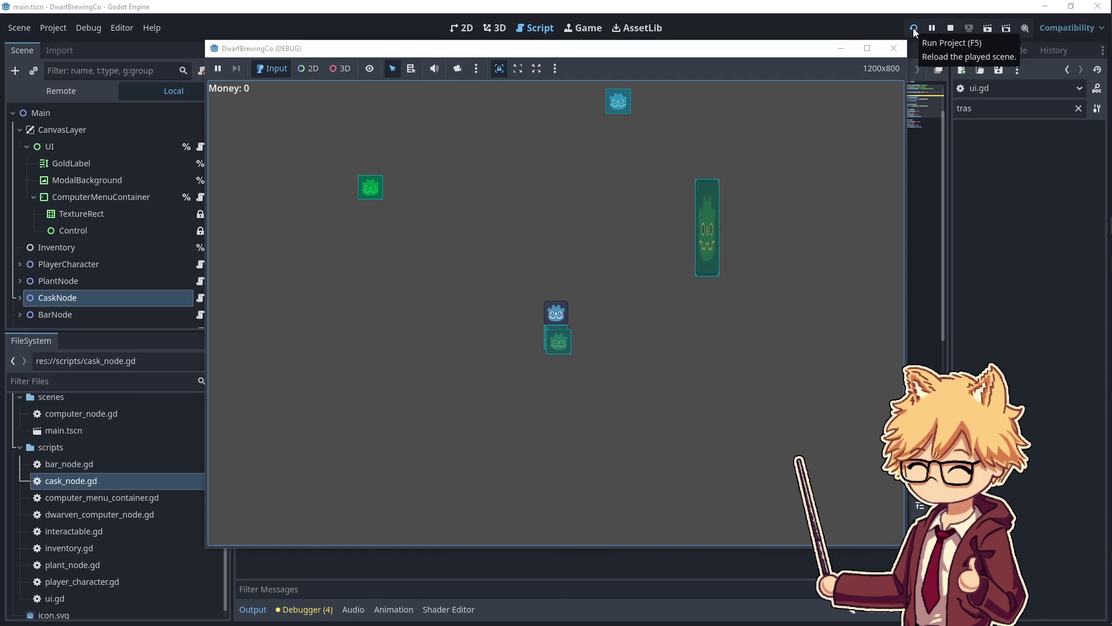
{"action": "key", "text": "w"}
{"action": "key", "text": "d"}
Step: Return to the computer and toggle its menu open and closed several times
{"action": "key", "text": "s"}
{"action": "key", "text": "d"}
{"action": "key", "text": "w"}
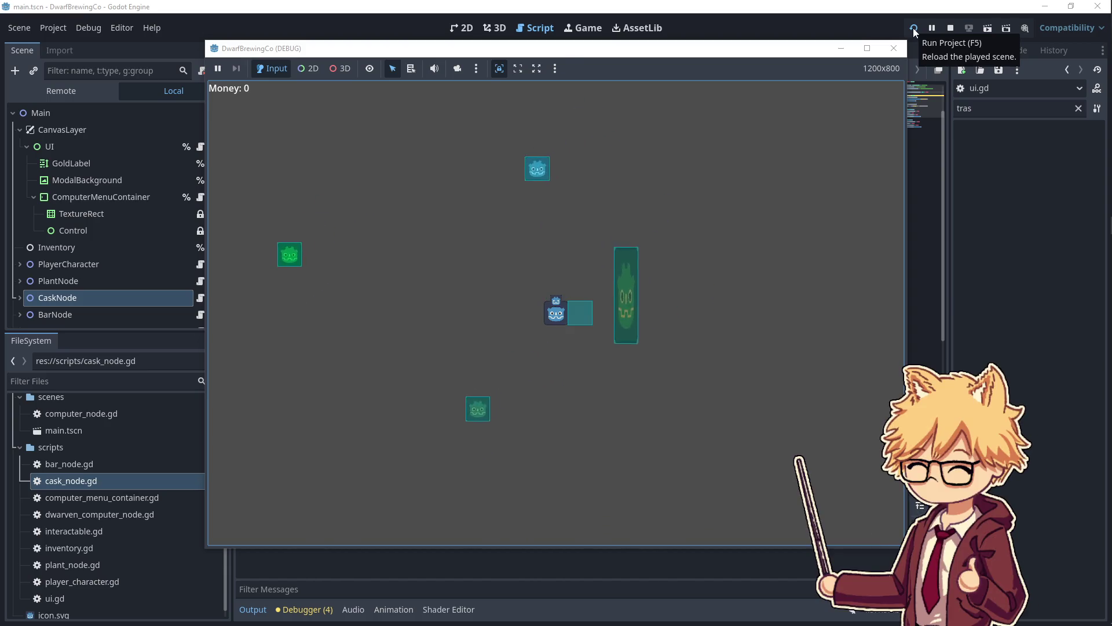
{"action": "key", "text": "w"}
{"action": "key", "text": "a"}
{"action": "key", "text": "w"}
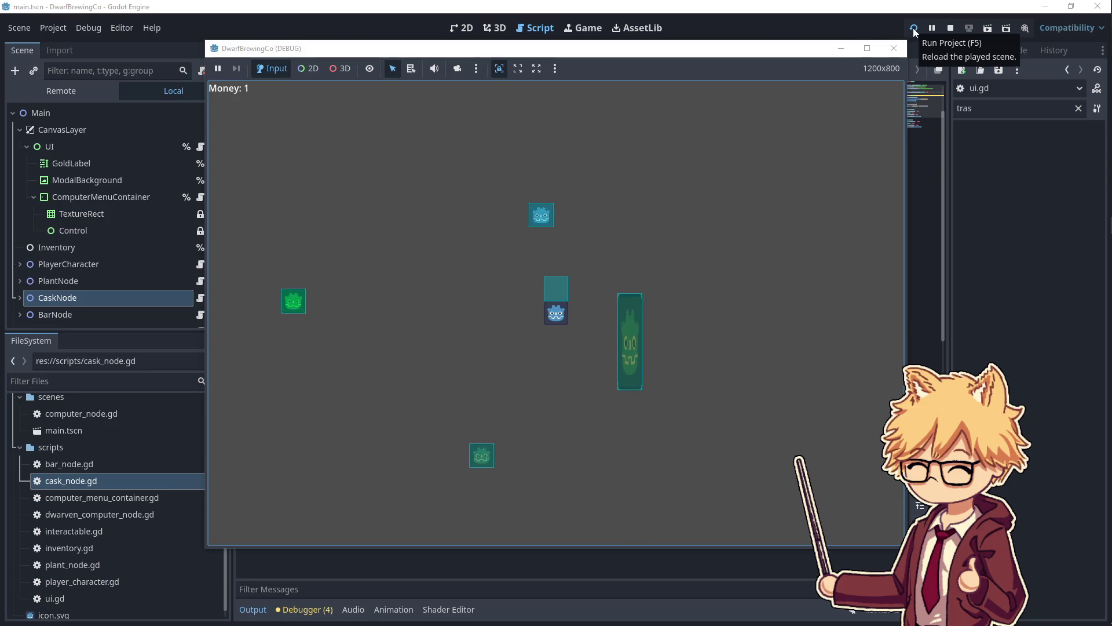
{"action": "key", "text": "w"}
{"action": "key", "text": "e"}
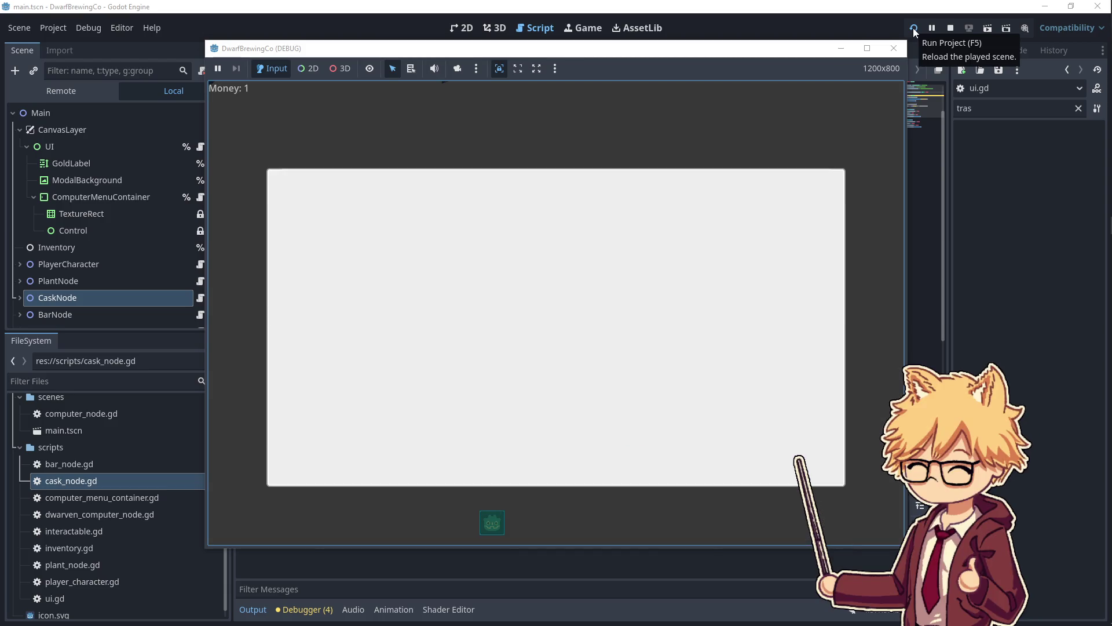
{"action": "key", "text": "e"}
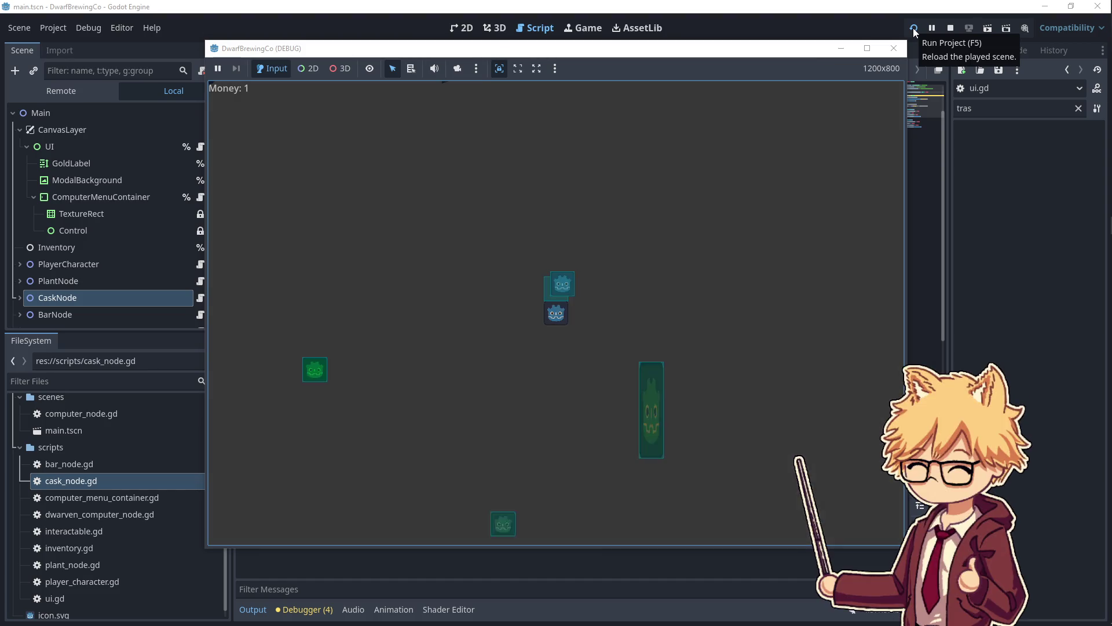
{"action": "key", "text": "e"}
{"action": "key", "text": "e"}
{"action": "key", "text": "e"}
{"action": "key", "text": "e"}
{"action": "key", "text": "e"}
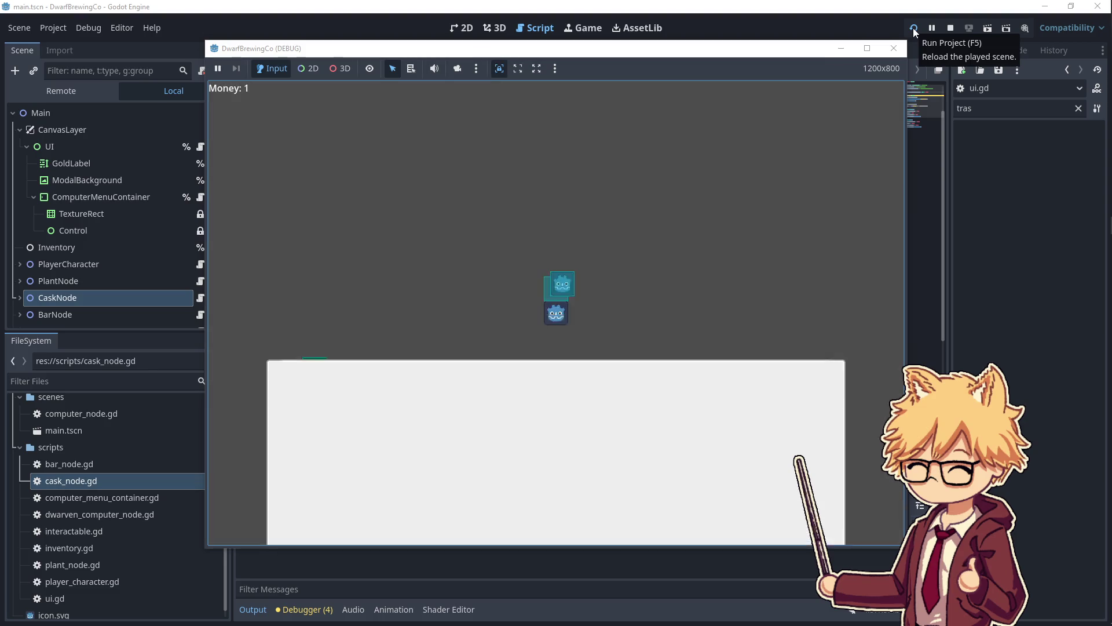
{"action": "key", "text": "e"}
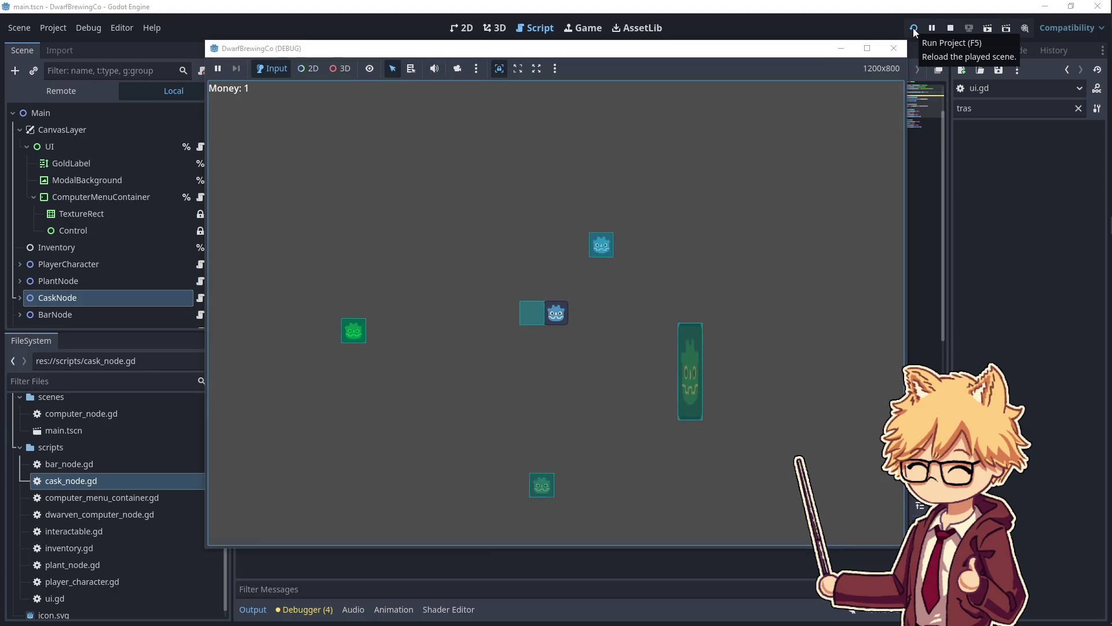
Step: Walk the dwarf down-right, then up-left and up-right across the level
{"action": "key", "text": "s"}
{"action": "key", "text": "a"}
{"action": "key", "text": "d"}
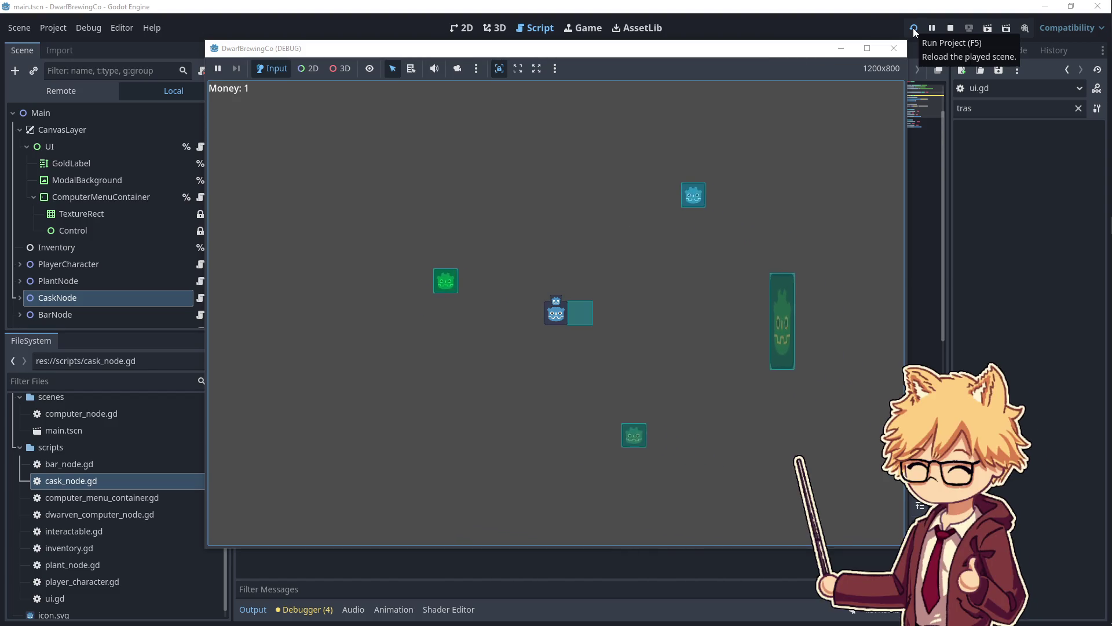
{"action": "key", "text": "w"}
{"action": "key", "text": "a"}
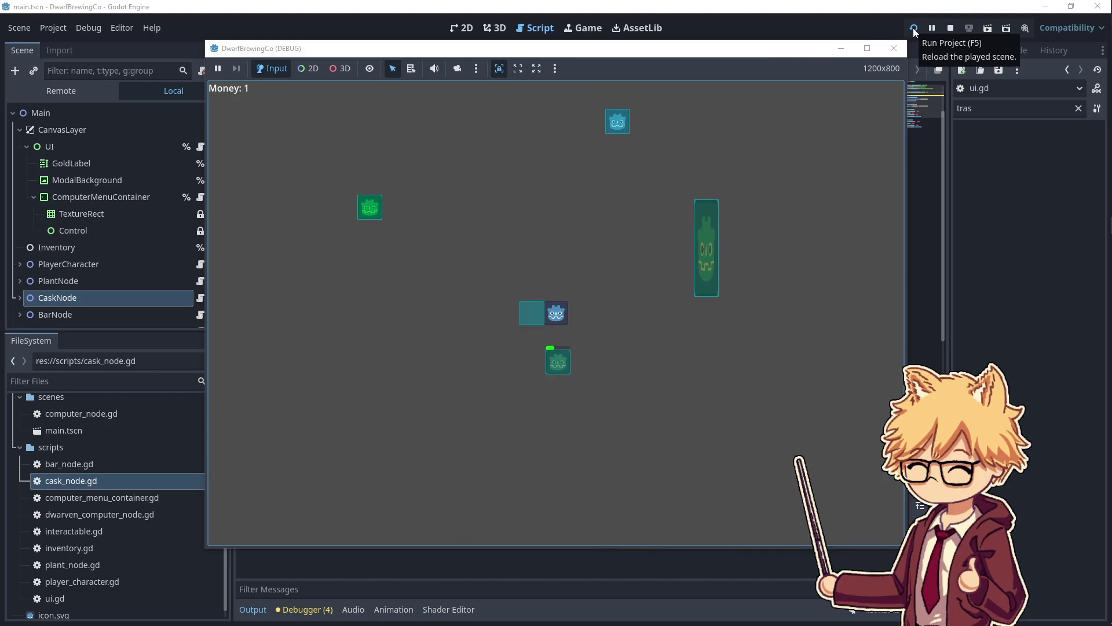
{"action": "key", "text": "s"}
{"action": "key", "text": "w"}
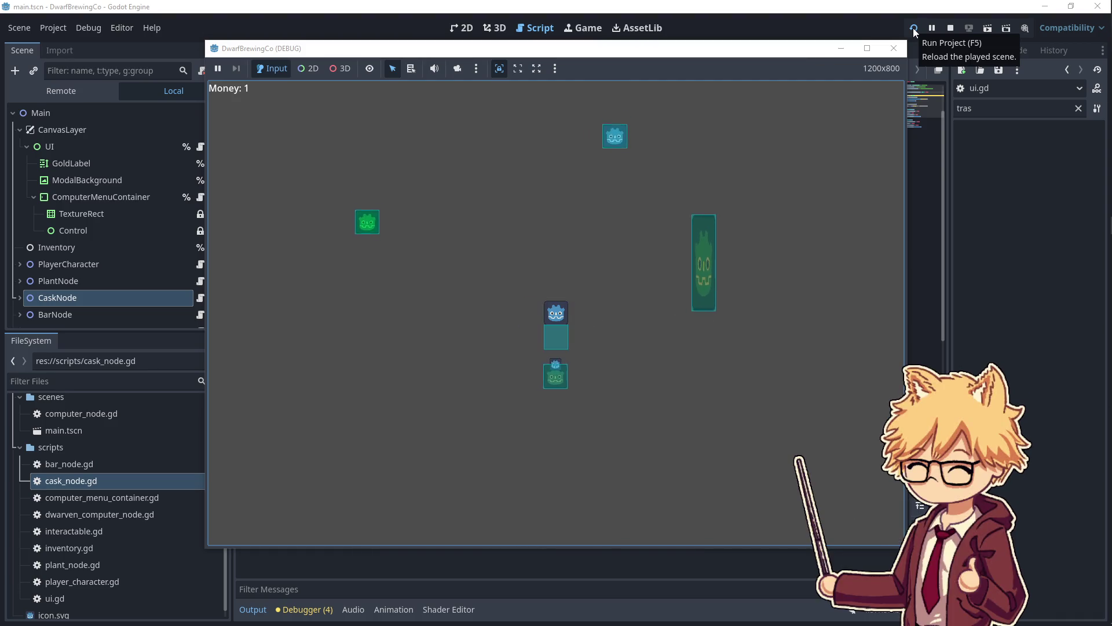
{"action": "key", "text": "w"}
{"action": "key", "text": "d"}
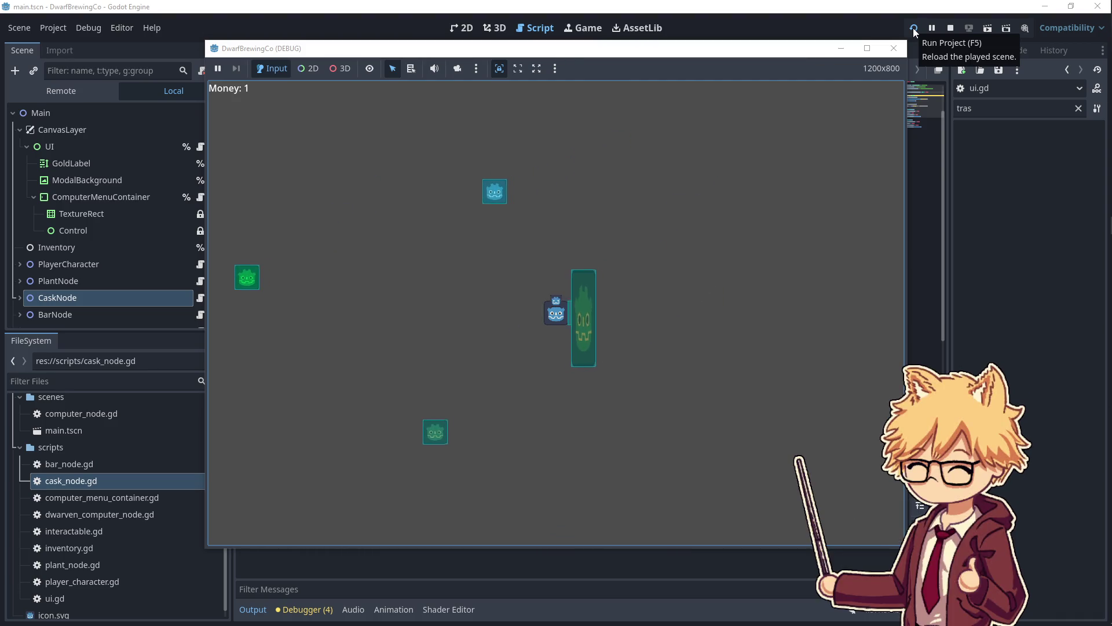
{"action": "key", "text": "w"}
{"action": "key", "text": "a"}
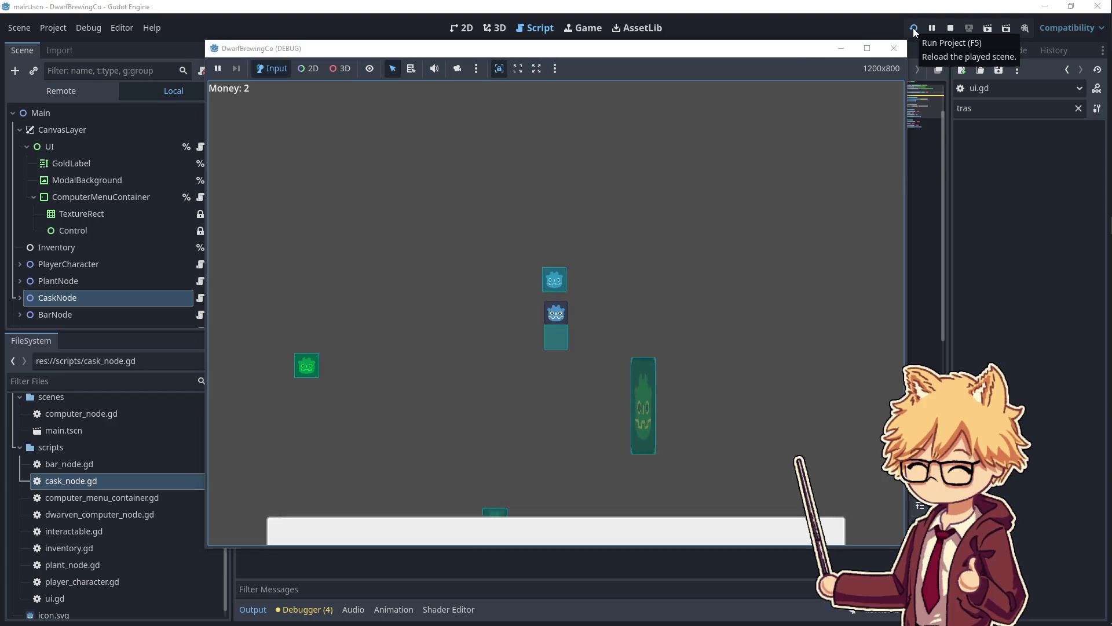
Step: Walk the dwarf a long way left, back right and up, then face left
{"action": "key", "text": "a"}
{"action": "key", "text": "s"}
{"action": "key", "text": "w"}
{"action": "key", "text": "a"}
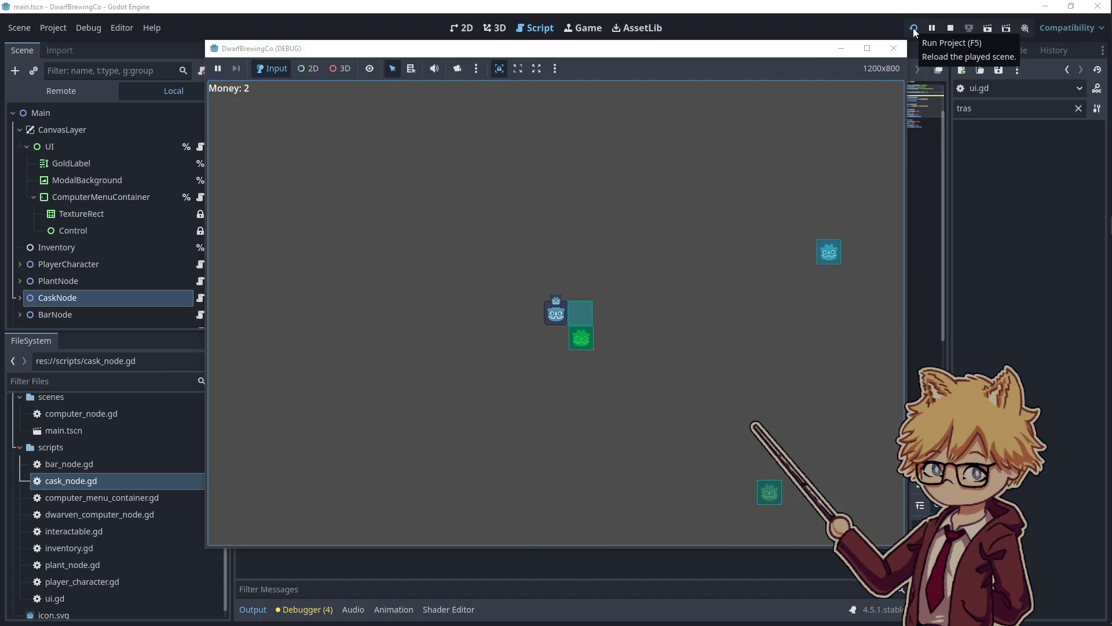
{"action": "key", "text": "d"}
{"action": "key", "text": "s"}
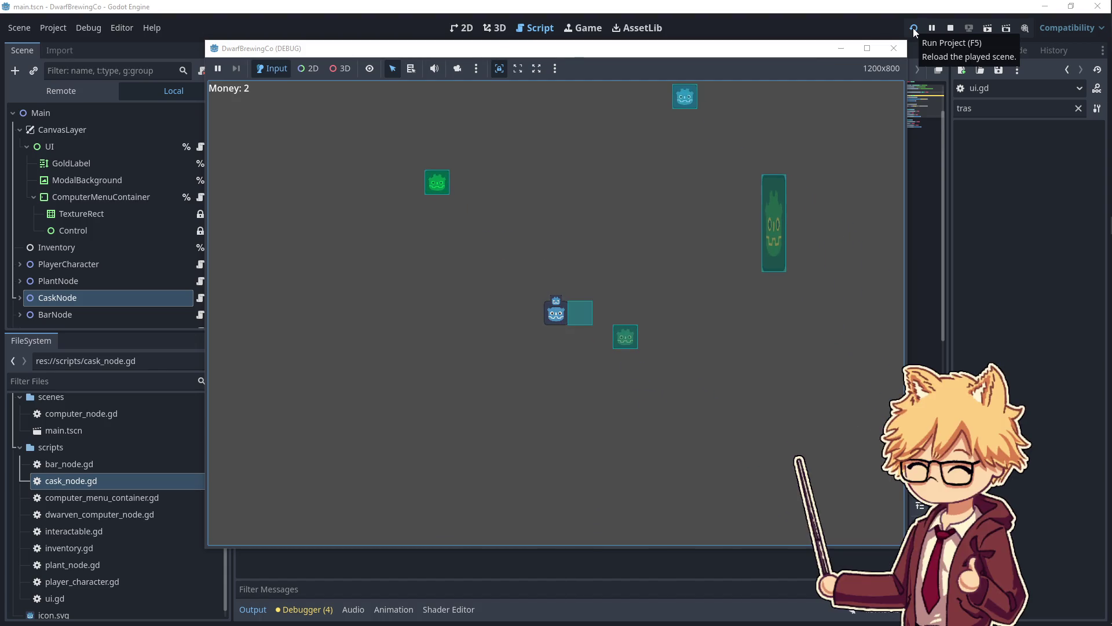
{"action": "key", "text": "d"}
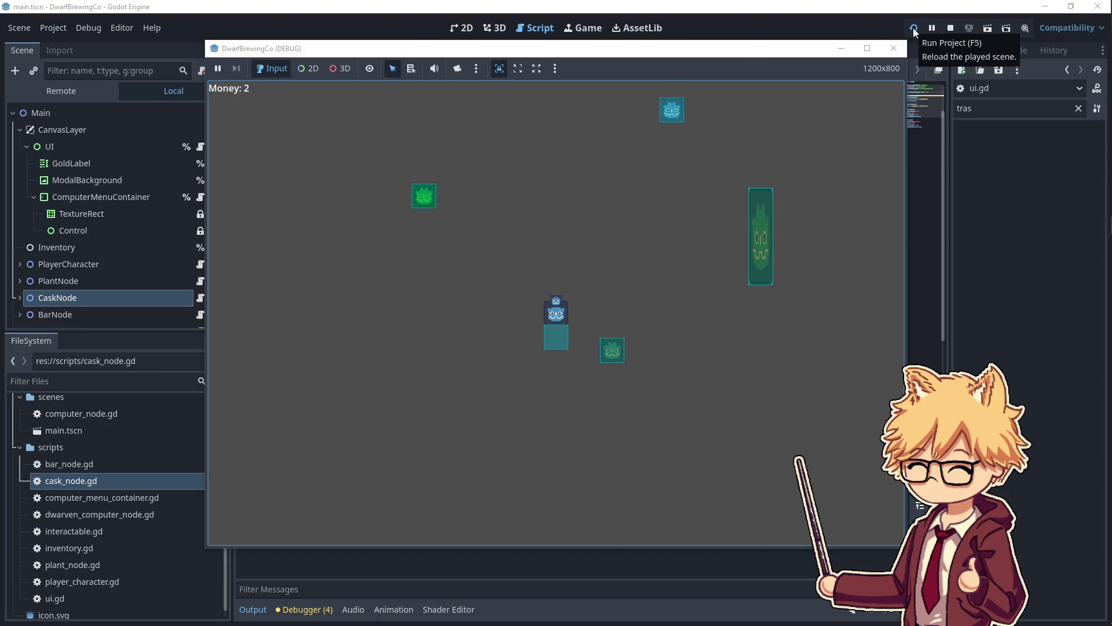
{"action": "key", "text": "w"}
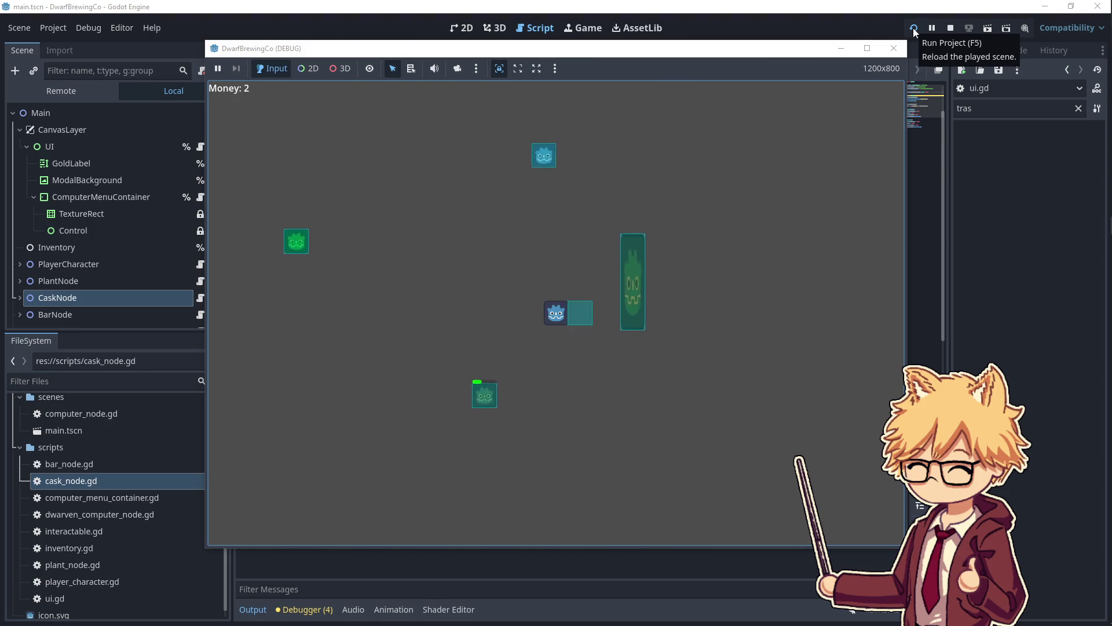
{"action": "key", "text": "s"}
{"action": "key", "text": "a"}
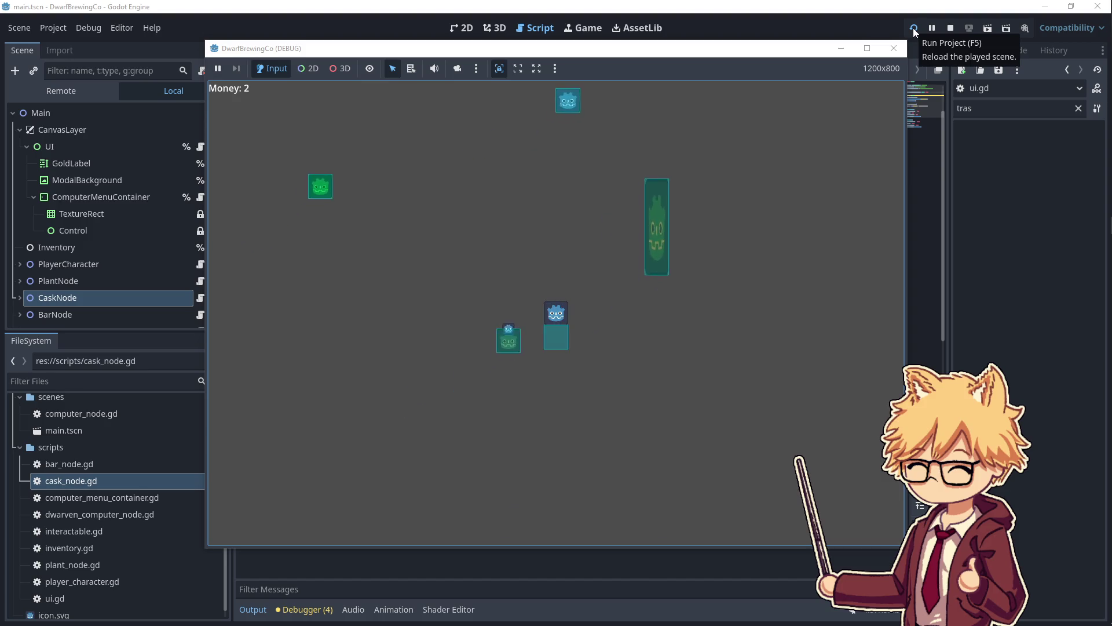
Step: Interact to raise Money from 2 to 3, then briefly open the computer menu
{"action": "key", "text": "d"}
{"action": "key", "text": "w"}
{"action": "key", "text": "w"}
{"action": "key", "text": "a"}
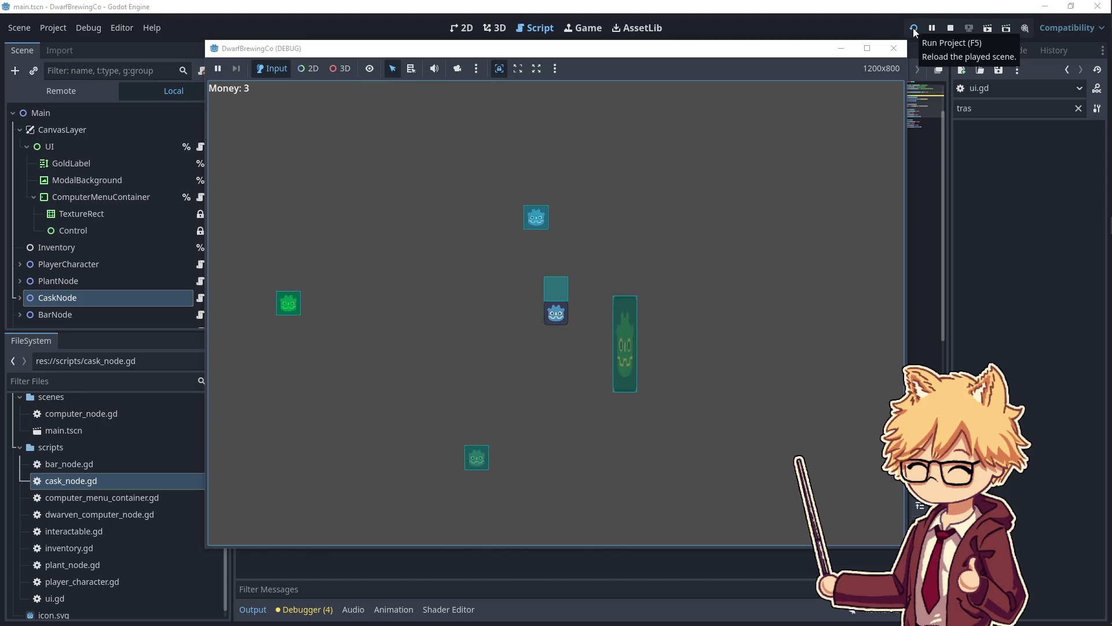
{"action": "key", "text": "a"}
{"action": "key", "text": "s"}
{"action": "key", "text": "a"}
{"action": "key", "text": "d"}
{"action": "key", "text": "s"}
{"action": "key", "text": "w"}
Step: Walk the dwarf up-right and open then close the computer menu panel
{"action": "key", "text": "s"}
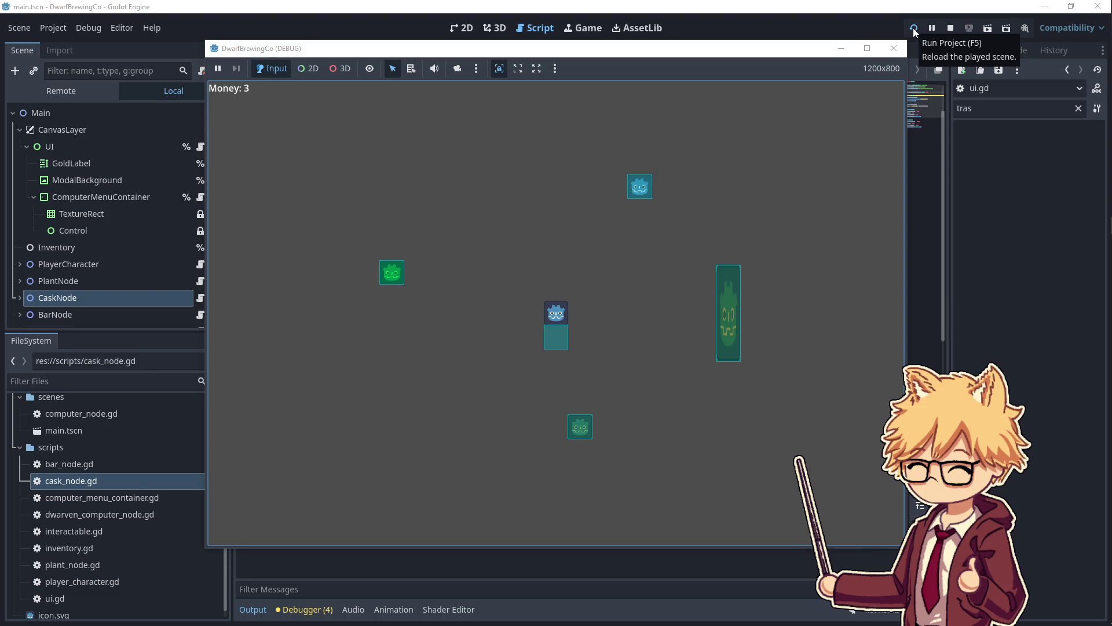
{"action": "key", "text": "w"}
{"action": "key", "text": "d"}
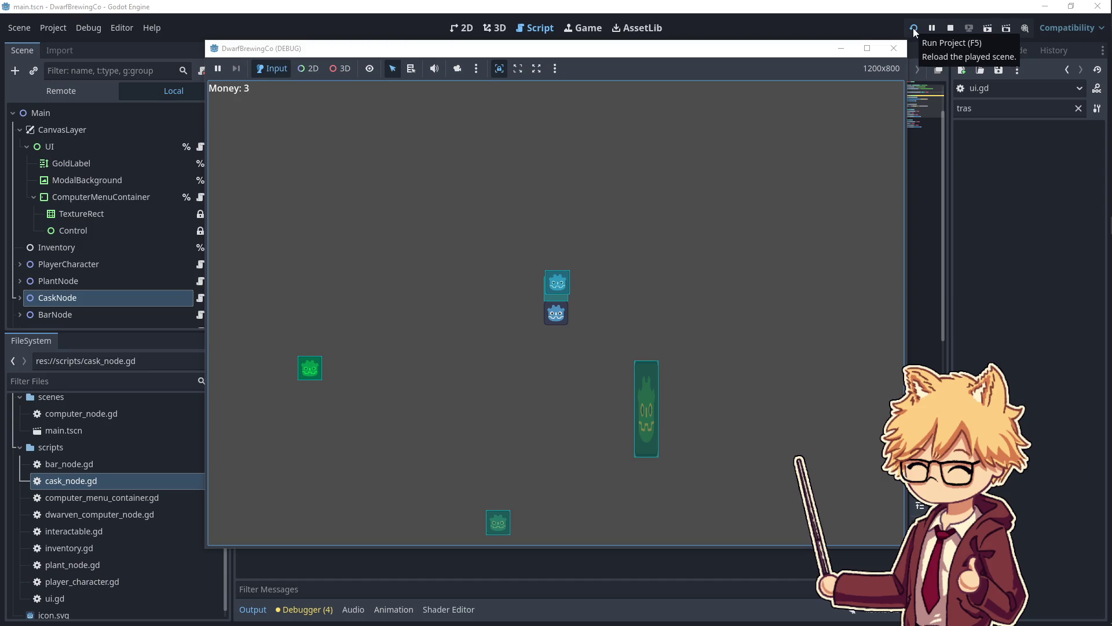
{"action": "key", "text": "e"}
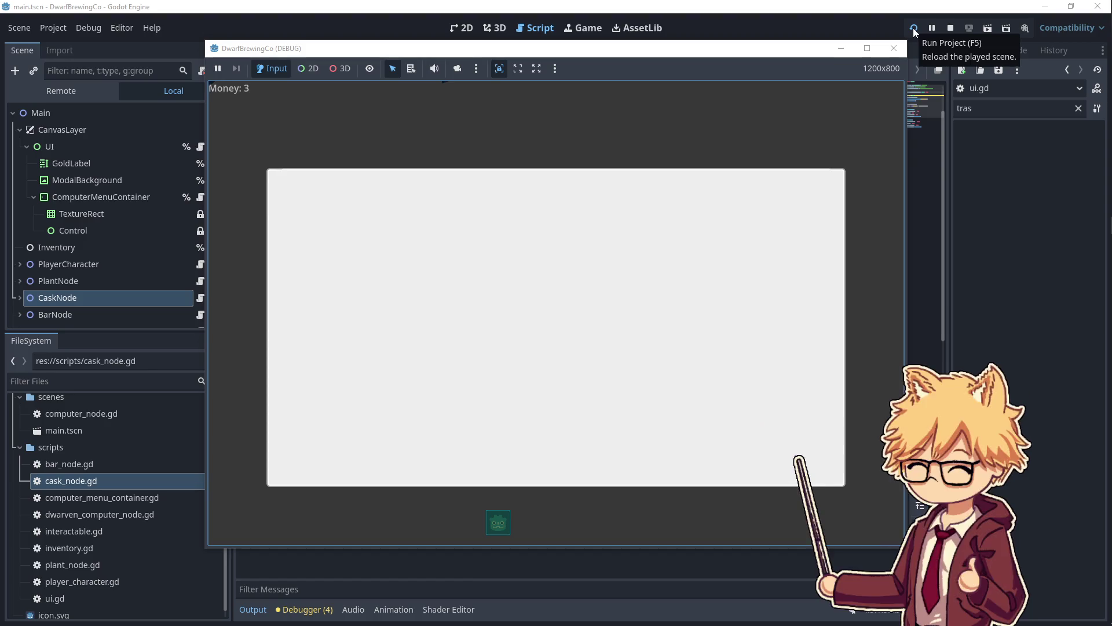
{"action": "key", "text": "e"}
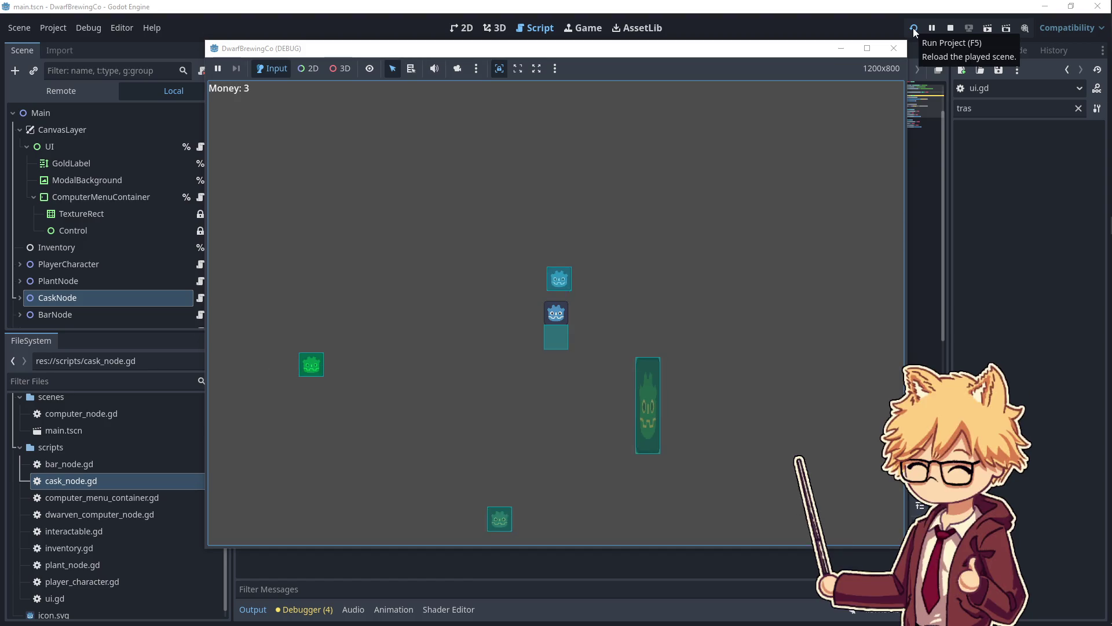
Step: Move the dwarf in quick diagonal bursts, ending facing down
{"action": "key", "text": "w+a"}
{"action": "key", "text": "s"}
{"action": "key", "text": "w"}
{"action": "key", "text": "s+d"}
{"action": "key", "text": "w+d"}
{"action": "key", "text": "s+a"}
{"action": "key", "text": "w"}
{"action": "key", "text": "s+a"}
{"action": "key", "text": "s+d"}
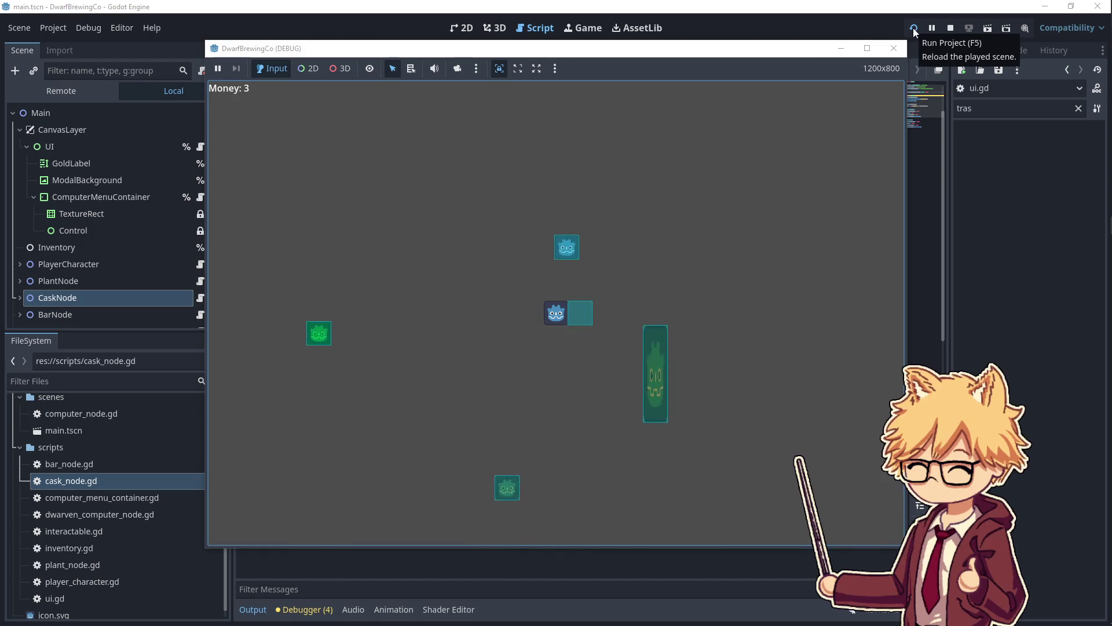
{"action": "key", "text": "w"}
{"action": "key", "text": "s+a"}
Step: Walk the dwarf up-right and around, then upward facing up
{"action": "key", "text": "w"}
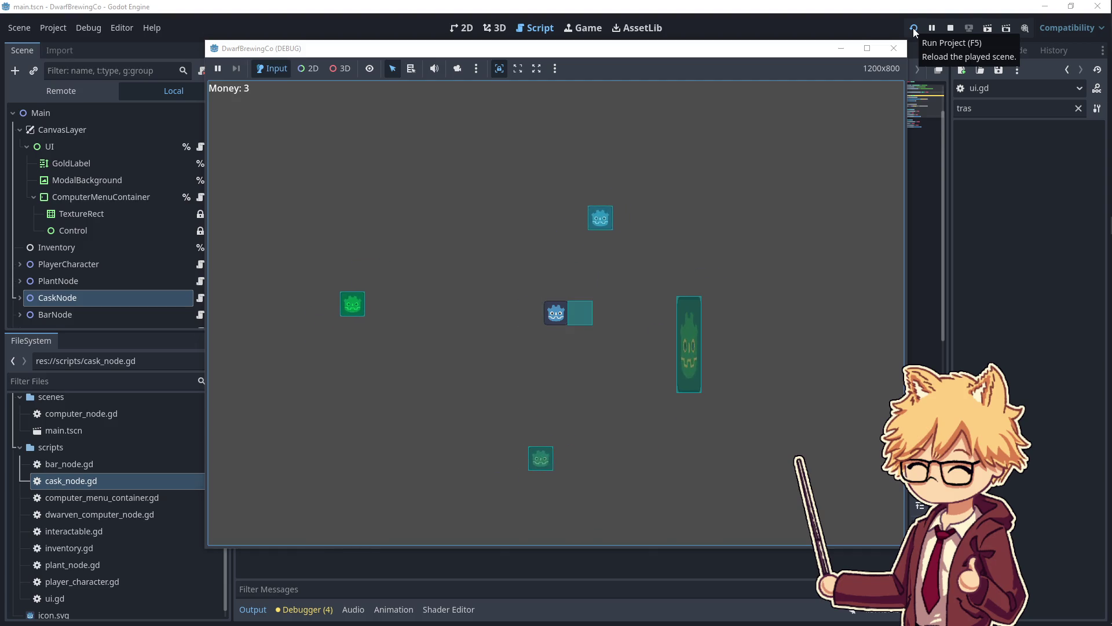
{"action": "key", "text": "d"}
{"action": "key", "text": "w+d"}
{"action": "key", "text": "s+d"}
{"action": "key", "text": "w"}
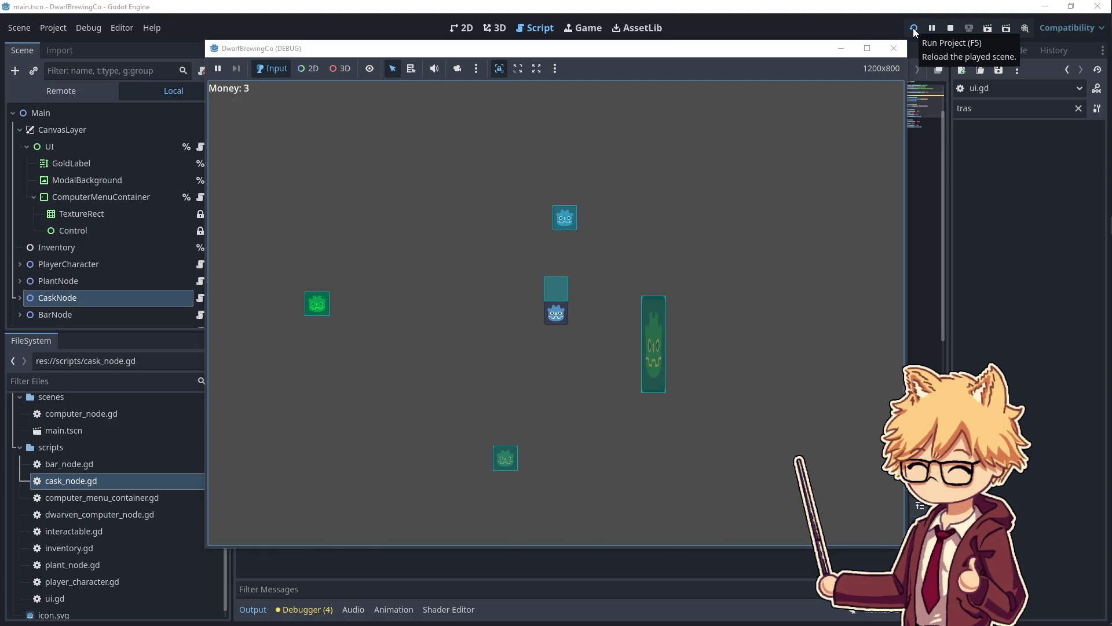
{"action": "key", "text": "a"}
{"action": "key", "text": "s"}
{"action": "key", "text": "s+d"}
{"action": "key", "text": "w+d"}
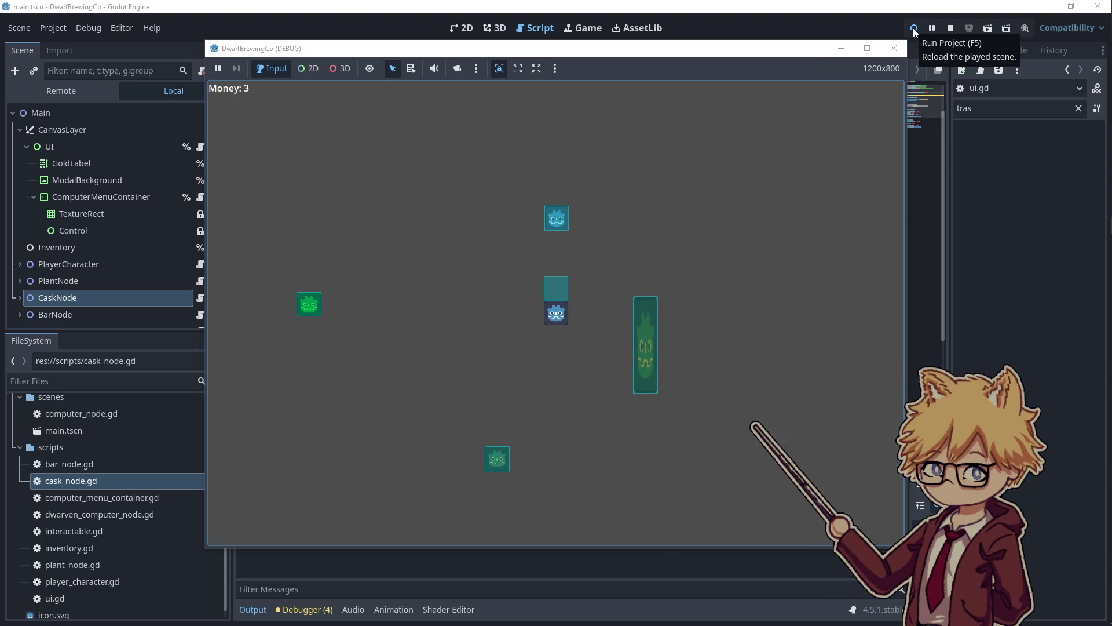
{"action": "key", "text": "w"}
Step: Walk the dwarf down-left, then back to the right
{"action": "key", "text": "s"}
{"action": "key", "text": "s+a"}
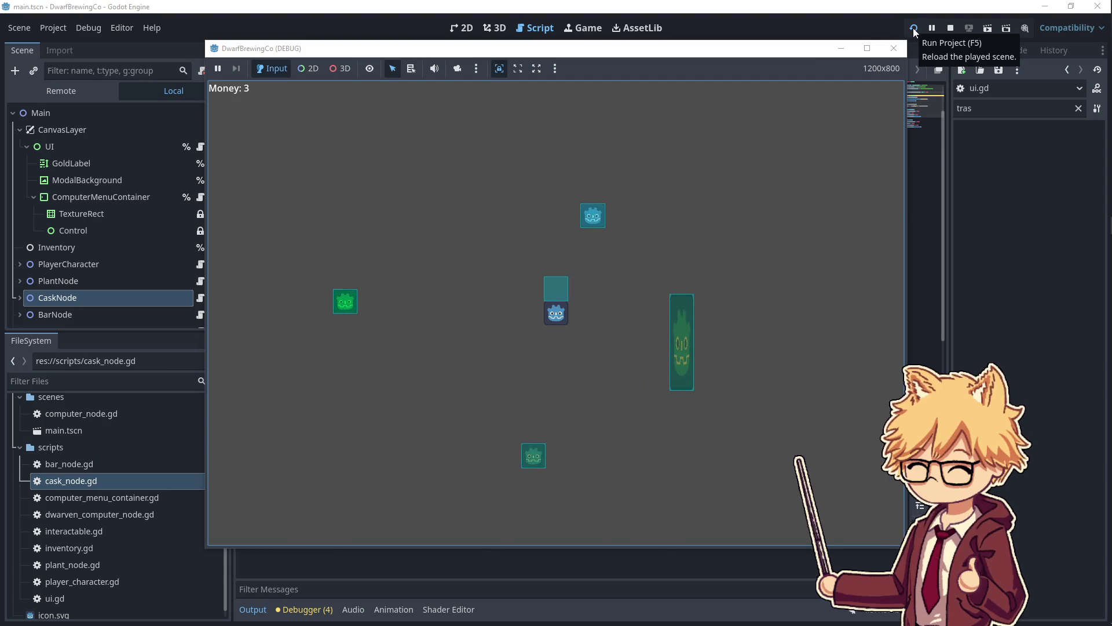
{"action": "key", "text": "a"}
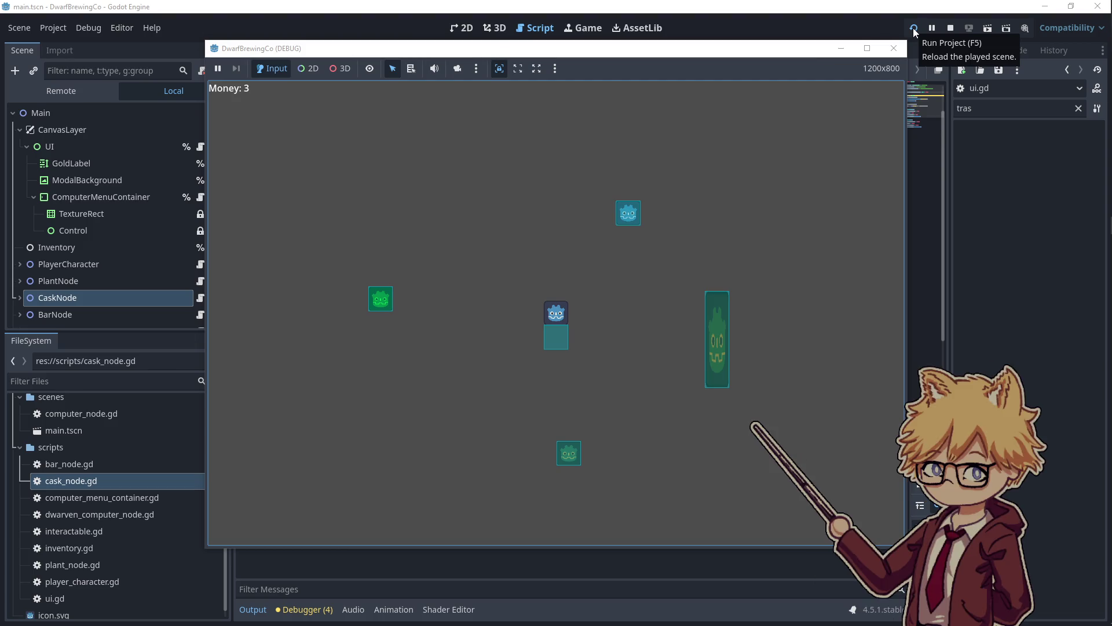
{"action": "key", "text": "a"}
{"action": "key", "text": "s+a"}
{"action": "key", "text": "s+a"}
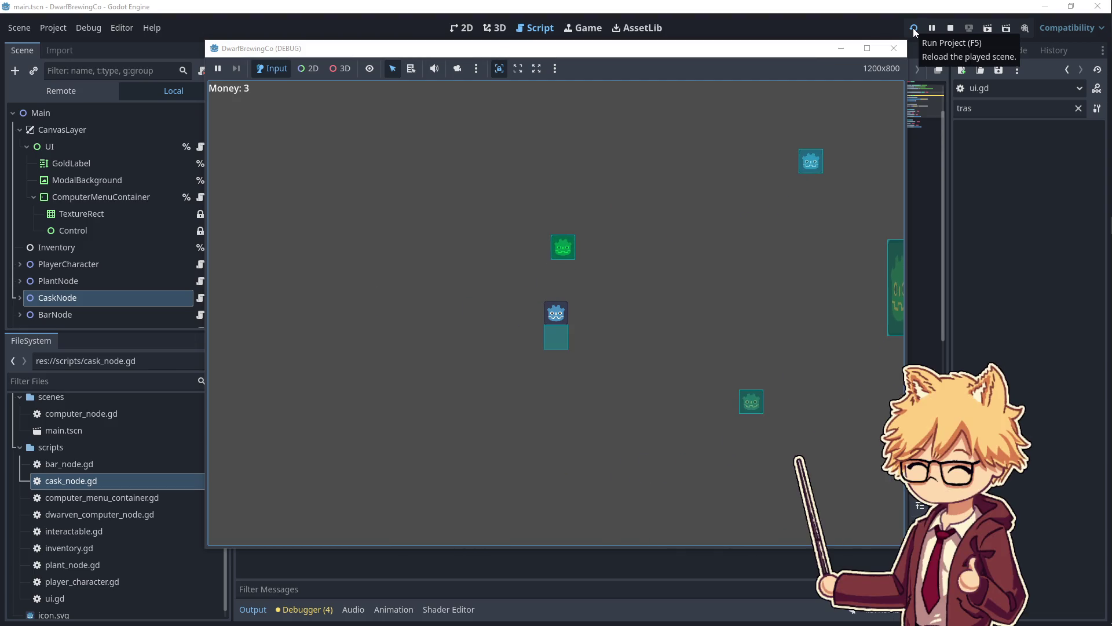
{"action": "key", "text": "d"}
{"action": "key", "text": "w+d"}
{"action": "key", "text": "d"}
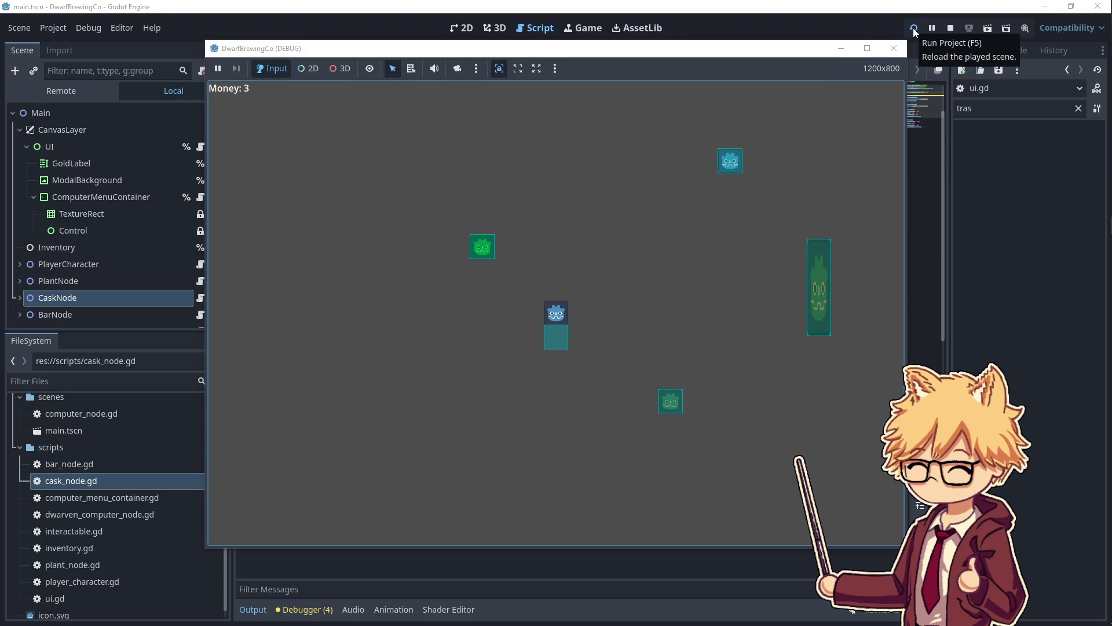
Step: Walk the dwarf up-left, down-right, then in short left, up, right and down moves
{"action": "key", "text": "w+a"}
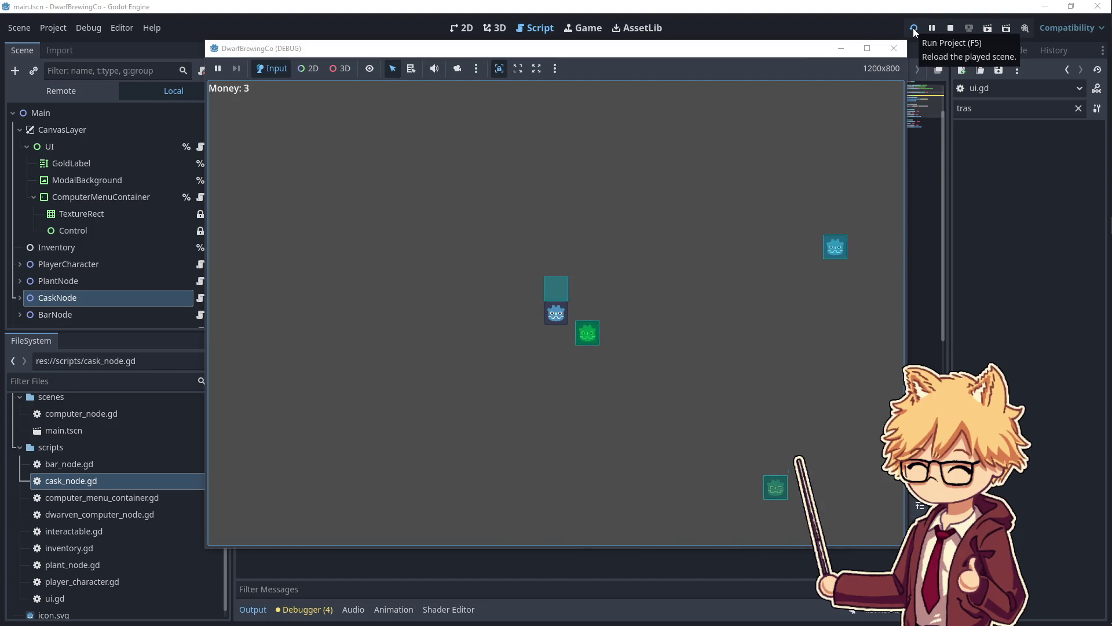
{"action": "key", "text": "s+d"}
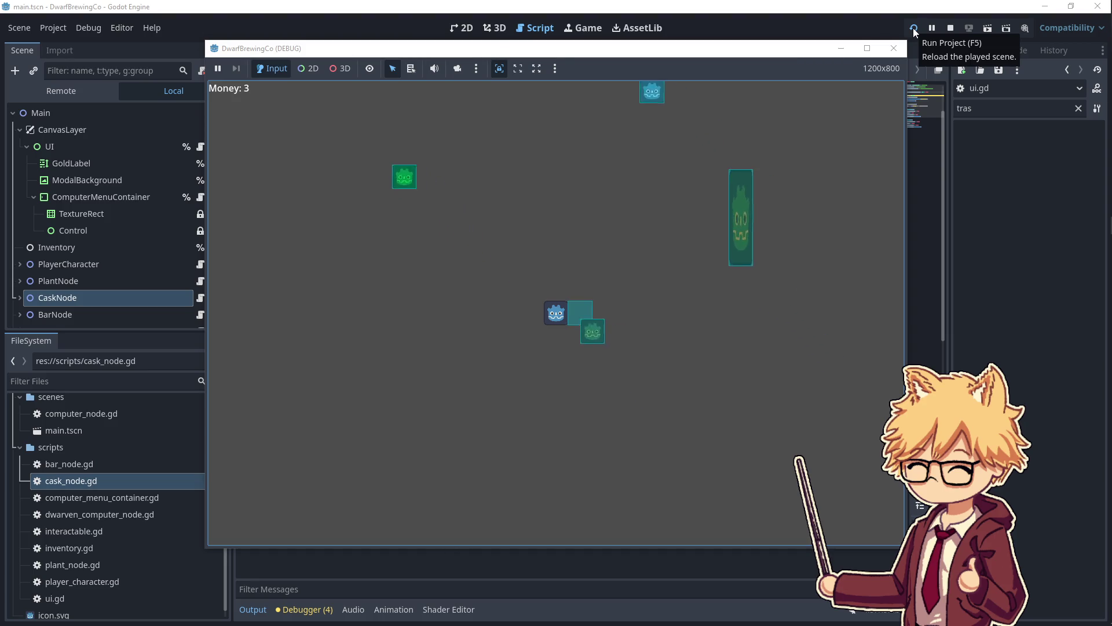
{"action": "key", "text": "w"}
{"action": "key", "text": "a+s"}
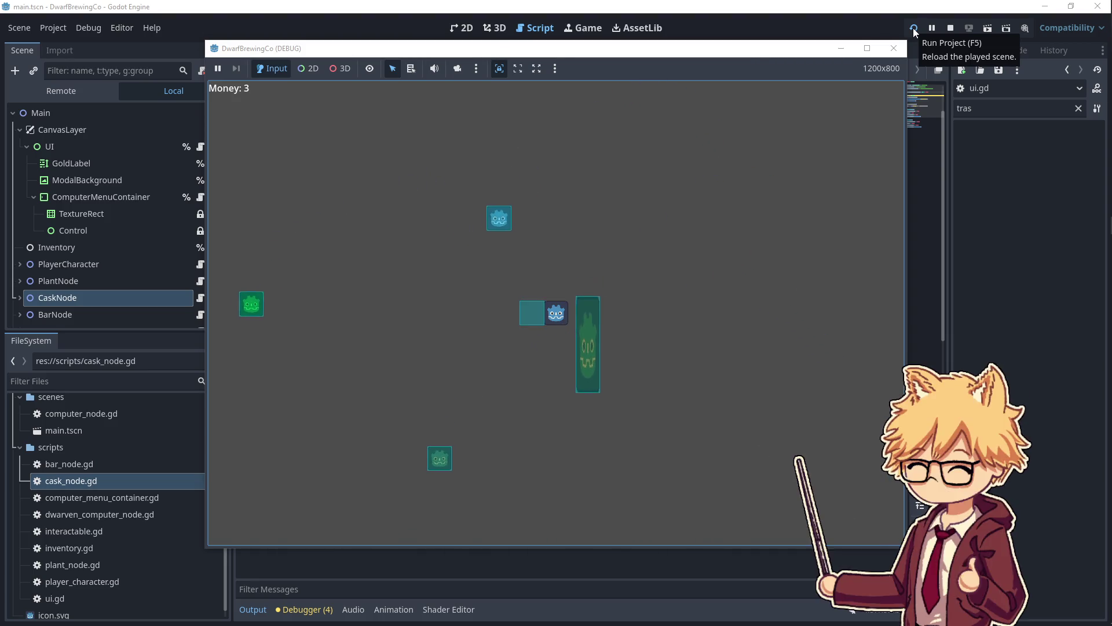
{"action": "key", "text": "s"}
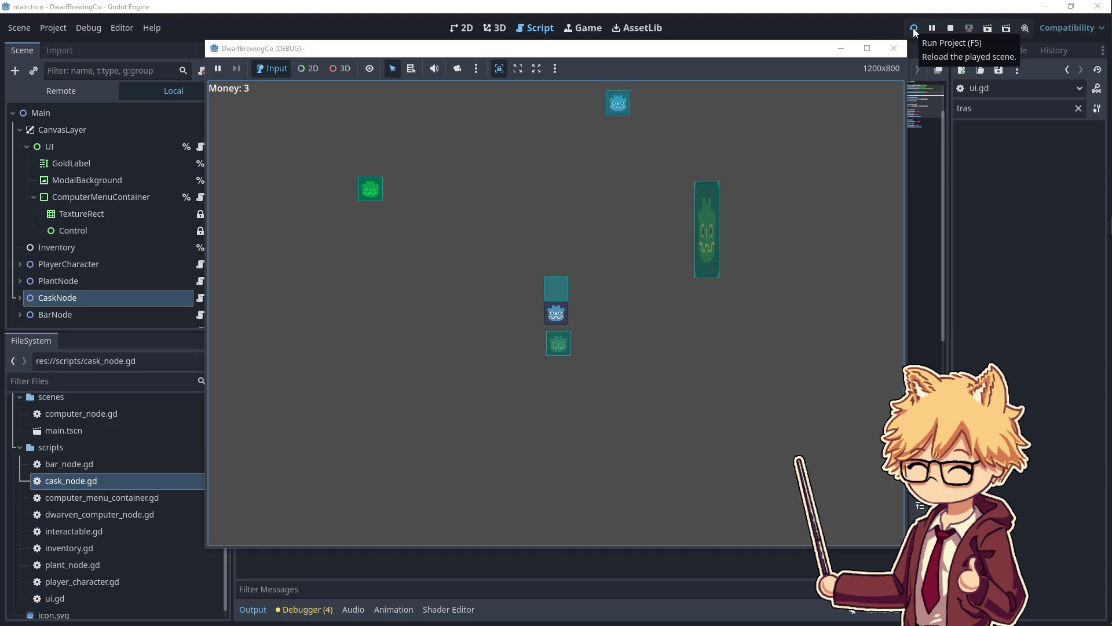
{"action": "key", "text": "a"}
{"action": "key", "text": "w"}
{"action": "key", "text": "d"}
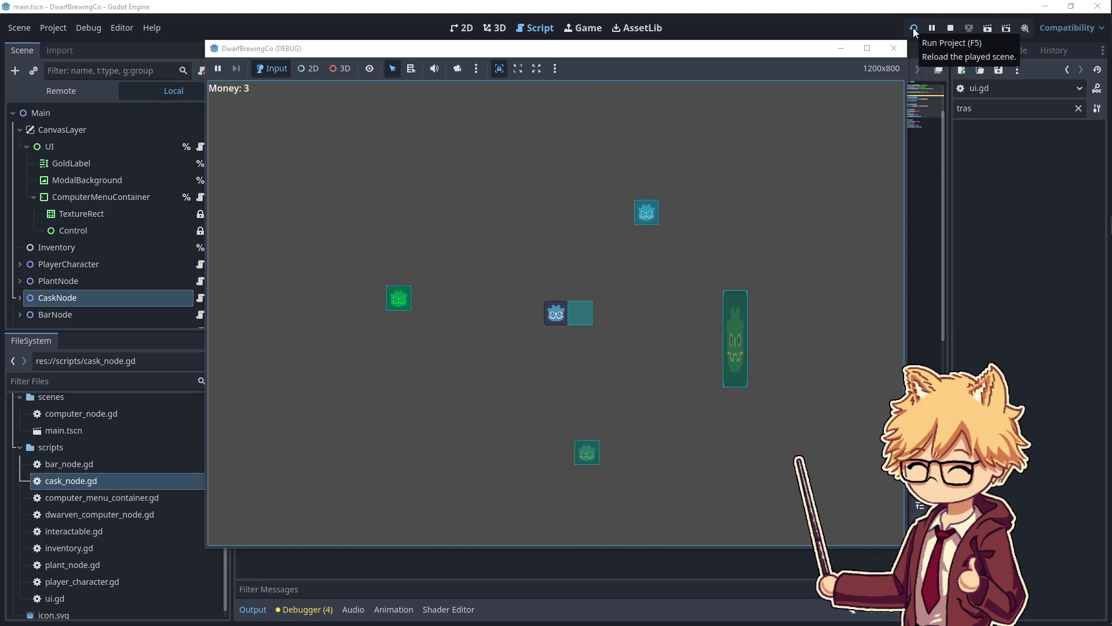
{"action": "key", "text": "s"}
{"action": "key", "text": "a"}
{"action": "key", "text": "d"}
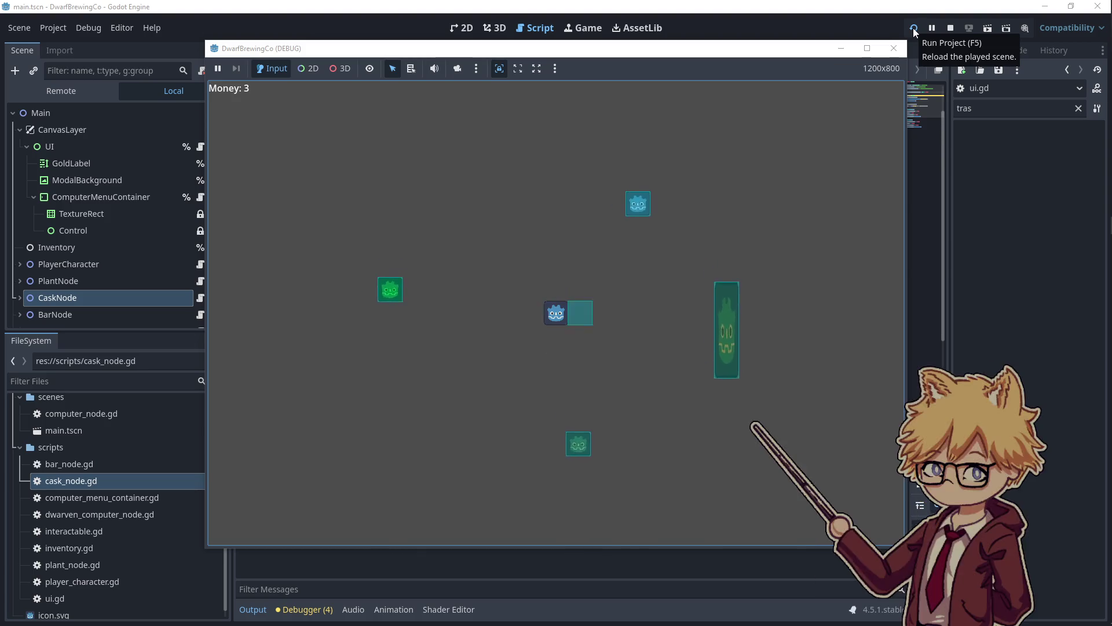
{"action": "key", "text": "s"}
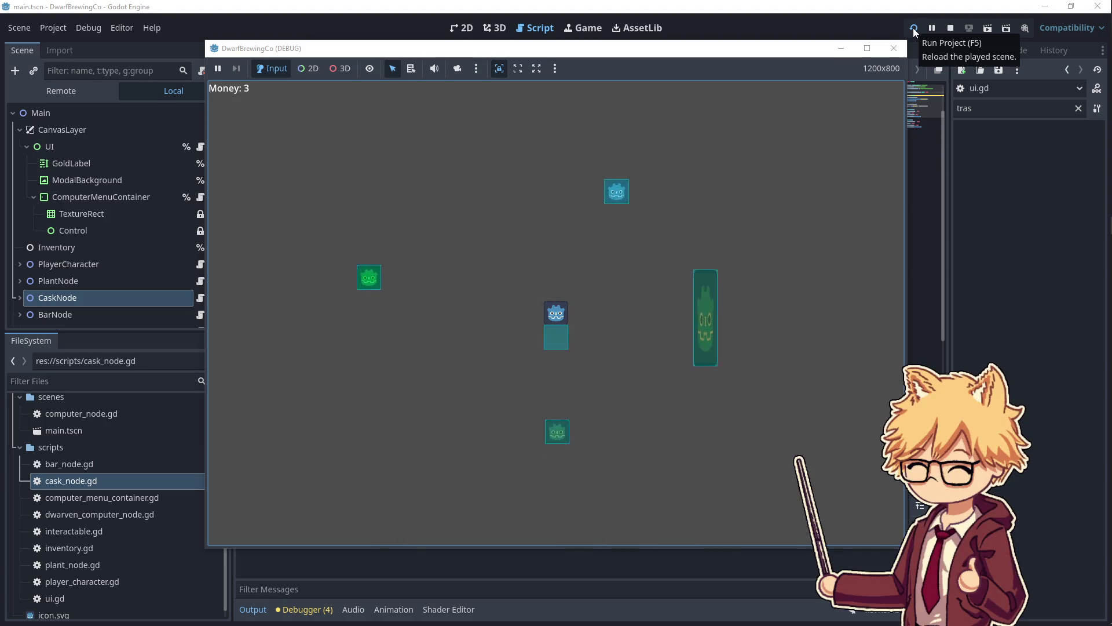
Step: Circle the dwarf left, down, right and up, then walk further left
{"action": "key", "text": "a"}
{"action": "key", "text": "w"}
{"action": "key", "text": "s"}
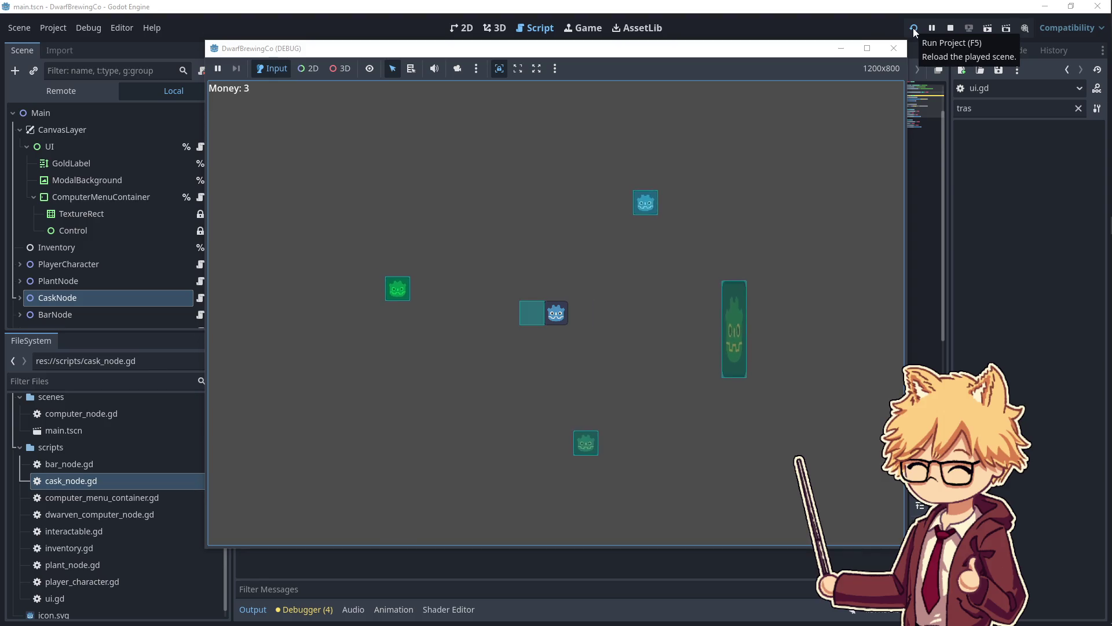
{"action": "key", "text": "d"}
{"action": "key", "text": "a"}
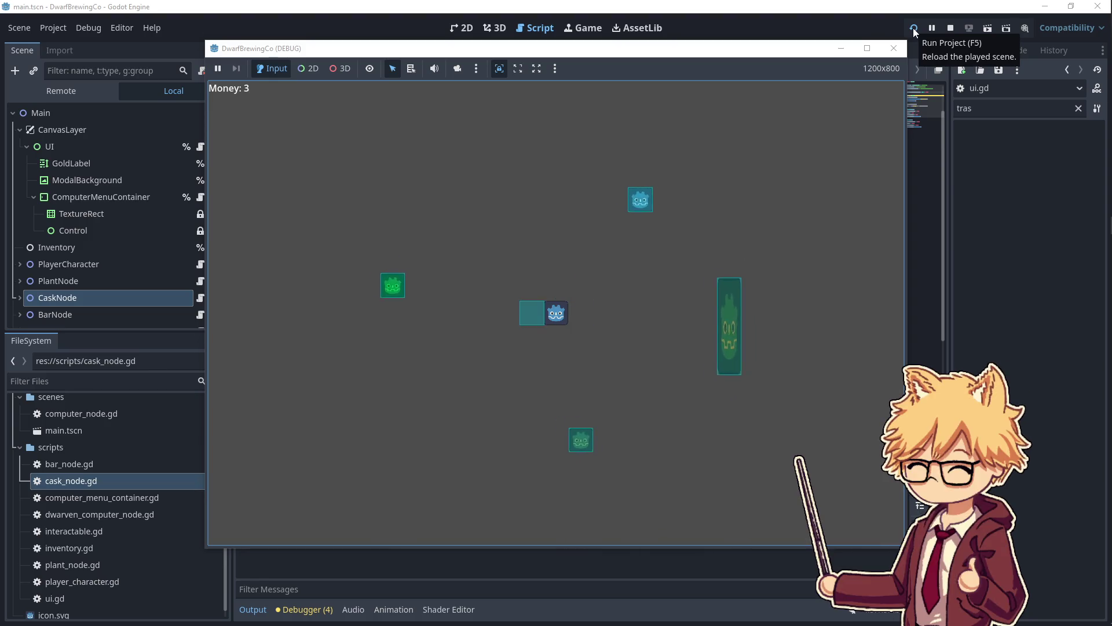
{"action": "key", "text": "s"}
{"action": "key", "text": "d"}
{"action": "key", "text": "w"}
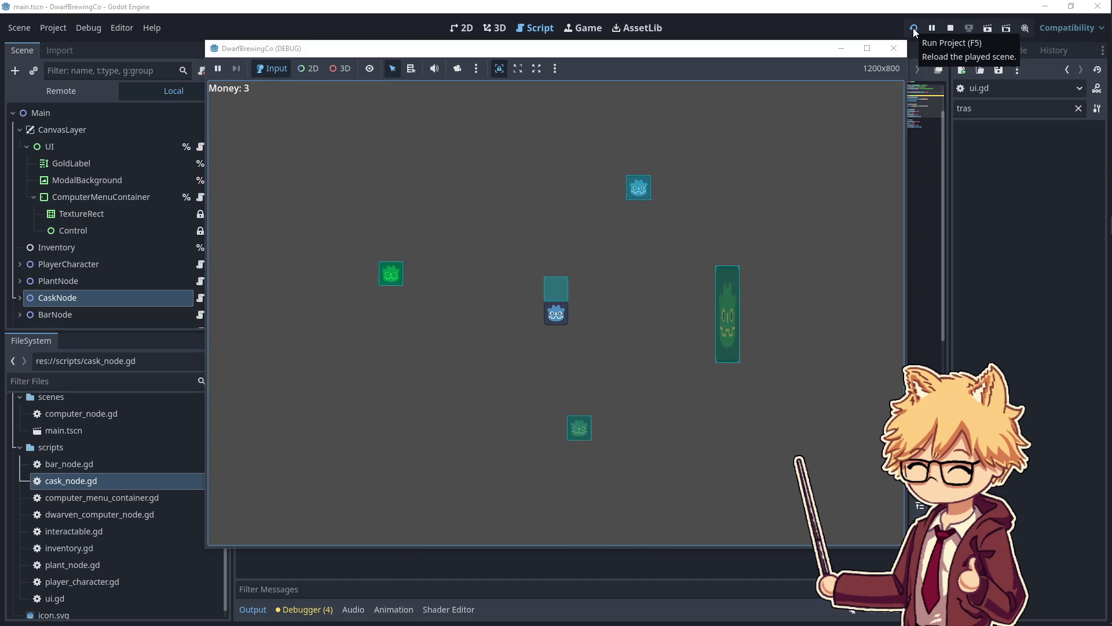
{"action": "key", "text": "a"}
{"action": "key", "text": "s"}
{"action": "key", "text": "d"}
{"action": "key", "text": "w"}
{"action": "key", "text": "a"}
{"action": "key", "text": "a"}
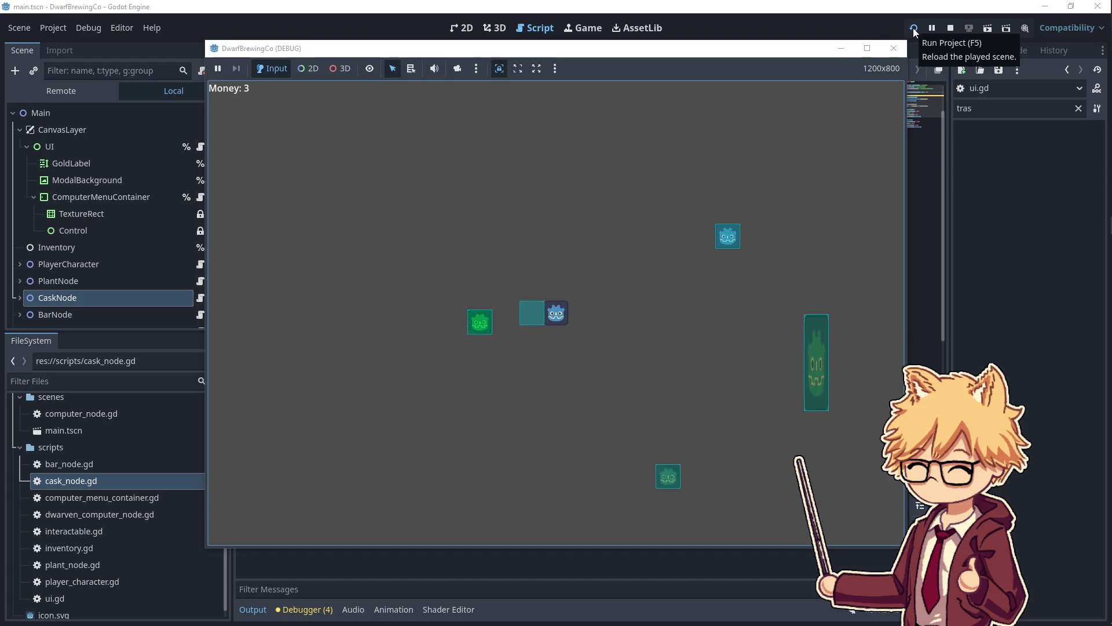
Step: Walk the dwarf right and up, turn down and up, then zigzag down-right
{"action": "key", "text": "d"}
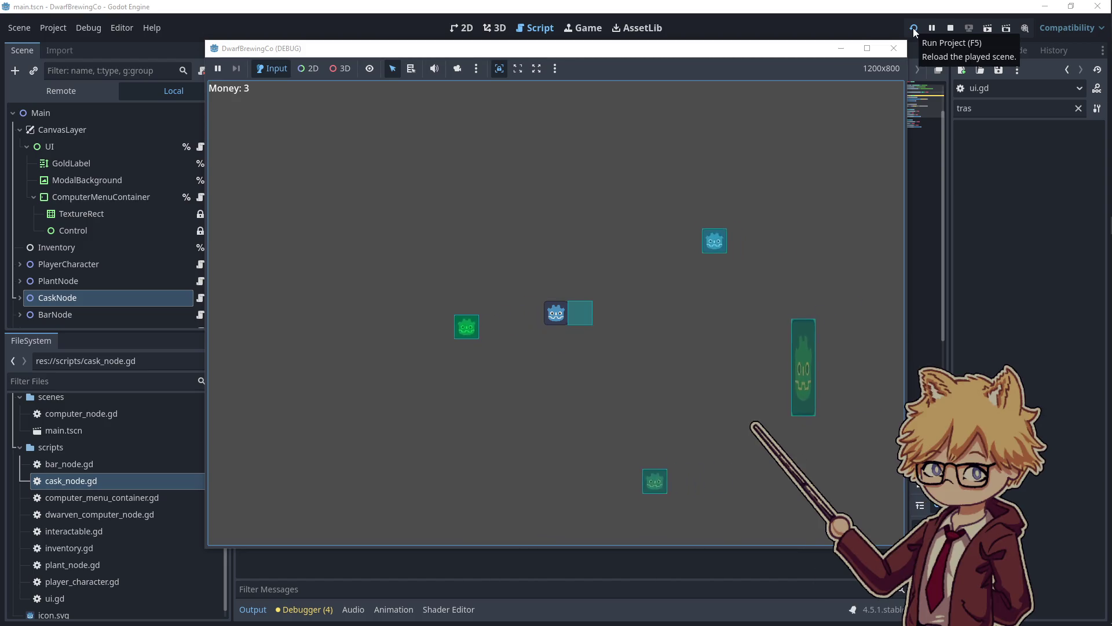
{"action": "key", "text": "w"}
{"action": "key", "text": "d"}
{"action": "key", "text": "s"}
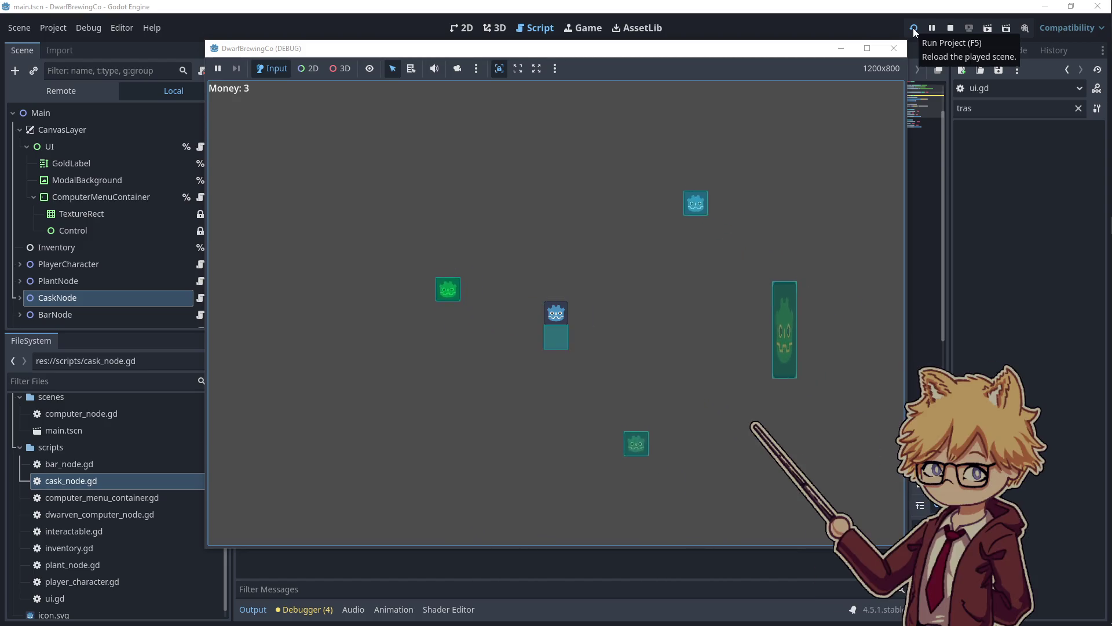
{"action": "key", "text": "w"}
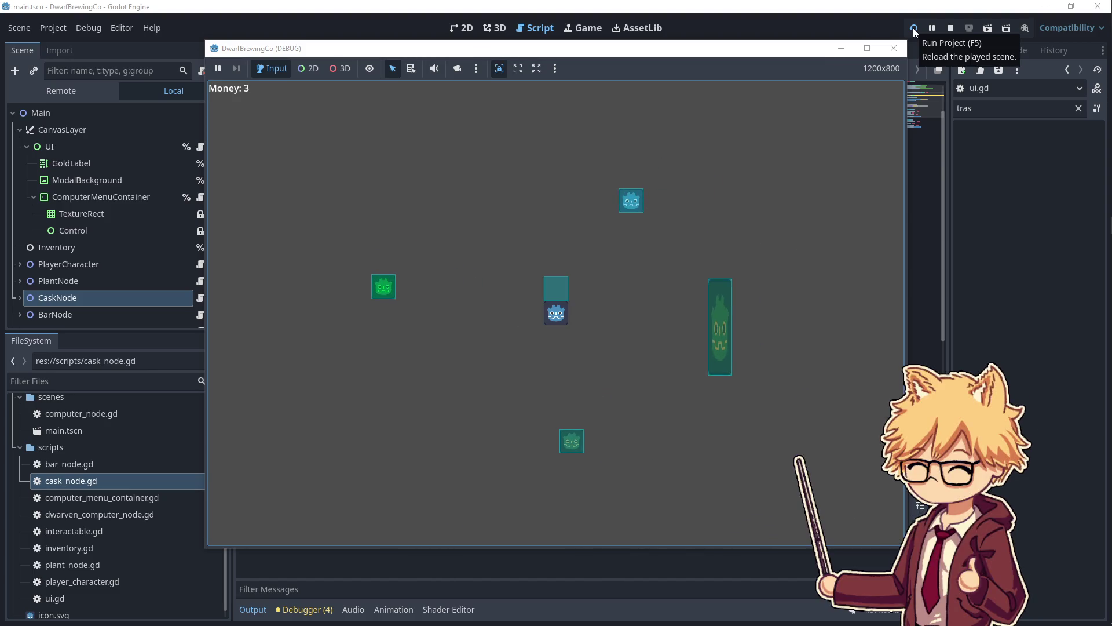
{"action": "key", "text": "d"}
{"action": "key", "text": "a"}
{"action": "key", "text": "s"}
{"action": "key", "text": "w"}
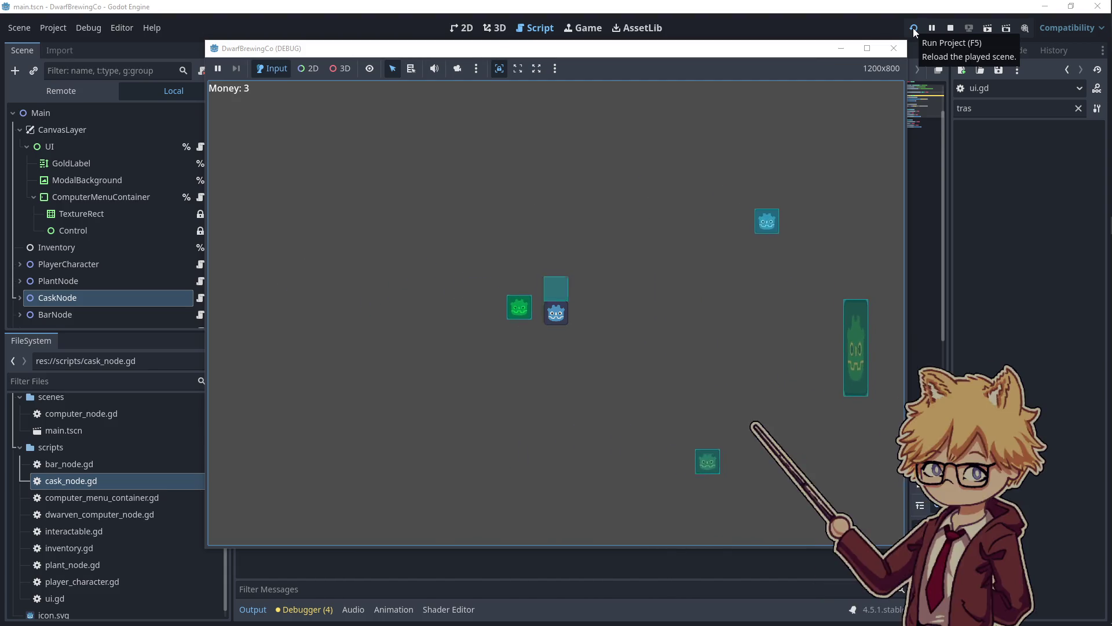
{"action": "key", "text": "d"}
{"action": "key", "text": "s"}
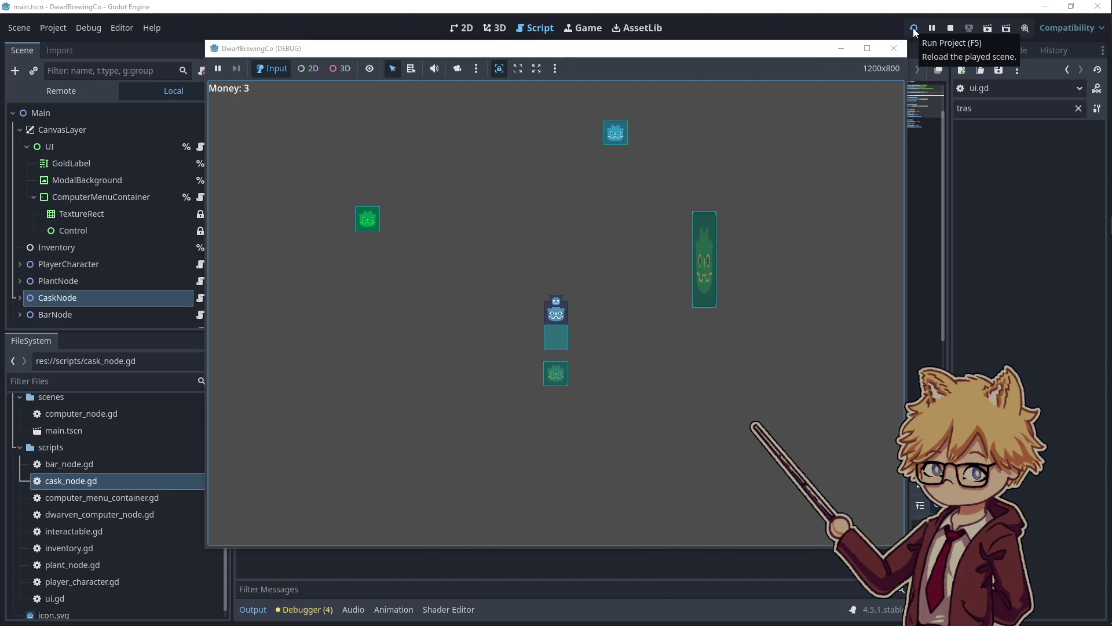
Step: Walk up-right to the cask and collect from it, raising Money to 4
{"action": "key", "text": "w"}
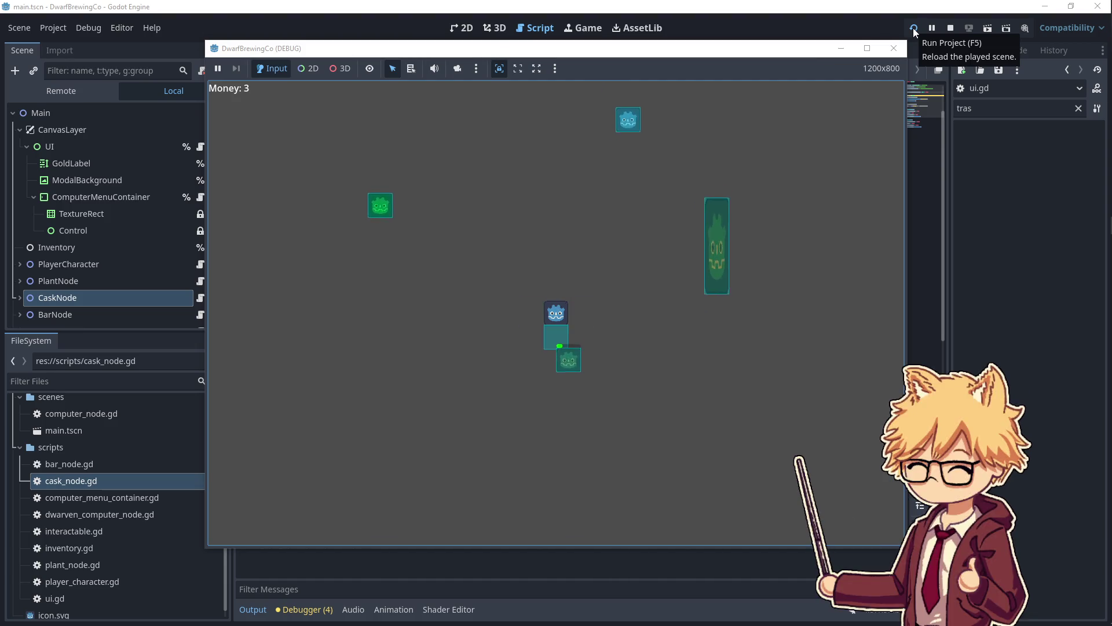
{"action": "key", "text": "d"}
{"action": "key", "text": "w"}
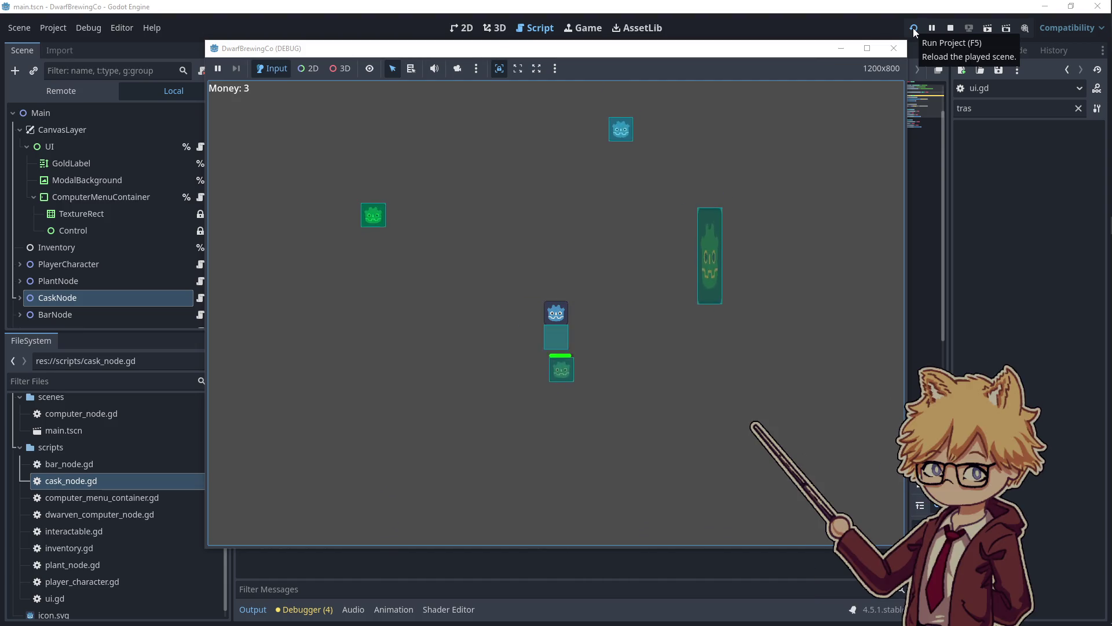
{"action": "key", "text": "s"}
{"action": "key", "text": "w"}
{"action": "key", "text": "d"}
{"action": "key", "text": "a"}
{"action": "key", "text": "a"}
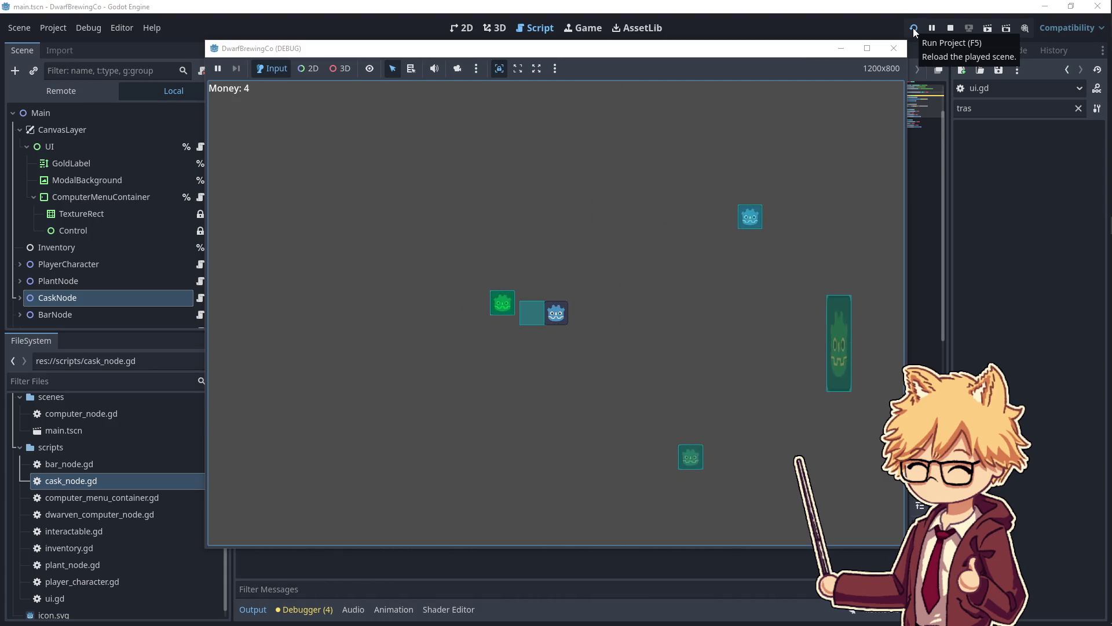
Step: Close the computer menu and walk to collect a coin, raising Money to 5
{"action": "key", "text": "d"}
{"action": "key", "text": "s"}
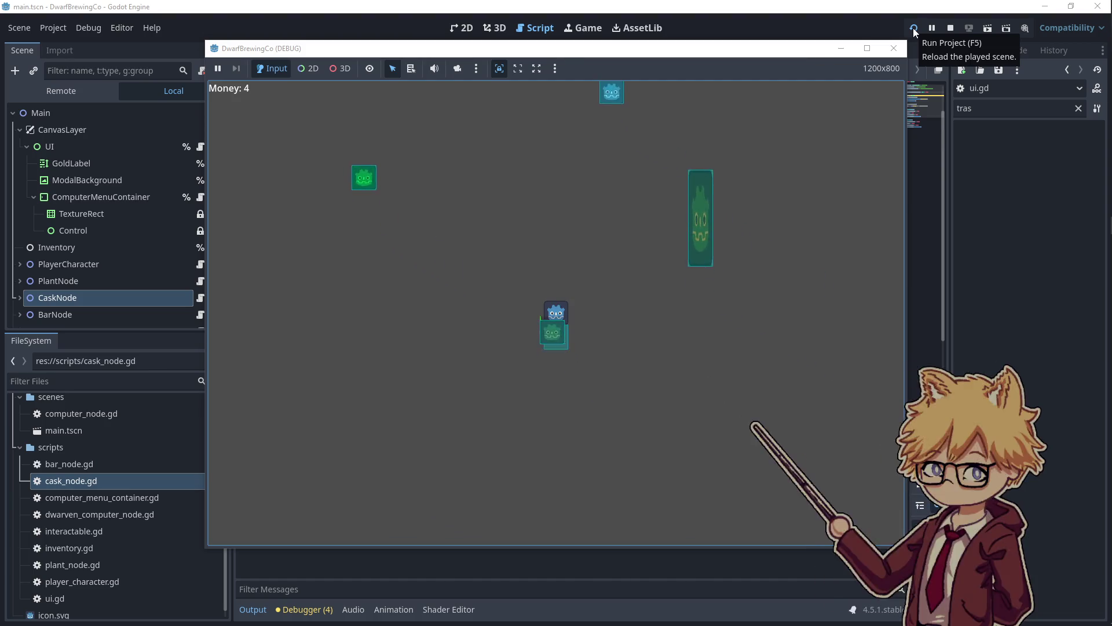
{"action": "key", "text": "w"}
{"action": "key", "text": "d"}
{"action": "key", "text": "e"}
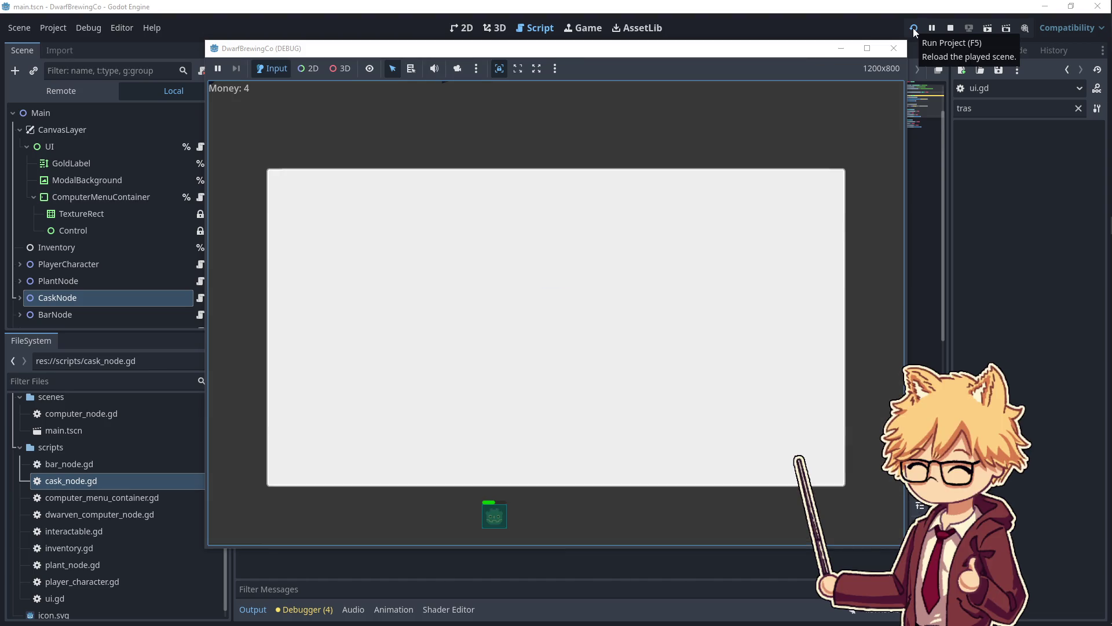
{"action": "key", "text": "Escape"}
{"action": "key", "text": "s"}
{"action": "key", "text": "a"}
{"action": "key", "text": "d"}
{"action": "key", "text": "w"}
Step: Walk around the level and collect another coin, bringing Money to 6
{"action": "key", "text": "a"}
{"action": "key", "text": "d"}
{"action": "key", "text": "s"}
{"action": "key", "text": "a"}
{"action": "key", "text": "s"}
{"action": "key", "text": "d"}
{"action": "key", "text": "w"}
{"action": "key", "text": "w"}
{"action": "key", "text": "a"}
{"action": "key", "text": "s"}
{"action": "key", "text": "d"}
{"action": "key", "text": "w"}
{"action": "key", "text": "a"}
{"action": "key", "text": "s"}
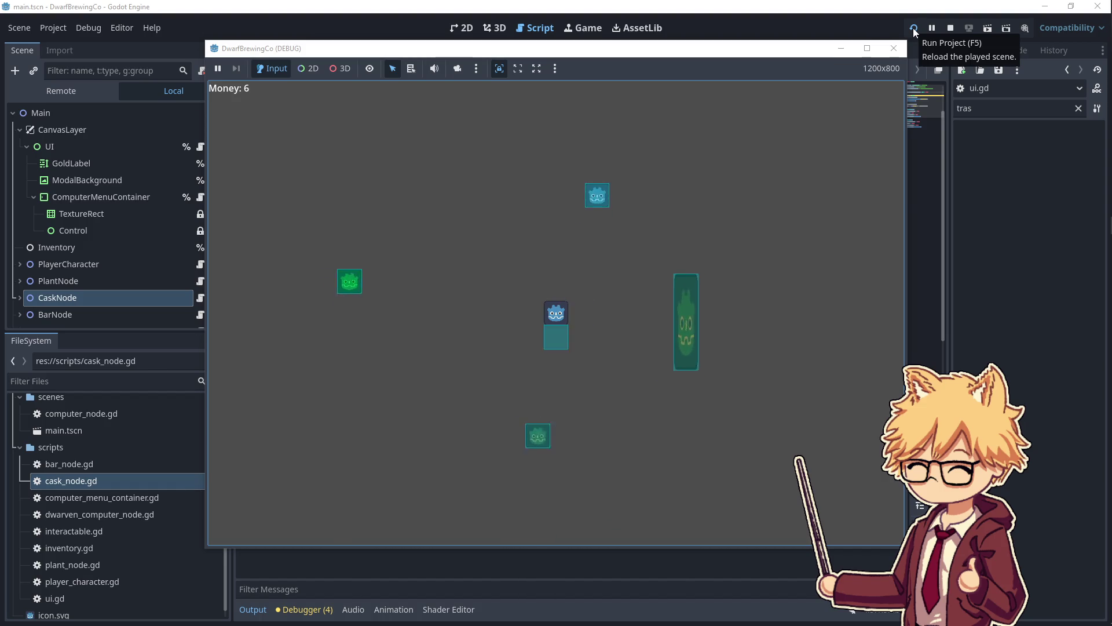
Step: Line up with the cask, briefly reopen and close the computer menu, then walk away
{"action": "key", "text": "d"}
{"action": "key", "text": "w"}
{"action": "key", "text": "a"}
{"action": "key", "text": "d"}
{"action": "key", "text": "w"}
{"action": "key", "text": "e"}
{"action": "key", "text": "e"}
{"action": "key", "text": "s"}
{"action": "key", "text": "a"}
{"action": "key", "text": "d"}
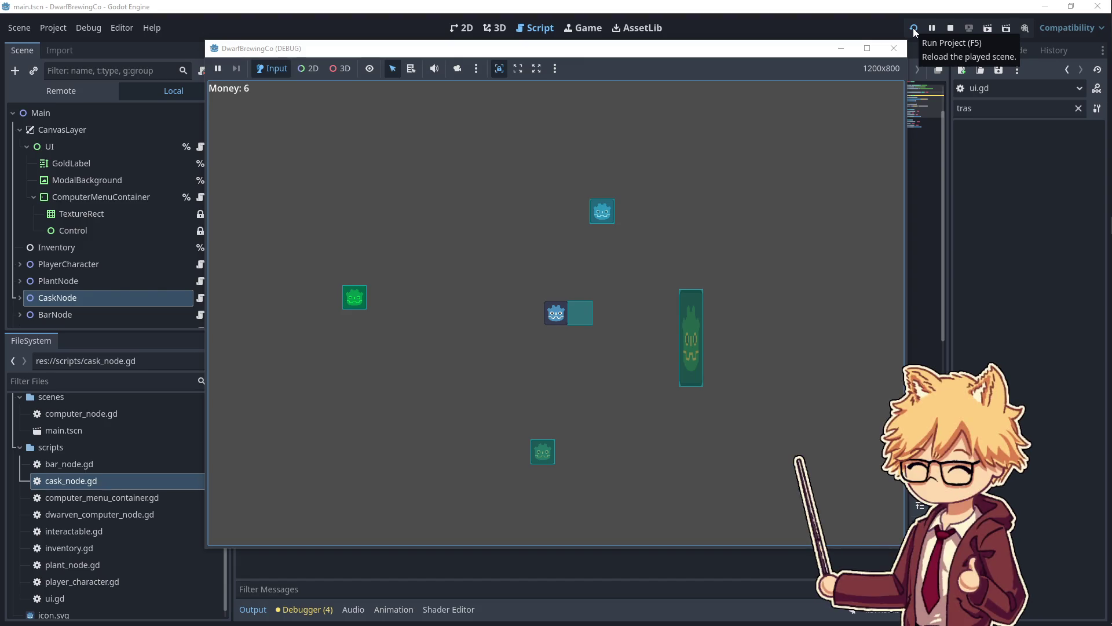
{"action": "key", "text": "w"}
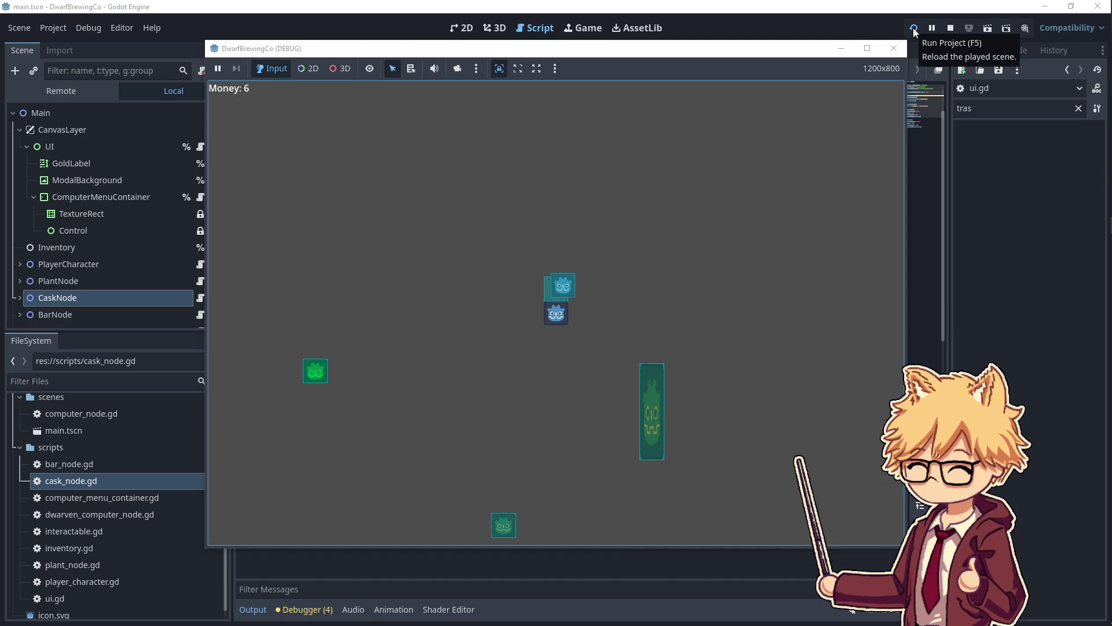
{"action": "key", "text": "s"}
{"action": "key", "text": "a"}
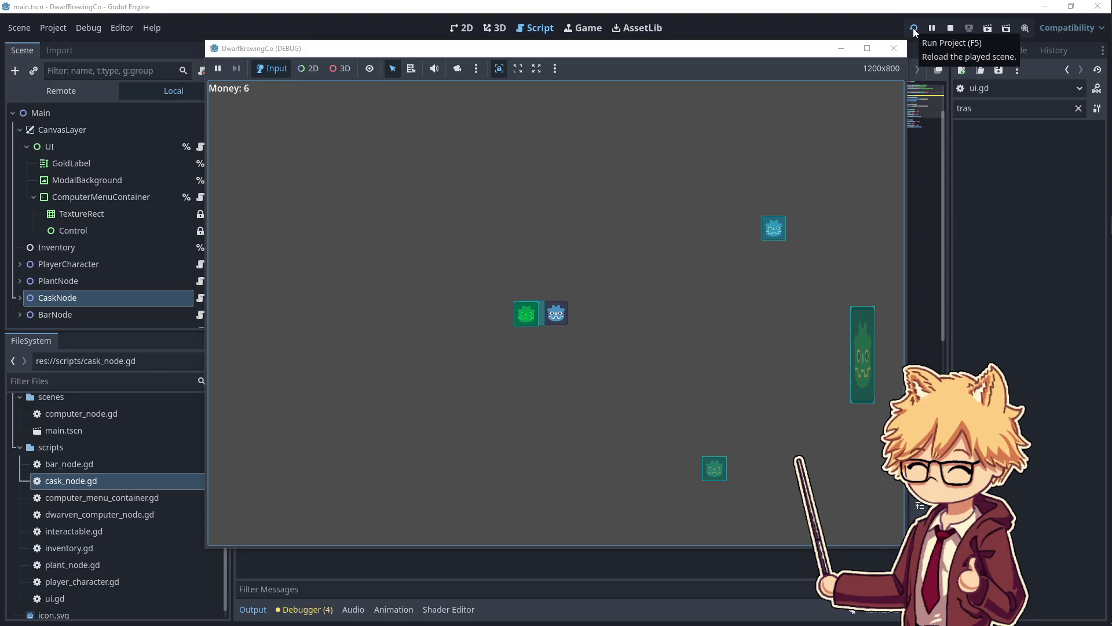
{"action": "key", "text": "Right"}
{"action": "key", "text": "Down"}
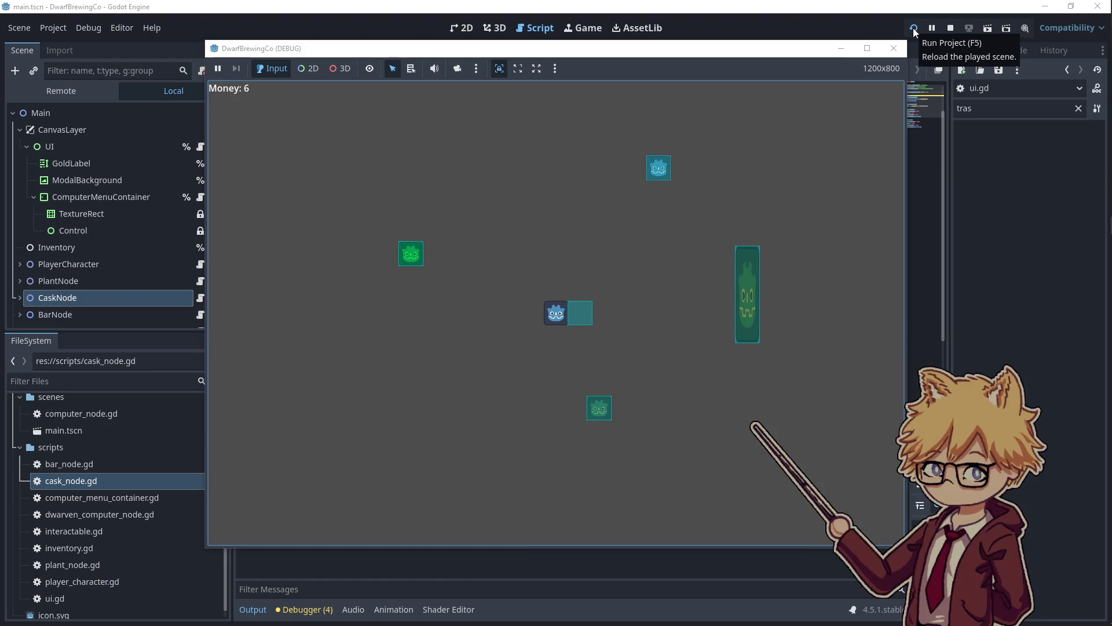
Step: Test the player's facing in all four directions, then walk beside the cask and open and close the computer menu
{"action": "key", "text": "Up"}
{"action": "key", "text": "Left"}
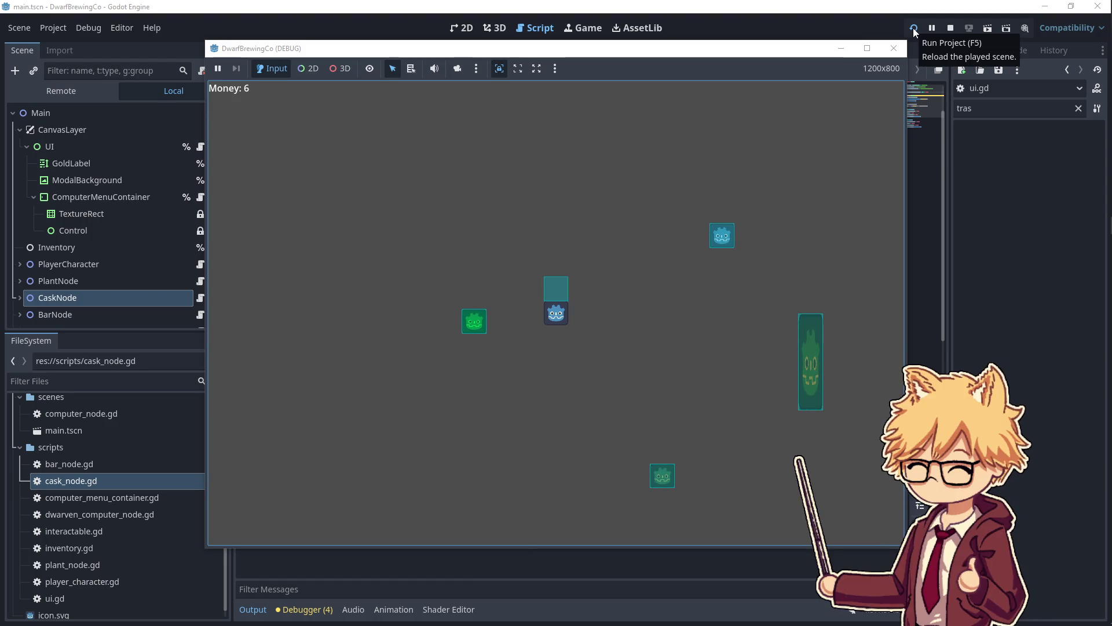
{"action": "key", "text": "Down"}
{"action": "key", "text": "Right"}
{"action": "key", "text": "Down"}
{"action": "key", "text": "Left"}
{"action": "key", "text": "Up"}
{"action": "key", "text": "Up"}
{"action": "key", "text": "Right"}
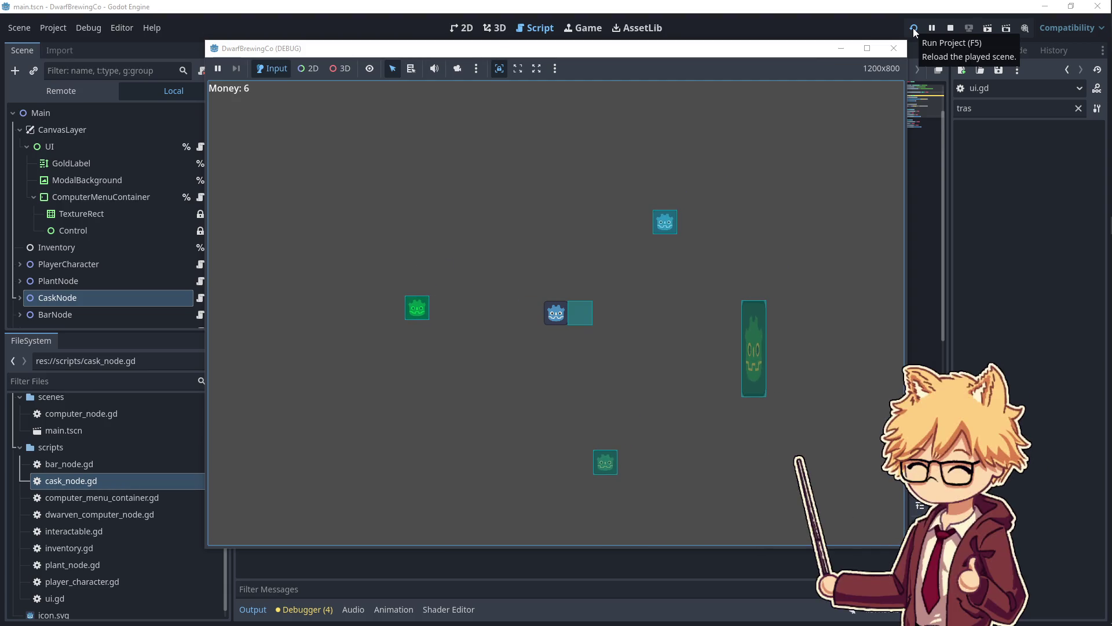
{"action": "key", "text": "Right"}
{"action": "key", "text": "Up"}
{"action": "key", "text": "Right"}
{"action": "key", "text": "Up"}
{"action": "key", "text": "e"}
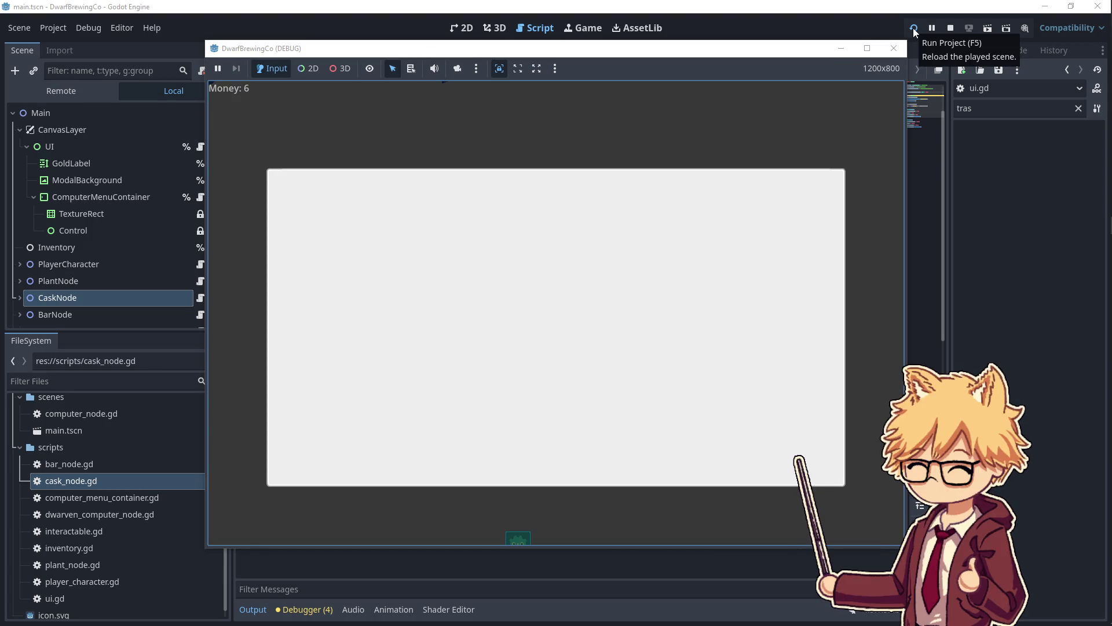
{"action": "key", "text": "Escape"}
Step: Walk the player around the level in every direction with the arrow keys
{"action": "key", "text": "Left"}
{"action": "key", "text": "Down"}
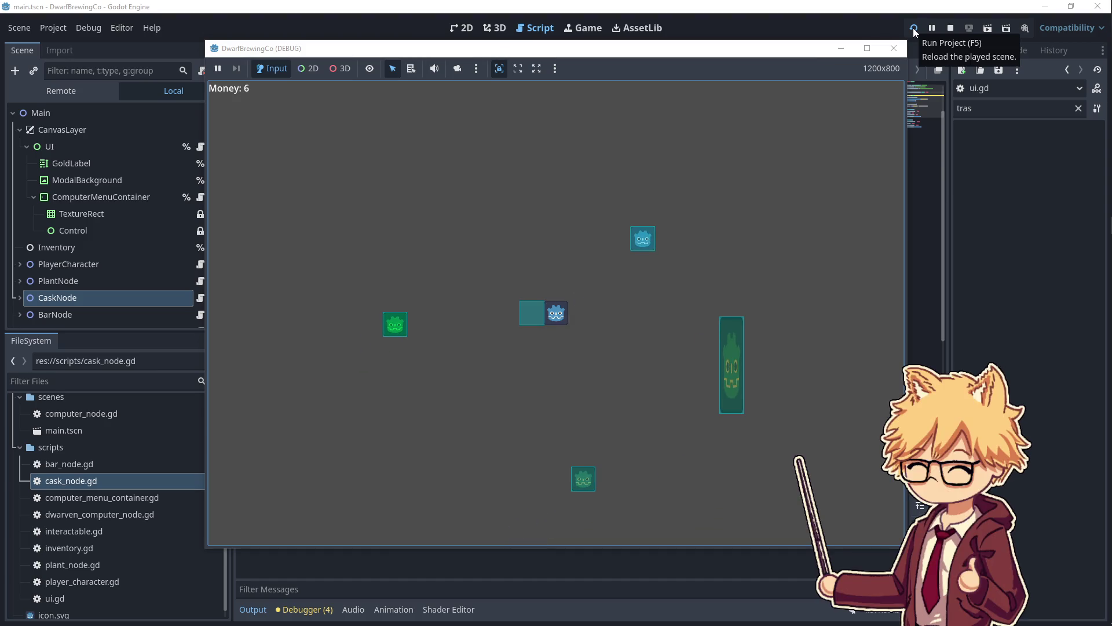
{"action": "key", "text": "Left"}
{"action": "key", "text": "Up"}
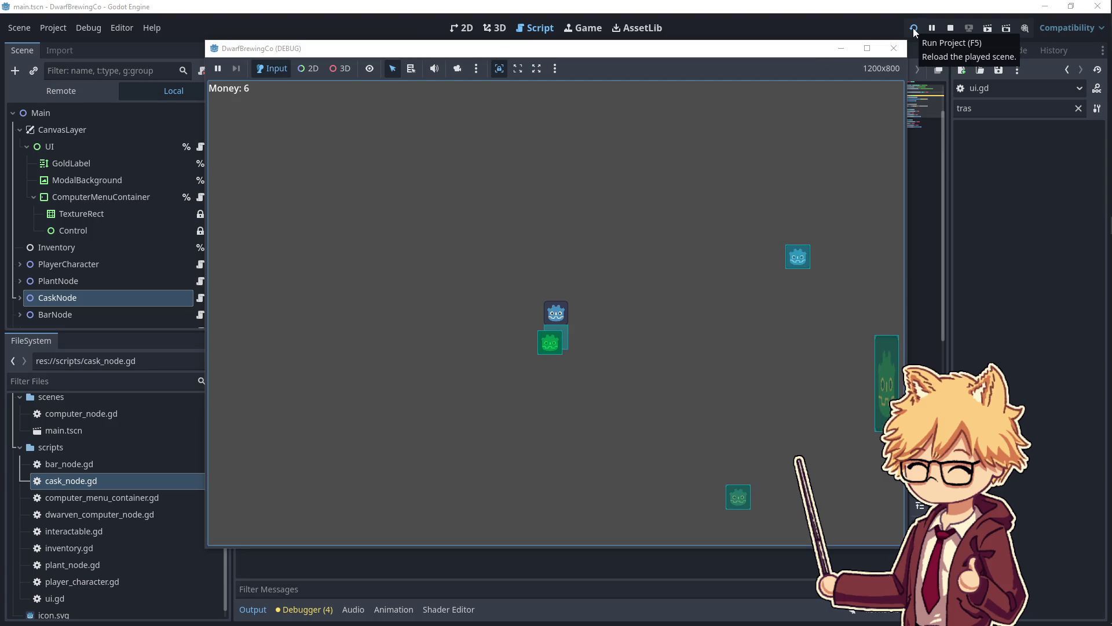
{"action": "key", "text": "Right"}
{"action": "key", "text": "Down"}
{"action": "key", "text": "Down"}
{"action": "key", "text": "Right"}
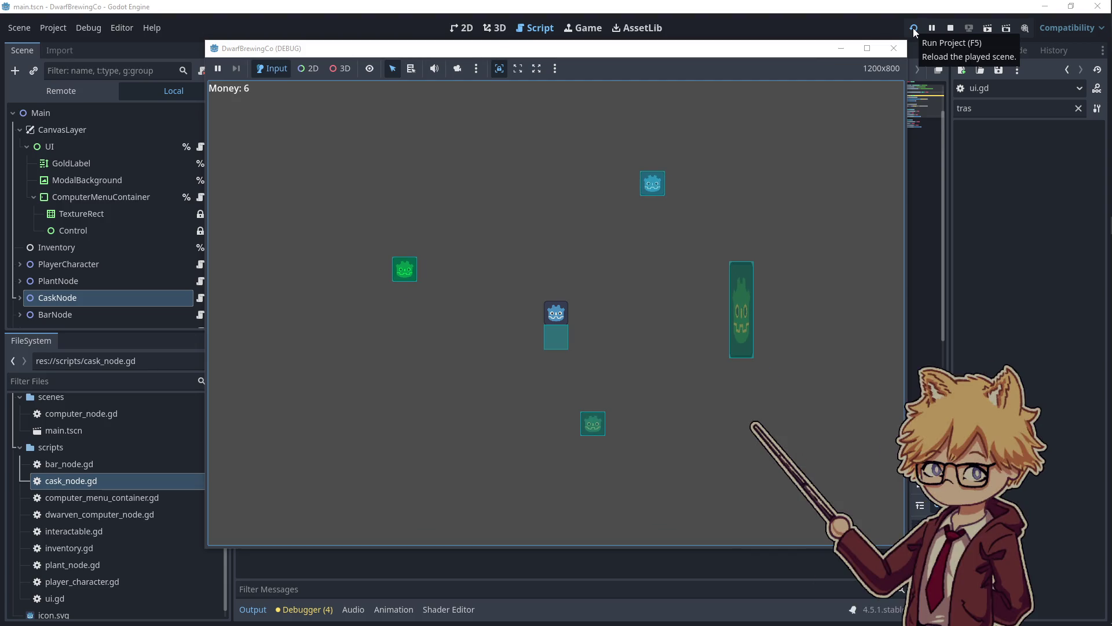
{"action": "key", "text": "Left"}
{"action": "key", "text": "Up"}
{"action": "key", "text": "Down"}
{"action": "key", "text": "Right"}
{"action": "key", "text": "Up"}
{"action": "key", "text": "Left"}
{"action": "key", "text": "Right"}
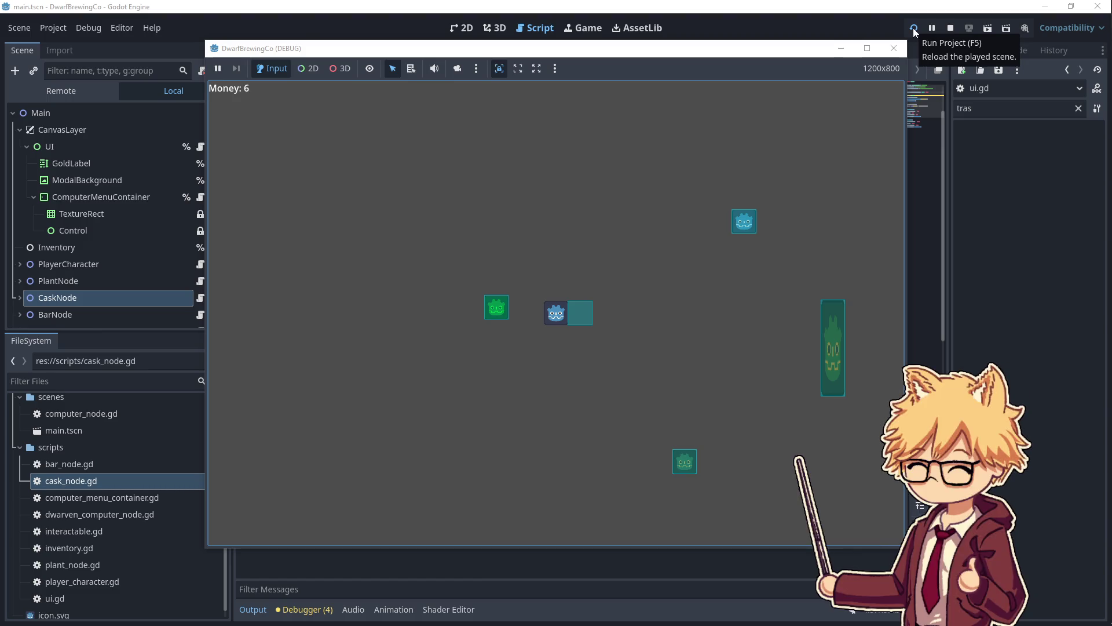
{"action": "key", "text": "Up"}
{"action": "key", "text": "Right"}
{"action": "key", "text": "Down"}
{"action": "key", "text": "Down"}
{"action": "key", "text": "Left"}
Step: Repeatedly turn the player up, left, right and down to check its facing
{"action": "key", "text": "Up"}
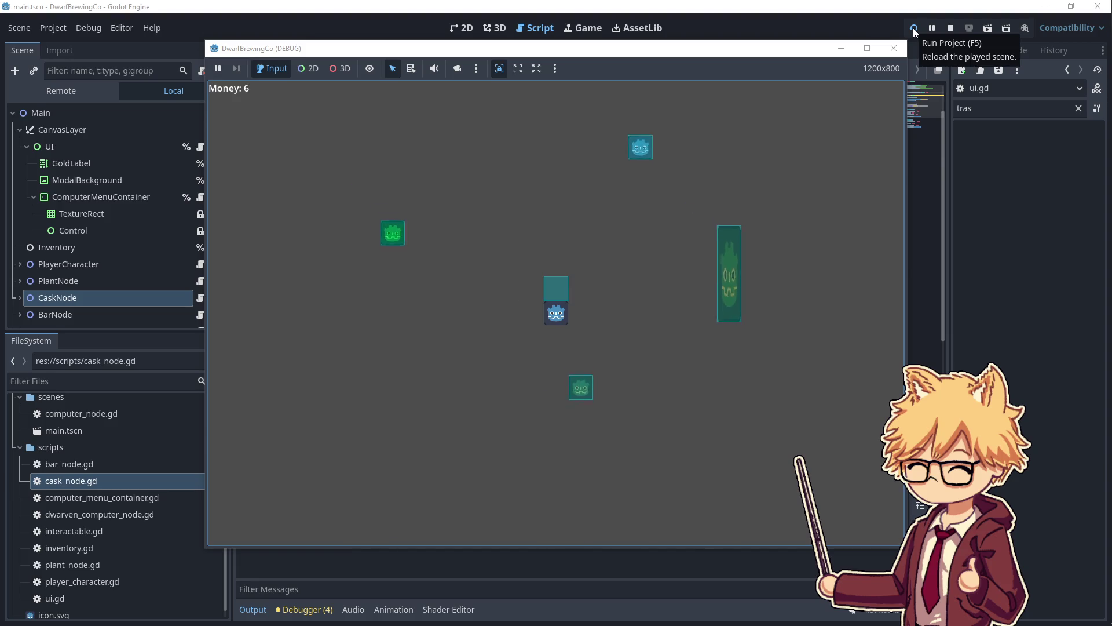
{"action": "key", "text": "Left"}
{"action": "key", "text": "Up"}
{"action": "key", "text": "Right"}
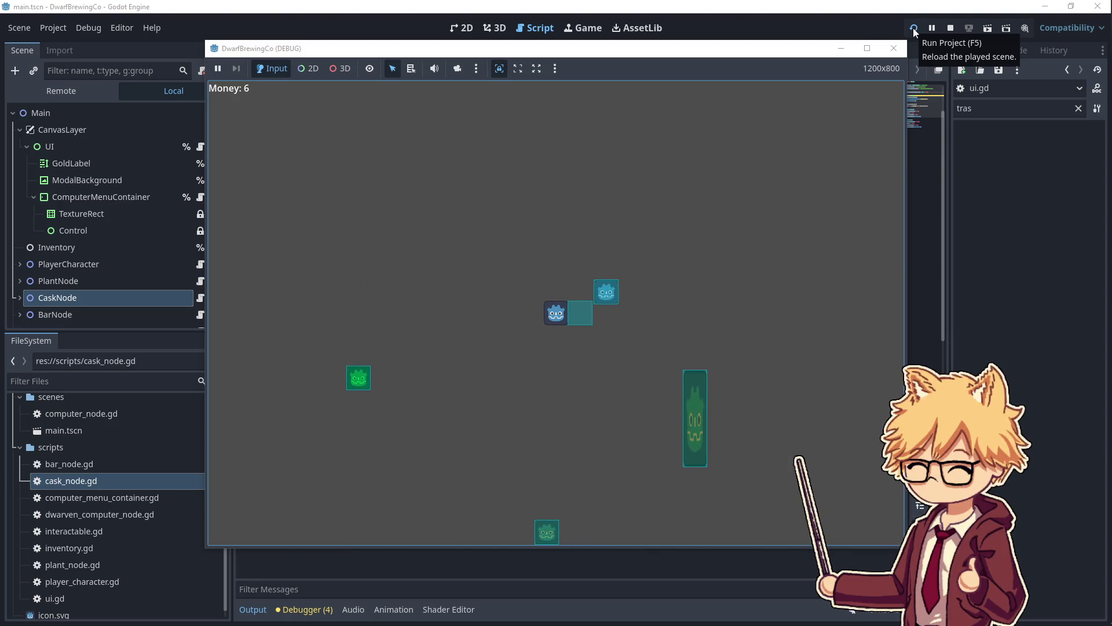
{"action": "key", "text": "Left"}
{"action": "key", "text": "Up"}
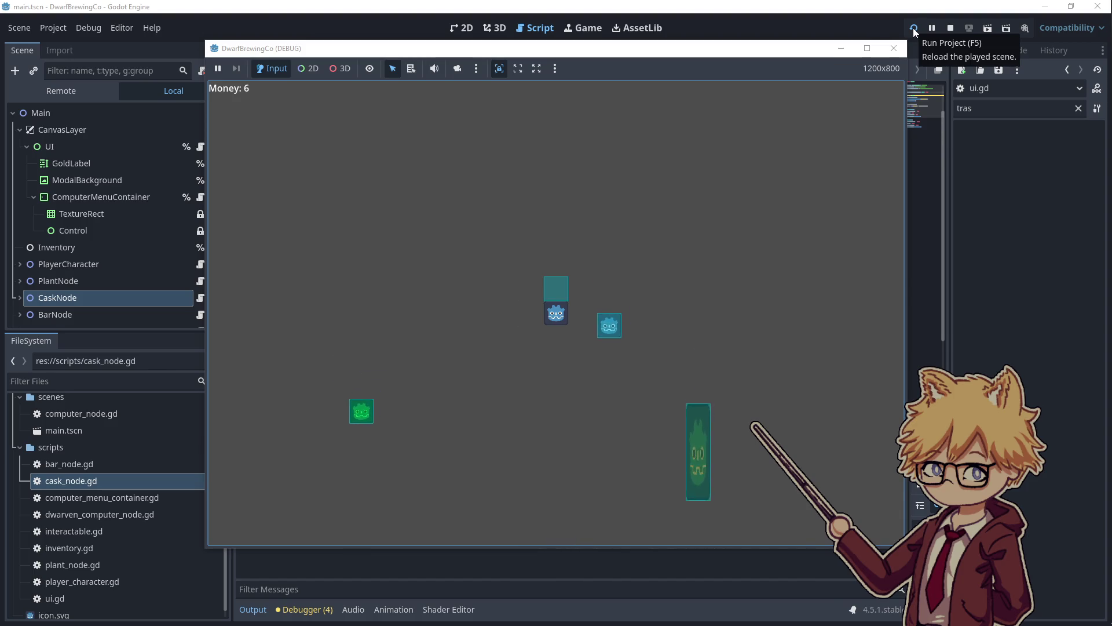
{"action": "key", "text": "Left"}
{"action": "key", "text": "Down"}
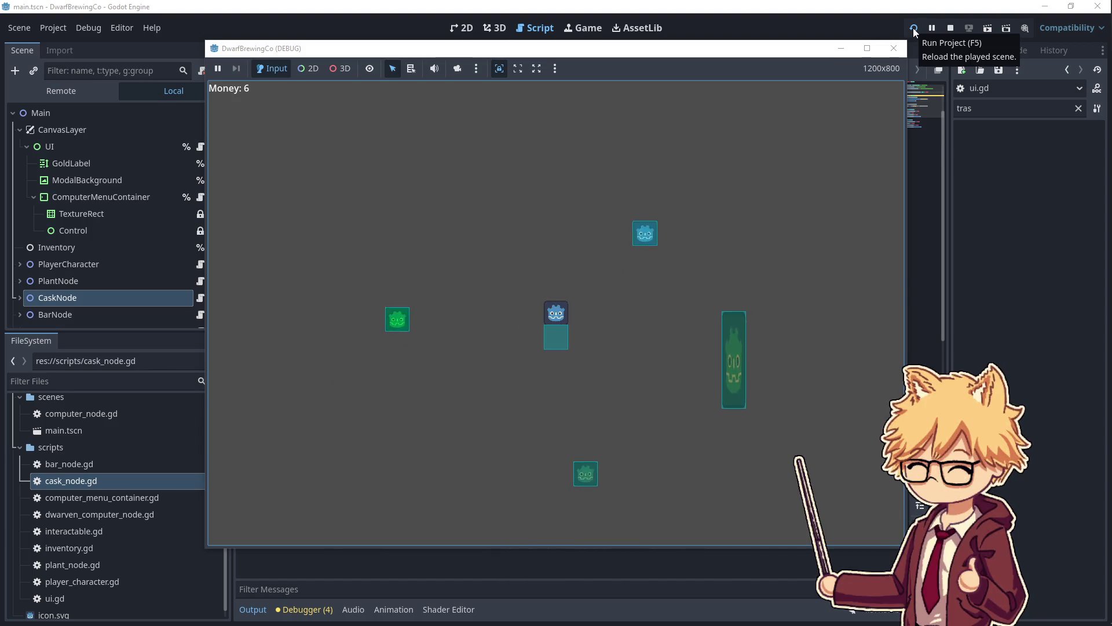
{"action": "key", "text": "Left"}
{"action": "key", "text": "Up"}
{"action": "key", "text": "Down"}
{"action": "key", "text": "Left"}
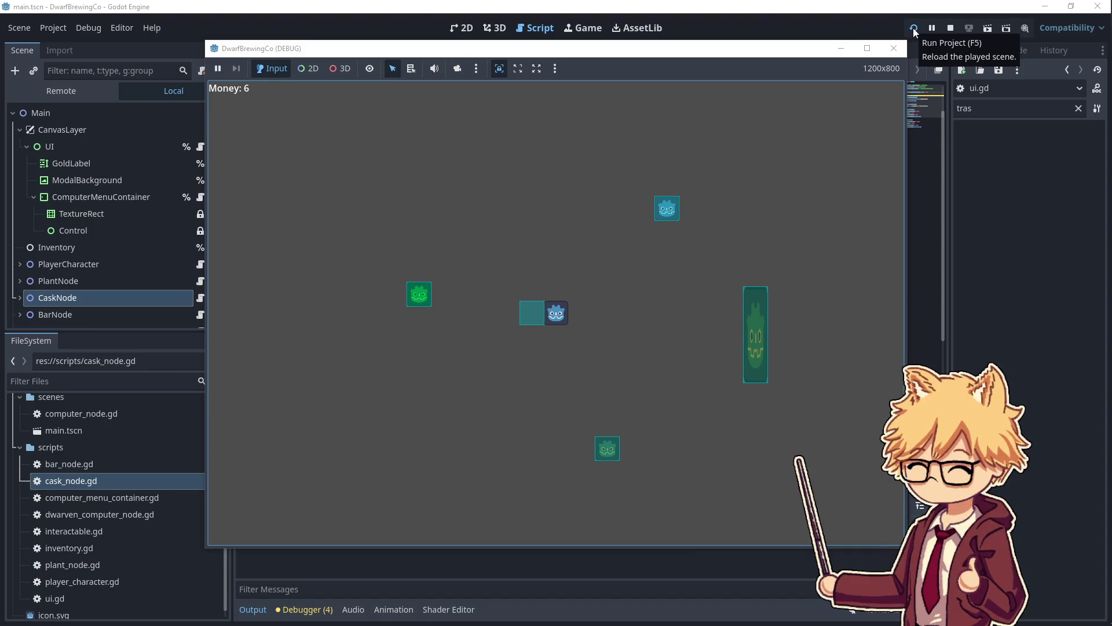
{"action": "key", "text": "Right"}
{"action": "key", "text": "Up"}
Step: Try interacting to reopen the menu, walk a bit more, then switch to another window
{"action": "key", "text": "e"}
{"action": "key", "text": "Left"}
{"action": "key", "text": "Down"}
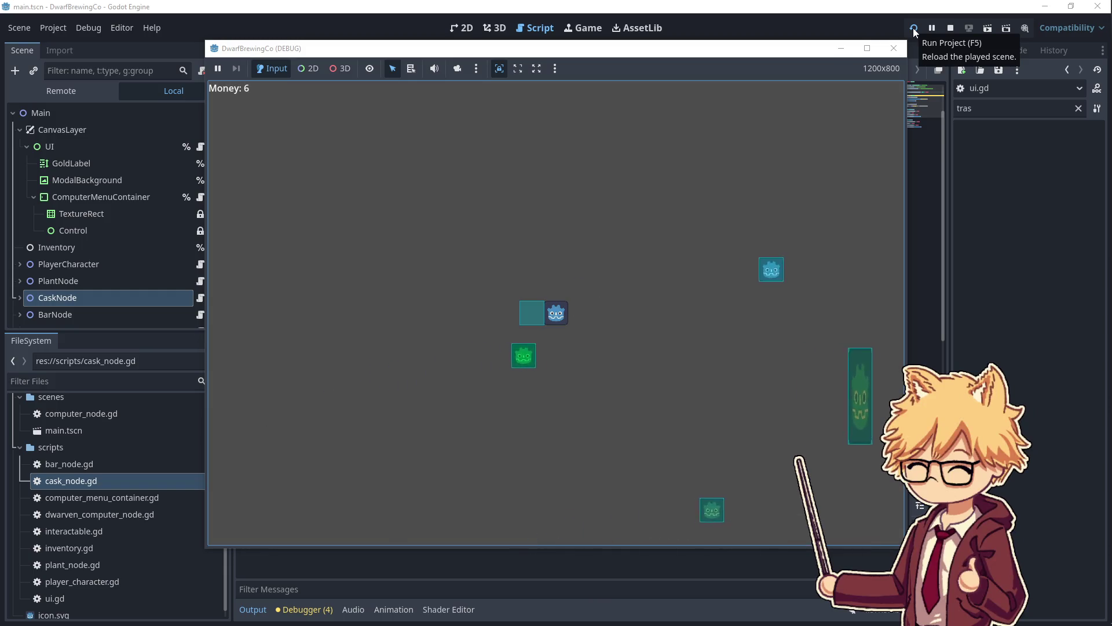
{"action": "key", "text": "Left"}
{"action": "key", "text": "Down"}
{"action": "key", "text": "Right"}
{"action": "key", "text": "Down"}
{"action": "key", "text": "Up"}
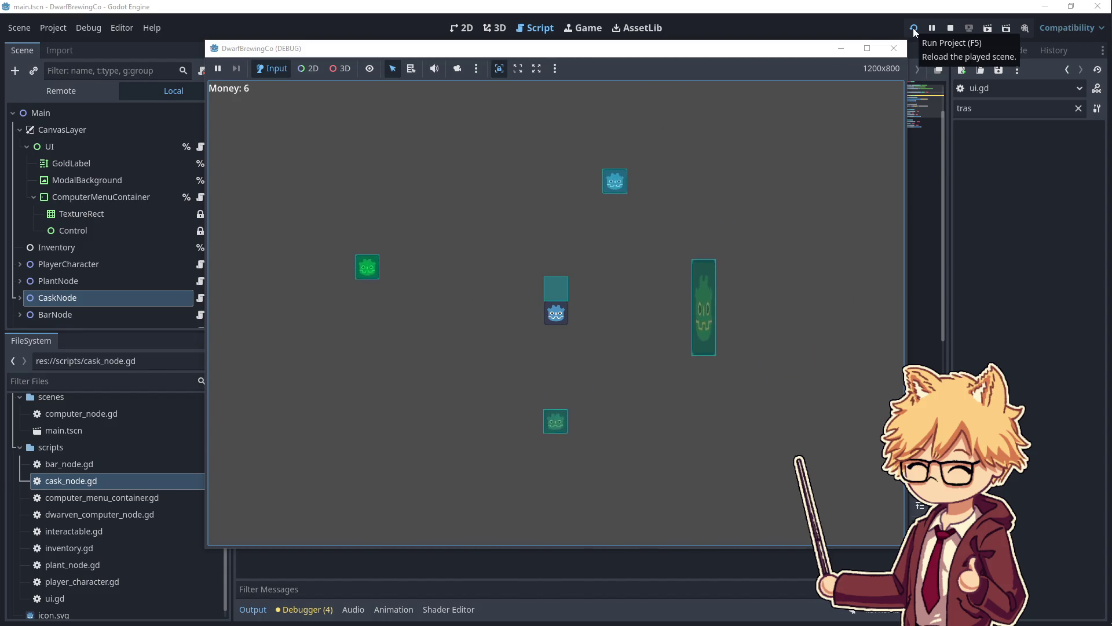
{"action": "key", "text": "Left"}
{"action": "key", "text": "Down"}
{"action": "key", "text": "Right"}
{"action": "key", "text": "Up"}
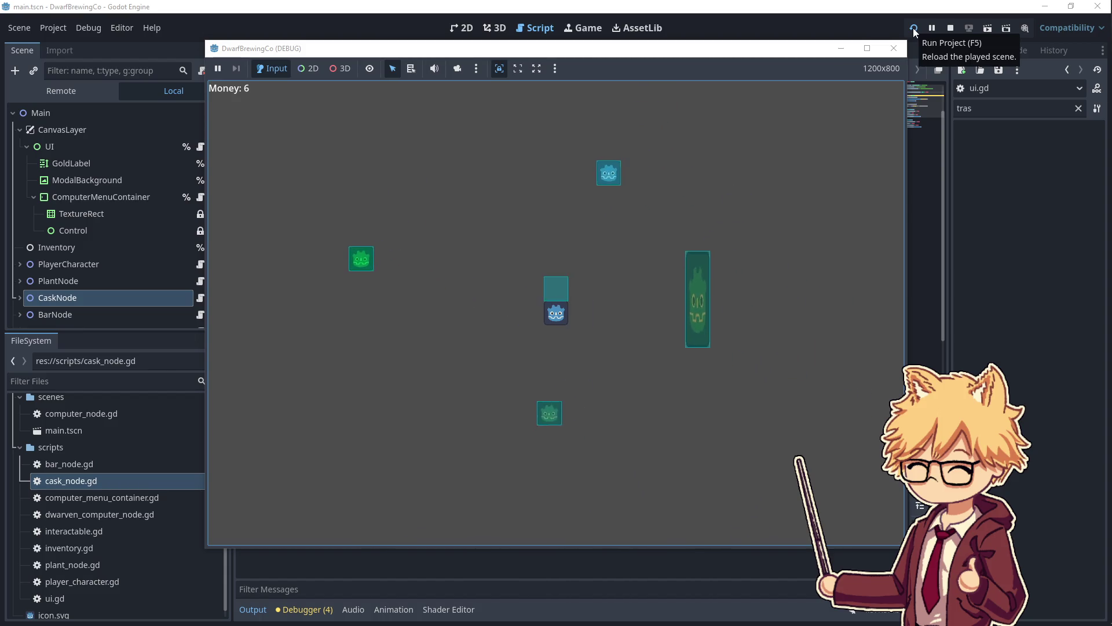
{"action": "key", "text": "Left"}
{"action": "key", "text": "Down"}
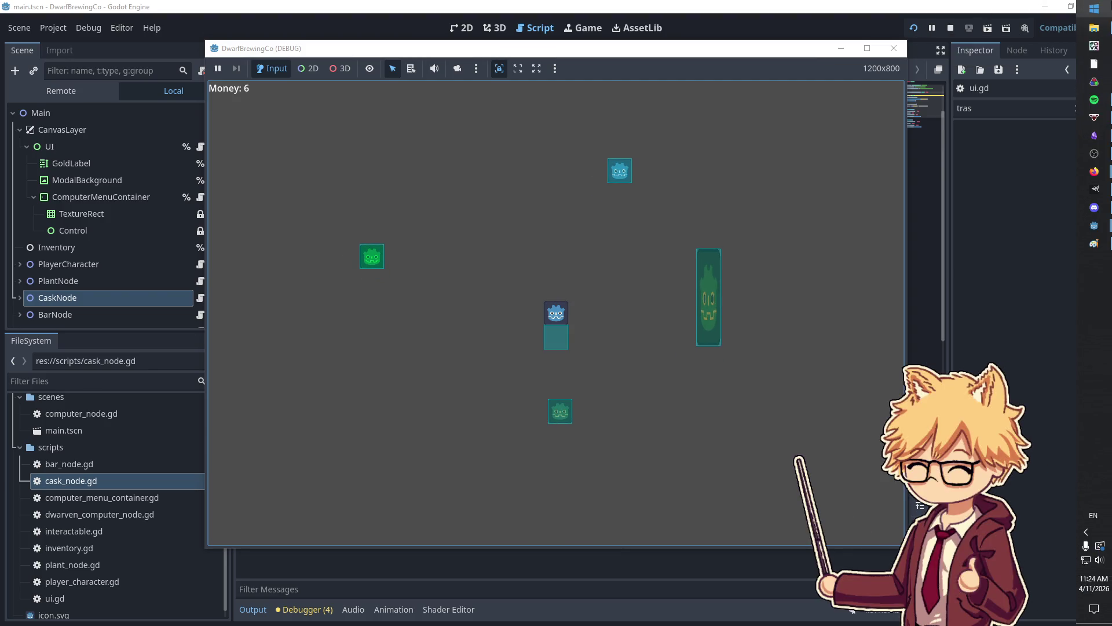
{"action": "key", "text": "alt+Tab"}
Step: Pause the Subway Surfers video, close the DwarfBrewingCo game window, and return to Godot's ui.gd
{"action": "left_click", "coordinate": [607, 323]}
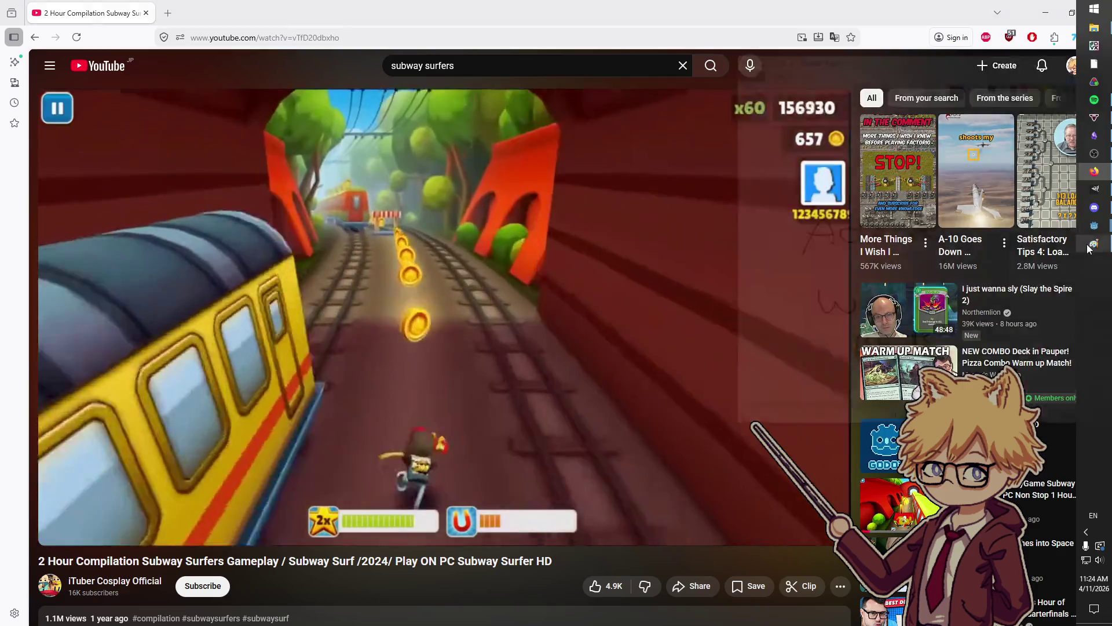
{"action": "left_click", "coordinate": [1092, 244]}
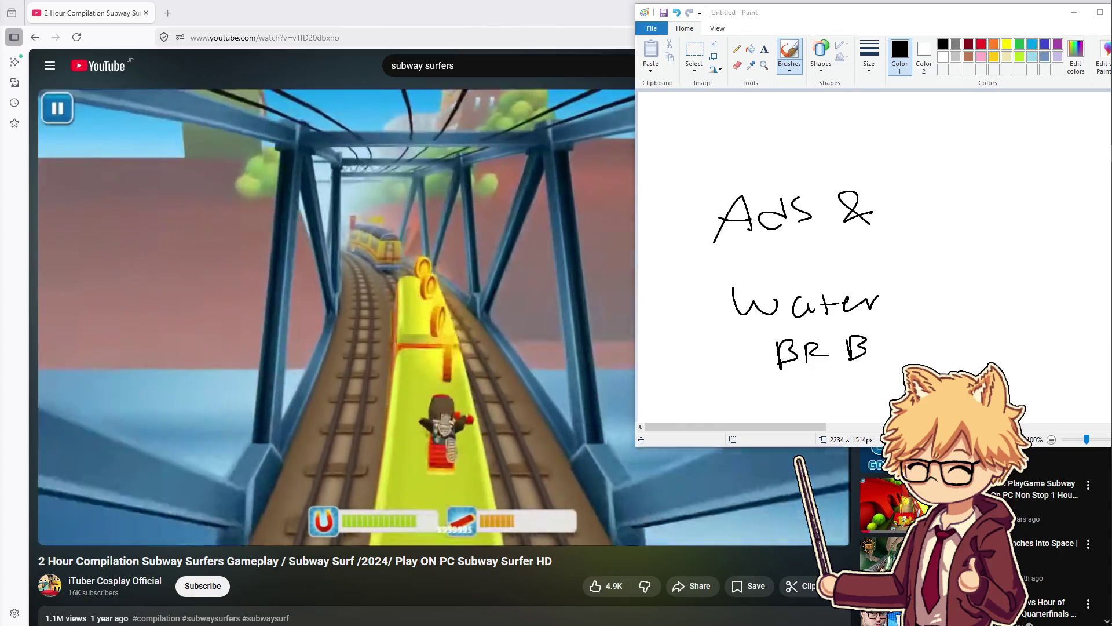
{"action": "key", "text": "alt+Tab"}
{"action": "key", "text": "alt+Tab"}
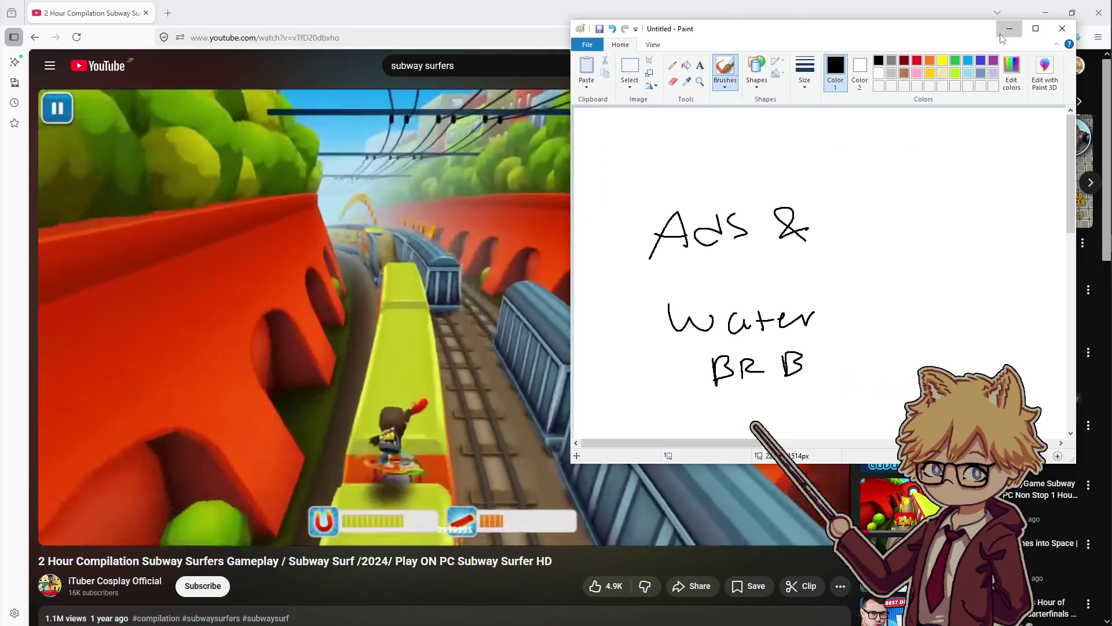
{"action": "key", "text": "alt+Tab"}
{"action": "left_click", "coordinate": [735, 176]}
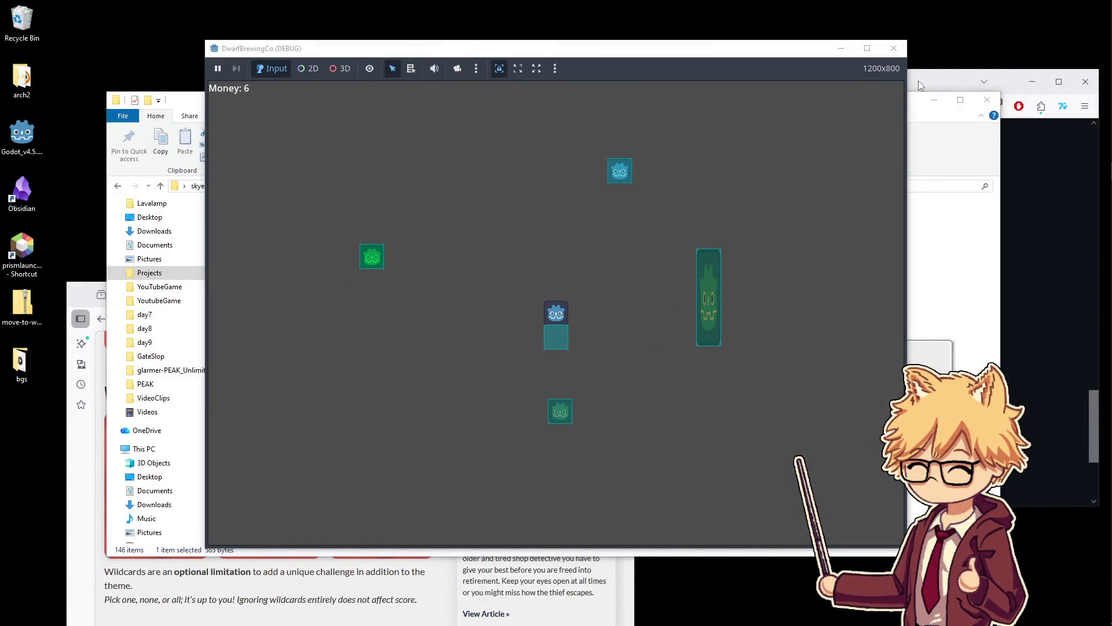
{"action": "left_click", "coordinate": [894, 48]}
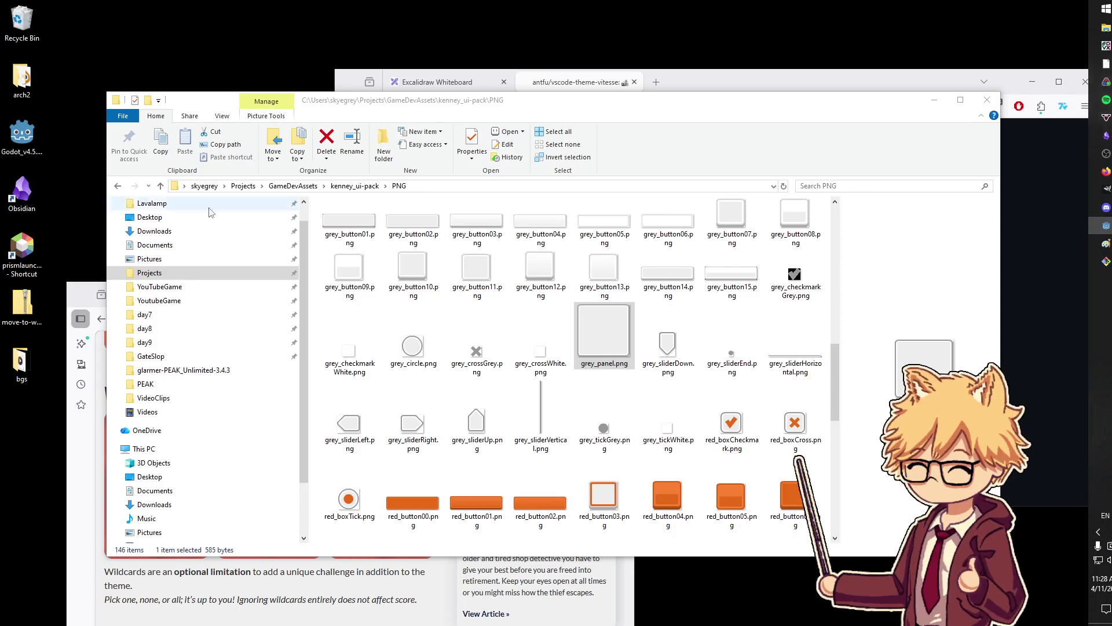
{"action": "key", "text": "alt+Tab"}
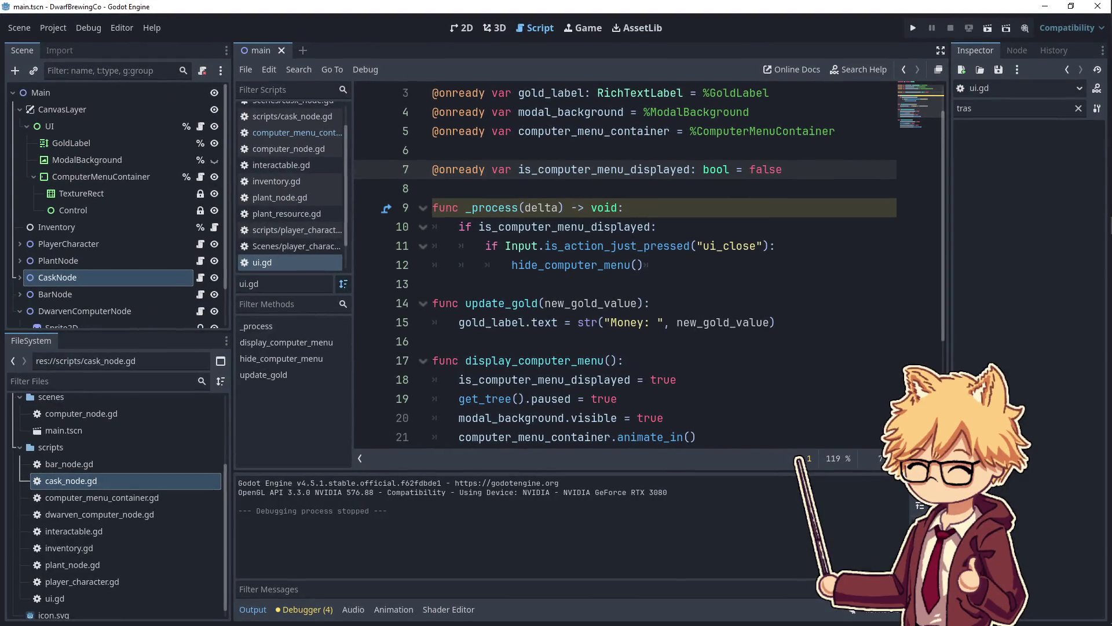
Step: Dismiss the window switcher, click into ui.gd, and bring up the Project menu
{"action": "key", "text": "alt+Tab"}
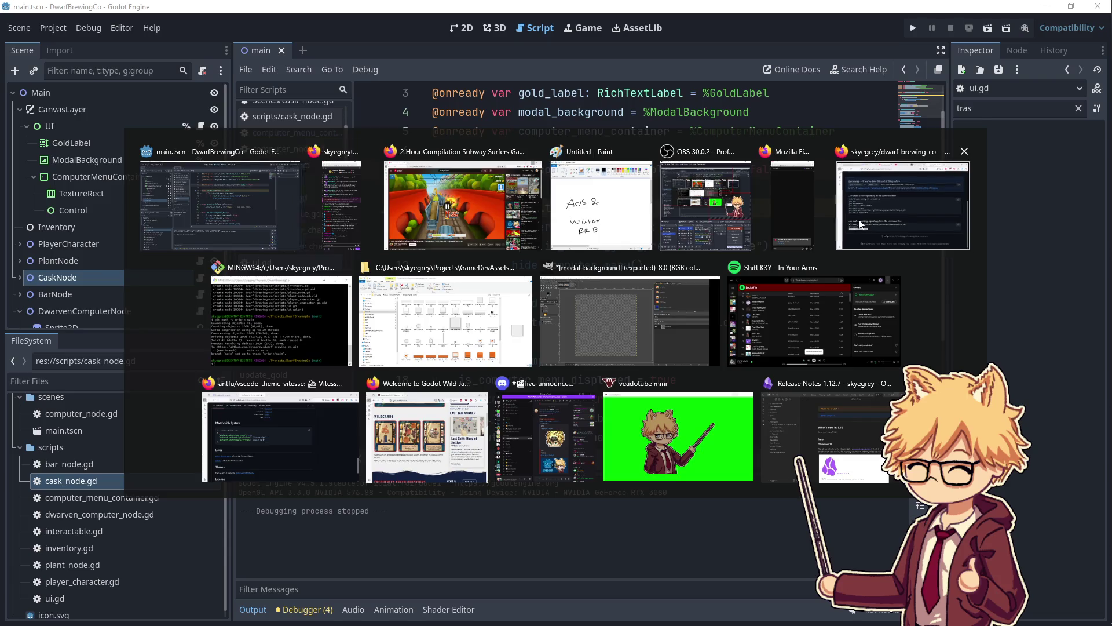
{"action": "key", "text": "Escape"}
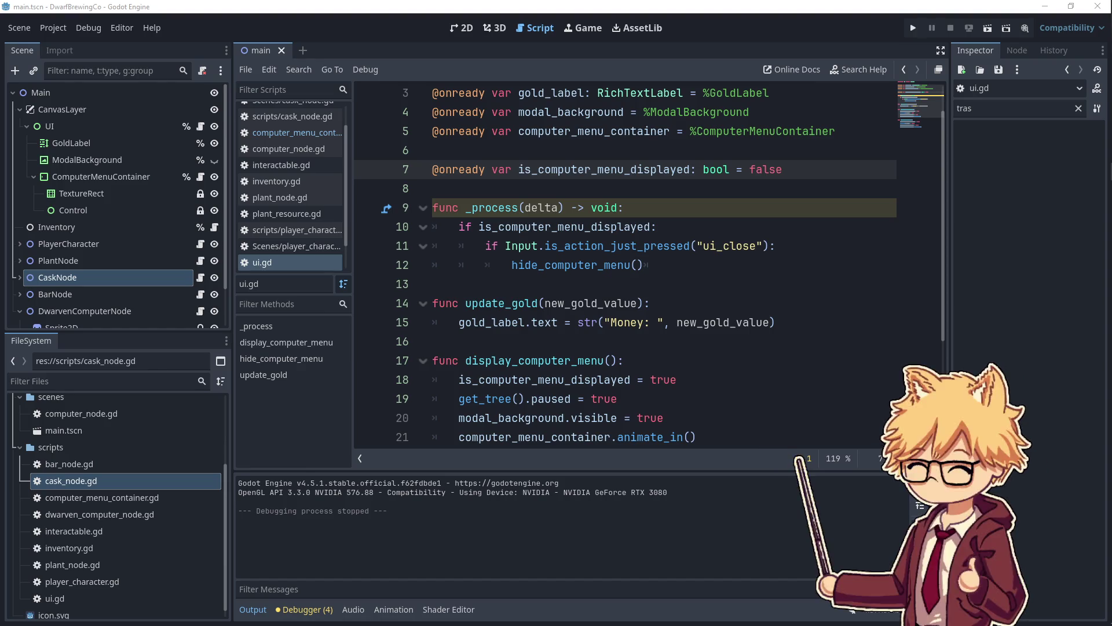
{"action": "left_click", "coordinate": [435, 188]}
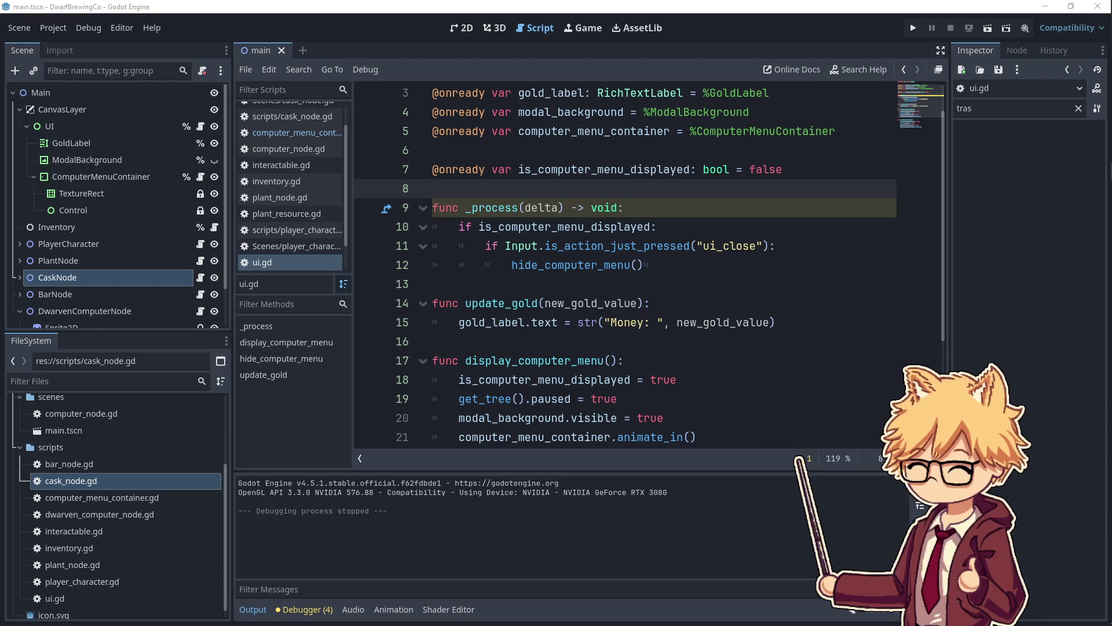
{"action": "key", "text": "Down"}
{"action": "key", "text": "Down"}
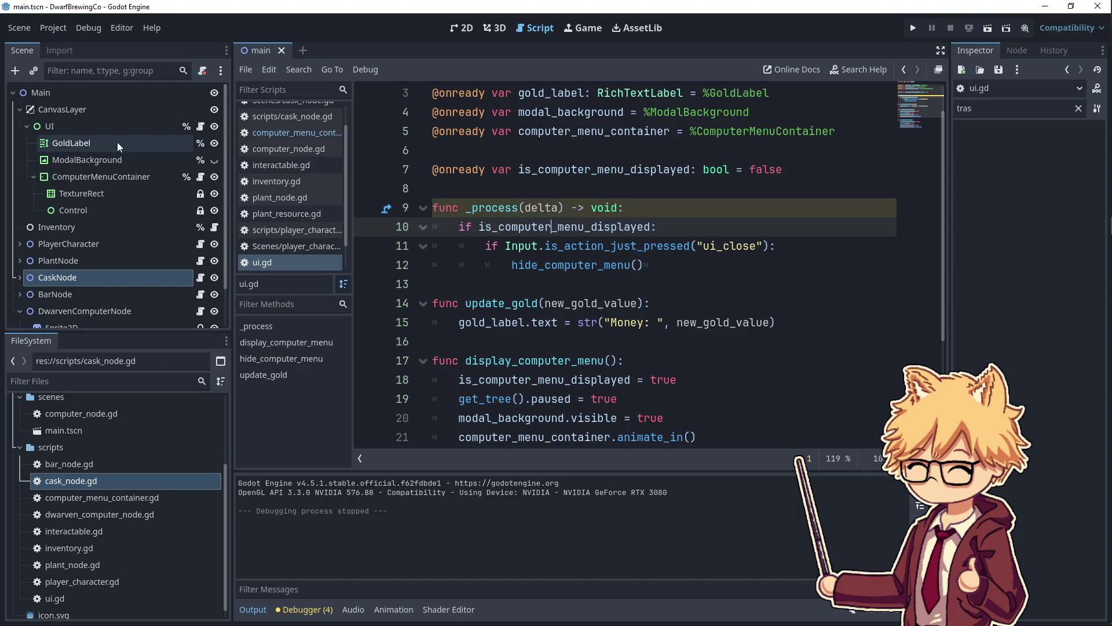
{"action": "left_click", "coordinate": [57, 29]}
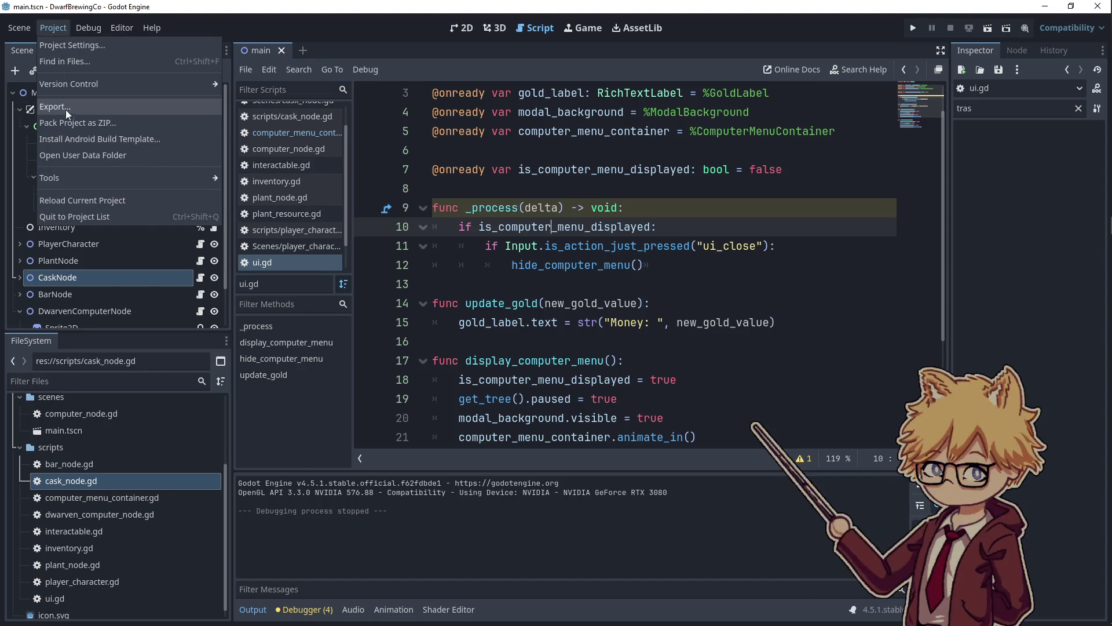
Step: Create a Web (Runnable) preset in Project > Export, close the dialog, and select the UI node
{"action": "left_click", "coordinate": [65, 108]}
{"action": "left_click", "coordinate": [445, 287]}
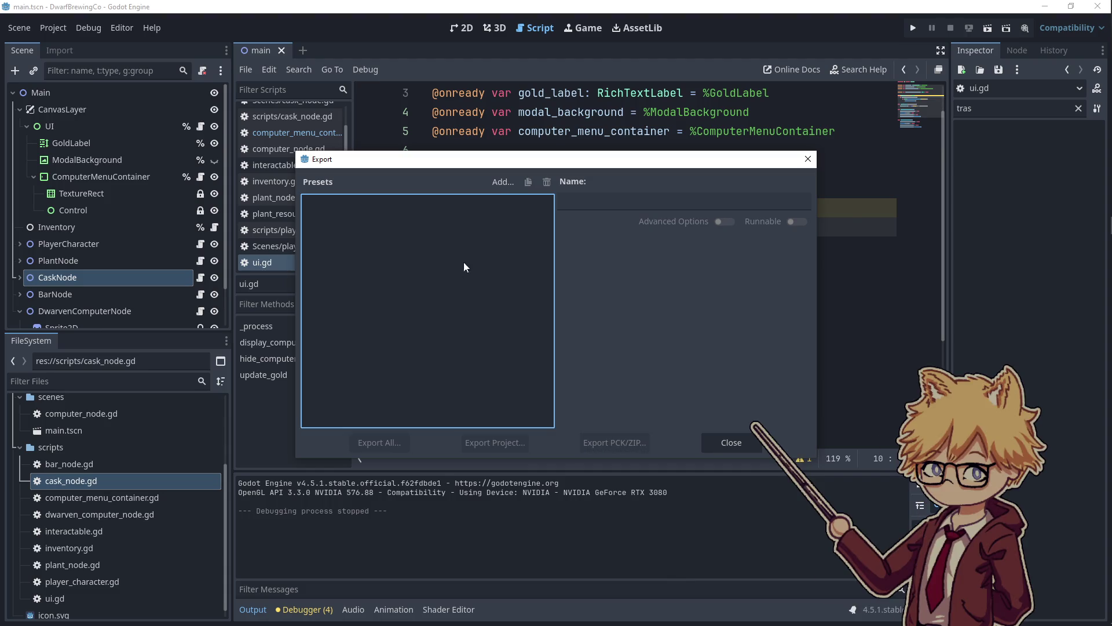
{"action": "left_click", "coordinate": [502, 182]}
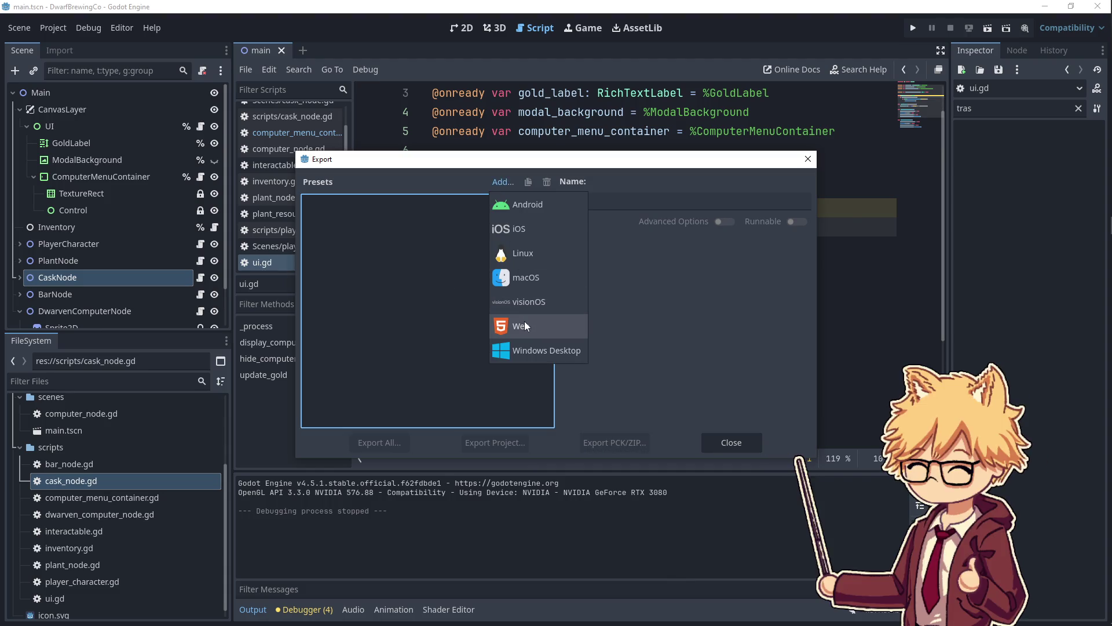
{"action": "left_click", "coordinate": [525, 326]}
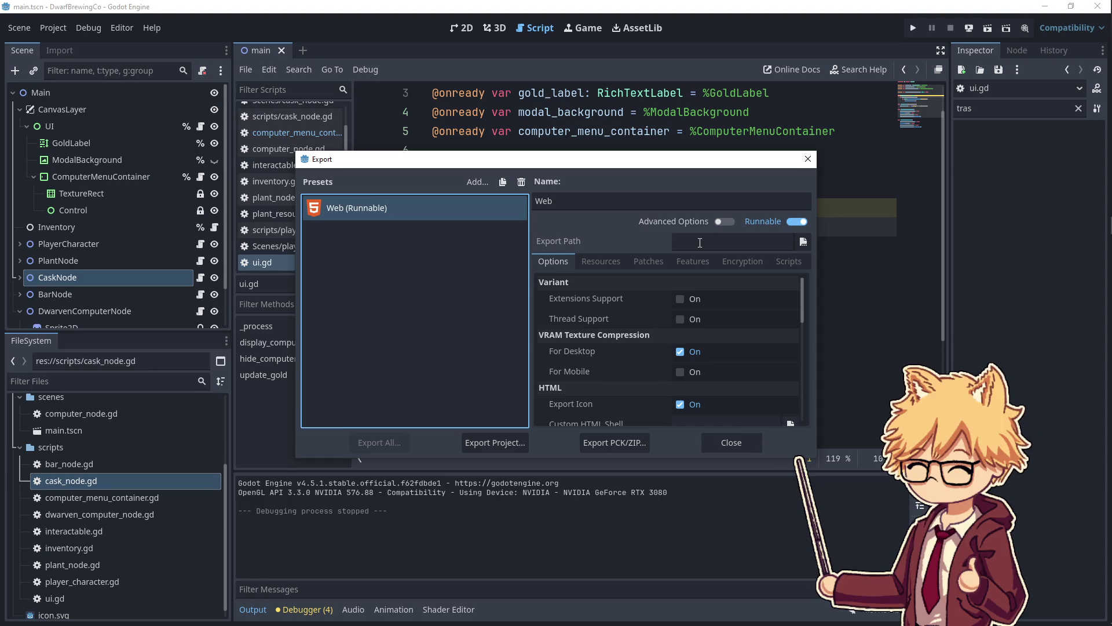
{"action": "left_click", "coordinate": [717, 447]}
{"action": "left_click", "coordinate": [135, 128]}
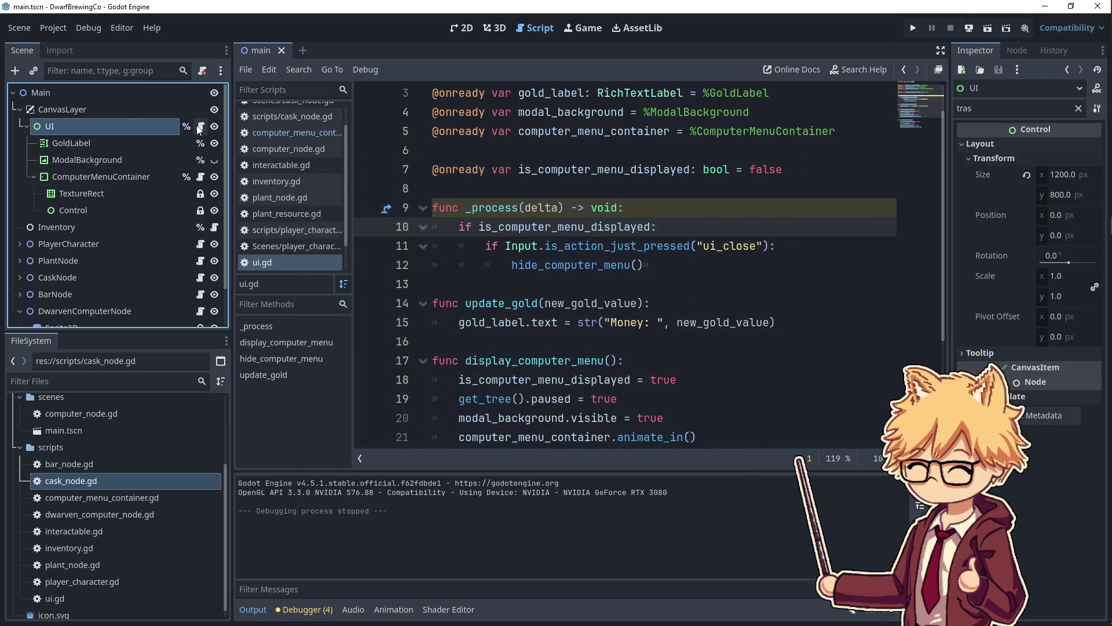
Step: Select the CanvasLayer and switch its Follow Viewport property off
{"action": "left_click", "coordinate": [140, 111]}
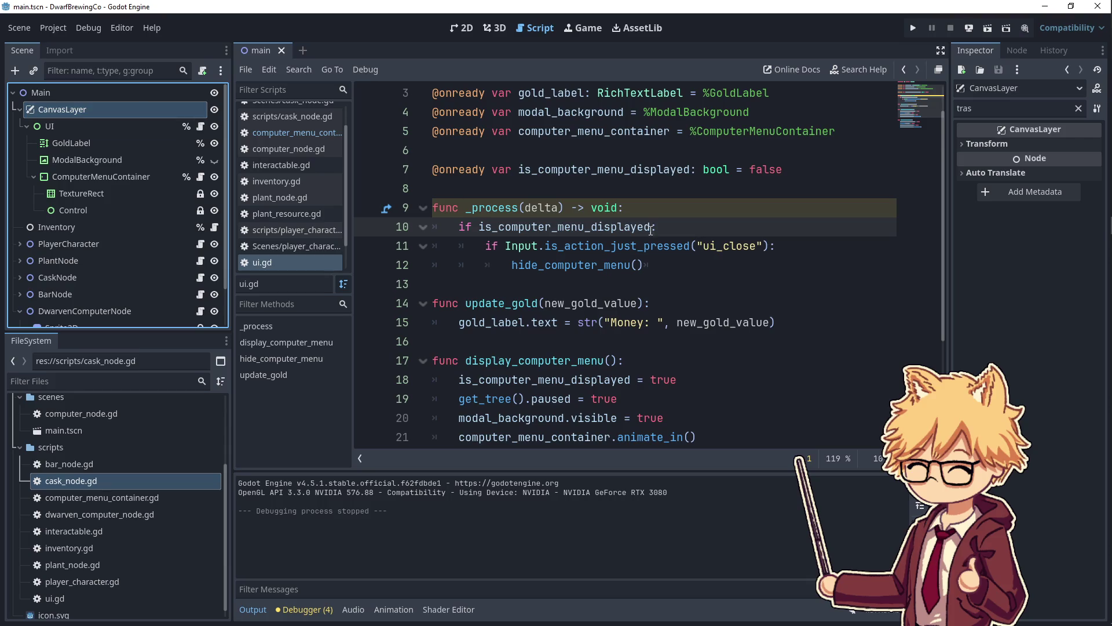
{"action": "left_click", "coordinate": [1079, 108]}
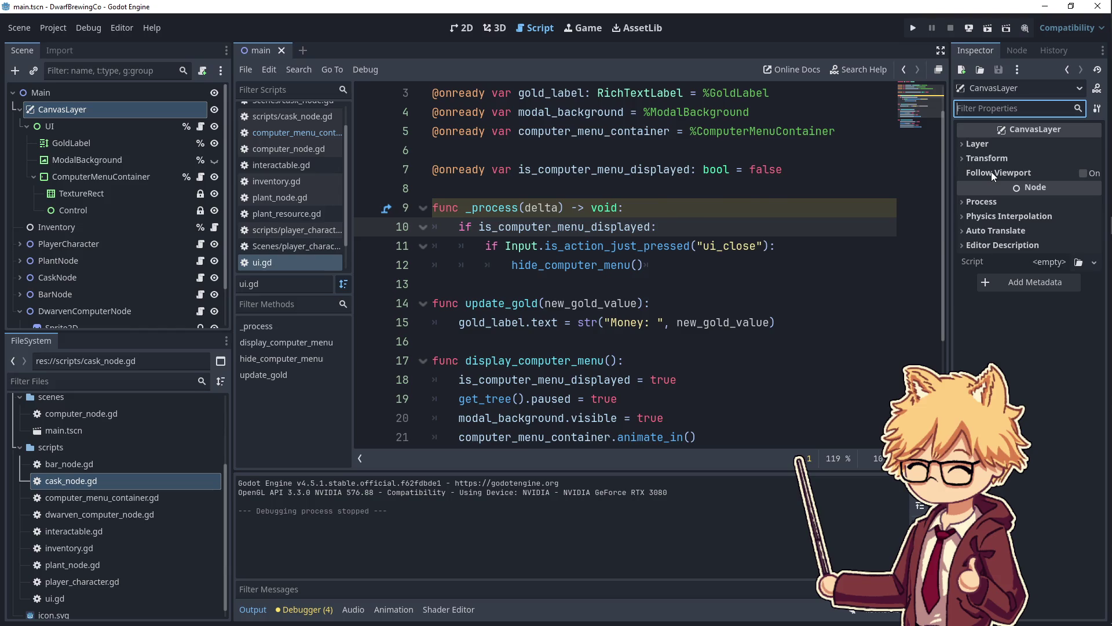
{"action": "mouse_move", "coordinate": [992, 172]}
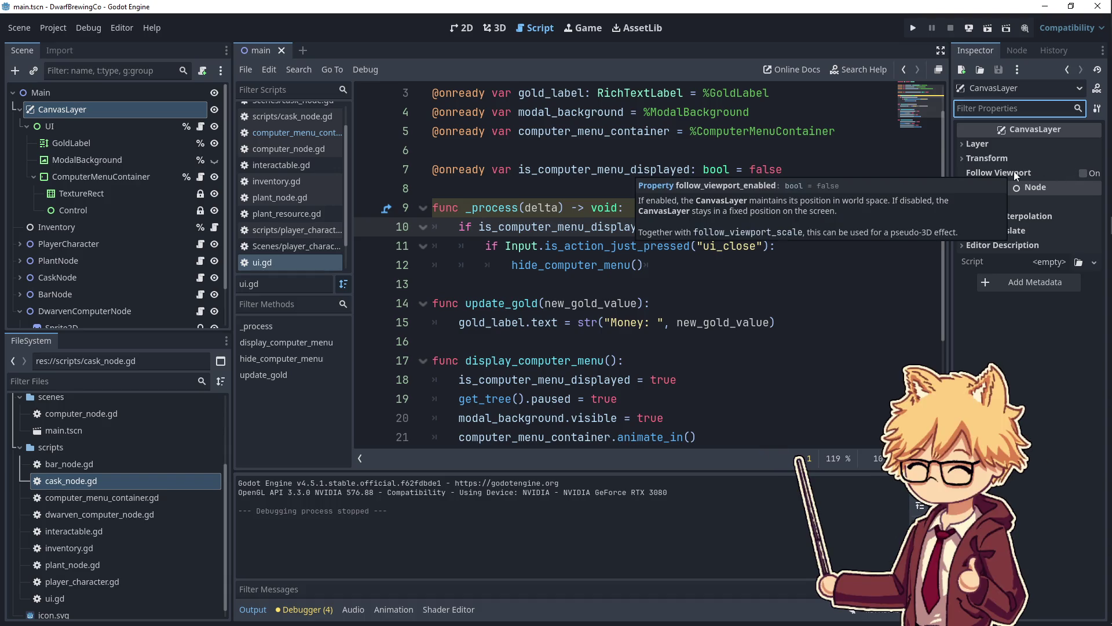
{"action": "left_click", "coordinate": [1083, 173]}
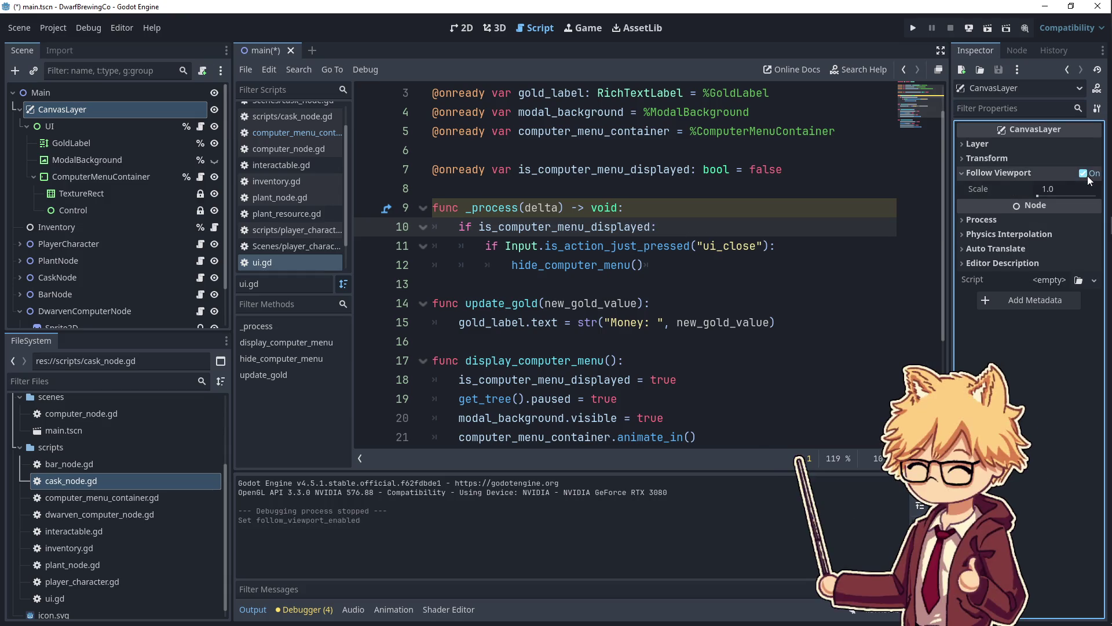
{"action": "mouse_move", "coordinate": [1023, 173]}
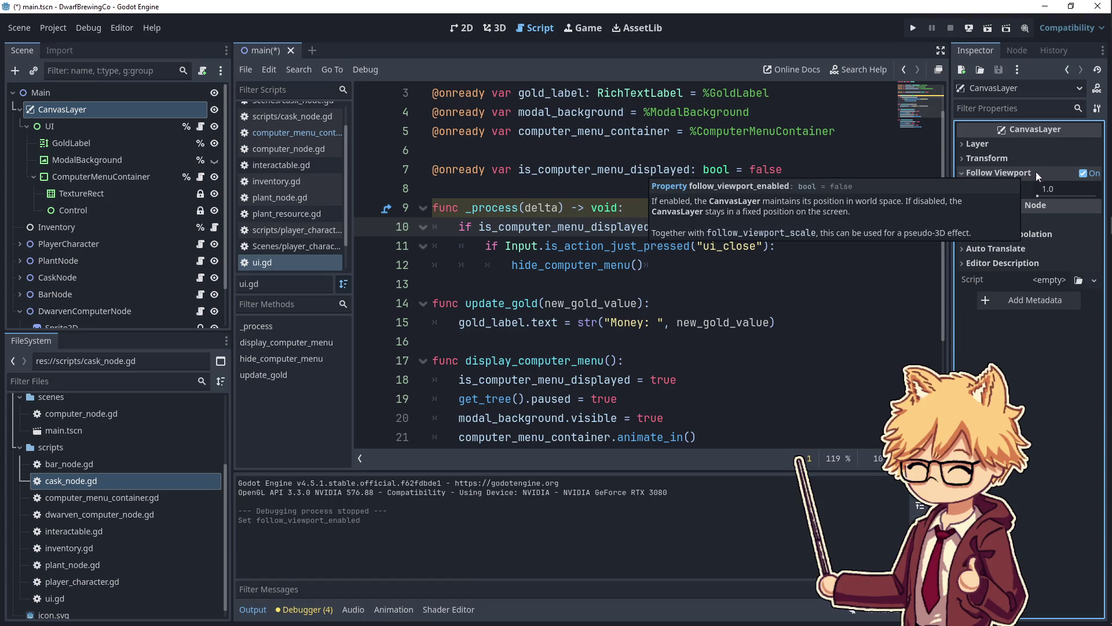
{"action": "left_click", "coordinate": [1083, 173]}
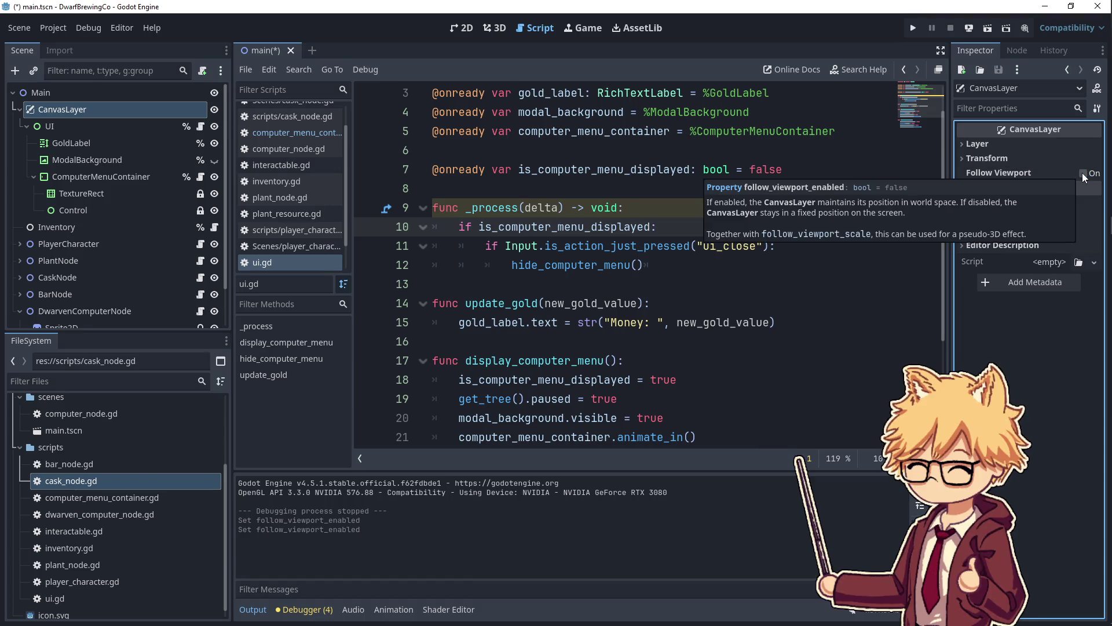
Step: Click back into ui.gd and bring up the Project menu
{"action": "left_click", "coordinate": [753, 246]}
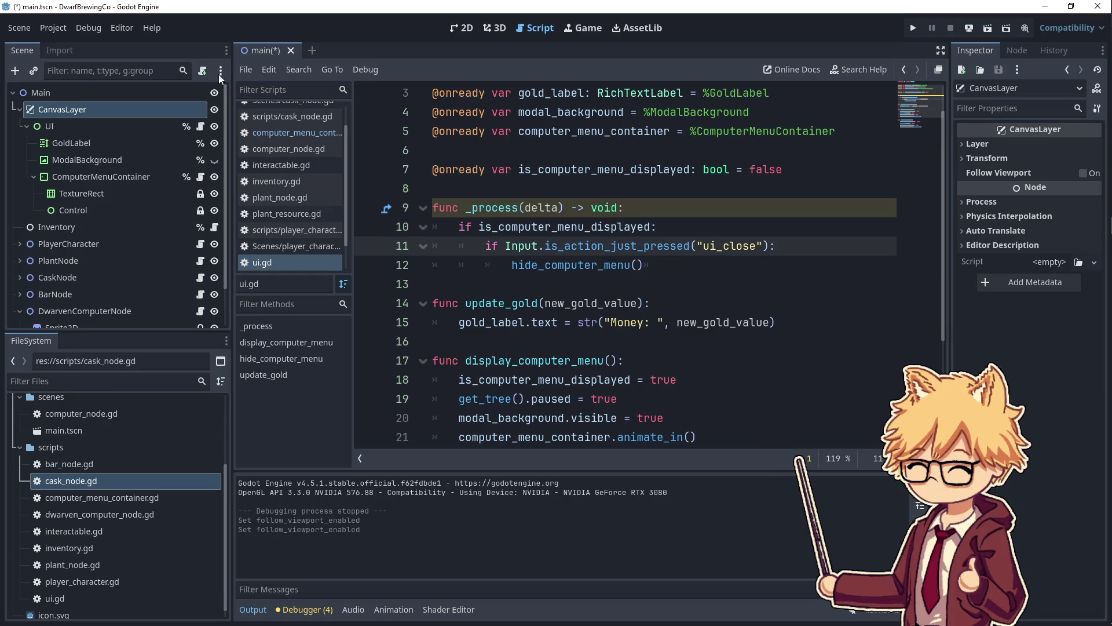
{"action": "left_click", "coordinate": [53, 28]}
{"action": "mouse_move", "coordinate": [75, 30]}
{"action": "left_click", "coordinate": [53, 27]}
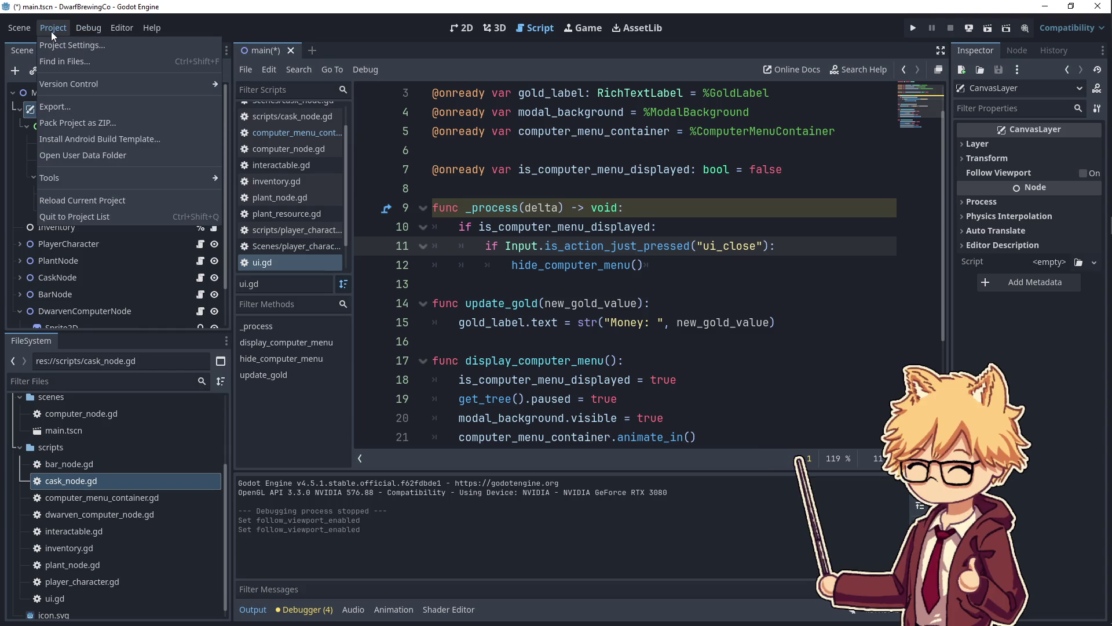
Step: From the Web export path dialog, go up to DwarfBrewingCo and create a folder named Exports
{"action": "left_click", "coordinate": [85, 109]}
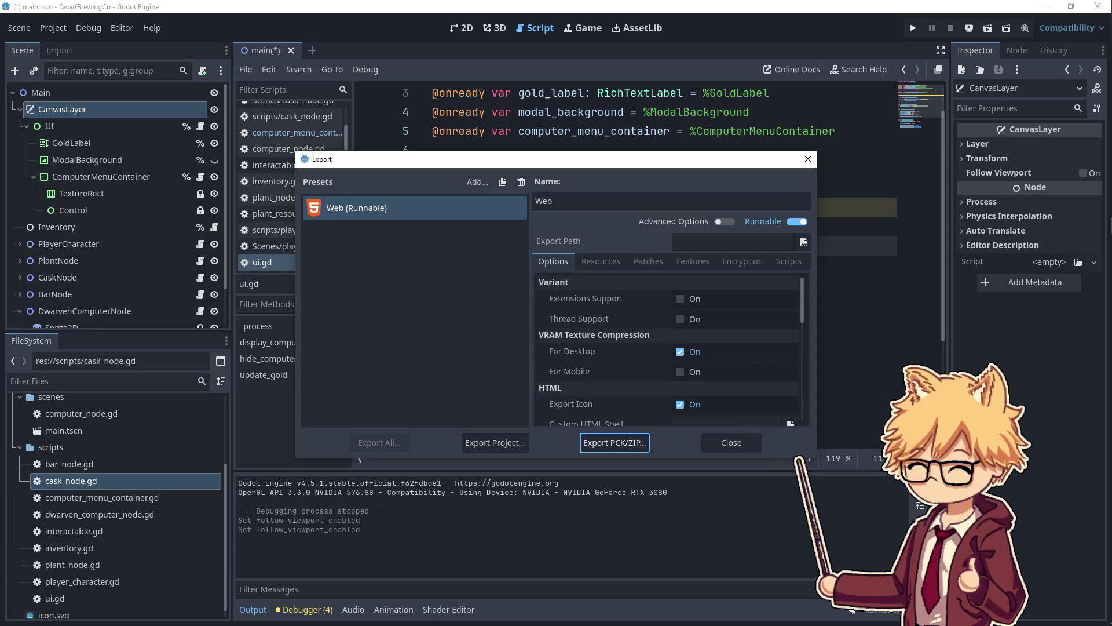
{"action": "left_click", "coordinate": [803, 242]}
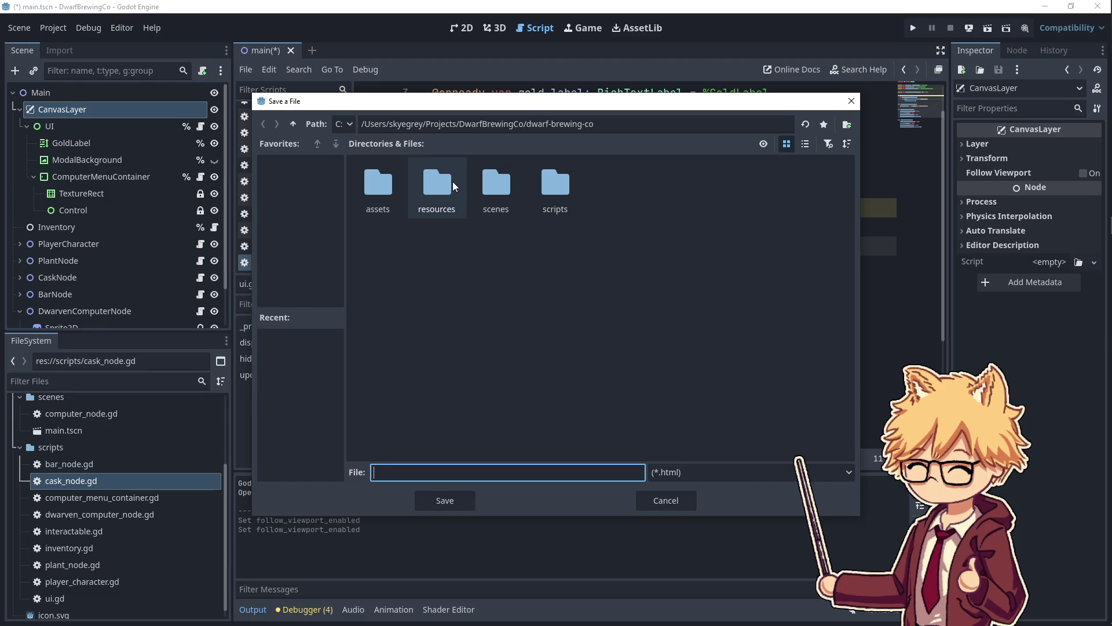
{"action": "left_click", "coordinate": [293, 124]}
{"action": "left_click", "coordinate": [448, 186]}
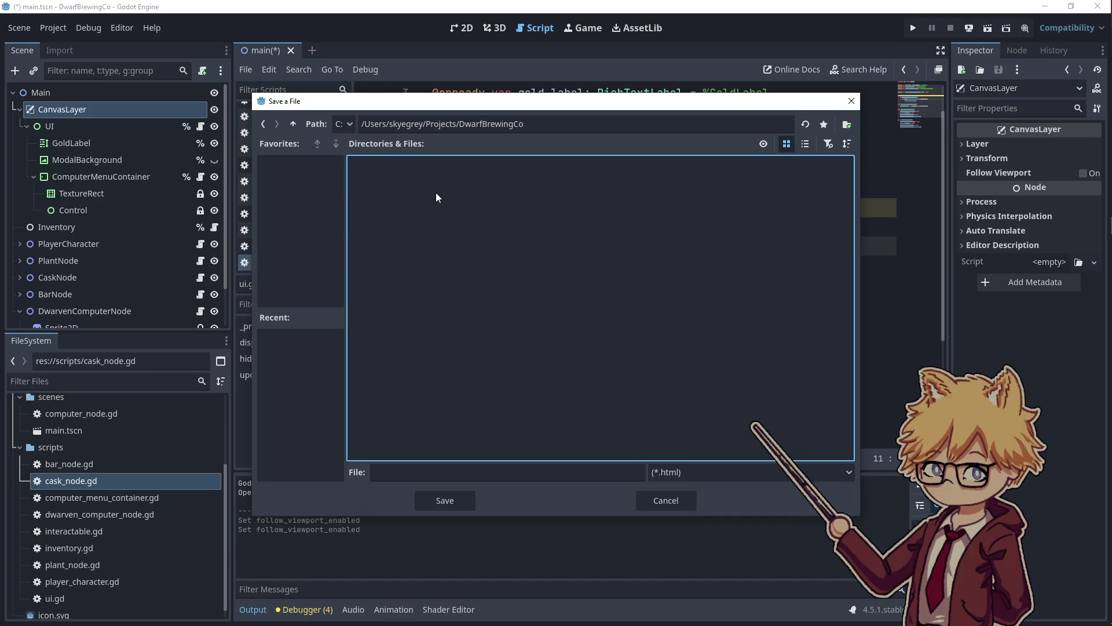
{"action": "left_click", "coordinate": [846, 125]}
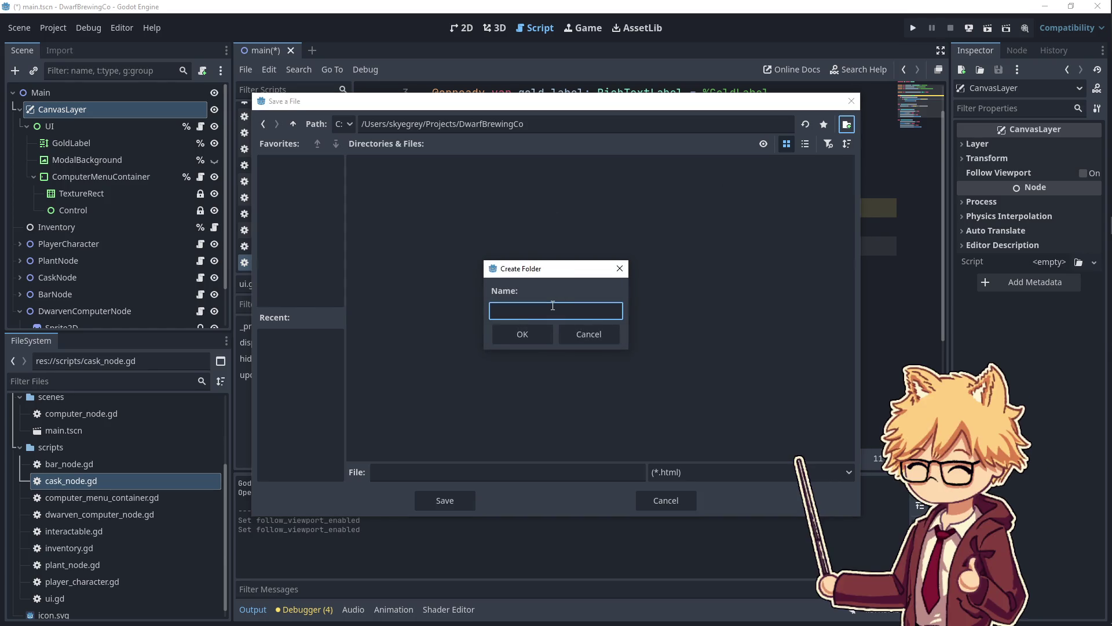
{"action": "type", "text": "Exports"}
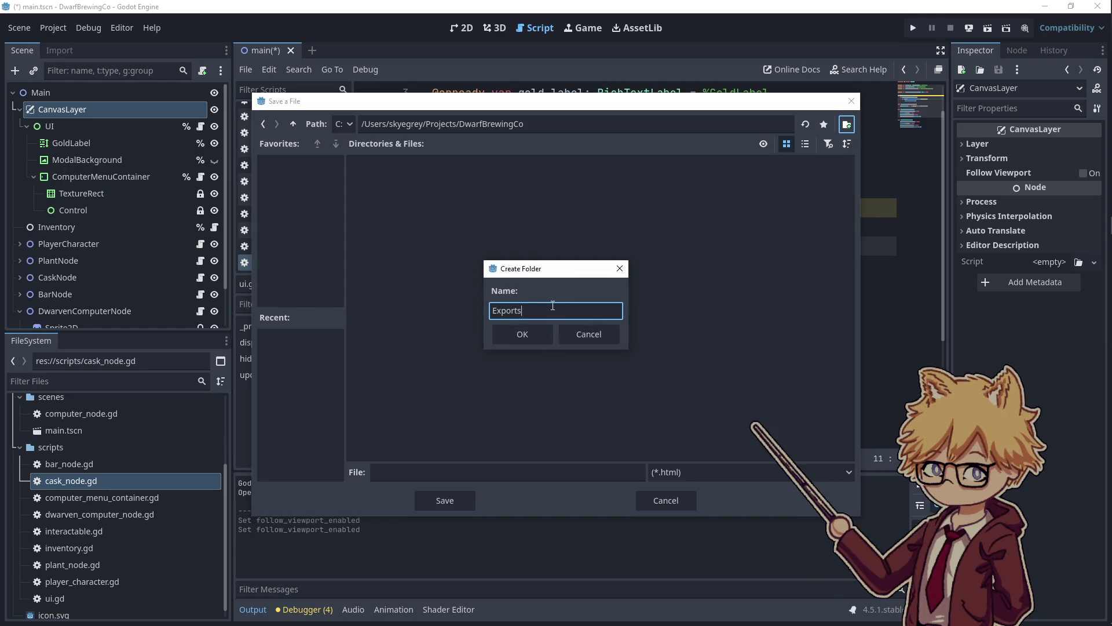
{"action": "key", "text": "Return"}
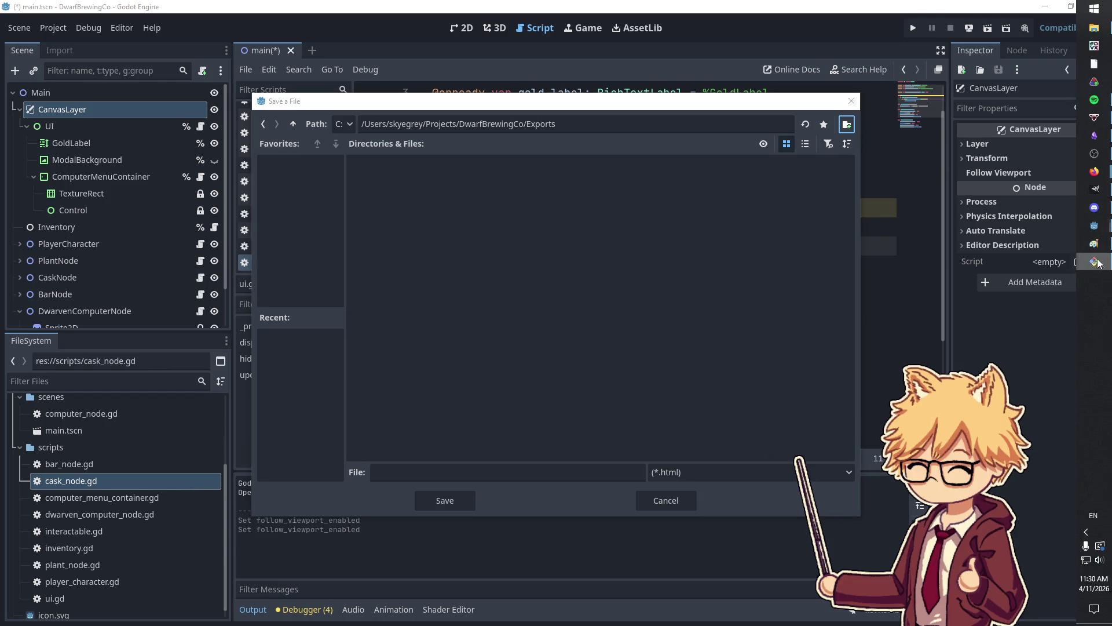
Step: In Git Bash, run git status and move up to the parent directory
{"action": "key", "text": "alt+Tab"}
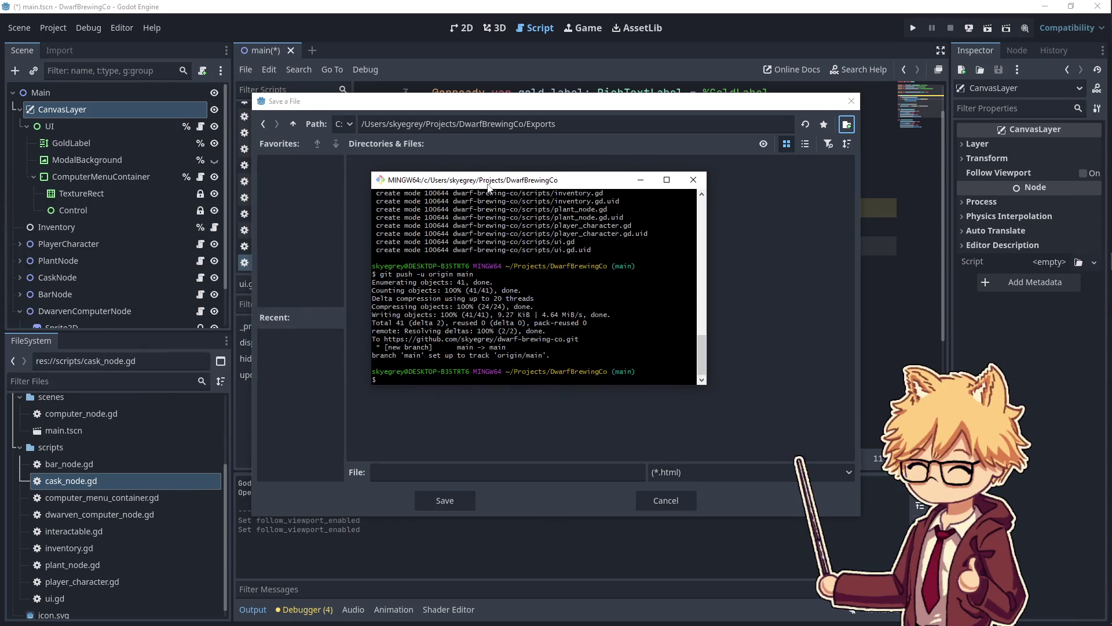
{"action": "type", "text": "git status"}
{"action": "key", "text": "Return"}
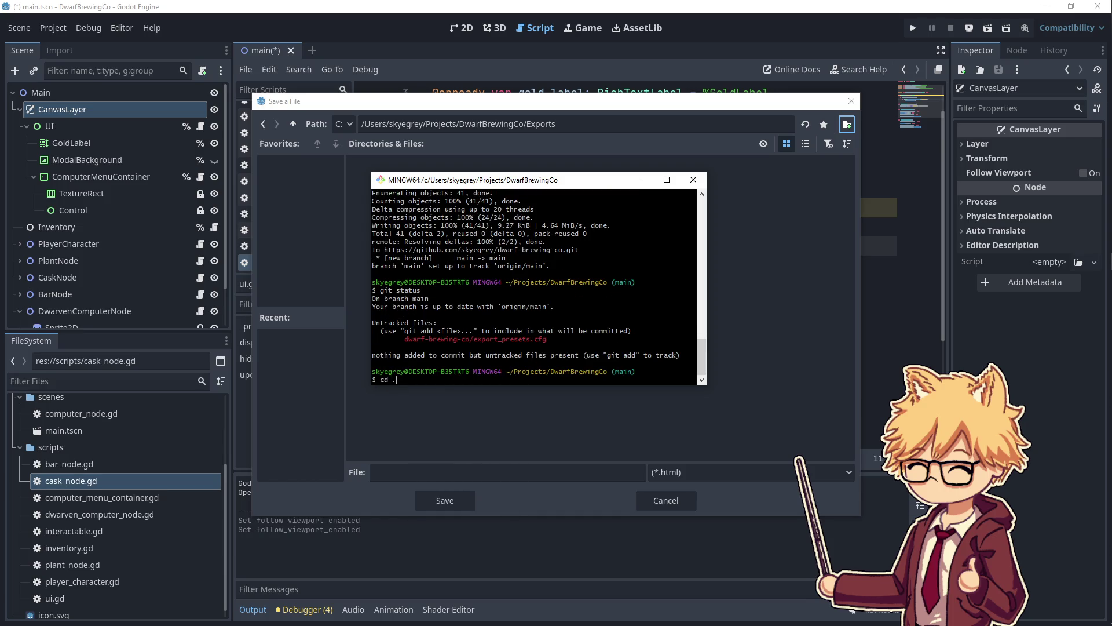
{"action": "type", "text": "."}
{"action": "key", "text": "Return"}
{"action": "type", "text": "git stat"}
{"action": "key", "text": "BackSpace"}
{"action": "key", "text": "BackSpace"}
{"action": "key", "text": "BackSpace"}
{"action": "type", "text": "Dw"}
{"action": "key", "text": "Tab"}
{"action": "key", "text": "Return"}
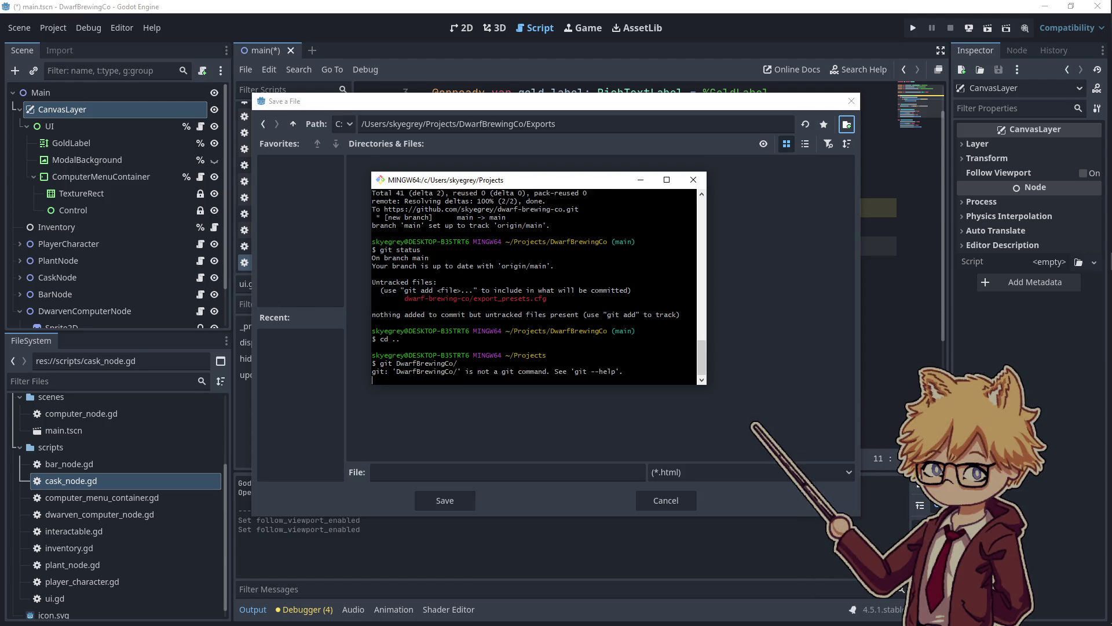
Step: Enter DwarfBrewingCo, list its Exports and dwarf-brewing-co folders, and recheck git status
{"action": "type", "text": "cd Dw"}
{"action": "key", "text": "Tab"}
{"action": "key", "text": "Return"}
{"action": "type", "text": "ls"}
{"action": "key", "text": "Return"}
{"action": "type", "text": "git status"}
{"action": "key", "text": "Return"}
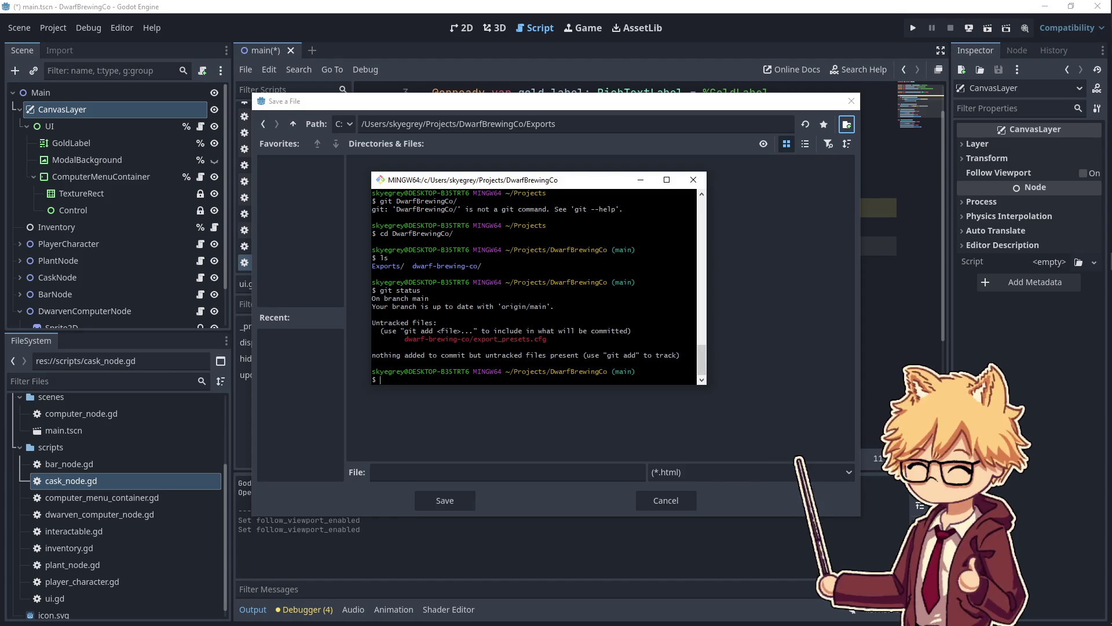
{"action": "left_click", "coordinate": [506, 438]}
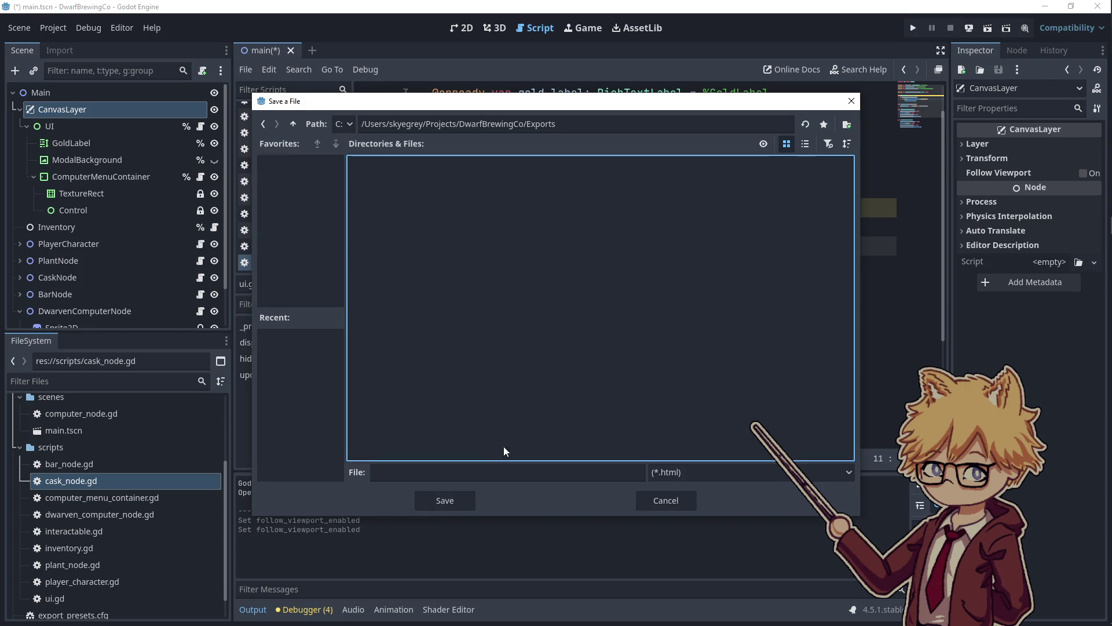
Step: Open and dismiss the export path chooser in the Web export settings
{"action": "left_click", "coordinate": [503, 473]}
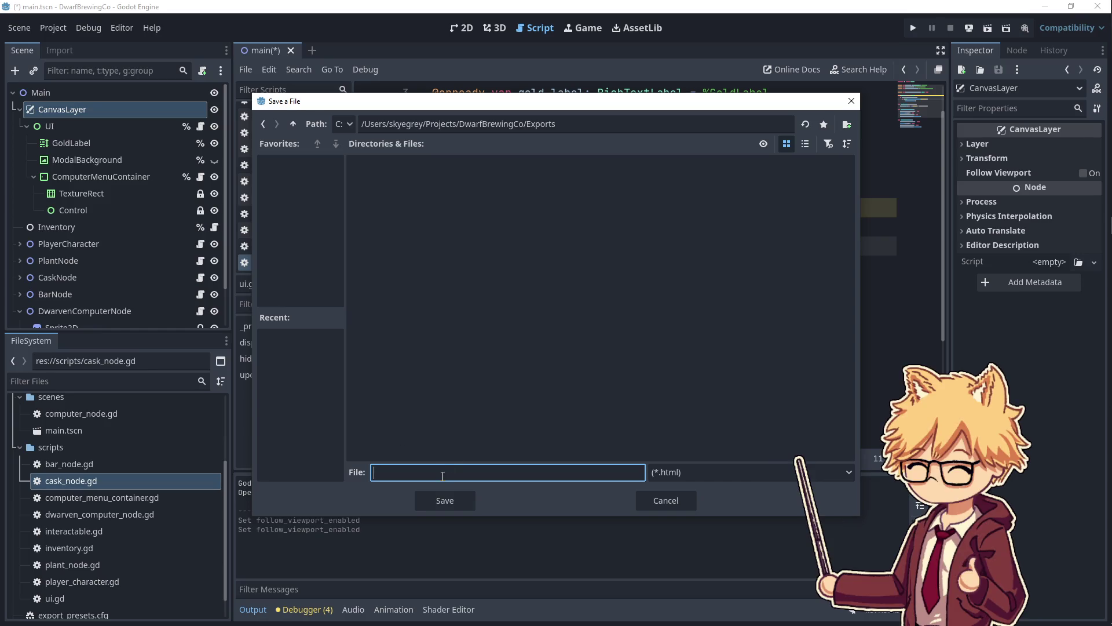
{"action": "left_click", "coordinate": [663, 501]}
{"action": "left_click", "coordinate": [807, 245]}
{"action": "left_click", "coordinate": [663, 501]}
{"action": "scroll", "coordinate": [697, 366], "scroll_direction": "down", "scroll_amount": 3}
{"action": "scroll", "coordinate": [696, 363], "scroll_direction": "up", "scroll_amount": 5}
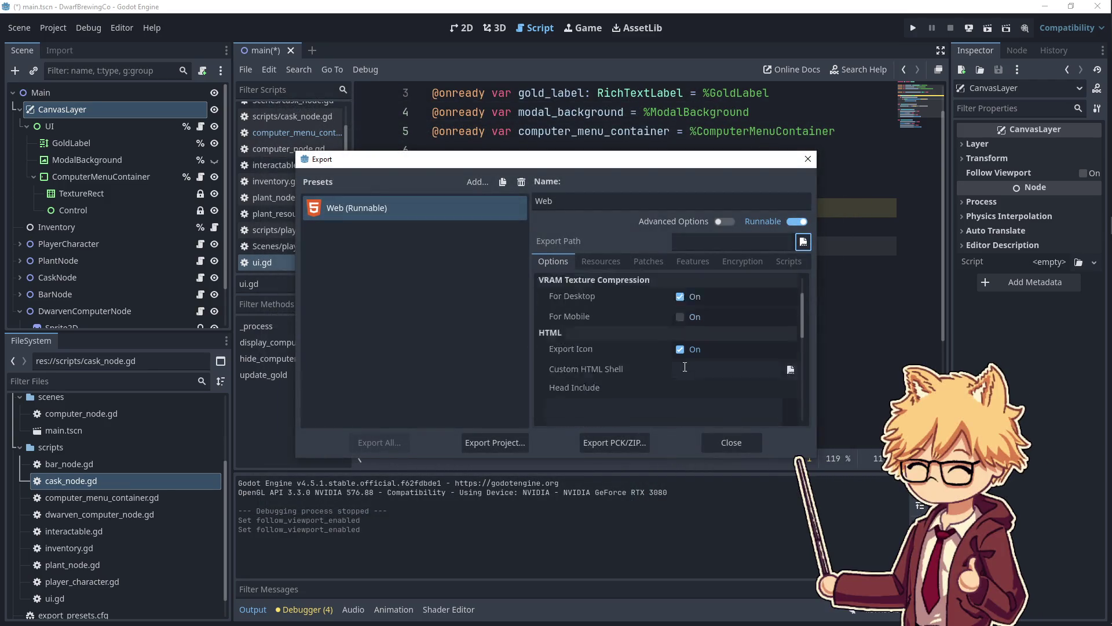
Step: Create a v0.0.1 folder inside DwarfBrewingCo/Exports from the Export Project dialog, then cancel
{"action": "left_click", "coordinate": [496, 443]}
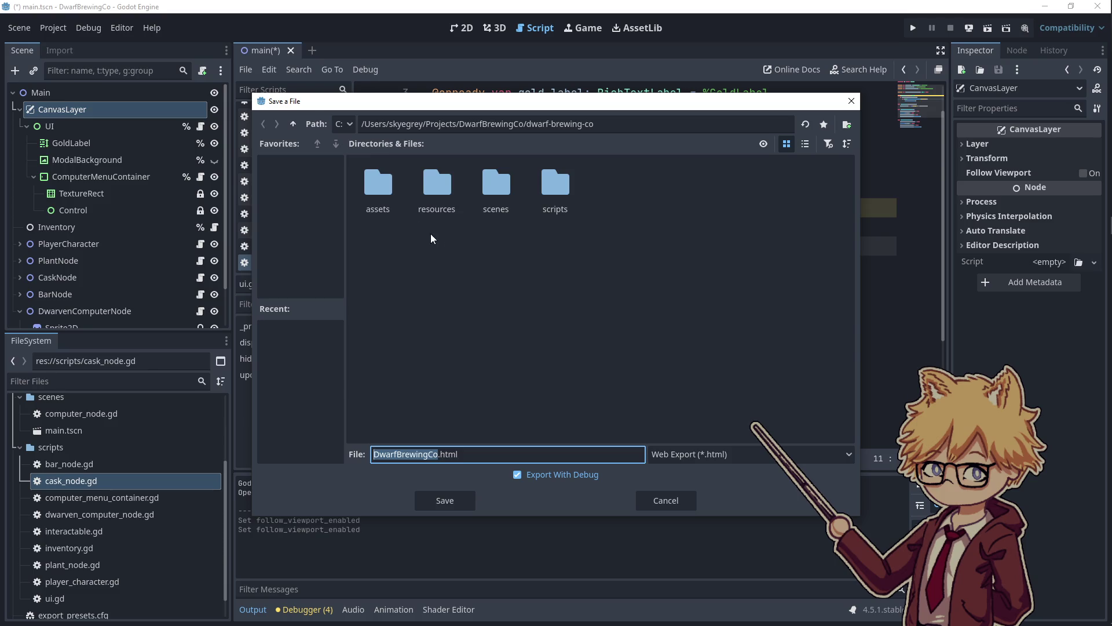
{"action": "left_click", "coordinate": [294, 123]}
{"action": "double_click", "coordinate": [378, 186]}
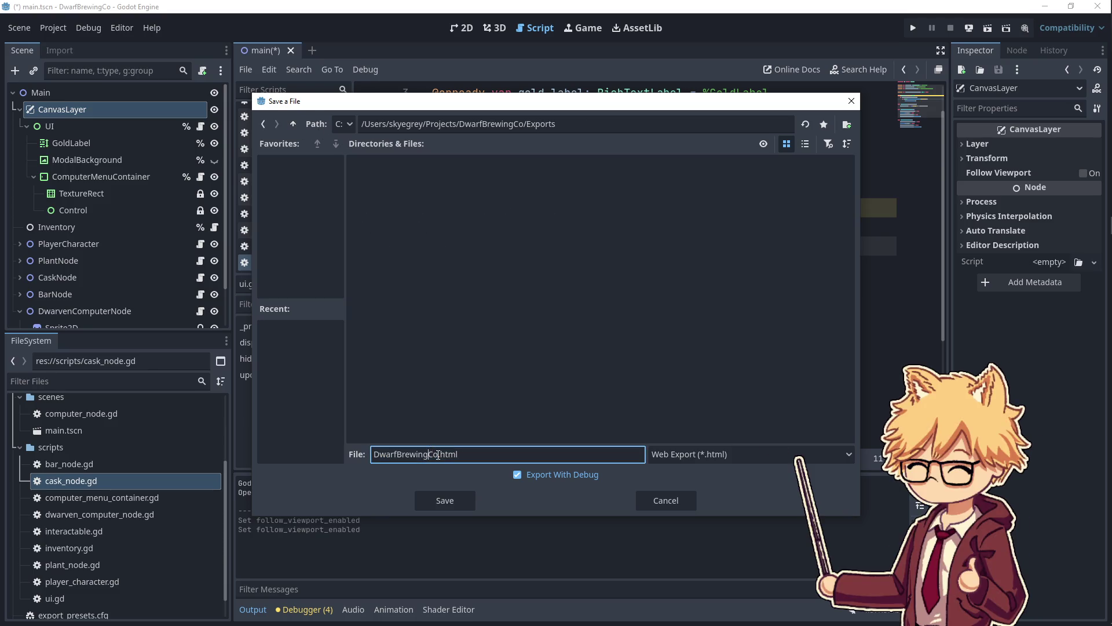
{"action": "left_click", "coordinate": [847, 124]}
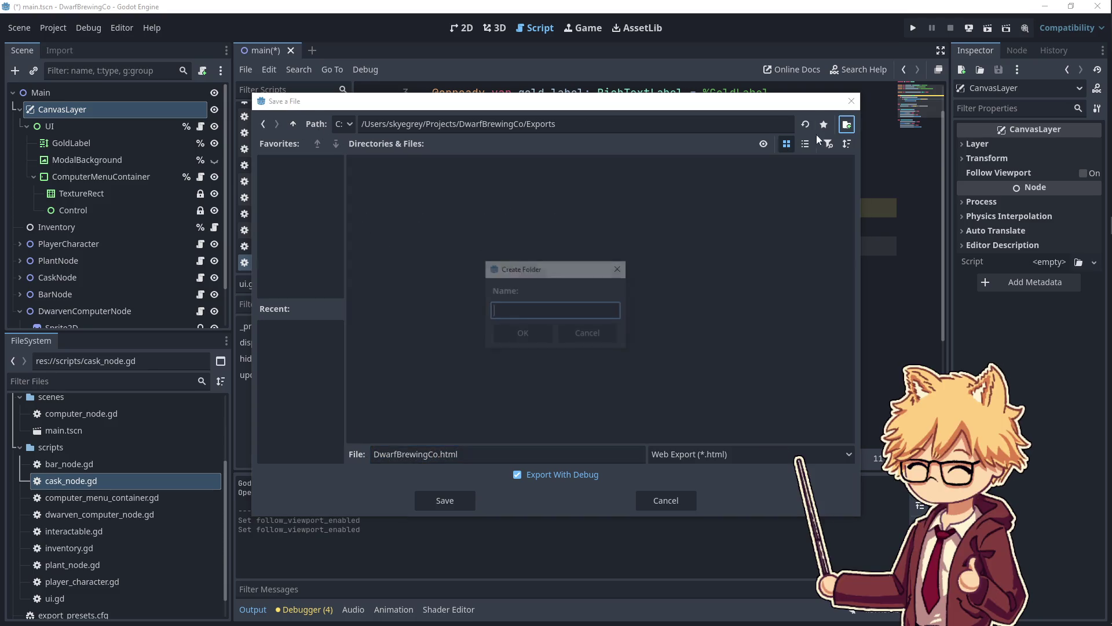
{"action": "type", "text": "v"}
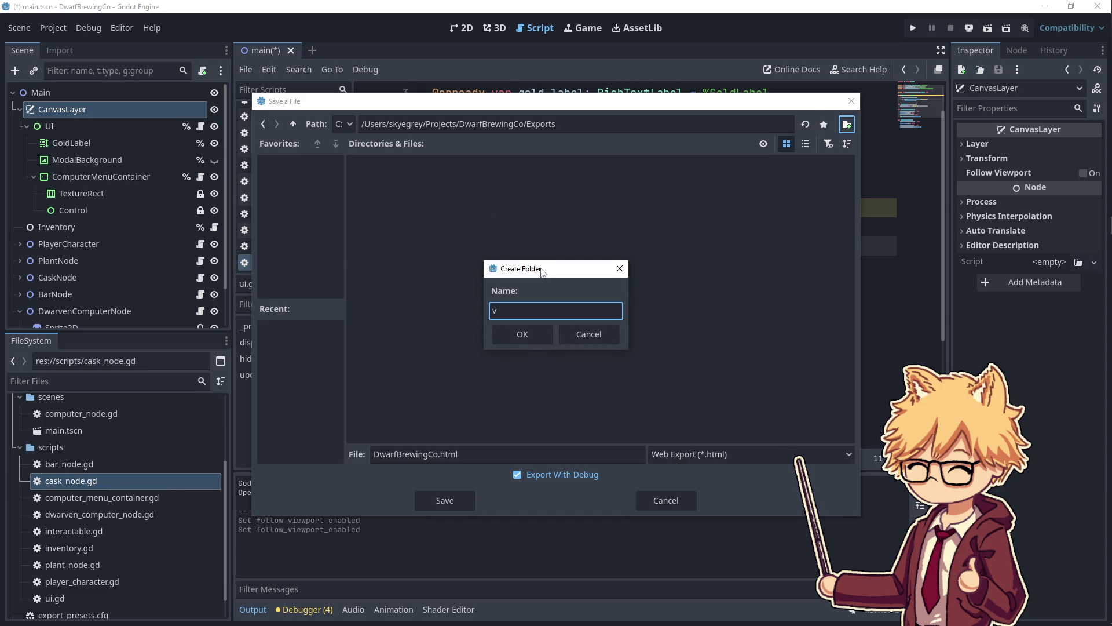
{"action": "type", "text": "0.0.1"}
{"action": "key", "text": "Return"}
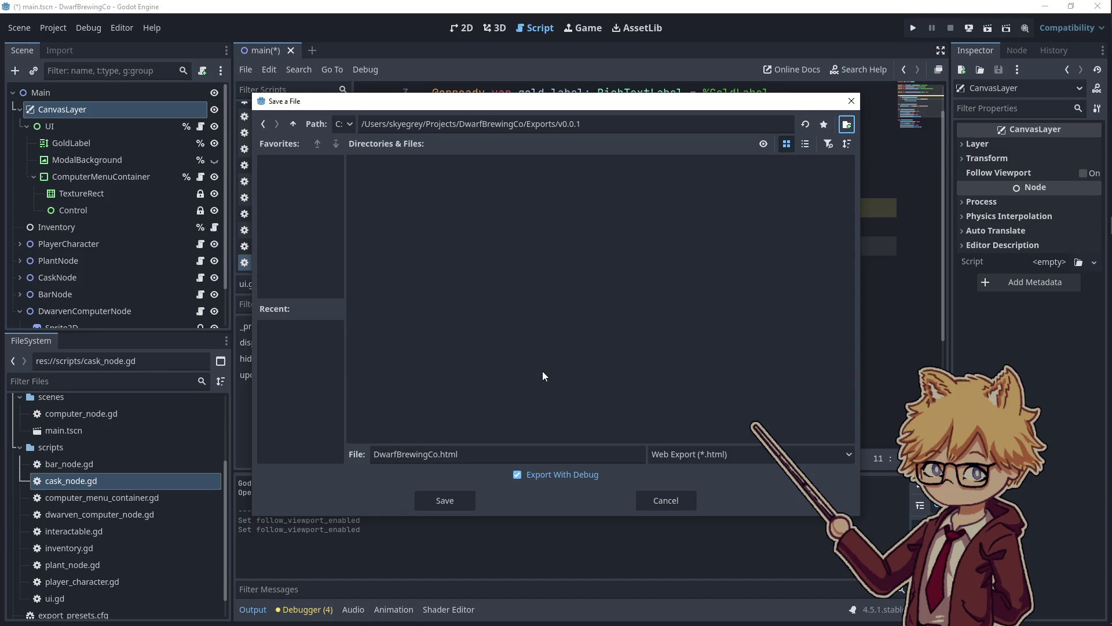
{"action": "left_click", "coordinate": [666, 500]}
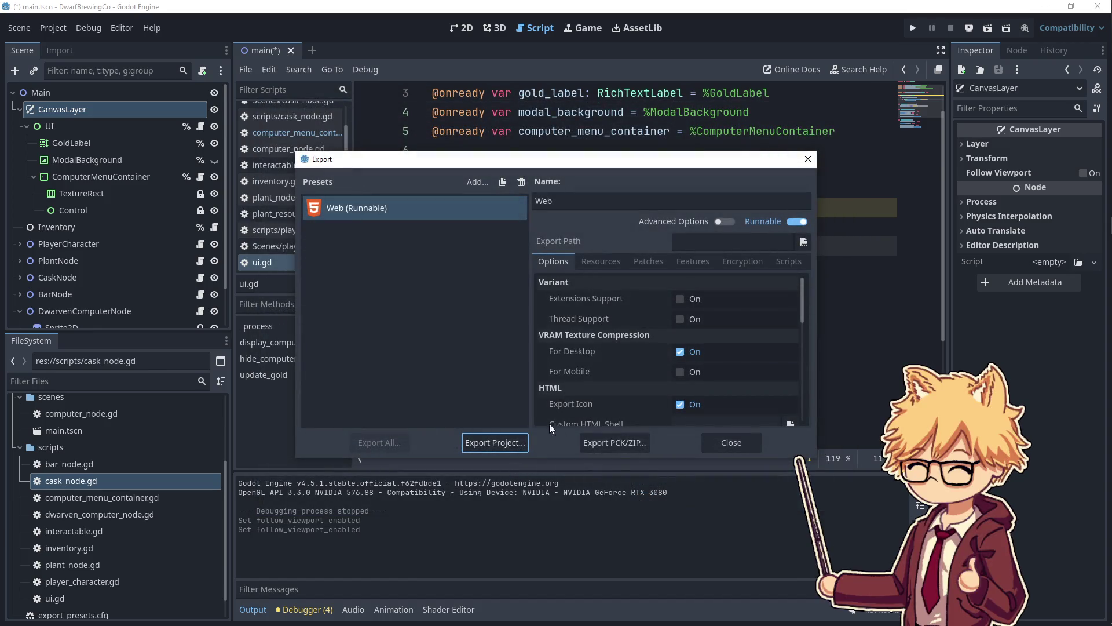
{"action": "left_click", "coordinate": [808, 159]}
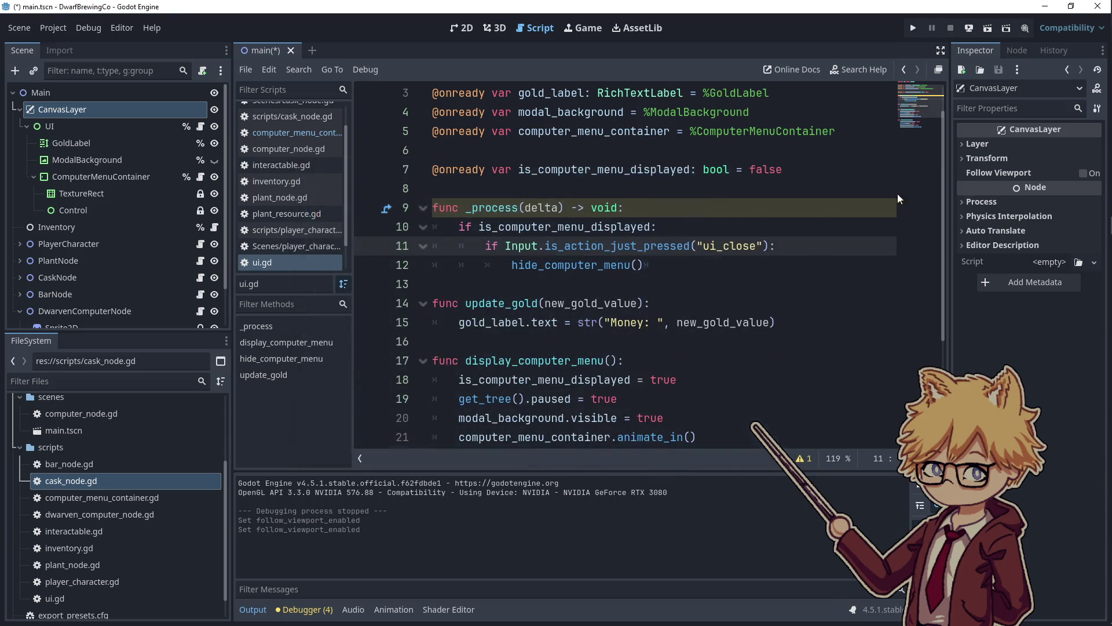
{"action": "mouse_move", "coordinate": [990, 177]}
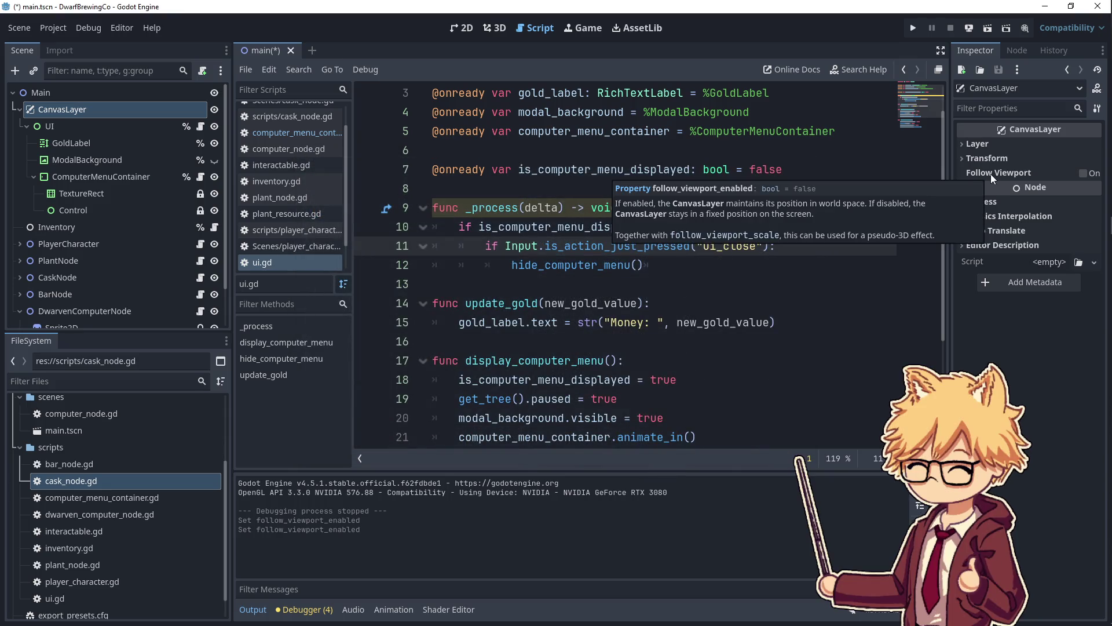
{"action": "left_click", "coordinate": [1083, 174]}
{"action": "left_click", "coordinate": [914, 28]}
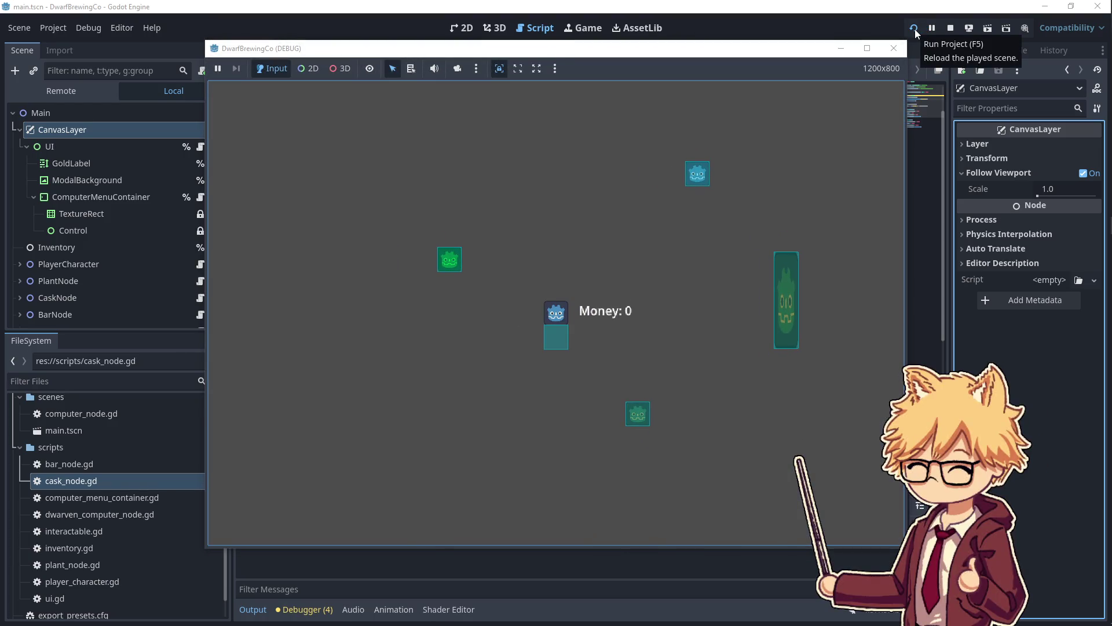
{"action": "left_click", "coordinate": [887, 48]}
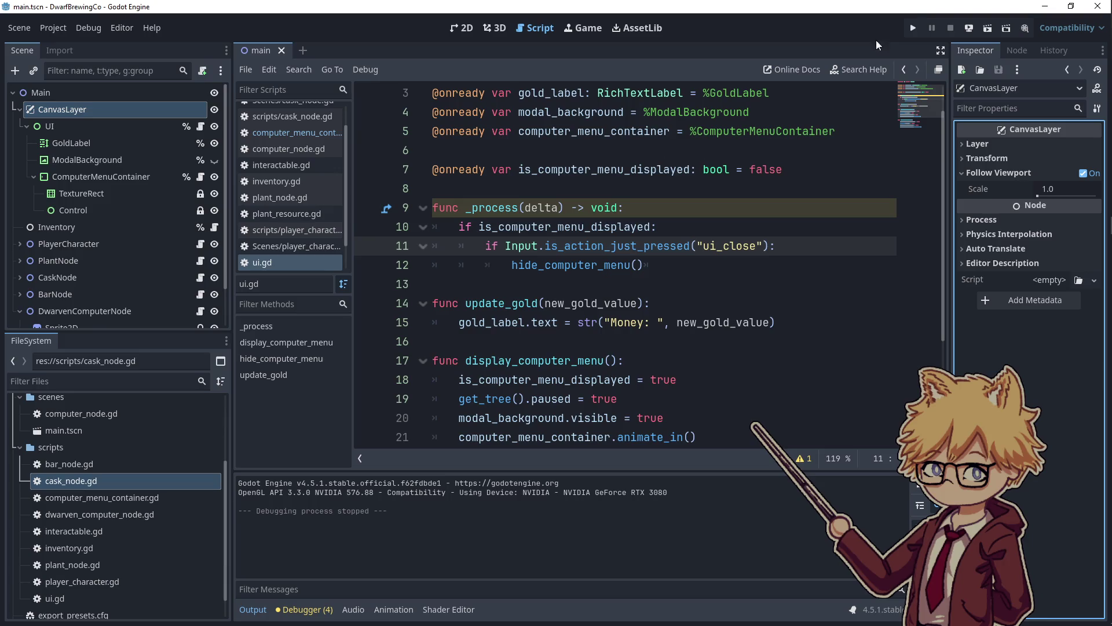
{"action": "left_click", "coordinate": [913, 29]}
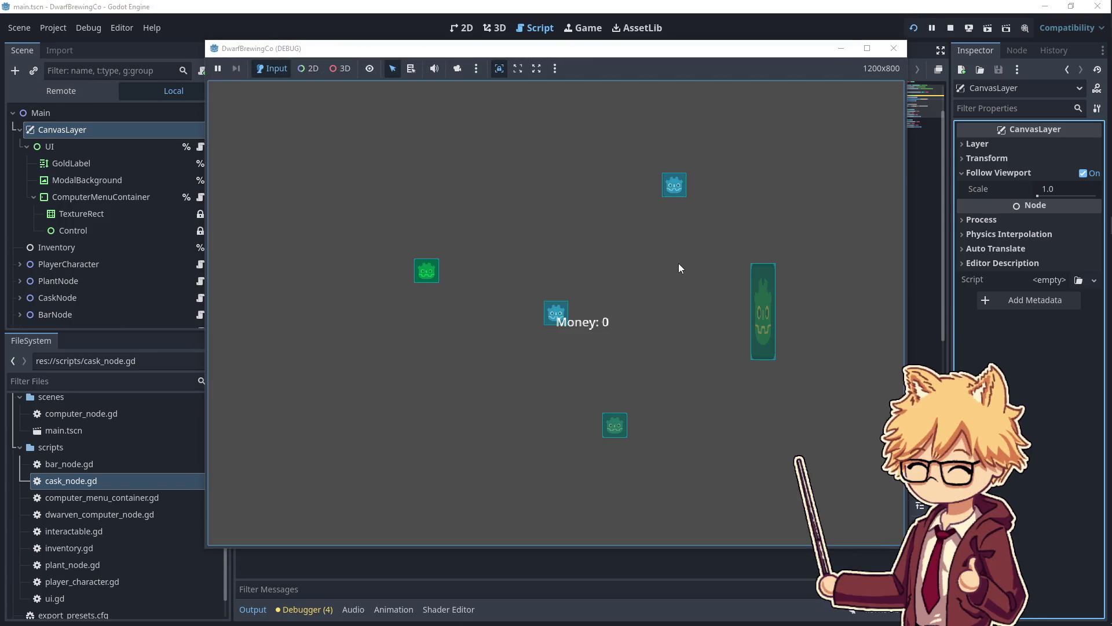
{"action": "key", "text": "Down"}
{"action": "key", "text": "Left"}
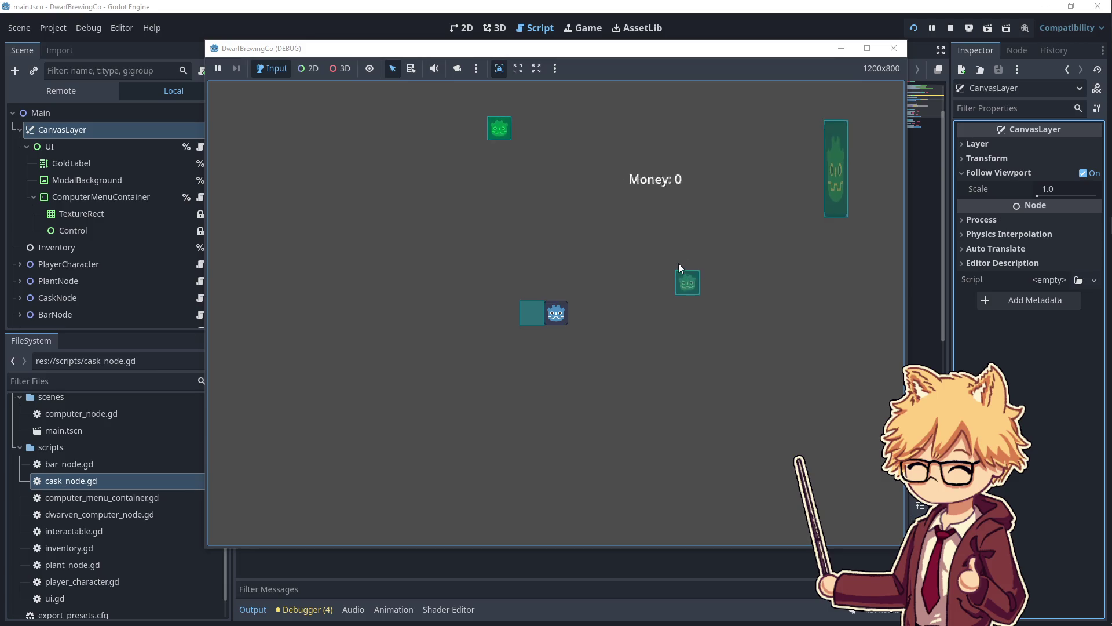
{"action": "key", "text": "Right"}
{"action": "key", "text": "Up"}
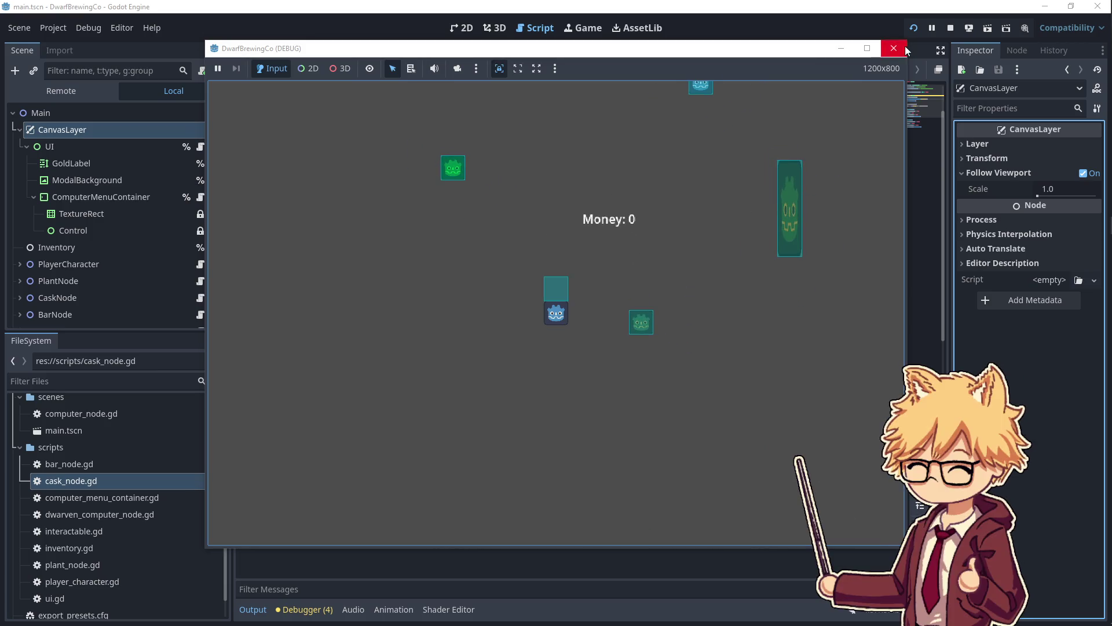
{"action": "left_click", "coordinate": [905, 48]}
{"action": "left_click", "coordinate": [1083, 172]}
{"action": "left_click", "coordinate": [915, 28]}
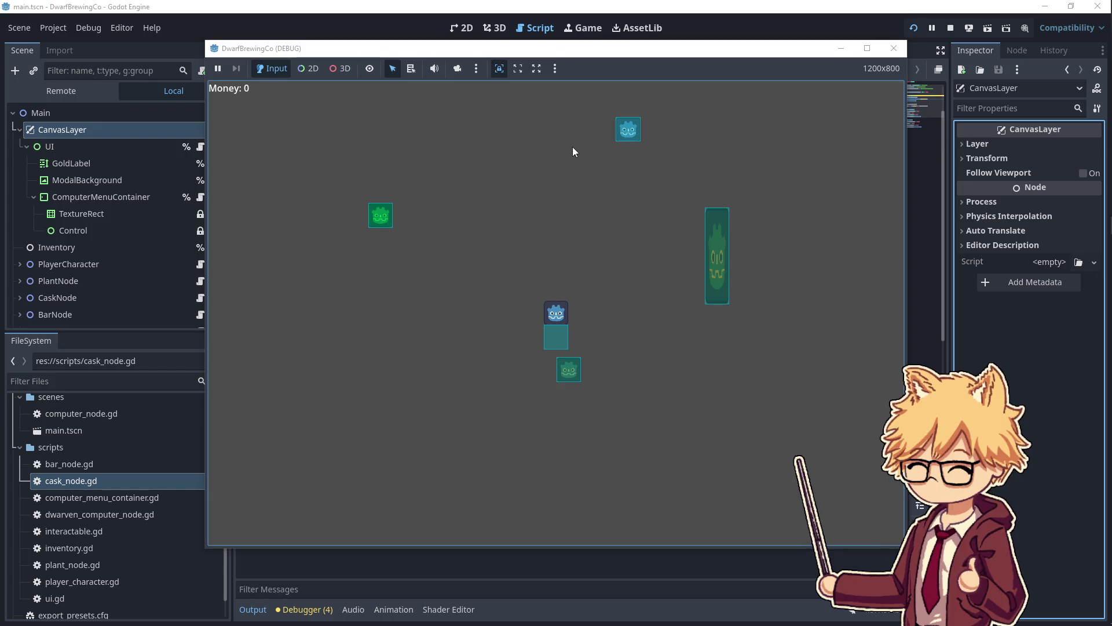
{"action": "key", "text": "F8"}
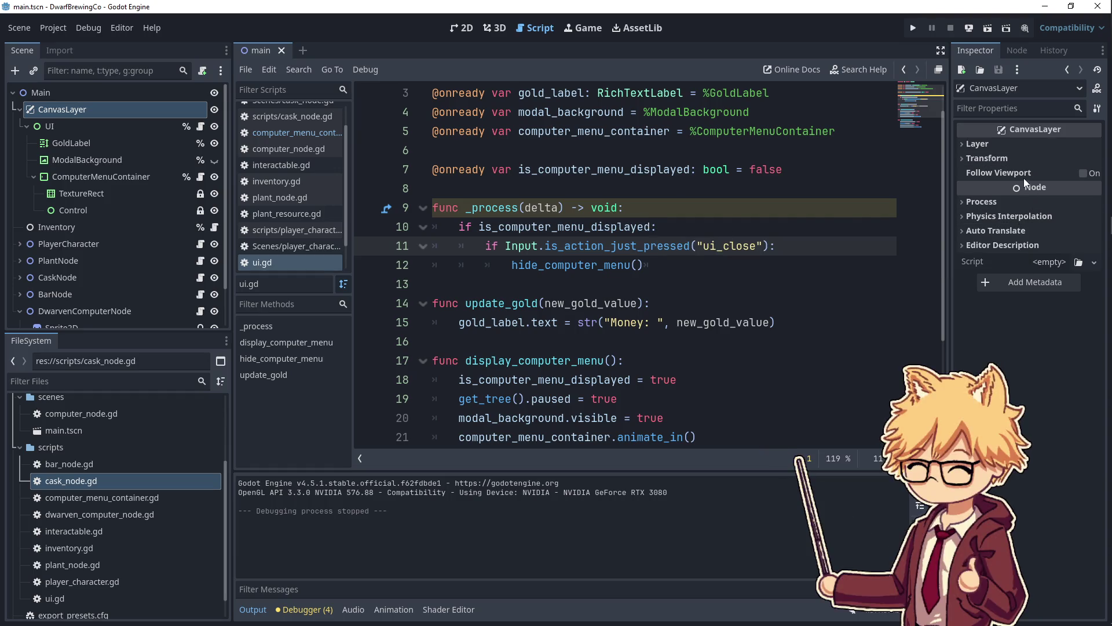
{"action": "left_click", "coordinate": [917, 28]}
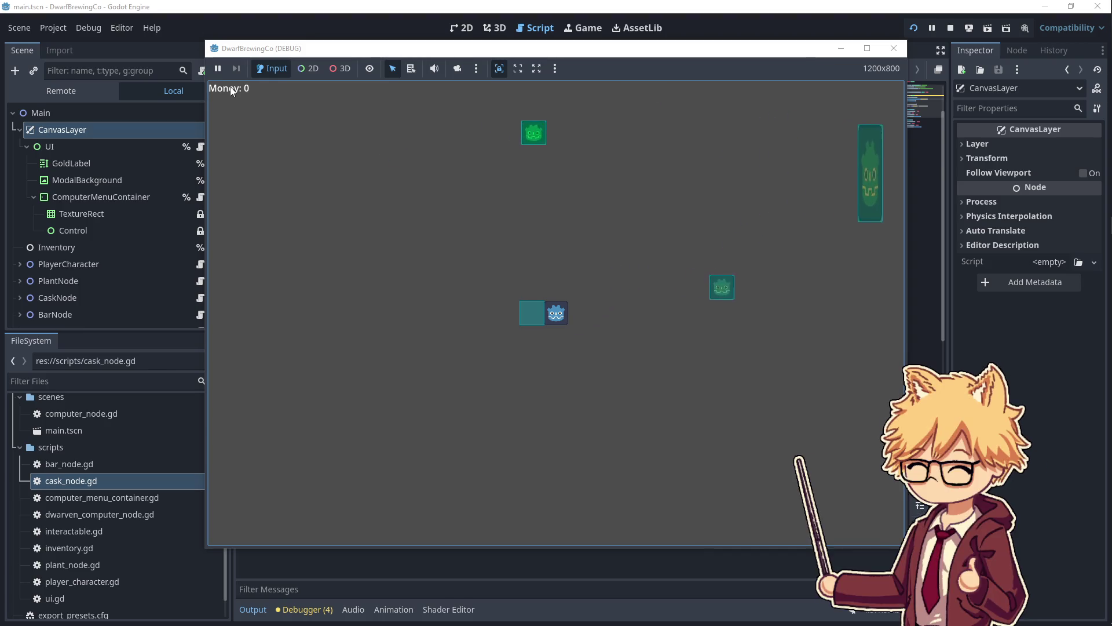
{"action": "left_click", "coordinate": [892, 48]}
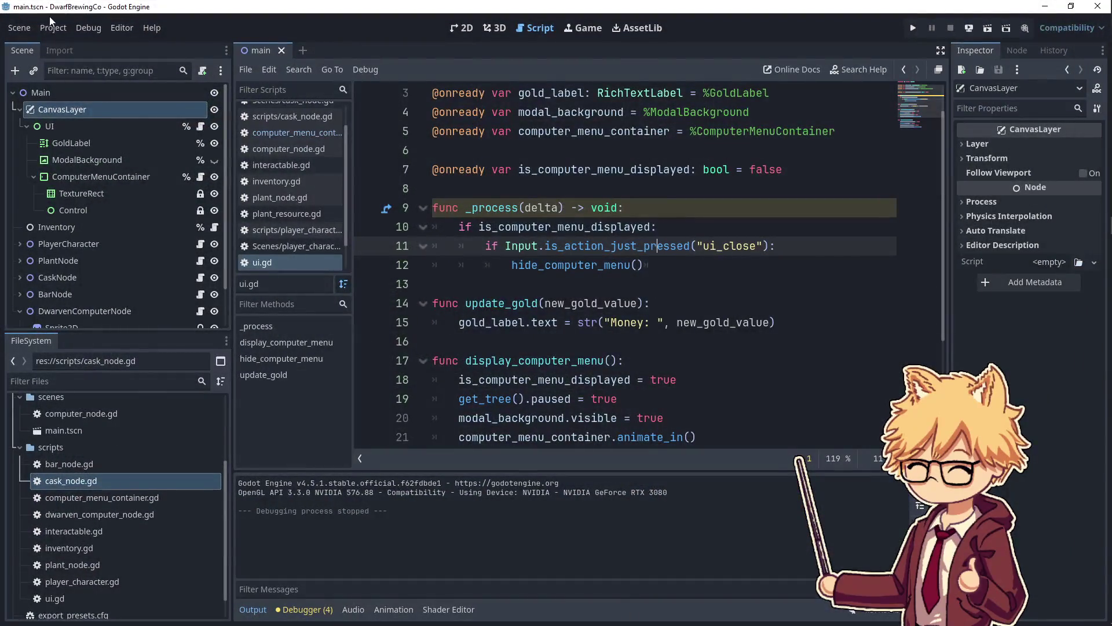
Step: Export the Web preset as DwarfBrewingCo.html into Exports/v0.0.1
{"action": "left_click", "coordinate": [43, 27]}
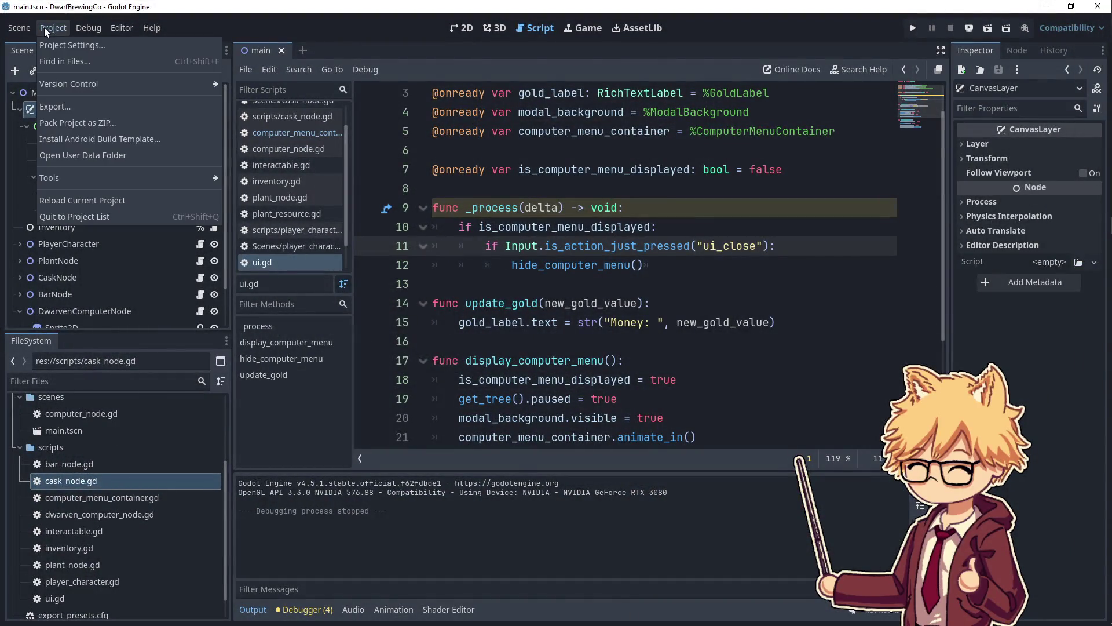
{"action": "left_click", "coordinate": [75, 110]}
{"action": "left_click", "coordinate": [507, 442]}
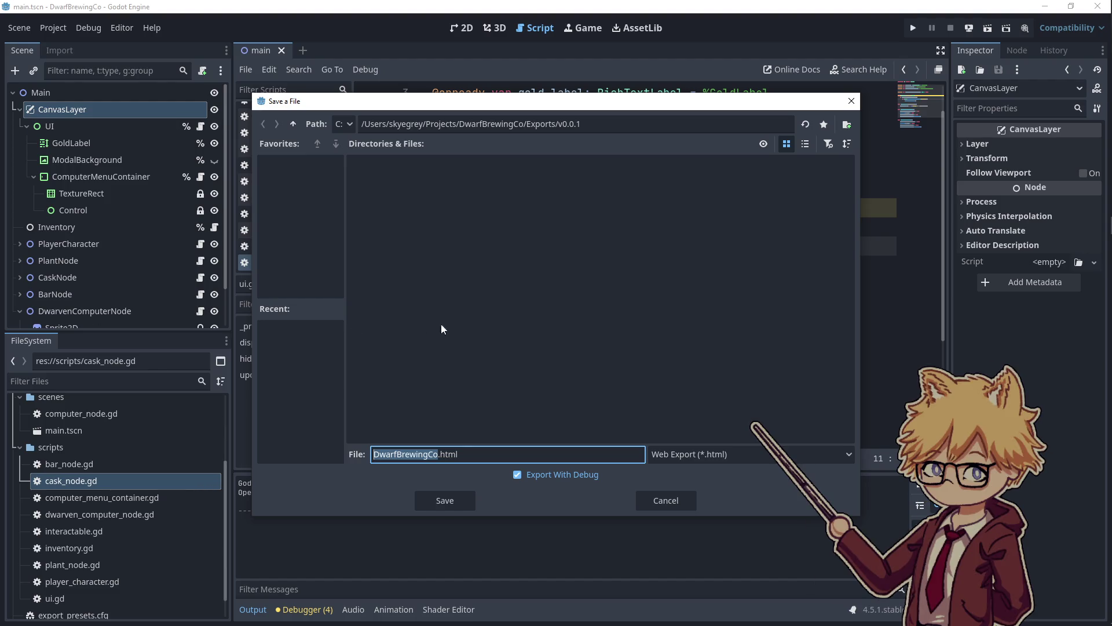
{"action": "left_click", "coordinate": [454, 502]}
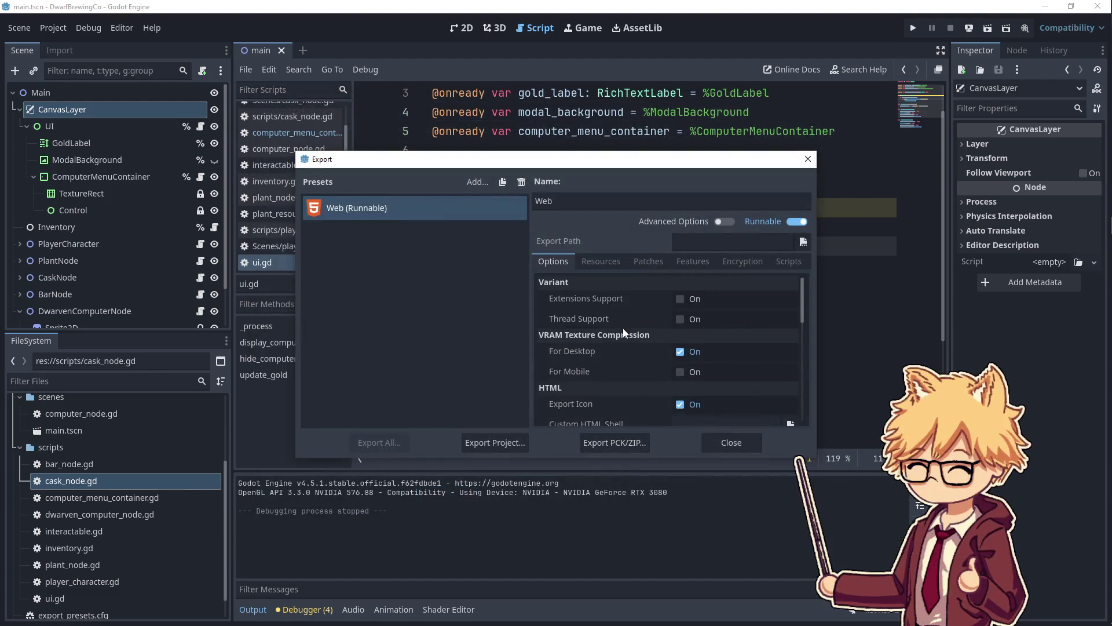
{"action": "key", "text": "alt+Tab"}
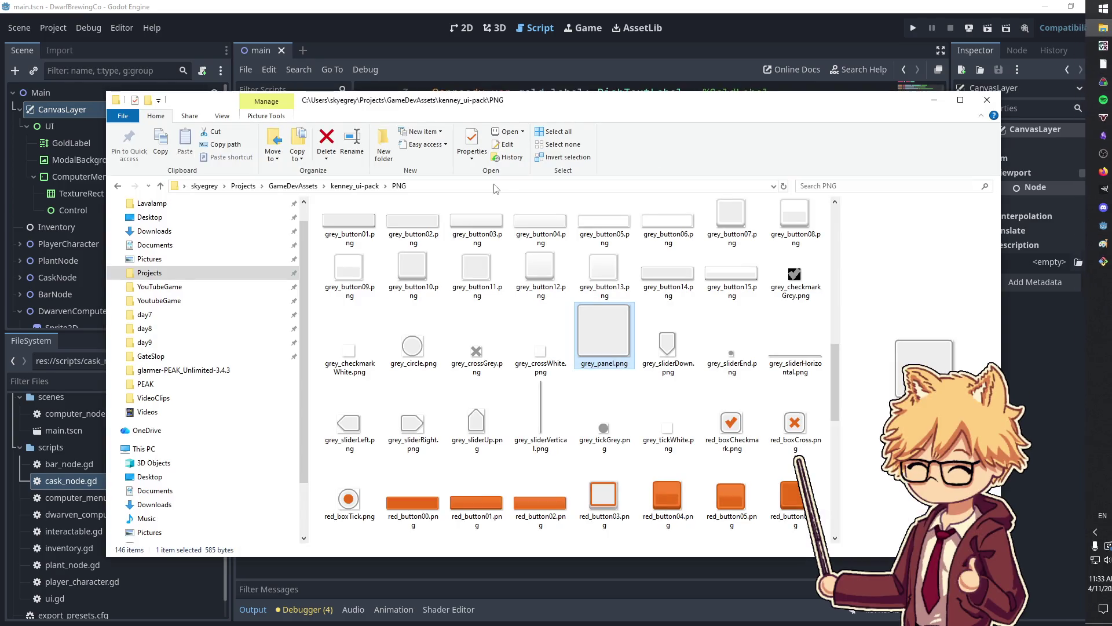
Step: Rename DwarfBrewingCo.html in Projects\DwarfBrewingCo\Exports\v0.0.1 to index.html
{"action": "left_click", "coordinate": [254, 186]}
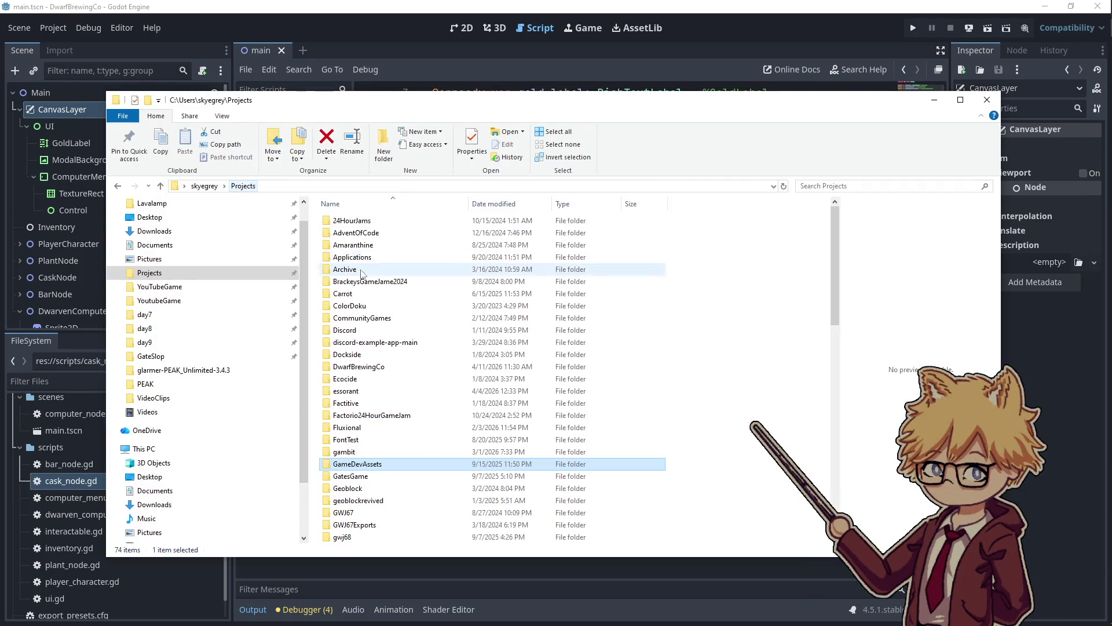
{"action": "left_click", "coordinate": [369, 328]}
{"action": "double_click", "coordinate": [374, 367]}
{"action": "double_click", "coordinate": [366, 244]}
{"action": "double_click", "coordinate": [367, 225]}
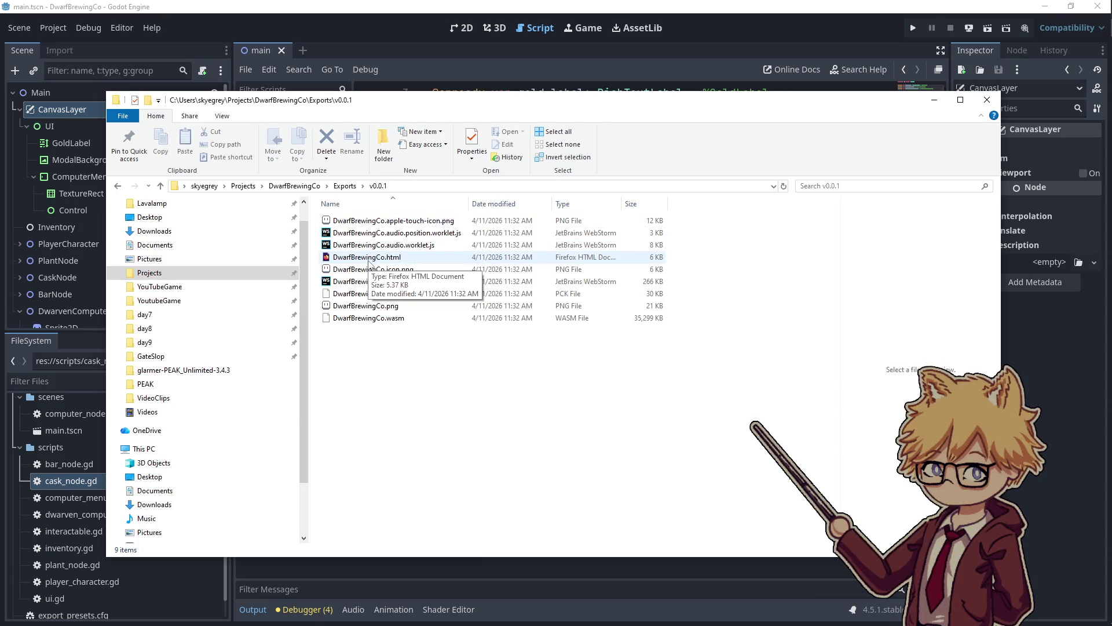
{"action": "right_click", "coordinate": [369, 262]}
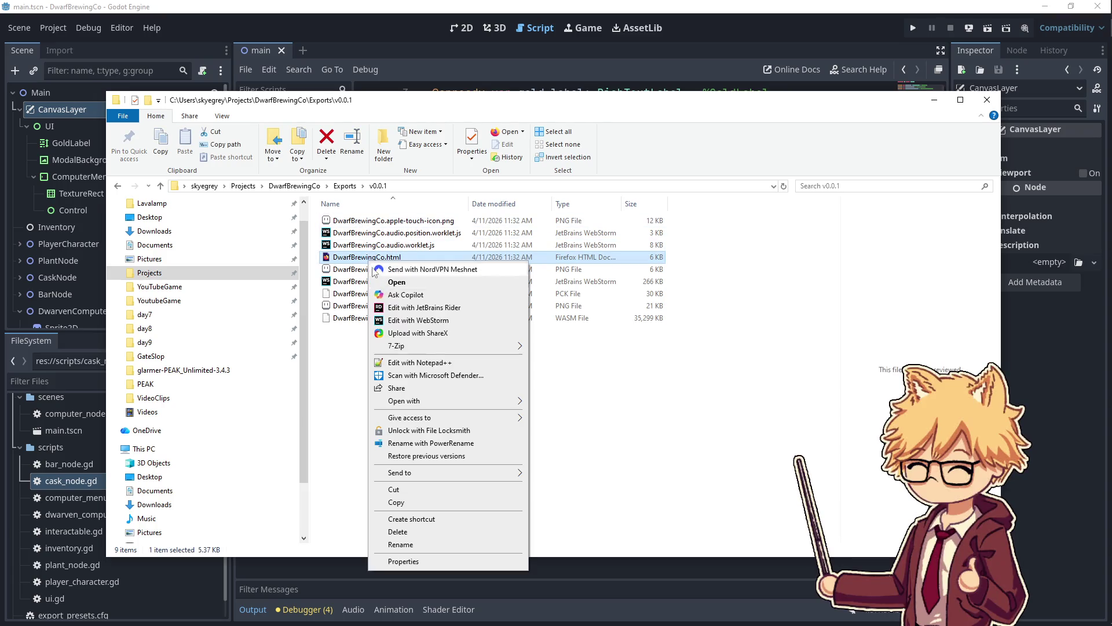
{"action": "left_click", "coordinate": [394, 545]}
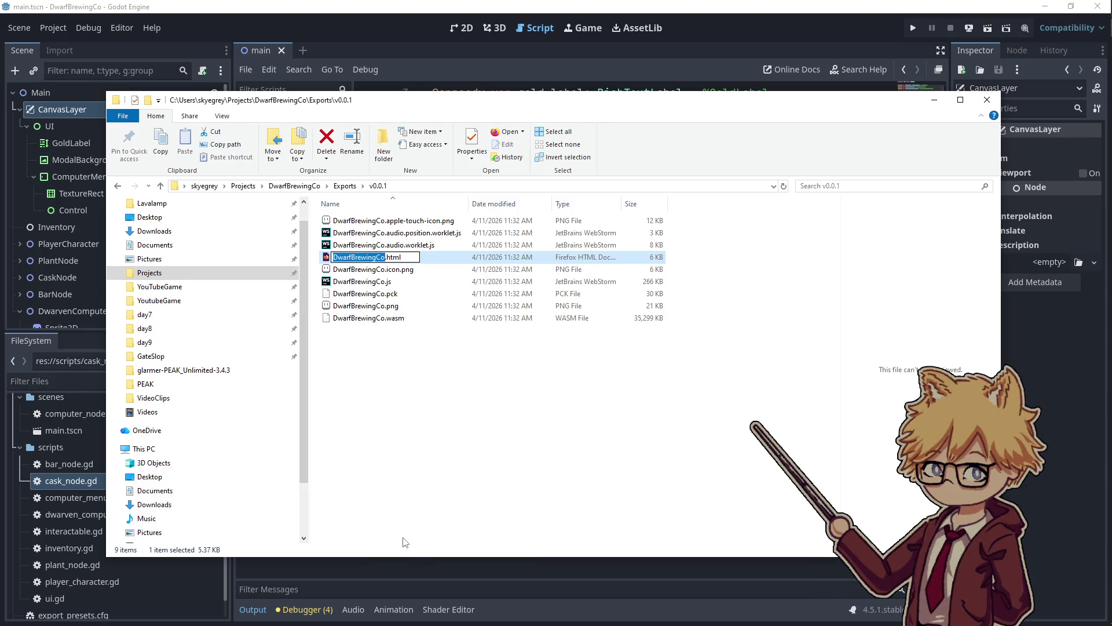
{"action": "type", "text": "index"}
{"action": "key", "text": "Return"}
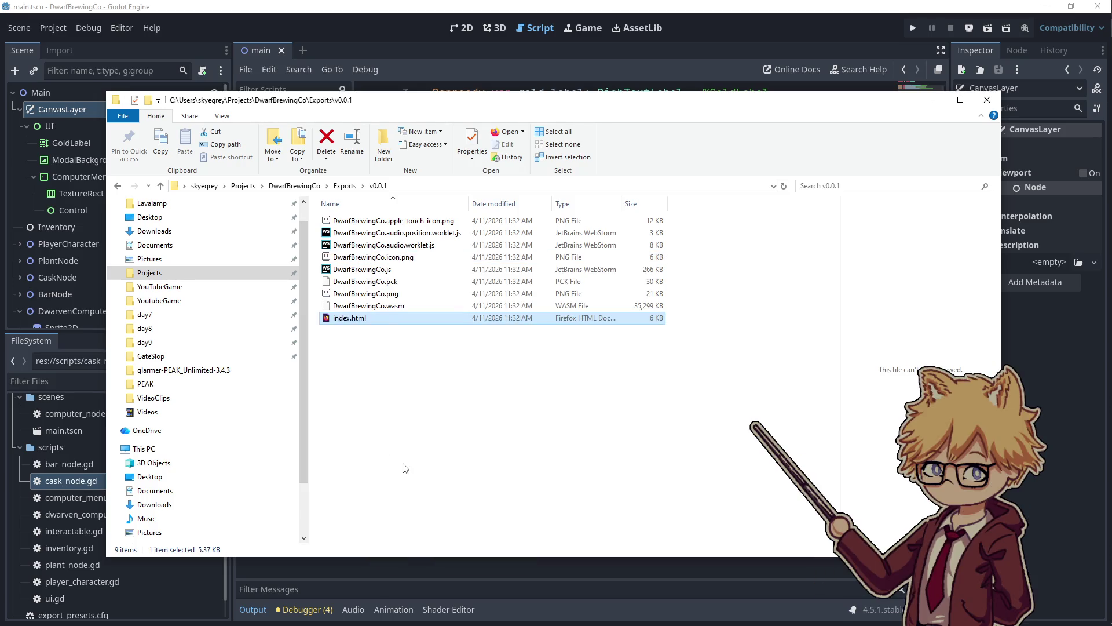
{"action": "left_click", "coordinate": [405, 468]}
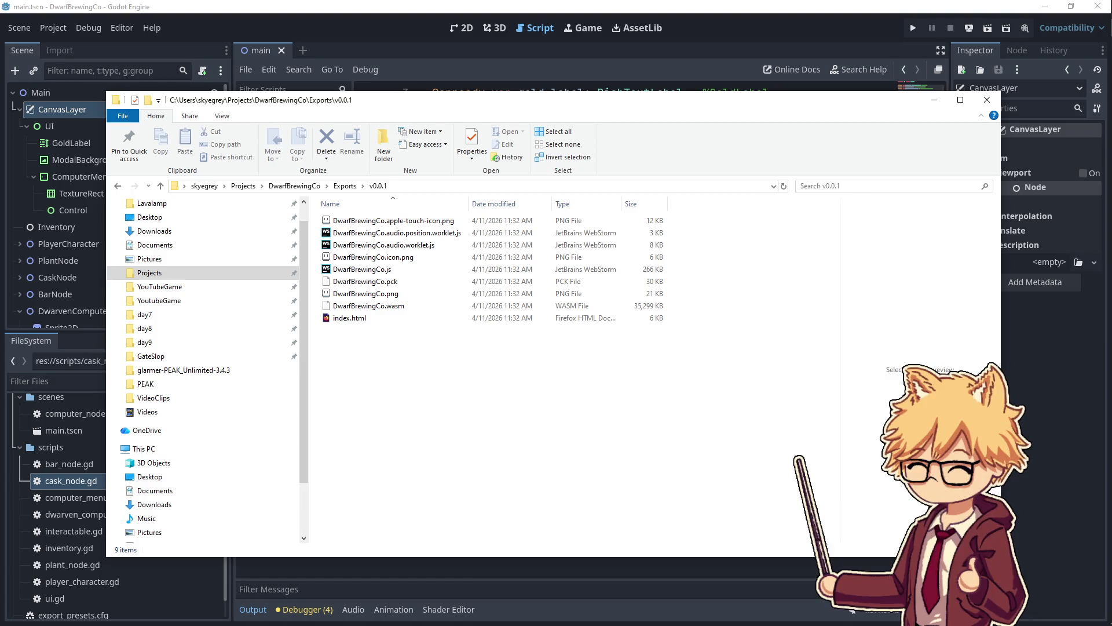
{"action": "left_click", "coordinate": [348, 317]}
Step: Select all nine web build files and pack them into v0.0.1.zip with 7-Zip
{"action": "key", "text": "ctrl+a"}
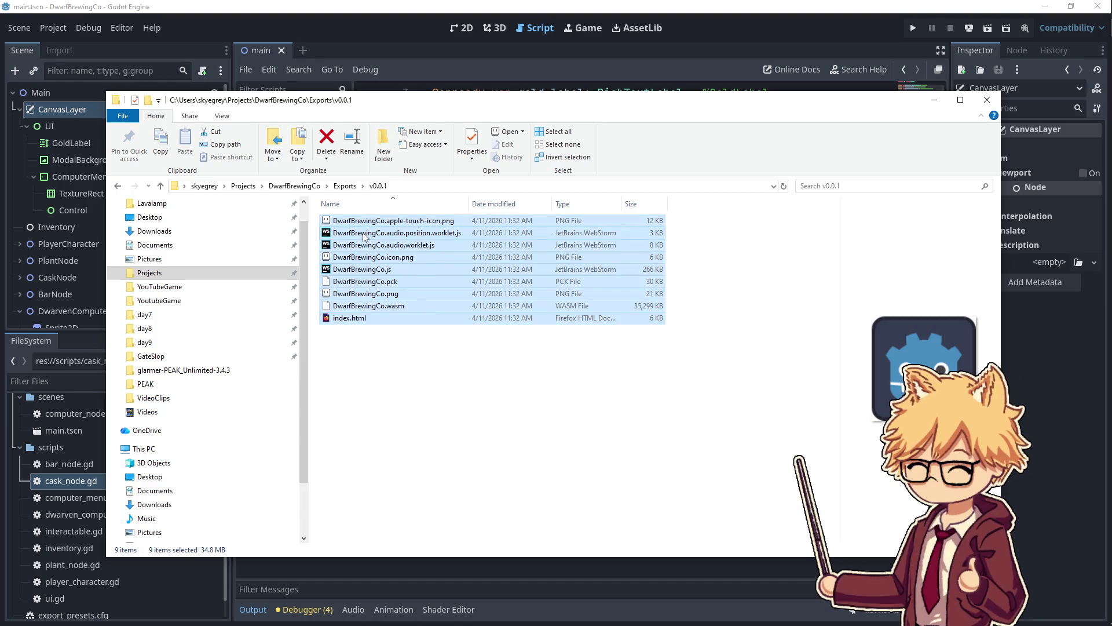
{"action": "right_click", "coordinate": [365, 236]}
{"action": "mouse_move", "coordinate": [415, 306]}
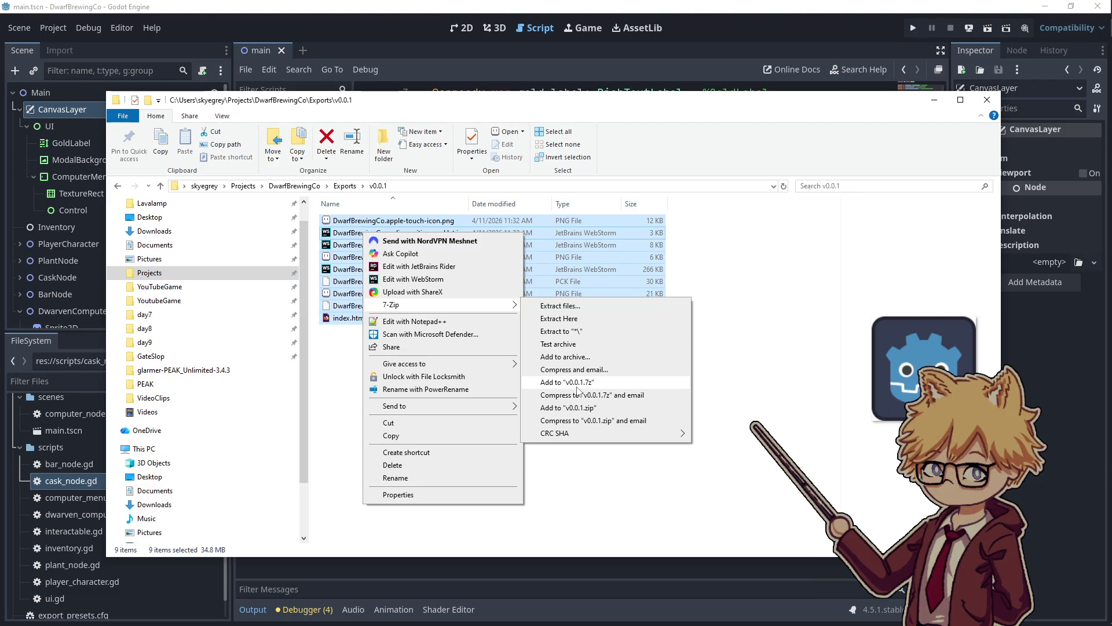
{"action": "left_click", "coordinate": [560, 356]}
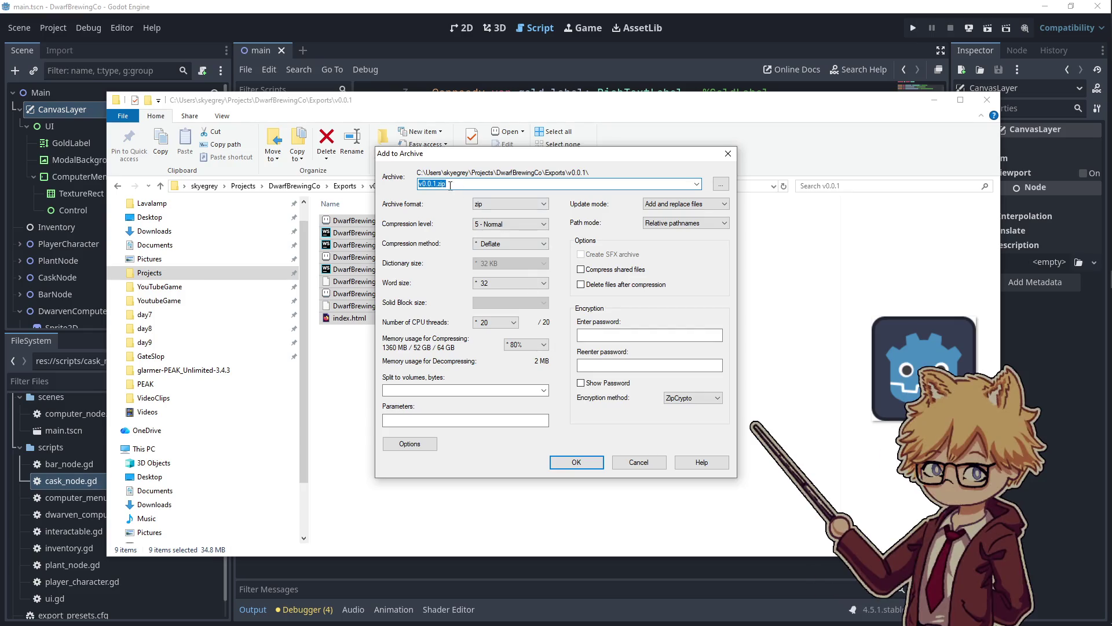
{"action": "left_click", "coordinate": [577, 460]}
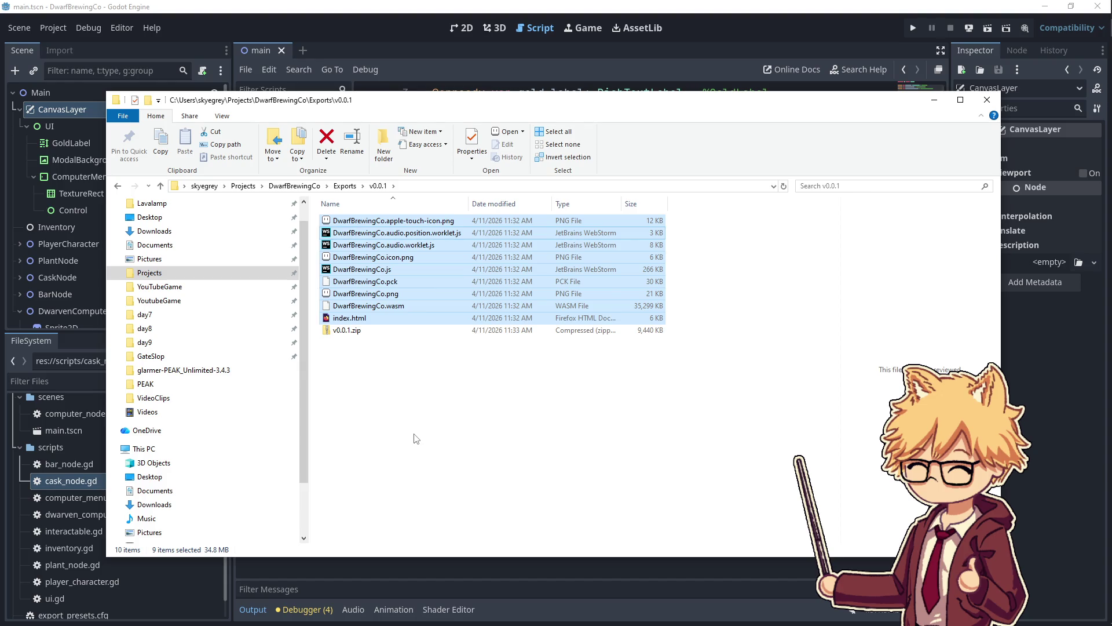
{"action": "left_click", "coordinate": [345, 363]}
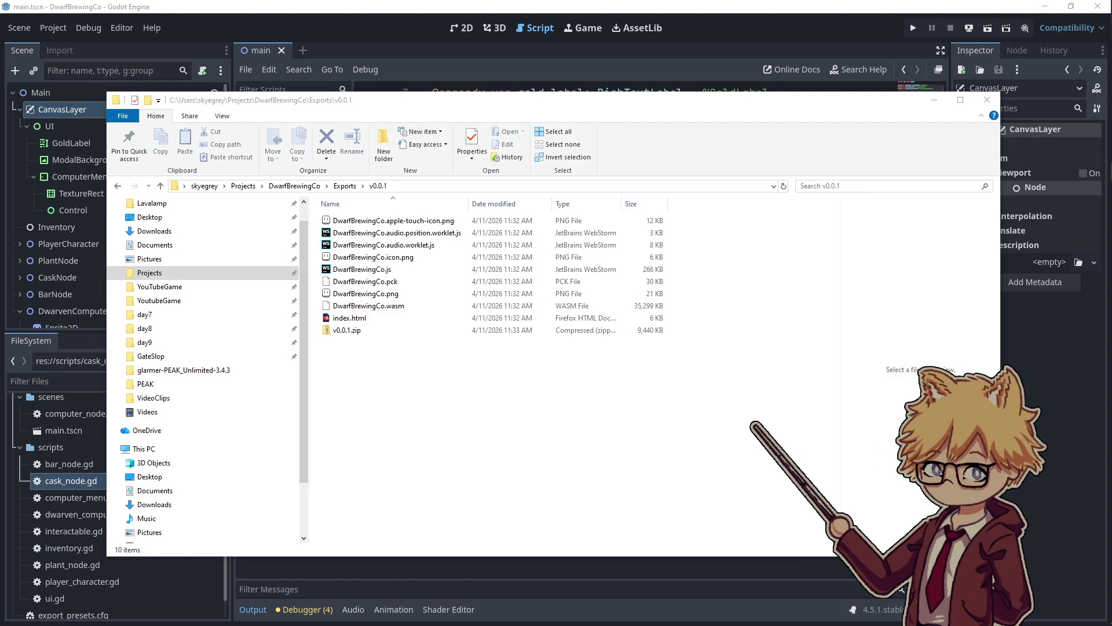
{"action": "key", "text": "super+shift+Left"}
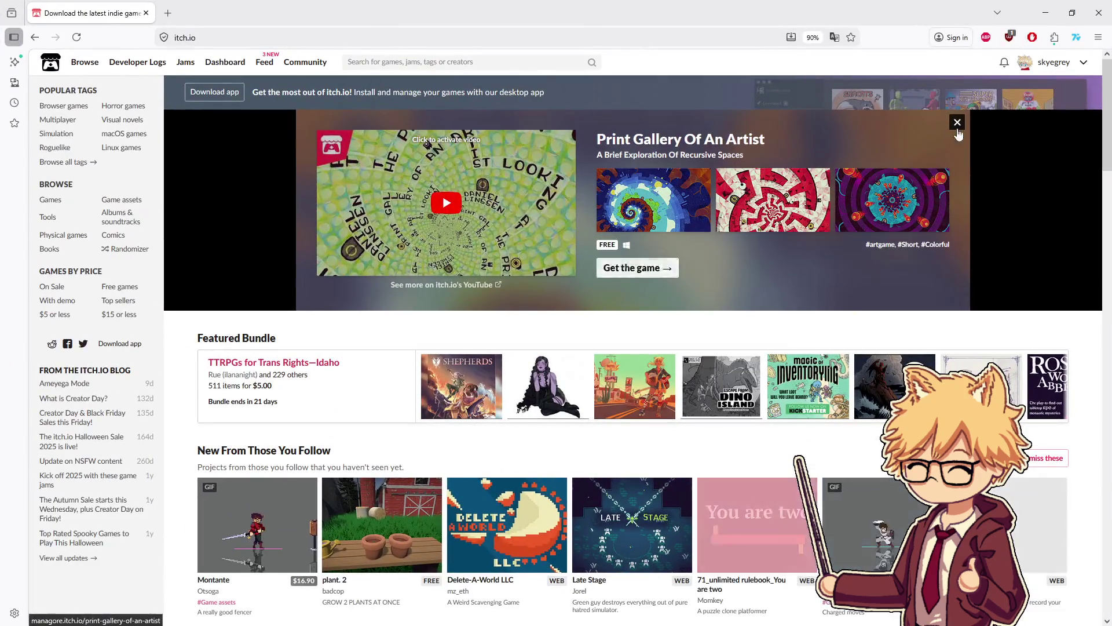
Step: Open your creator profile and try the theme editor, switching the projects layout to Sidebar
{"action": "left_click", "coordinate": [1054, 62]}
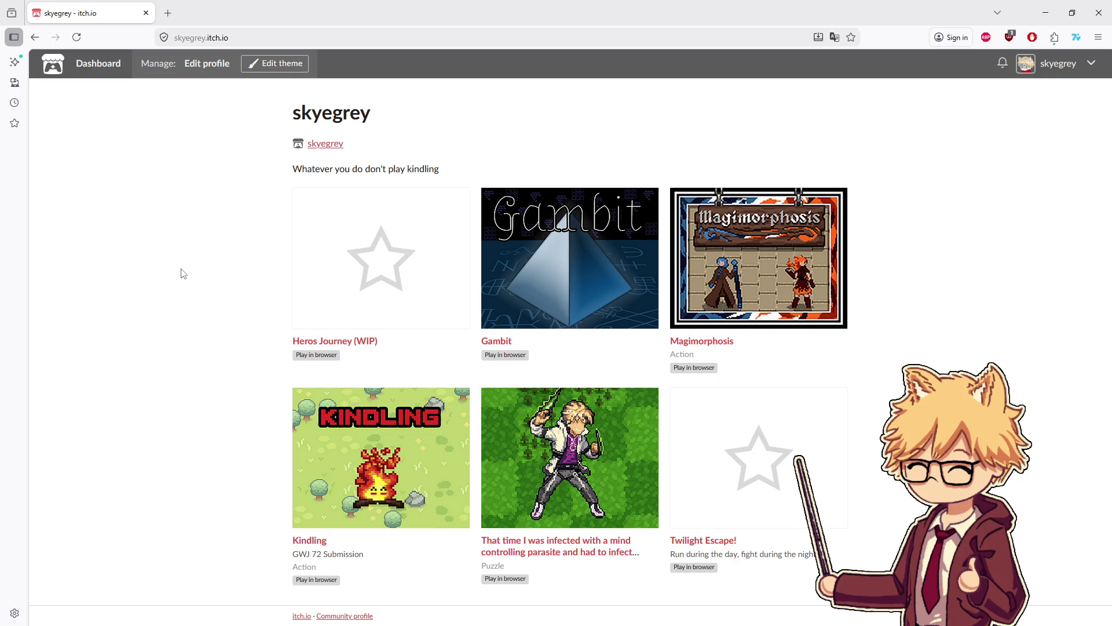
{"action": "left_click", "coordinate": [283, 64]}
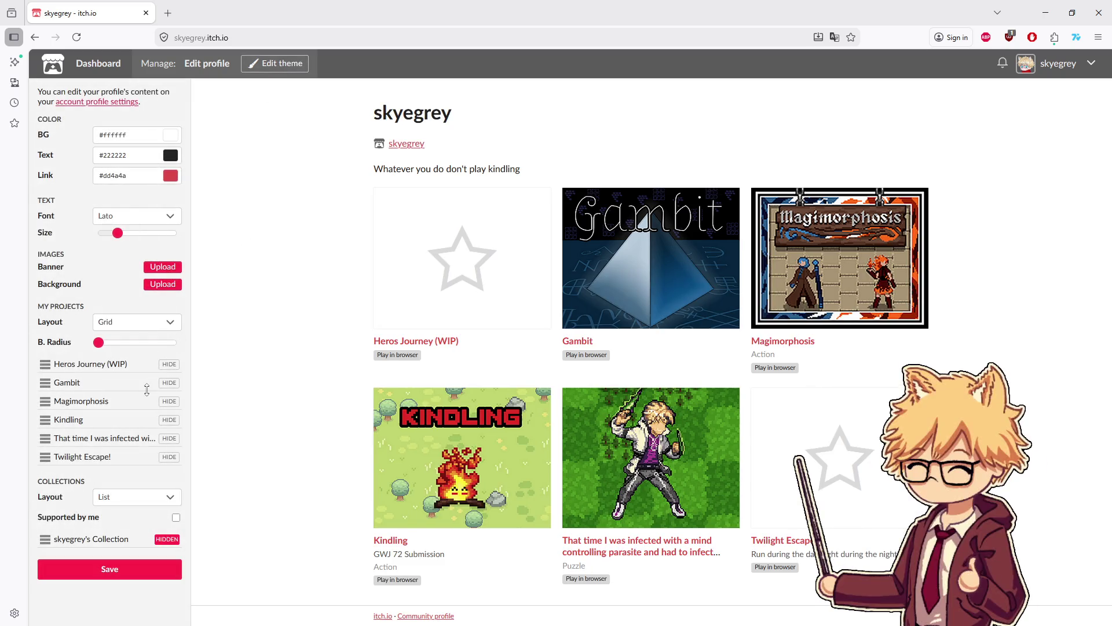
{"action": "left_click", "coordinate": [130, 499]}
{"action": "left_click", "coordinate": [125, 527]}
{"action": "left_click", "coordinate": [131, 497]}
{"action": "left_click", "coordinate": [130, 322]}
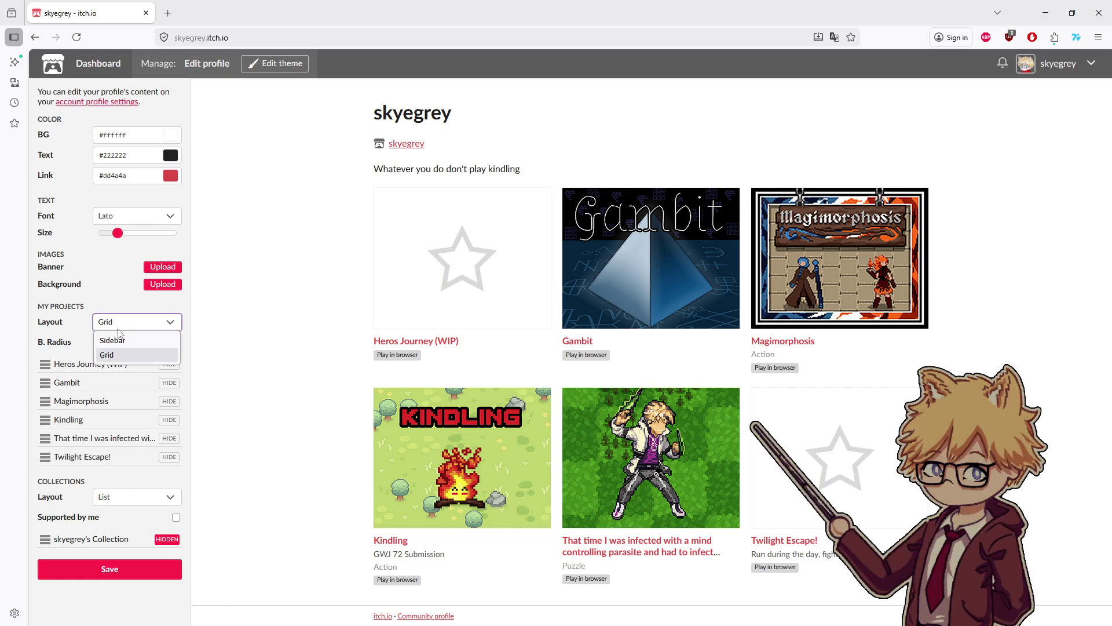
{"action": "left_click", "coordinate": [116, 342]}
Step: Set the projects layout back to Grid and close the theme editor
{"action": "scroll", "coordinate": [410, 403], "scroll_direction": "down", "scroll_amount": 5}
{"action": "scroll", "coordinate": [409, 402], "scroll_direction": "up", "scroll_amount": 5}
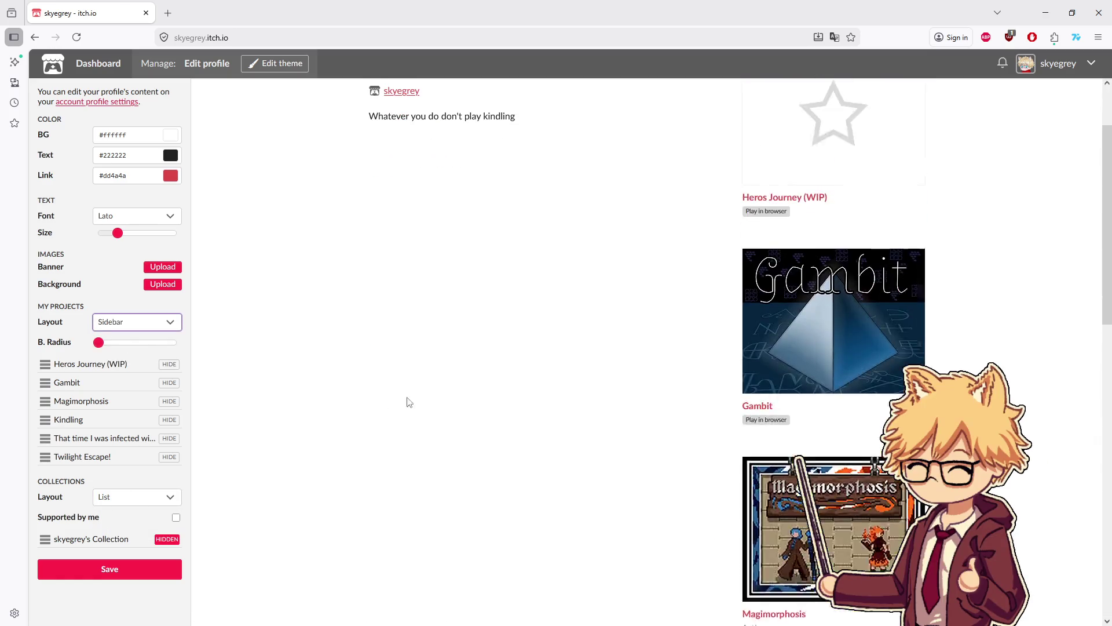
{"action": "left_click", "coordinate": [138, 322]}
{"action": "left_click", "coordinate": [141, 351]}
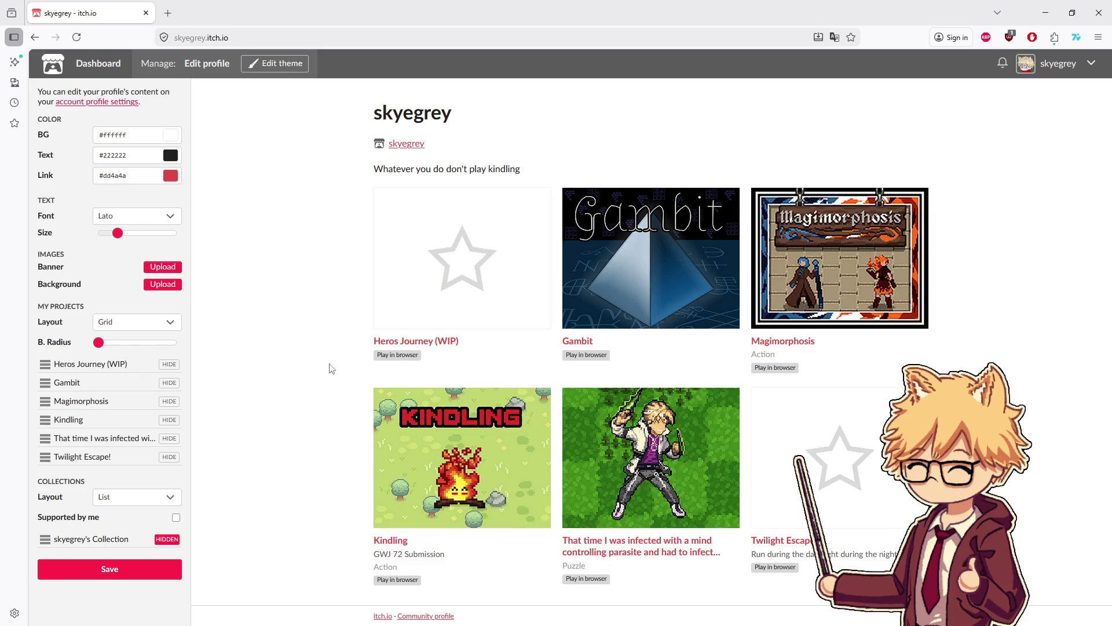
{"action": "left_click_drag", "start_coordinate": [529, 169], "coordinate": [373, 174]}
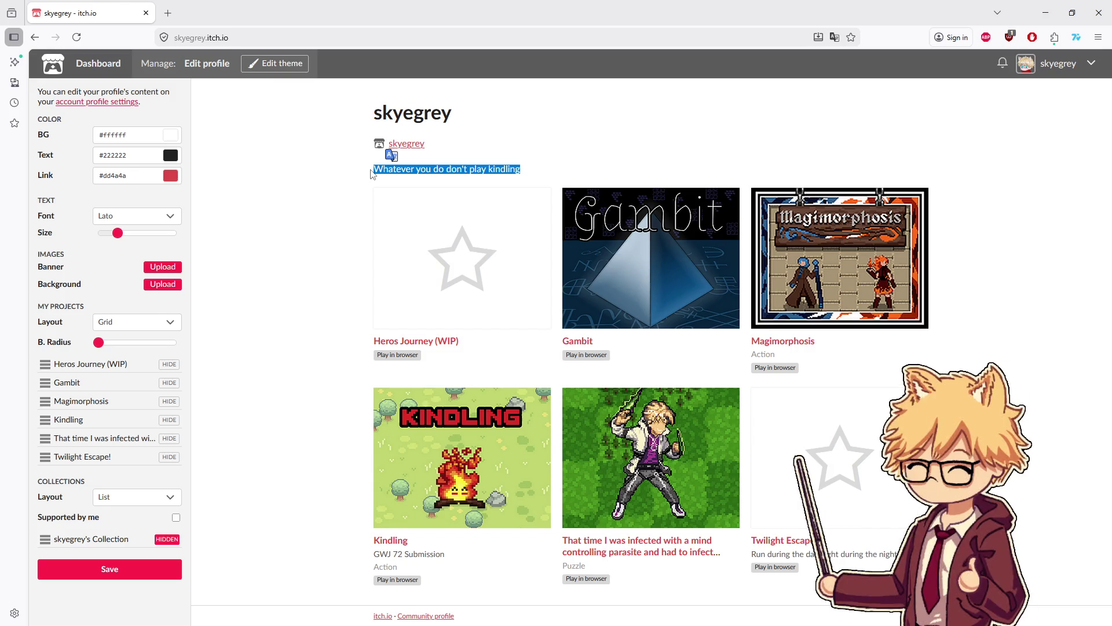
{"action": "left_click", "coordinate": [268, 271]}
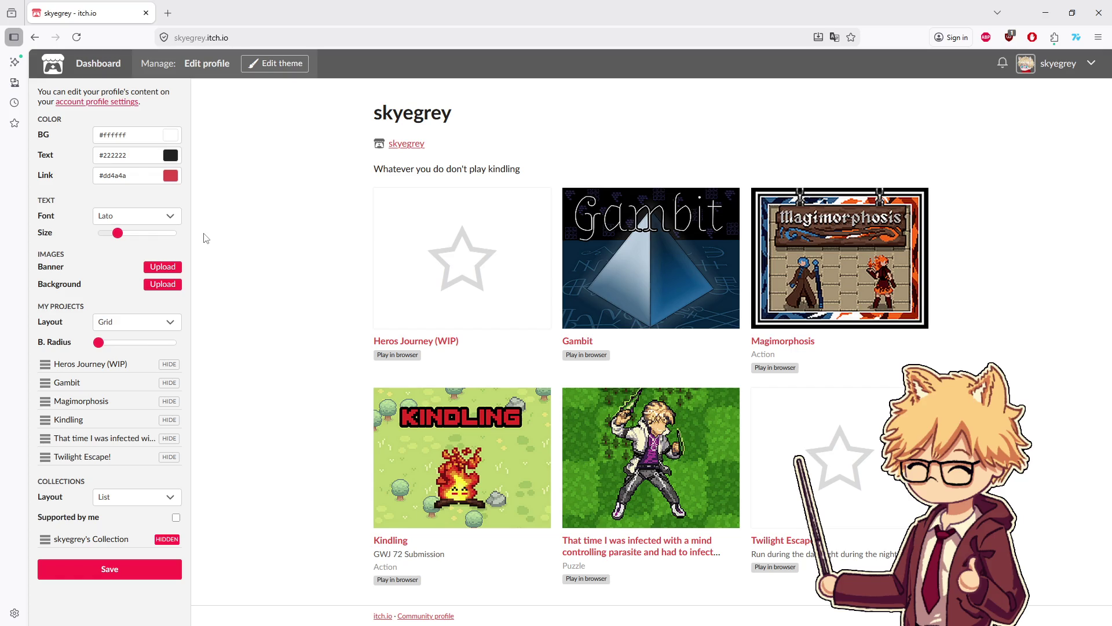
{"action": "left_click", "coordinate": [1034, 68]}
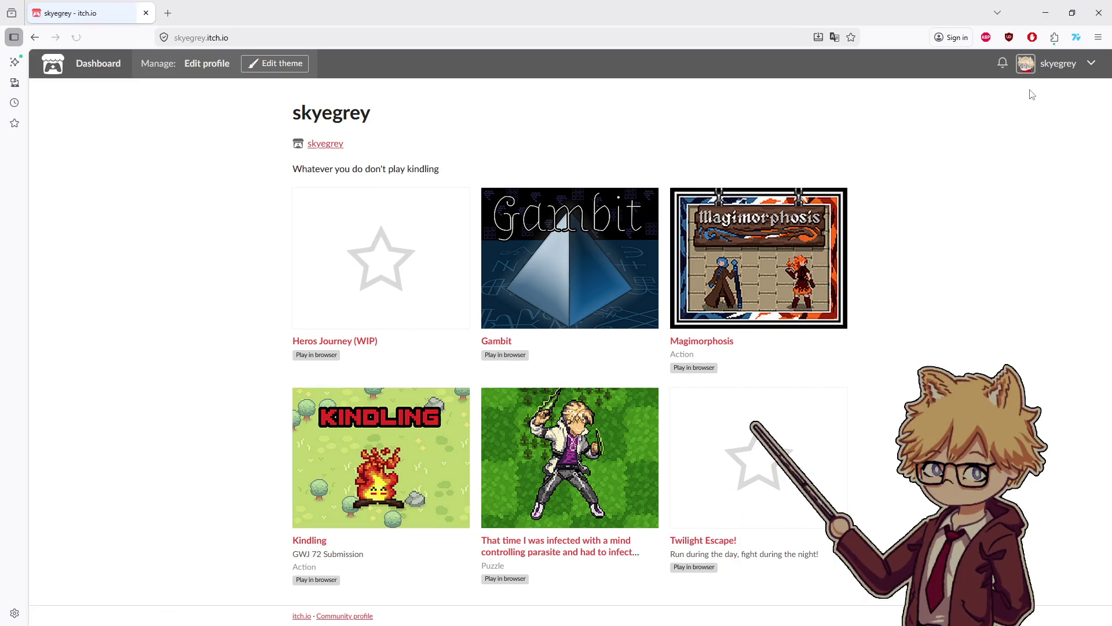
{"action": "left_click", "coordinate": [1073, 66]}
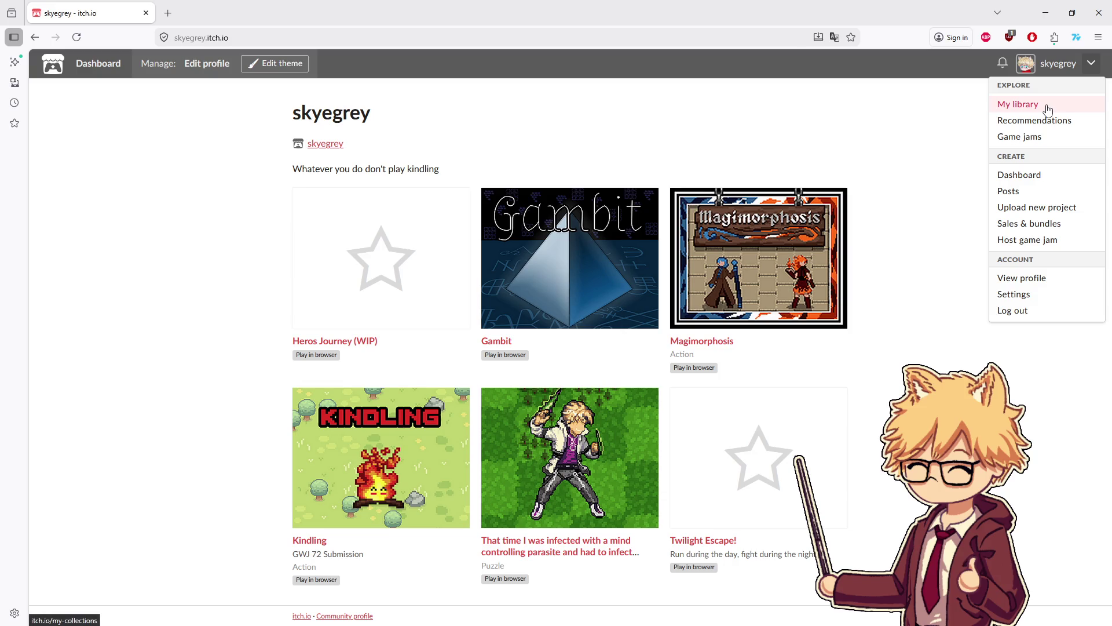
Step: Start a new itch.io project titled 'Dwarf Brewing Co'
{"action": "left_click", "coordinate": [1020, 208]}
{"action": "left_click", "coordinate": [404, 243]}
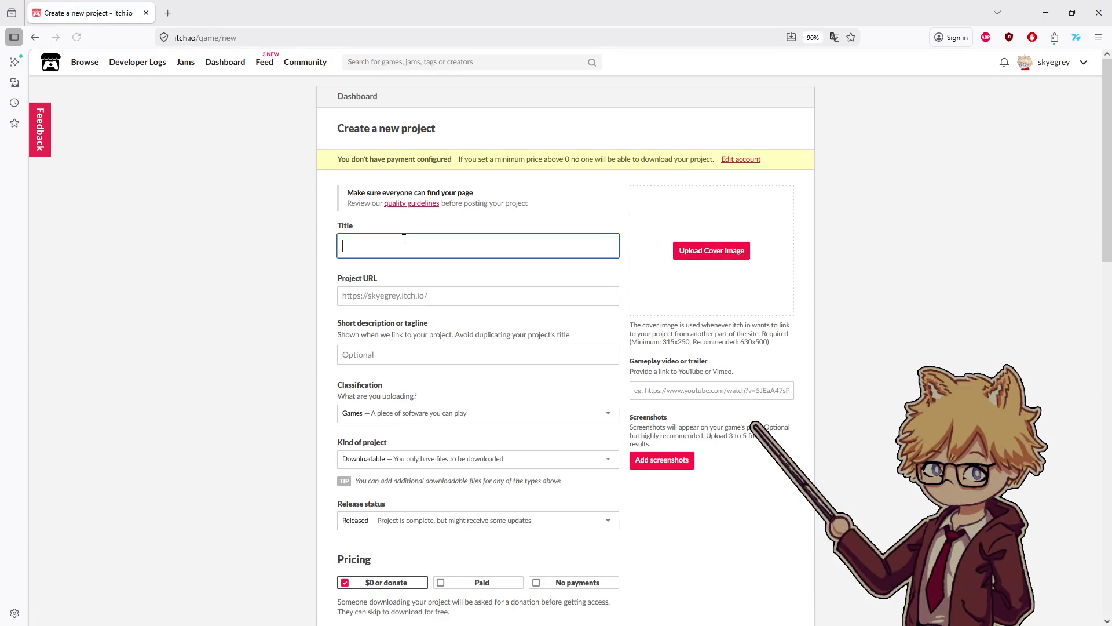
{"action": "type", "text": "Dwarf Brewing Co"}
{"action": "left_click", "coordinate": [391, 348]}
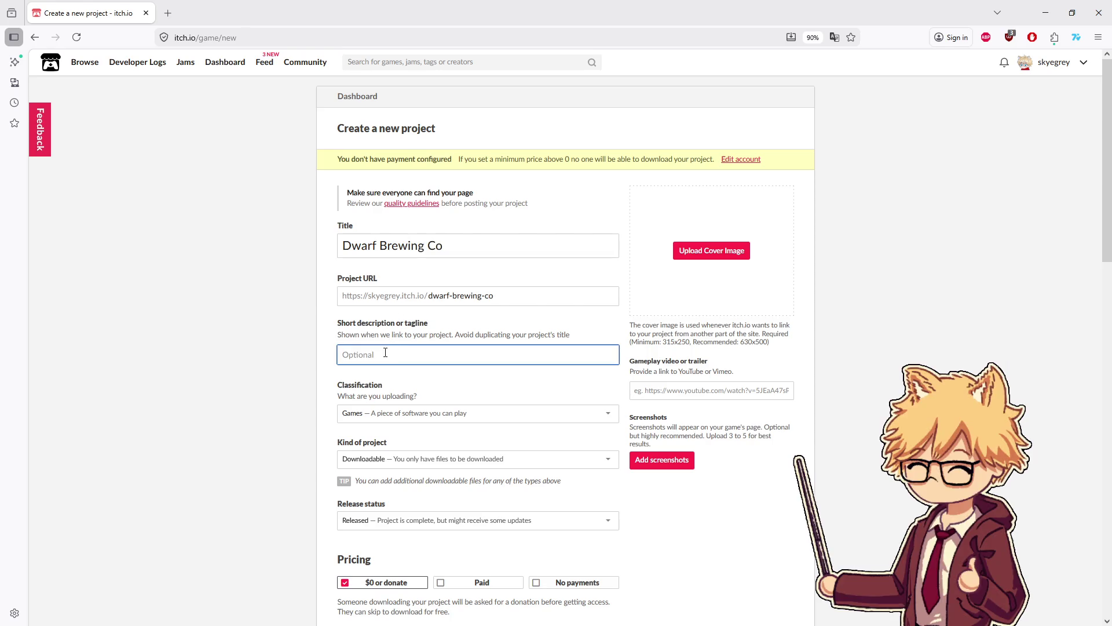
{"action": "scroll", "coordinate": [385, 354], "scroll_direction": "down", "scroll_amount": 3}
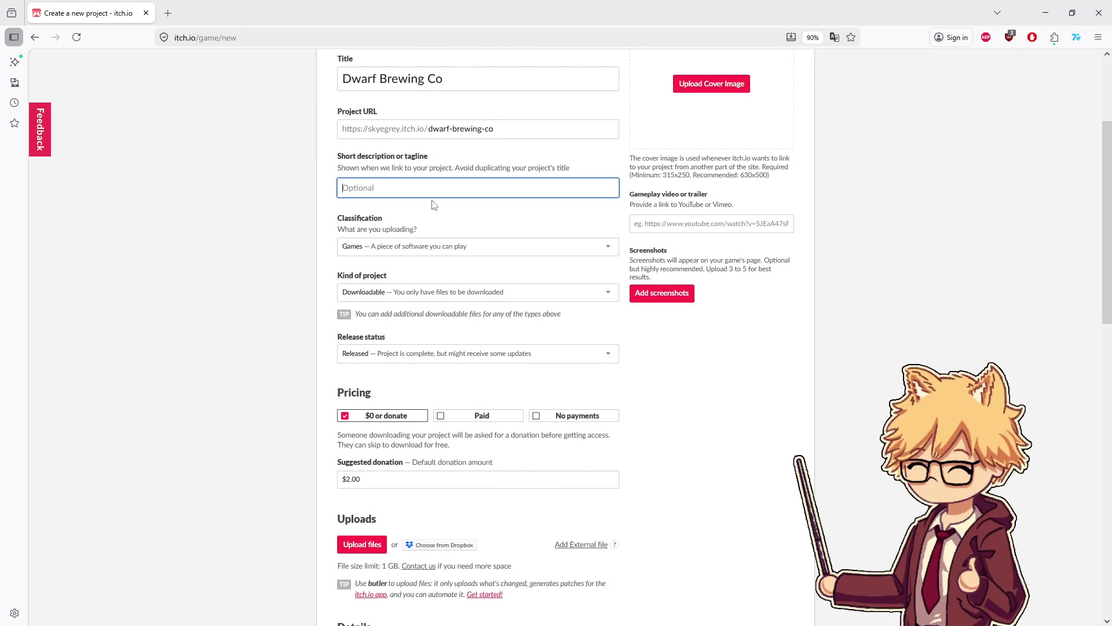
Step: Set kind to HTML, release status to In development, and pricing to No payments
{"action": "left_click", "coordinate": [376, 293]}
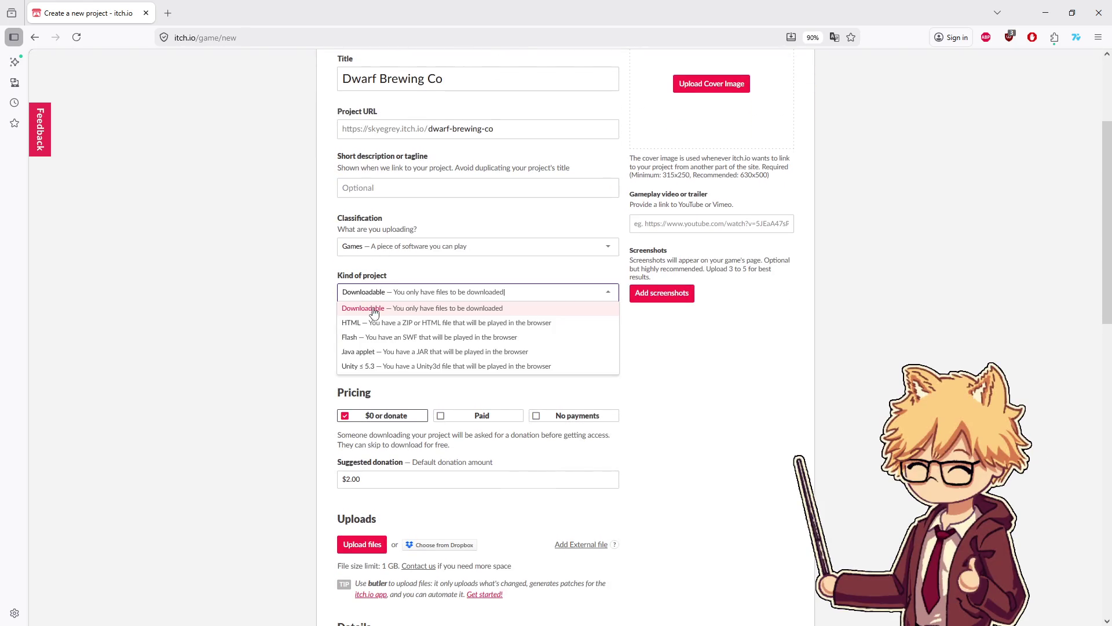
{"action": "left_click", "coordinate": [371, 322]}
{"action": "scroll", "coordinate": [375, 313], "scroll_direction": "down", "scroll_amount": 1}
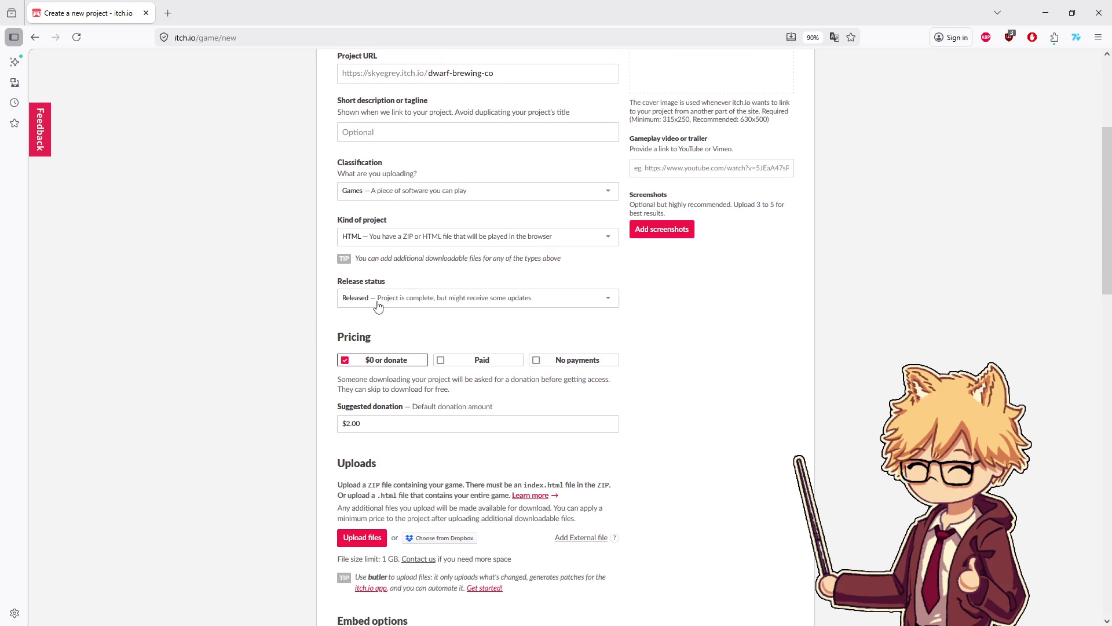
{"action": "left_click", "coordinate": [378, 306]}
{"action": "left_click", "coordinate": [374, 326]}
{"action": "scroll", "coordinate": [347, 323], "scroll_direction": "down", "scroll_amount": 1}
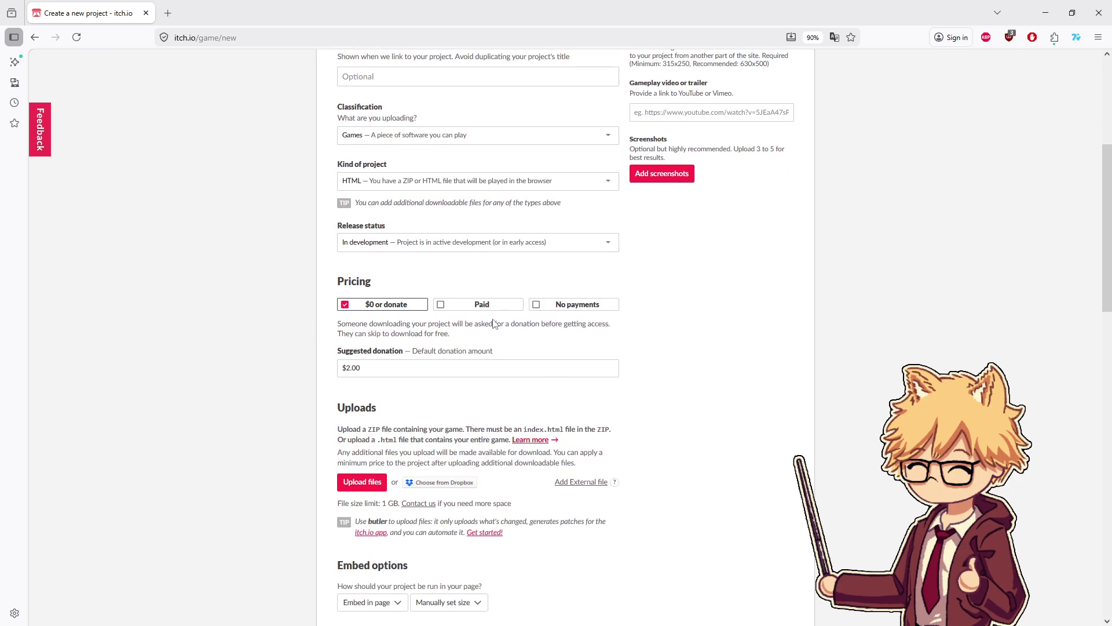
{"action": "scroll", "coordinate": [368, 317], "scroll_direction": "down", "scroll_amount": 2}
{"action": "left_click", "coordinate": [557, 194]}
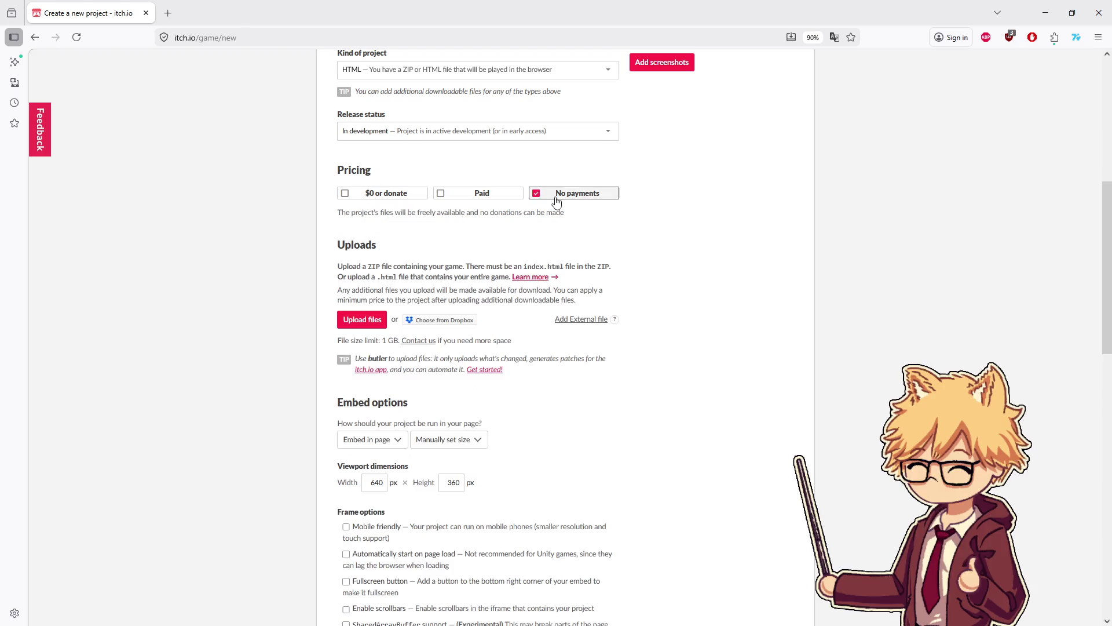
{"action": "scroll", "coordinate": [313, 232], "scroll_direction": "down", "scroll_amount": 1}
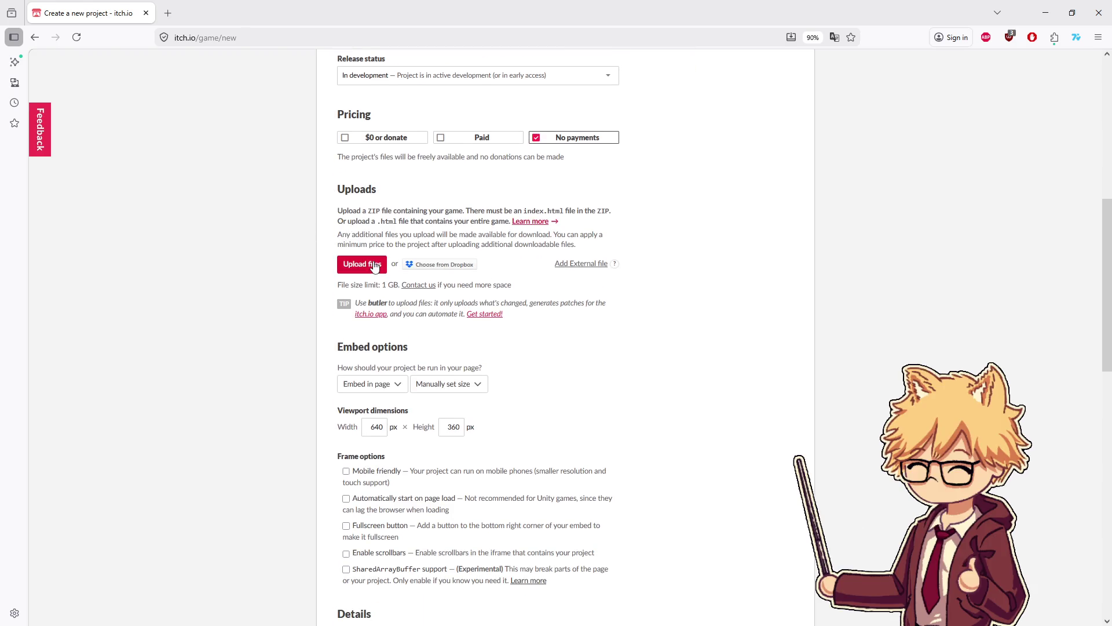
Step: Upload v0.0.1.zip from Projects/DwarfBrewingCo/Exports/v0.0.1 as the game file
{"action": "left_click", "coordinate": [374, 266]}
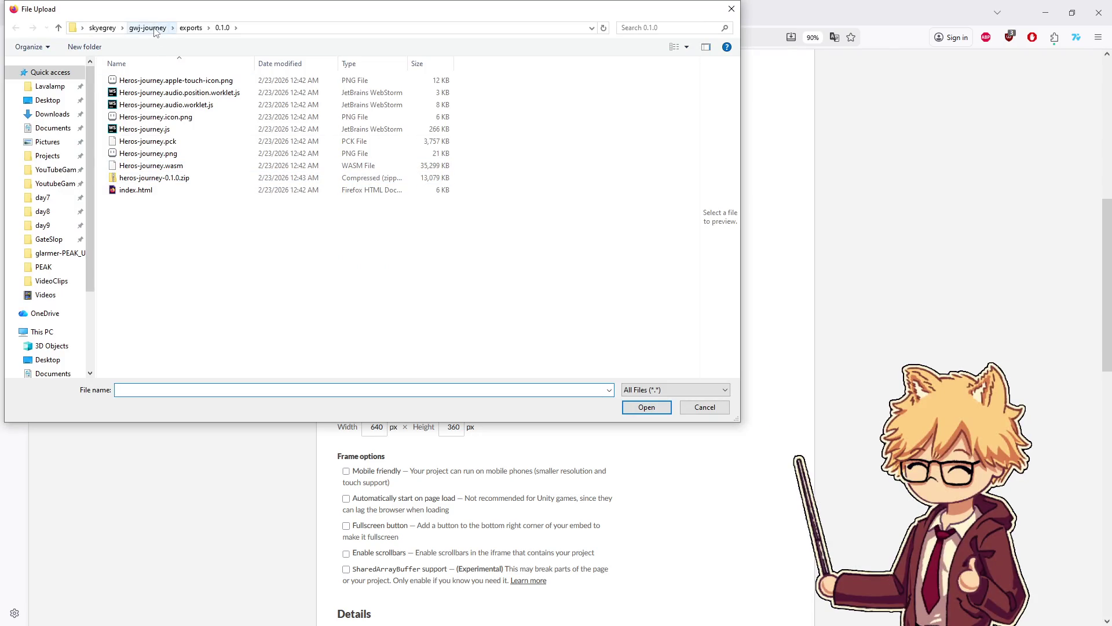
{"action": "left_click", "coordinate": [147, 28]}
{"action": "left_click", "coordinate": [103, 28]}
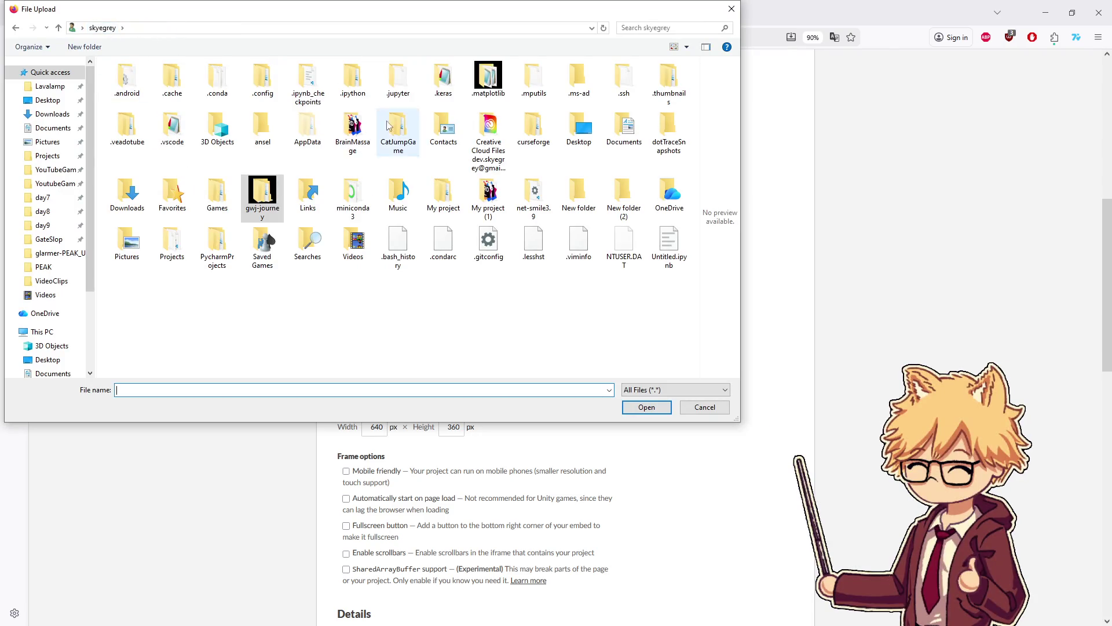
{"action": "left_click", "coordinate": [19, 29]}
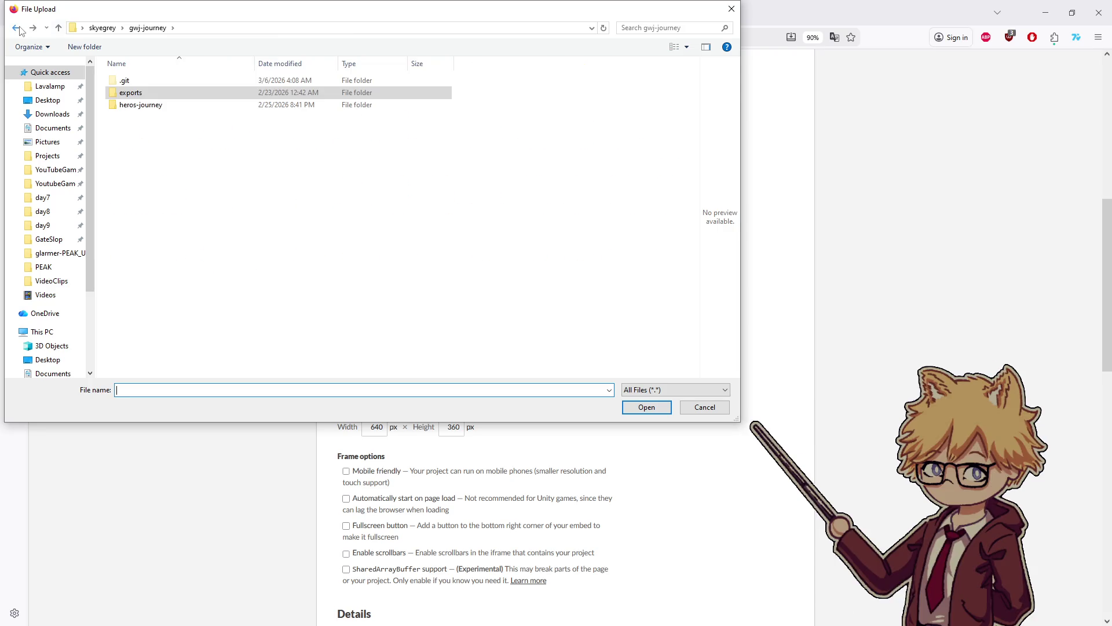
{"action": "left_click", "coordinate": [19, 29]}
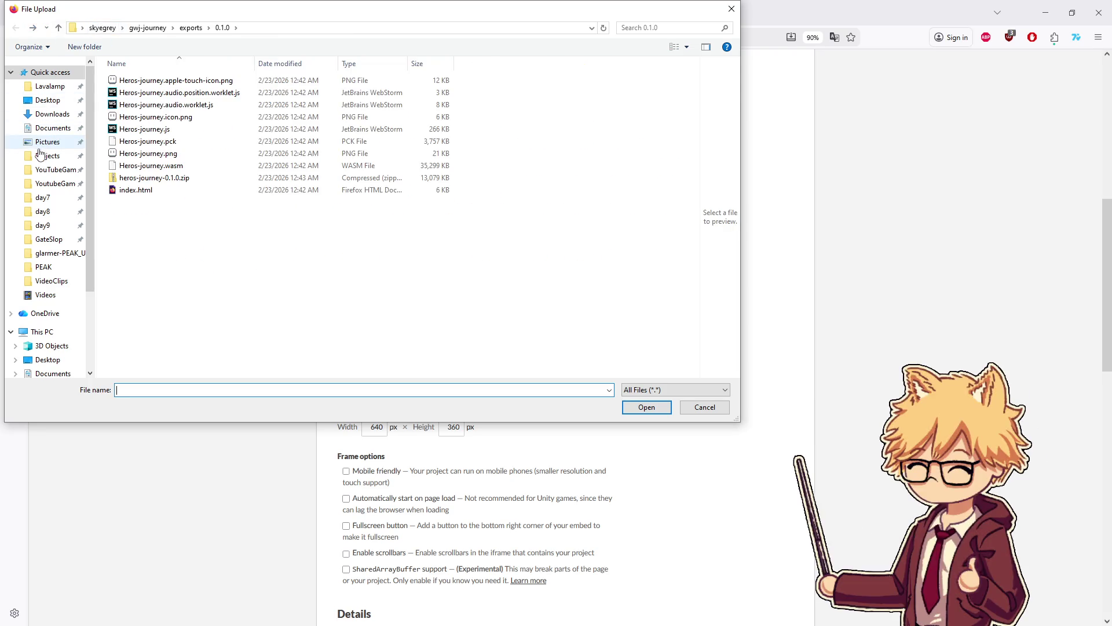
{"action": "left_click", "coordinate": [42, 157]}
{"action": "left_click", "coordinate": [211, 163]}
{"action": "key", "text": "d"}
{"action": "double_click", "coordinate": [180, 226]}
{"action": "double_click", "coordinate": [129, 106]}
{"action": "double_click", "coordinate": [128, 80]}
{"action": "double_click", "coordinate": [166, 193]}
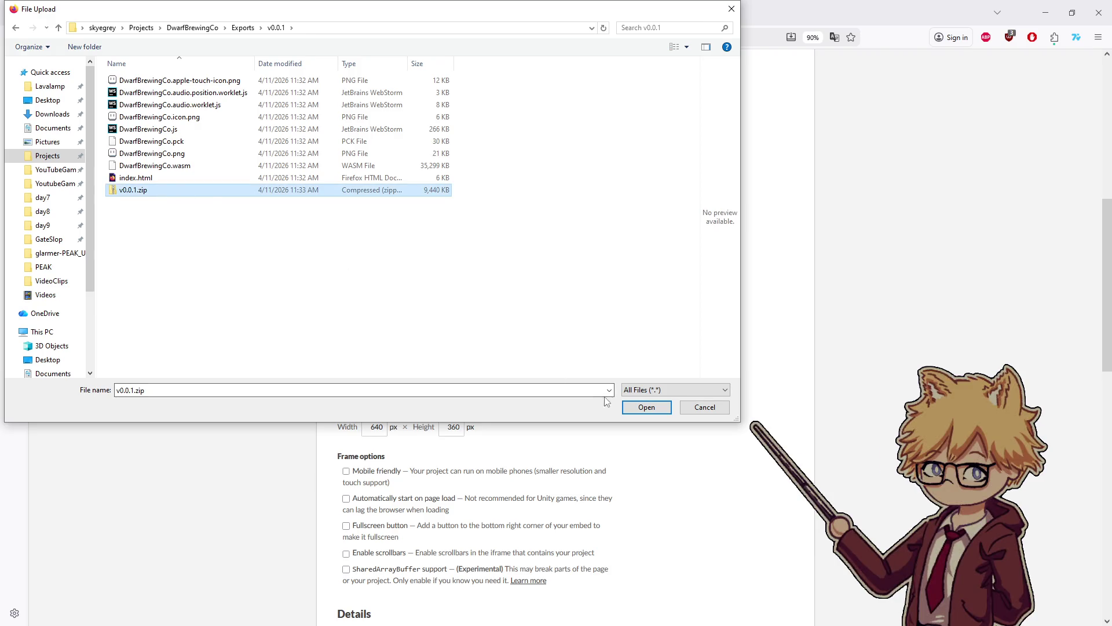
{"action": "scroll", "coordinate": [284, 317], "scroll_direction": "down", "scroll_amount": 2}
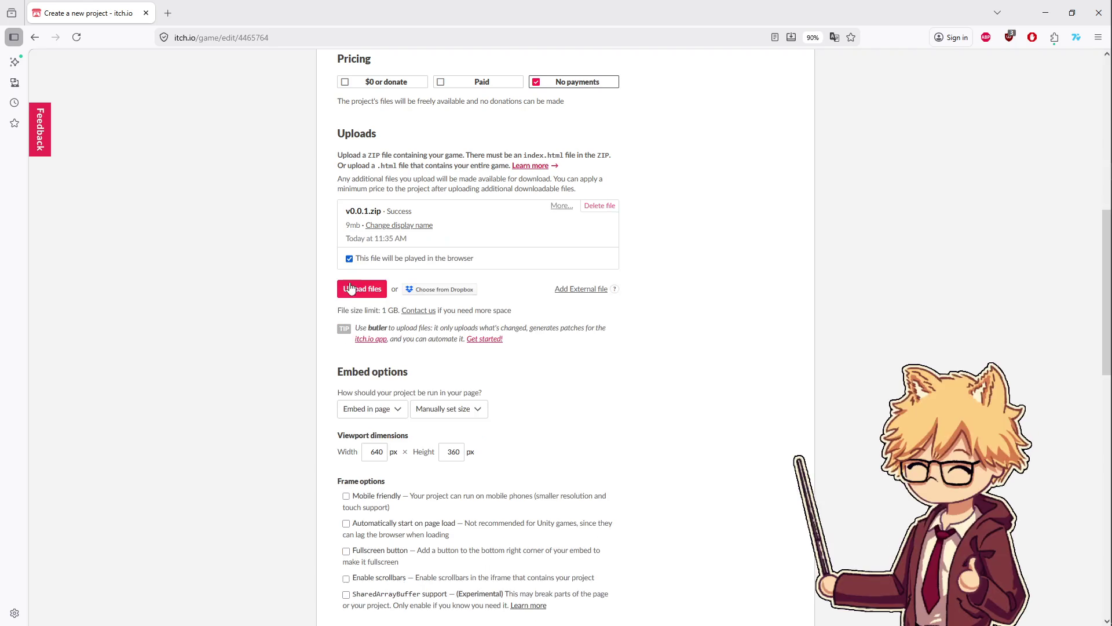
Step: Set the embed viewport to 1200 × 800, then save and view the draft page
{"action": "scroll", "coordinate": [299, 287], "scroll_direction": "down", "scroll_amount": 2}
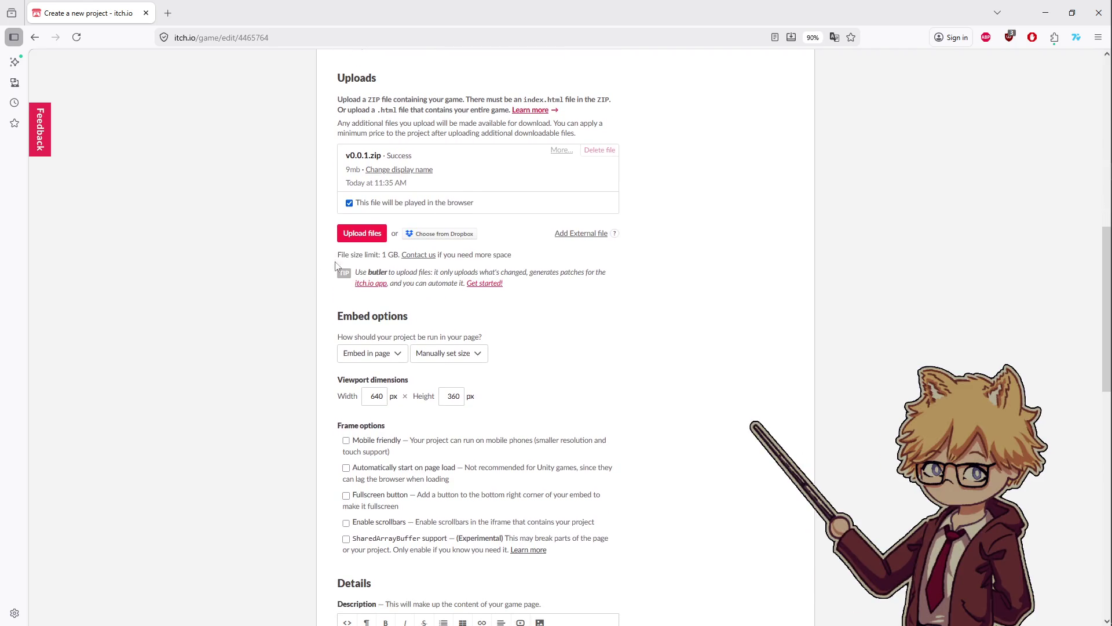
{"action": "scroll", "coordinate": [361, 269], "scroll_direction": "down", "scroll_amount": 2}
{"action": "double_click", "coordinate": [376, 340]}
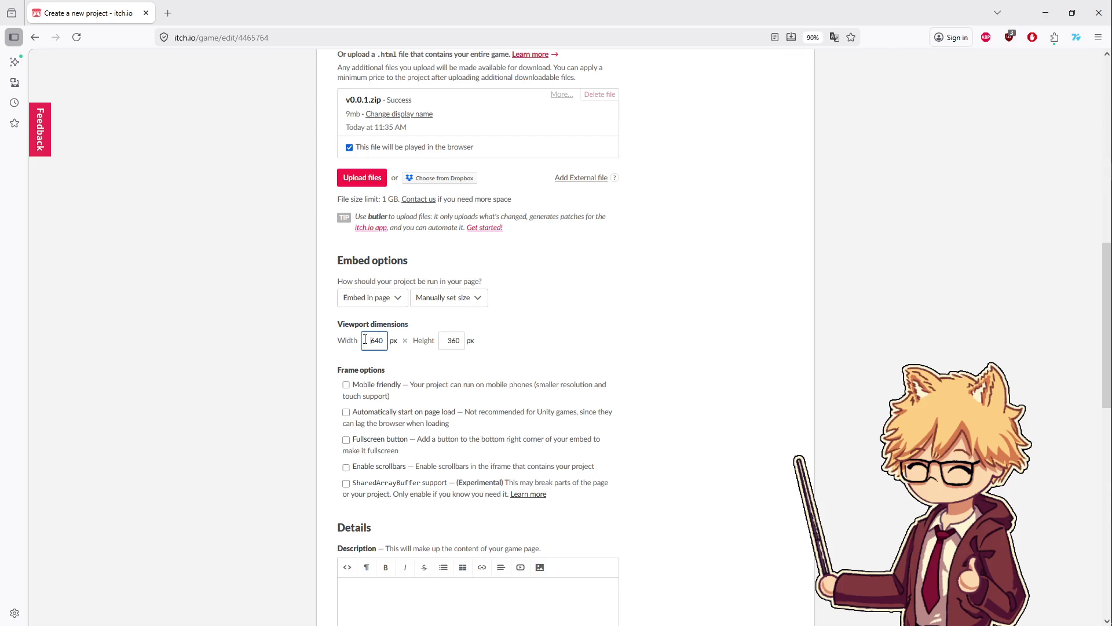
{"action": "type", "text": "1200"}
{"action": "key", "text": "Tab"}
{"action": "type", "text": "80"}
{"action": "left_click", "coordinate": [283, 377]}
{"action": "scroll", "coordinate": [345, 446], "scroll_direction": "down", "scroll_amount": 2}
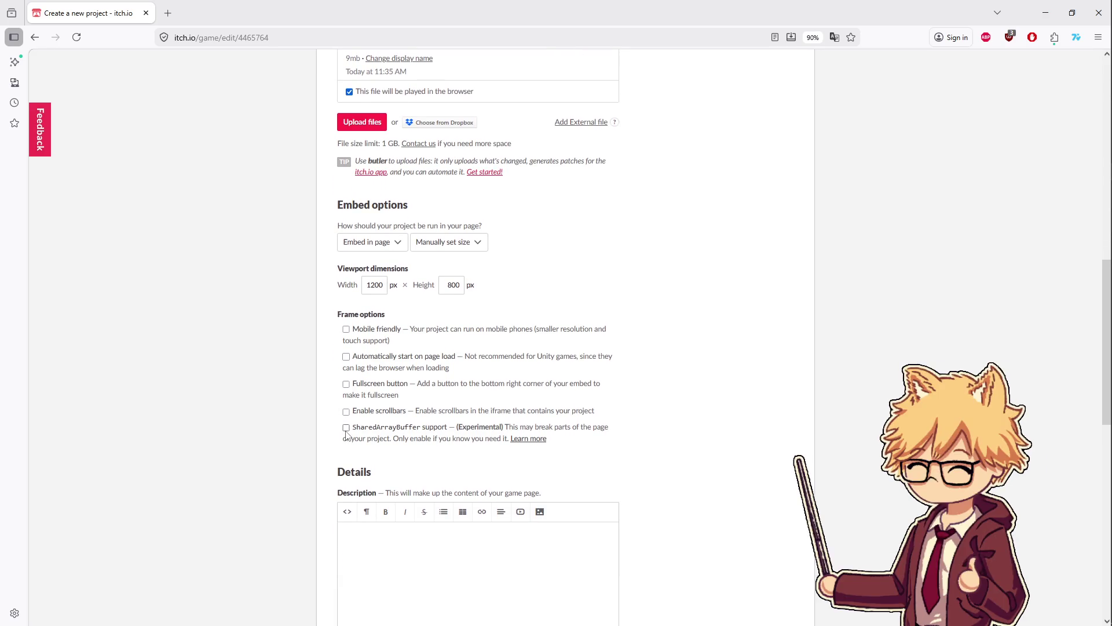
{"action": "scroll", "coordinate": [346, 434], "scroll_direction": "down", "scroll_amount": 4}
{"action": "scroll", "coordinate": [380, 370], "scroll_direction": "down", "scroll_amount": 8}
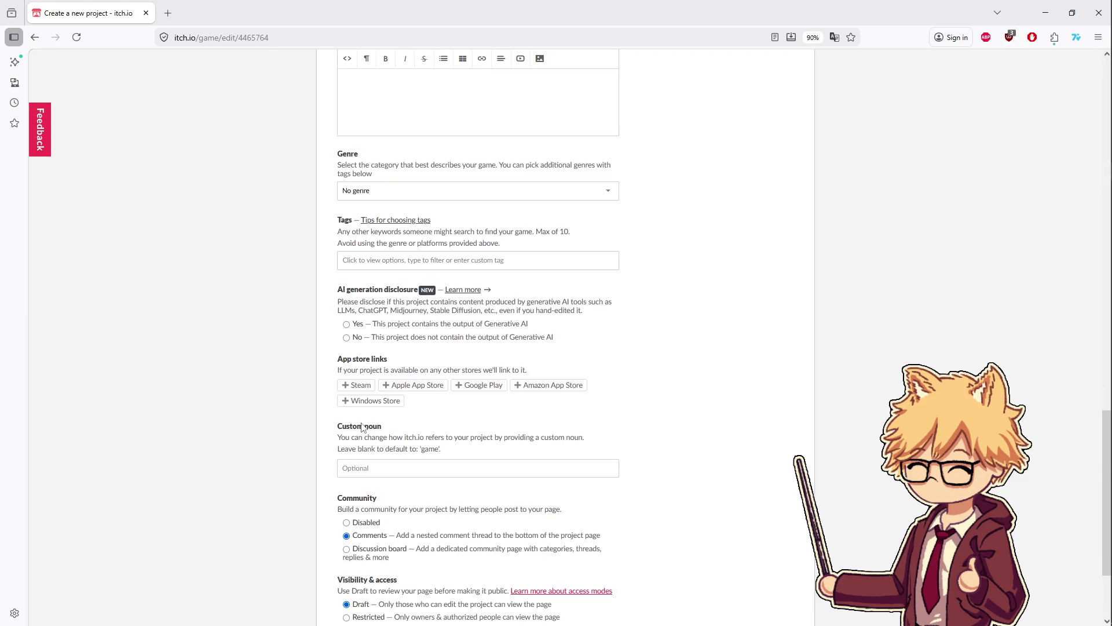
{"action": "left_click", "coordinate": [369, 534]}
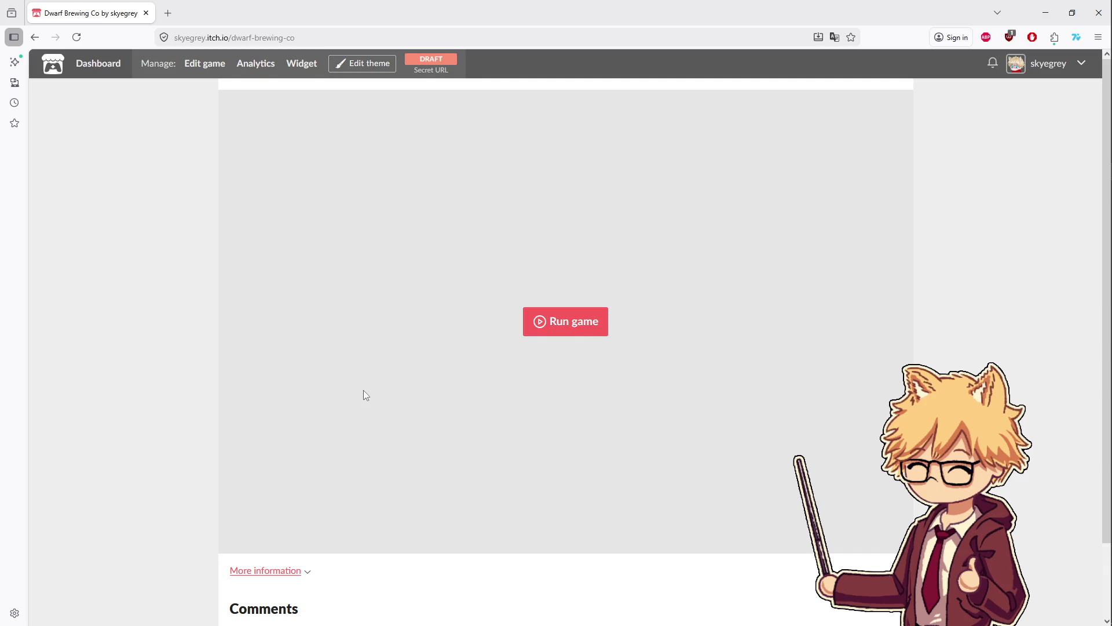
Step: Run the game in the draft page embed, then go back to editing the project
{"action": "left_click", "coordinate": [557, 316]}
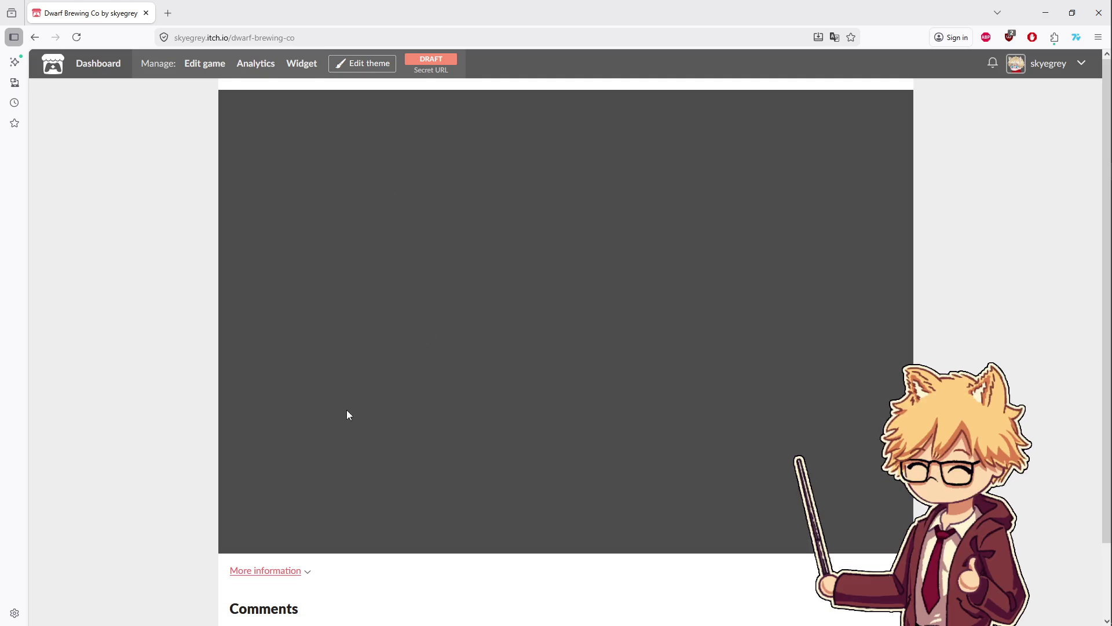
{"action": "scroll", "coordinate": [1095, 365], "scroll_direction": "down", "scroll_amount": 2}
{"action": "scroll", "coordinate": [1075, 211], "scroll_direction": "up", "scroll_amount": 2}
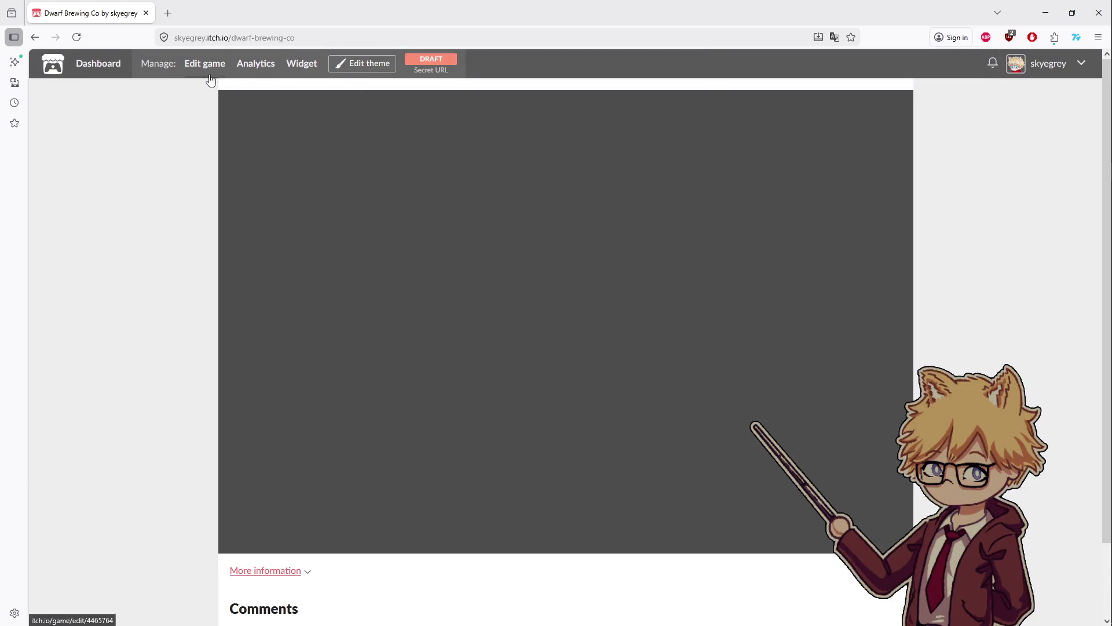
{"action": "left_click", "coordinate": [210, 68]}
Step: Switch the Dwarf Brewing Co embed from Manually set size to Auto-detect size and save
{"action": "scroll", "coordinate": [442, 386], "scroll_direction": "down", "scroll_amount": 10}
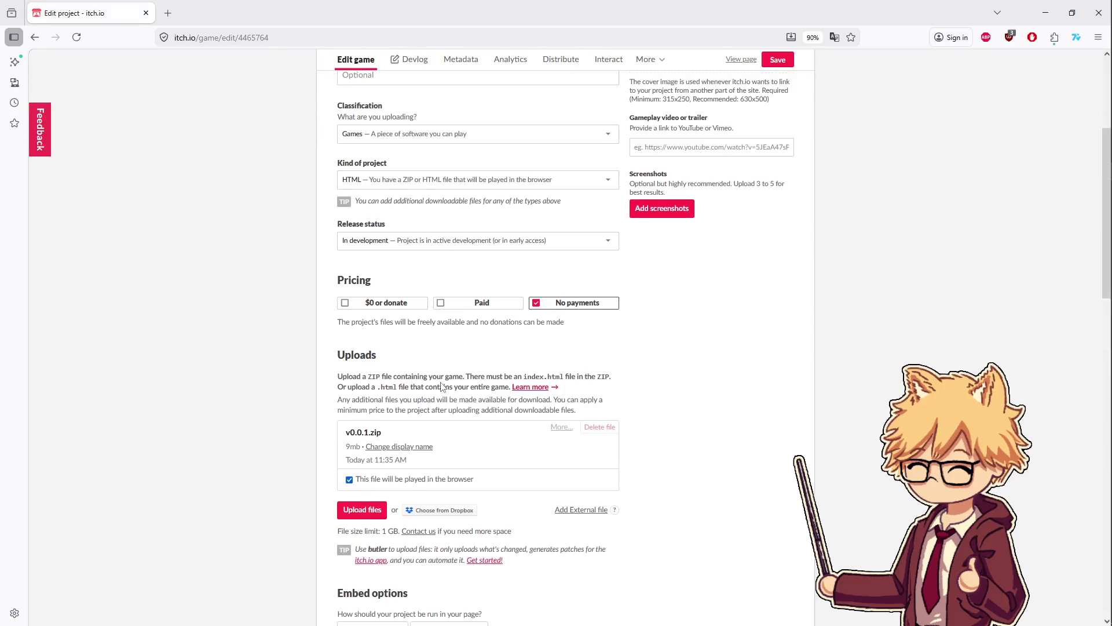
{"action": "scroll", "coordinate": [435, 373], "scroll_direction": "down", "scroll_amount": 1}
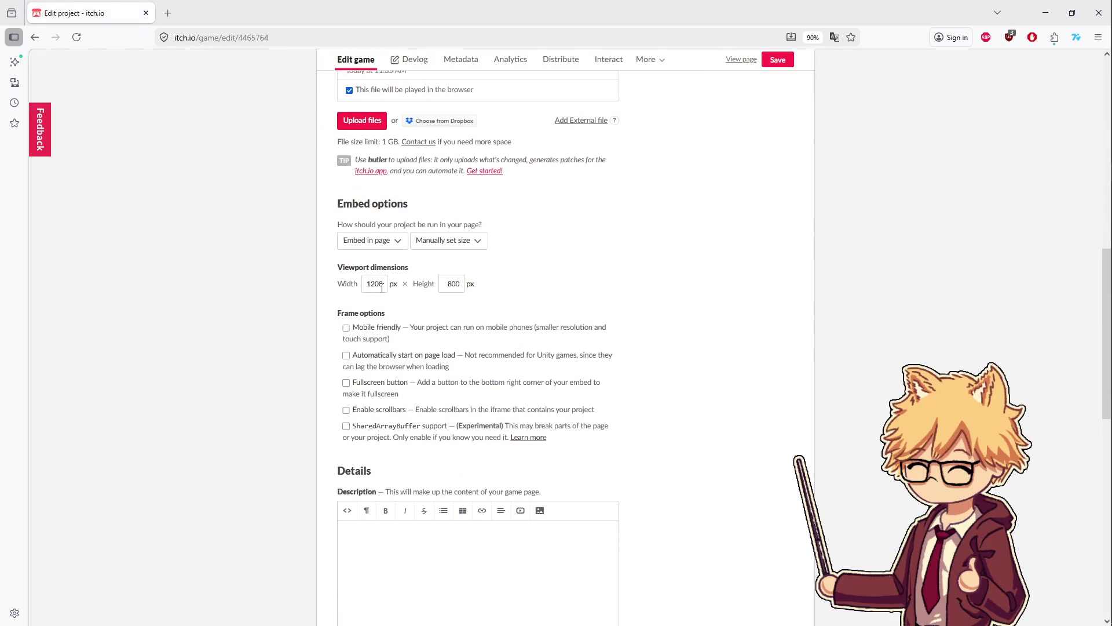
{"action": "left_click", "coordinate": [449, 240]}
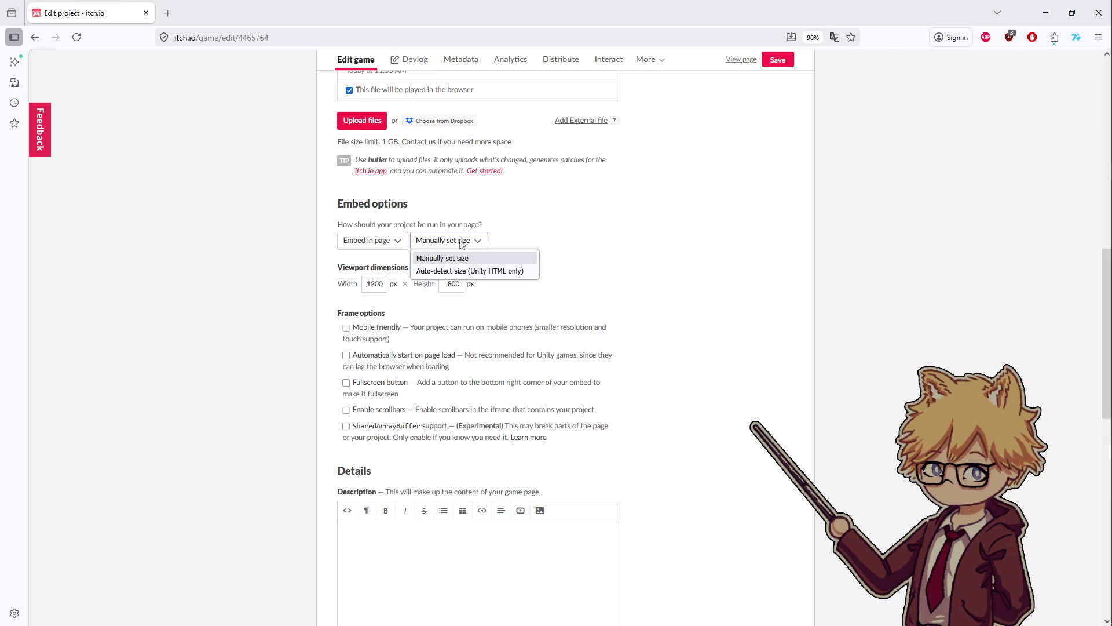
{"action": "left_click", "coordinate": [458, 270]}
{"action": "left_click", "coordinate": [778, 60]}
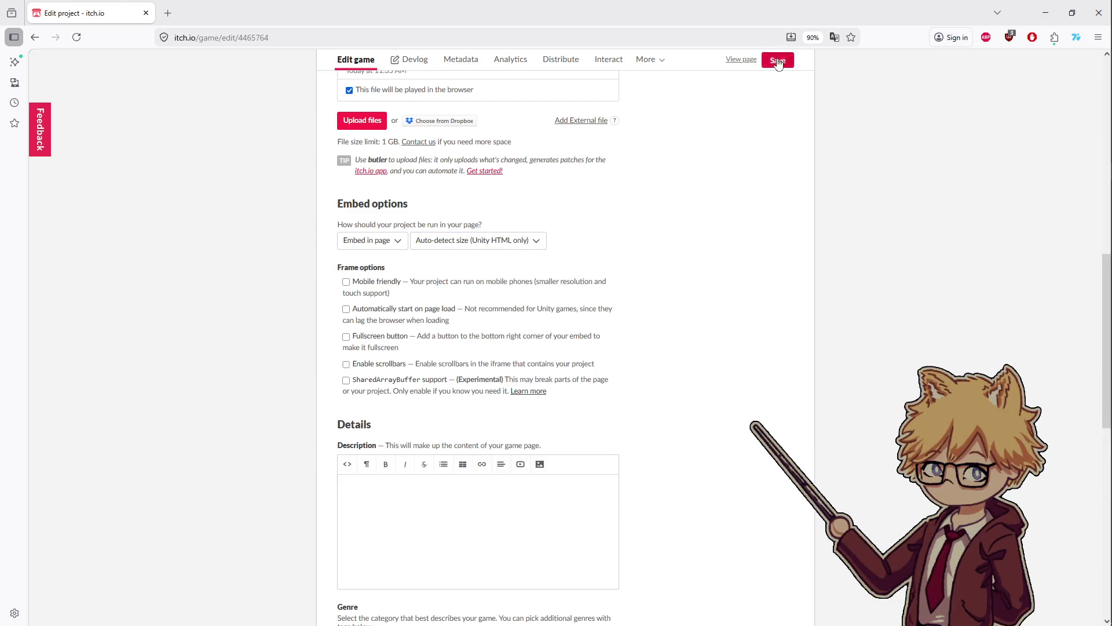
Step: Open the Heros Journey (WIP) game page from the profile's game list
{"action": "scroll", "coordinate": [446, 430], "scroll_direction": "down", "scroll_amount": 6}
{"action": "scroll", "coordinate": [447, 431], "scroll_direction": "down", "scroll_amount": 5}
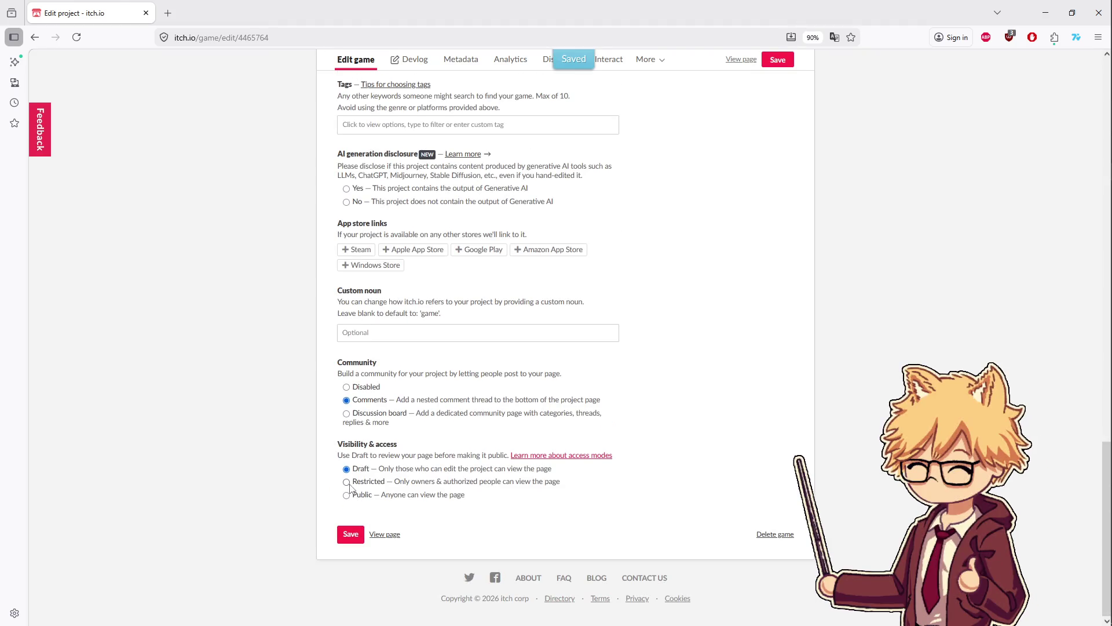
{"action": "scroll", "coordinate": [343, 520], "scroll_direction": "up", "scroll_amount": 20}
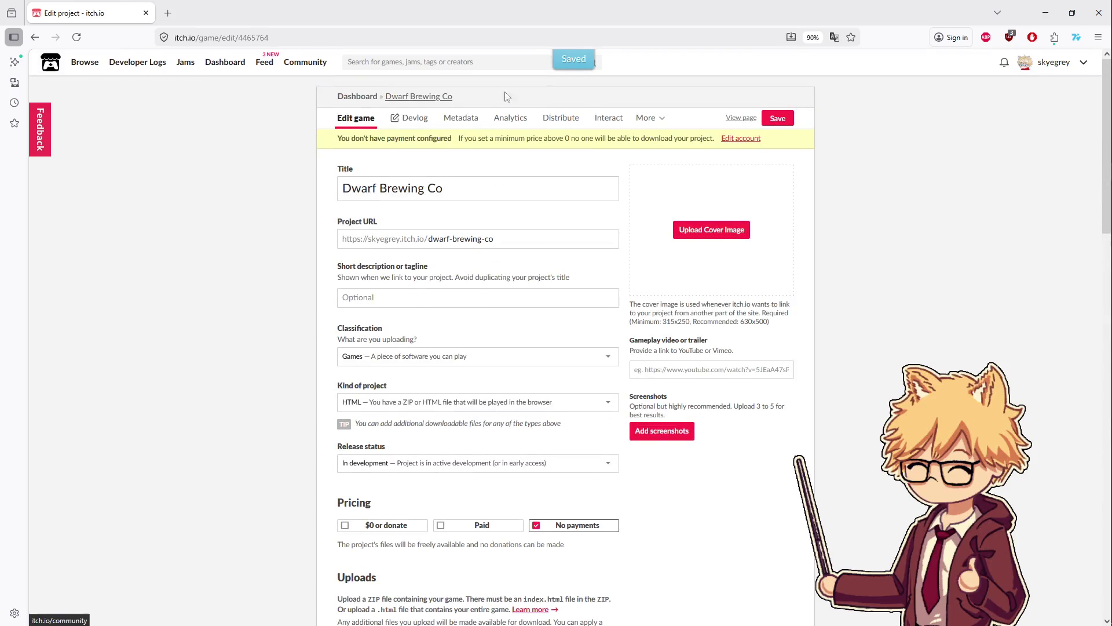
{"action": "left_click", "coordinate": [1050, 62]}
{"action": "left_click", "coordinate": [355, 268]}
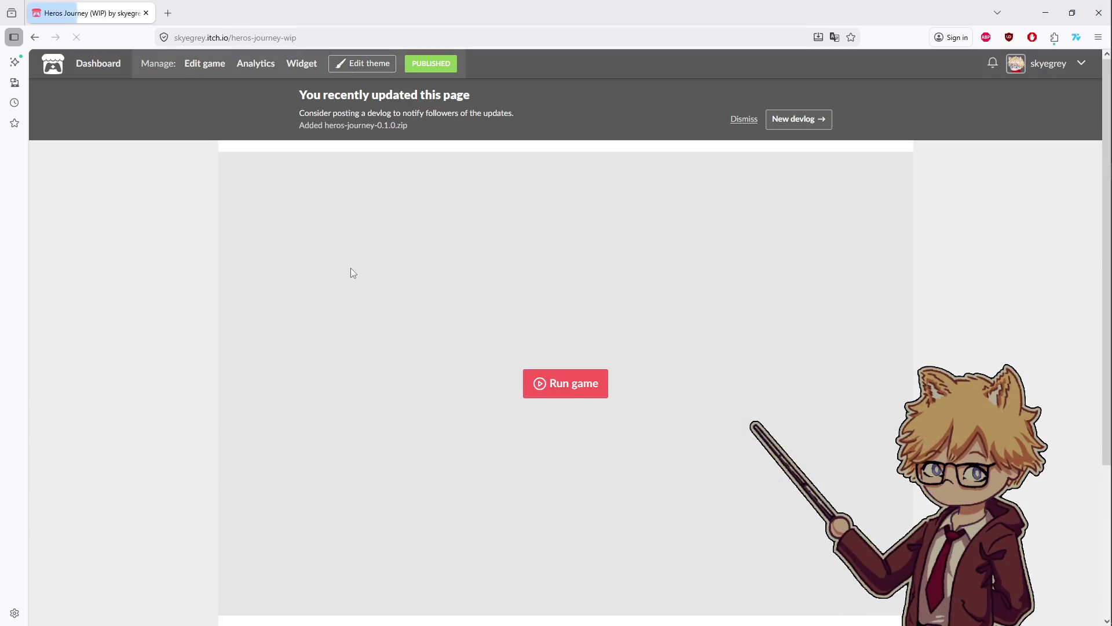